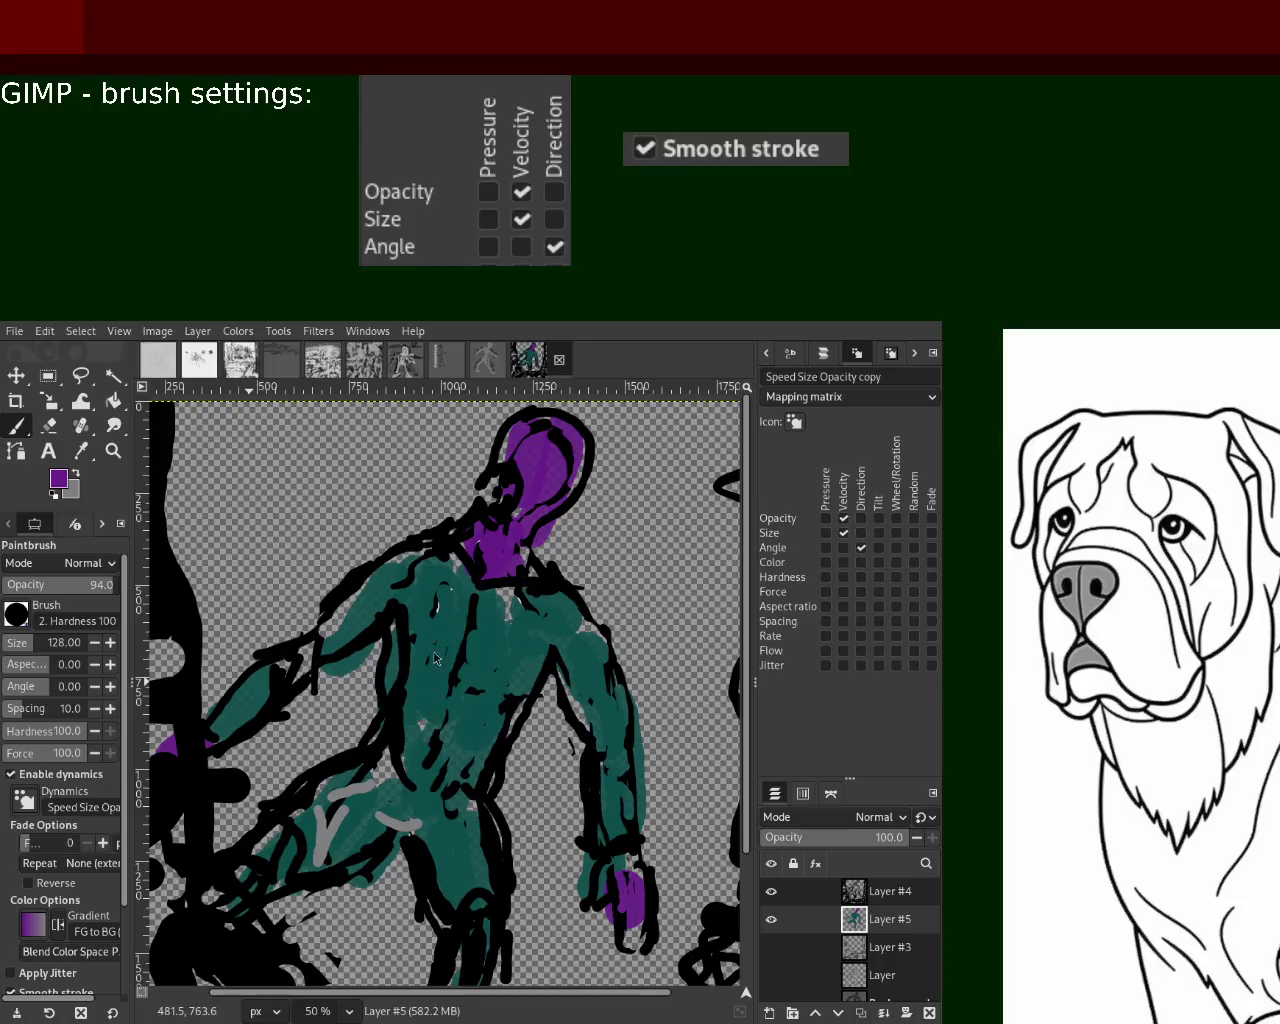
# Switch to reddish orange and try orange torso strokes, undoing each attempt
pyautogui.press('x')
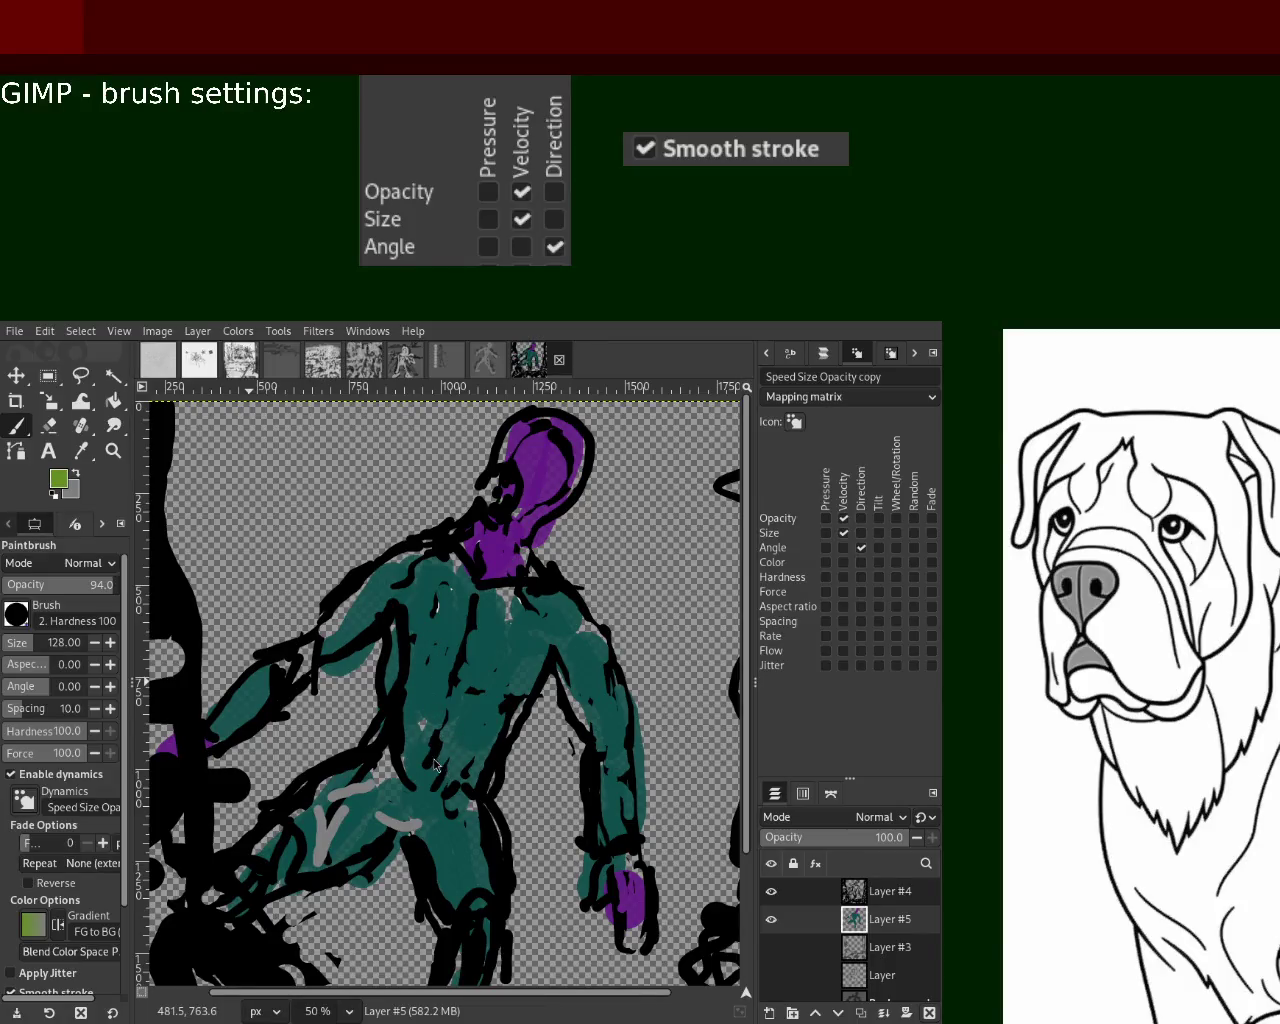
pyautogui.press('x')
pyautogui.press('x')
pyautogui.moveTo(478, 597); pyautogui.dragTo(405, 828)
pyautogui.moveTo(510, 600); pyautogui.dragTo(397, 880)
pyautogui.hotkey('ctrl', 'z')
pyautogui.hotkey('ctrl', 'y')
pyautogui.hotkey('ctrl', 'z')
pyautogui.hotkey('ctrl', 'z')
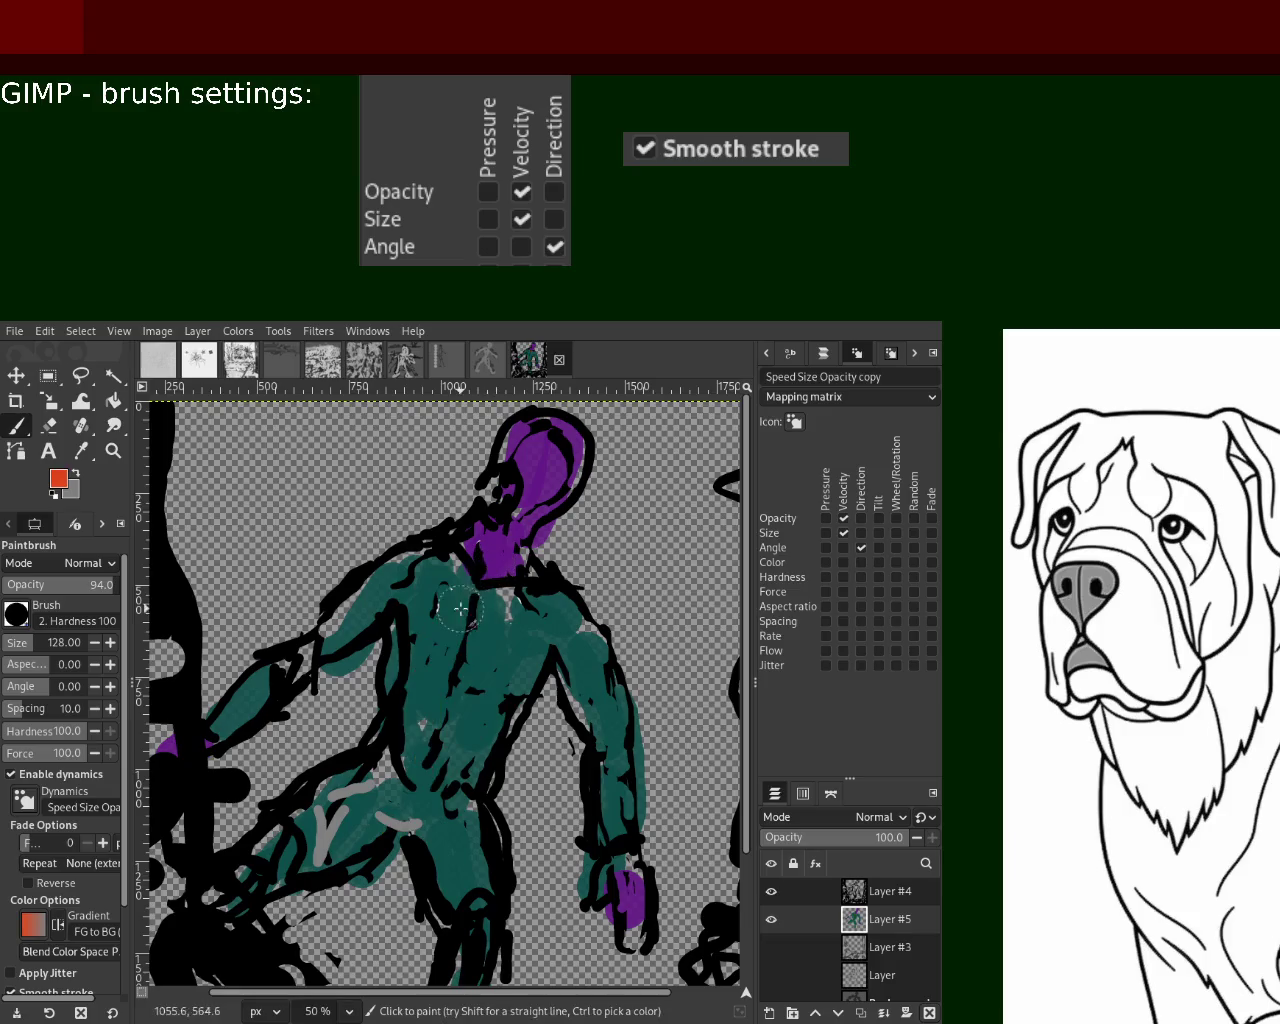
pyautogui.moveTo(470, 585)
pyautogui.mouseDown()
pyautogui.moveTo(415, 785)
pyautogui.moveTo(535, 660)
pyautogui.moveTo(472, 600)
pyautogui.moveTo(465, 650)
pyautogui.moveTo(490, 680)
pyautogui.moveTo(458, 700)
pyautogui.mouseUp()
pyautogui.moveTo(499, 632)
pyautogui.mouseDown()
pyautogui.moveTo(460, 680)
pyautogui.moveTo(465, 700)
pyautogui.moveTo(470, 590)
pyautogui.moveTo(497, 718)
pyautogui.moveTo(440, 600)
pyautogui.moveTo(460, 740)
pyautogui.mouseUp()
pyautogui.hotkey('ctrl', 'z')
pyautogui.hotkey('ctrl', 'z')
pyautogui.hotkey('ctrl', 'z')
pyautogui.hotkey('ctrl', 'z')
pyautogui.hotkey('ctrl', 'z')
# Paint orange on the legs and arms, undo it, then stroke yellow-green across the torso
pyautogui.moveTo(260, 880); pyautogui.dragTo(330, 848)
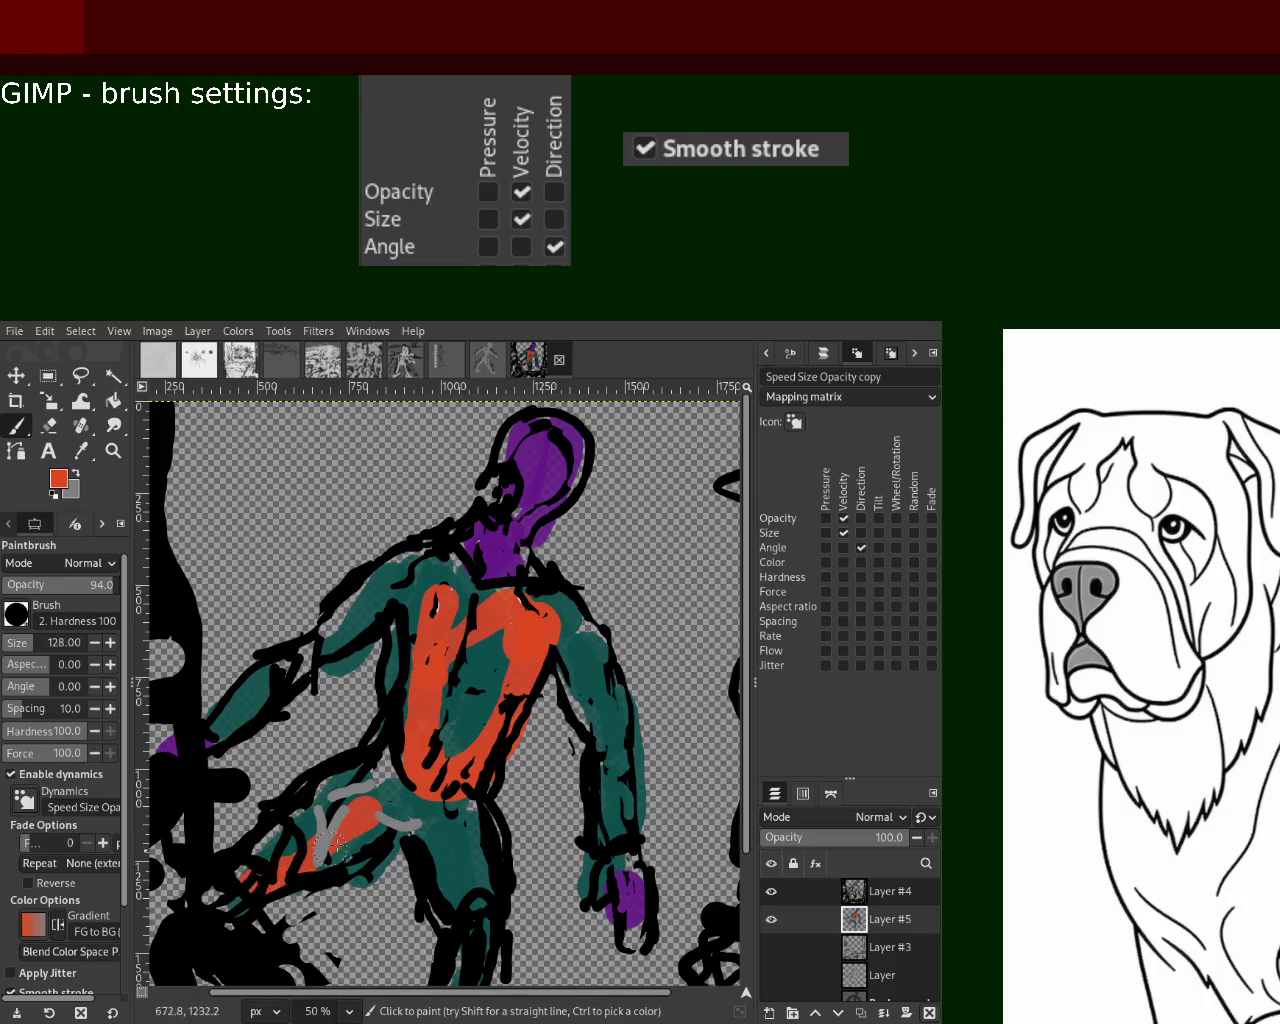
pyautogui.moveTo(410, 850); pyautogui.dragTo(440, 985)
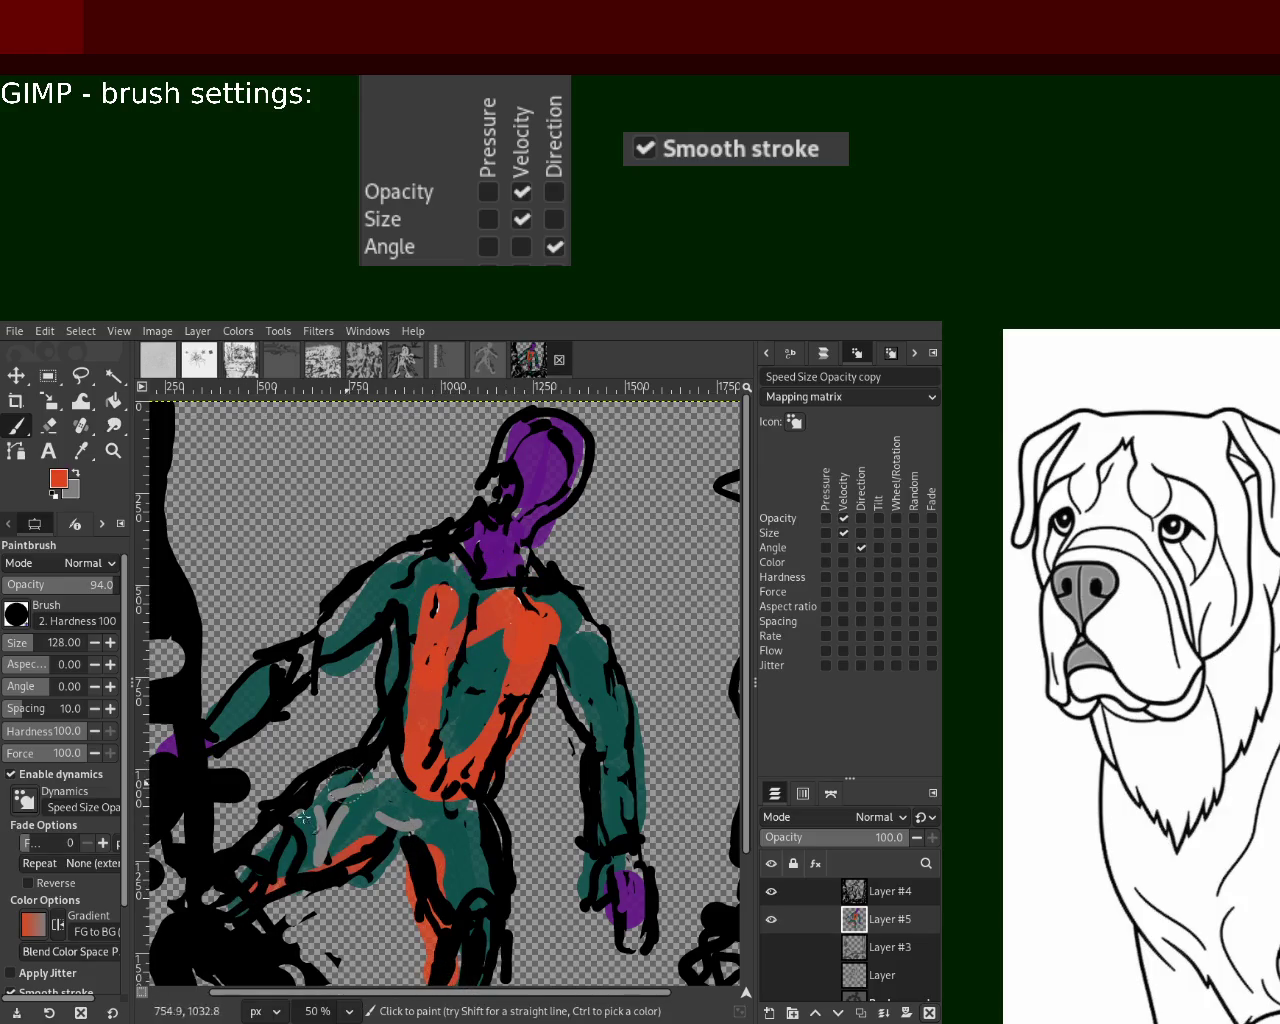
pyautogui.moveTo(285, 690); pyautogui.dragTo(205, 757)
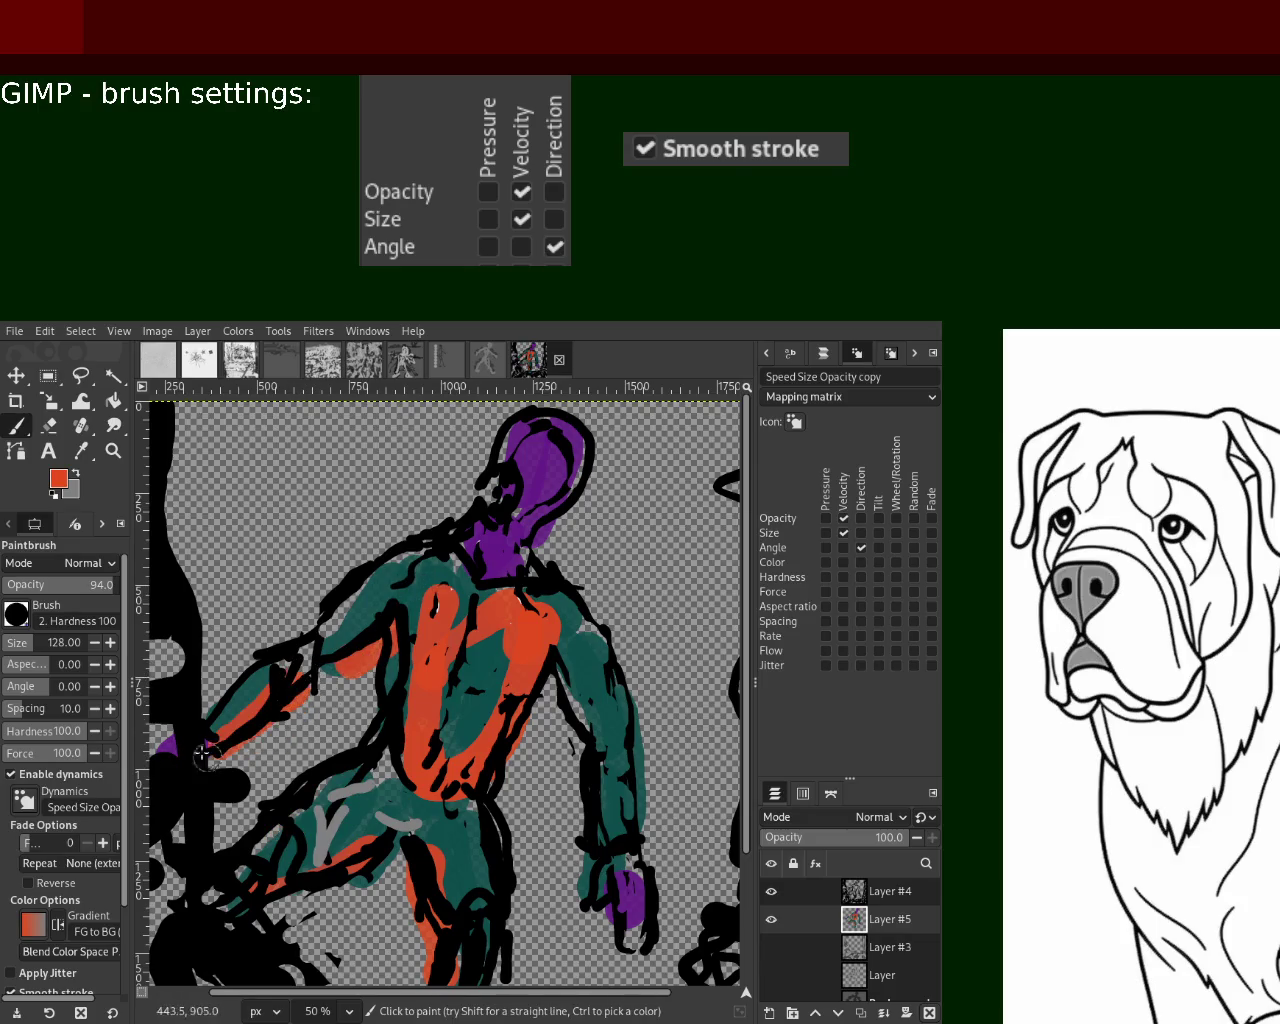
pyautogui.moveTo(570, 670); pyautogui.dragTo(610, 858)
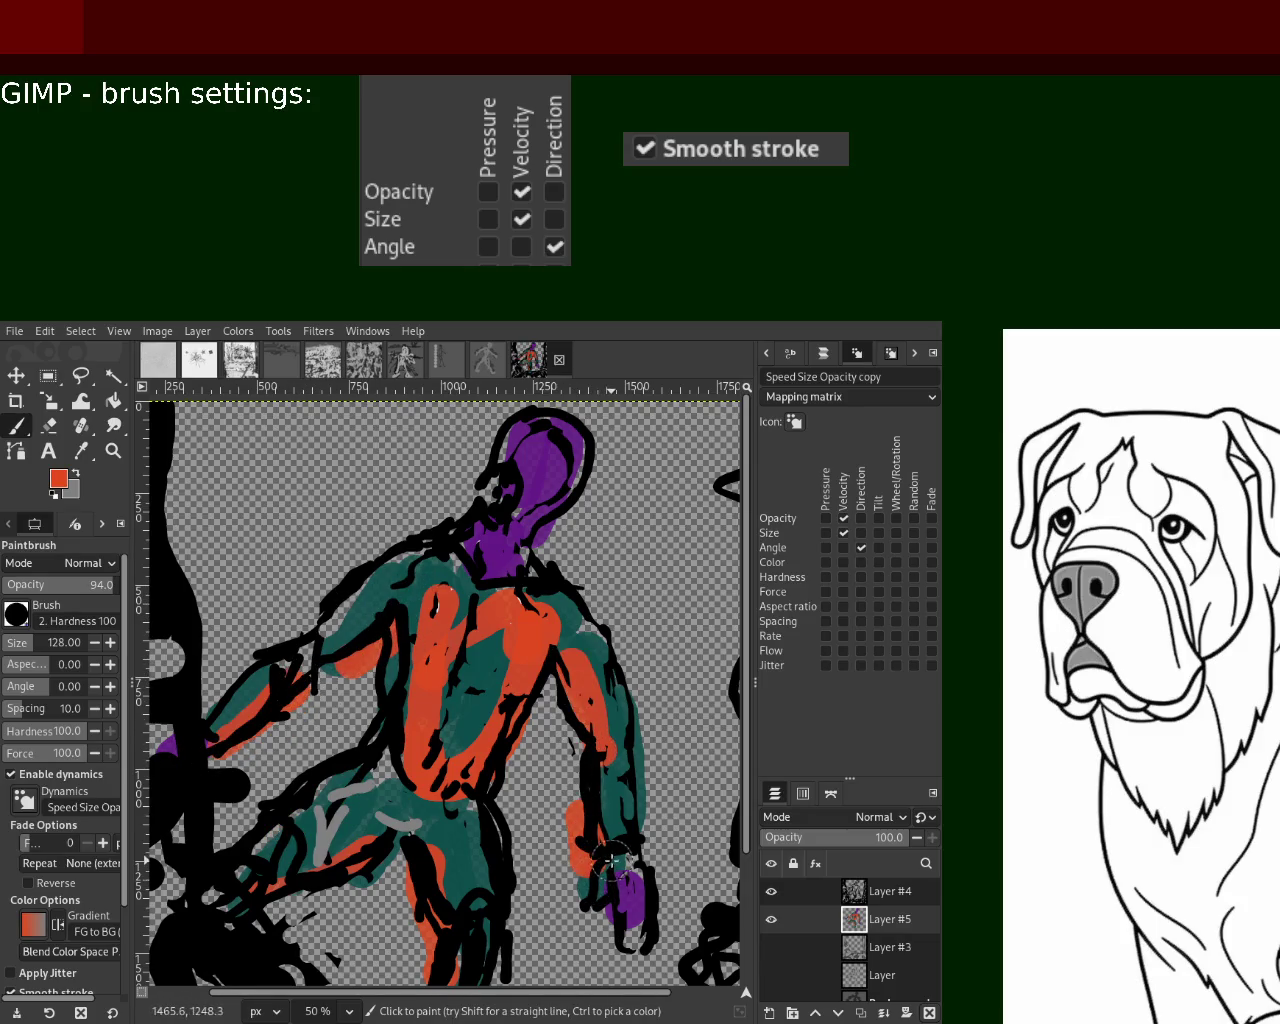
pyautogui.hotkey('ctrl', 'z')
pyautogui.hotkey('ctrl', 'z')
pyautogui.hotkey('ctrl', 'z')
pyautogui.hotkey('ctrl', 'z')
pyautogui.hotkey('ctrl', 'z')
pyautogui.hotkey('ctrl', 'z')
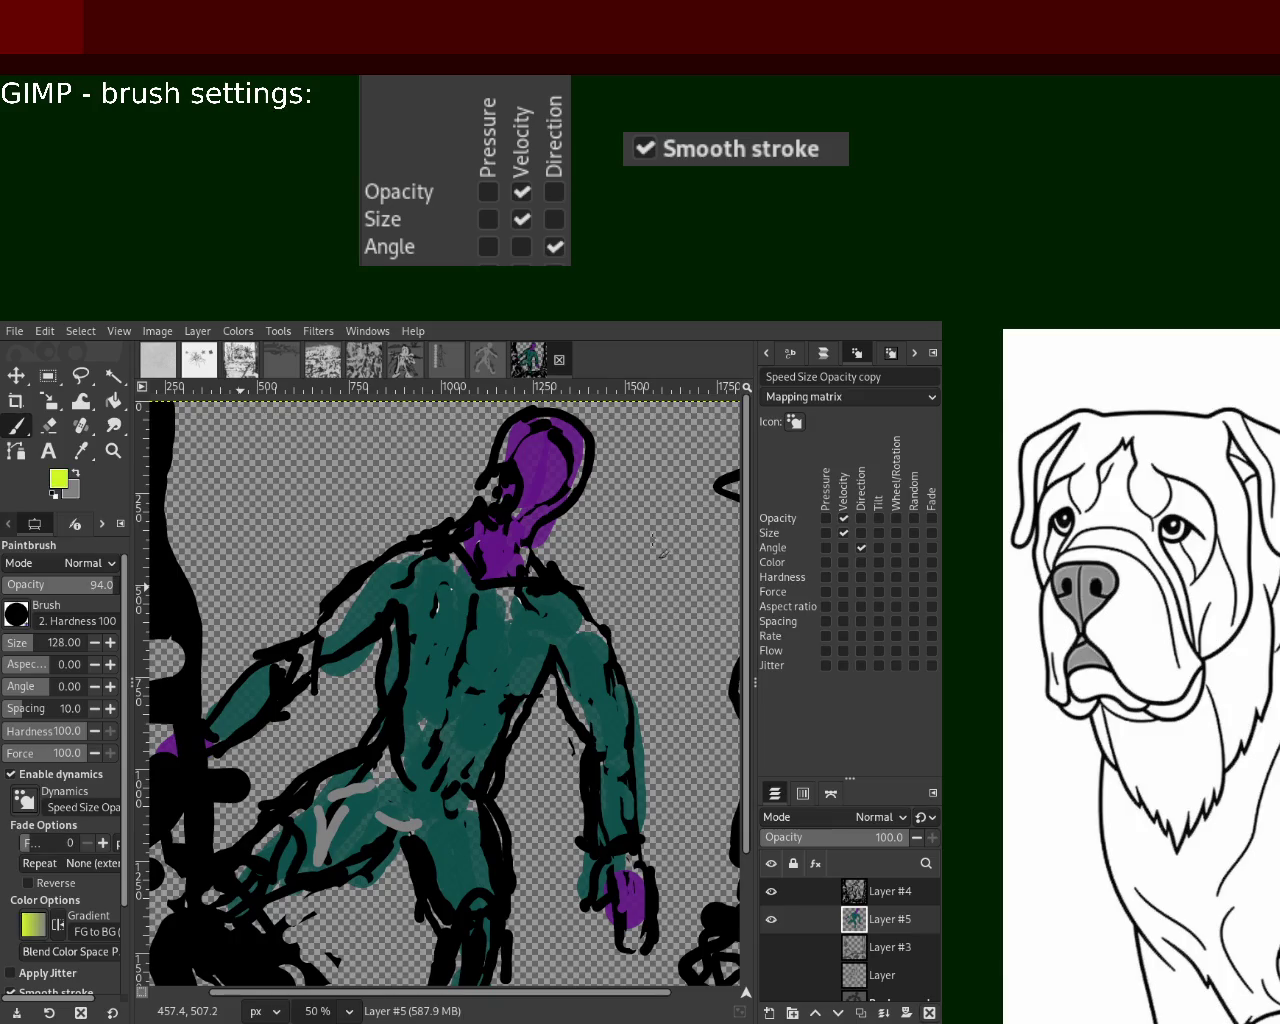
pyautogui.moveTo(560, 598); pyautogui.dragTo(432, 792)
# Paint yellow-green strokes on the torso, left thigh and leg, right arm and left shoulder
pyautogui.hotkey('ctrl', 'z')
pyautogui.moveTo(524, 668); pyautogui.dragTo(425, 805)
pyautogui.moveTo(412, 612); pyautogui.dragTo(412, 688)
pyautogui.hotkey('ctrl', 'z')
pyautogui.moveTo(355, 785); pyautogui.dragTo(215, 862)
pyautogui.moveTo(425, 820); pyautogui.dragTo(415, 980)
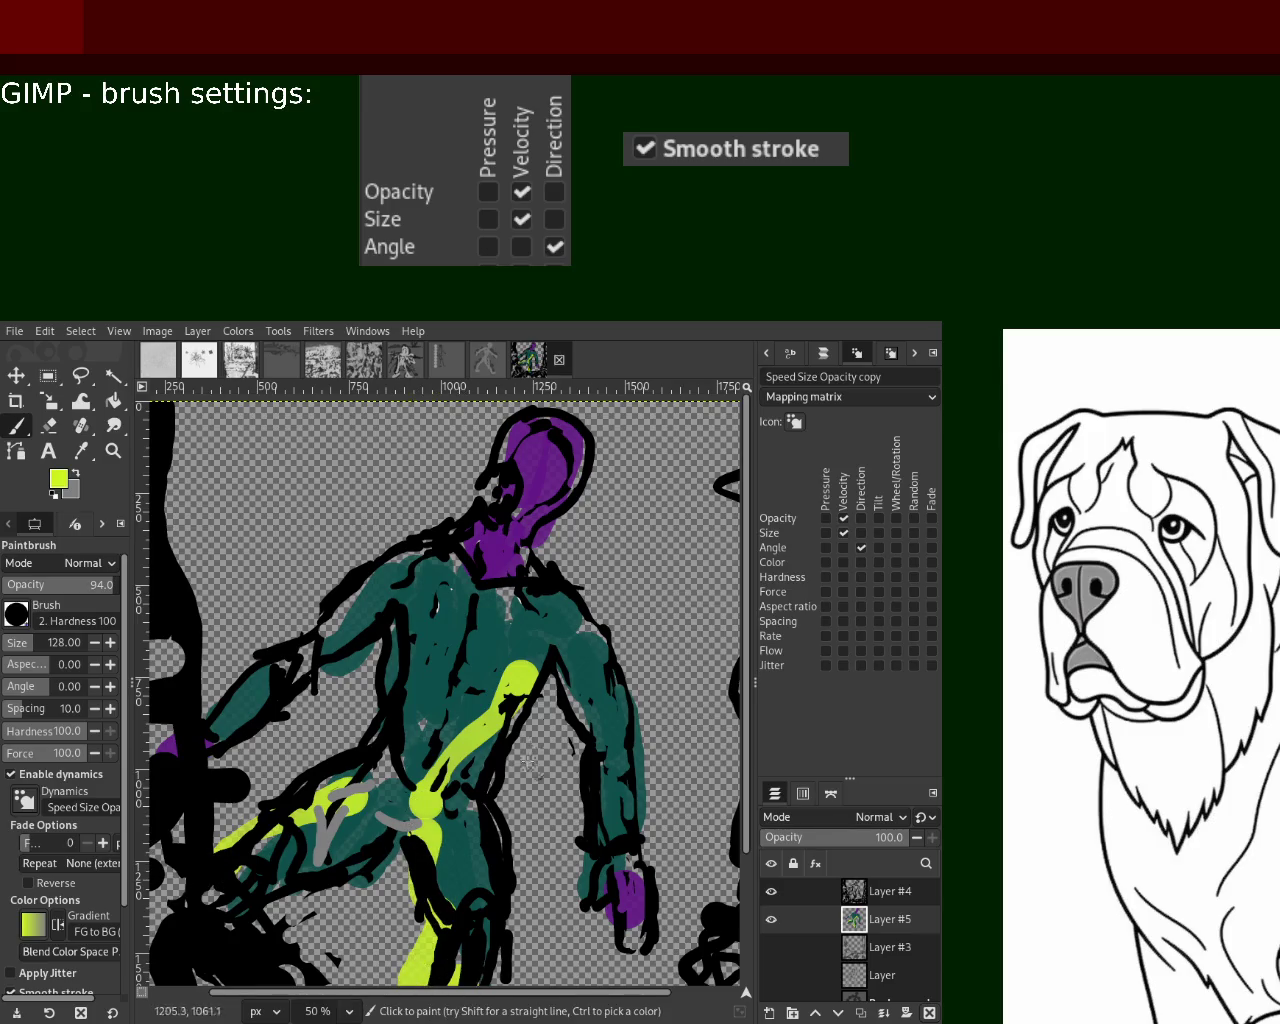
pyautogui.moveTo(555, 650); pyautogui.dragTo(610, 860)
pyautogui.moveTo(395, 580); pyautogui.dragTo(182, 762)
pyautogui.hotkey('ctrl', 'z')
pyautogui.moveTo(425, 600); pyautogui.dragTo(340, 686)
# Blend sampled teal across the torso band, discarding trial hip and dark strokes
pyautogui.keyDown('ctrl'); pyautogui.click(470, 582); pyautogui.keyUp('ctrl')
pyautogui.moveTo(525, 655); pyautogui.dragTo(385, 830)
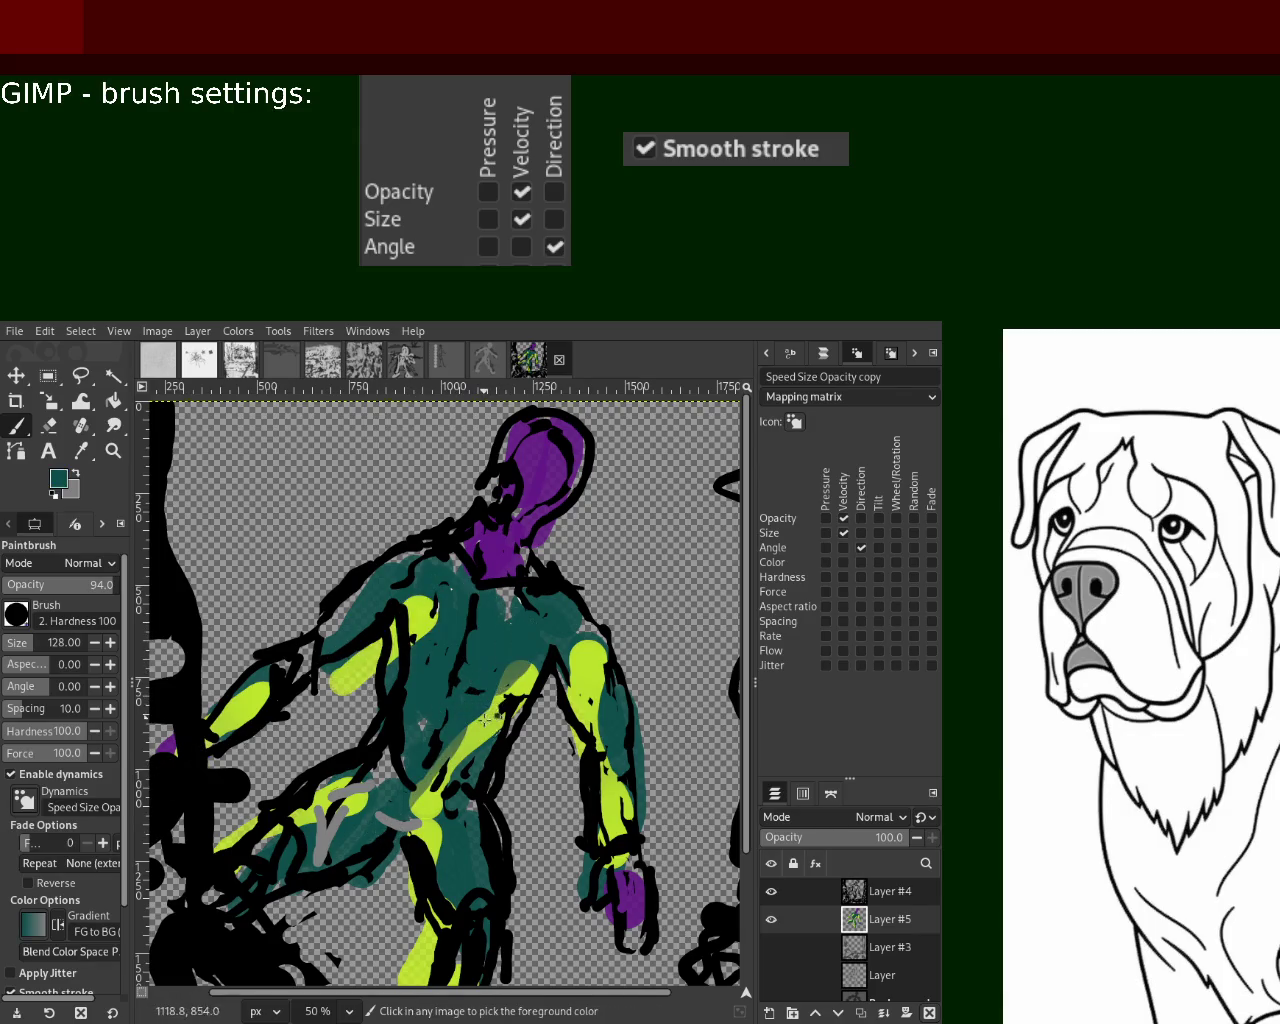
pyautogui.keyDown('ctrl'); pyautogui.click(484, 714); pyautogui.keyUp('ctrl')
pyautogui.moveTo(484, 714); pyautogui.dragTo(469, 873)
pyautogui.hotkey('ctrl', 'z')
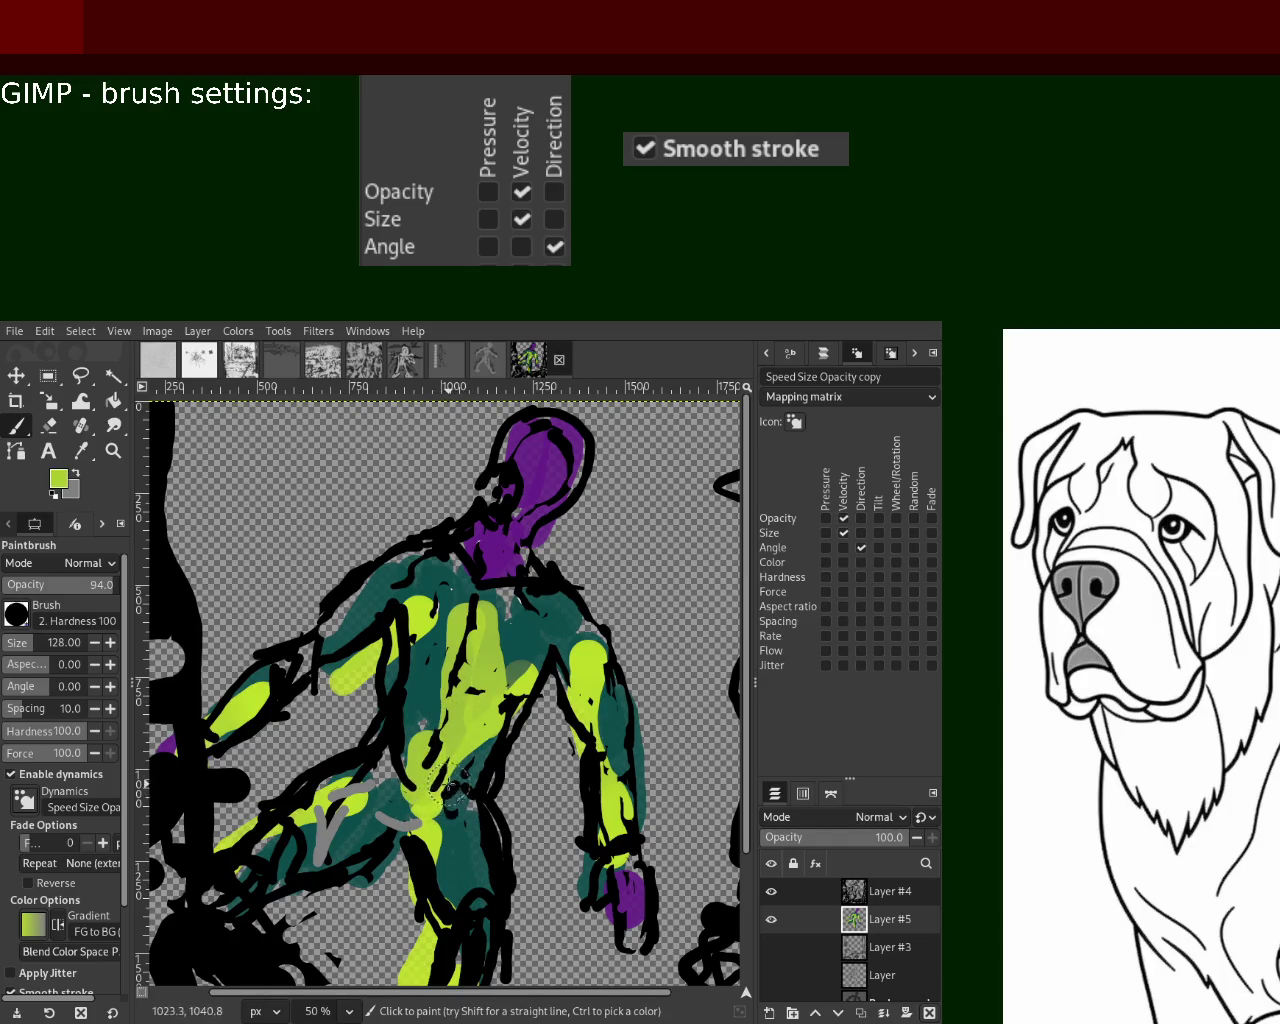
pyautogui.keyDown('ctrl'); pyautogui.click(447, 795); pyautogui.keyUp('ctrl')
pyautogui.moveTo(455, 780); pyautogui.dragTo(500, 668)
pyautogui.hotkey('ctrl', 'z')
# Layer translucent teal and yellow-green over the torso, darkening its centre with teal
pyautogui.keyDown('ctrl'); pyautogui.click(530, 624); pyautogui.keyUp('ctrl')
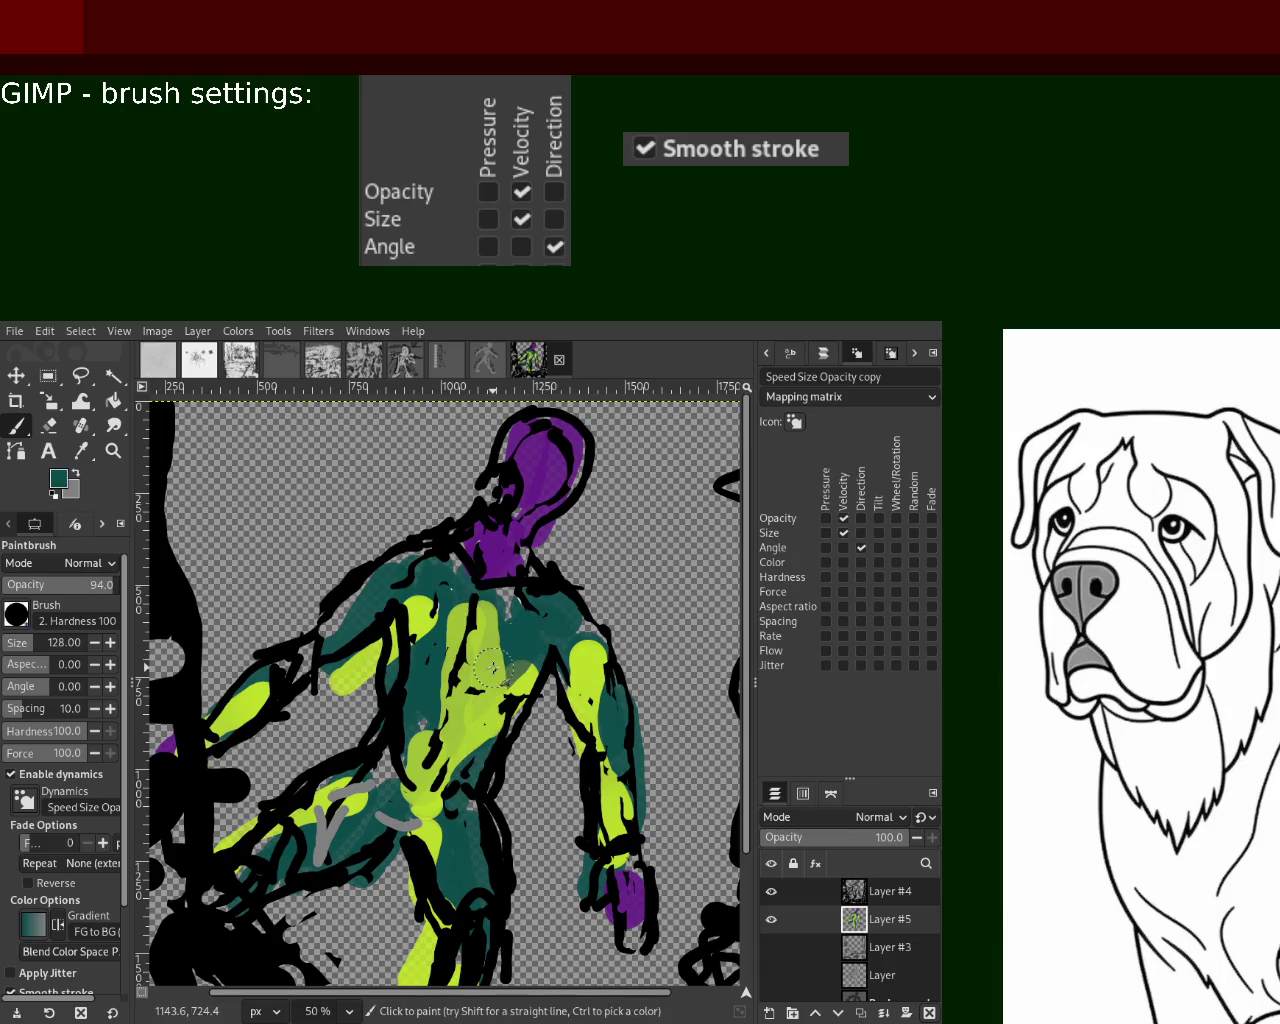
pyautogui.moveTo(485, 740); pyautogui.dragTo(452, 680)
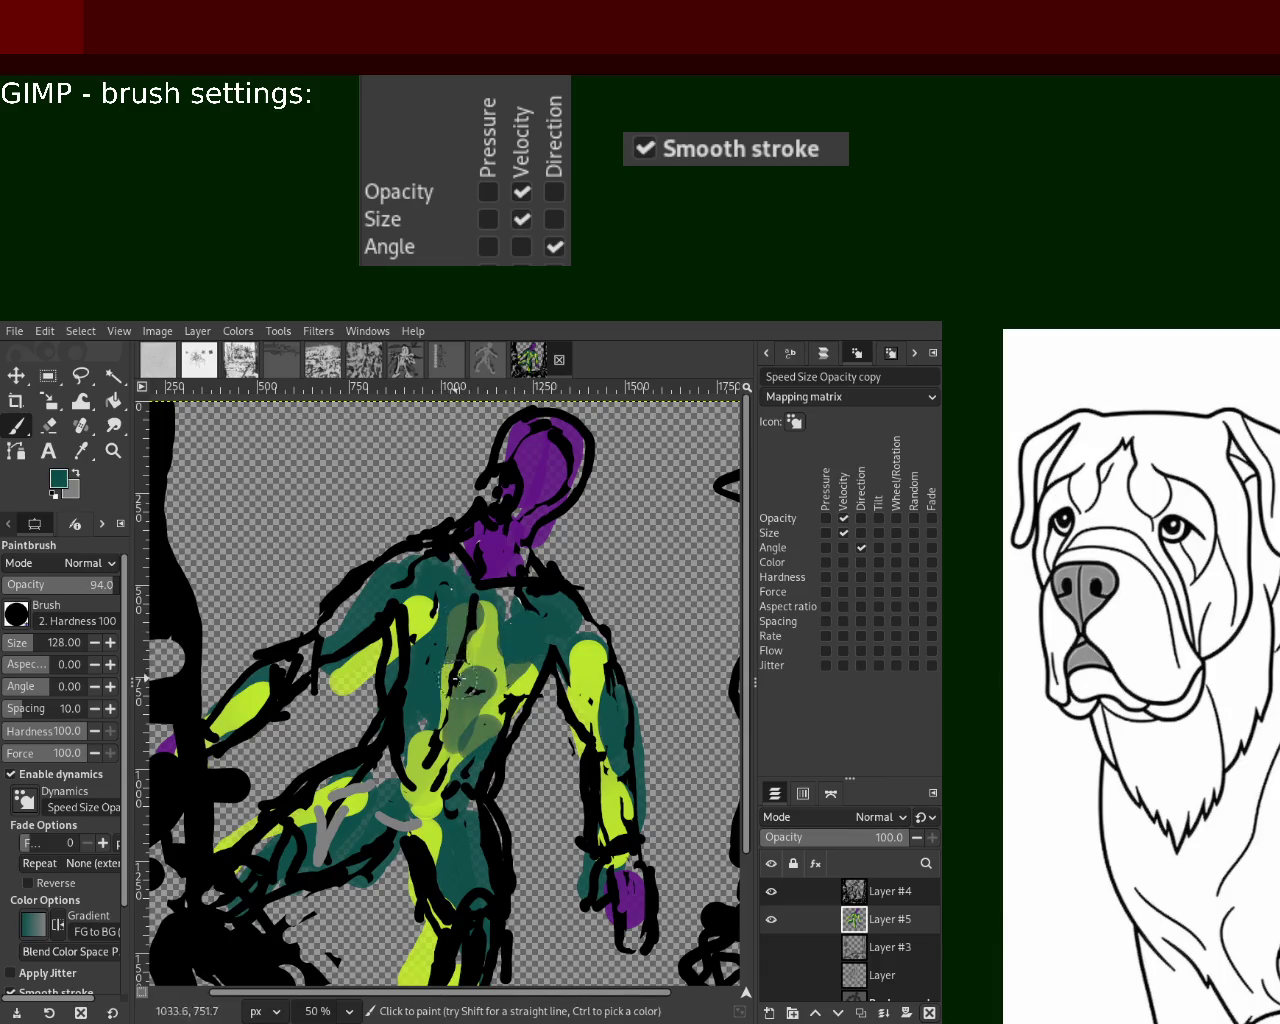
pyautogui.keyDown('ctrl'); pyautogui.click(488, 605); pyautogui.keyUp('ctrl')
pyautogui.moveTo(495, 588)
pyautogui.mouseDown()
pyautogui.moveTo(423, 720)
pyautogui.moveTo(415, 870)
pyautogui.mouseUp()
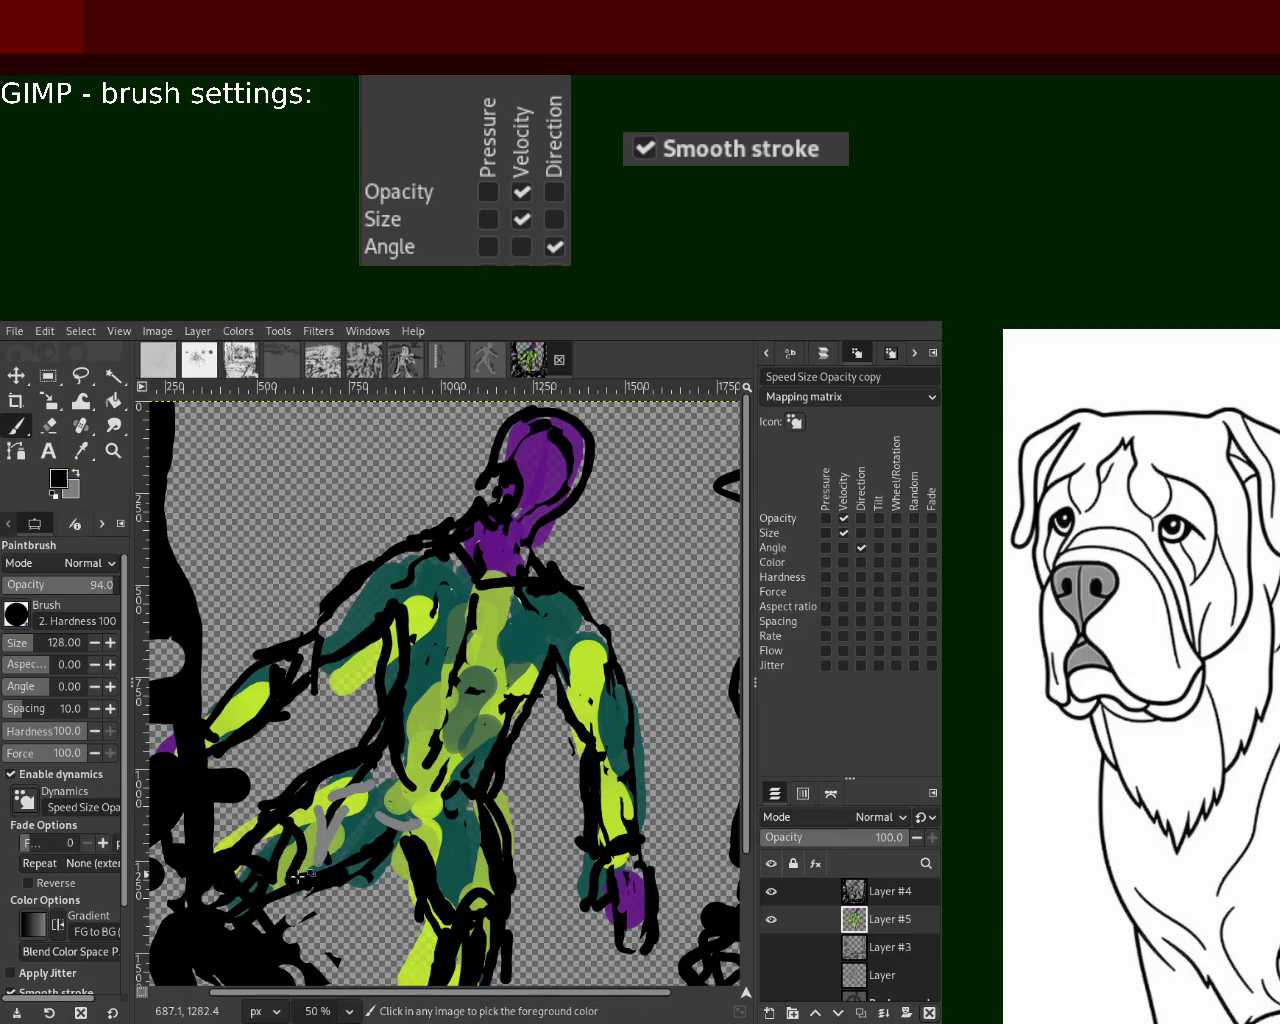
pyautogui.keyDown('ctrl'); pyautogui.click(395, 672); pyautogui.keyUp('ctrl')
pyautogui.moveTo(422, 708)
pyautogui.mouseDown()
pyautogui.moveTo(460, 610)
pyautogui.moveTo(470, 720)
pyautogui.mouseUp()
# Add yellow-green over the upper back, spine, both shoulders and right arm
pyautogui.keyDown('ctrl'); pyautogui.click(585, 690); pyautogui.keyUp('ctrl')
pyautogui.moveTo(585, 645); pyautogui.dragTo(460, 575)
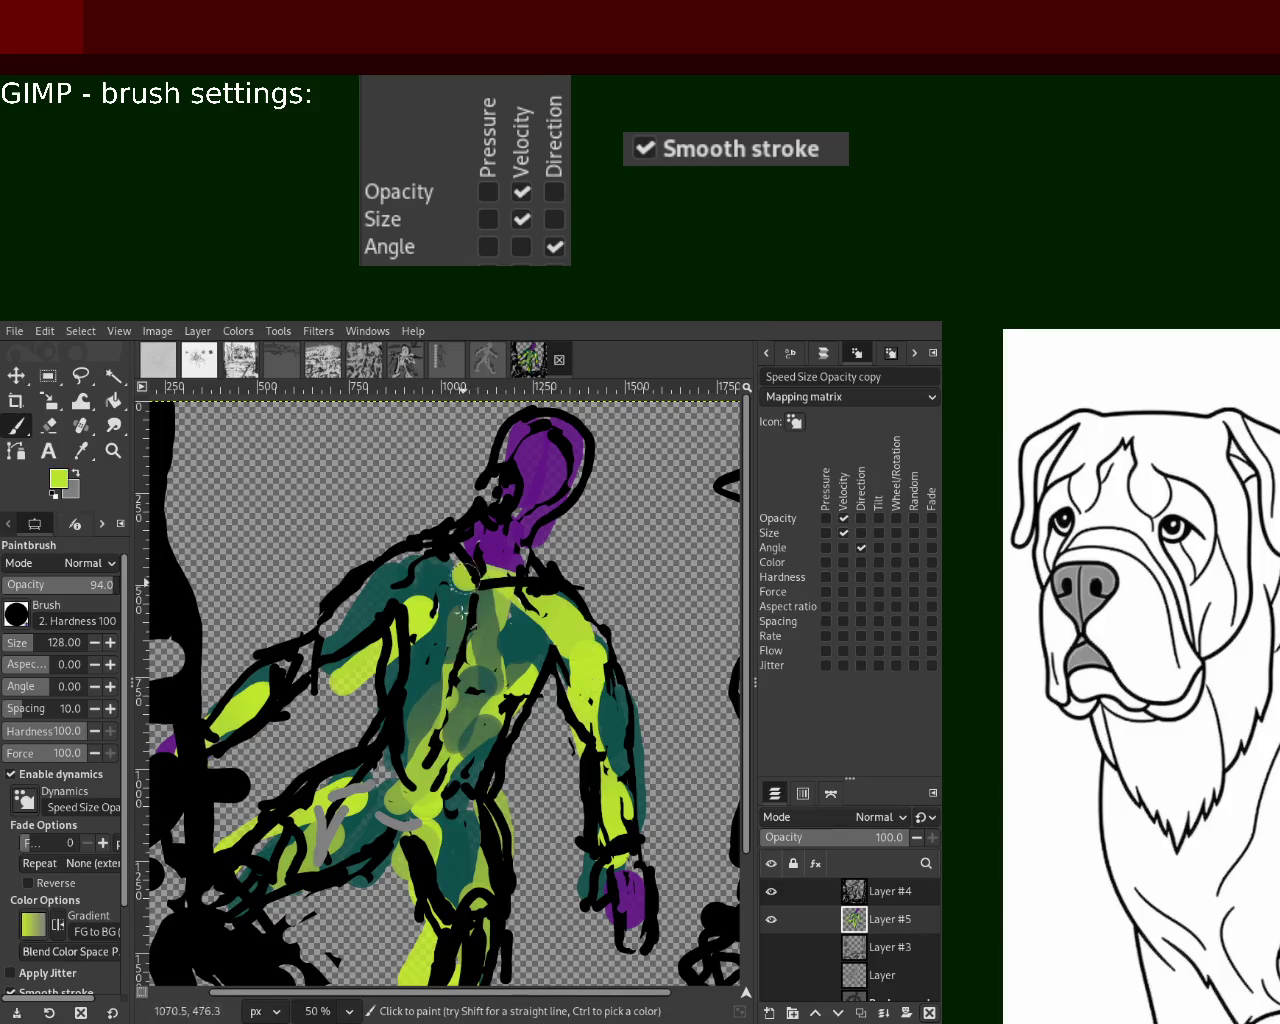
pyautogui.moveTo(555, 650); pyautogui.dragTo(460, 720)
pyautogui.moveTo(430, 580)
pyautogui.mouseDown()
pyautogui.moveTo(425, 820)
pyautogui.moveTo(417, 707)
pyautogui.mouseUp()
pyautogui.moveTo(338, 570); pyautogui.dragTo(345, 685)
pyautogui.moveTo(588, 713); pyautogui.dragTo(640, 720)
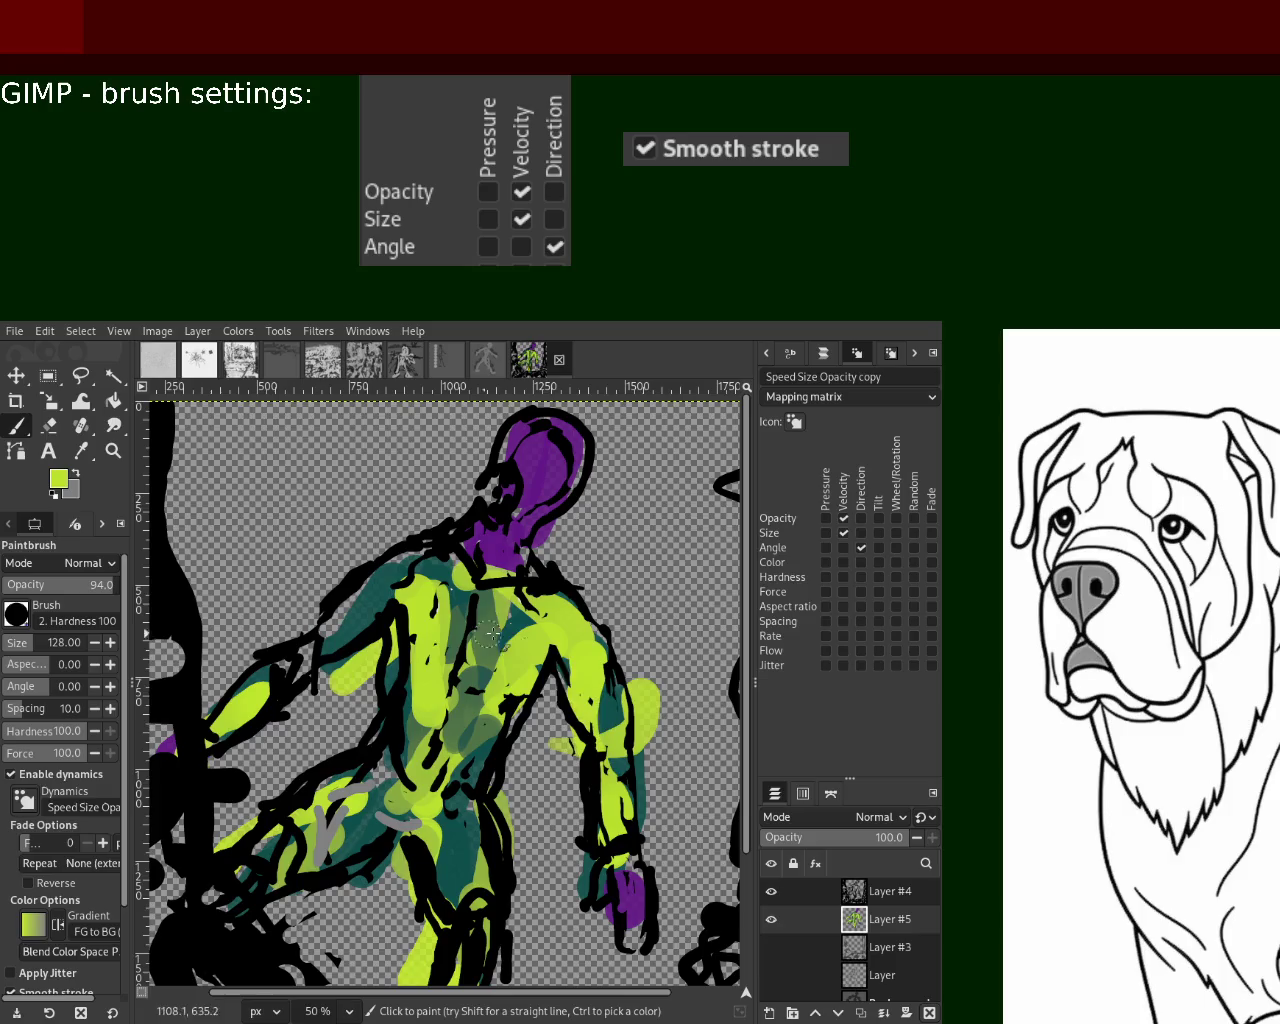
pyautogui.moveTo(320, 605); pyautogui.dragTo(312, 645)
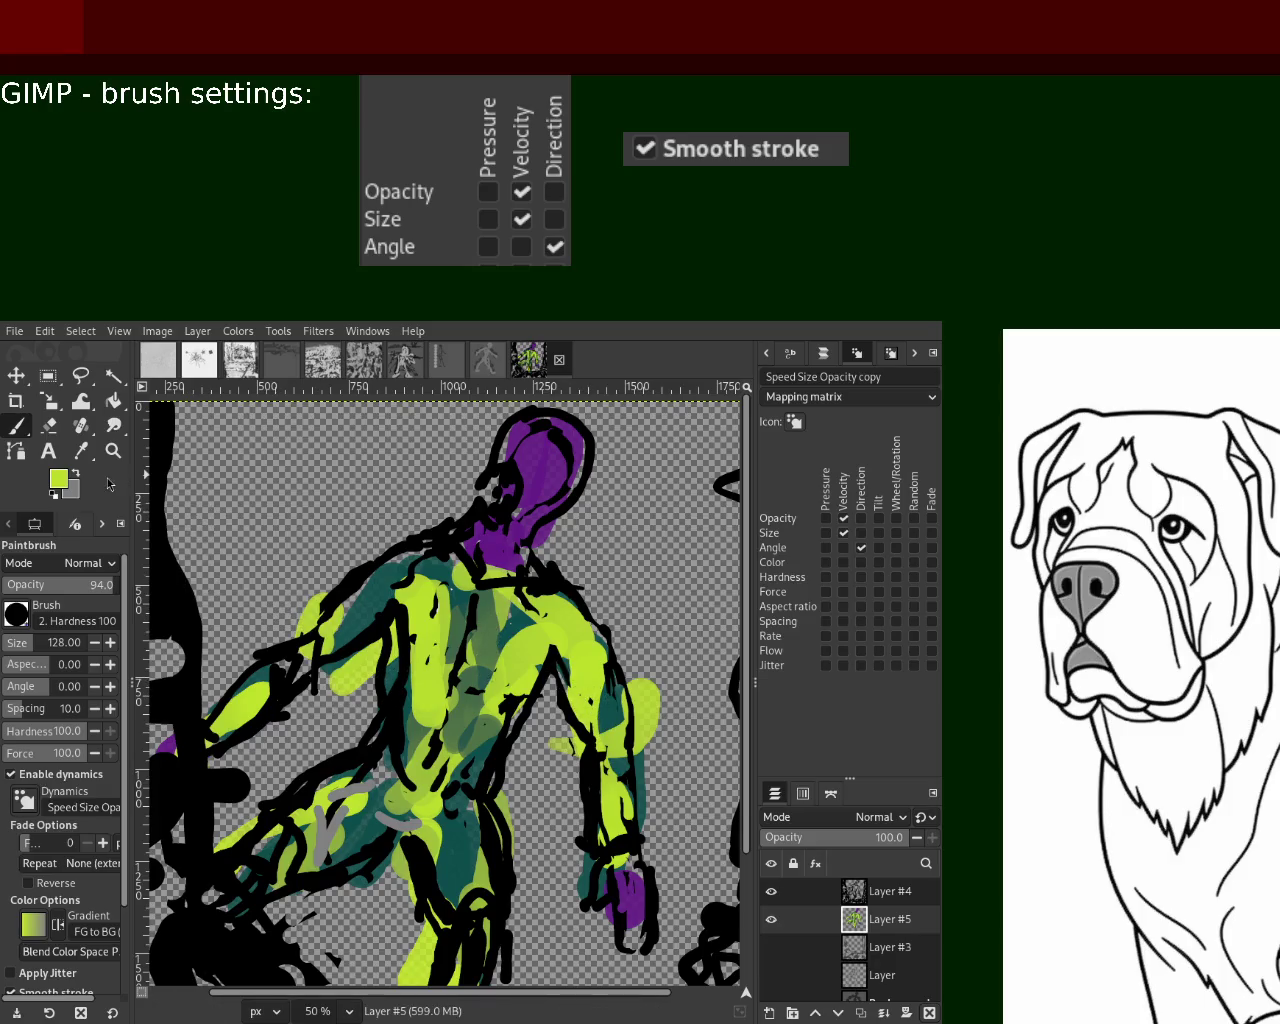
pyautogui.press('z')
pyautogui.keyDown('ctrl'); pyautogui.click(420, 610); pyautogui.keyUp('ctrl')
# Paint blue over the figure's purple head and neck
pyautogui.keyDown('ctrl'); pyautogui.click(405, 600); pyautogui.keyUp('ctrl')
pyautogui.scroll(4, 405, 598)
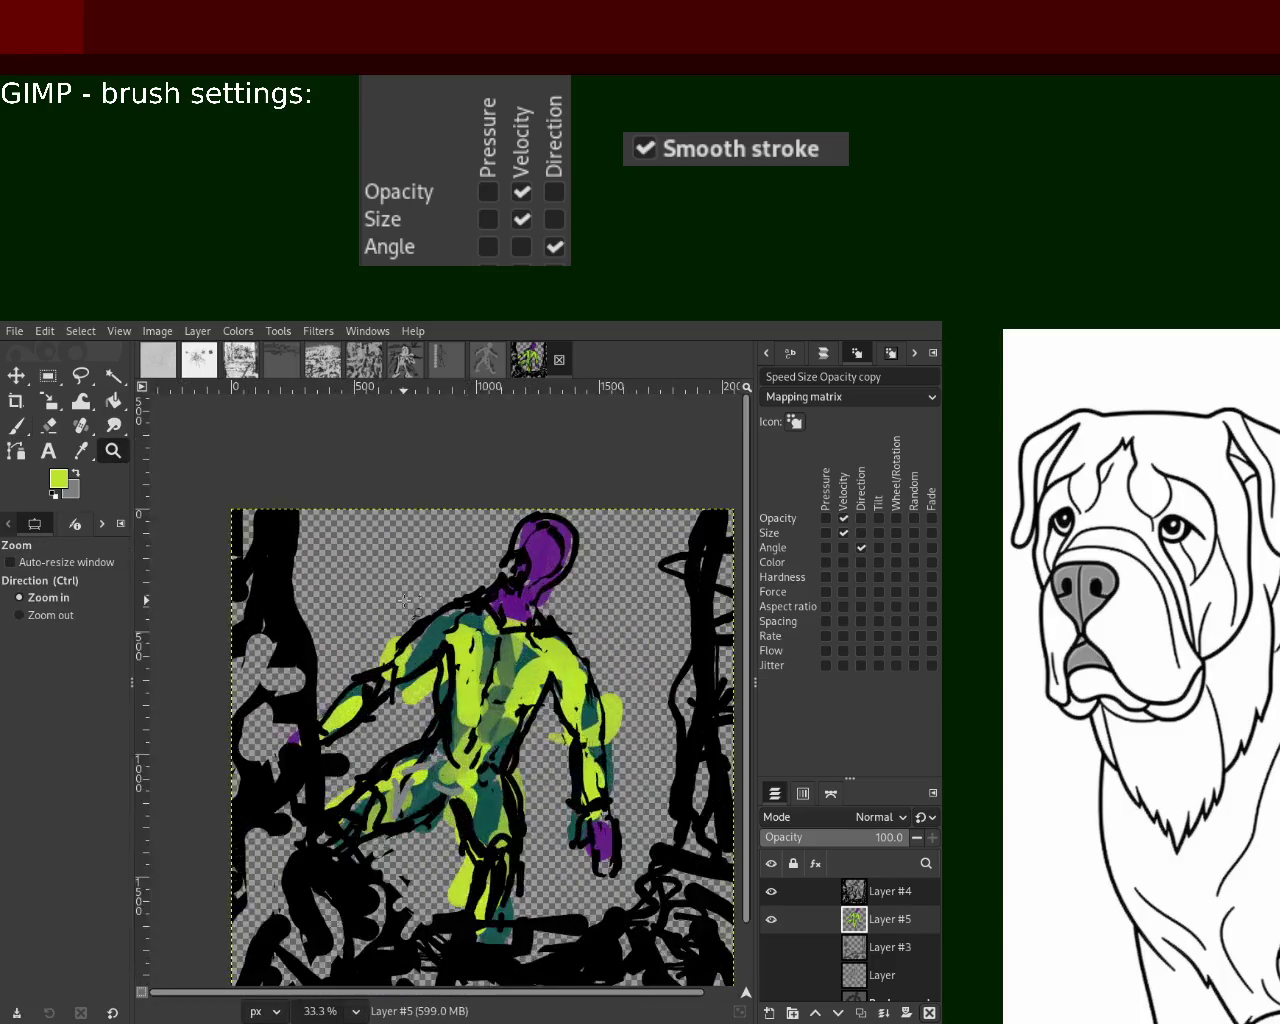
pyautogui.scroll(-3, 440, 590)
pyautogui.scroll(3, 470, 578)
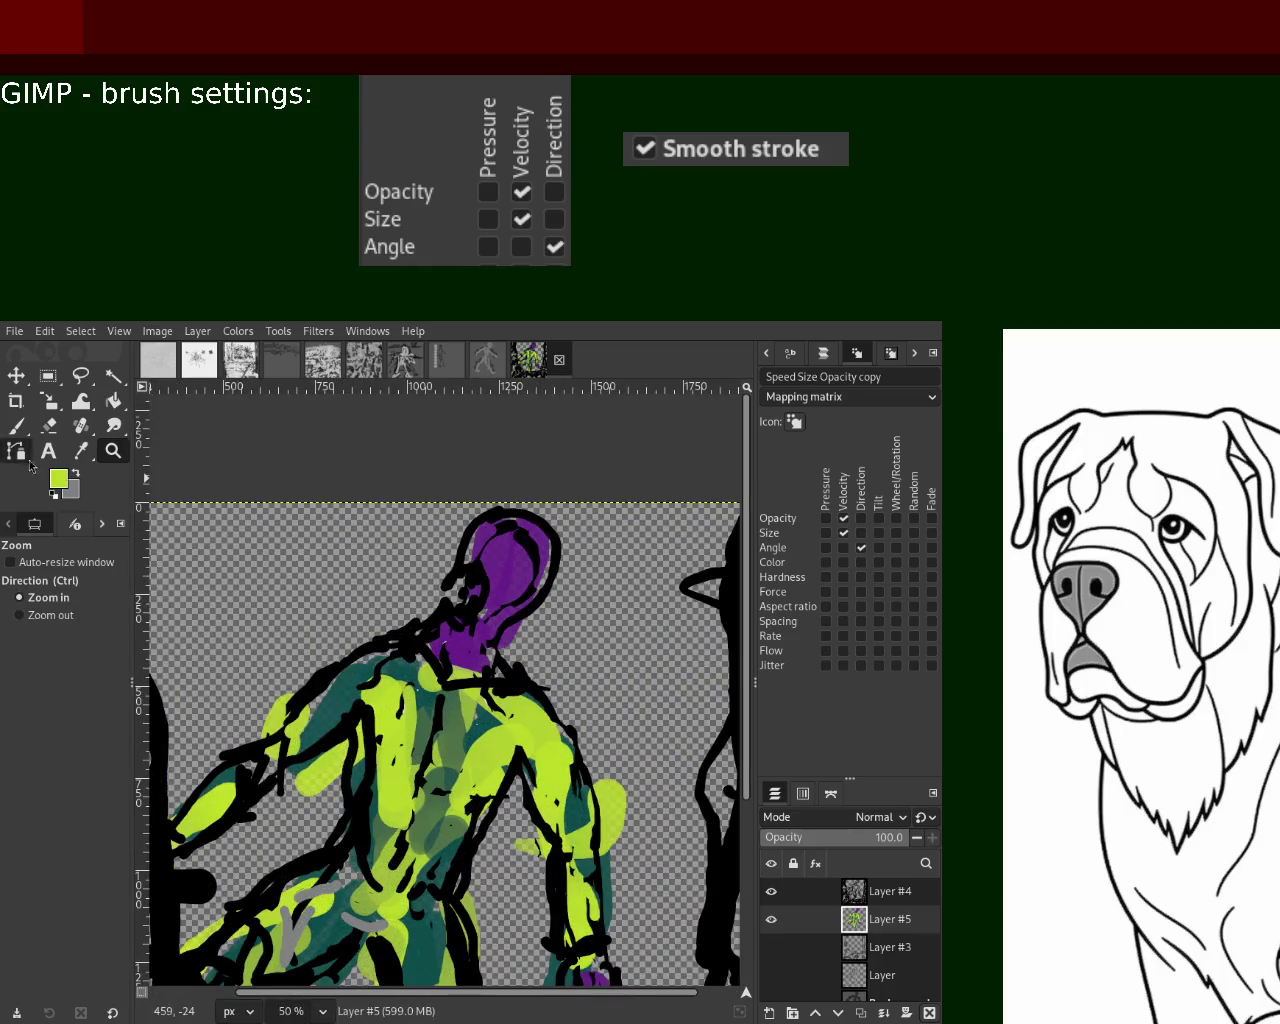
pyautogui.click(16, 425)
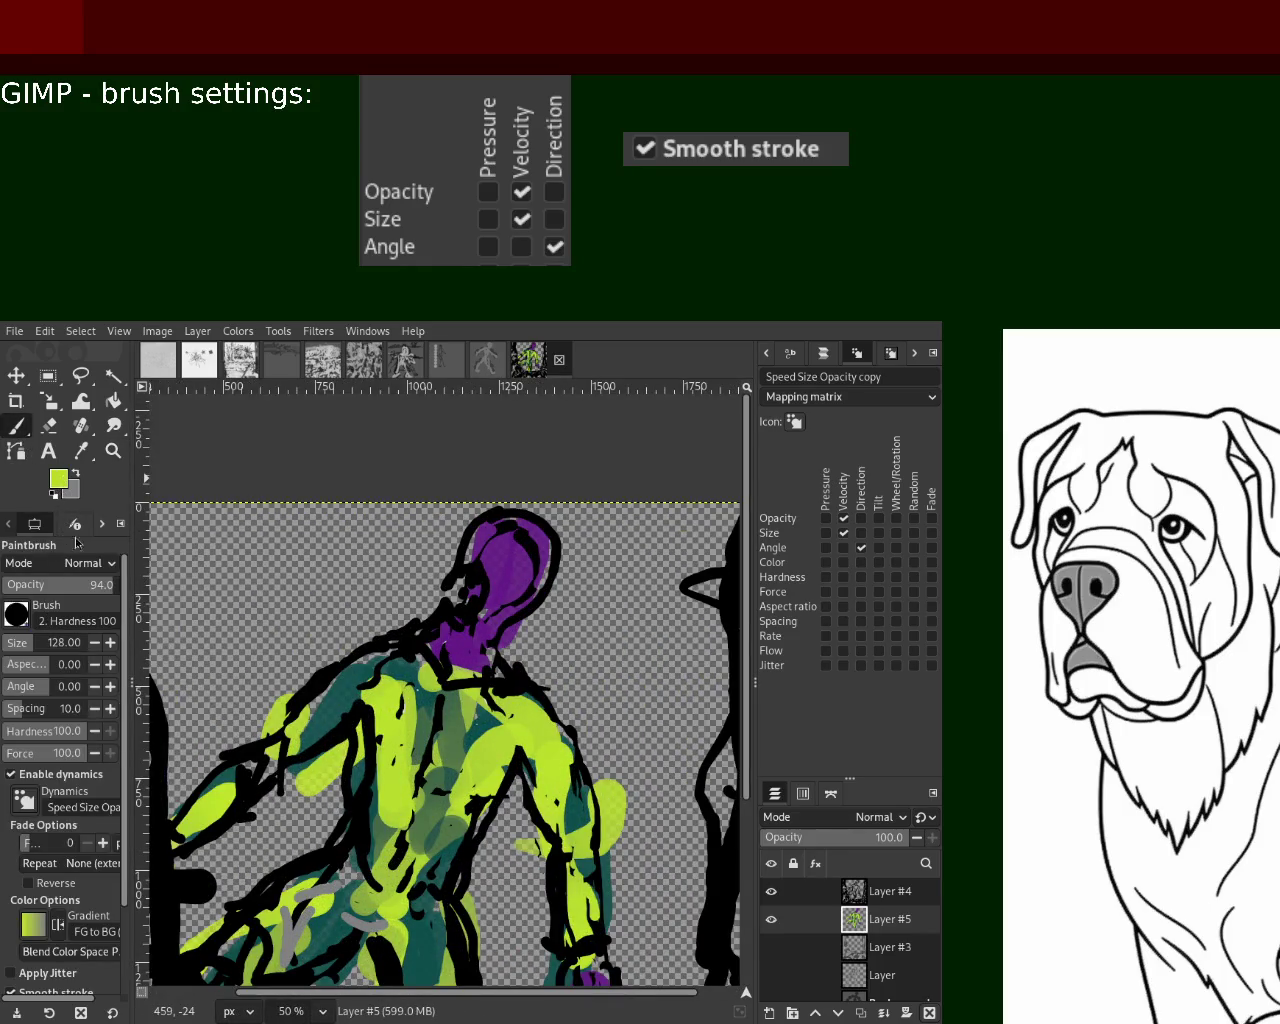
pyautogui.moveTo(530, 545)
pyautogui.mouseDown()
pyautogui.moveTo(555, 515)
pyautogui.moveTo(495, 655)
pyautogui.mouseUp()
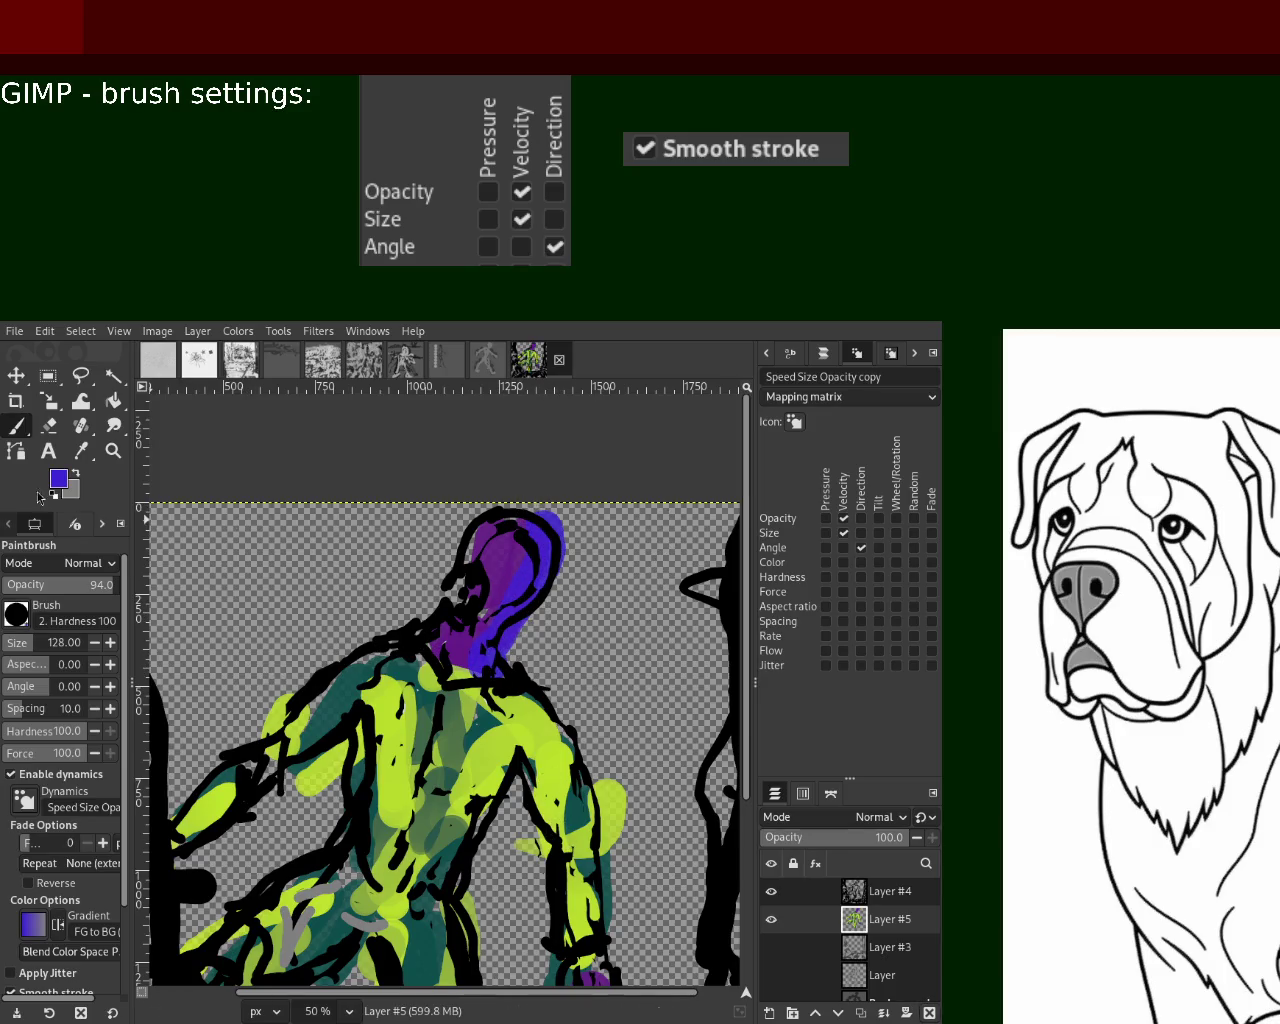
# Zoom in on the purple hand and paint blue around it
pyautogui.click(113, 450)
pyautogui.keyDown('ctrl'); pyautogui.click(355, 566); pyautogui.keyUp('ctrl')
pyautogui.click(382, 636)
pyautogui.click(420, 715)
pyautogui.keyDown('ctrl'); pyautogui.click(435, 767); pyautogui.keyUp('ctrl')
pyautogui.click(440, 770)
pyautogui.click(440, 770)
pyautogui.click(440, 770)
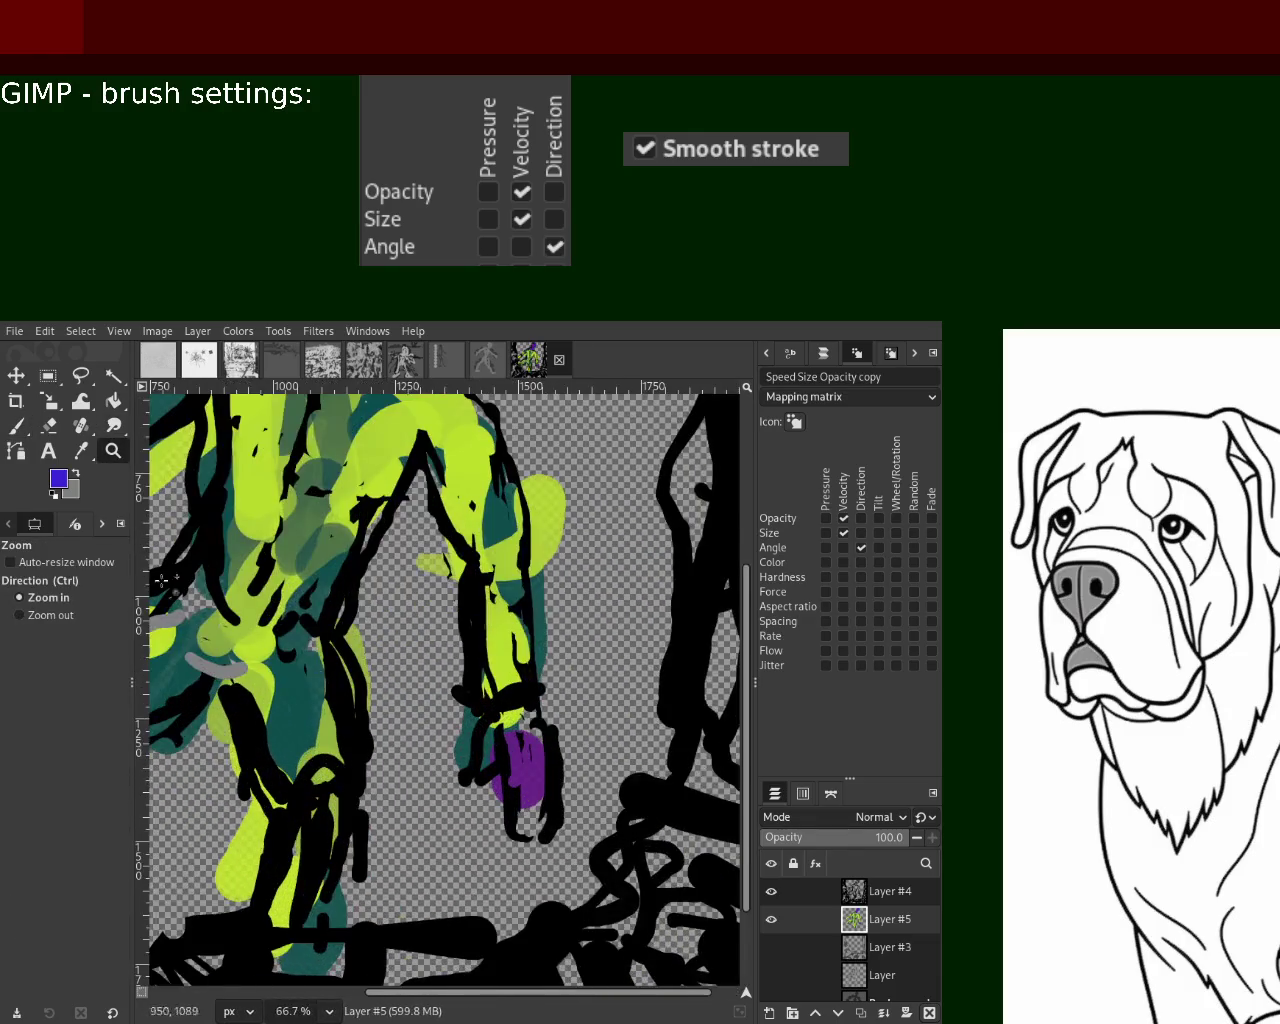
pyautogui.click(16, 425)
pyautogui.moveTo(500, 740)
pyautogui.mouseDown()
pyautogui.moveTo(535, 860)
pyautogui.moveTo(560, 720)
pyautogui.mouseUp()
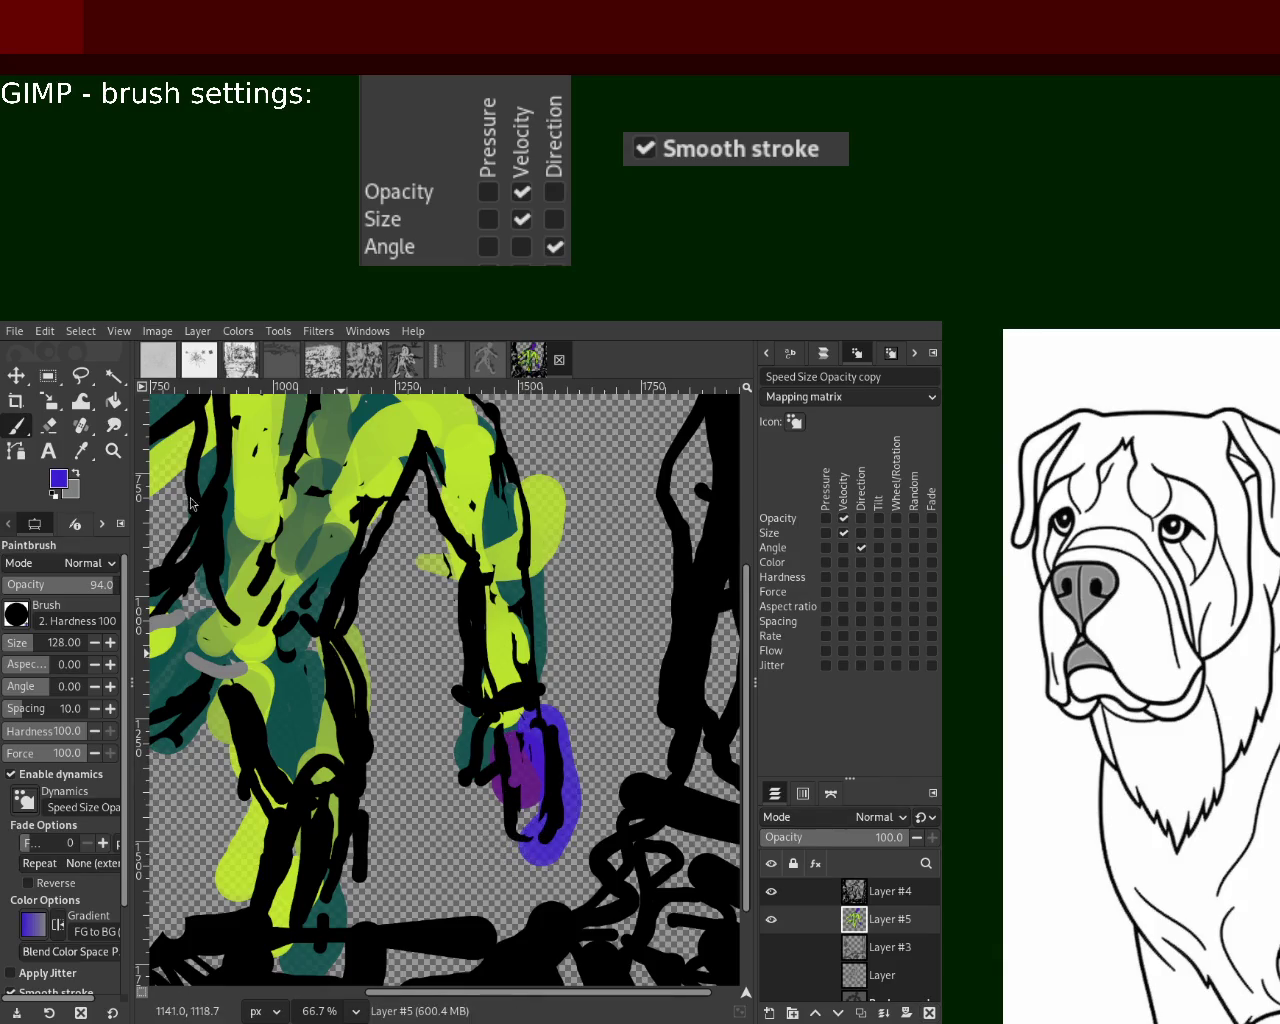
# Zoom out and scroll around to view the whole figure
pyautogui.click(113, 450)
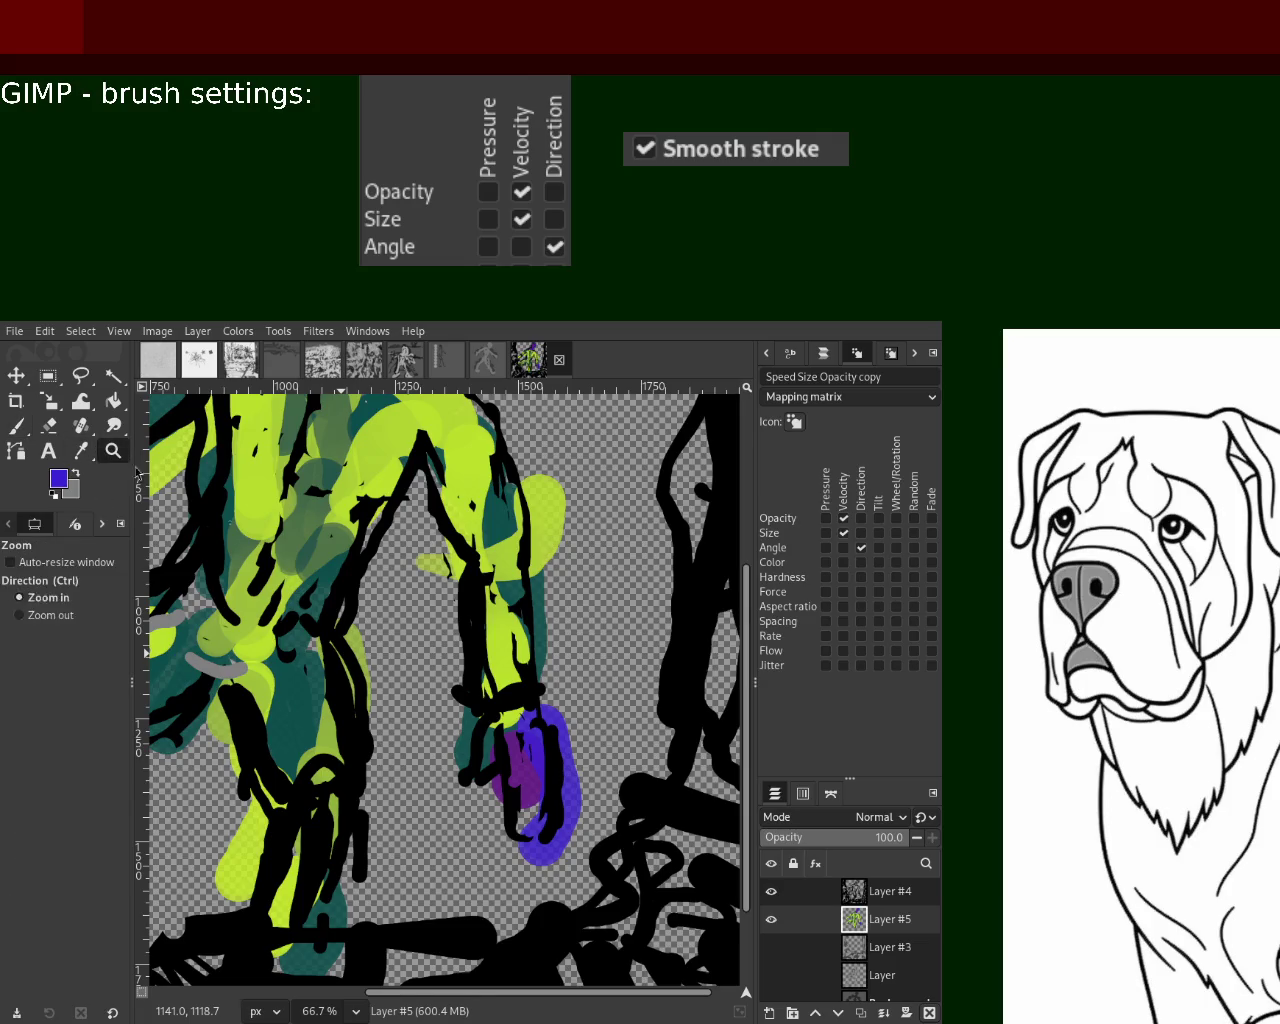
pyautogui.click(414, 711)
pyautogui.scroll(-3, 414, 711)
pyautogui.scroll(3, 420, 710)
pyautogui.scroll(1, 440, 710)
pyautogui.scroll(-2, 463, 706)
pyautogui.scroll(2, 451, 697)
pyautogui.scroll(-1, 451, 697)
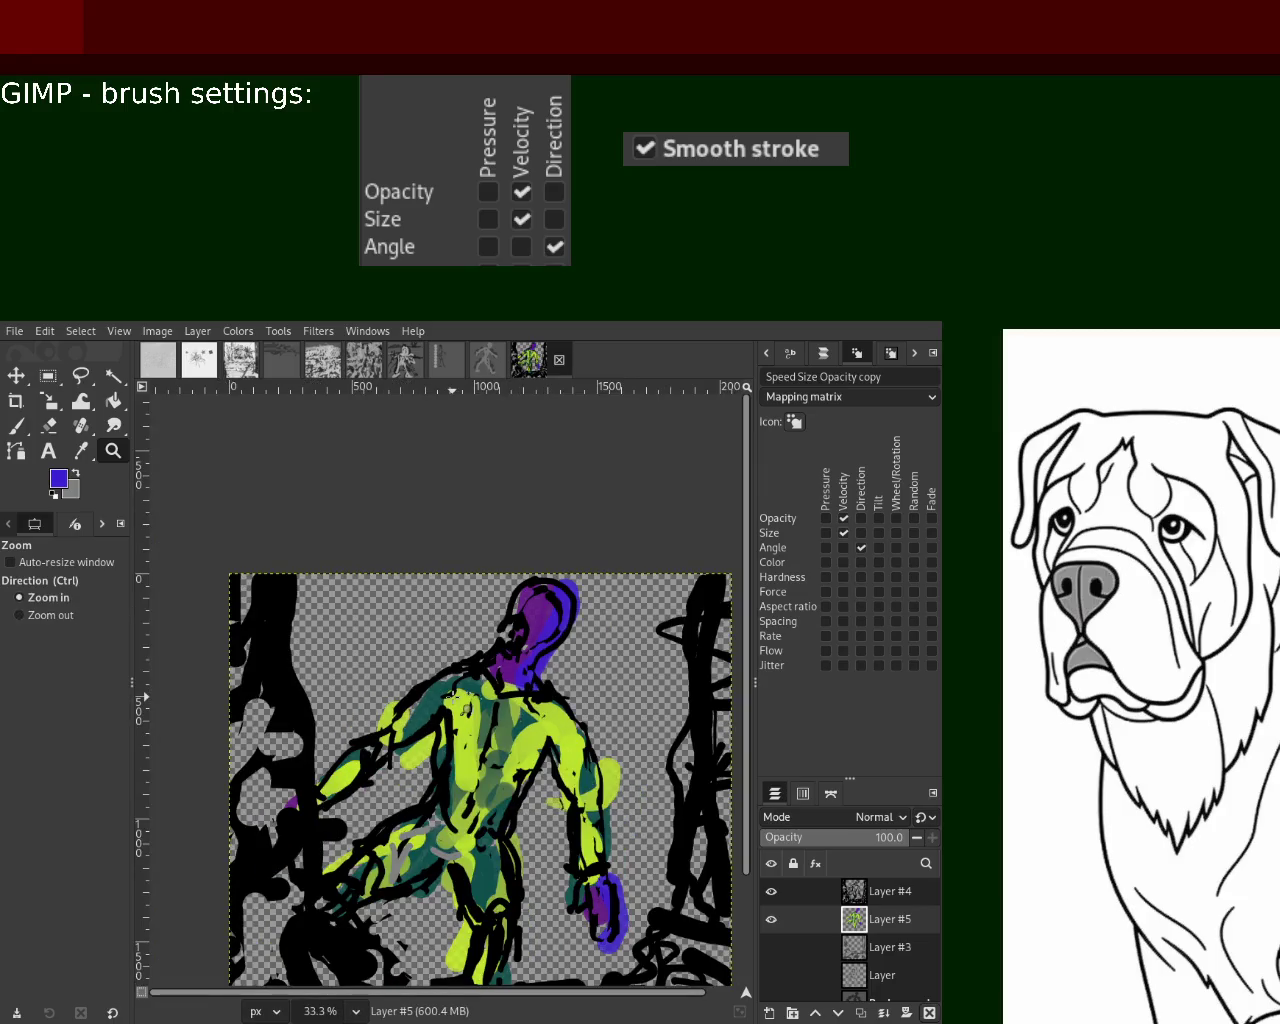
pyautogui.scroll(-1, 451, 697)
pyautogui.scroll(1, 460, 680)
pyautogui.scroll(1, 480, 660)
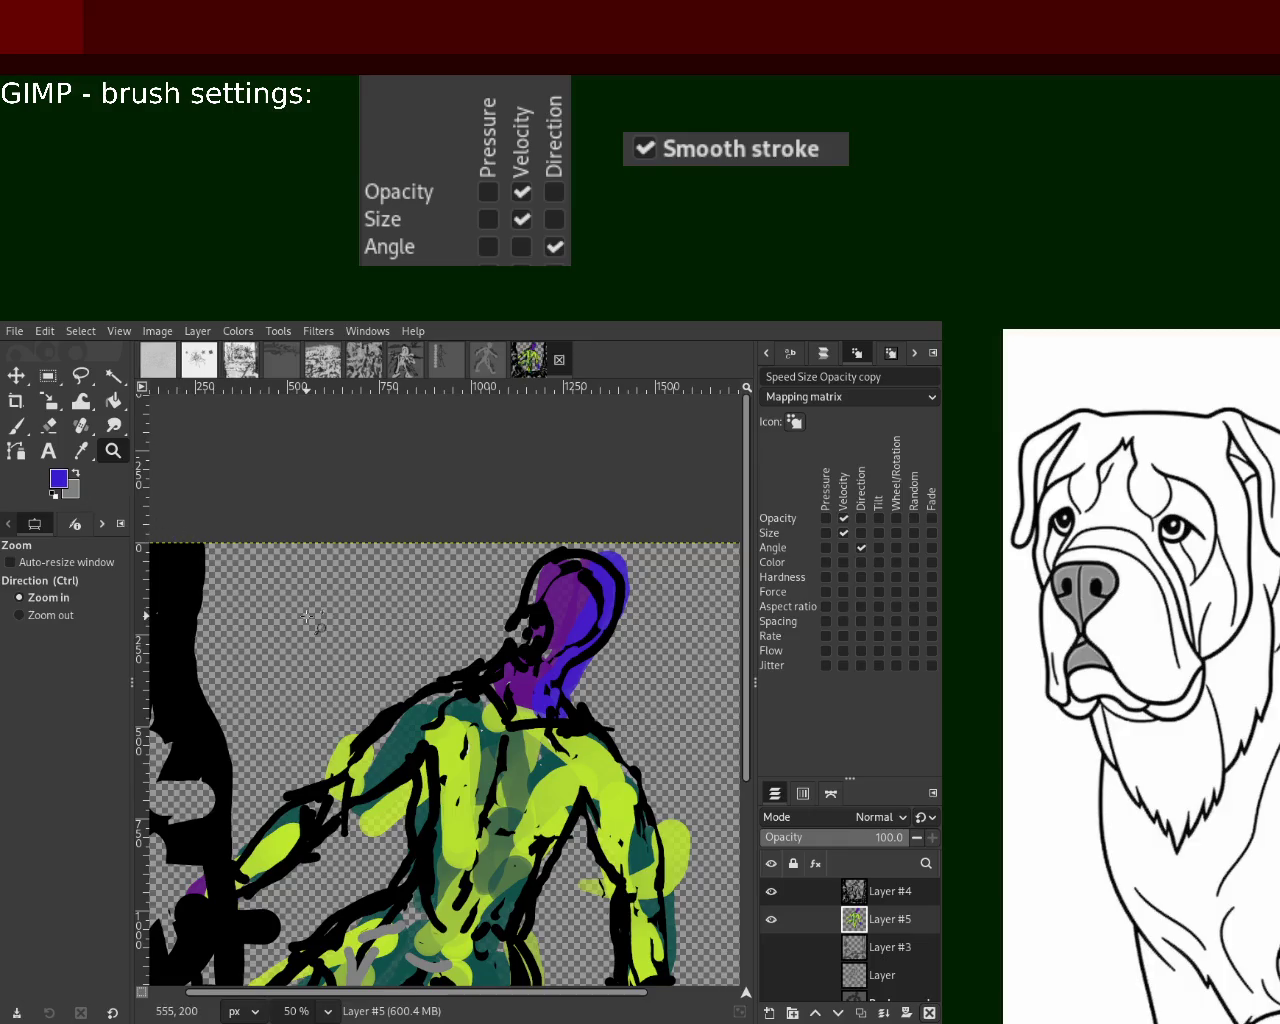
pyautogui.click(48, 451)
# Draw a top-left caption box and type 'Im encrypting' and 'the detionation' lines
pyautogui.moveTo(237, 563); pyautogui.dragTo(446, 650)
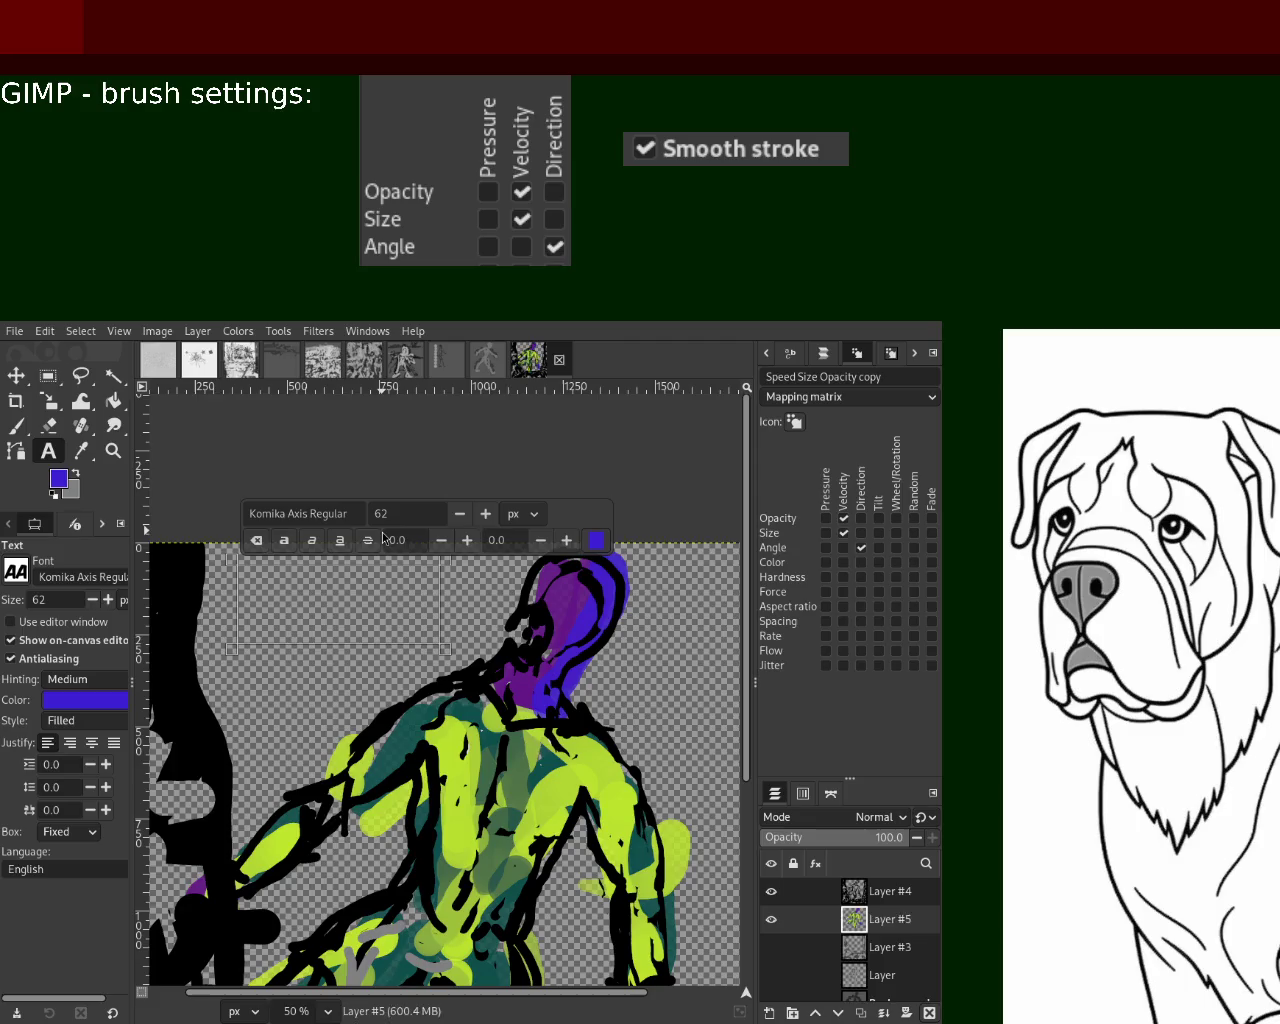
pyautogui.write('Im encrypting')
pyautogui.press('Return')
pyautogui.write('the detionatio')
pyautogui.press('BackSpace')
pyautogui.press('BackSpace')
pyautogui.press('BackSpace')
pyautogui.press('BackSpace')
pyautogui.write('atio')
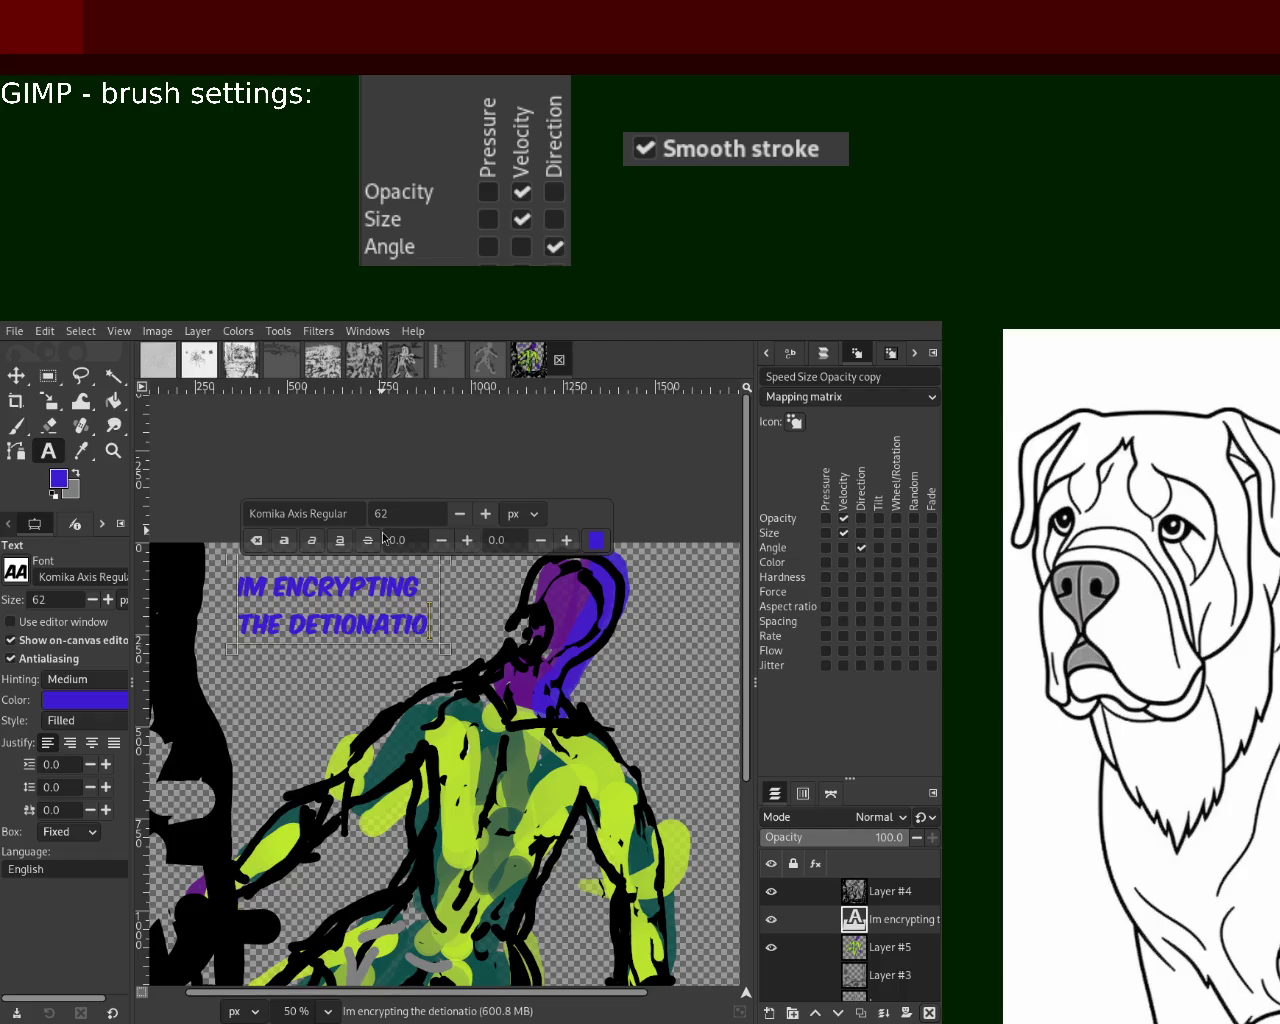
pyautogui.write('n')
pyautogui.press('Return')
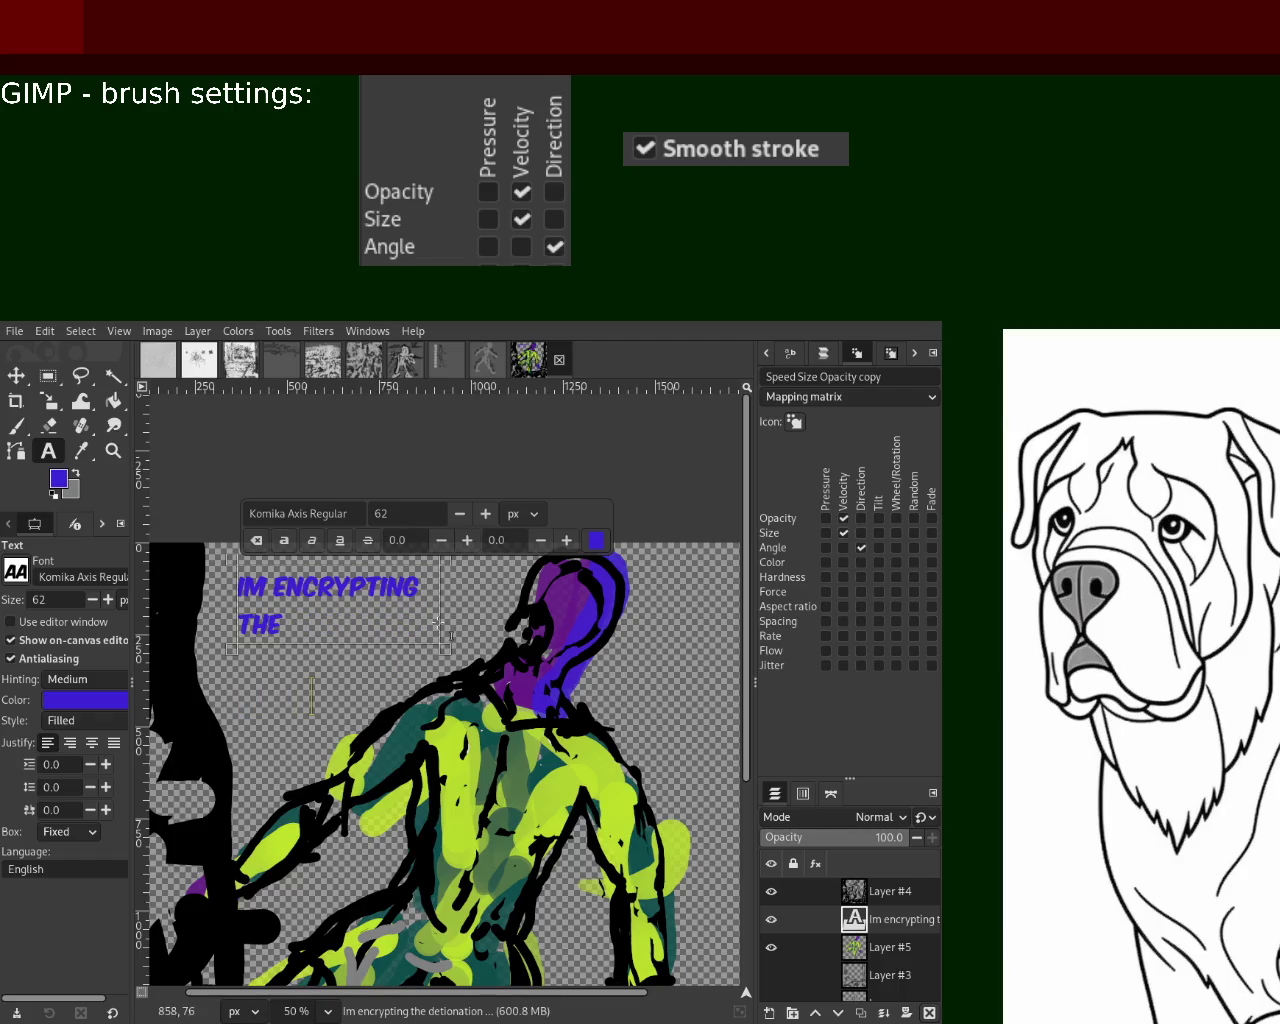
# Enlarge the box and end the caption with 'TIMER.', deleting the trial 'PASSWORD' words
pyautogui.moveTo(448, 648)
pyautogui.mouseDown()
pyautogui.moveTo(476, 653)
pyautogui.moveTo(470, 690)
pyautogui.mouseUp()
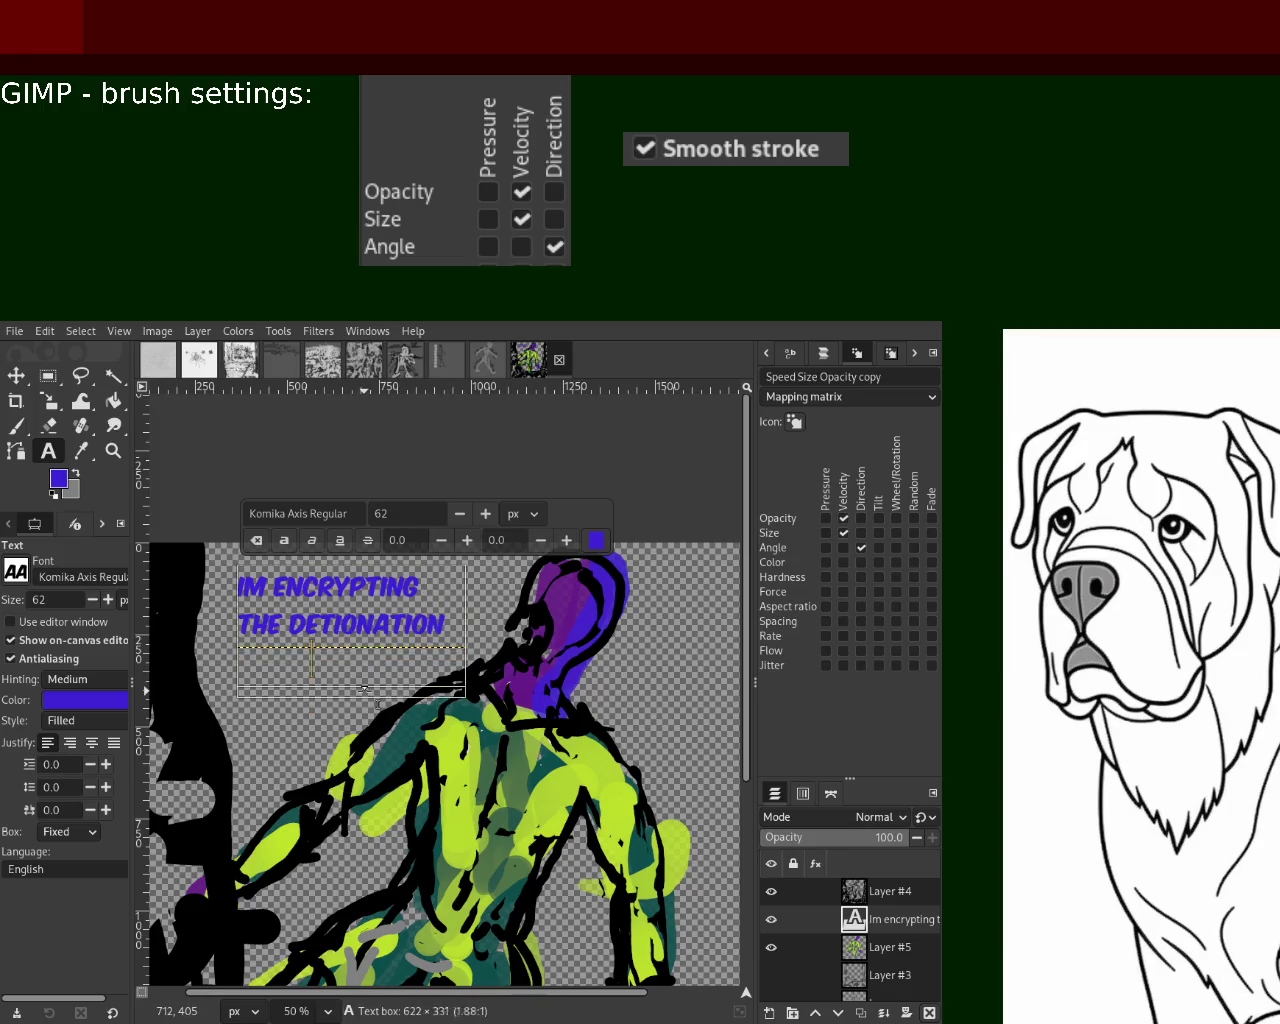
pyautogui.write('TIMER')
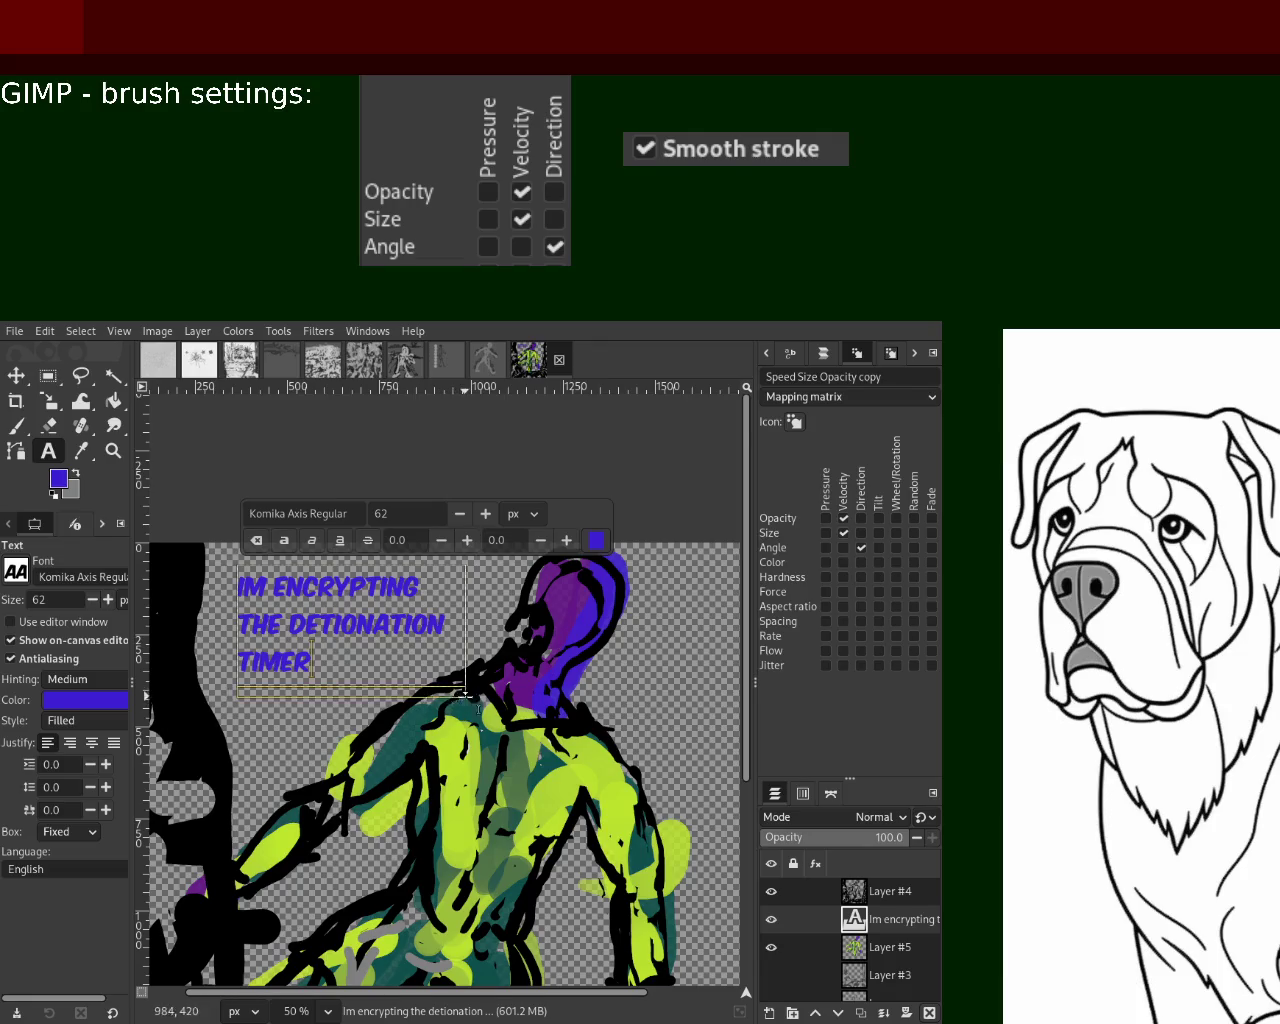
pyautogui.write(' W')
pyautogui.write('PAS')
pyautogui.press('BackSpace')
pyautogui.press('BackSpace')
pyautogui.press('BackSpace')
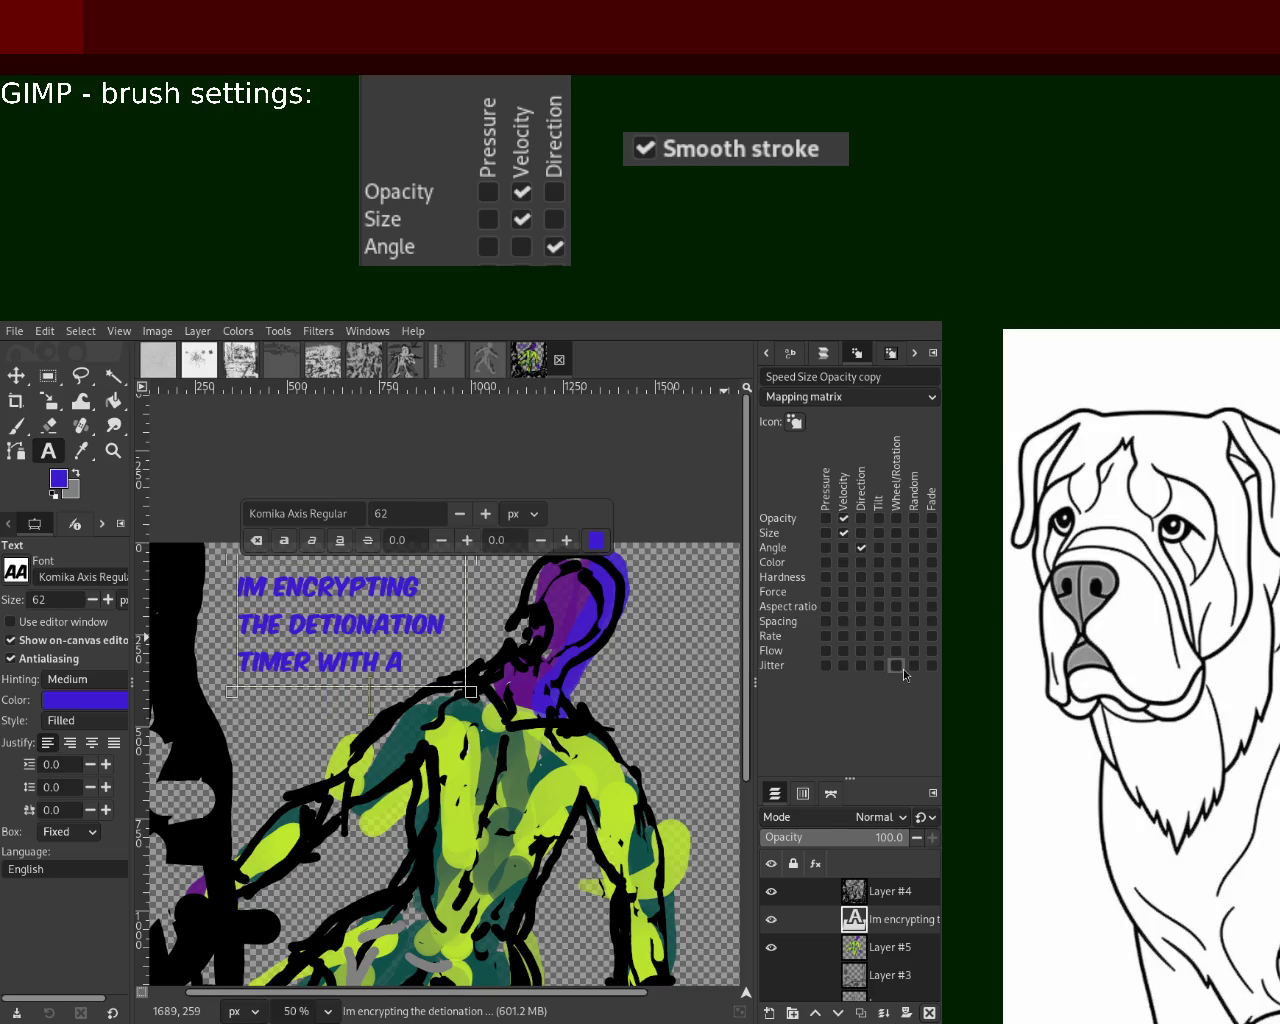
pyautogui.moveTo(470, 690); pyautogui.dragTo(470, 716)
pyautogui.write('PASSWORD')
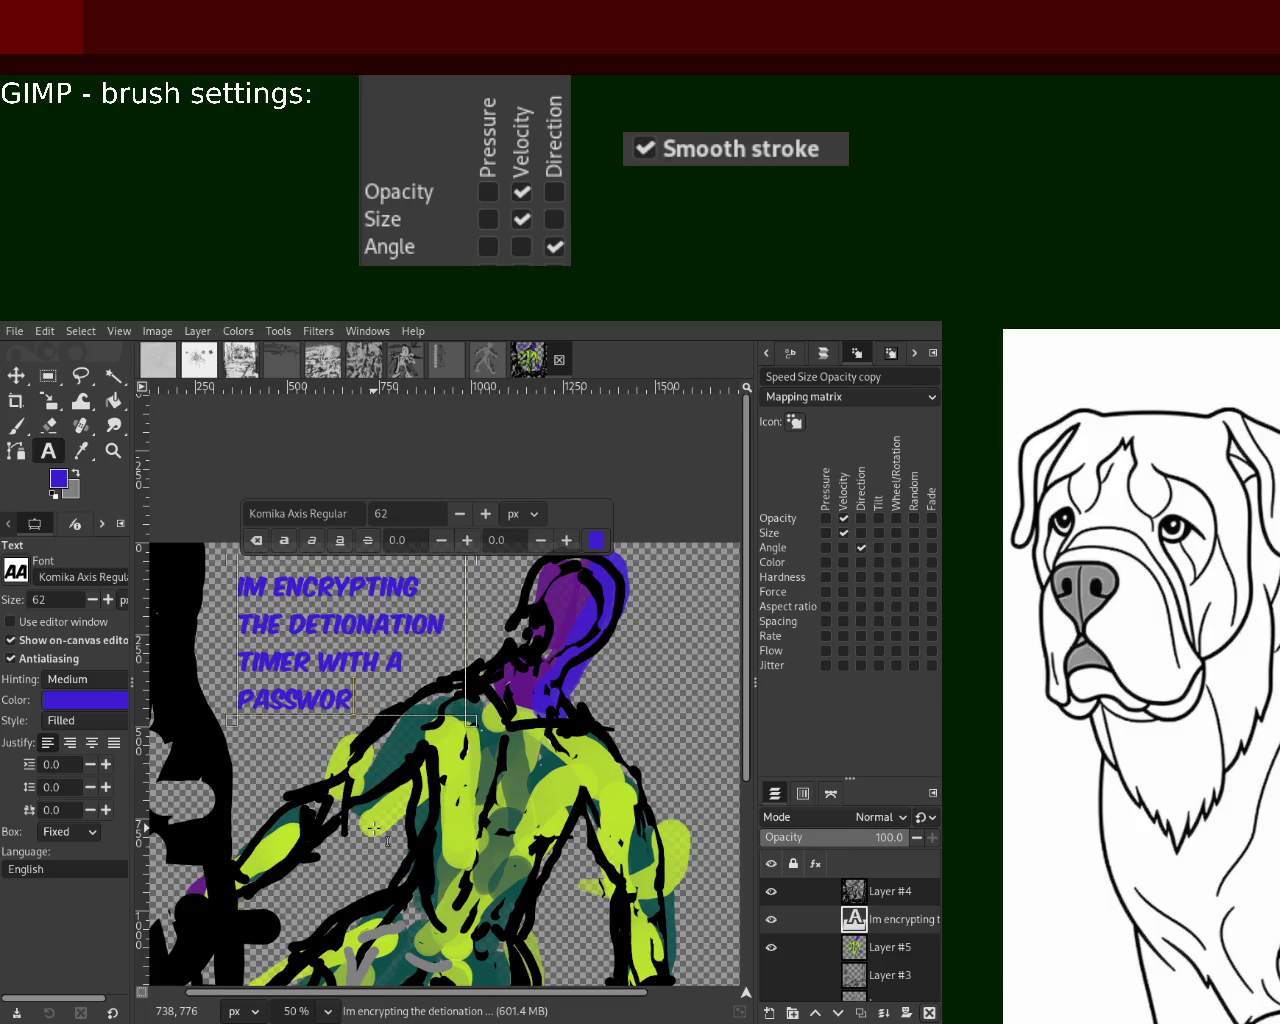
pyautogui.press('BackSpace')
pyautogui.press('BackSpace')
pyautogui.press('BackSpace')
pyautogui.press('BackSpace')
pyautogui.press('BackSpace')
pyautogui.press('BackSpace')
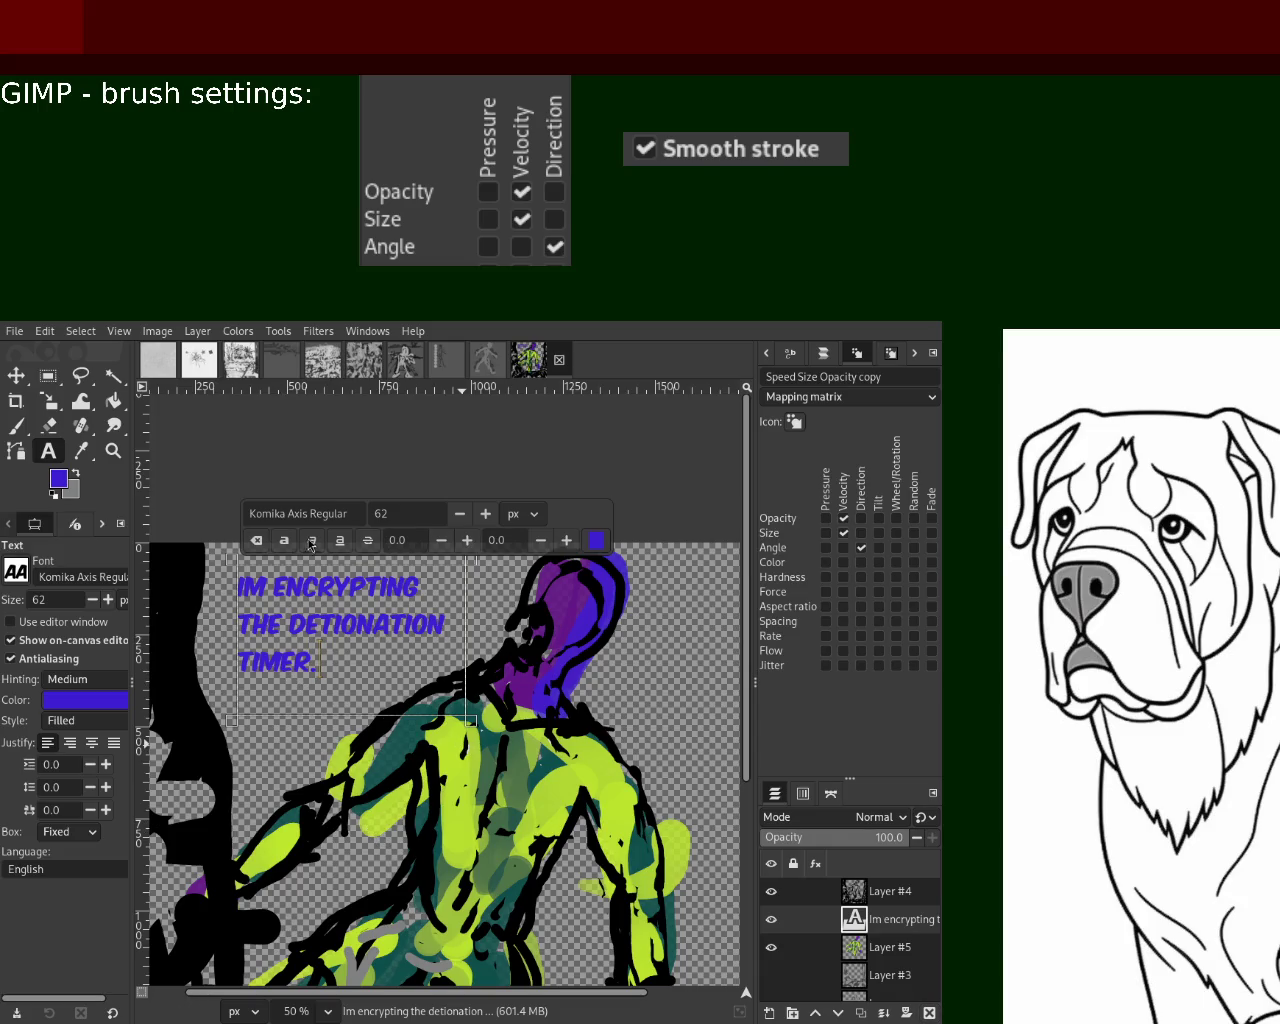
pyautogui.click(113, 450)
# Zoom in close on the blue caption at the top left
pyautogui.scroll(-1, 470, 643)
pyautogui.scroll(-2, 470, 643)
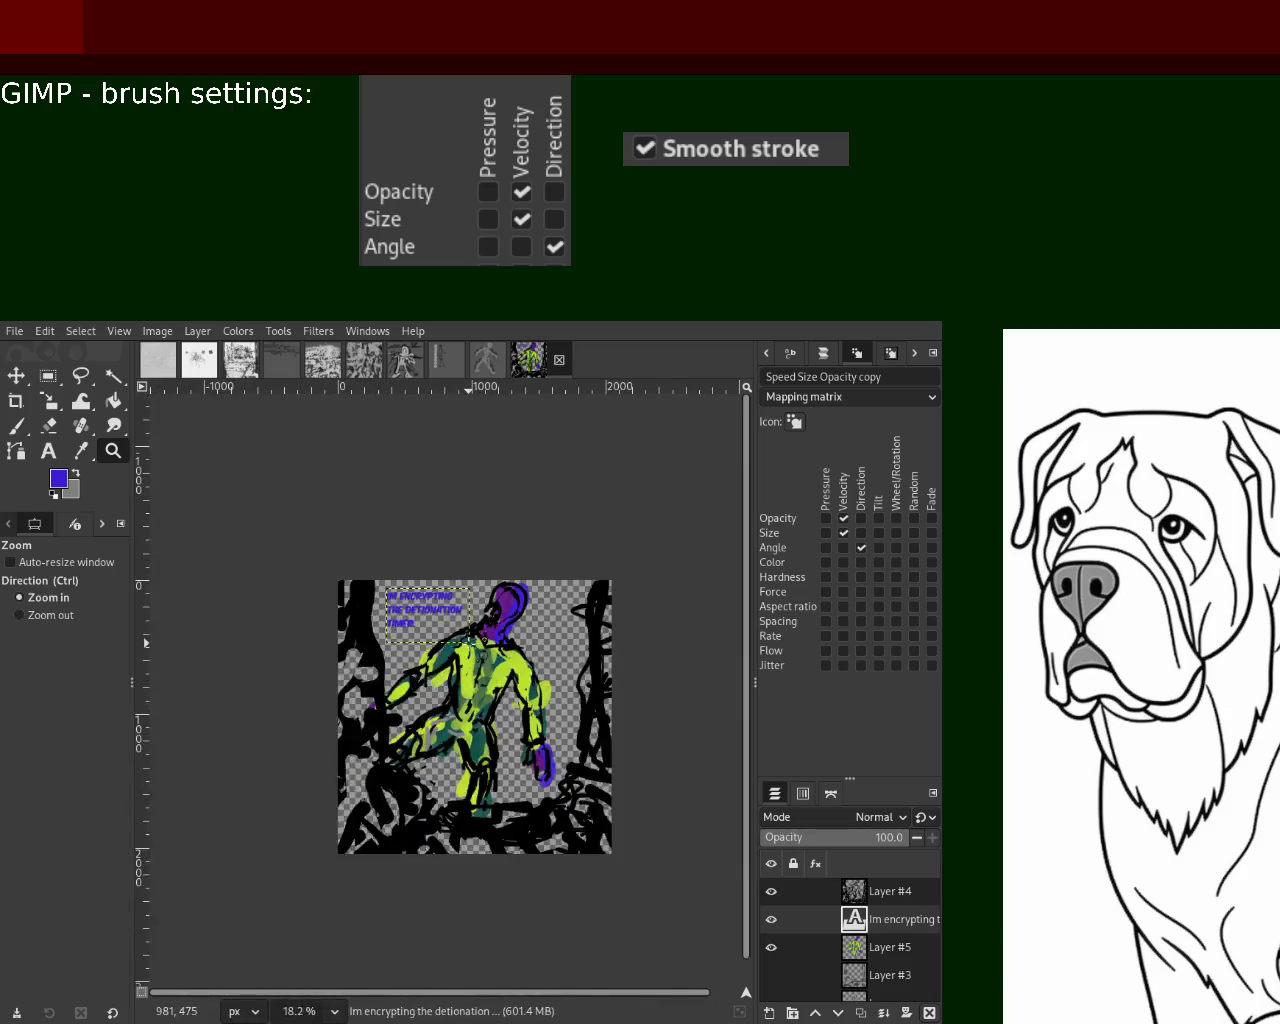
pyautogui.scroll(2, 470, 643)
pyautogui.click(366, 545)
pyautogui.click(364, 553)
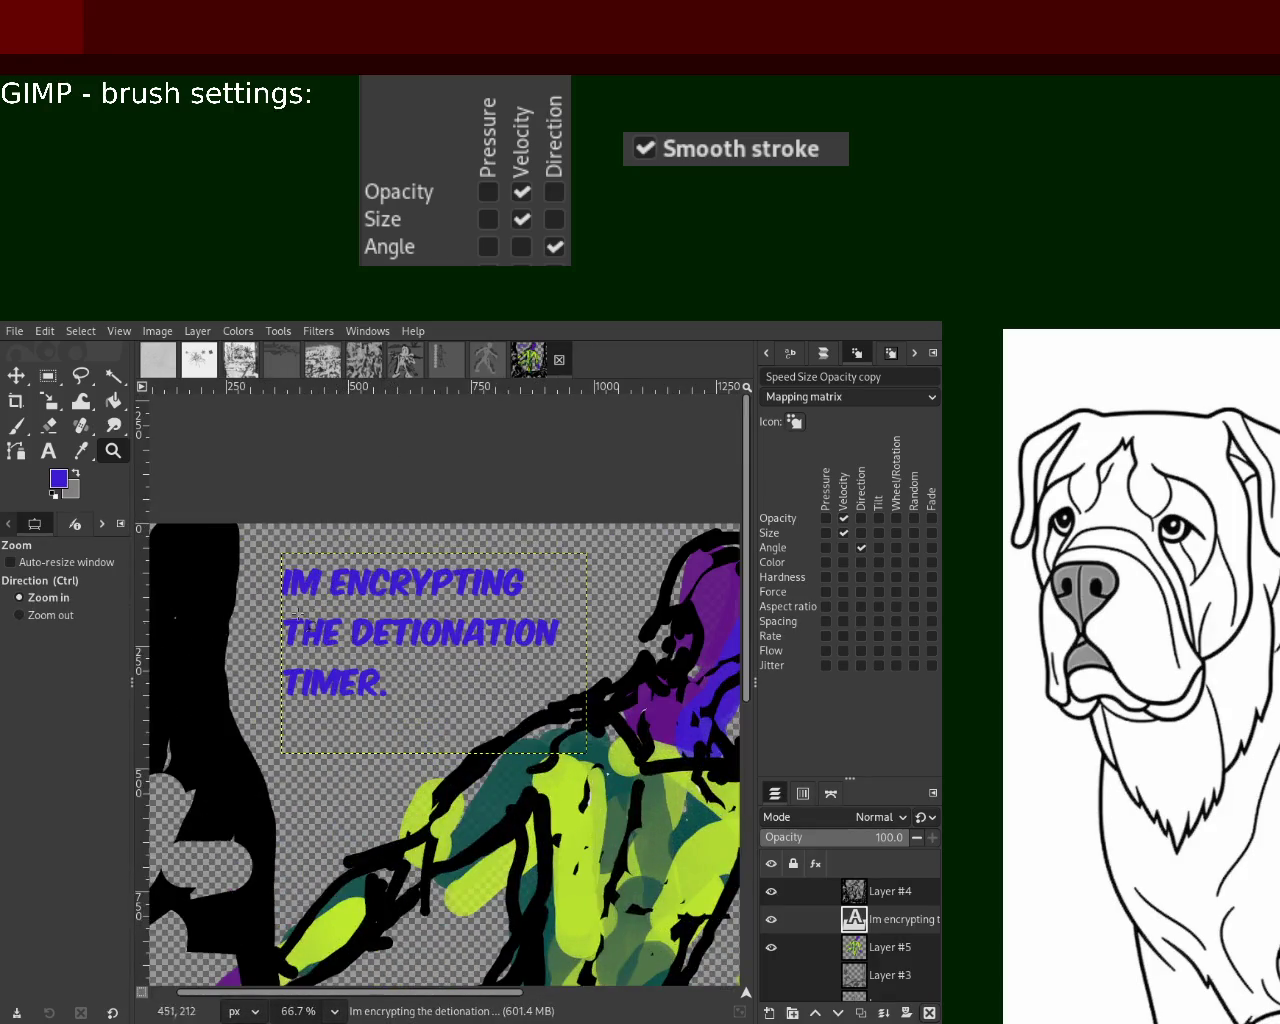
pyautogui.click(275, 585)
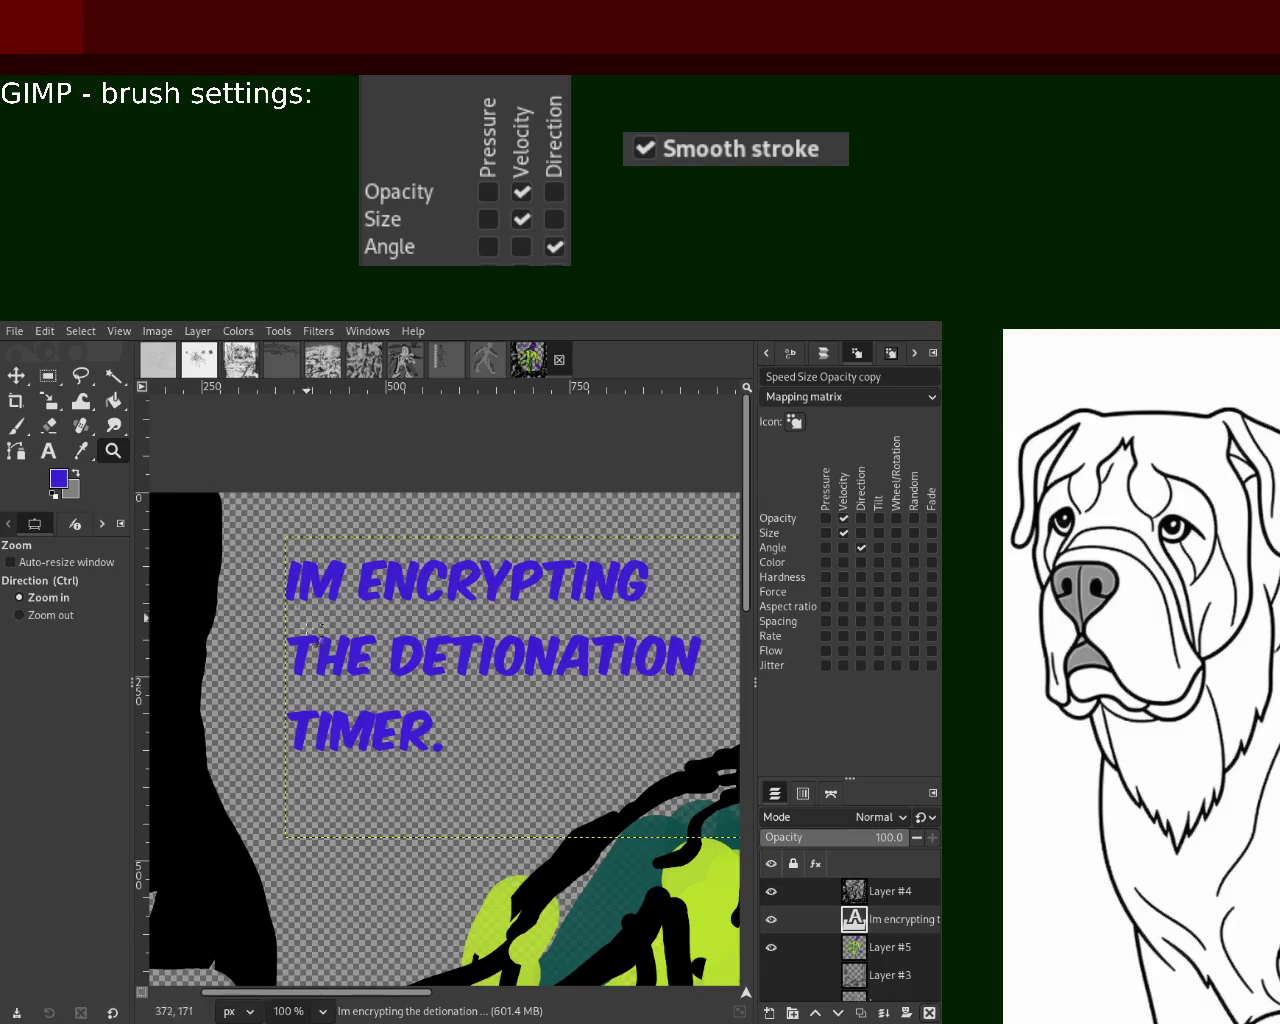
pyautogui.scroll(-1, 294, 615)
pyautogui.scroll(-2, 294, 615)
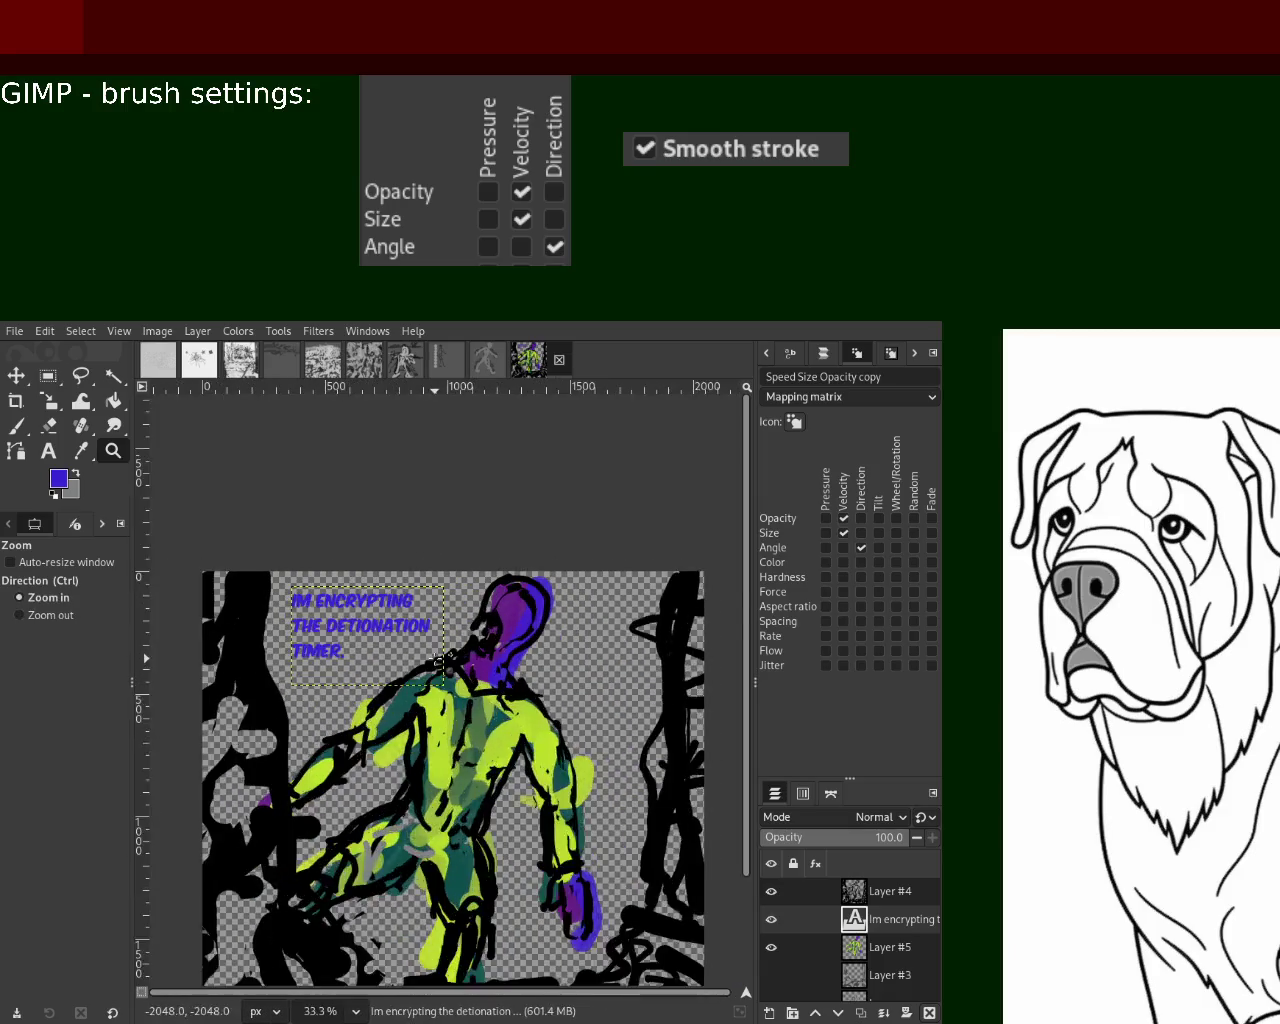
pyautogui.click(440, 660)
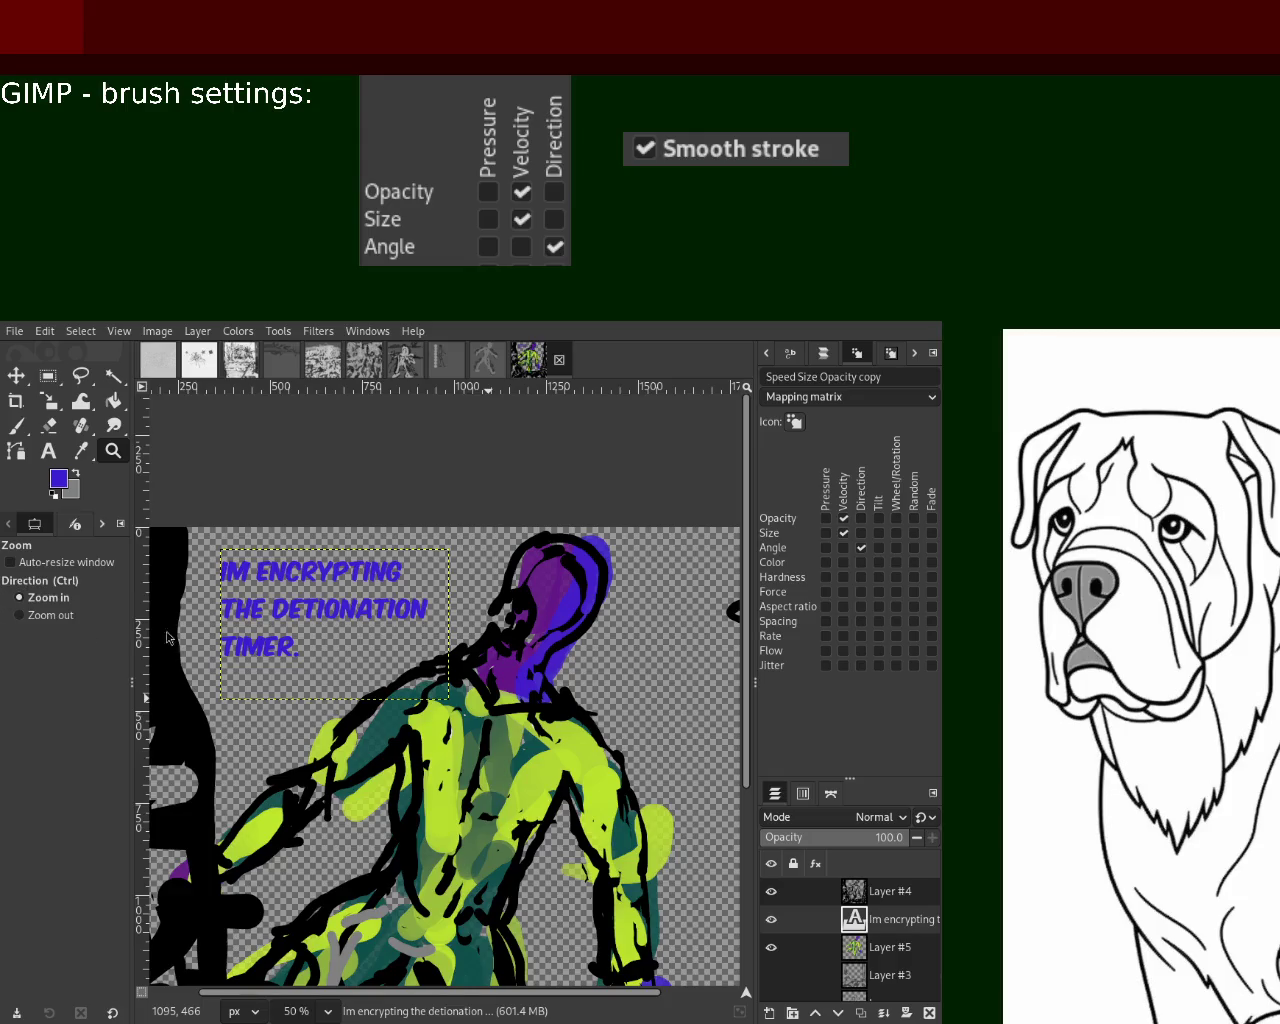
pyautogui.scroll(-2, 347, 747)
pyautogui.scroll(-1, 347, 747)
pyautogui.scroll(2, 347, 747)
pyautogui.click(405, 466)
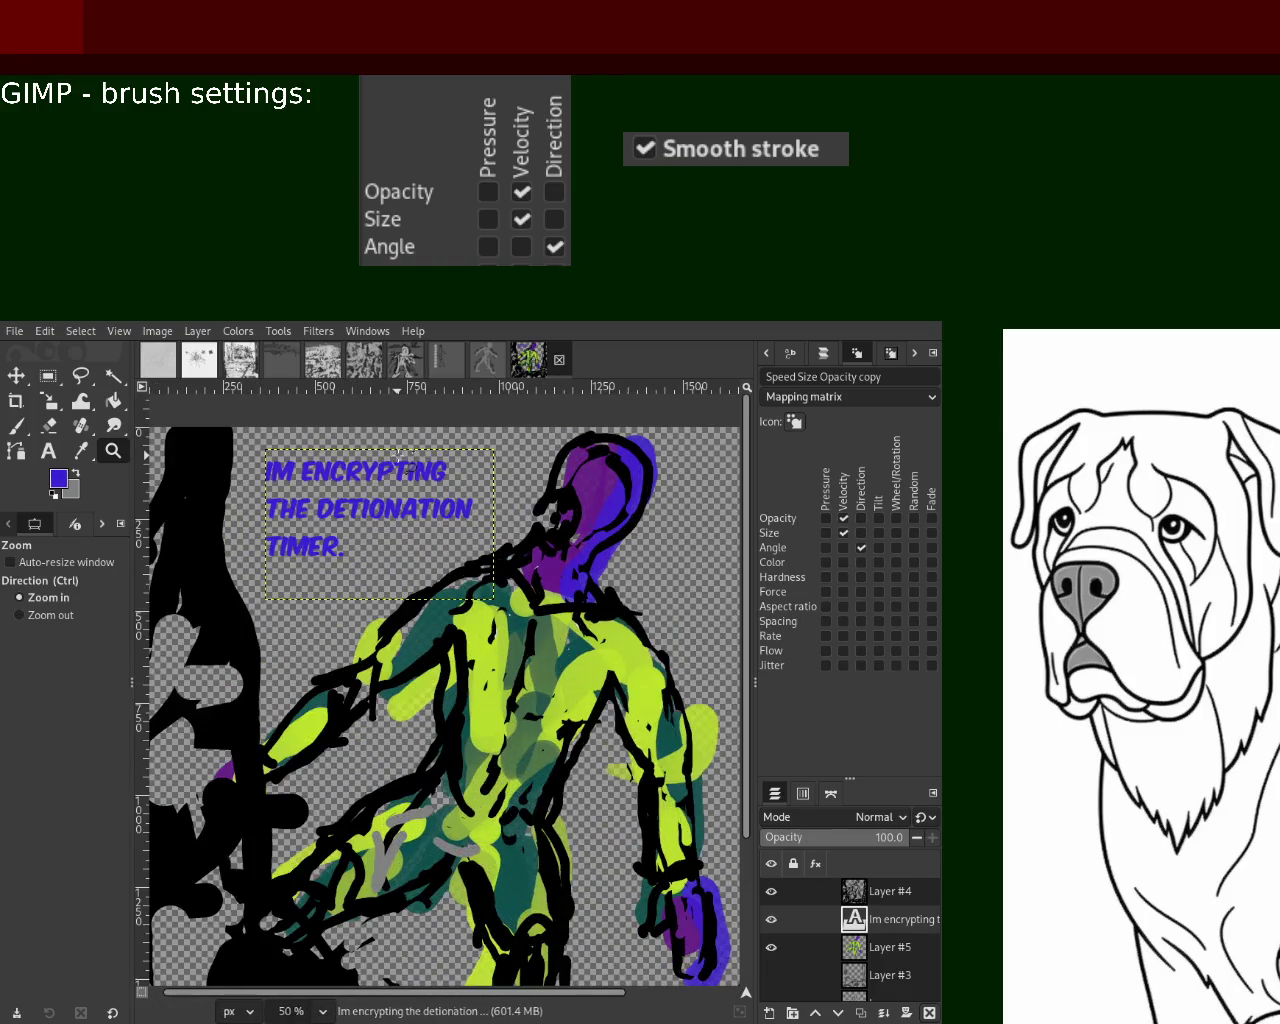
pyautogui.click(364, 512)
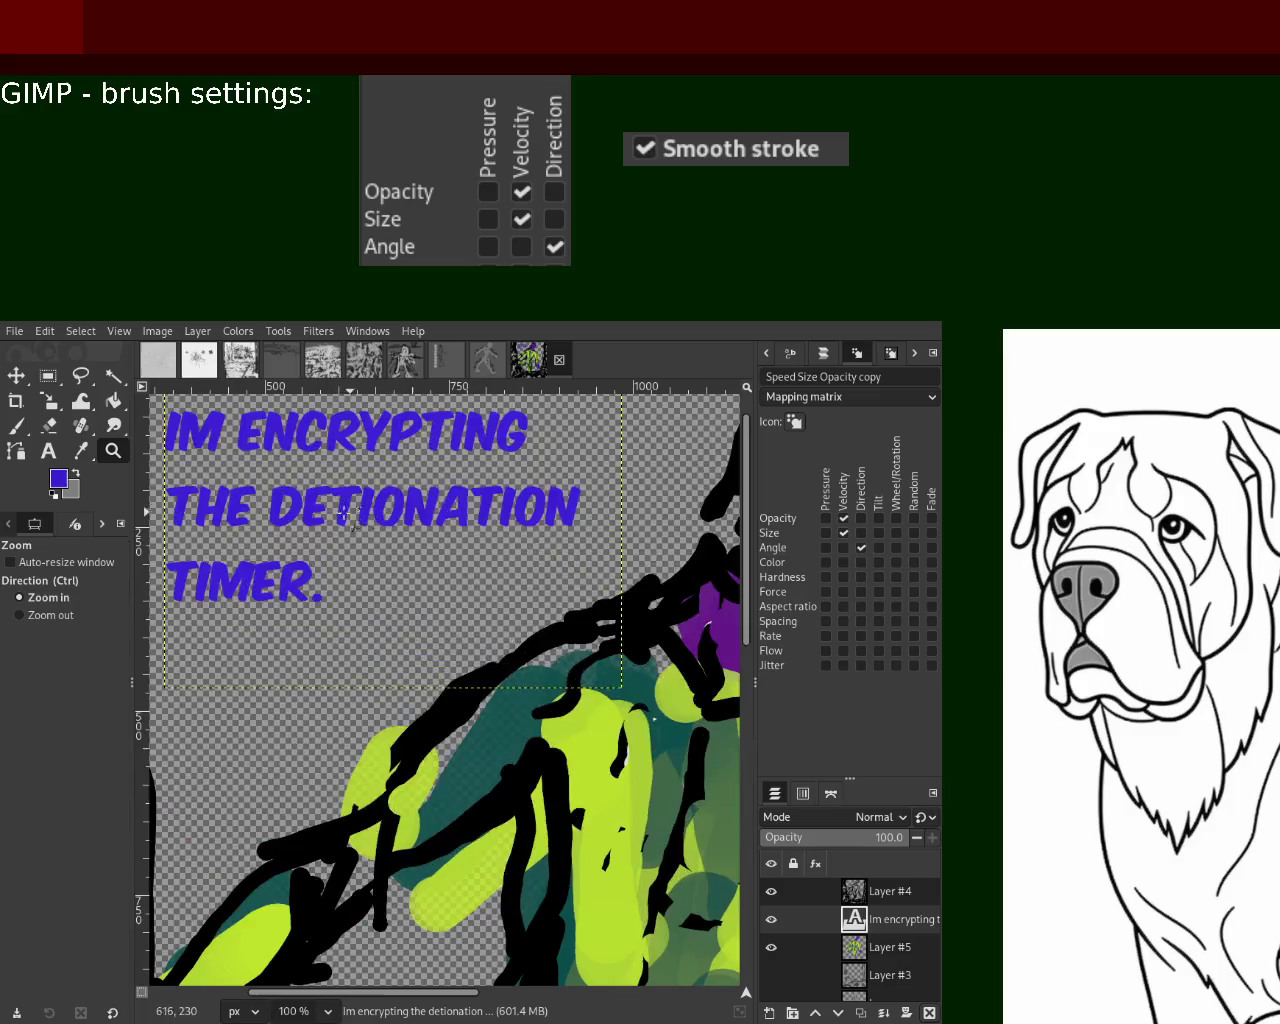
# Delete 'IM', 'DETIONATION' and the period, and end the caption with '...'
pyautogui.click(48, 451)
pyautogui.click(422, 512)
pyautogui.press('Delete')
pyautogui.press('Delete')
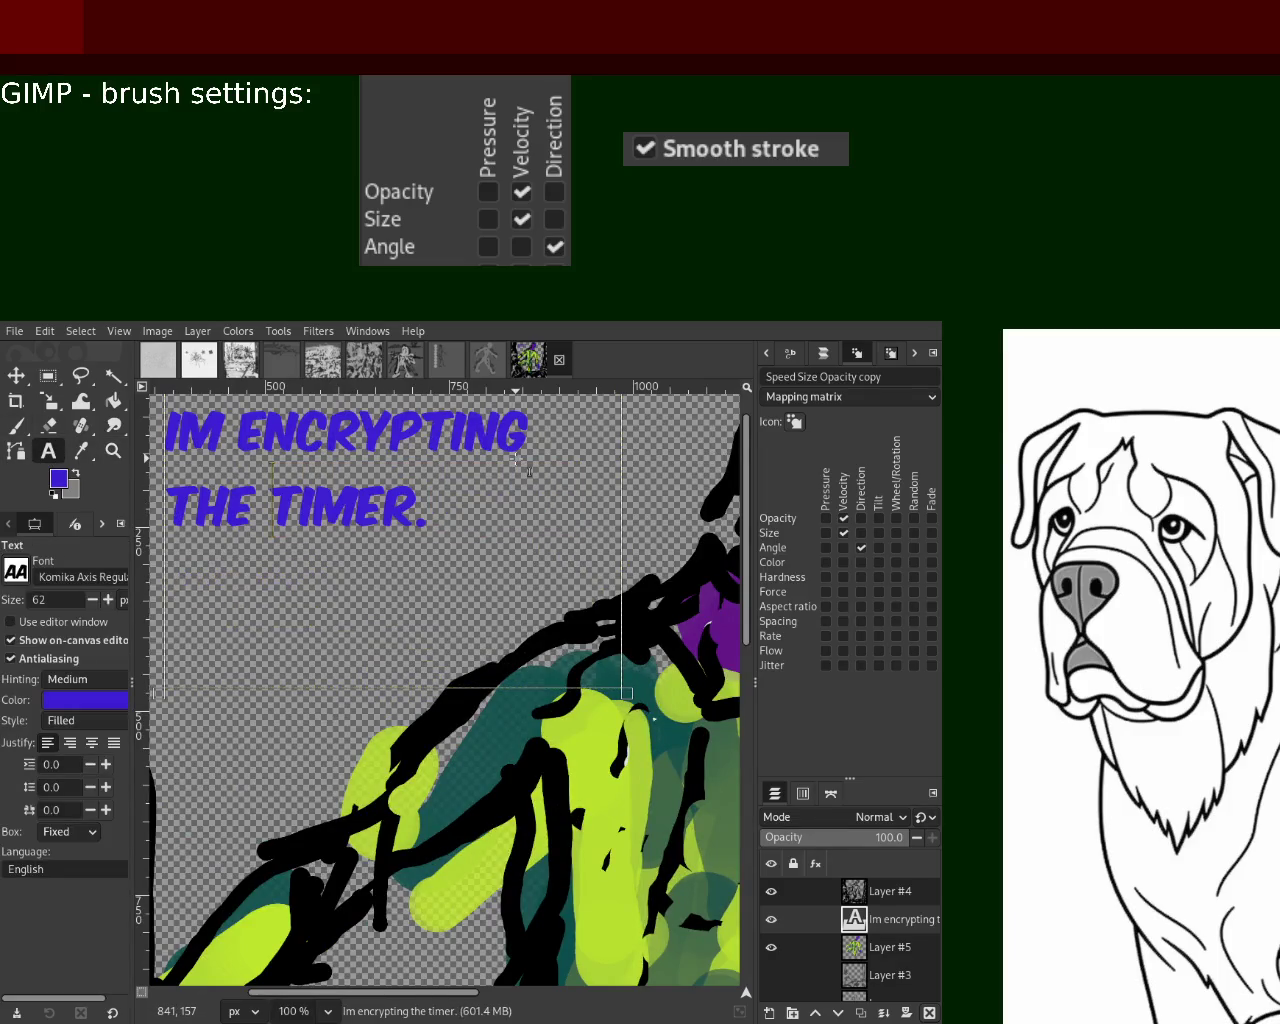
pyautogui.click(455, 511)
pyautogui.write('I')
pyautogui.press('BackSpace')
pyautogui.write('WITH')
pyautogui.press('BackSpace')
pyautogui.press('BackSpace')
pyautogui.press('BackSpace')
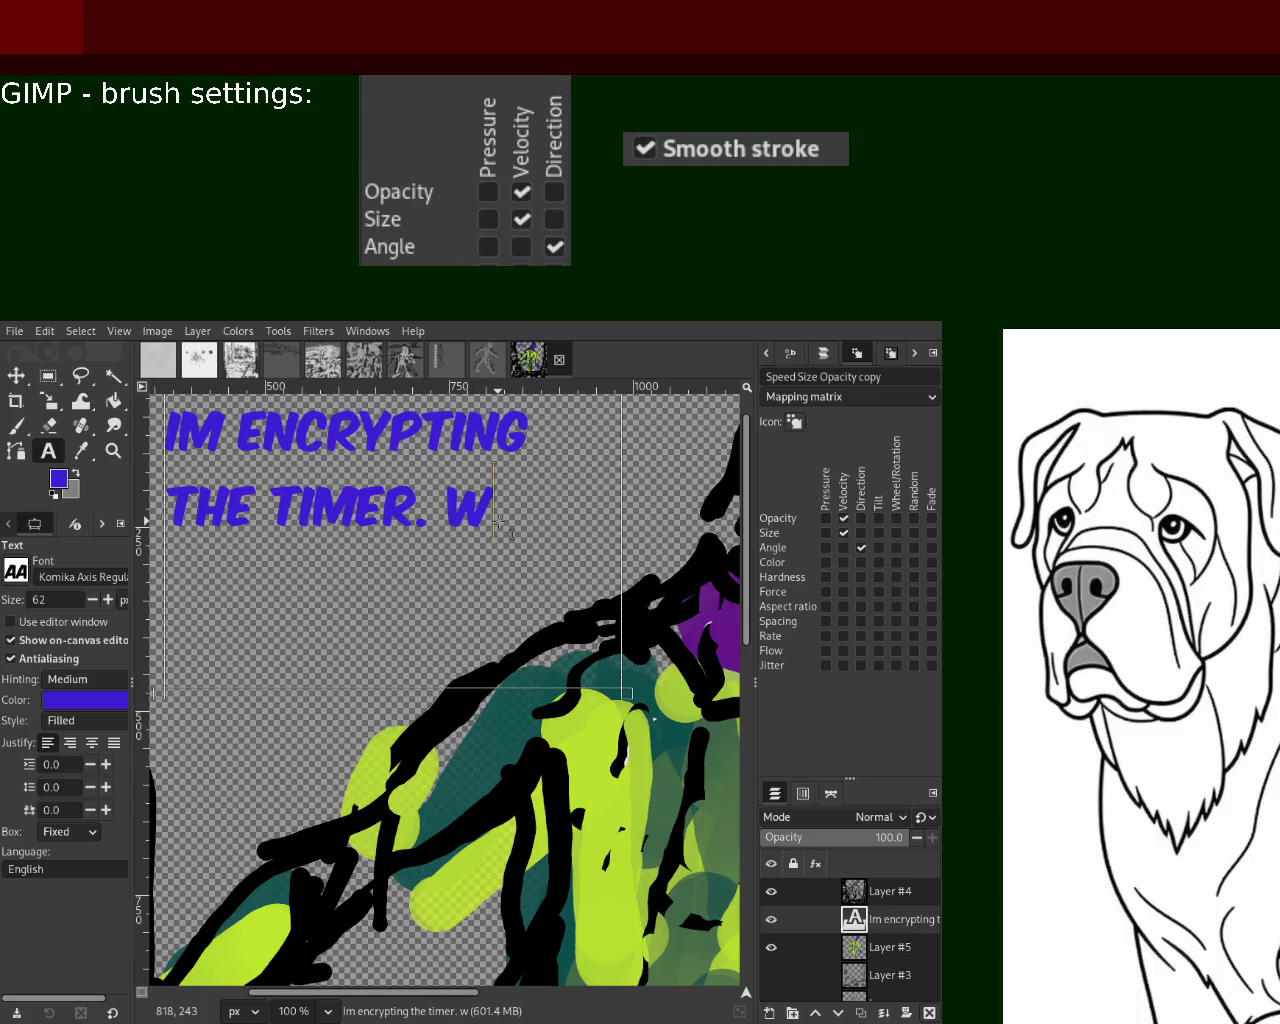
pyautogui.press('BackSpace')
pyautogui.press('BackSpace')
pyautogui.press('BackSpace')
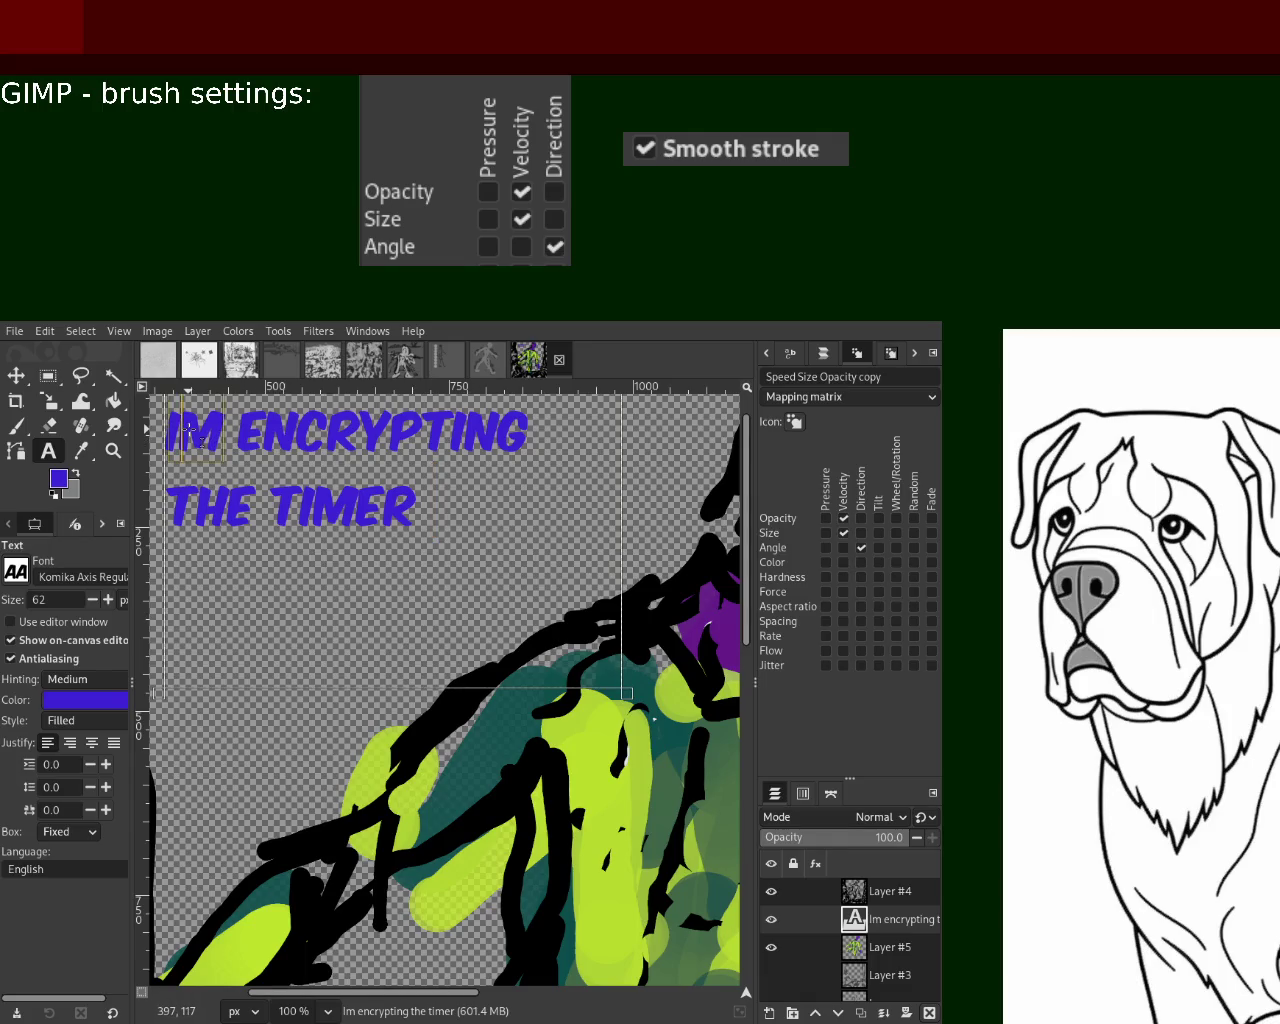
pyautogui.press('Delete')
pyautogui.press('Delete')
pyautogui.press('Delete')
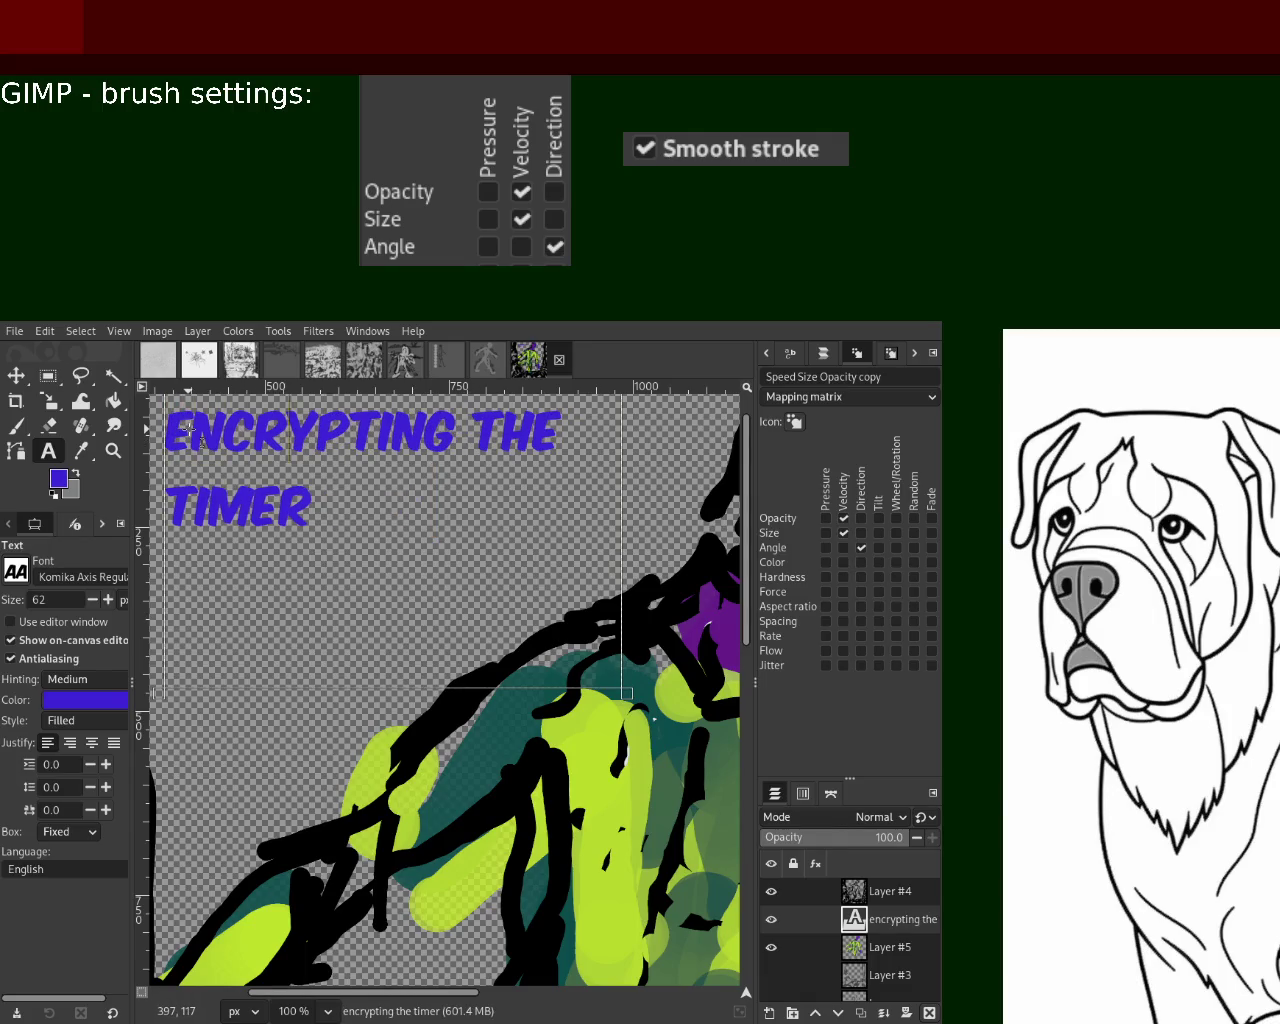
pyautogui.write('...')
# Zoom out to the whole image and back in to check the 'TIMER...' caption
pyautogui.click(114, 451)
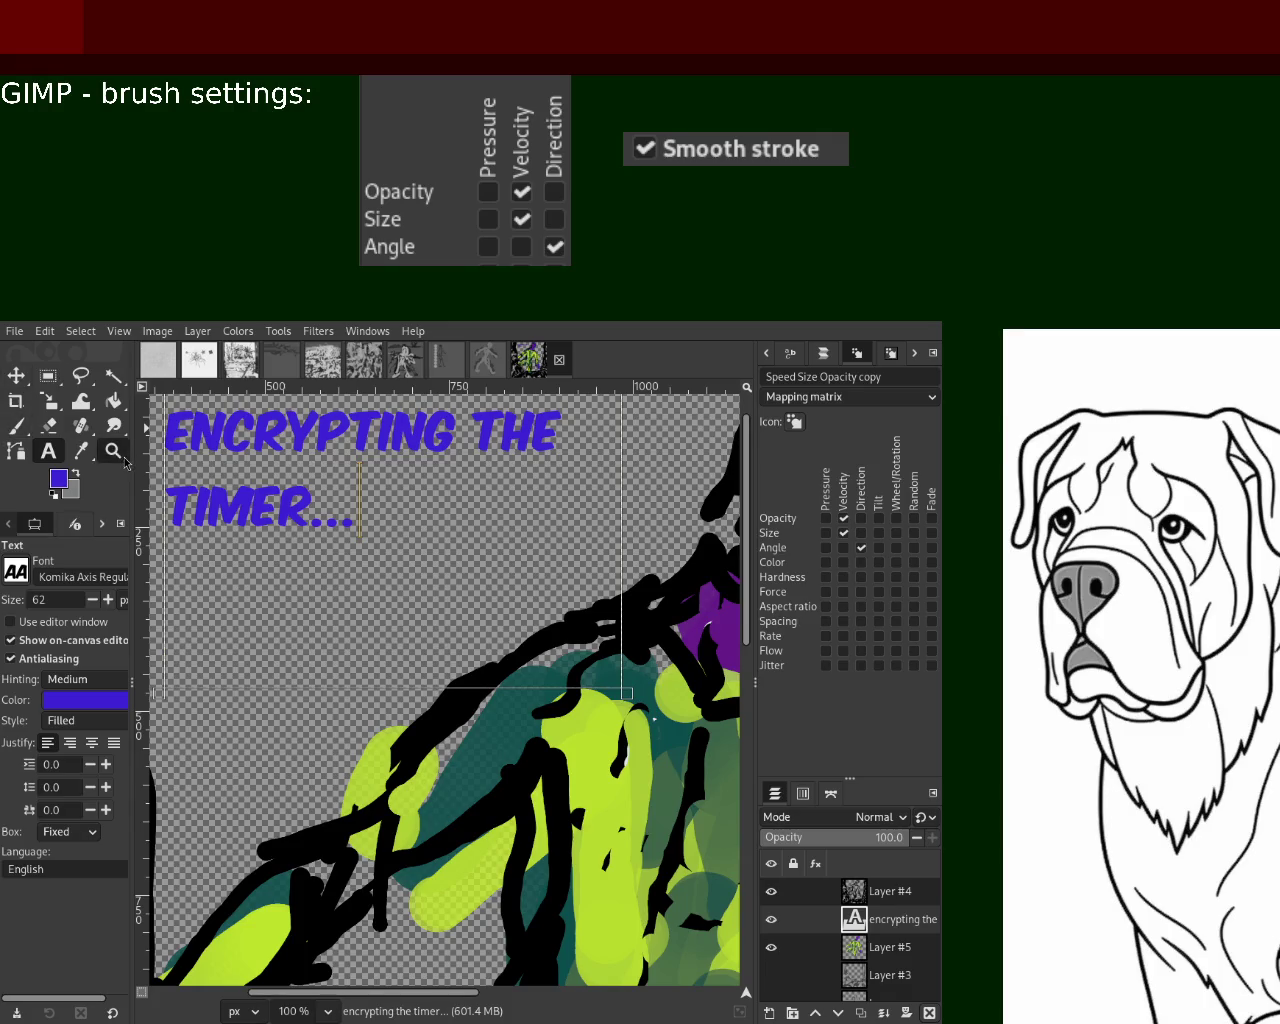
pyautogui.keyDown('ctrl'); pyautogui.click(430, 577); pyautogui.keyUp('ctrl')
pyautogui.keyDown('ctrl'); pyautogui.click(430, 577); pyautogui.keyUp('ctrl')
pyautogui.keyDown('ctrl'); pyautogui.click(430, 577); pyautogui.keyUp('ctrl')
pyautogui.click(430, 577)
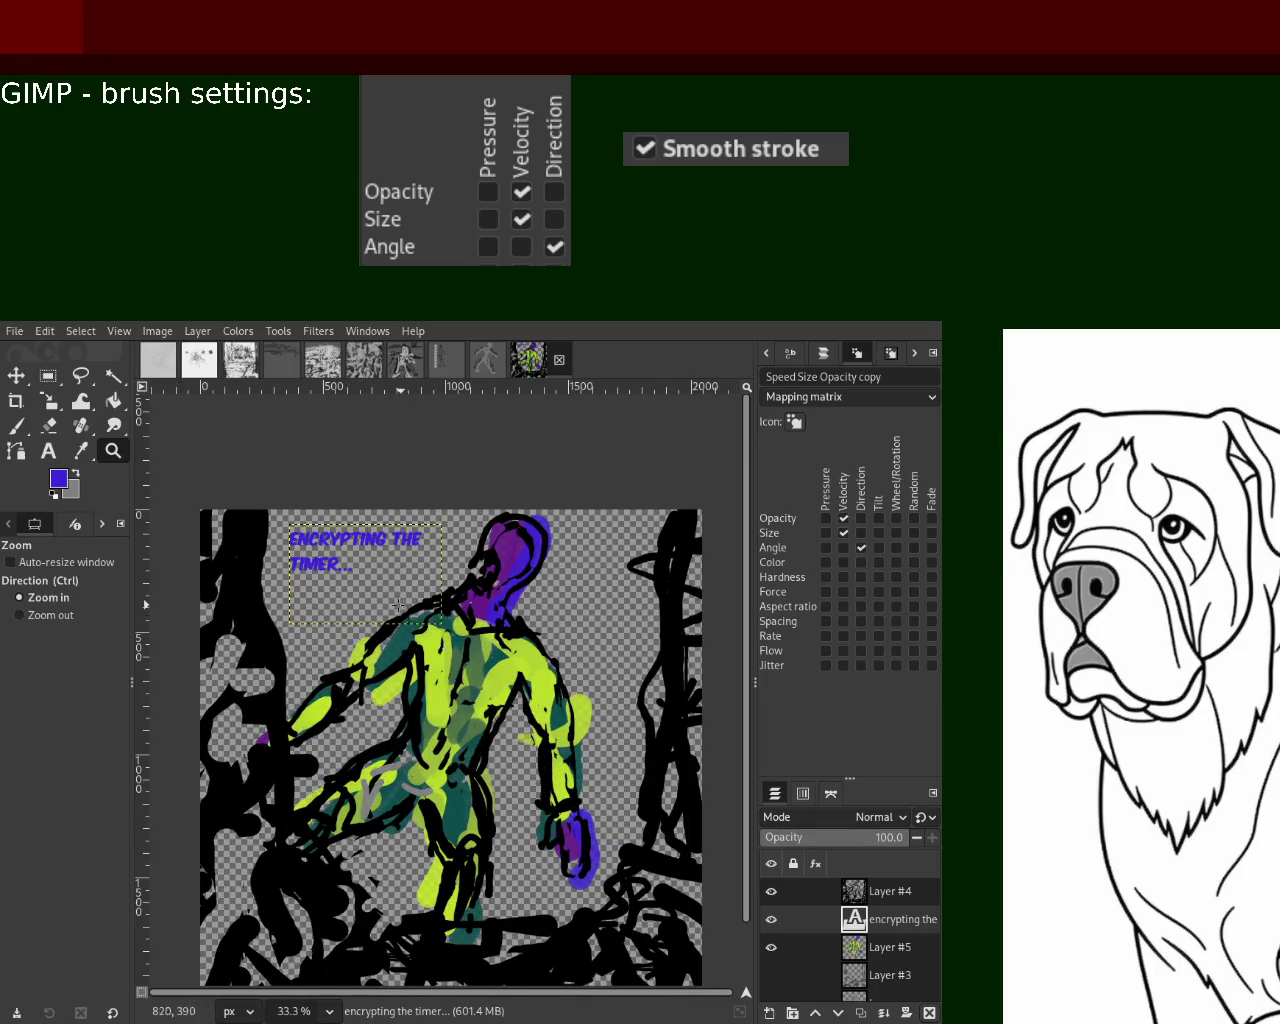
pyautogui.click(312, 562)
pyautogui.click(315, 564)
pyautogui.click(316, 564)
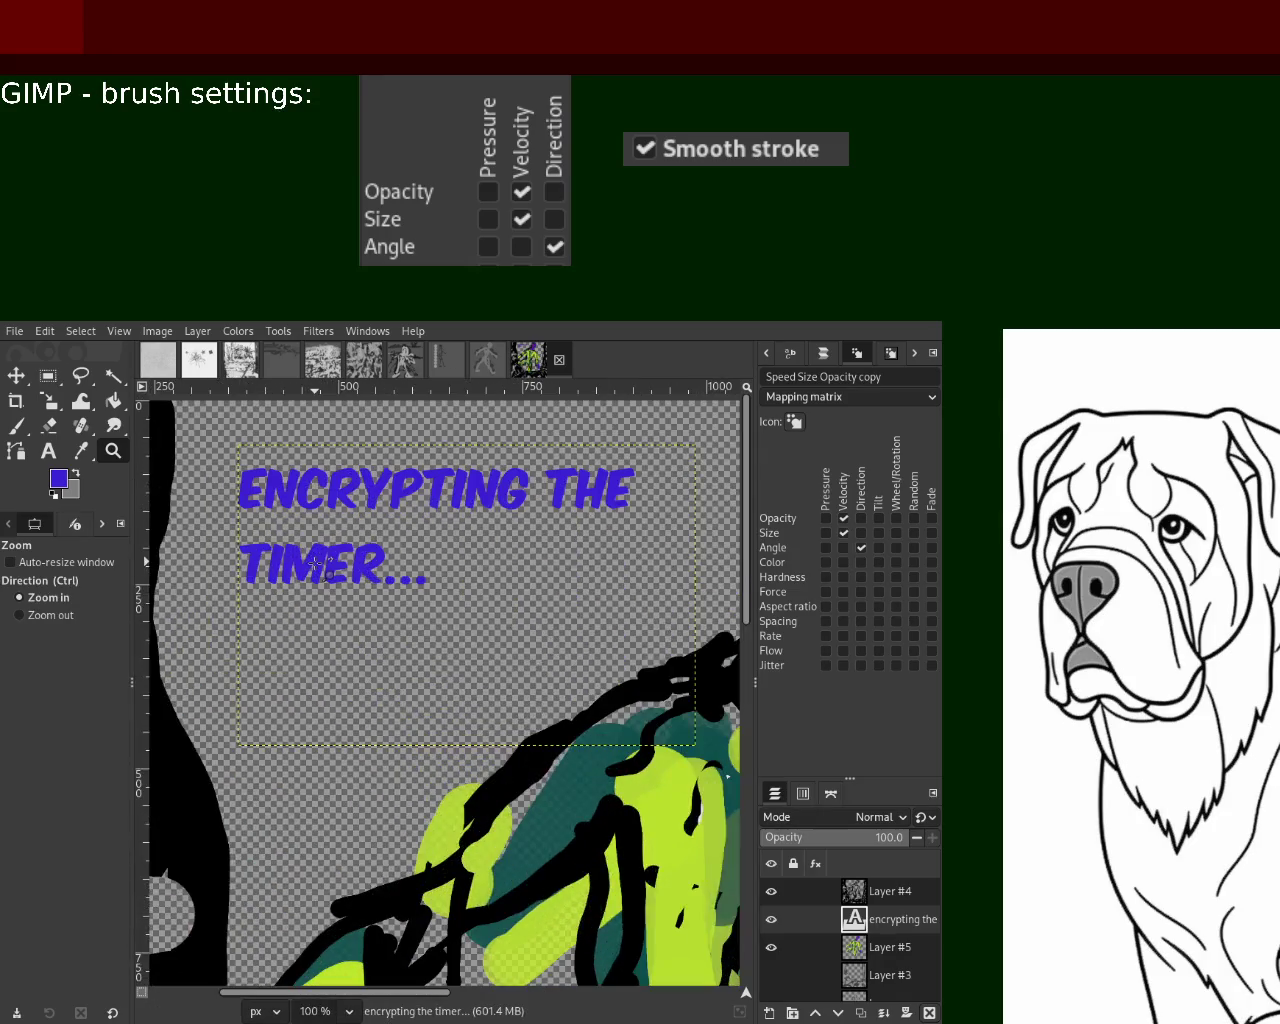
pyautogui.keyDown('ctrl'); pyautogui.click(316, 564); pyautogui.keyUp('ctrl')
pyautogui.keyDown('ctrl'); pyautogui.click(316, 564); pyautogui.keyUp('ctrl')
pyautogui.keyDown('ctrl'); pyautogui.click(317, 565); pyautogui.keyUp('ctrl')
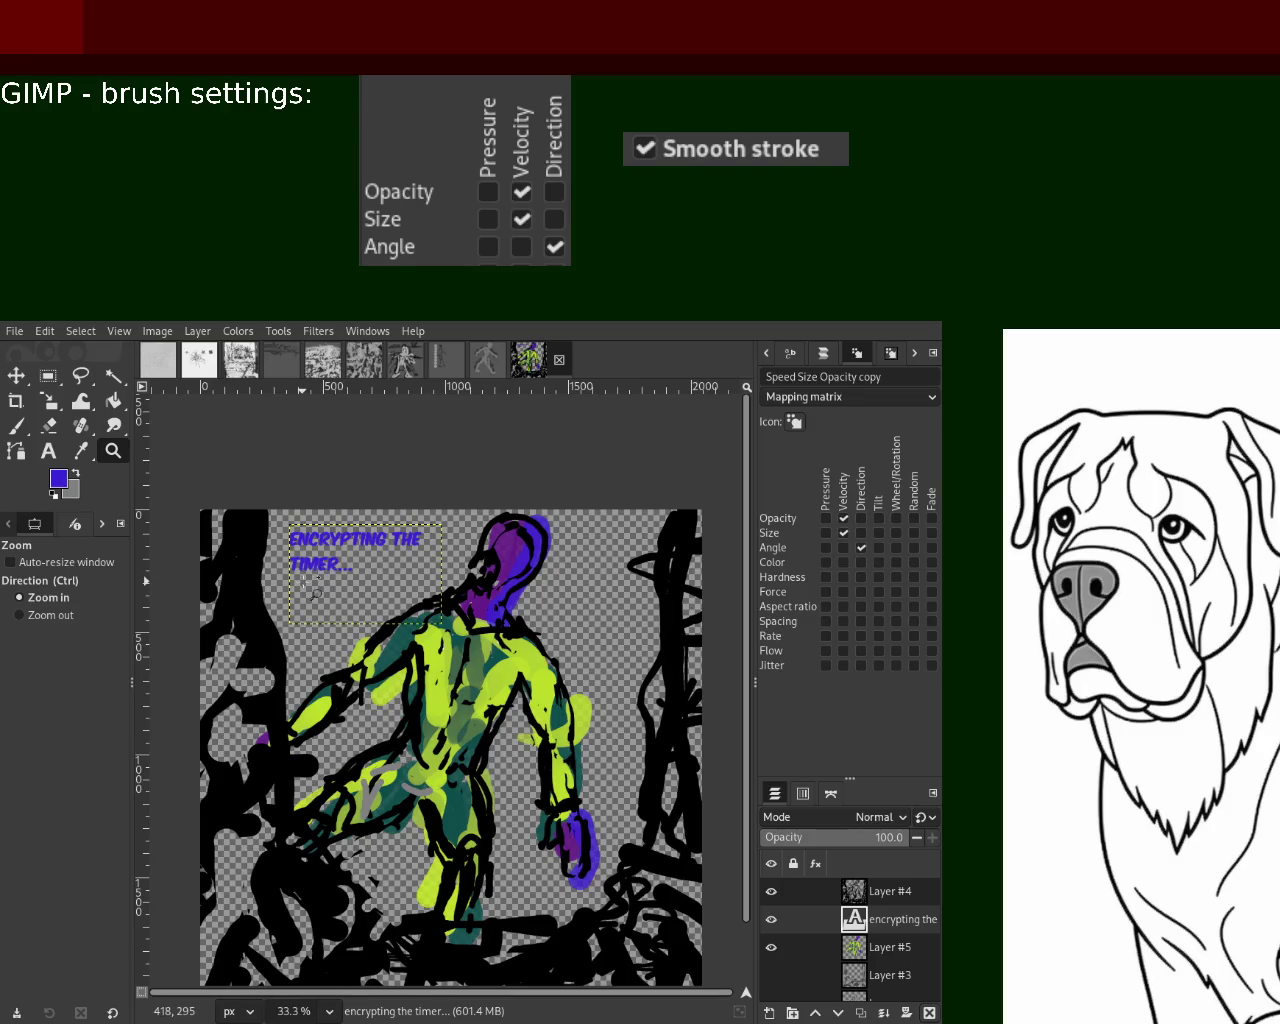
# Delete the blue caption layer and discard an empty test text box
pyautogui.click(929, 1013)
pyautogui.click(42, 458)
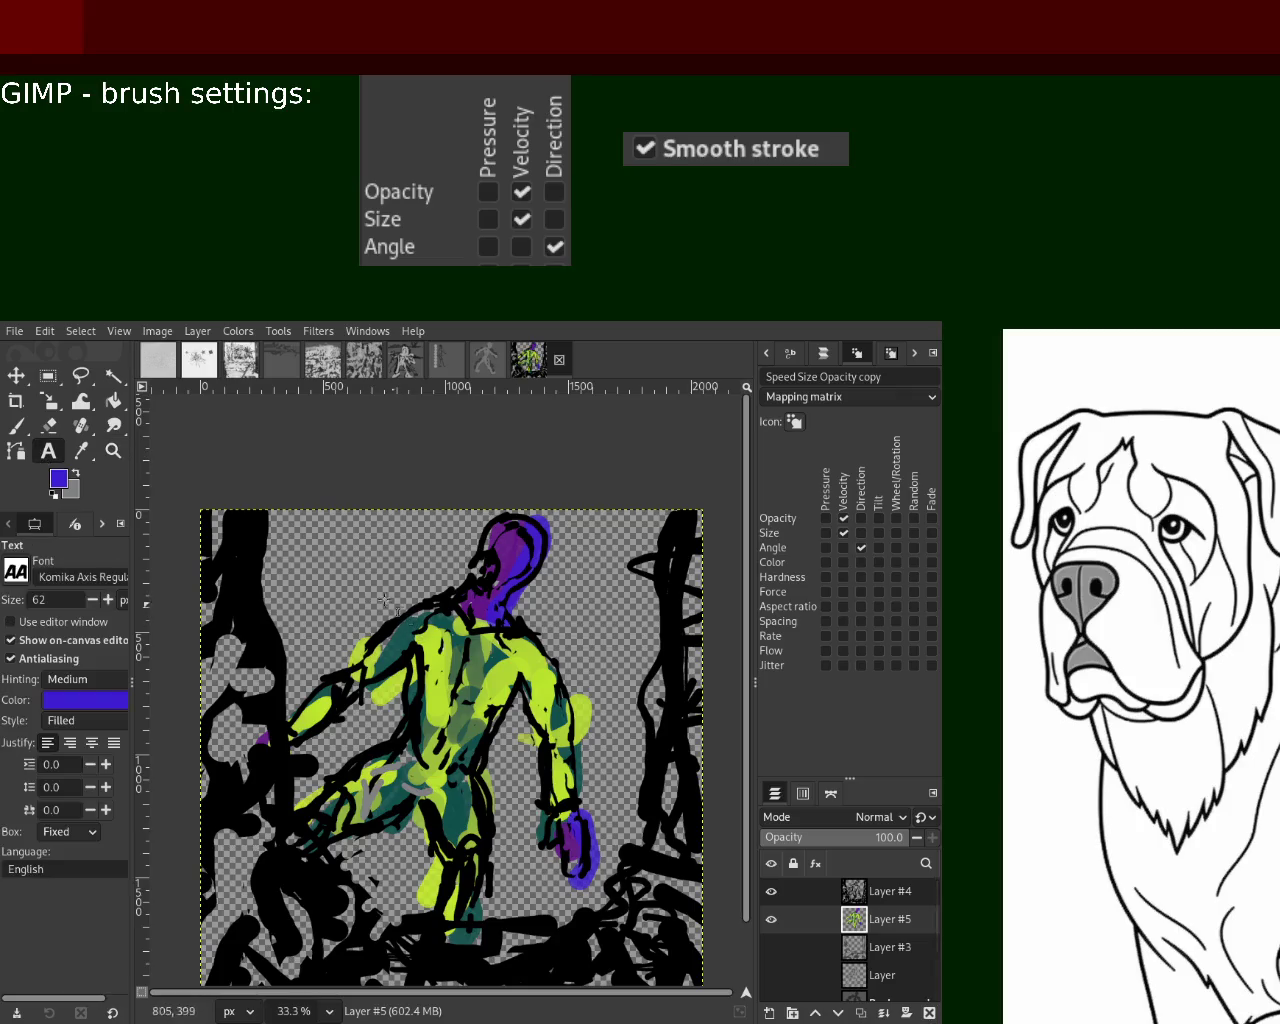
pyautogui.moveTo(307, 524); pyautogui.dragTo(432, 566)
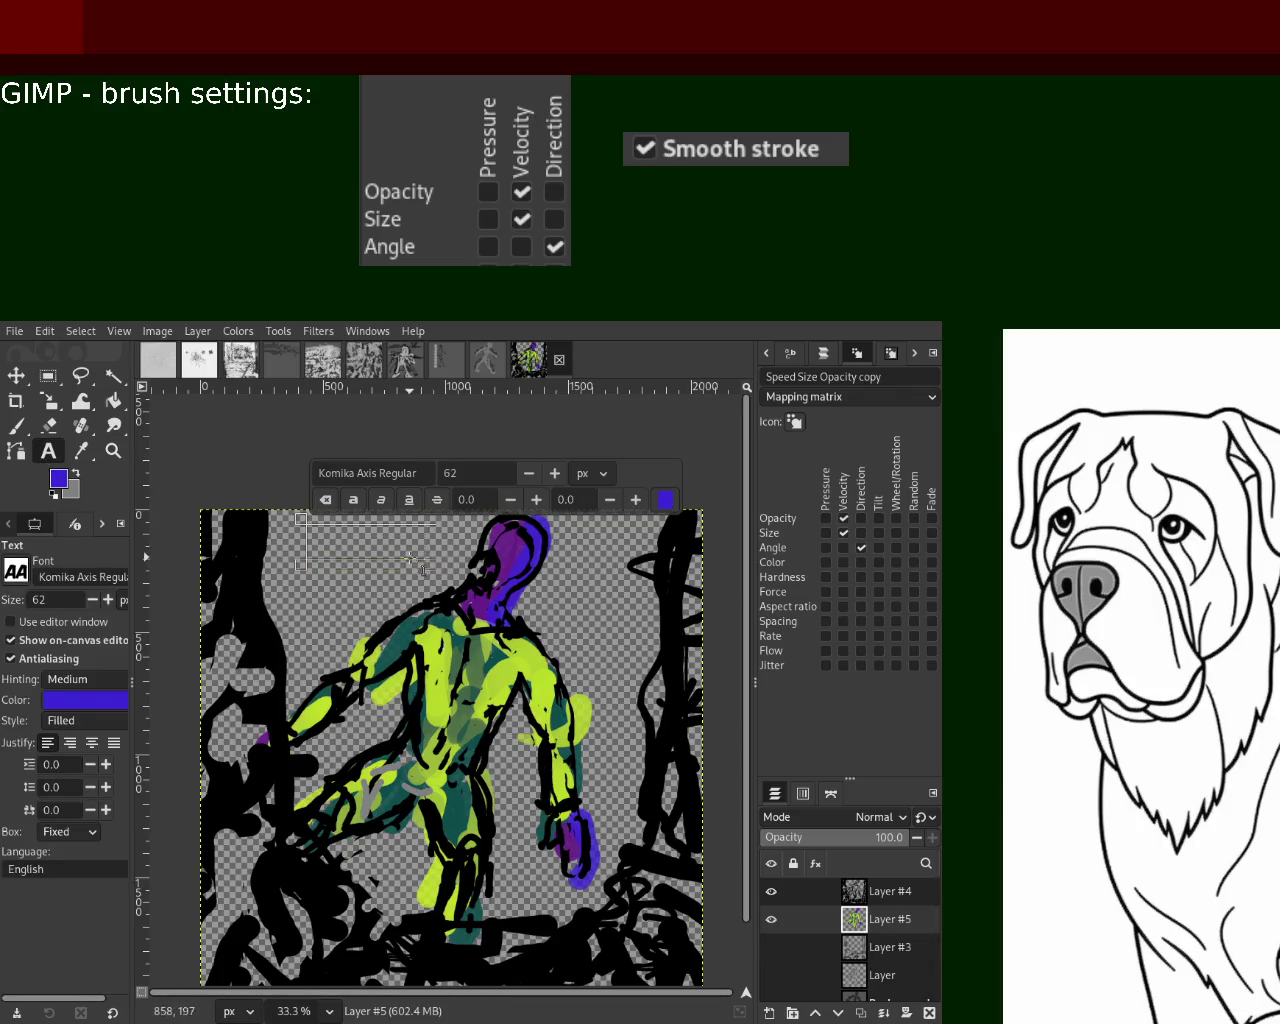
pyautogui.write('En')
pyautogui.press('BackSpace')
pyautogui.press('BackSpace')
pyautogui.press('Escape')
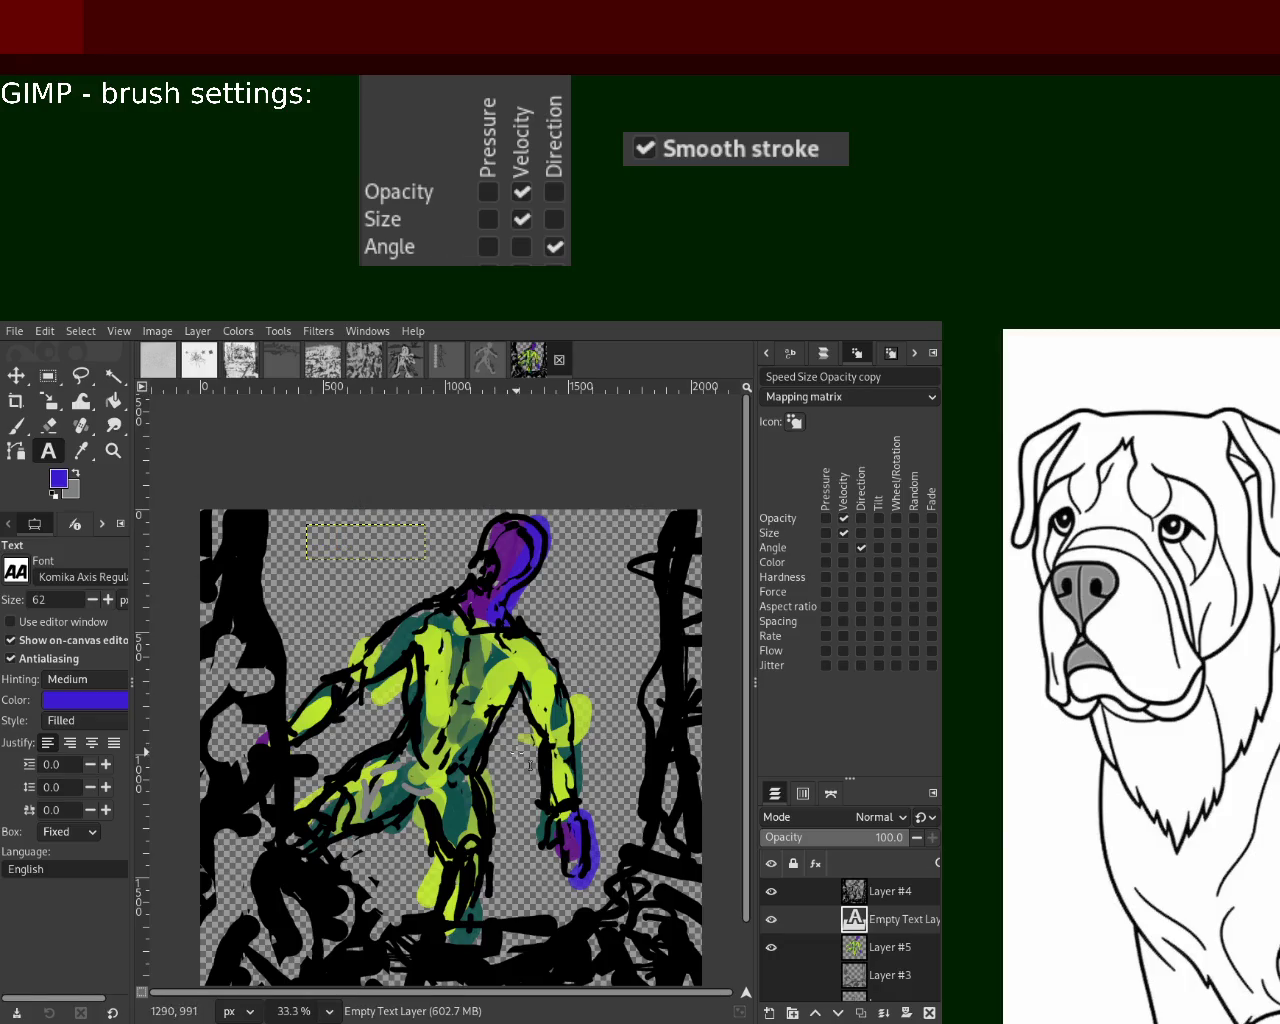
pyautogui.hotkey('ctrl', 'z')
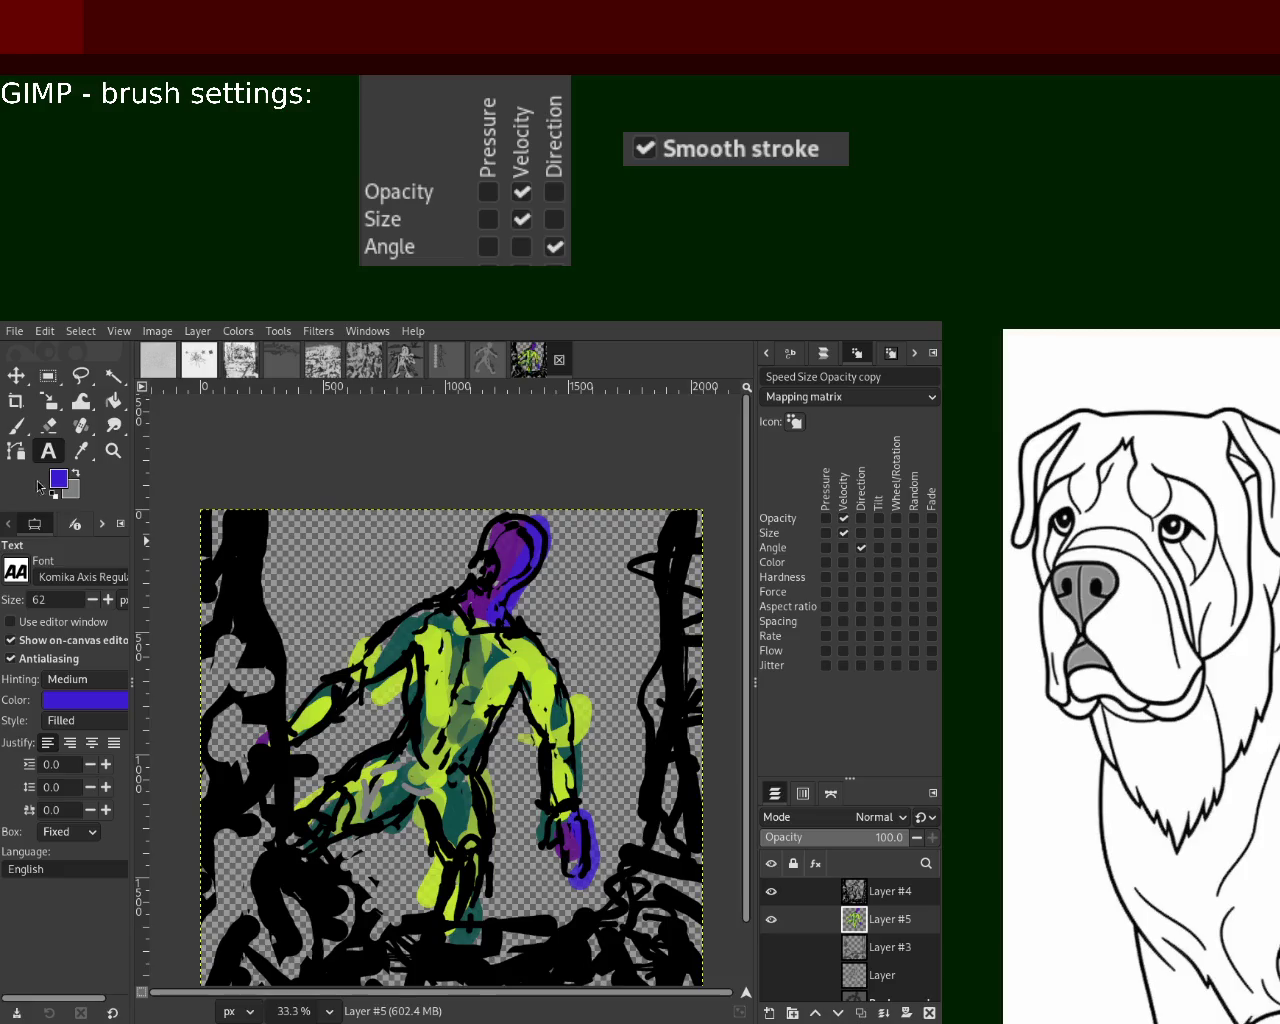
# Type 'encrypting the detionation tim' in black in a new top-left box, then delete that layer
pyautogui.press('d')
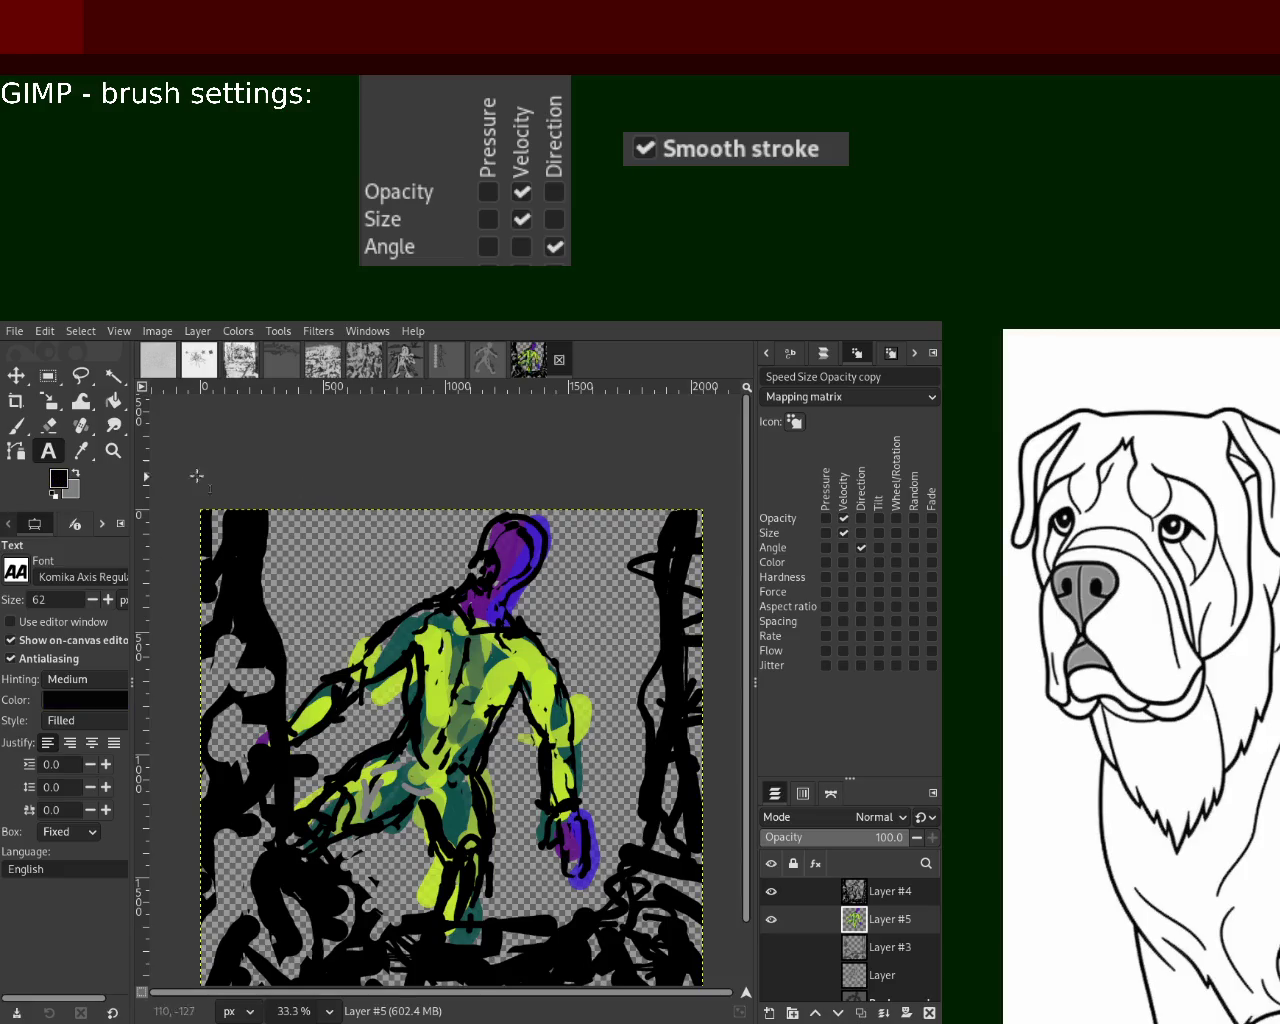
pyautogui.moveTo(329, 541); pyautogui.dragTo(488, 588)
pyautogui.write('enc')
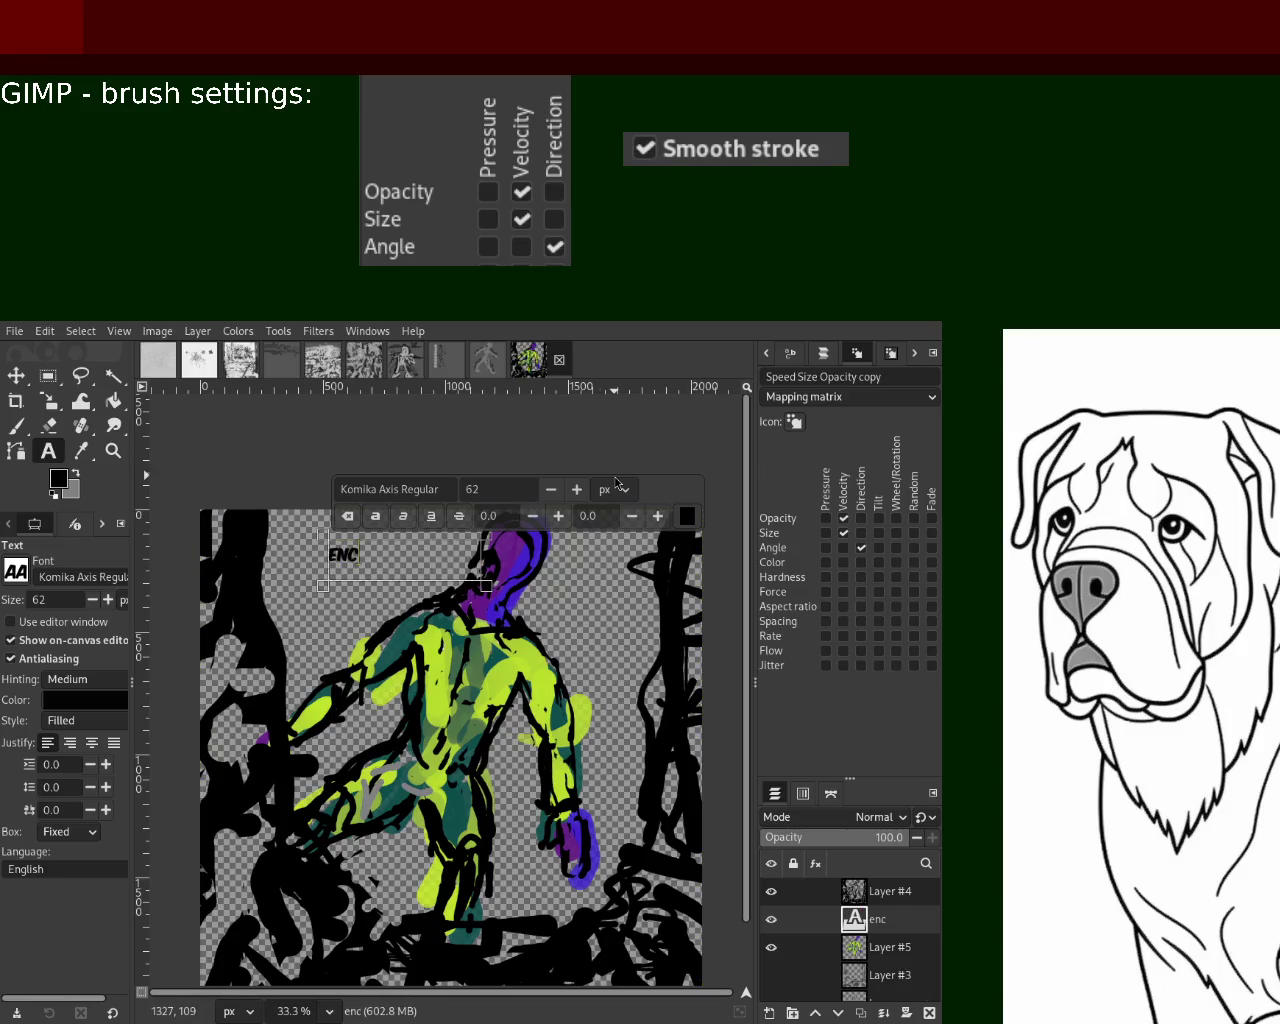
pyautogui.write('rypting the detionation tim')
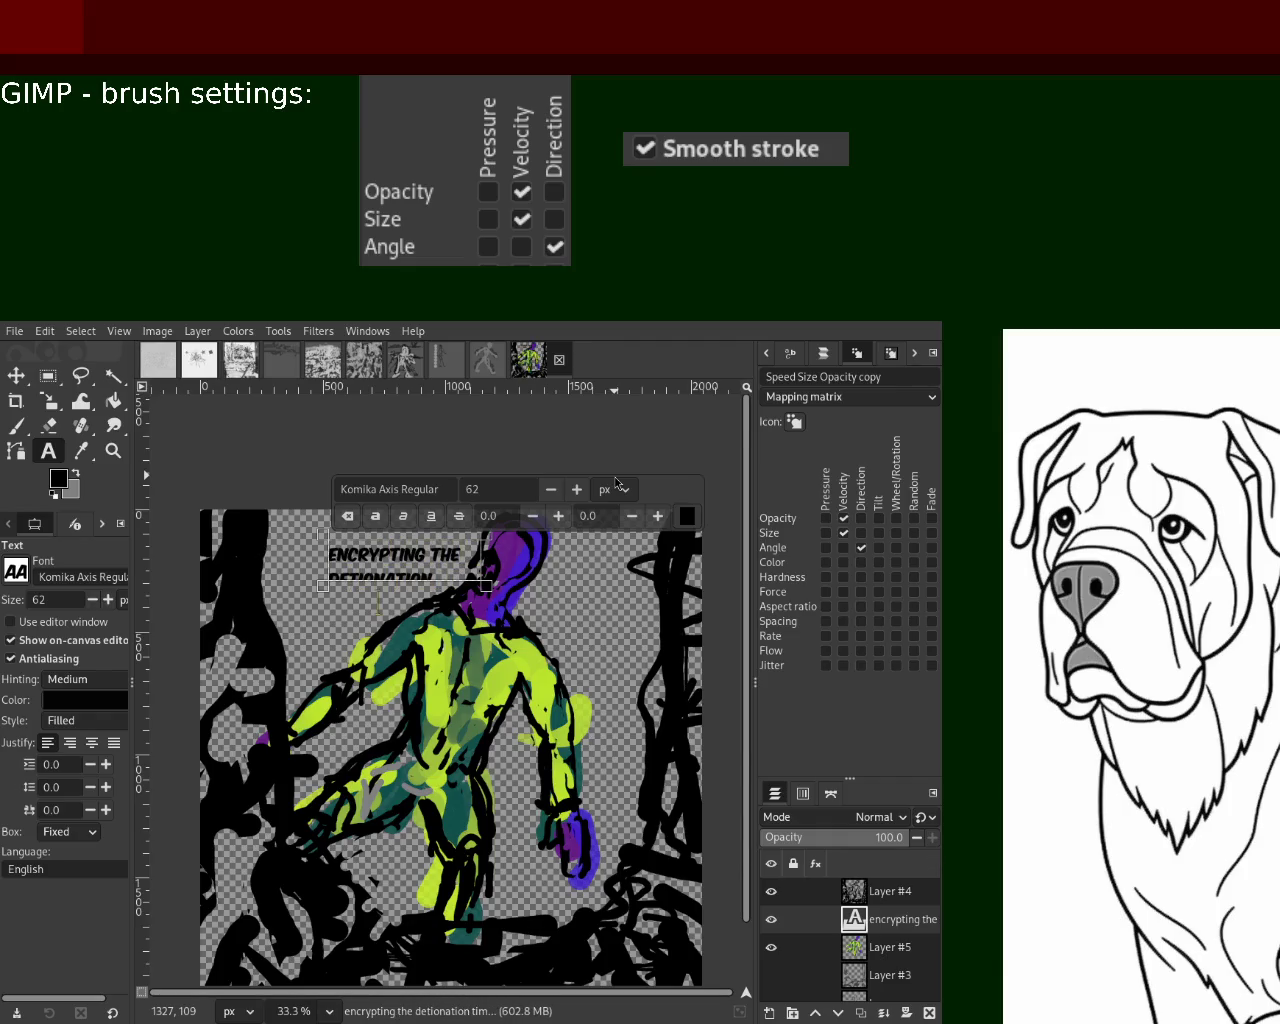
pyautogui.moveTo(488, 588); pyautogui.dragTo(520, 598)
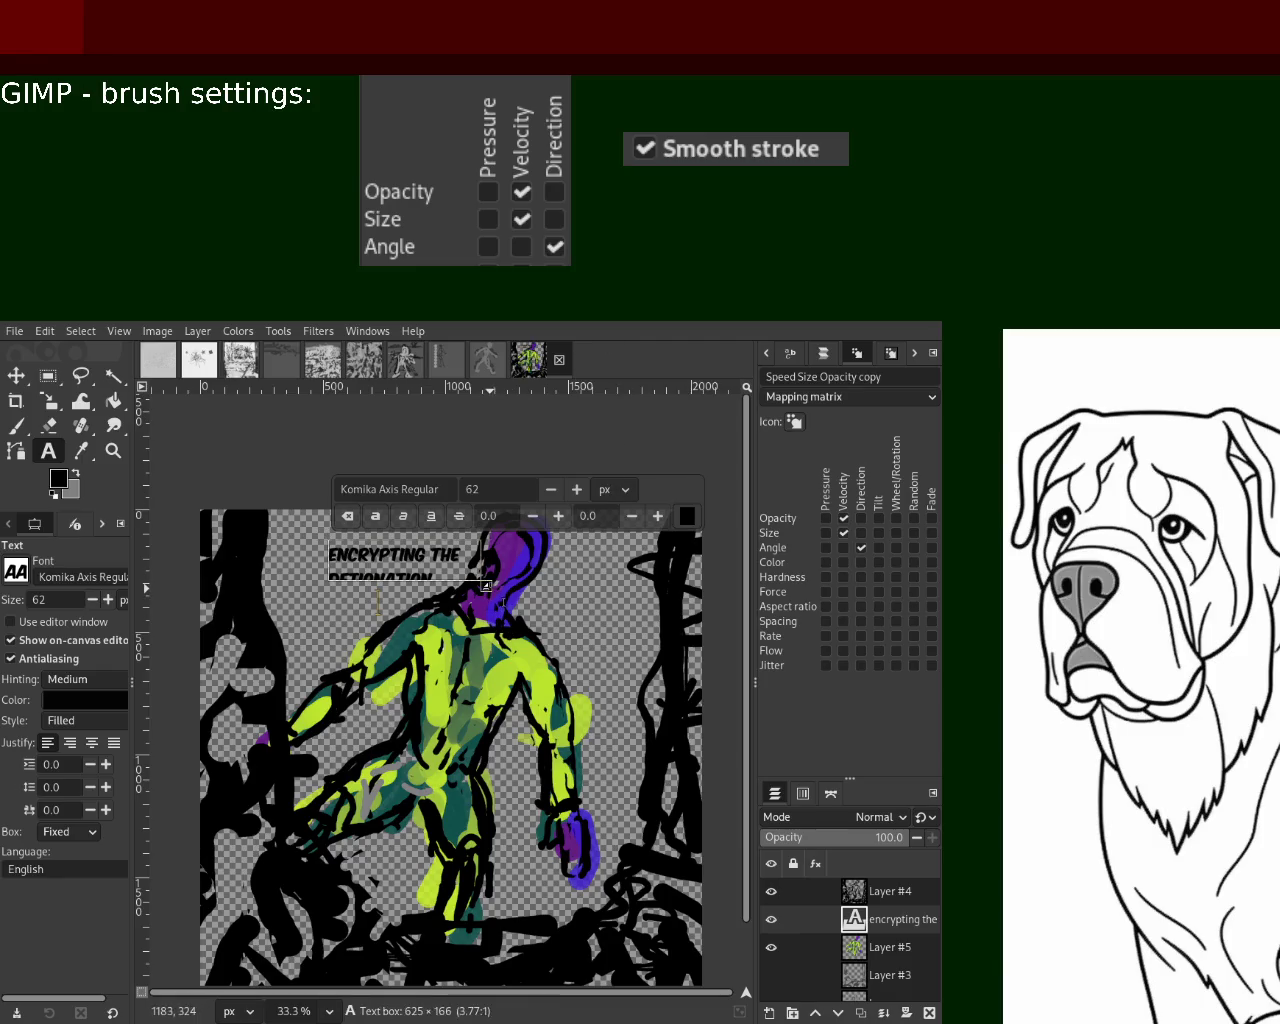
pyautogui.click(15, 378)
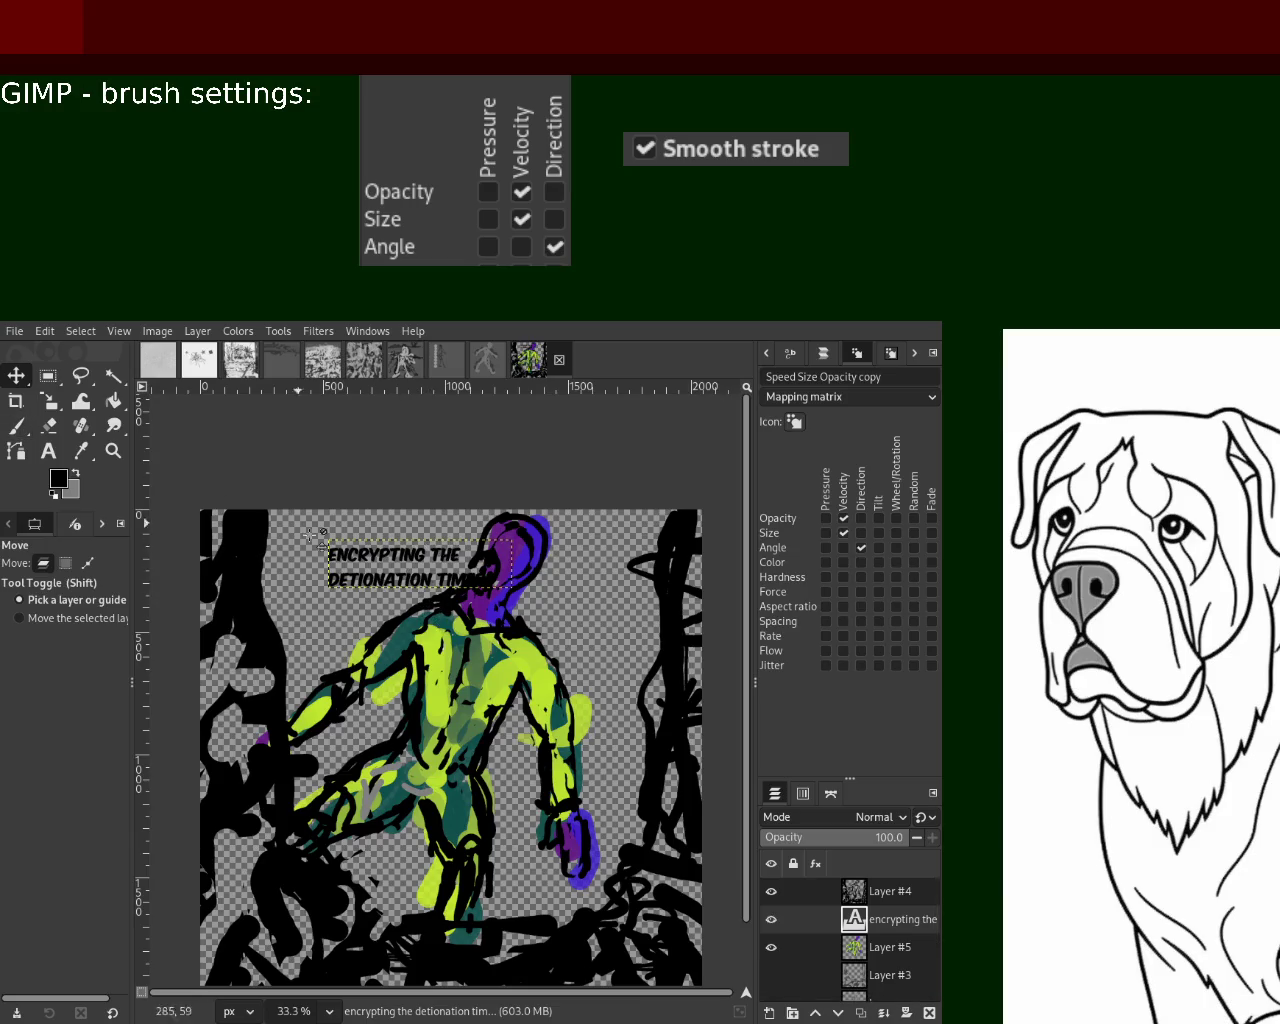
pyautogui.click(937, 1013)
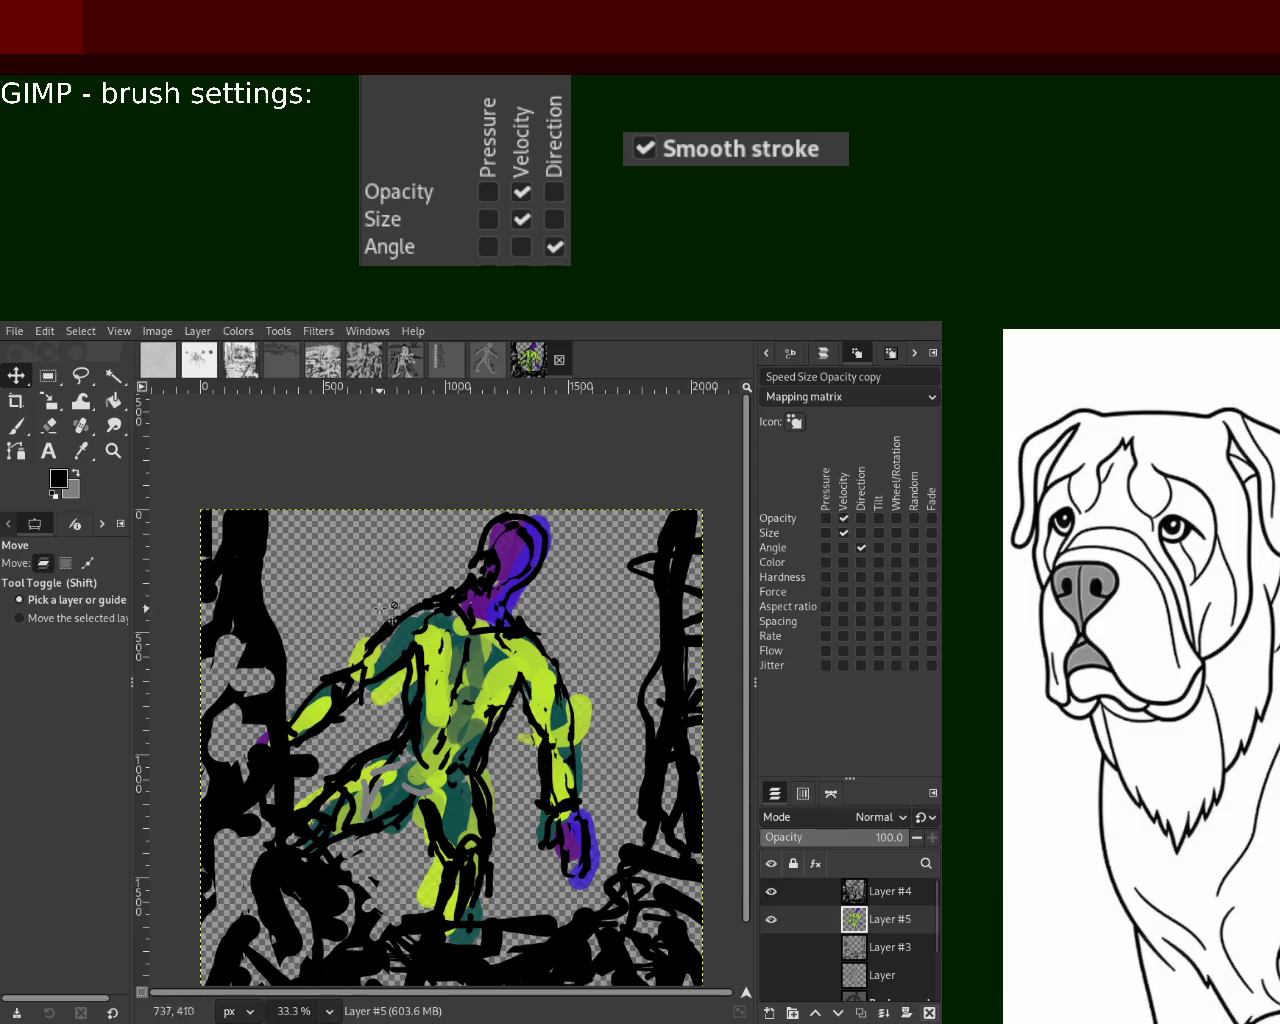
# Draw a wide caption text box at the top left and clear the old ACCESS text
pyautogui.click(48, 451)
pyautogui.click(268, 517)
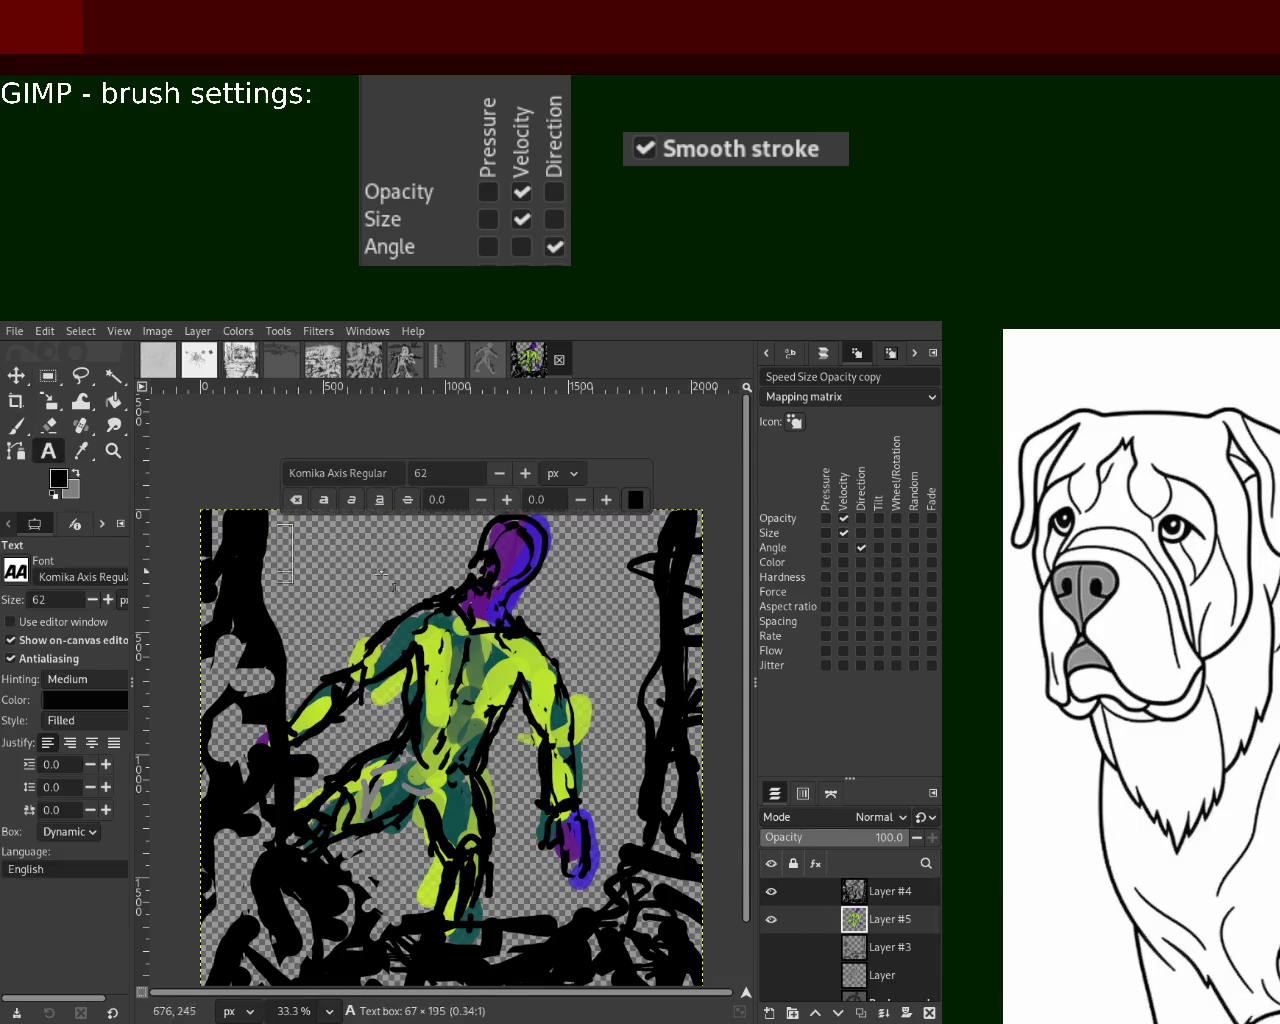
pyautogui.moveTo(298, 588); pyautogui.dragTo(468, 587)
pyautogui.write('zsdf')
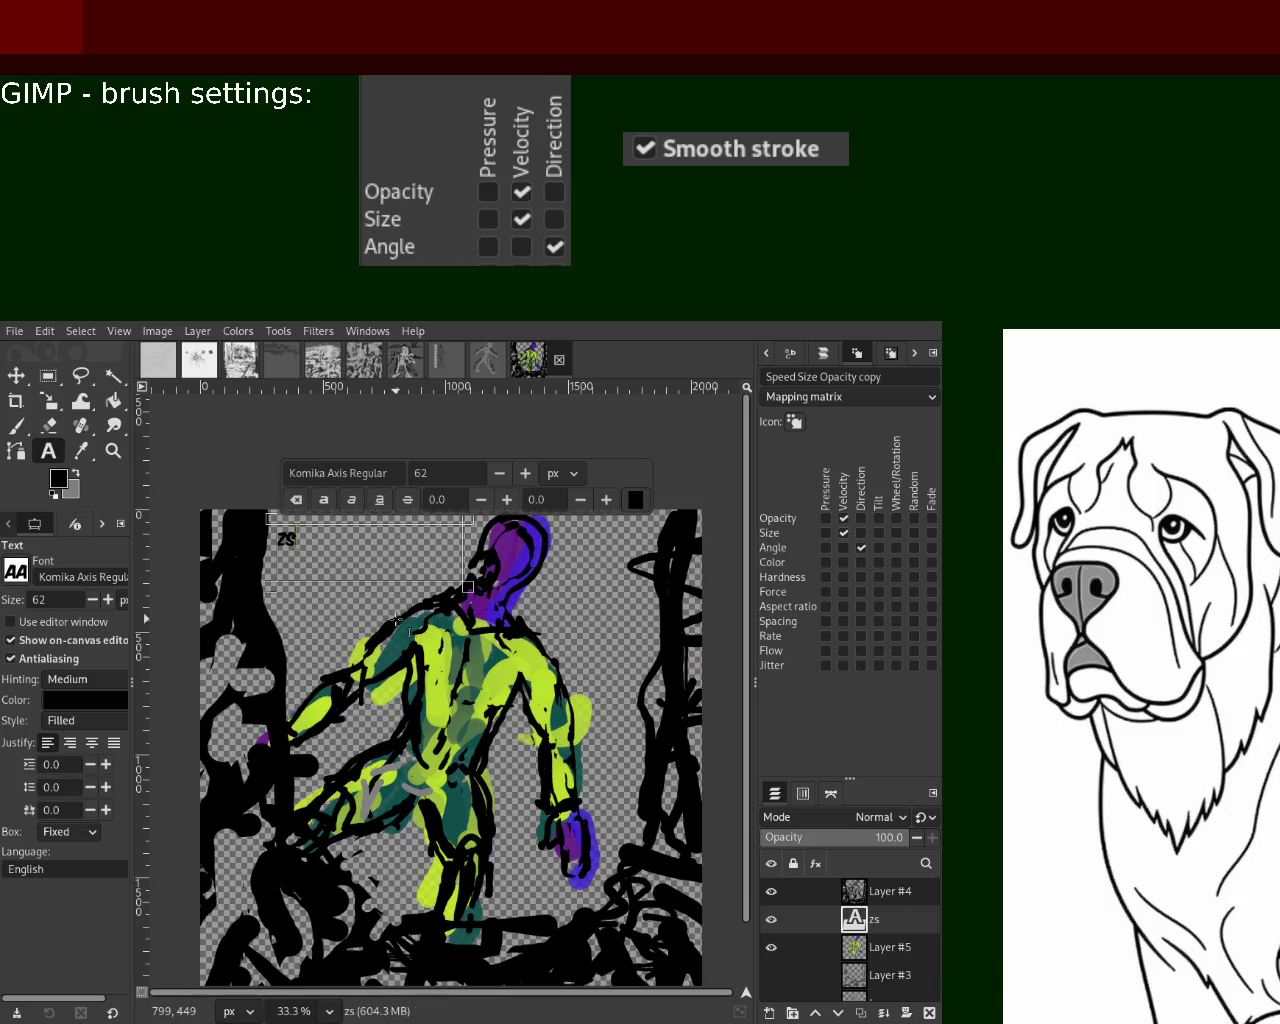
pyautogui.press('BackSpace')
pyautogui.press('BackSpace')
pyautogui.press('BackSpace')
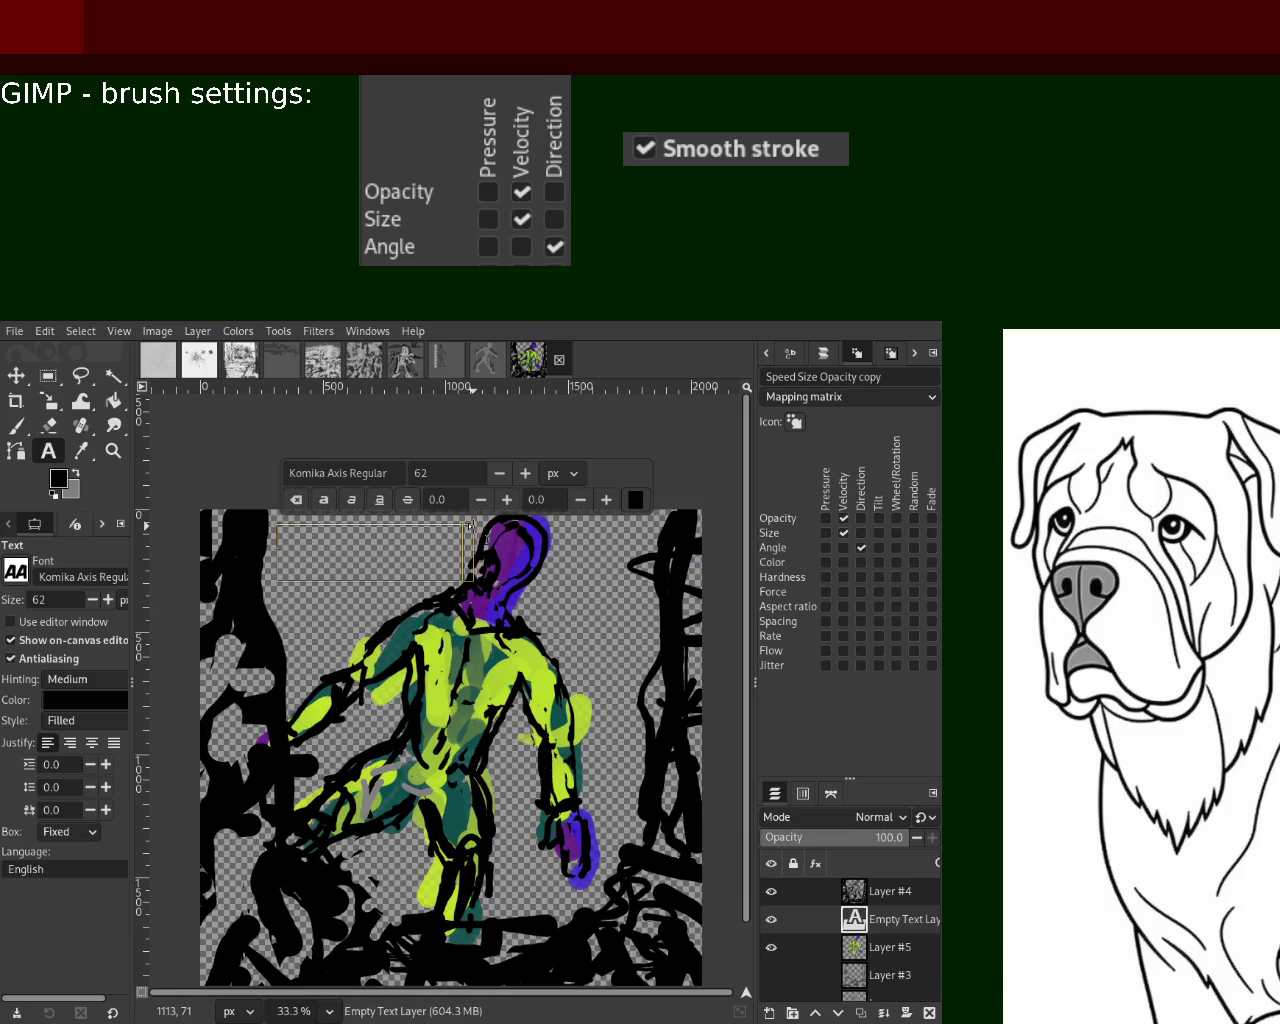
pyautogui.write('access')
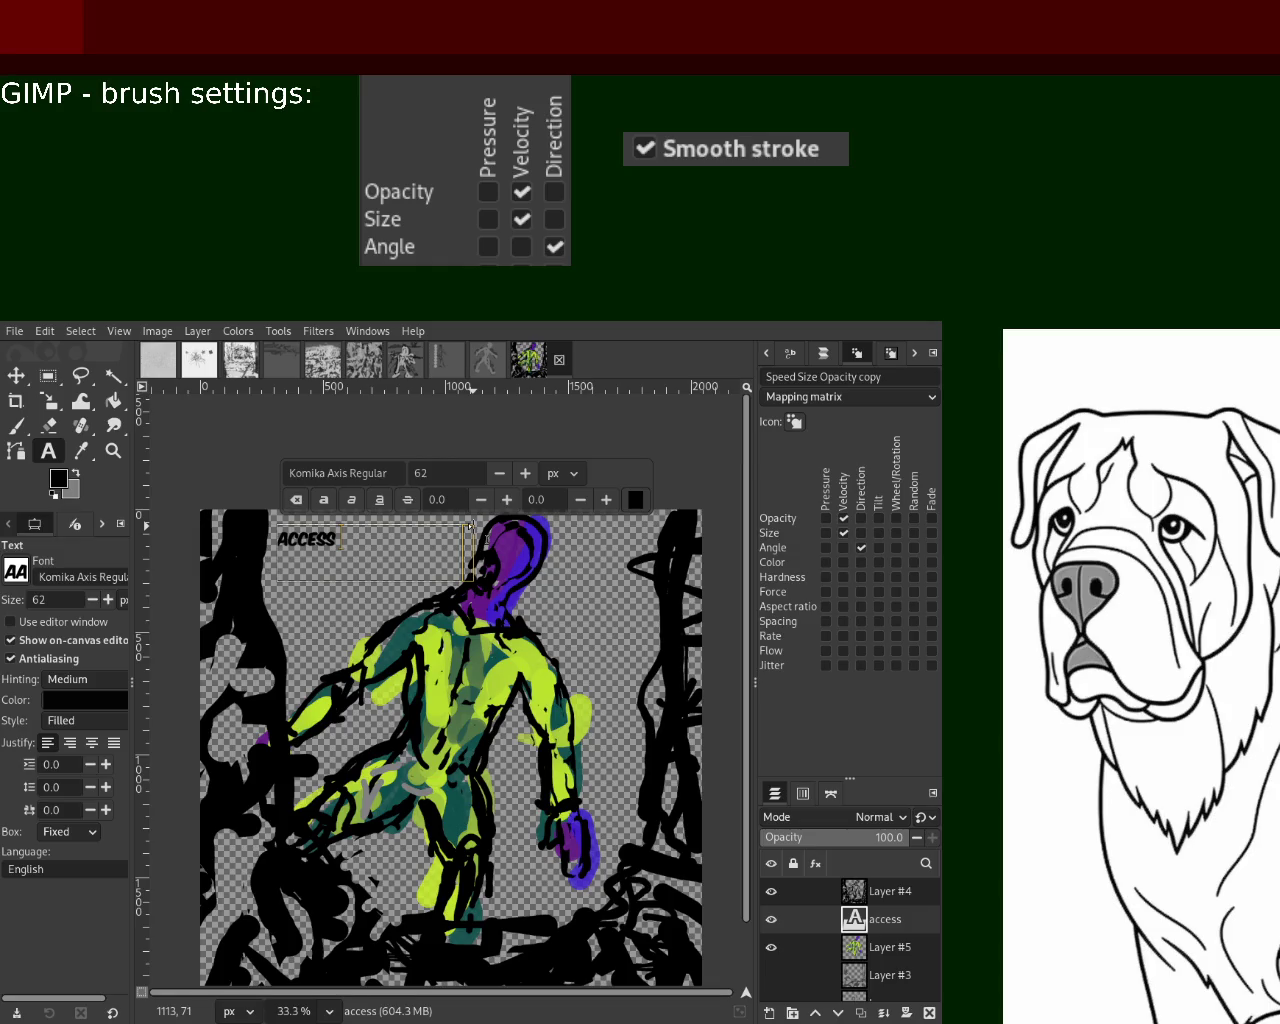
pyautogui.press('BackSpace')
pyautogui.press('BackSpace')
# Enter the two-line caption "I'll send a plumber / to that location" and commit it
pyautogui.press('BackSpace')
pyautogui.press('BackSpace')
pyautogui.press('BackSpace')
pyautogui.press('BackSpace')
pyautogui.write('se')
pyautogui.press('BackSpace')
pyautogui.press('BackSpace')
pyautogui.write("I'll send a plumber")
pyautogui.press('Return')
pyautogui.write('to that location')
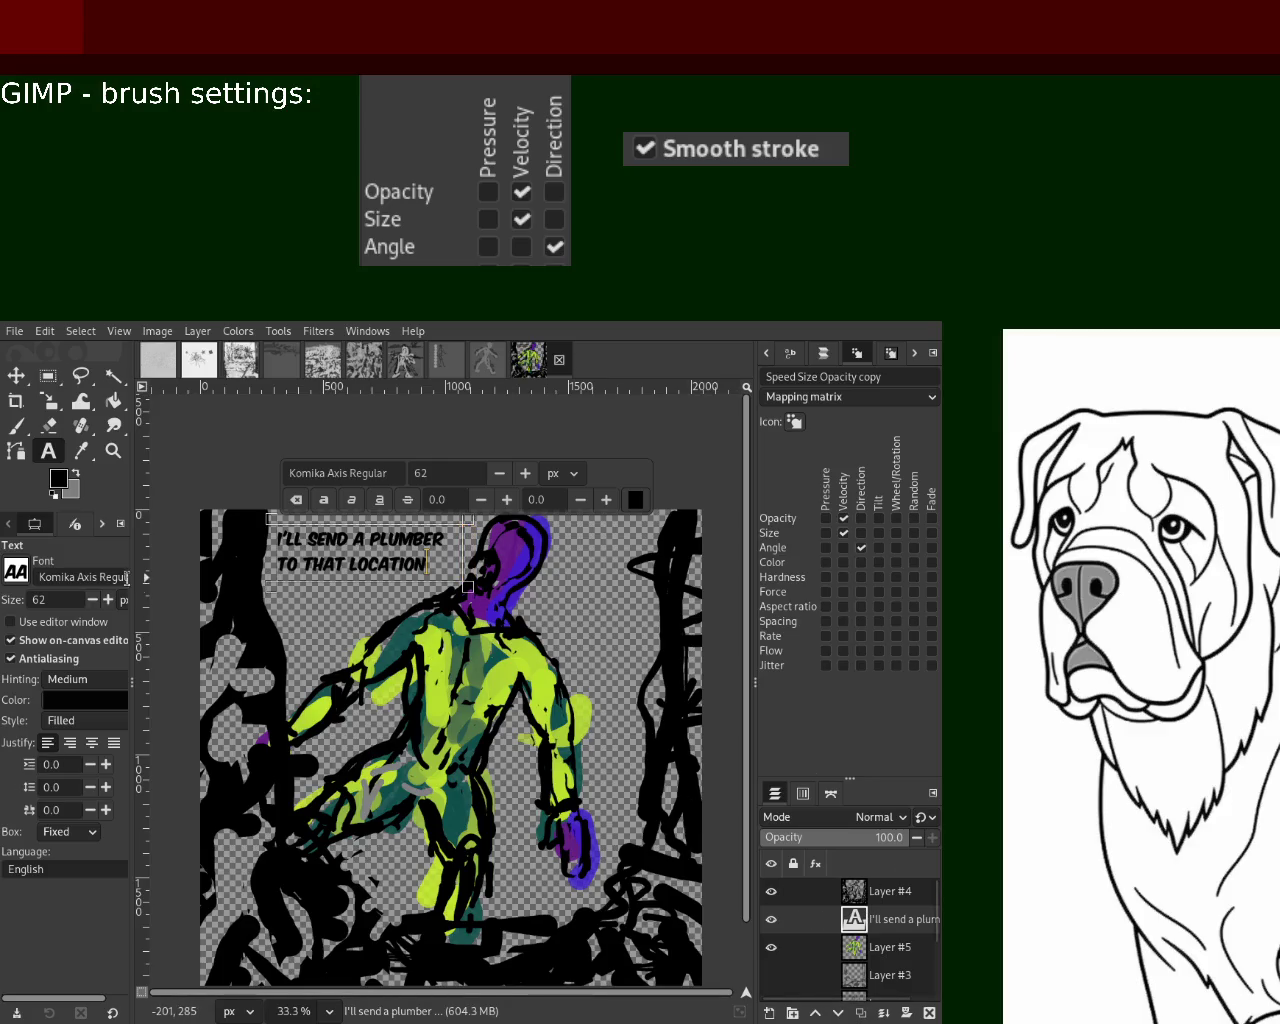
pyautogui.click(795, 947)
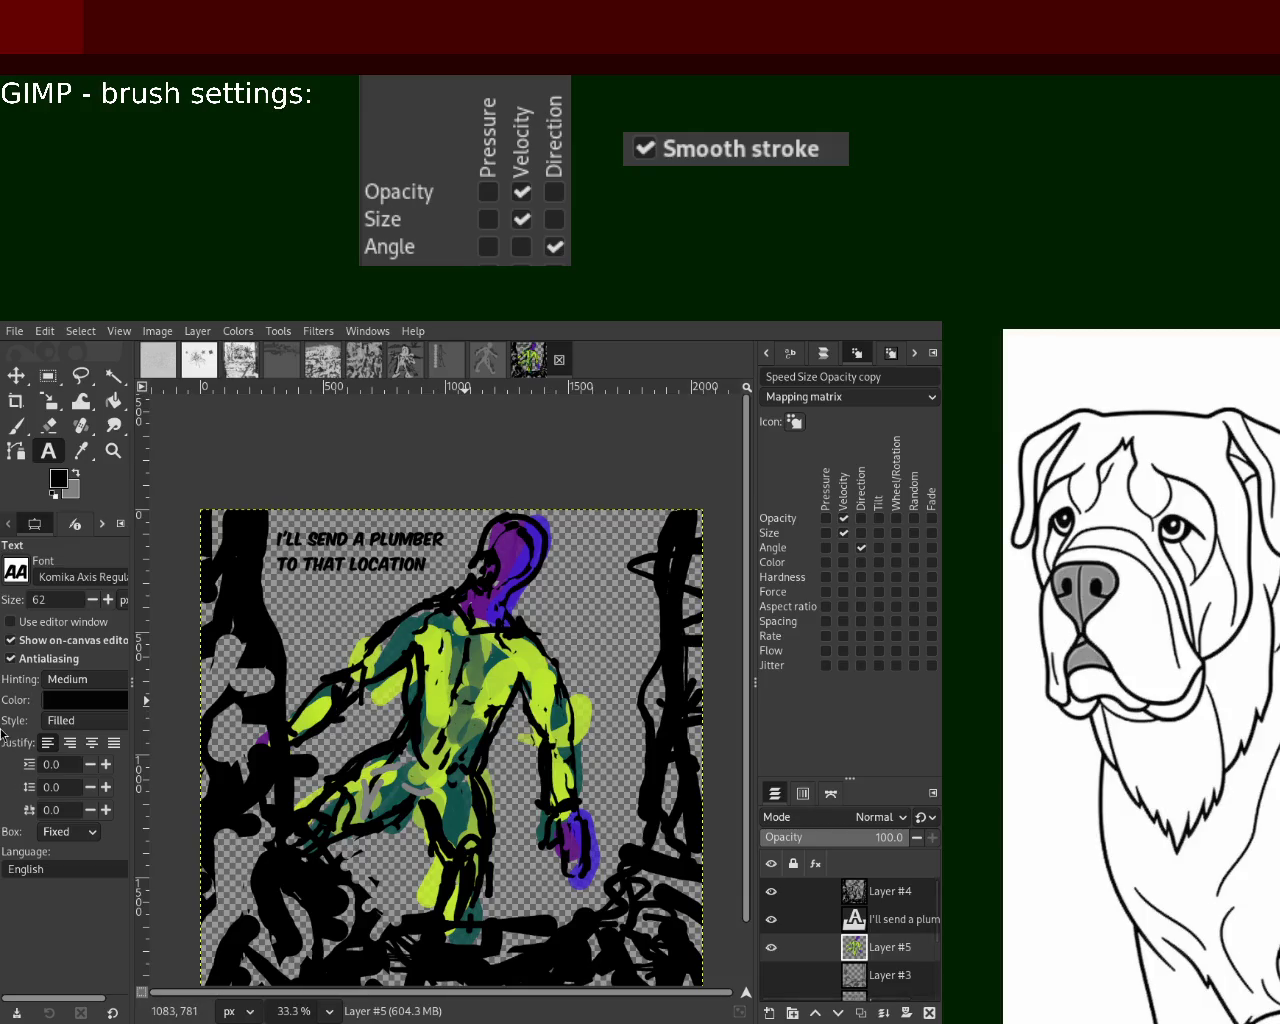
# Turn on Layer #1's grey base while zoomed out, then zoom in on the figure's head
pyautogui.click(114, 451)
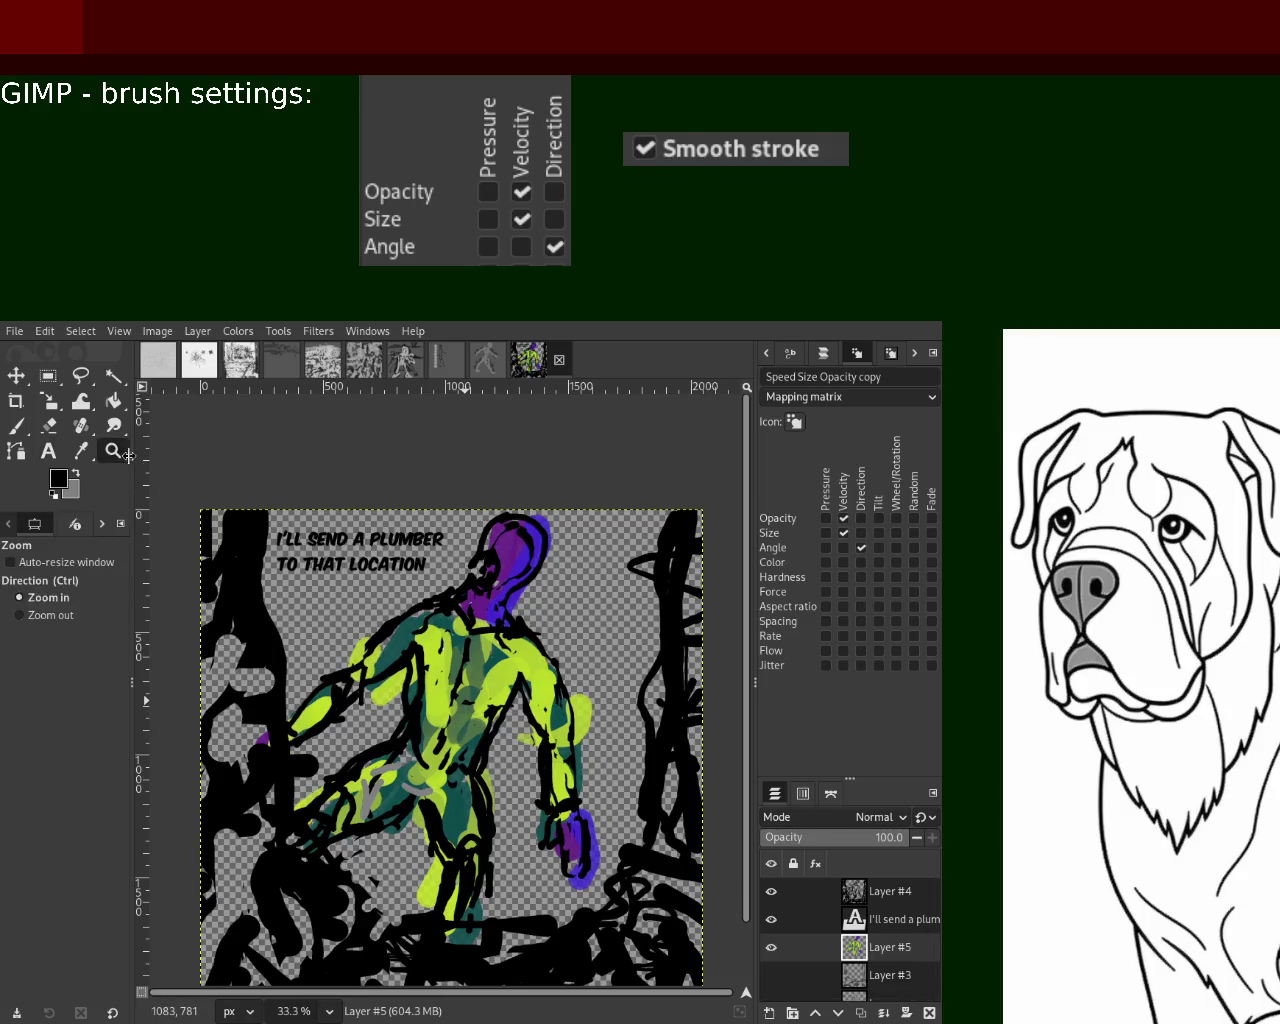
pyautogui.keyDown('ctrl'); pyautogui.click(332, 582); pyautogui.keyUp('ctrl')
pyautogui.scroll(-5, 938, 925)
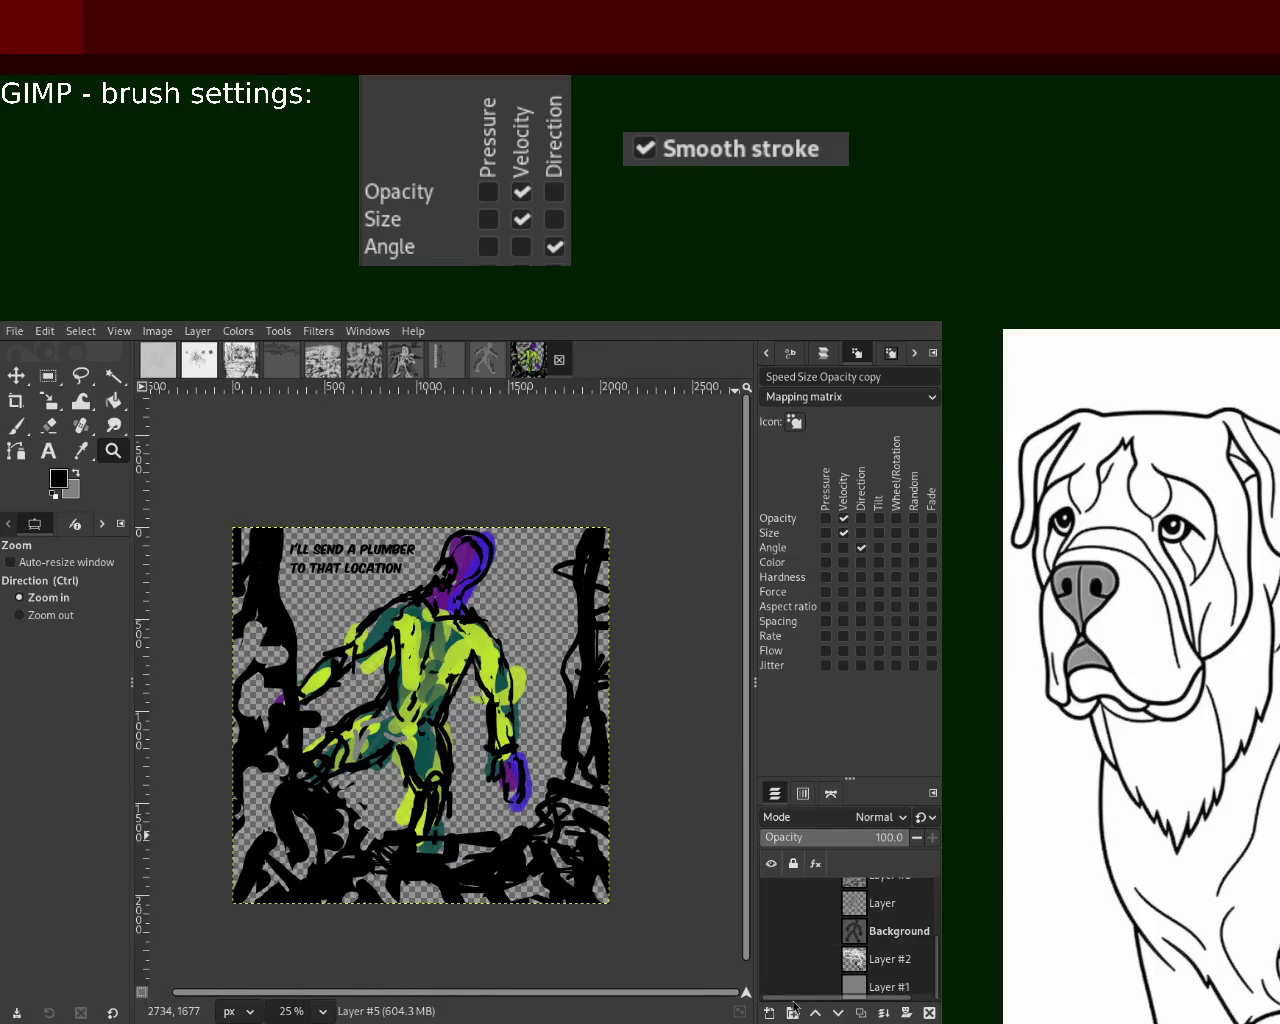
pyautogui.click(771, 987)
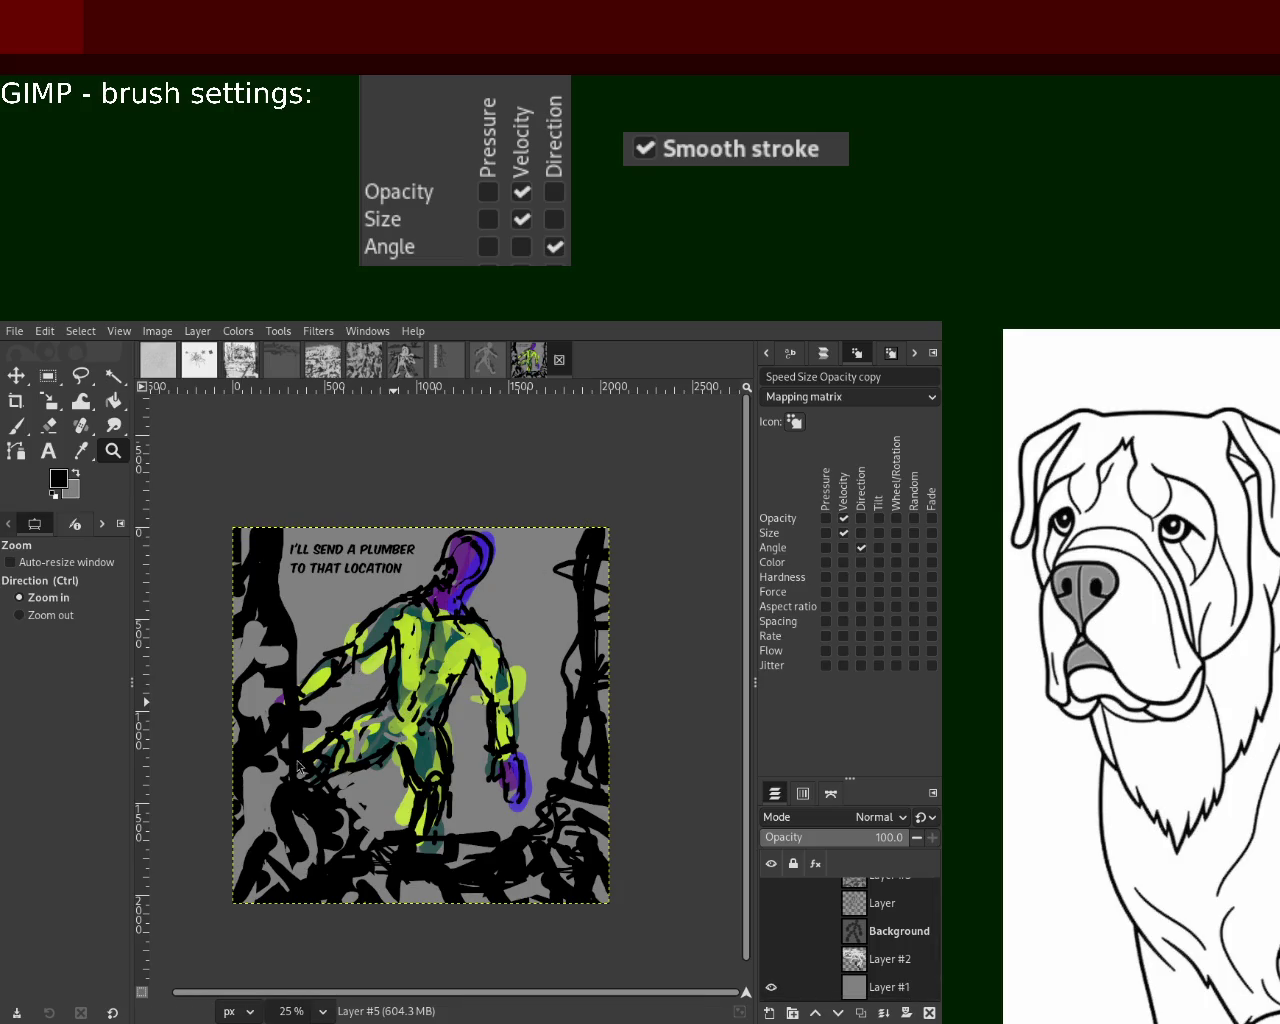
pyautogui.keyDown('ctrl'); pyautogui.click(336, 618); pyautogui.keyUp('ctrl')
pyautogui.click(323, 629)
pyautogui.click(323, 629)
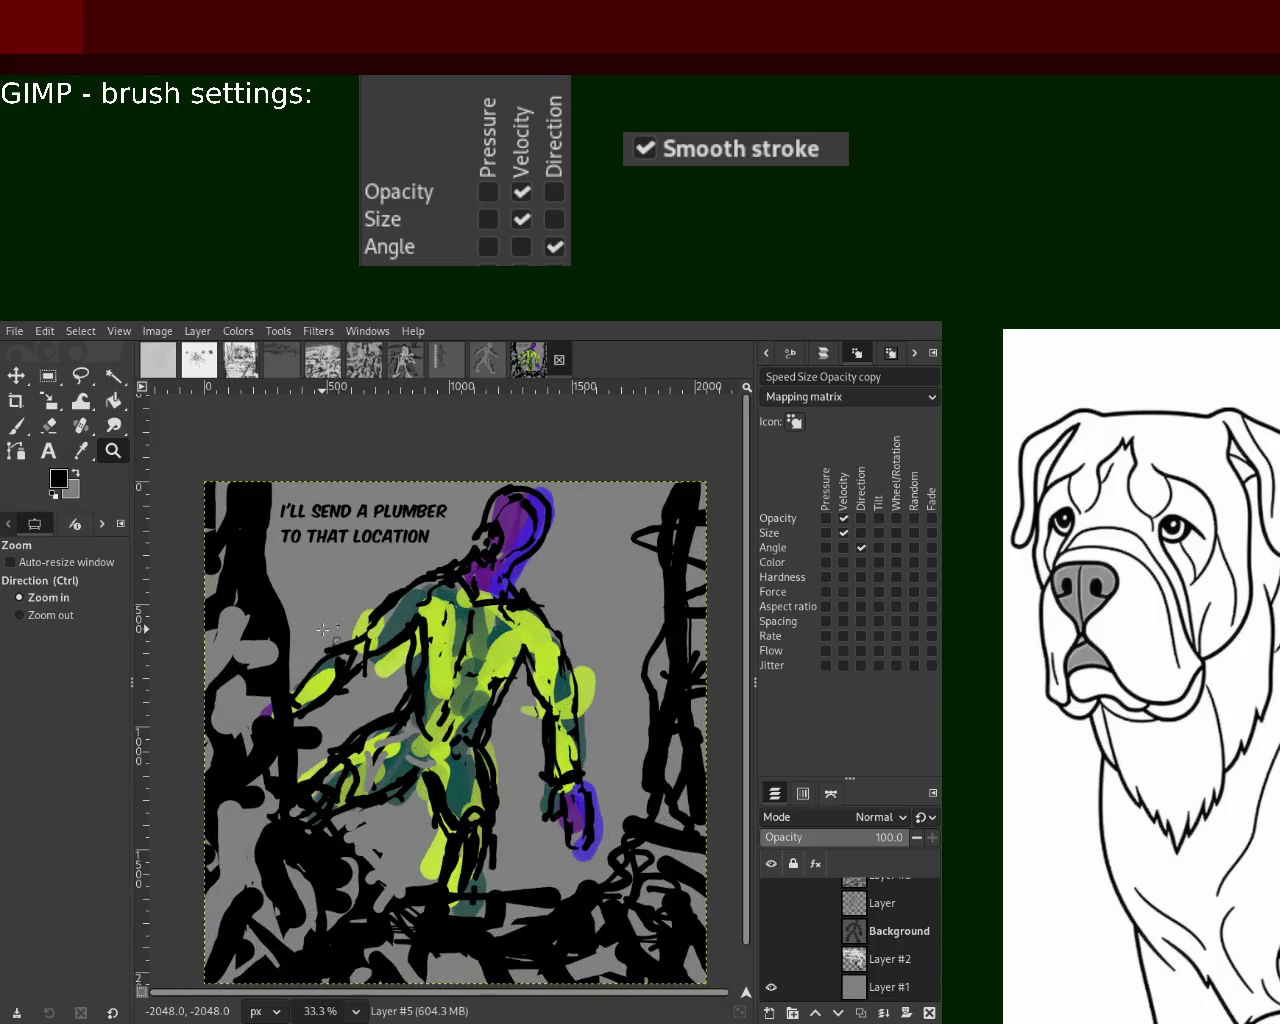
pyautogui.keyDown('ctrl'); pyautogui.click(352, 630); pyautogui.keyUp('ctrl')
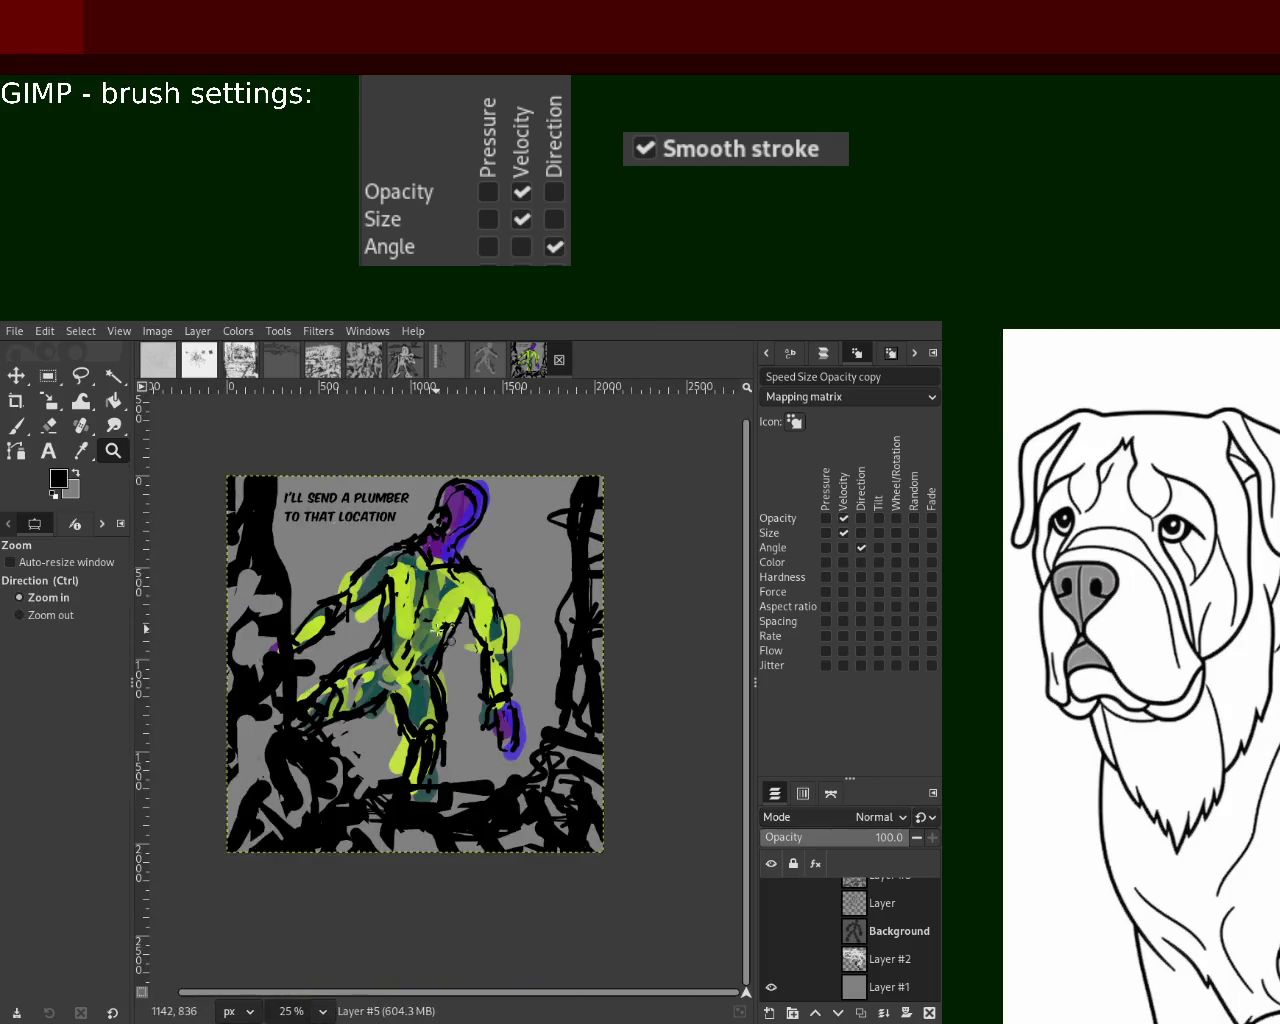
pyautogui.click(443, 630)
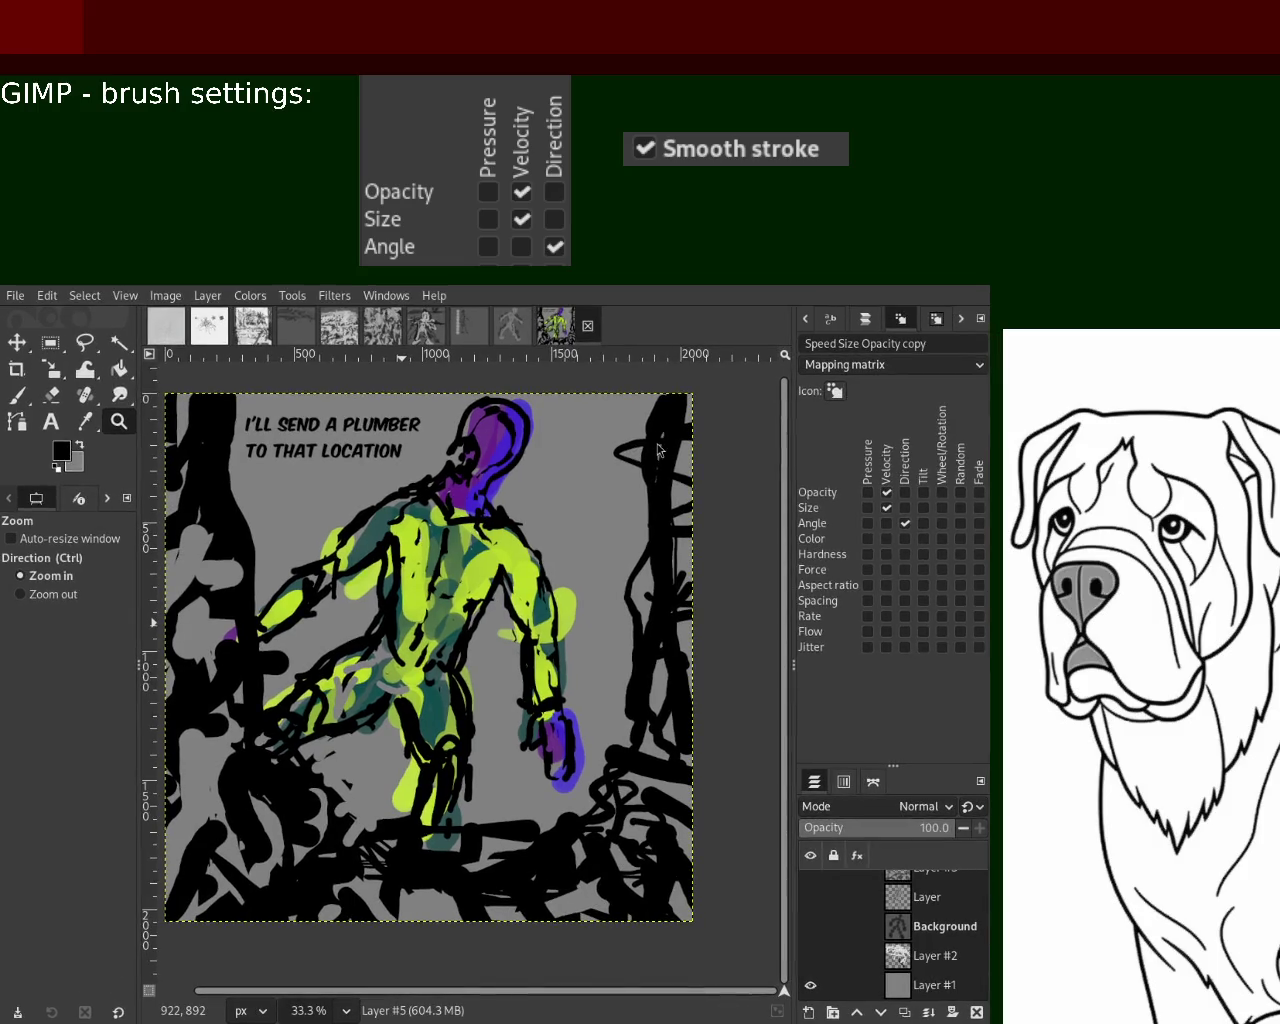
pyautogui.click(516, 436)
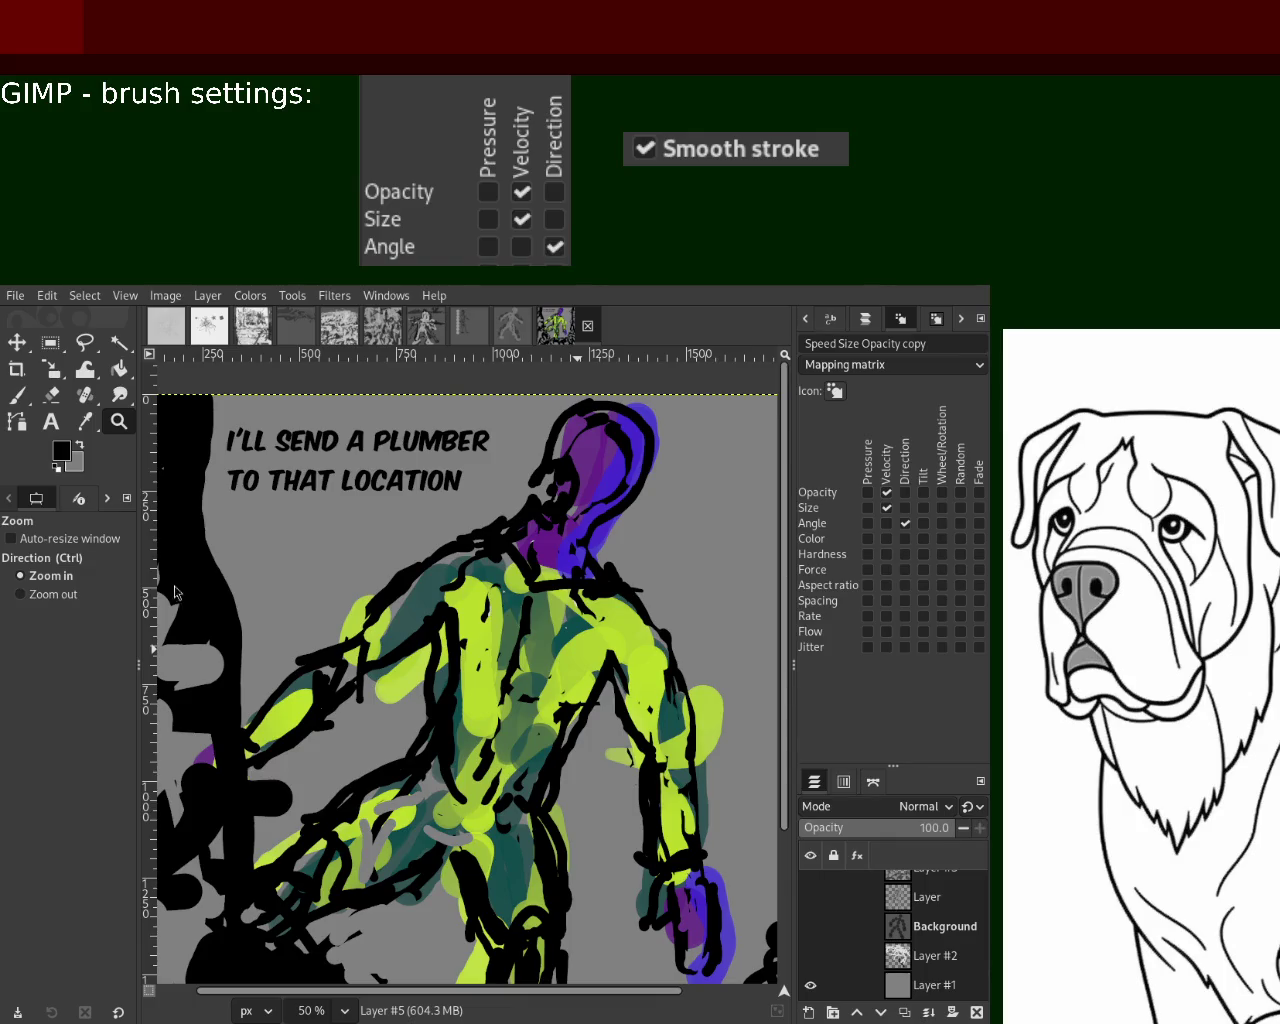
pyautogui.keyDown('ctrl'); pyautogui.click(543, 562); pyautogui.keyUp('ctrl')
pyautogui.click(540, 560)
pyautogui.keyDown('ctrl'); pyautogui.click(515, 562); pyautogui.keyUp('ctrl')
pyautogui.click(490, 564)
pyautogui.keyDown('ctrl'); pyautogui.click(447, 568); pyautogui.keyUp('ctrl')
pyautogui.click(447, 568)
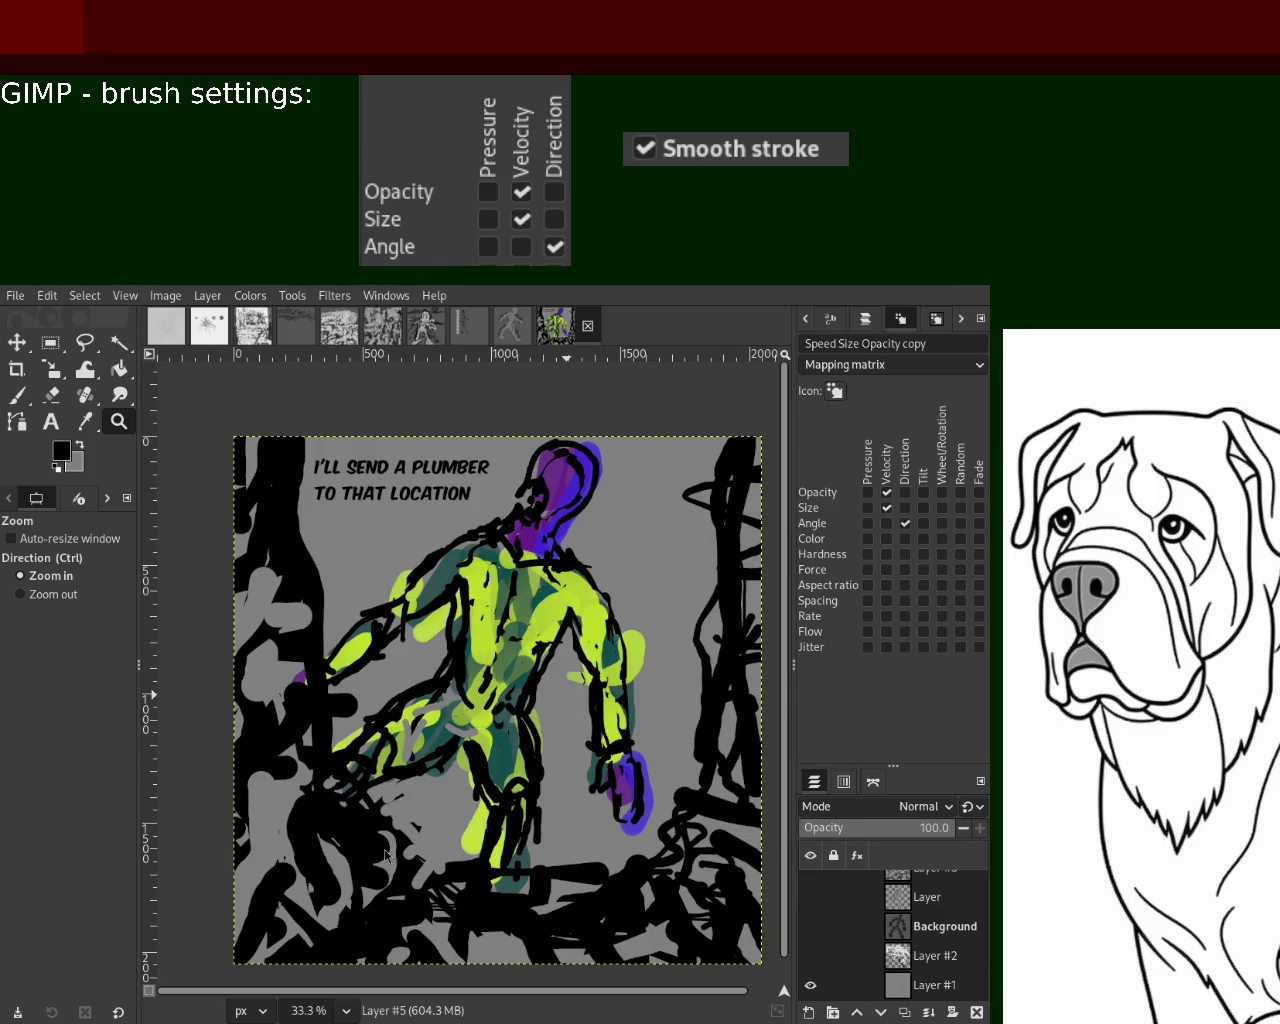
pyautogui.click(810, 955)
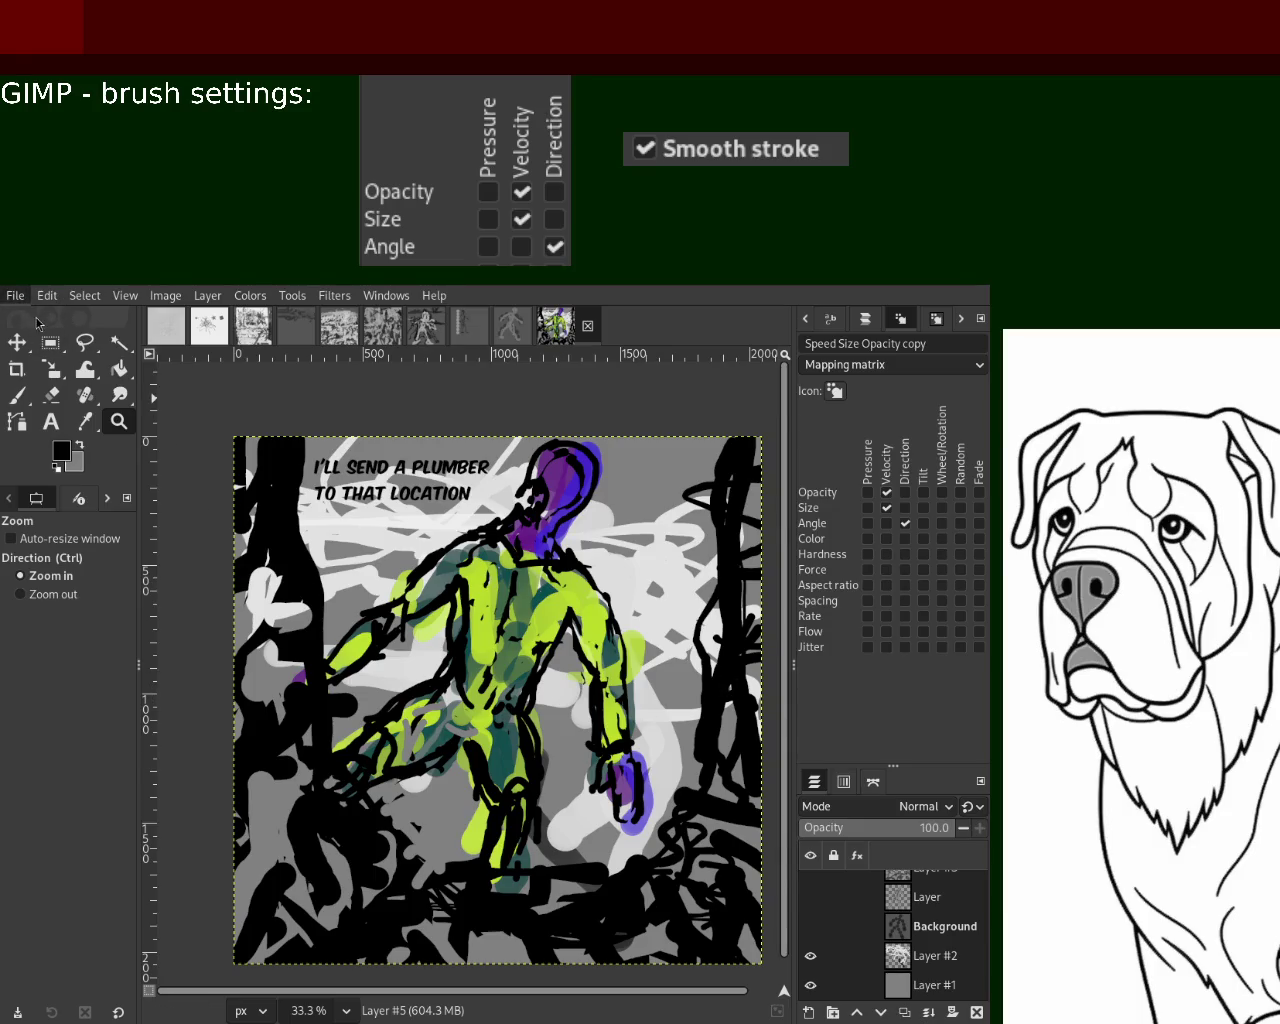
# Delete the Background, Layer and Layer #5 layers
pyautogui.click(920, 937)
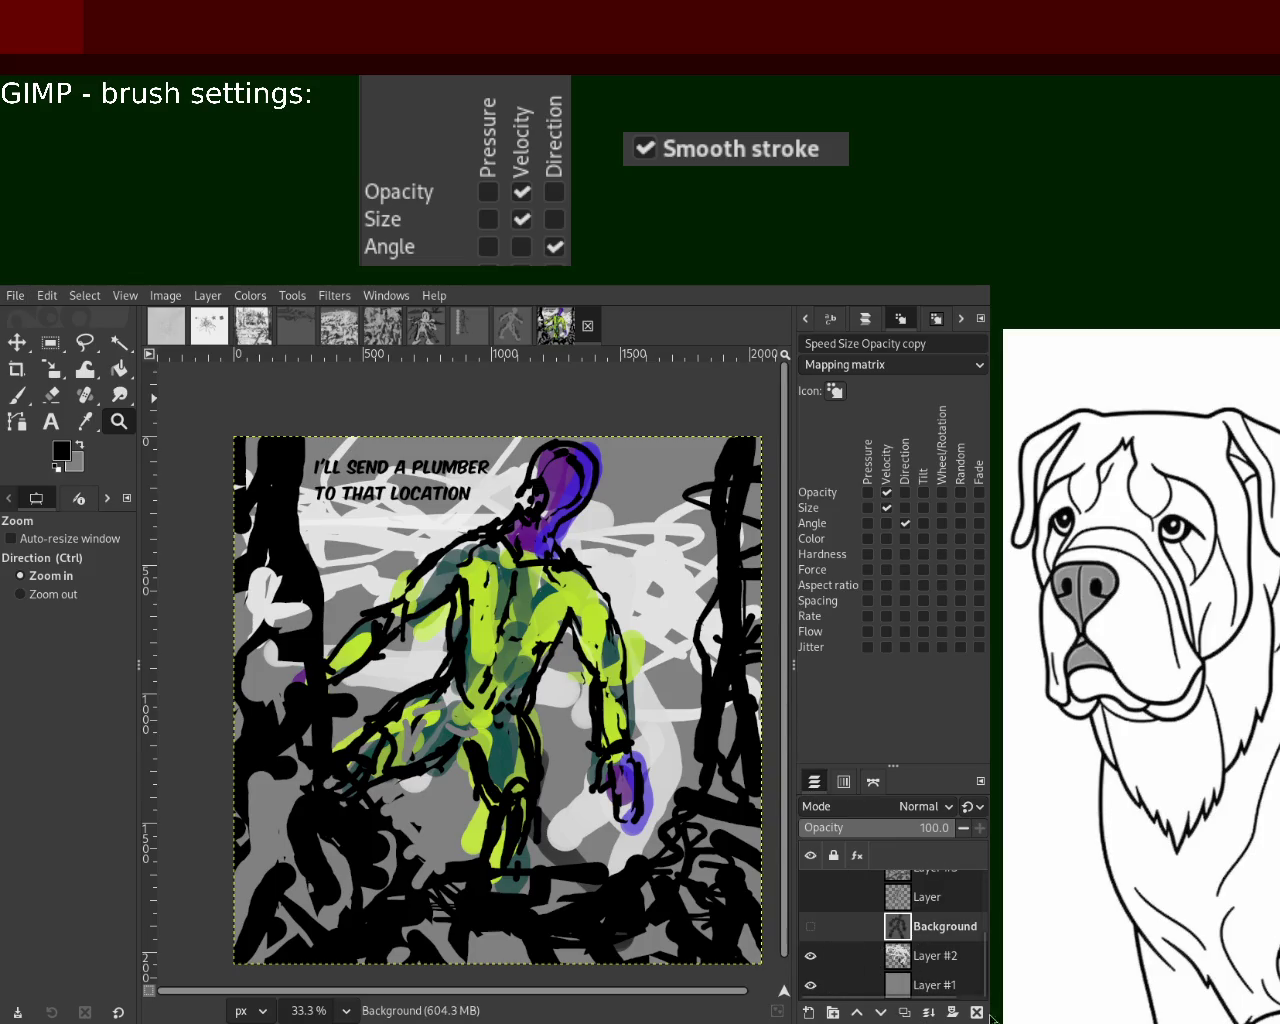
pyautogui.click(981, 1012)
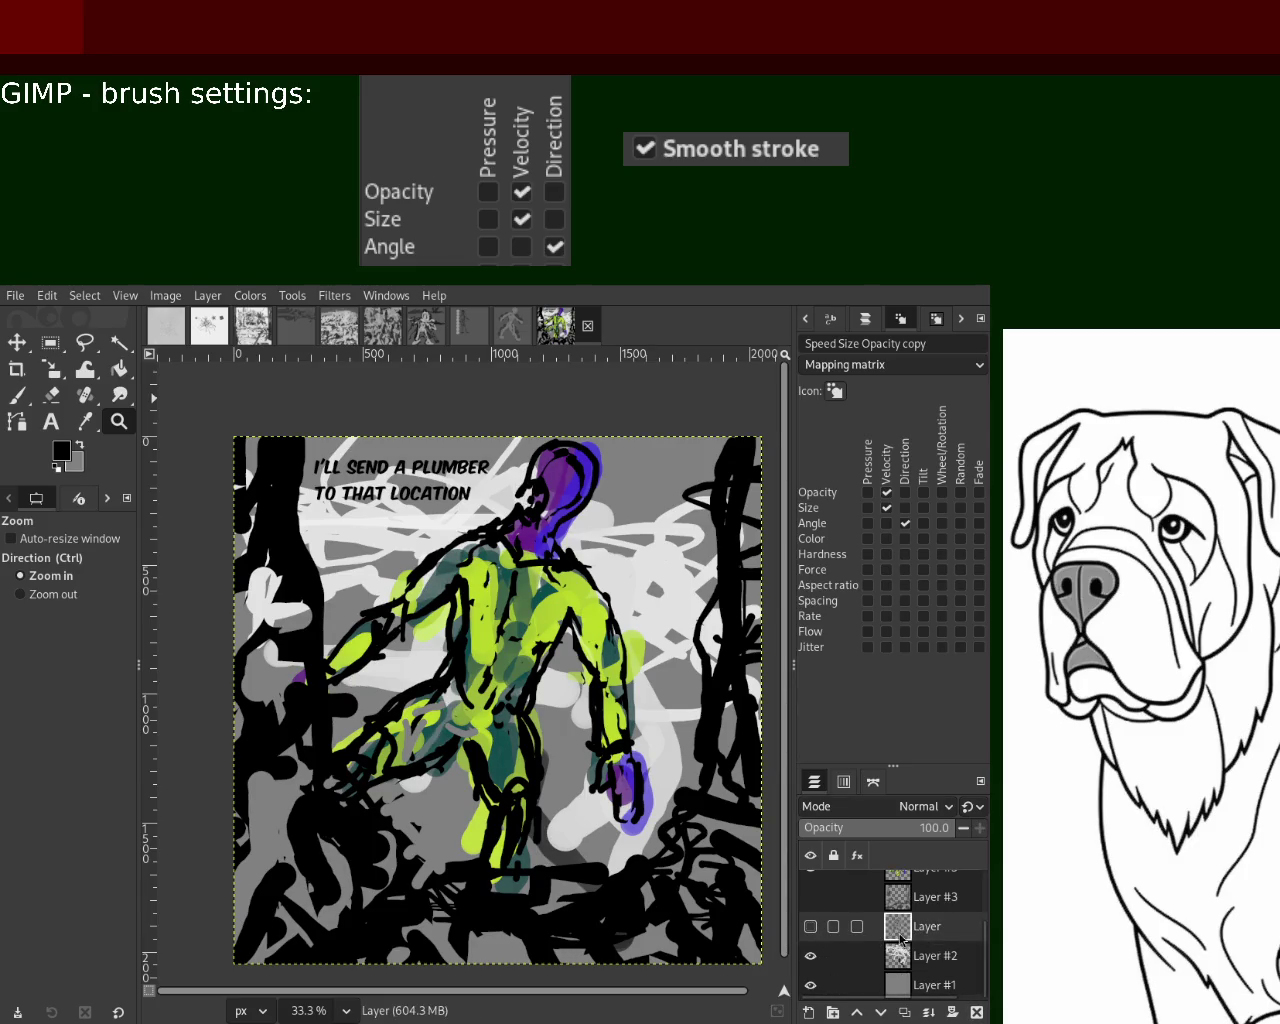
pyautogui.click(978, 1012)
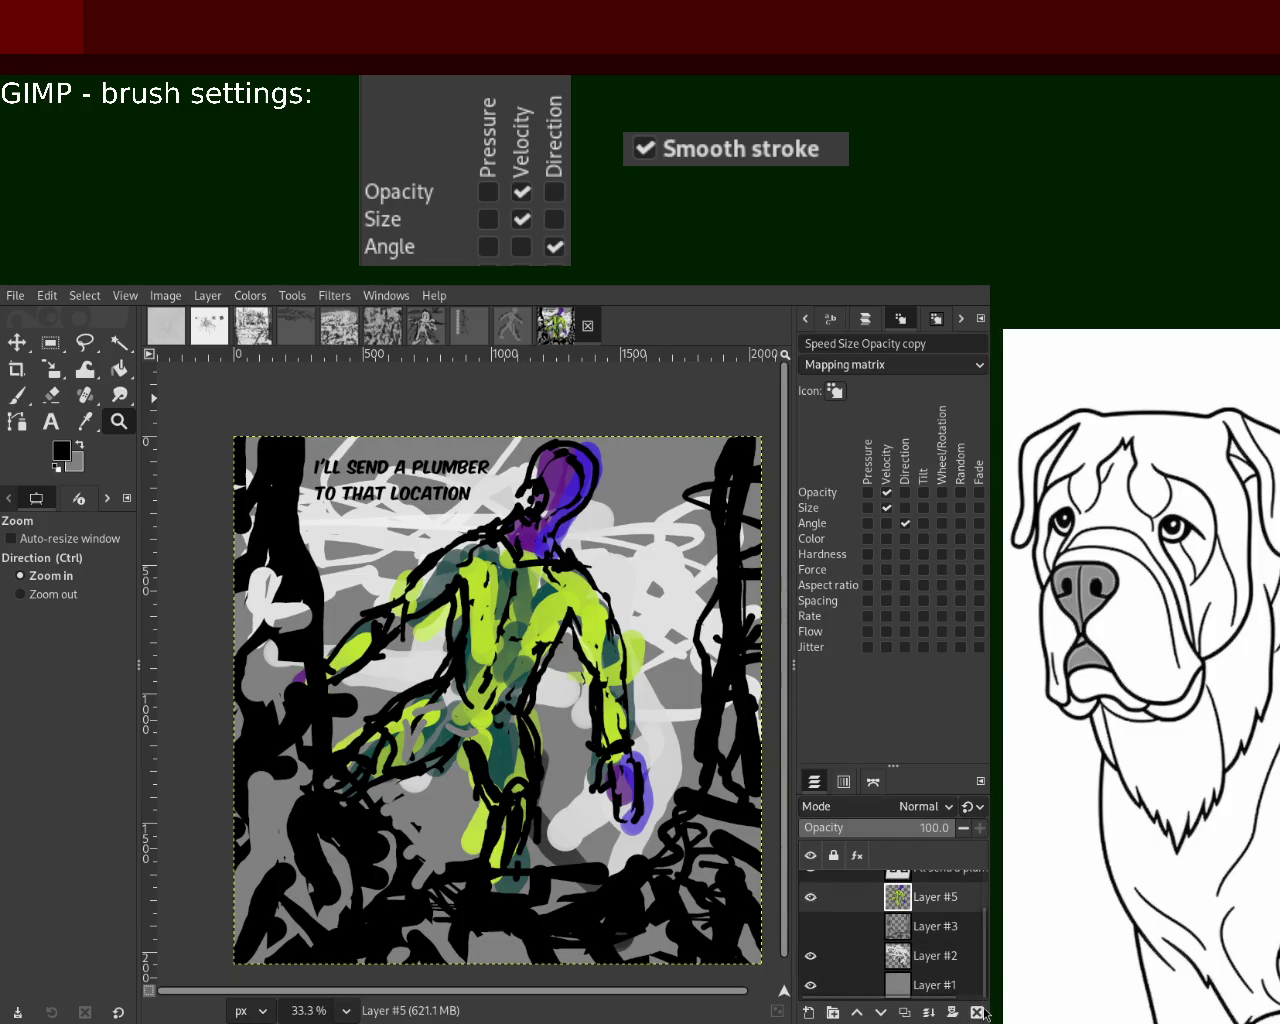
pyautogui.click(981, 1012)
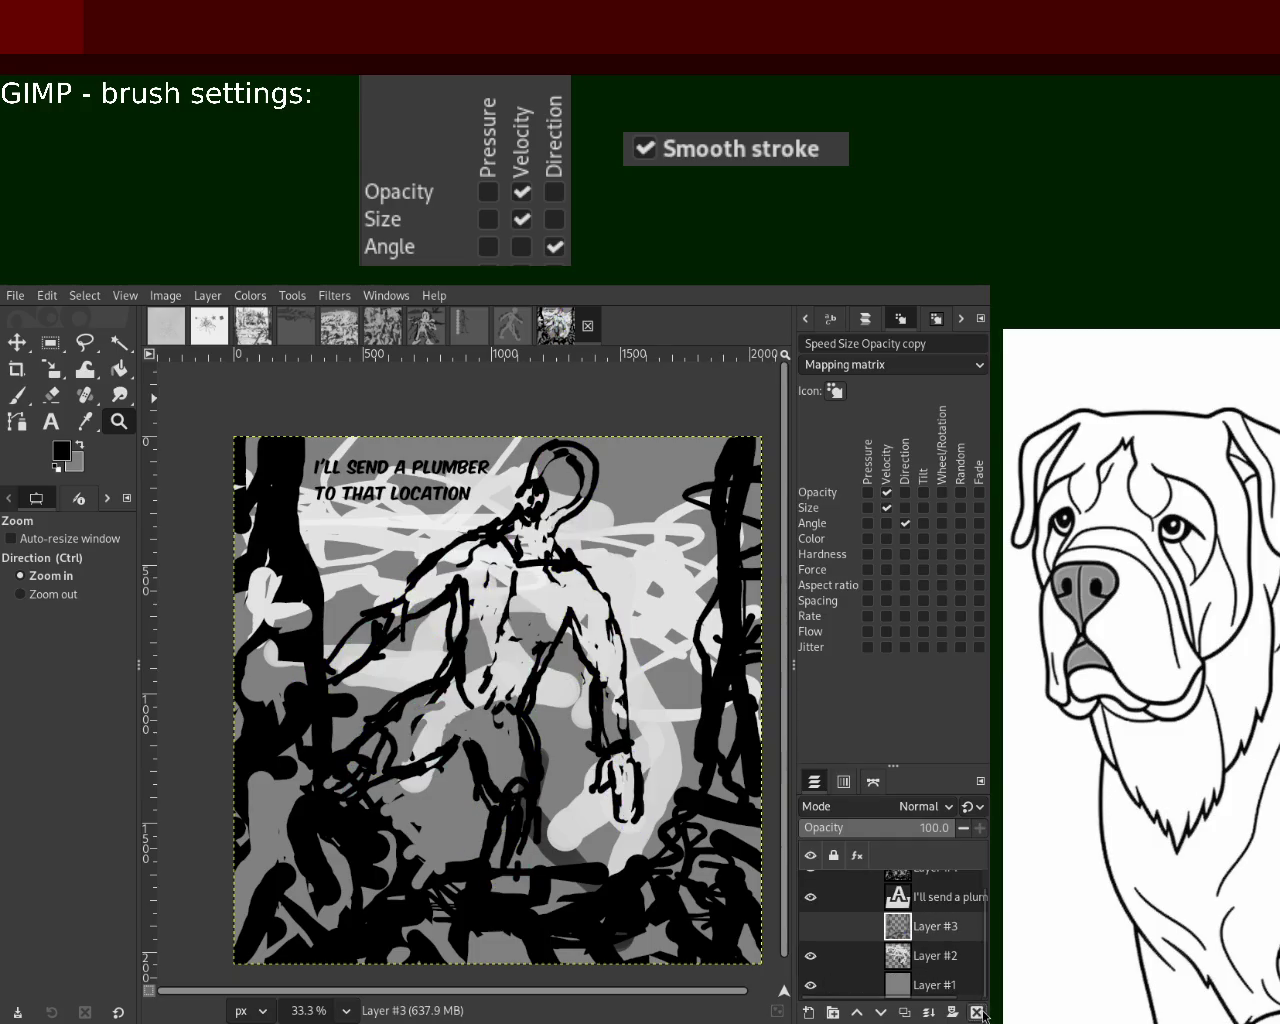
# Compare the panel with and without Layer #3, delete it, and hide the black outline layer
pyautogui.click(810, 927)
pyautogui.click(810, 927)
pyautogui.click(810, 927)
pyautogui.click(810, 927)
pyautogui.press('Delete')
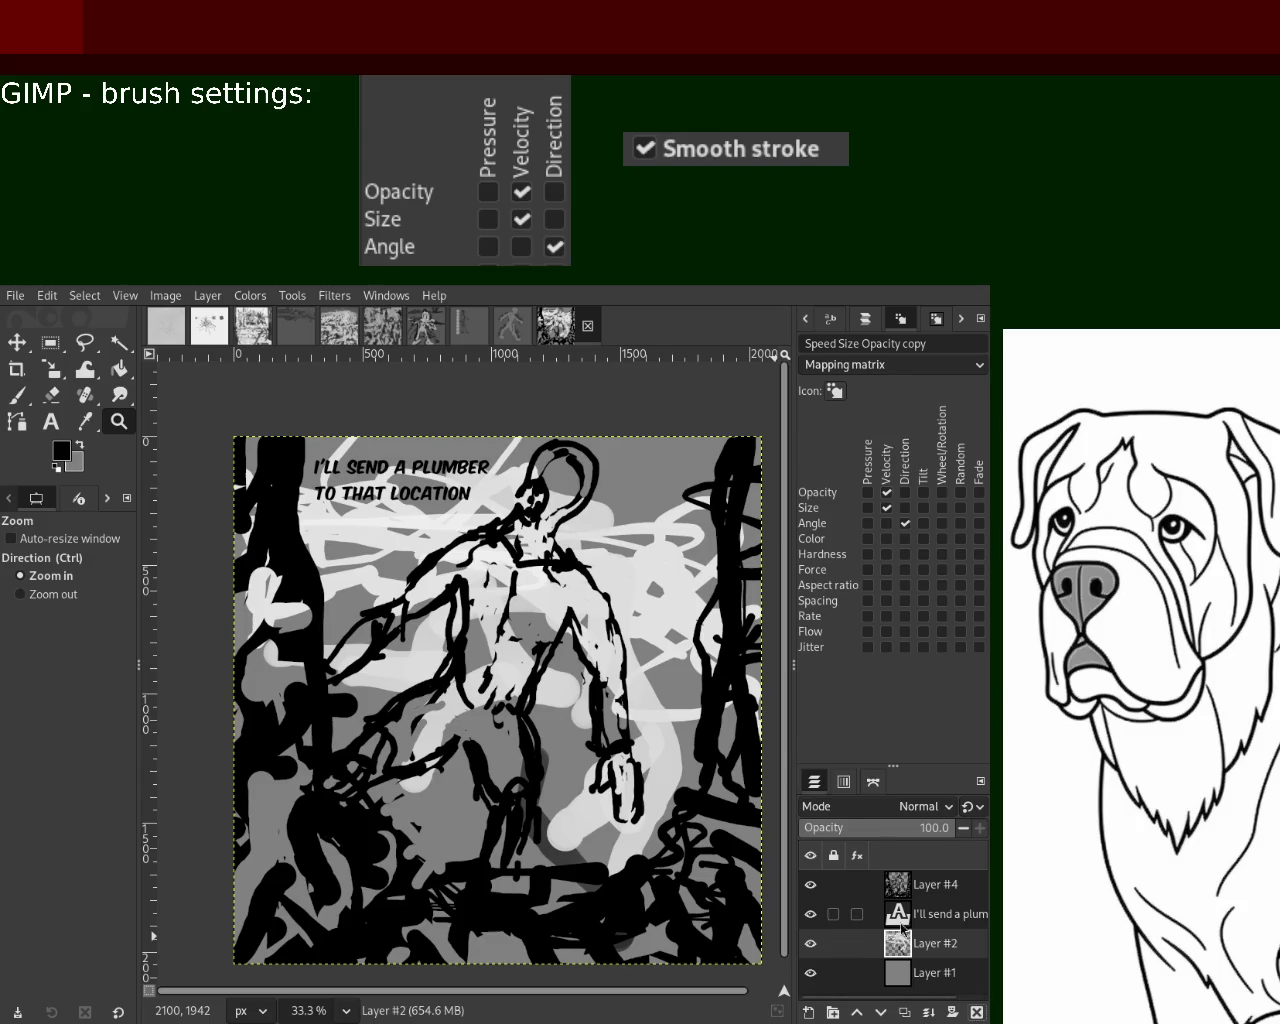
pyautogui.click(808, 886)
# Hide the black outline and caption layers, briefly checking the white scribble layer
pyautogui.click(808, 886)
pyautogui.click(810, 886)
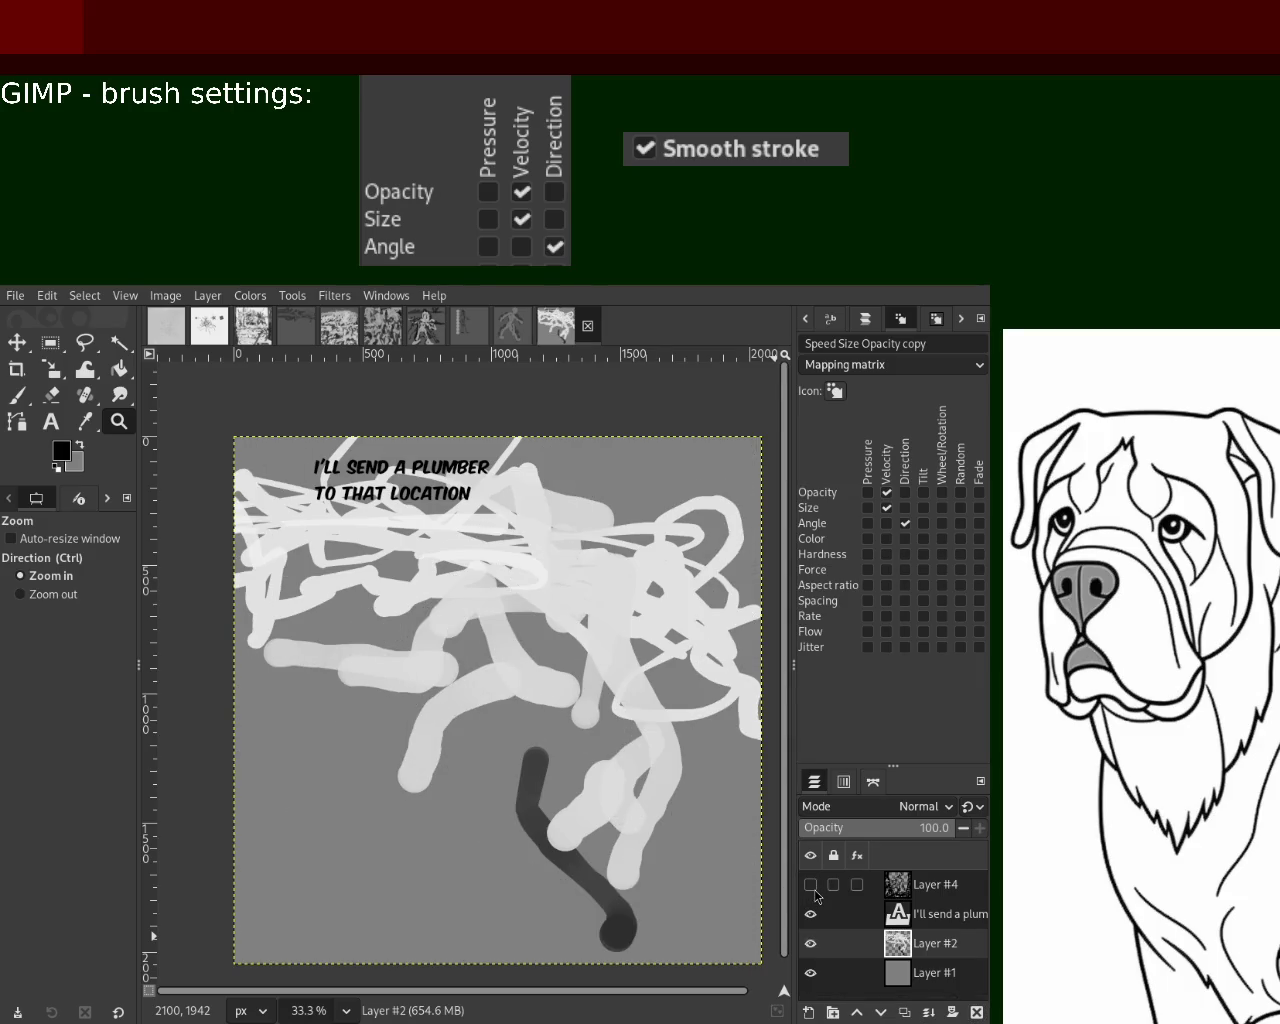
pyautogui.click(810, 946)
pyautogui.click(810, 946)
pyautogui.click(812, 913)
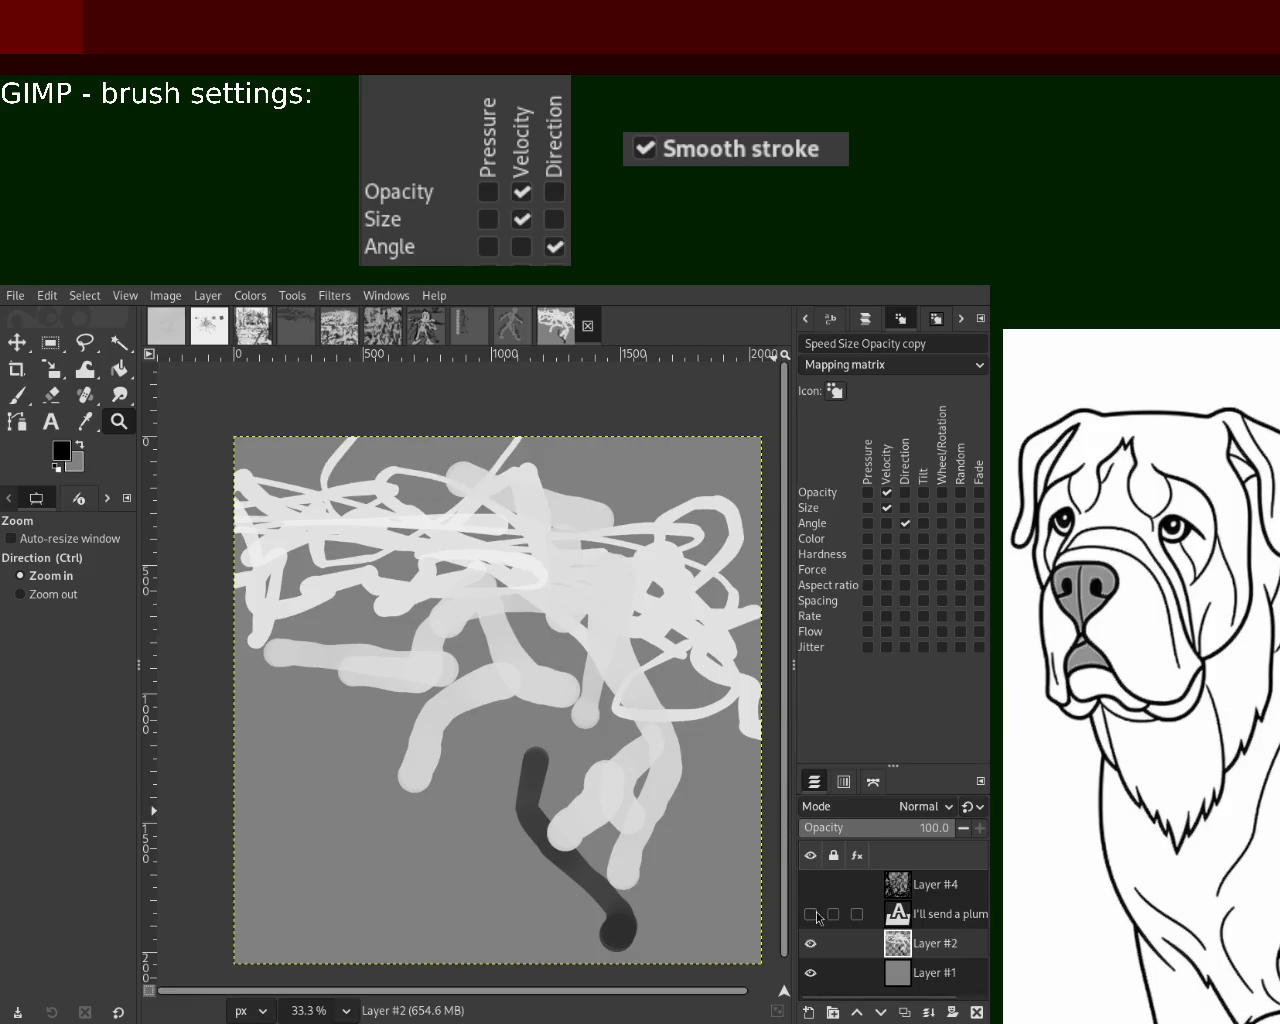
# Erase the dark stroke from the scribble layer
pyautogui.click(51, 395)
pyautogui.moveTo(60, 623); pyautogui.dragTo(72, 623)
pyautogui.moveTo(535, 755)
pyautogui.mouseDown()
pyautogui.moveTo(539, 852)
pyautogui.moveTo(576, 904)
pyautogui.mouseUp()
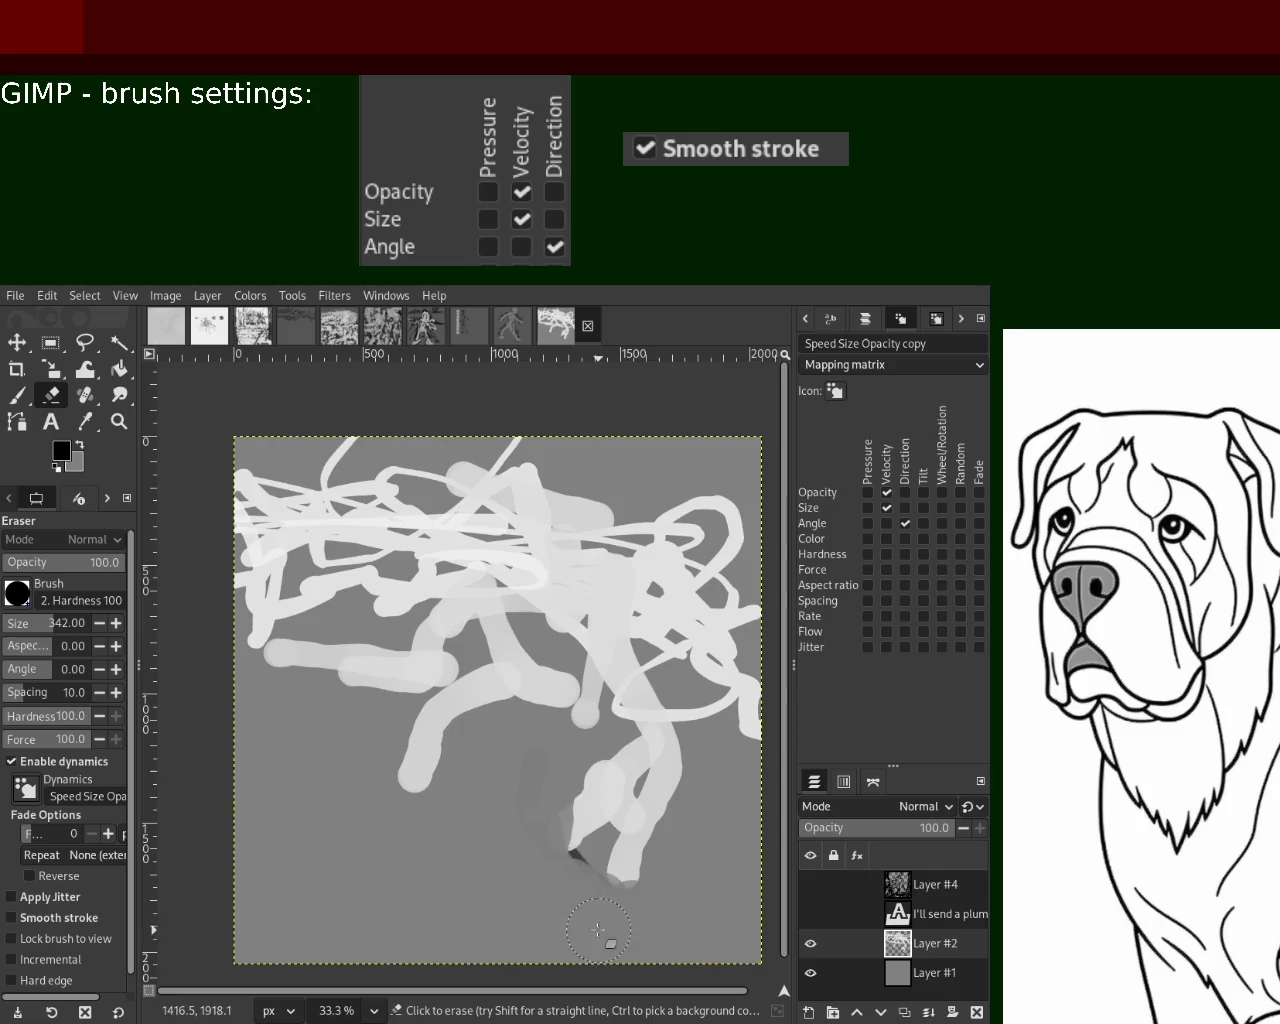
# Set up a white Paintbrush, test a stroke near the bottom, and enlarge it to size 188
pyautogui.click(17, 395)
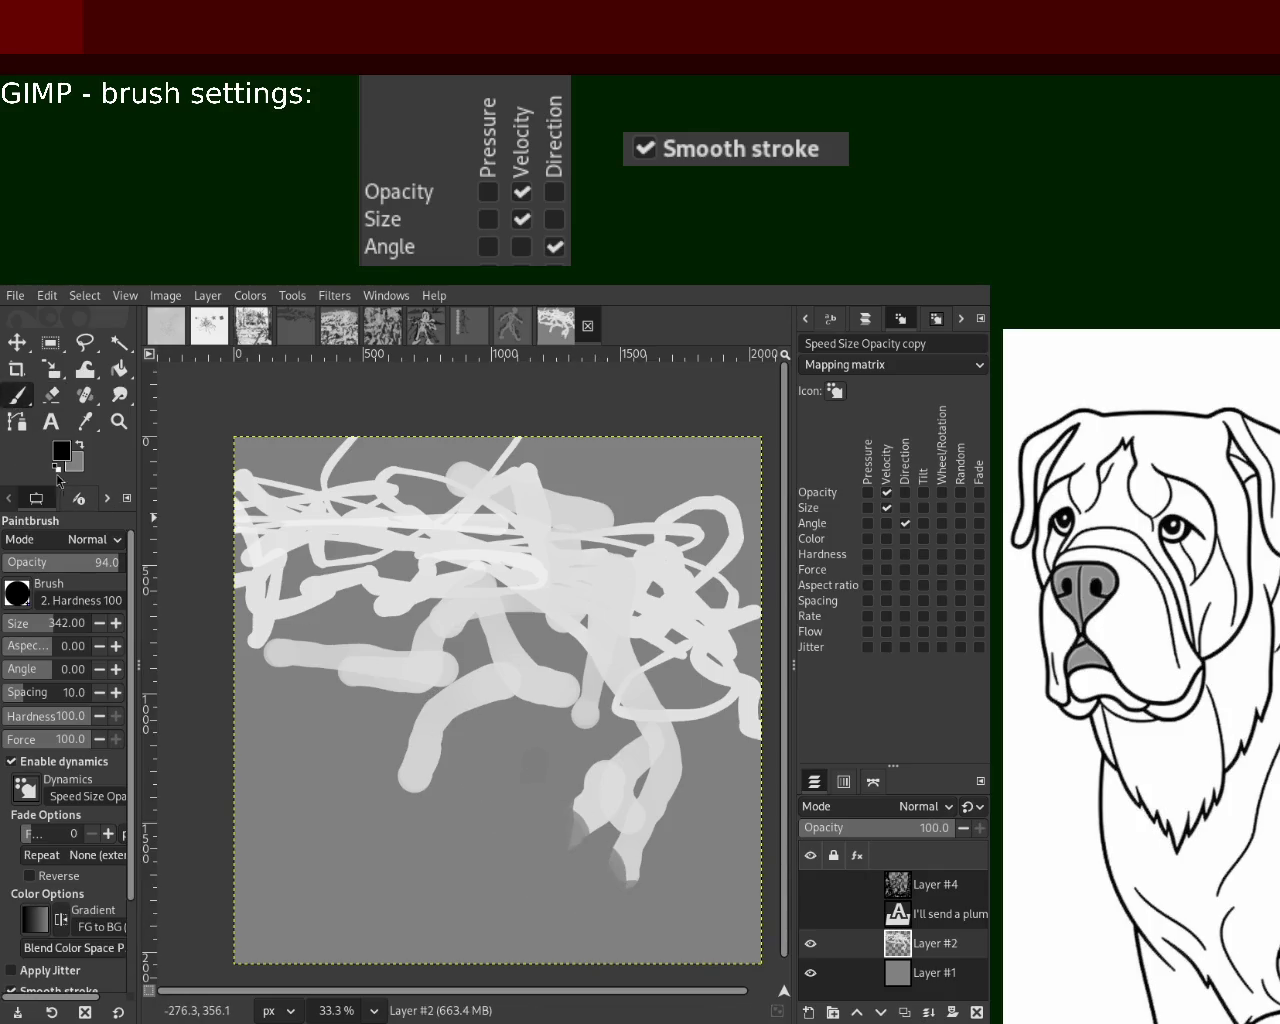
pyautogui.click(11, 625)
pyautogui.press('x')
pyautogui.moveTo(642, 770); pyautogui.dragTo(602, 820)
pyautogui.click(12, 624)
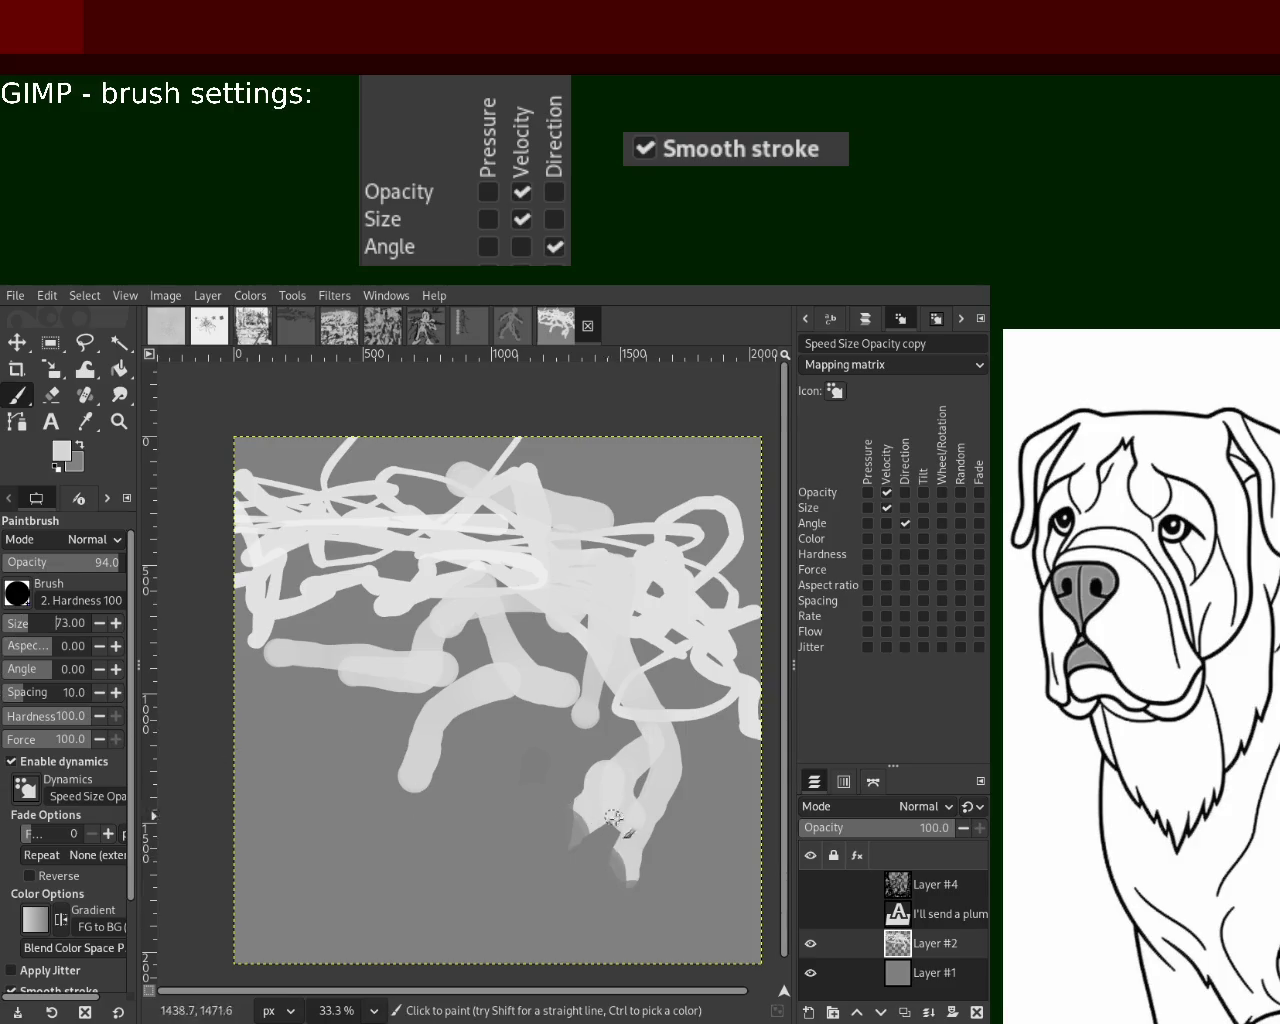
pyautogui.click(51, 630)
pyautogui.write('188')
# Paint white loops and zigzags across the middle and lower panel, then reshow the black outline
pyautogui.moveTo(632, 872); pyautogui.dragTo(650, 591)
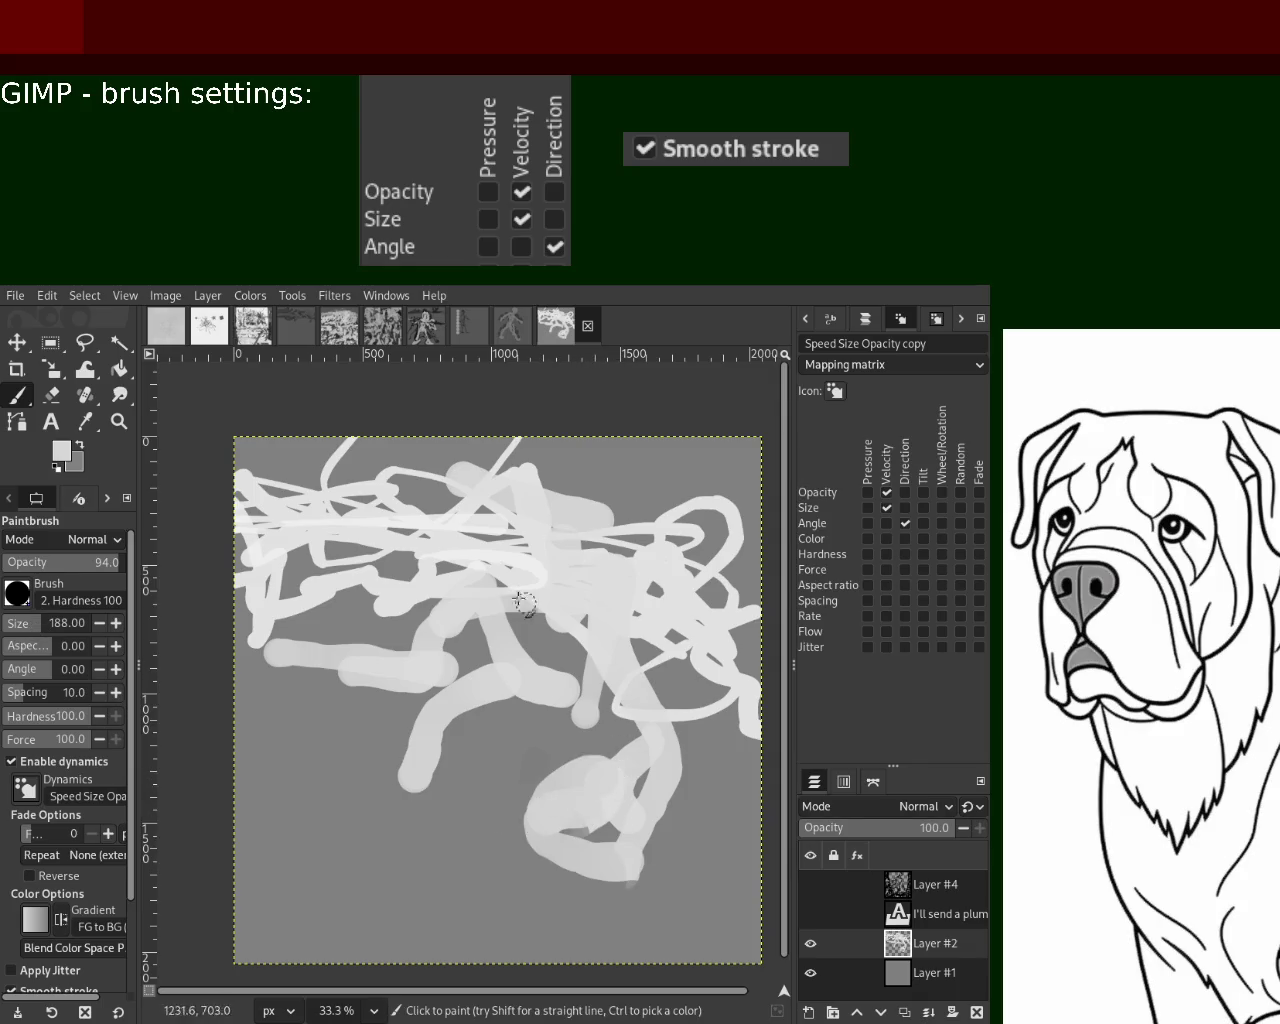
pyautogui.moveTo(505, 560)
pyautogui.mouseDown()
pyautogui.moveTo(583, 552)
pyautogui.moveTo(567, 635)
pyautogui.mouseUp()
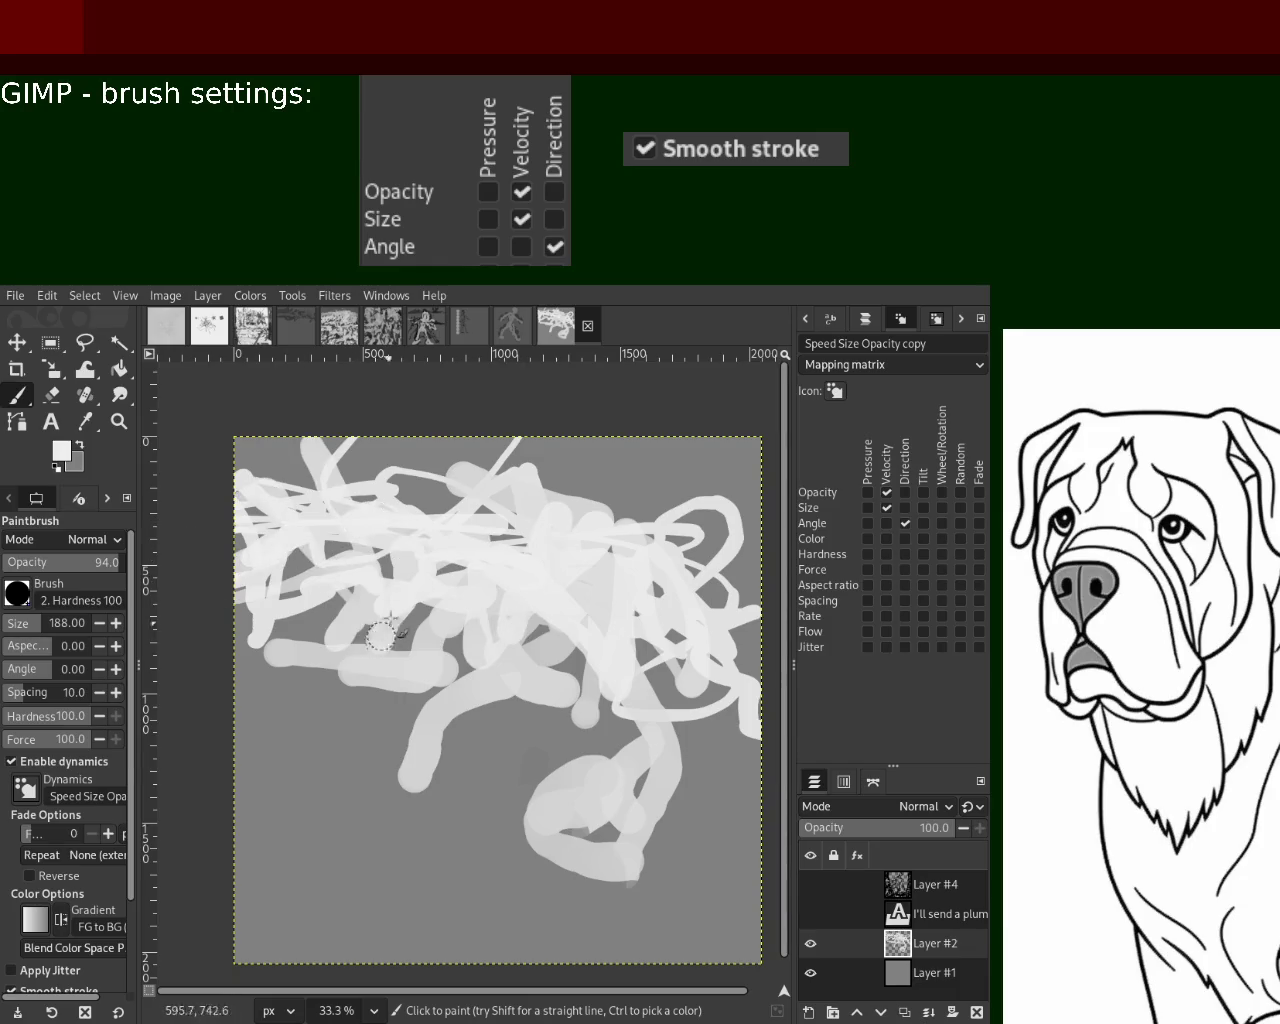
pyautogui.moveTo(642, 656); pyautogui.dragTo(221, 600)
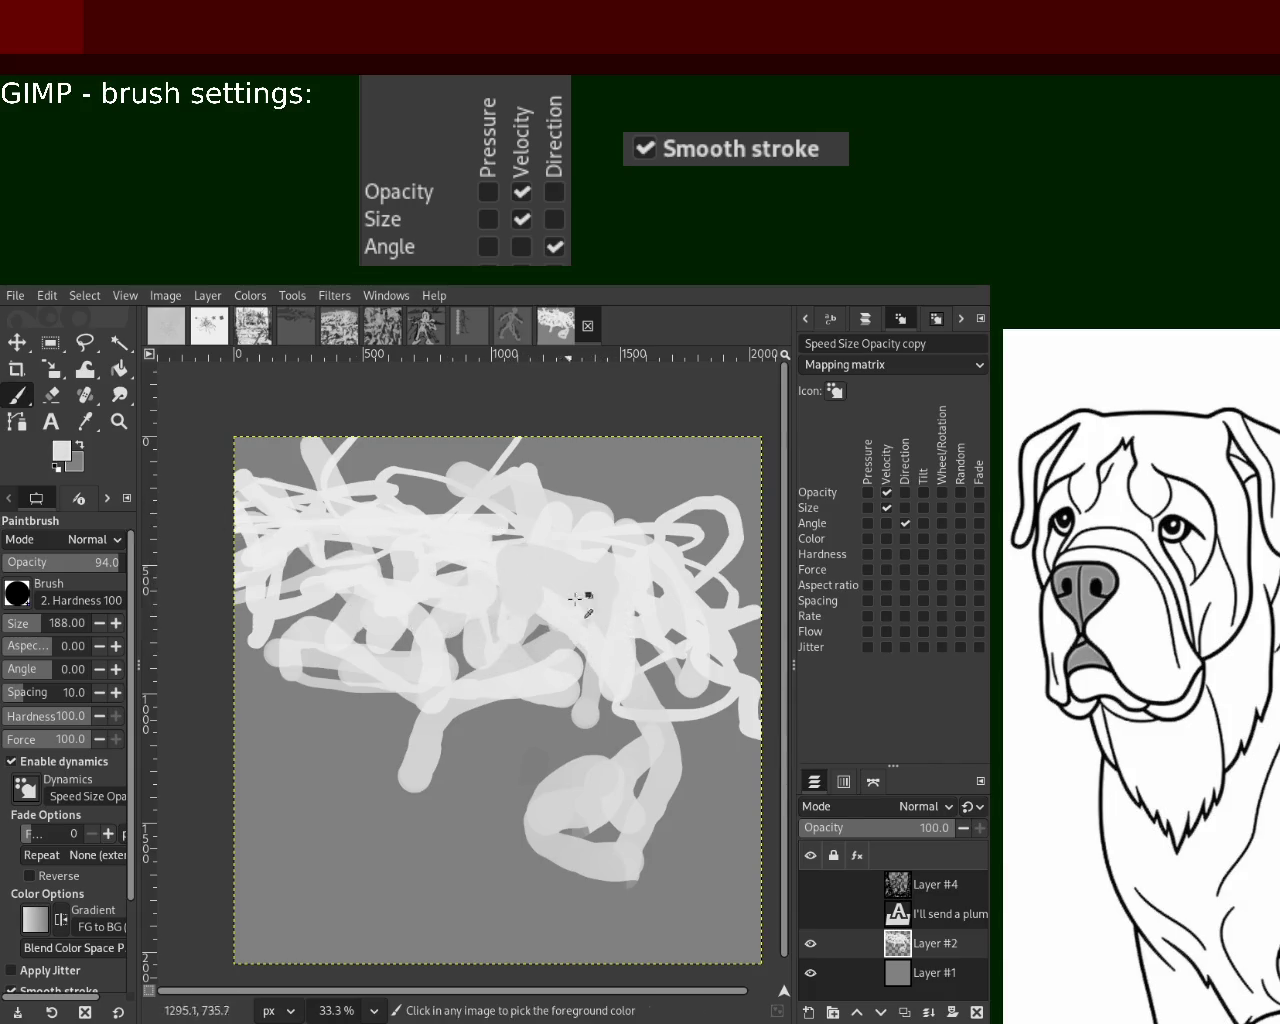
pyautogui.moveTo(568, 693); pyautogui.dragTo(525, 718)
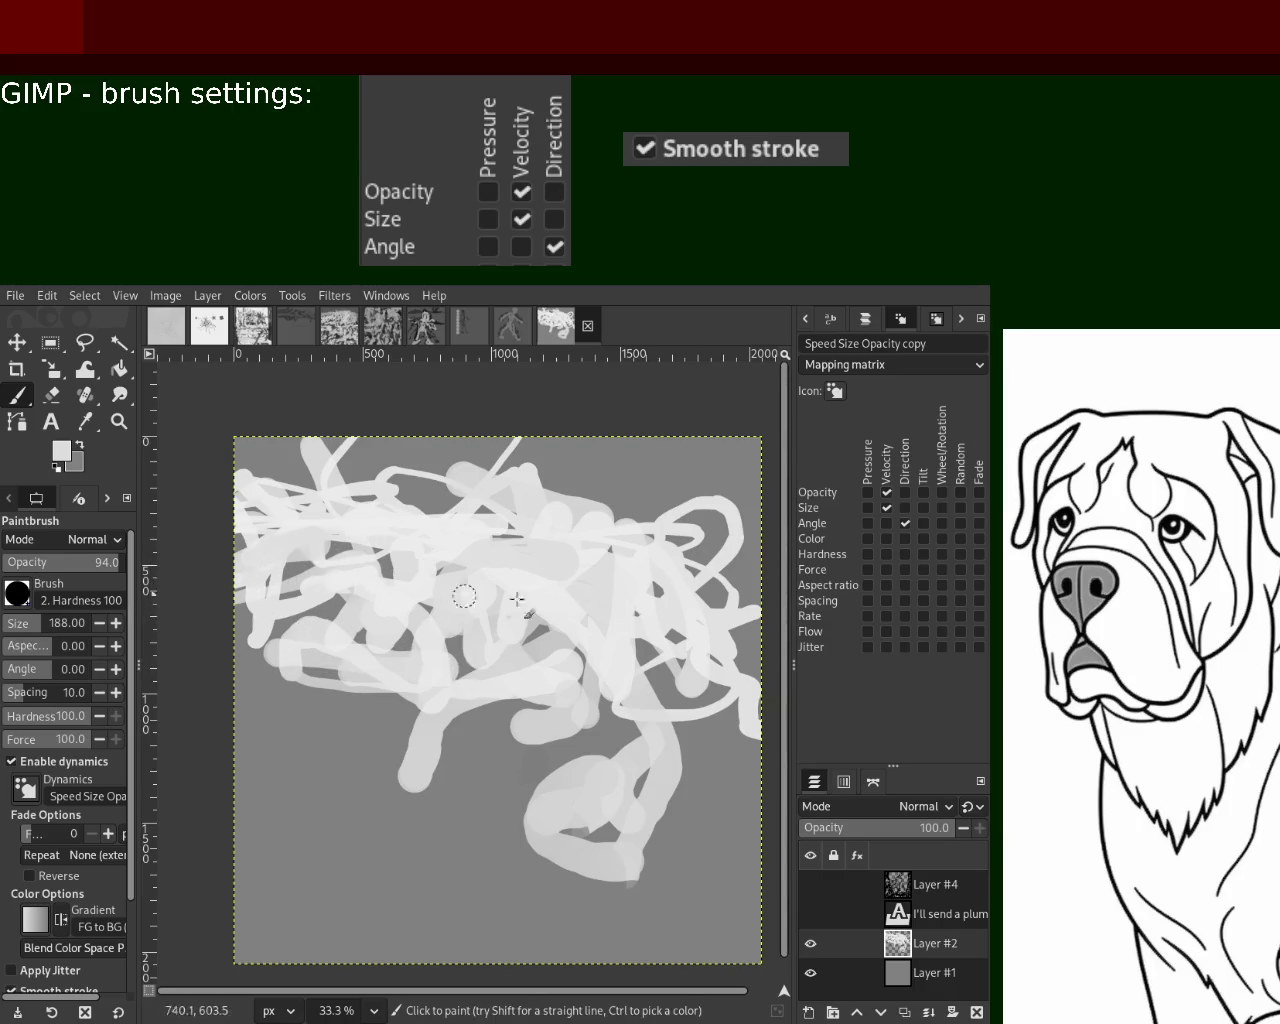
pyautogui.moveTo(705, 720); pyautogui.dragTo(712, 775)
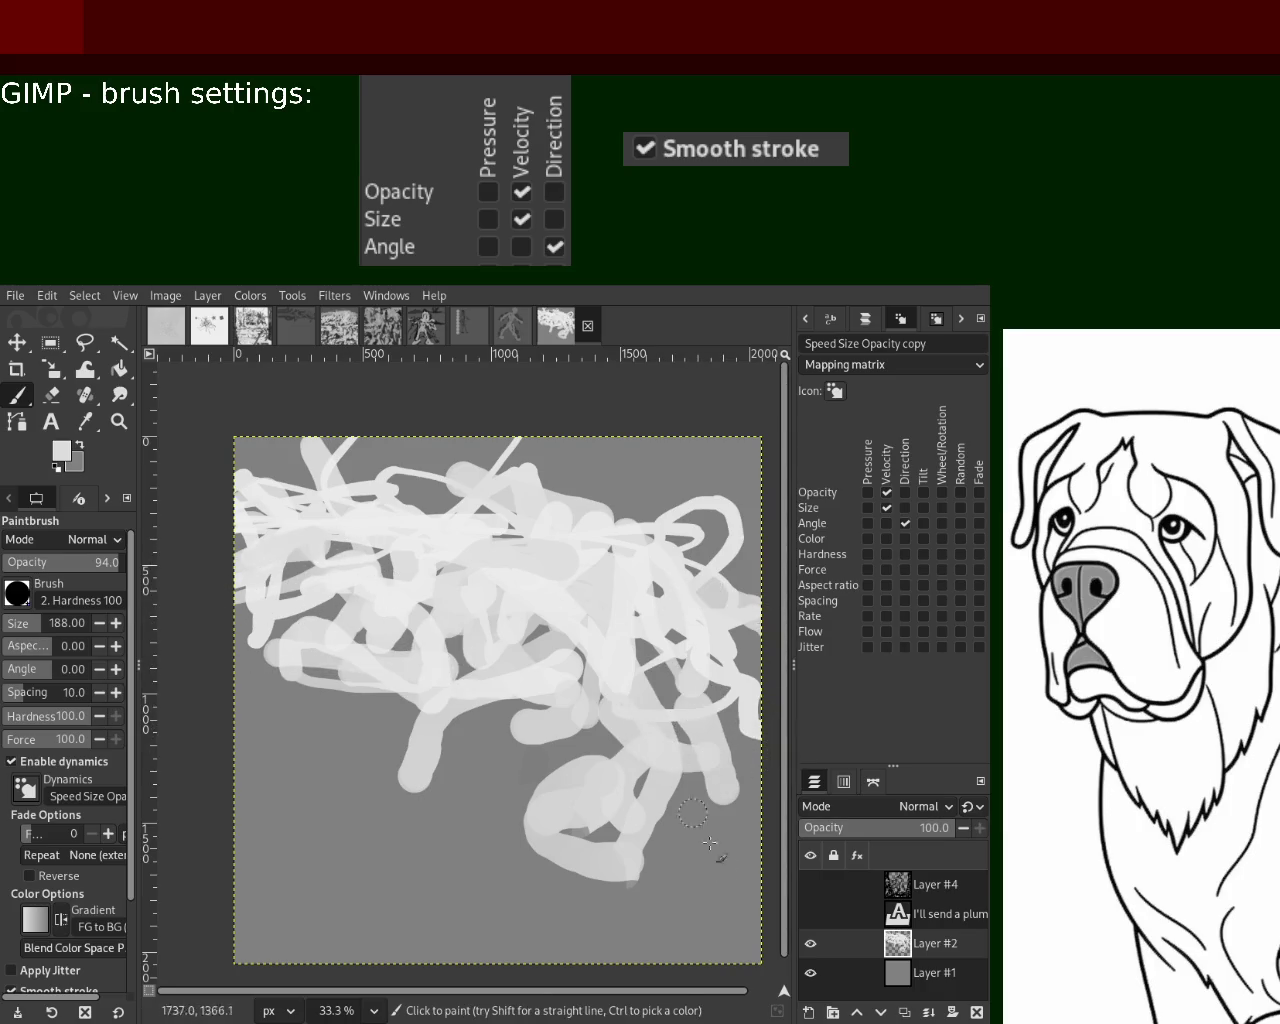
pyautogui.click(810, 884)
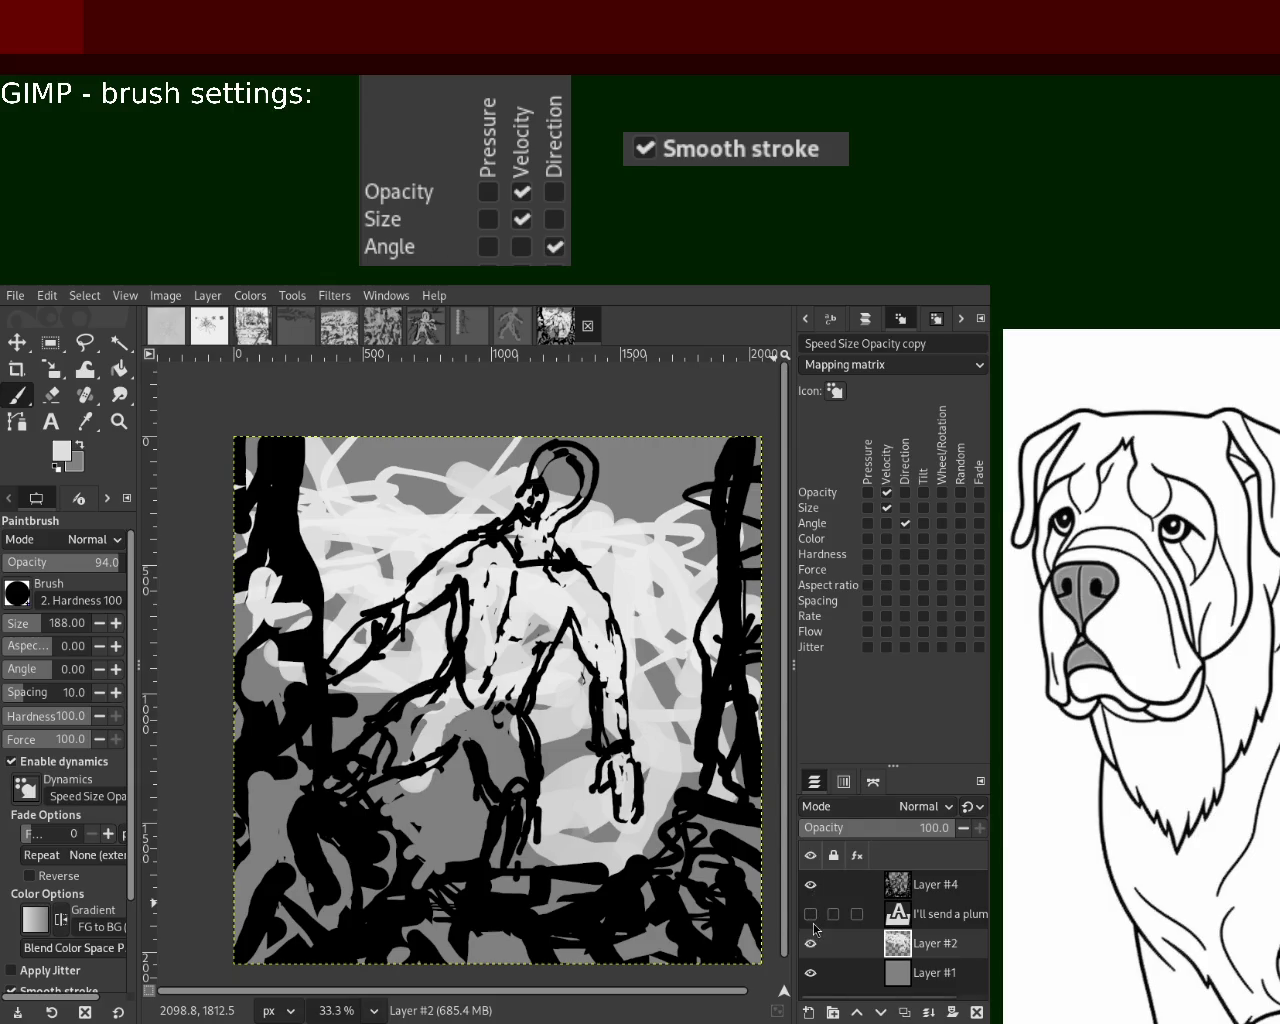
# Turn the "I'll send a plumber" text layer's visibility back on
pyautogui.click(810, 914)
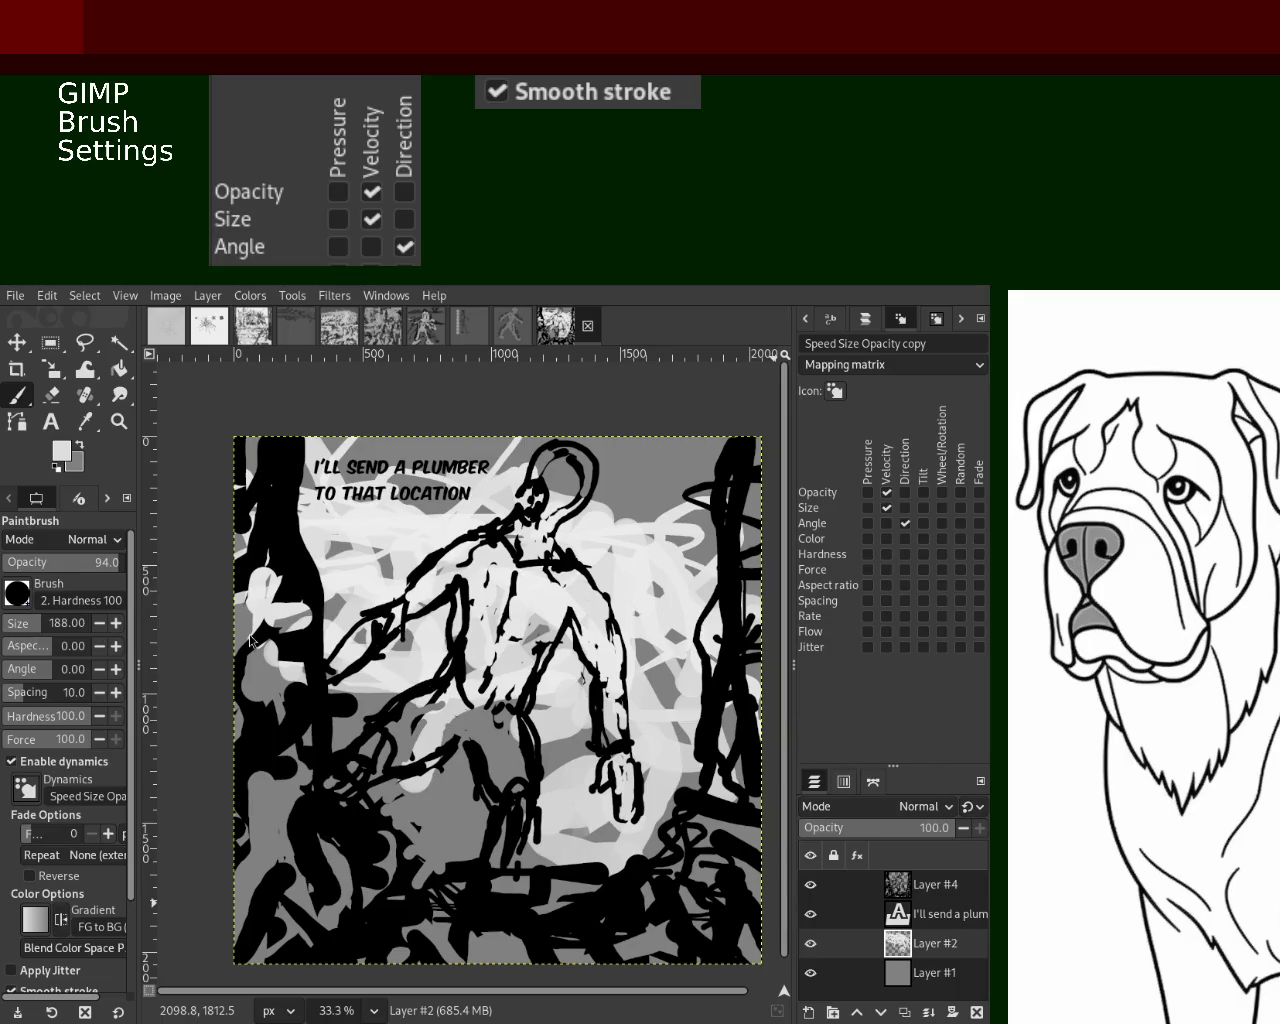
# Zoom the view back in on the panel
pyautogui.press('z')
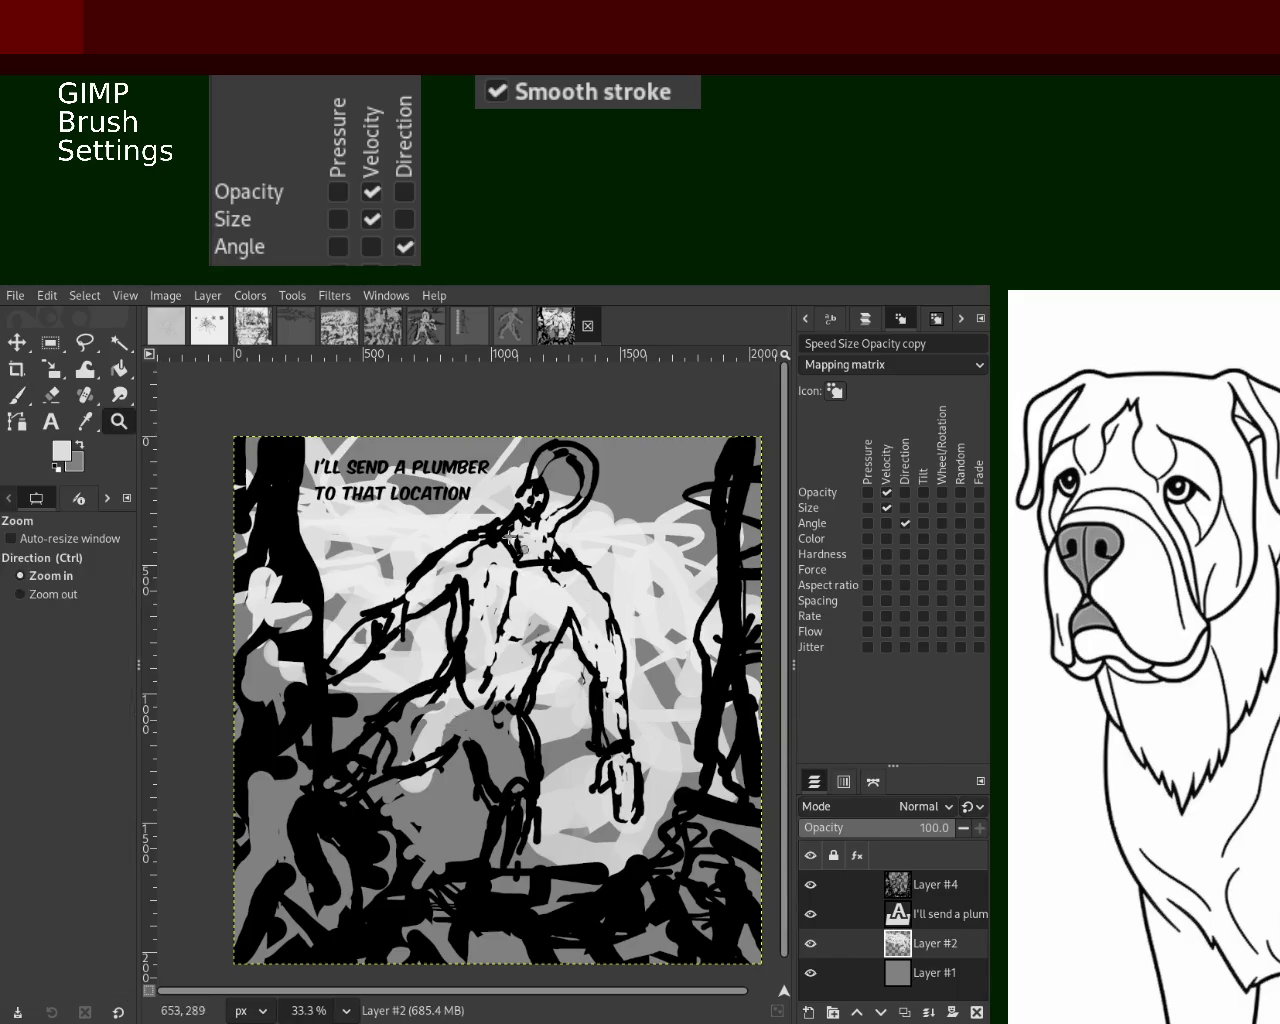
pyautogui.keyDown('ctrl'); pyautogui.click(460, 540); pyautogui.keyUp('ctrl')
pyautogui.keyDown('ctrl'); pyautogui.click(475, 555); pyautogui.keyUp('ctrl')
pyautogui.doubleClick(490, 570)
pyautogui.keyDown('ctrl'); pyautogui.click(505, 590); pyautogui.keyUp('ctrl')
pyautogui.click(517, 598)
# Toggle the outline, caption, scribble and grey base layers on and off to compare them
pyautogui.click(811, 884)
pyautogui.click(811, 884)
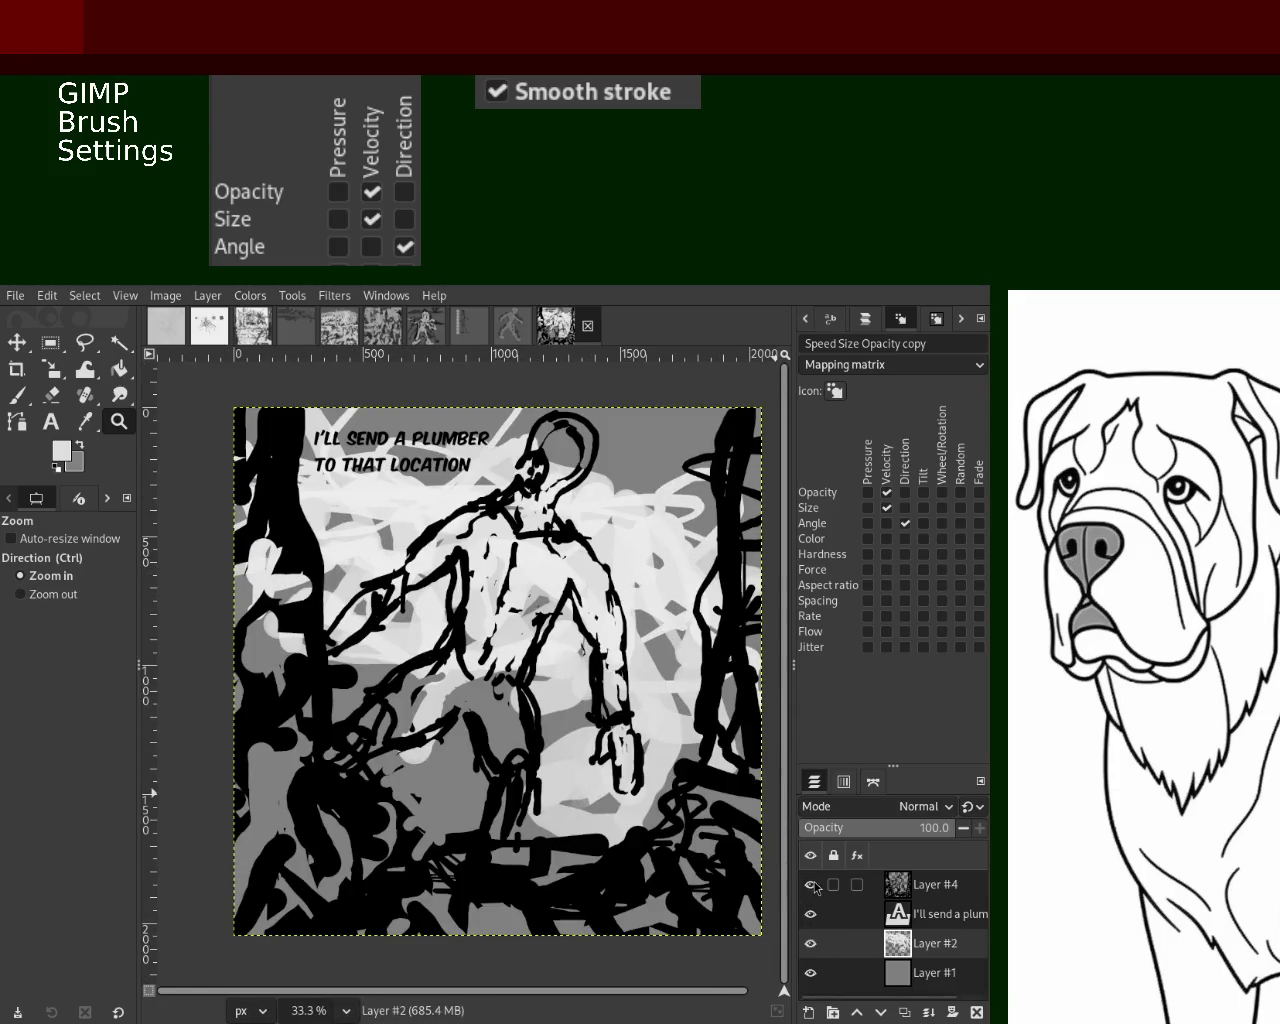
pyautogui.click(811, 913)
pyautogui.click(811, 943)
pyautogui.click(811, 972)
pyautogui.click(811, 943)
pyautogui.click(811, 943)
pyautogui.click(811, 913)
pyautogui.click(811, 913)
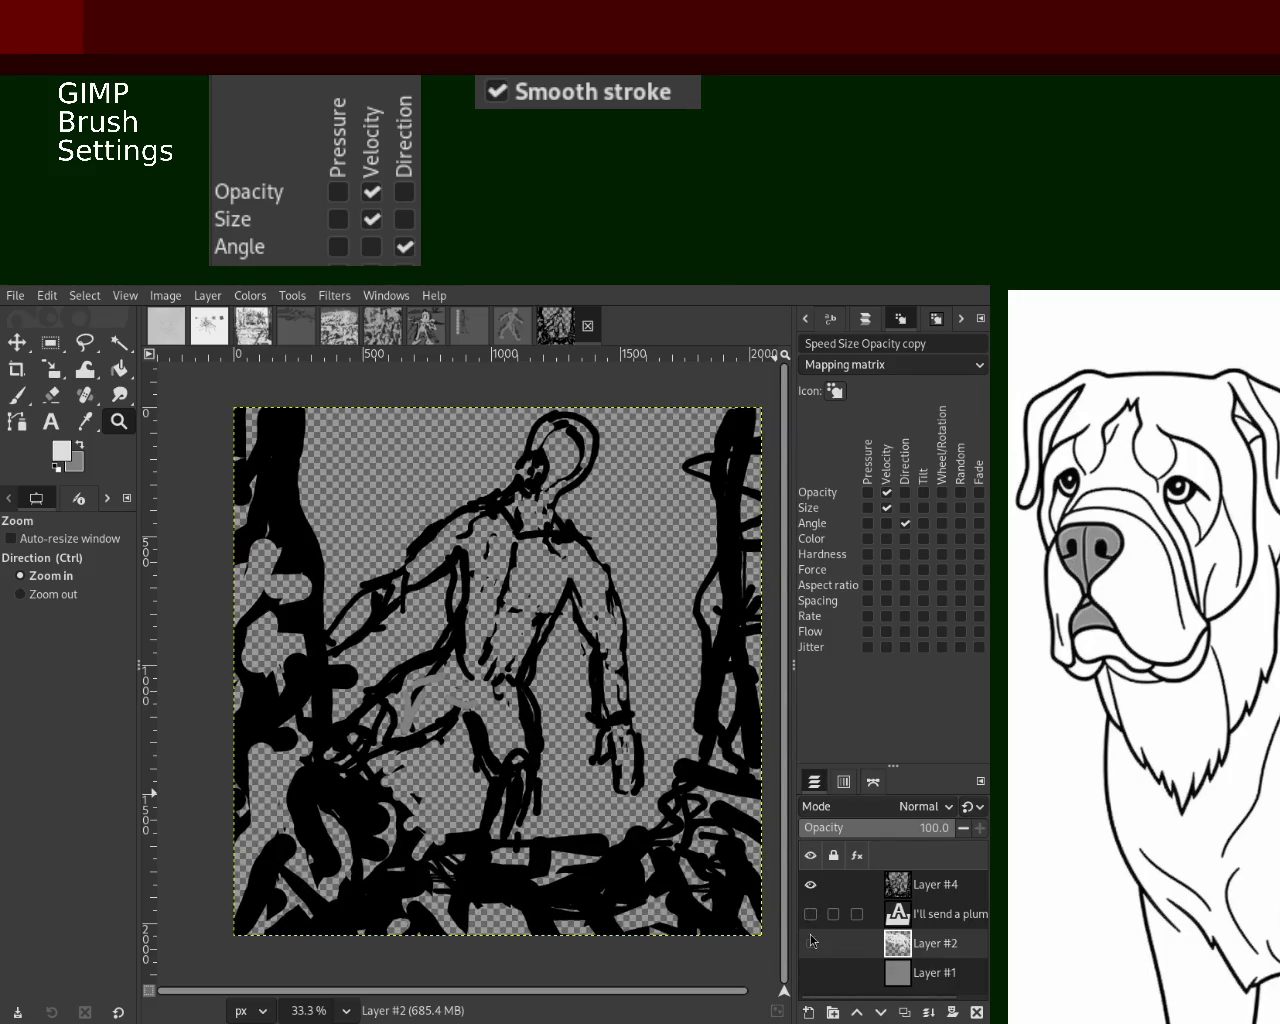
# End with Layer #2's white strokes and Layer #4's black figure lines both visible
pyautogui.click(811, 943)
pyautogui.click(811, 943)
pyautogui.click(812, 965)
pyautogui.click(812, 965)
pyautogui.click(811, 884)
pyautogui.click(811, 884)
pyautogui.click(811, 943)
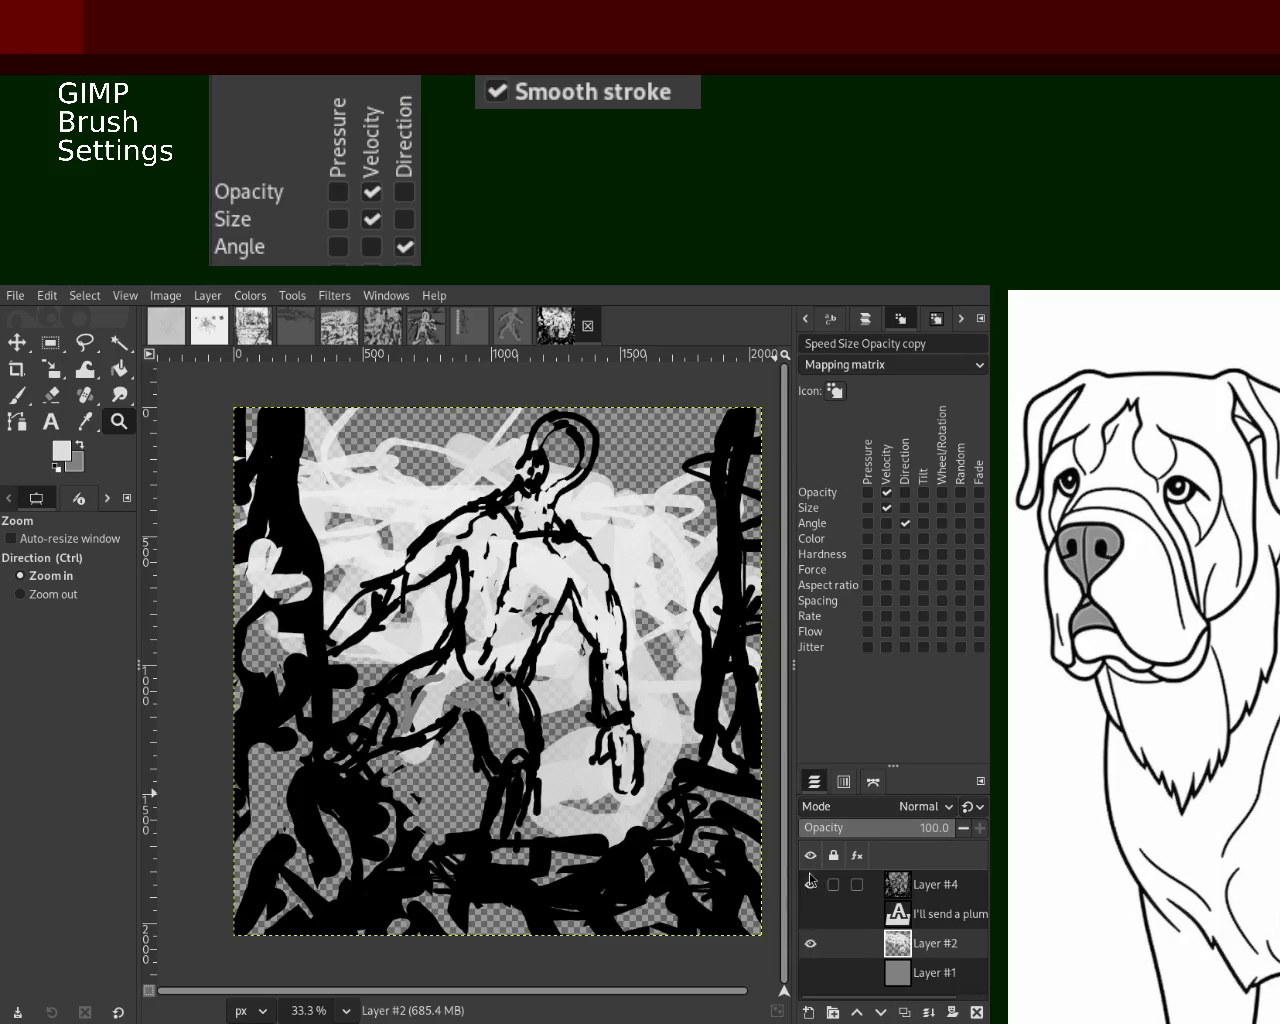
pyautogui.click(811, 884)
pyautogui.click(811, 884)
# On Layer #4, set a black Paintbrush at size 30 and opacity 100 with velocity opacity off
pyautogui.click(820, 885)
pyautogui.click(820, 885)
pyautogui.click(820, 885)
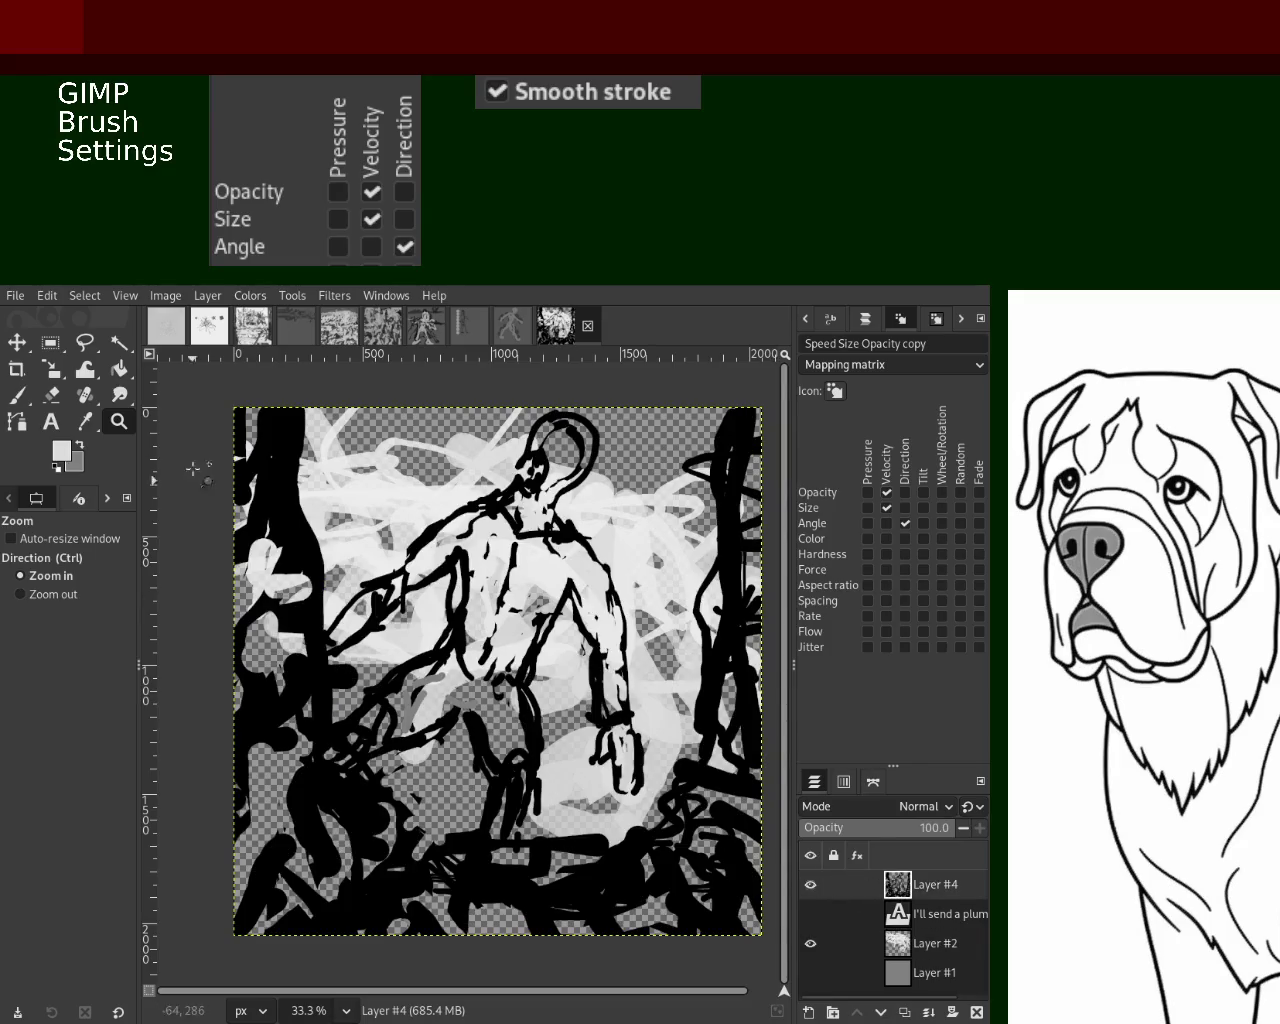
pyautogui.click(14, 396)
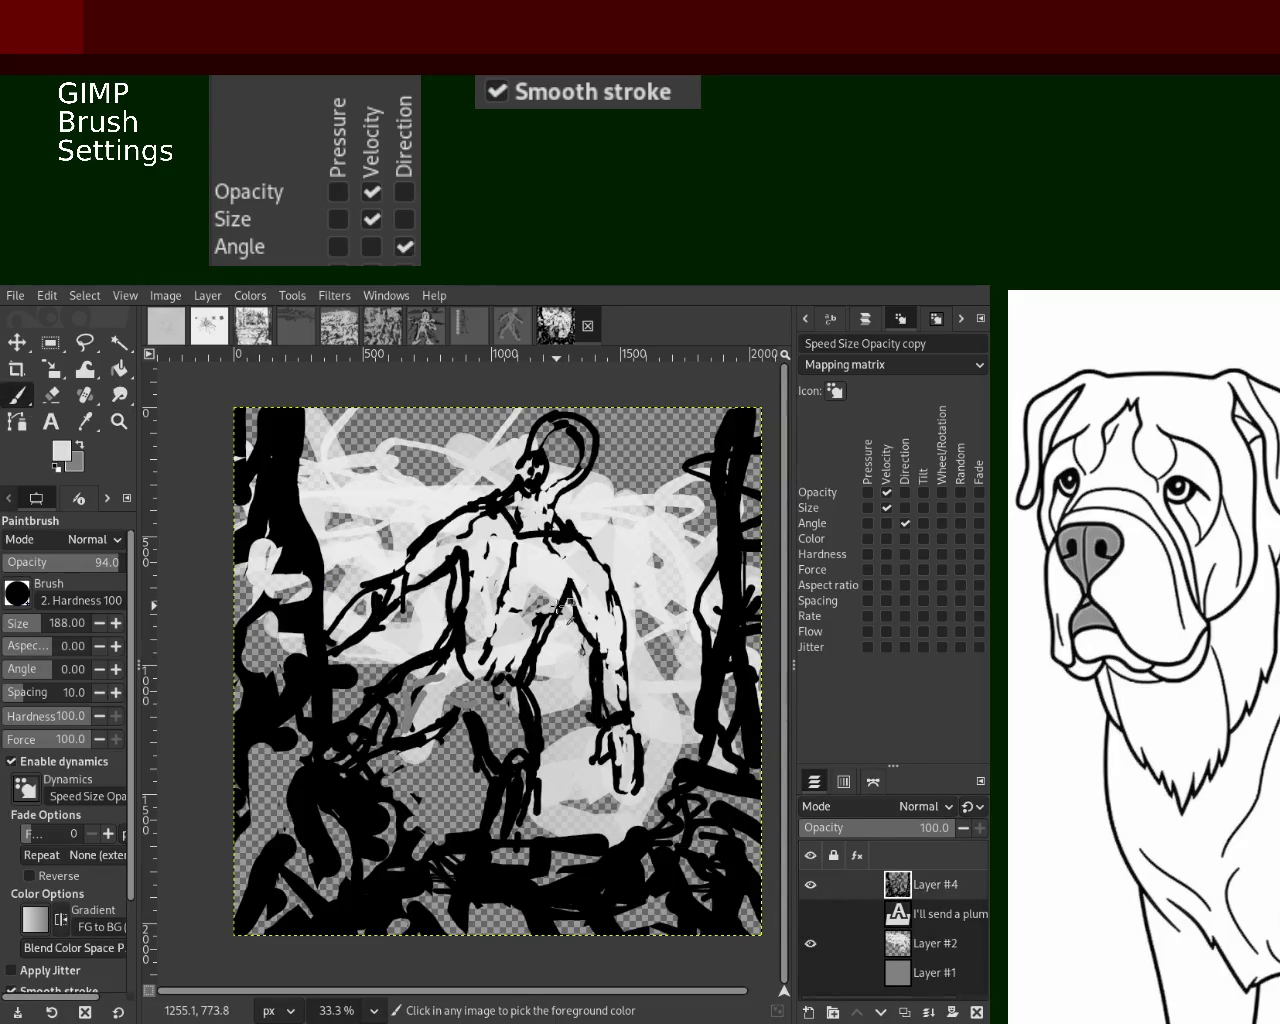
pyautogui.keyDown('ctrl'); pyautogui.click(560, 598); pyautogui.keyUp('ctrl')
pyautogui.moveTo(556, 574); pyautogui.dragTo(515, 705)
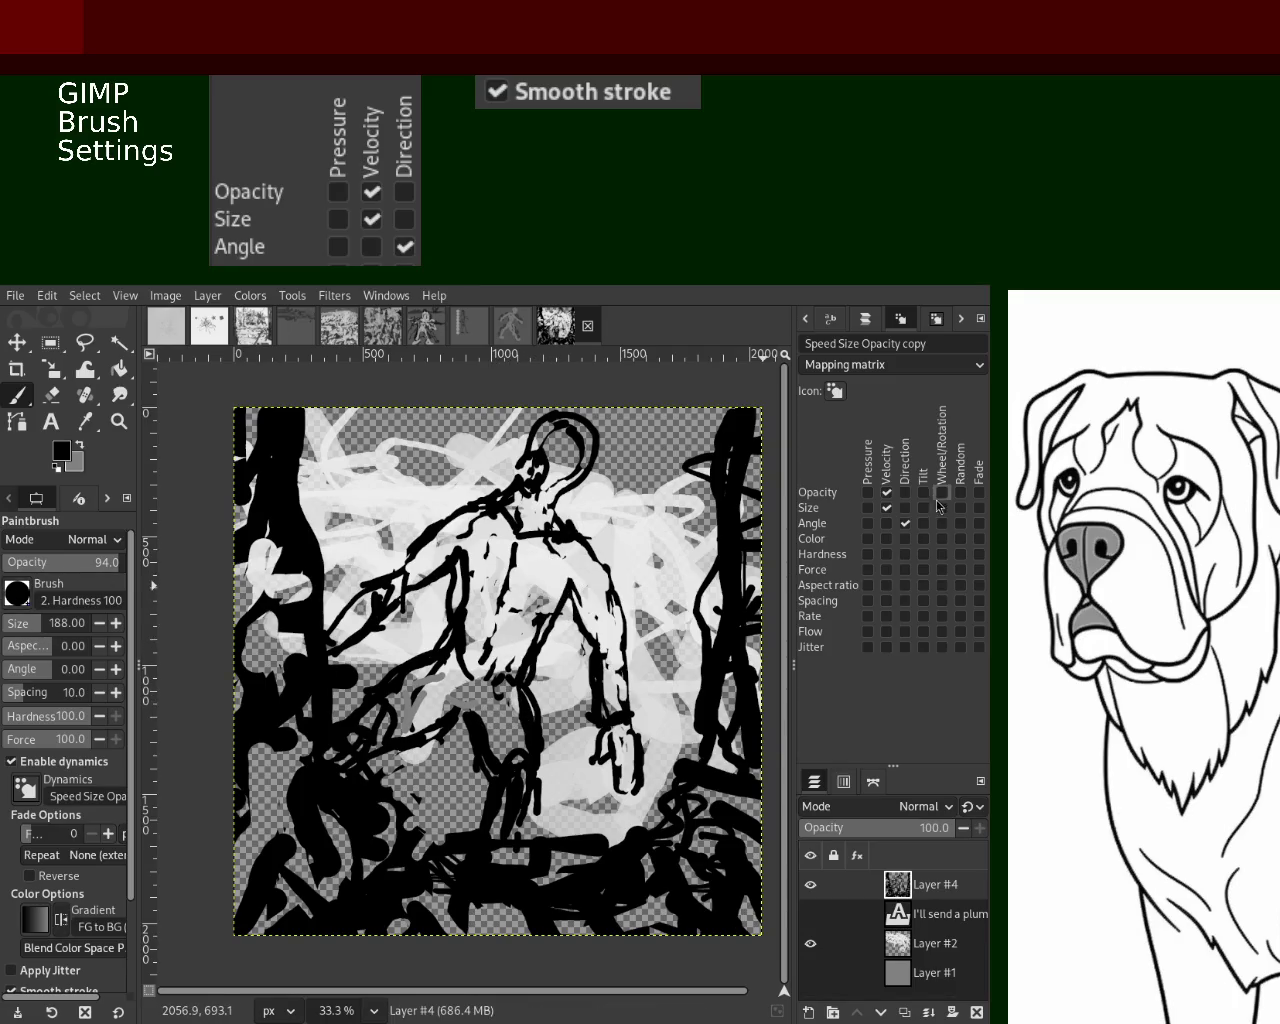
pyautogui.click(886, 492)
pyautogui.click(31, 631)
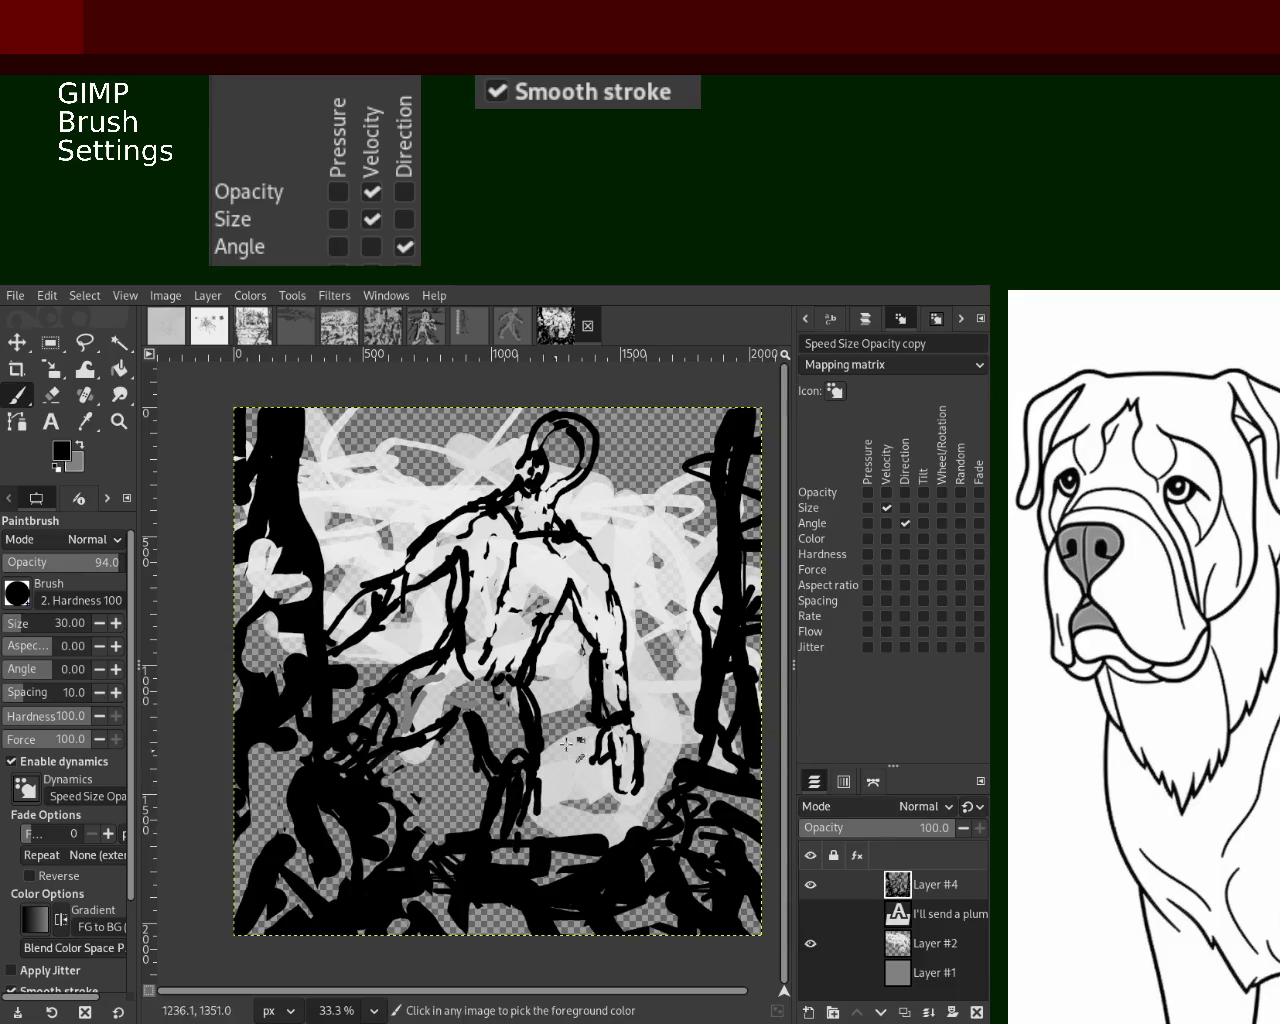
pyautogui.press('ctrl')
pyautogui.moveTo(93, 568); pyautogui.dragTo(128, 566)
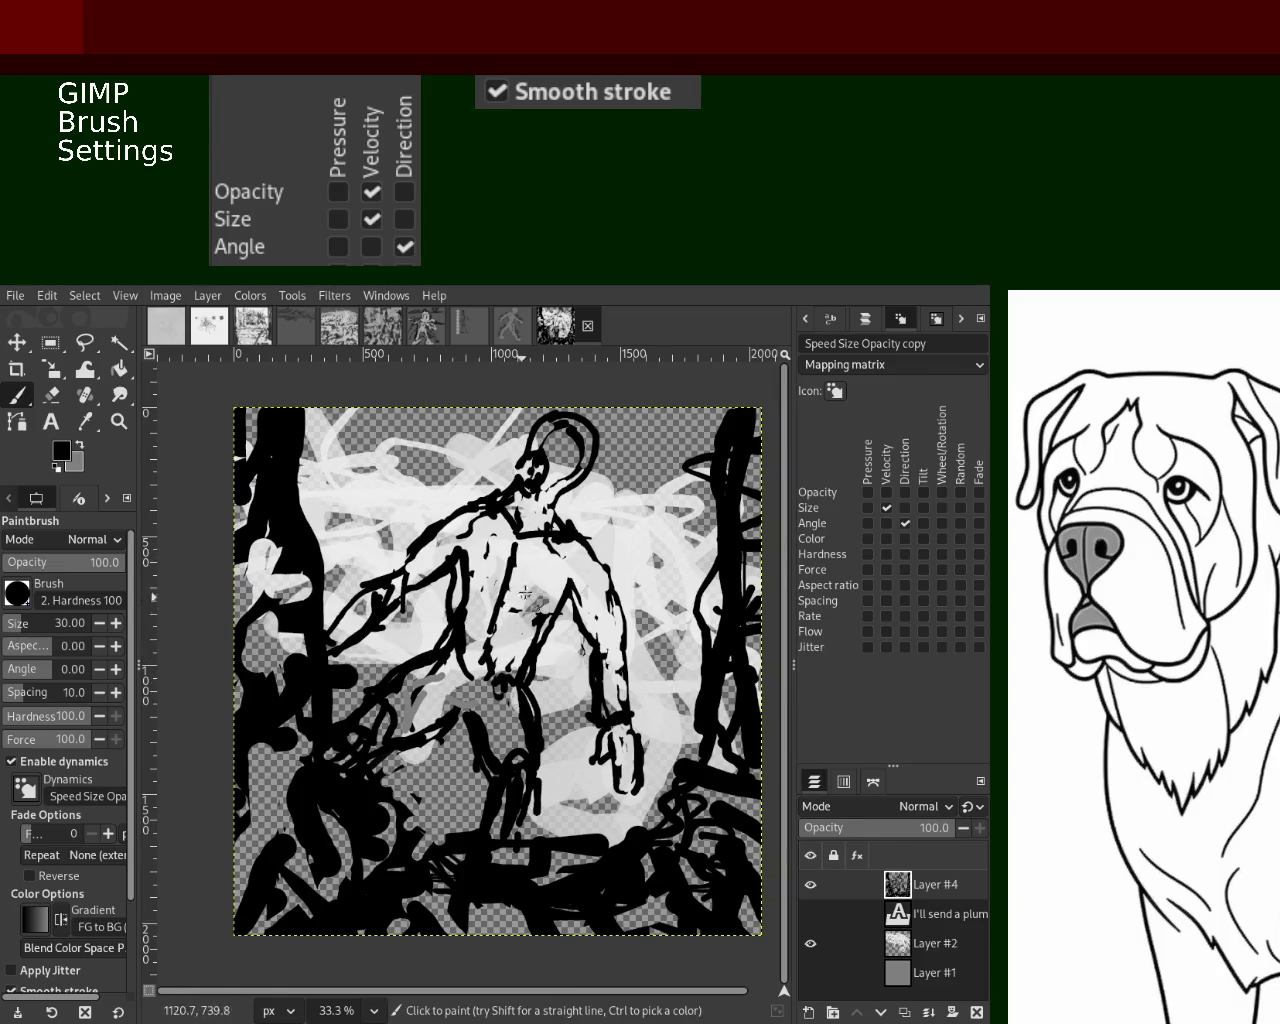
# Try and undo several black strokes along the right shoulder, arm and left leg
pyautogui.moveTo(585, 535); pyautogui.dragTo(676, 718)
pyautogui.hotkey('ctrl', 'z')
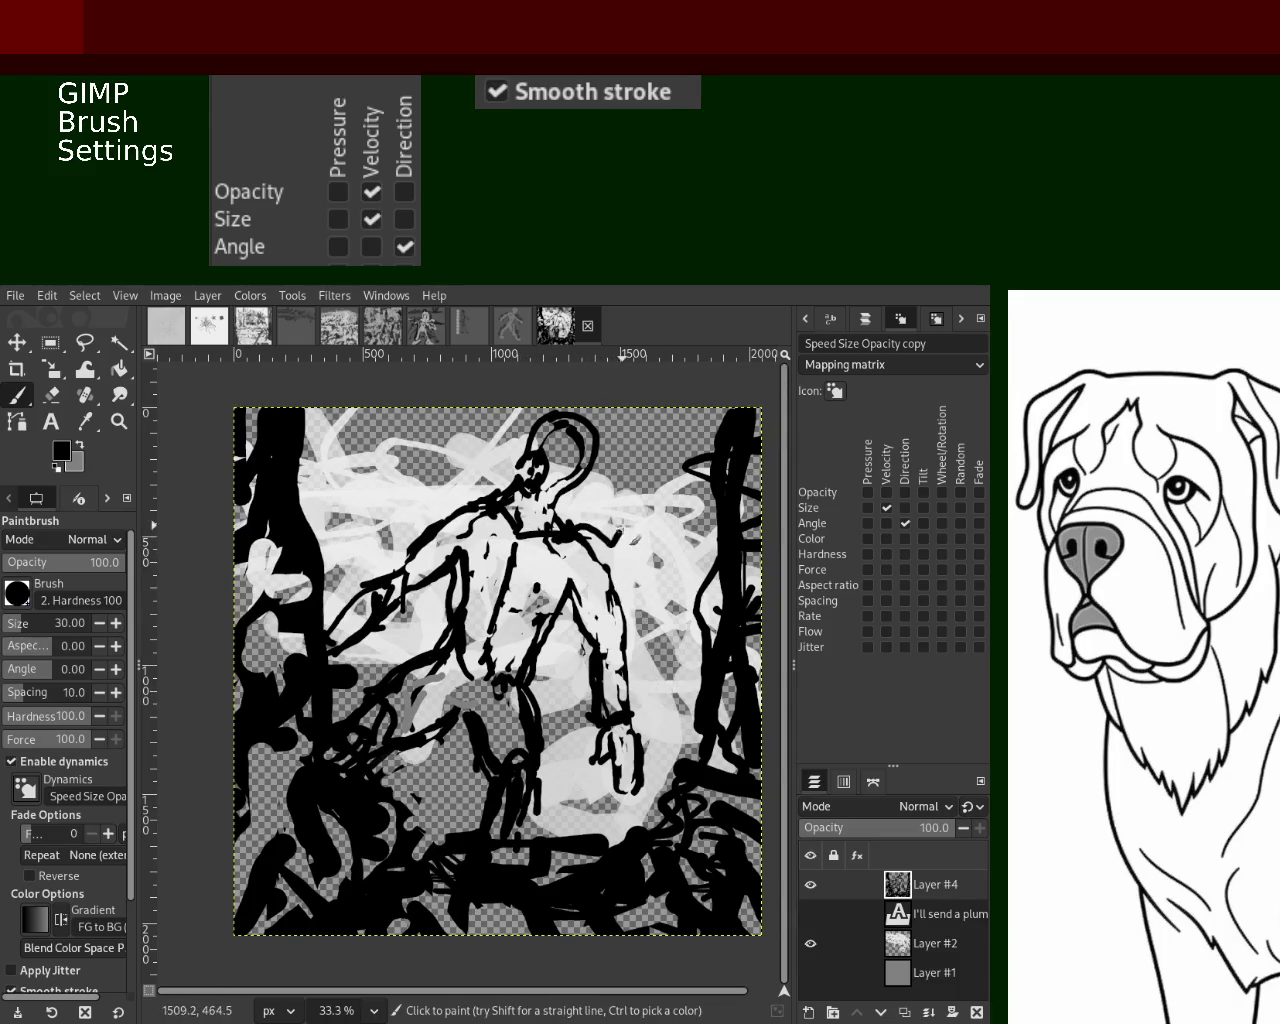
pyautogui.moveTo(575, 527); pyautogui.dragTo(600, 532)
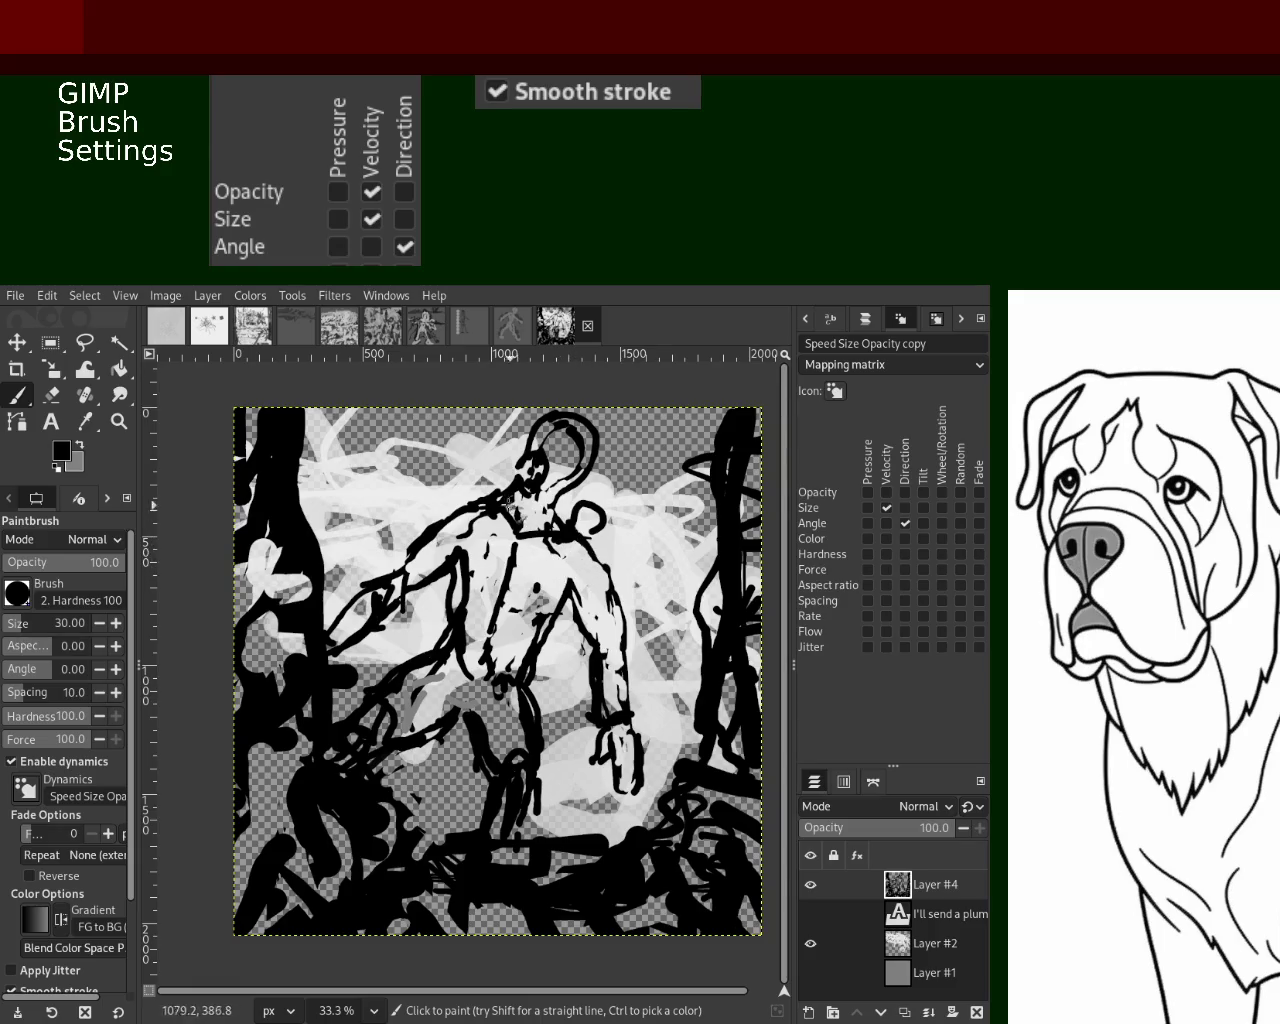
pyautogui.hotkey('ctrl', 'z')
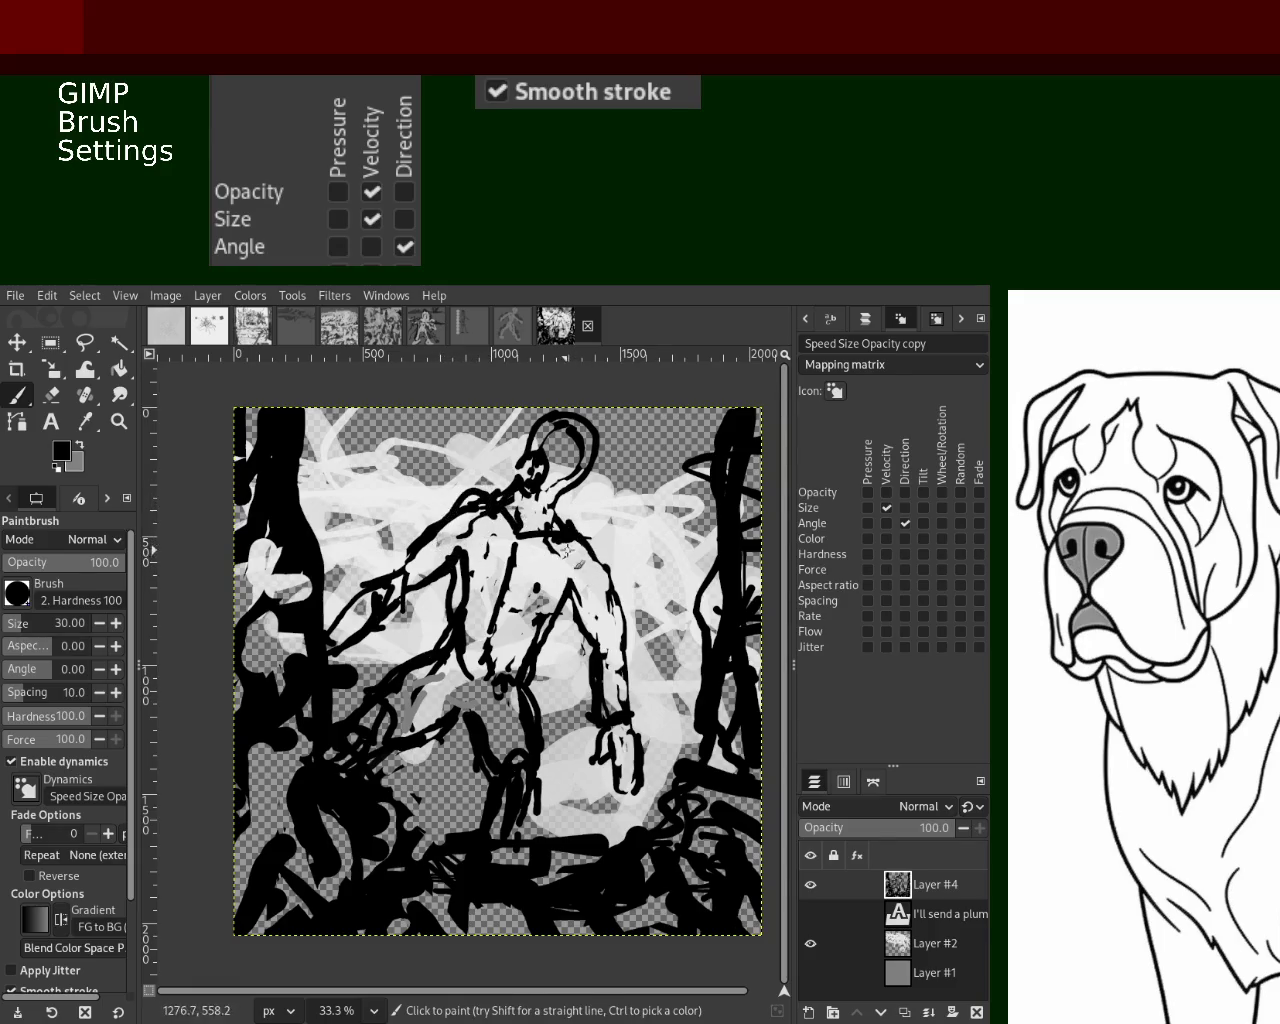
pyautogui.moveTo(572, 534); pyautogui.dragTo(604, 588)
pyautogui.moveTo(535, 630)
pyautogui.mouseDown()
pyautogui.moveTo(505, 690)
pyautogui.moveTo(522, 715)
pyautogui.mouseUp()
pyautogui.hotkey('ctrl', 'z')
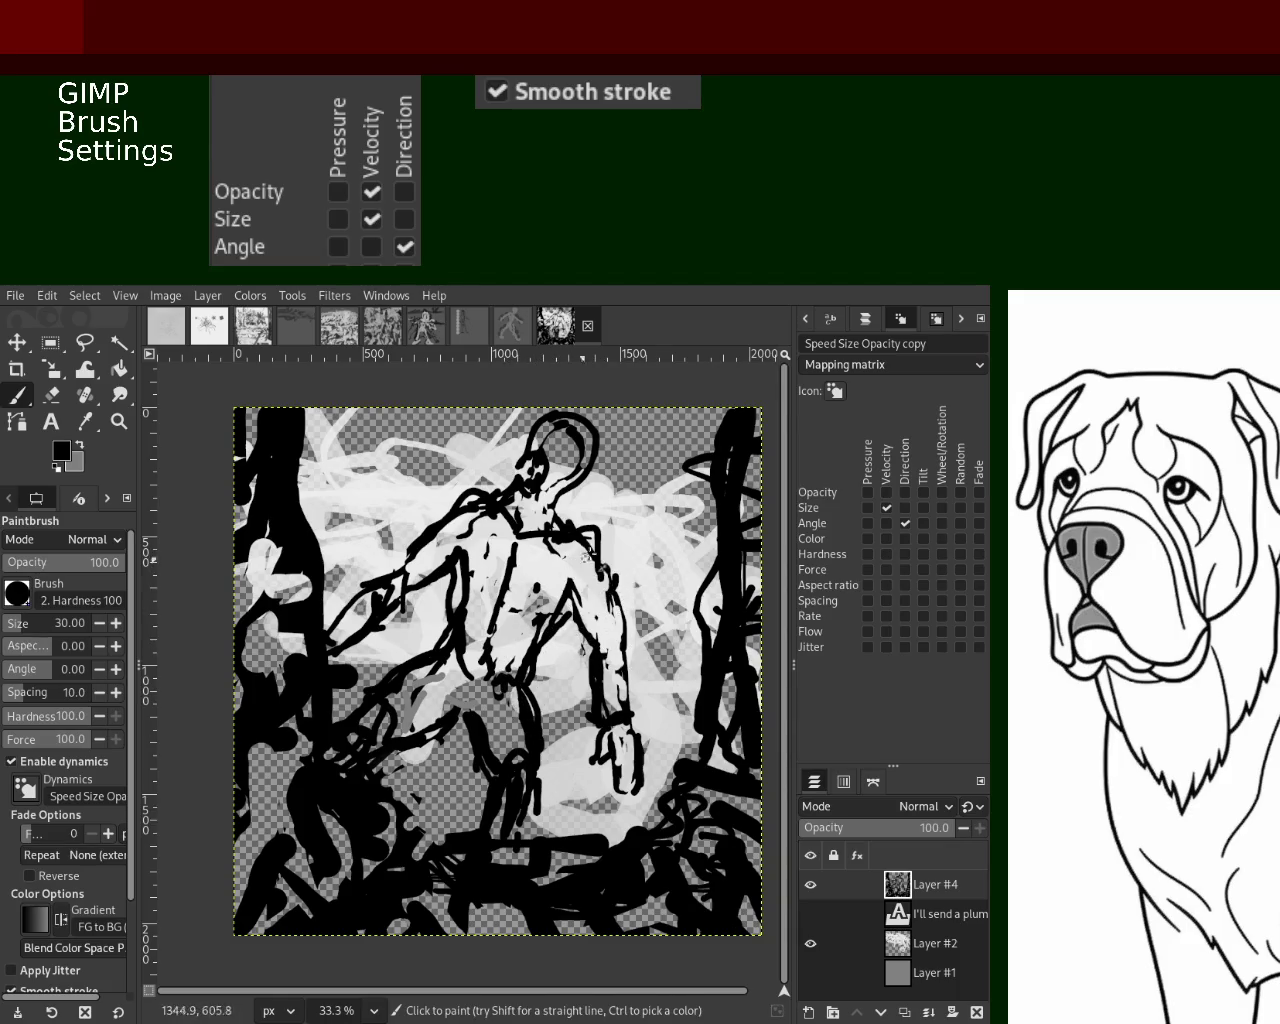
pyautogui.hotkey('ctrl', 'z')
pyautogui.moveTo(574, 515); pyautogui.dragTo(618, 609)
pyautogui.hotkey('ctrl', 'z')
# Retry the right shoulder-to-arm line several times, then outline the left shoulder
pyautogui.hotkey('ctrl', 'z')
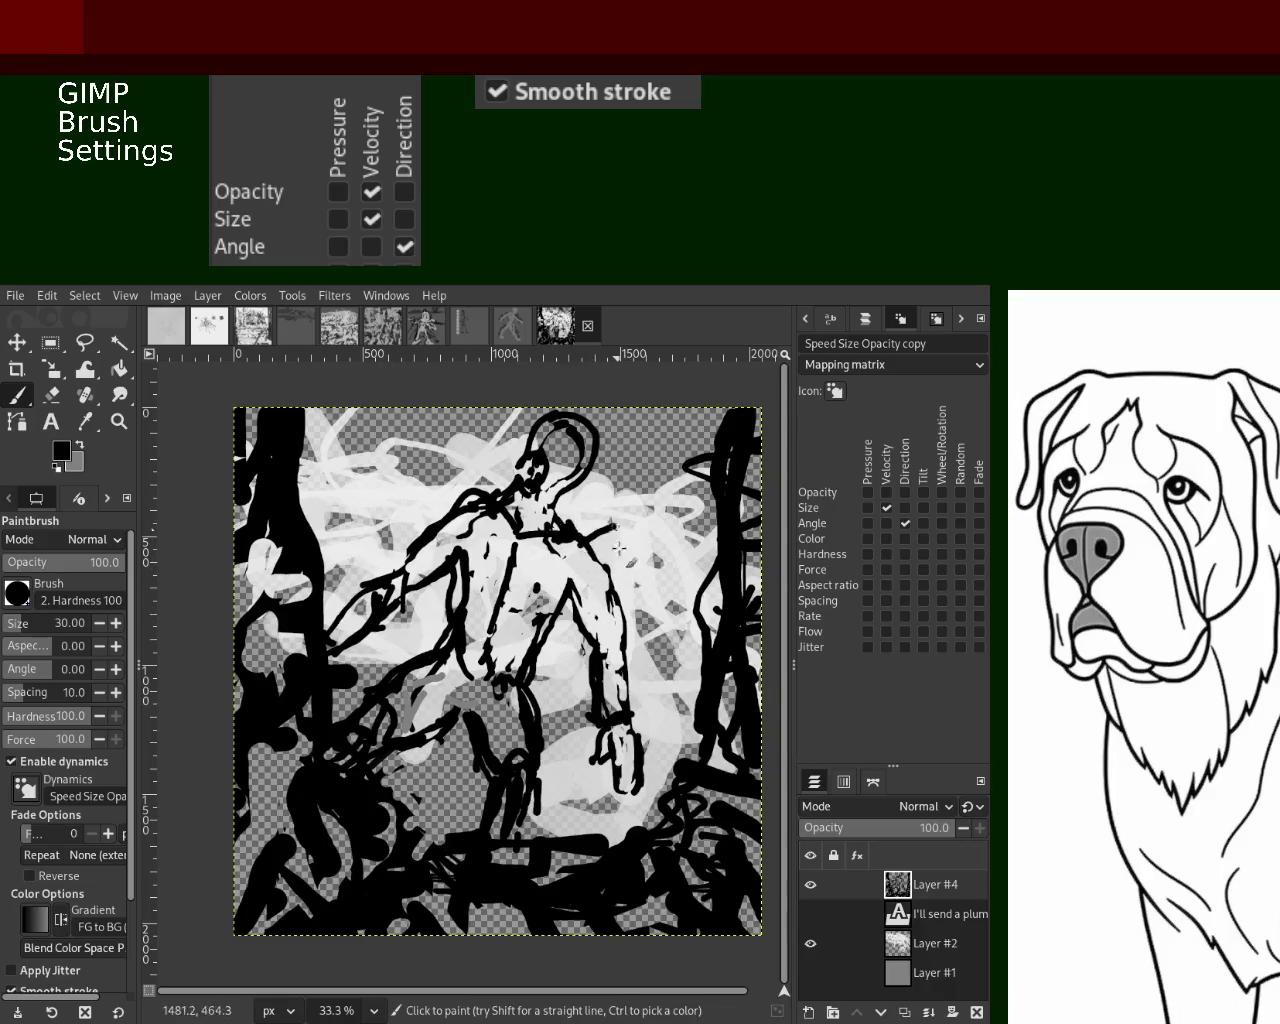
pyautogui.moveTo(572, 520); pyautogui.dragTo(618, 672)
pyautogui.hotkey('ctrl', 'z')
pyautogui.moveTo(577, 541); pyautogui.dragTo(637, 642)
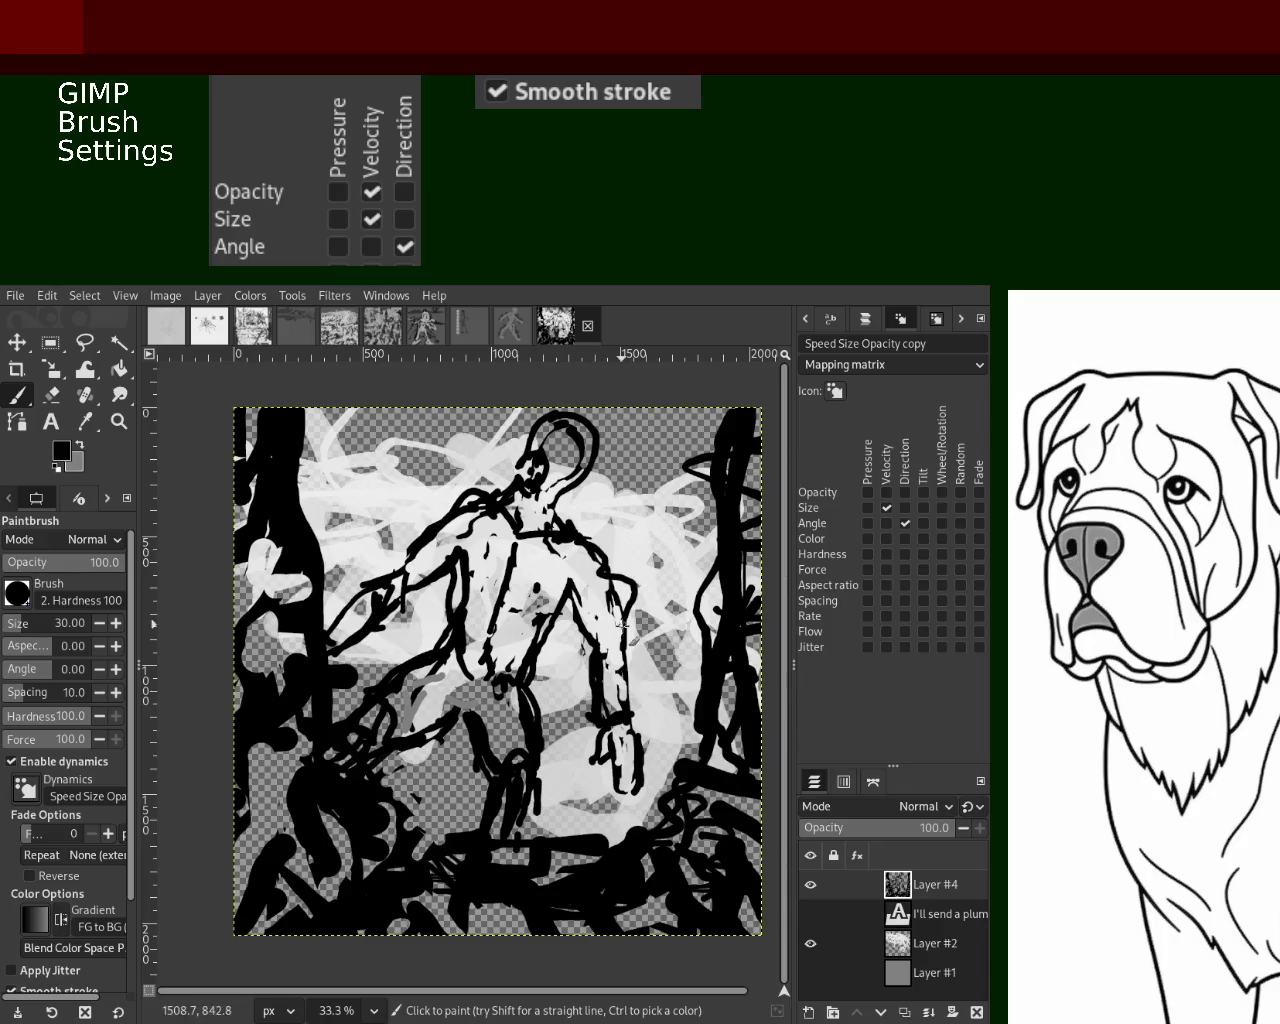
pyautogui.hotkey('ctrl', 'z')
pyautogui.moveTo(576, 538)
pyautogui.mouseDown()
pyautogui.moveTo(608, 595)
pyautogui.moveTo(626, 686)
pyautogui.mouseUp()
pyautogui.hotkey('ctrl', 'z')
pyautogui.moveTo(578, 540)
pyautogui.mouseDown()
pyautogui.moveTo(610, 574)
pyautogui.moveTo(628, 645)
pyautogui.moveTo(618, 682)
pyautogui.mouseUp()
pyautogui.hotkey('ctrl', 'z')
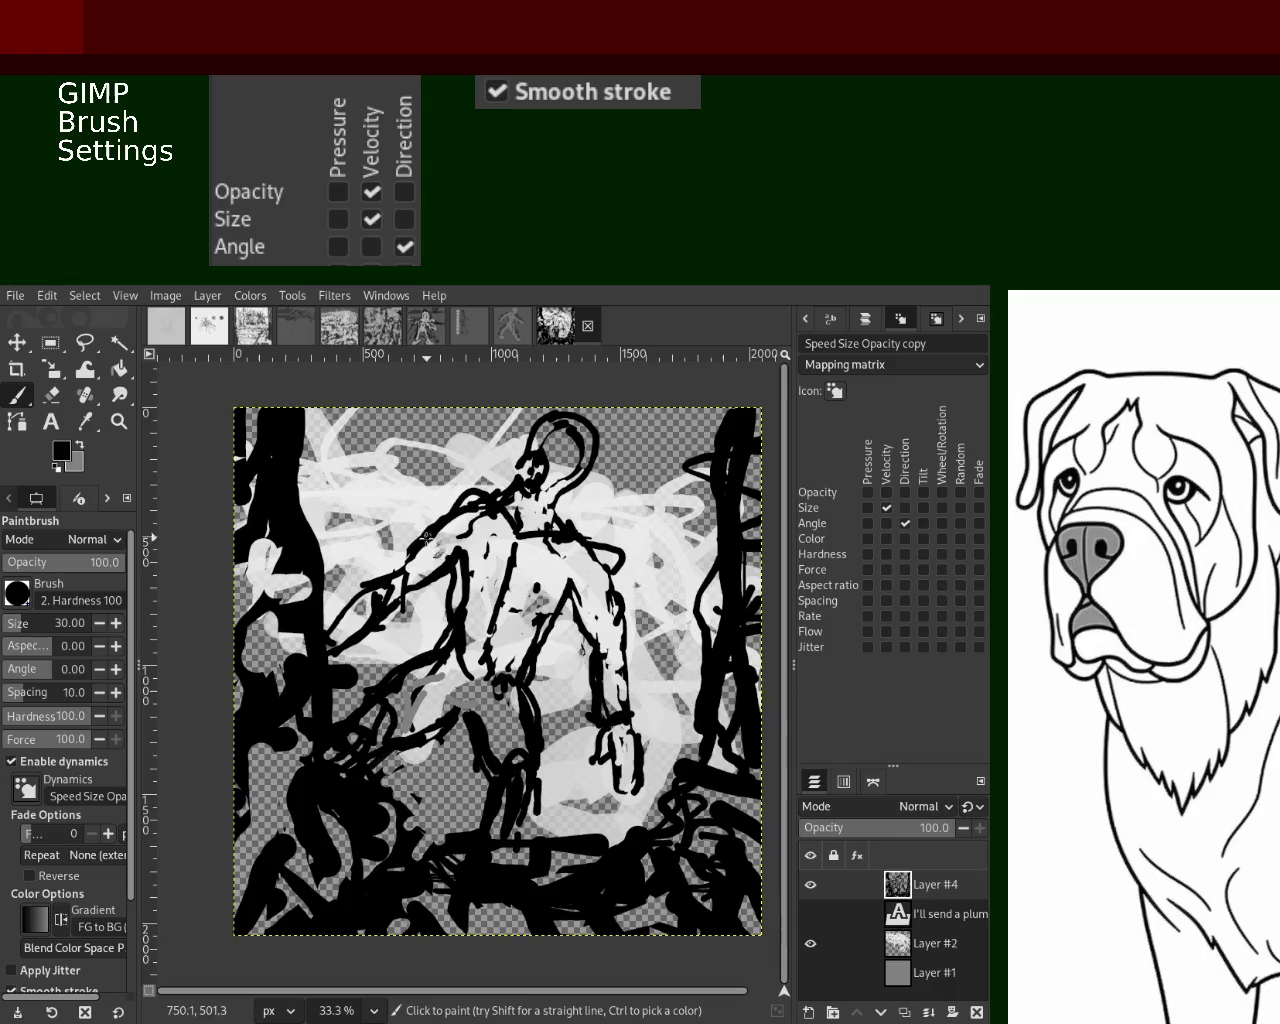
pyautogui.moveTo(445, 520); pyautogui.dragTo(398, 574)
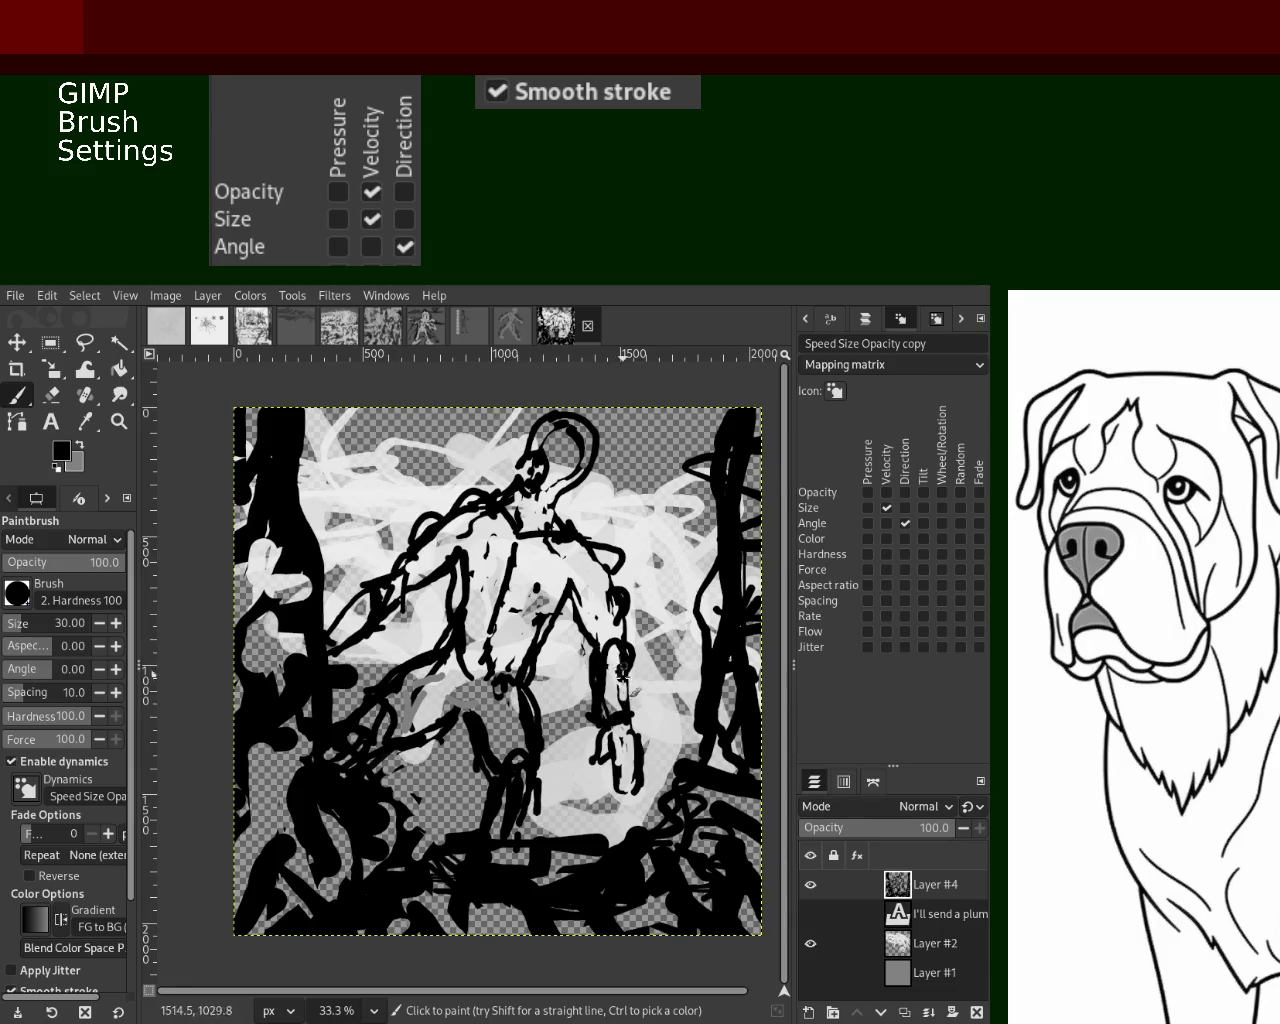
# Erase a small dab on the figure and re-pick black as the paint colour
pyautogui.click(51, 395)
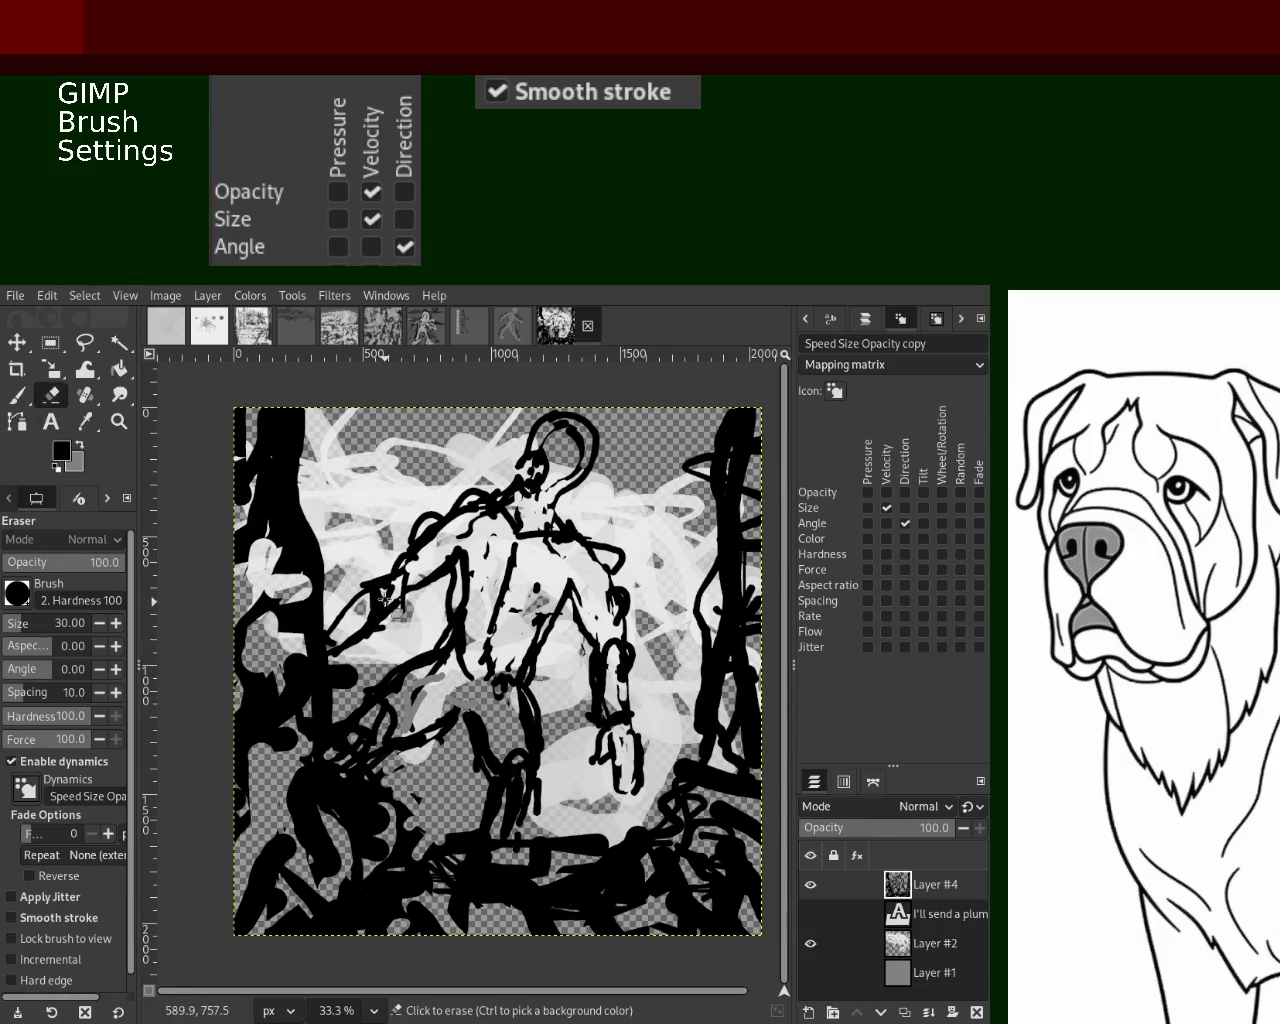
pyautogui.click(388, 612)
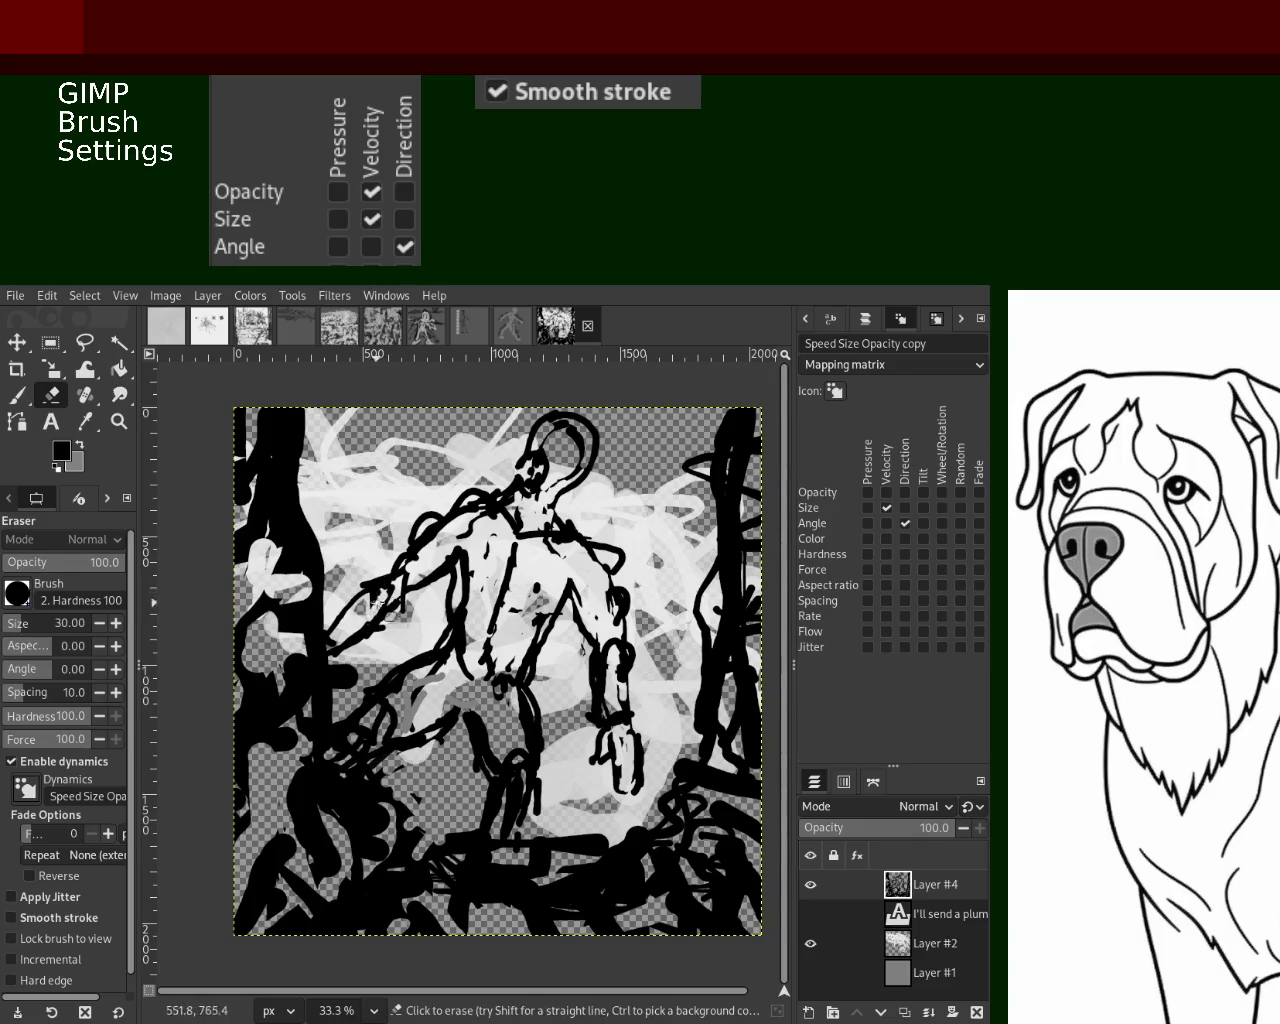
pyautogui.press('ctrl')
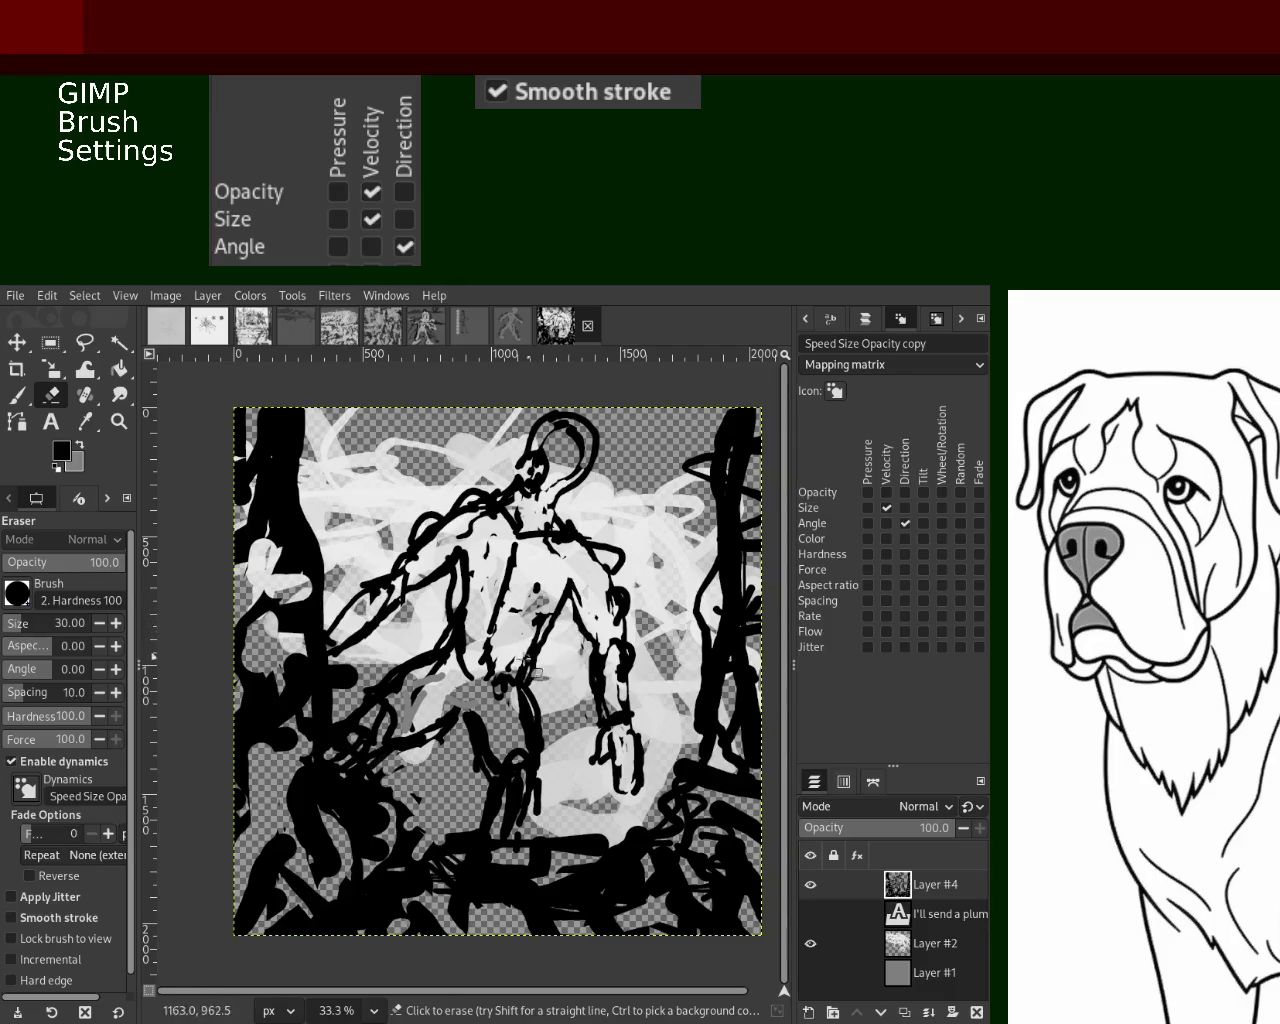
pyautogui.click(17, 395)
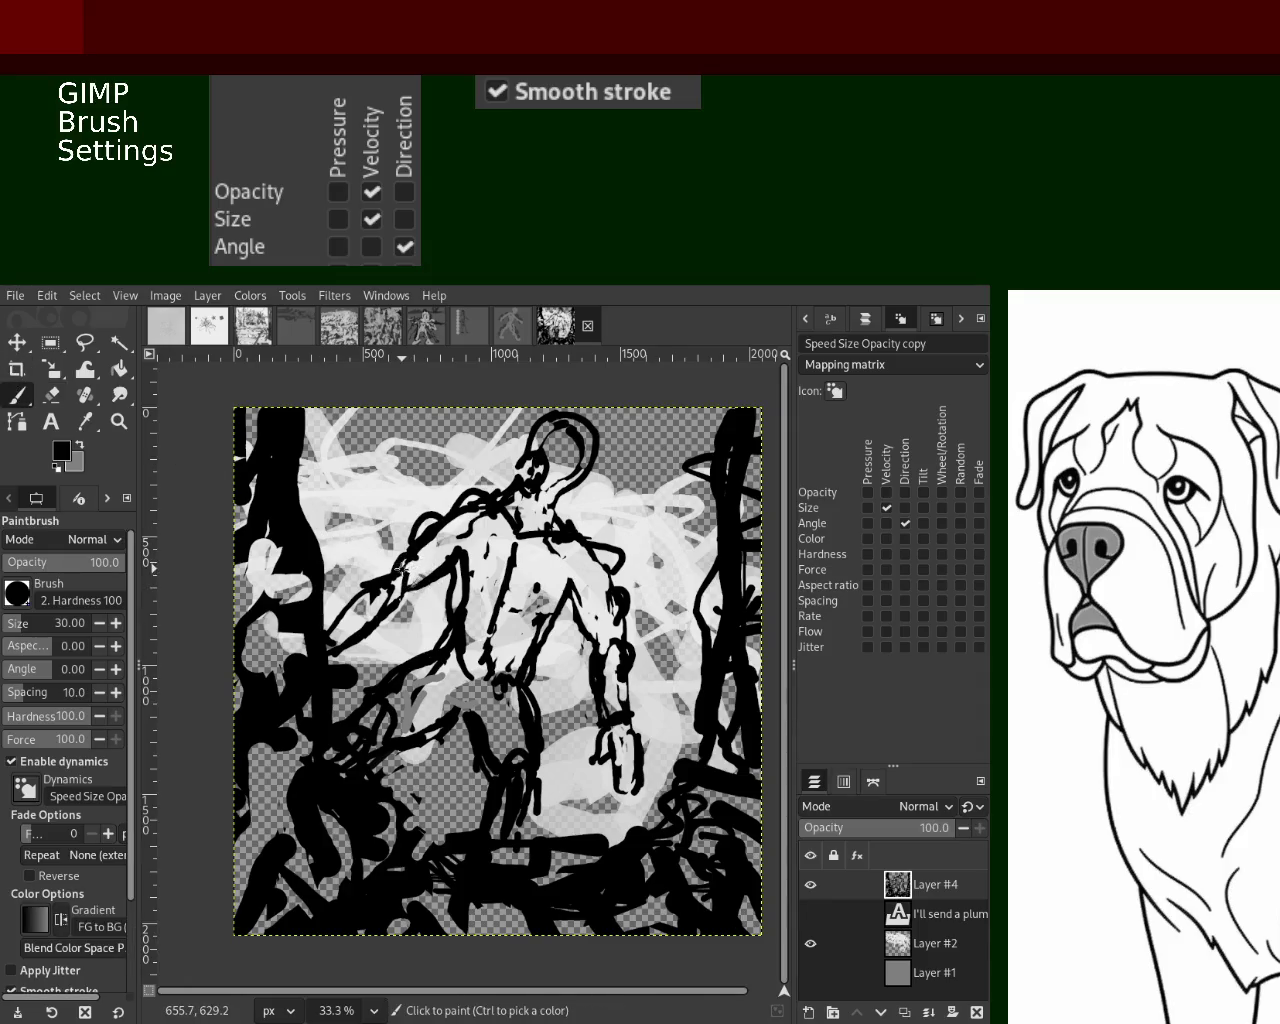
pyautogui.keyDown('ctrl'); pyautogui.click(392, 571); pyautogui.keyUp('ctrl')
pyautogui.keyDown('ctrl'); pyautogui.click(402, 582); pyautogui.keyUp('ctrl')
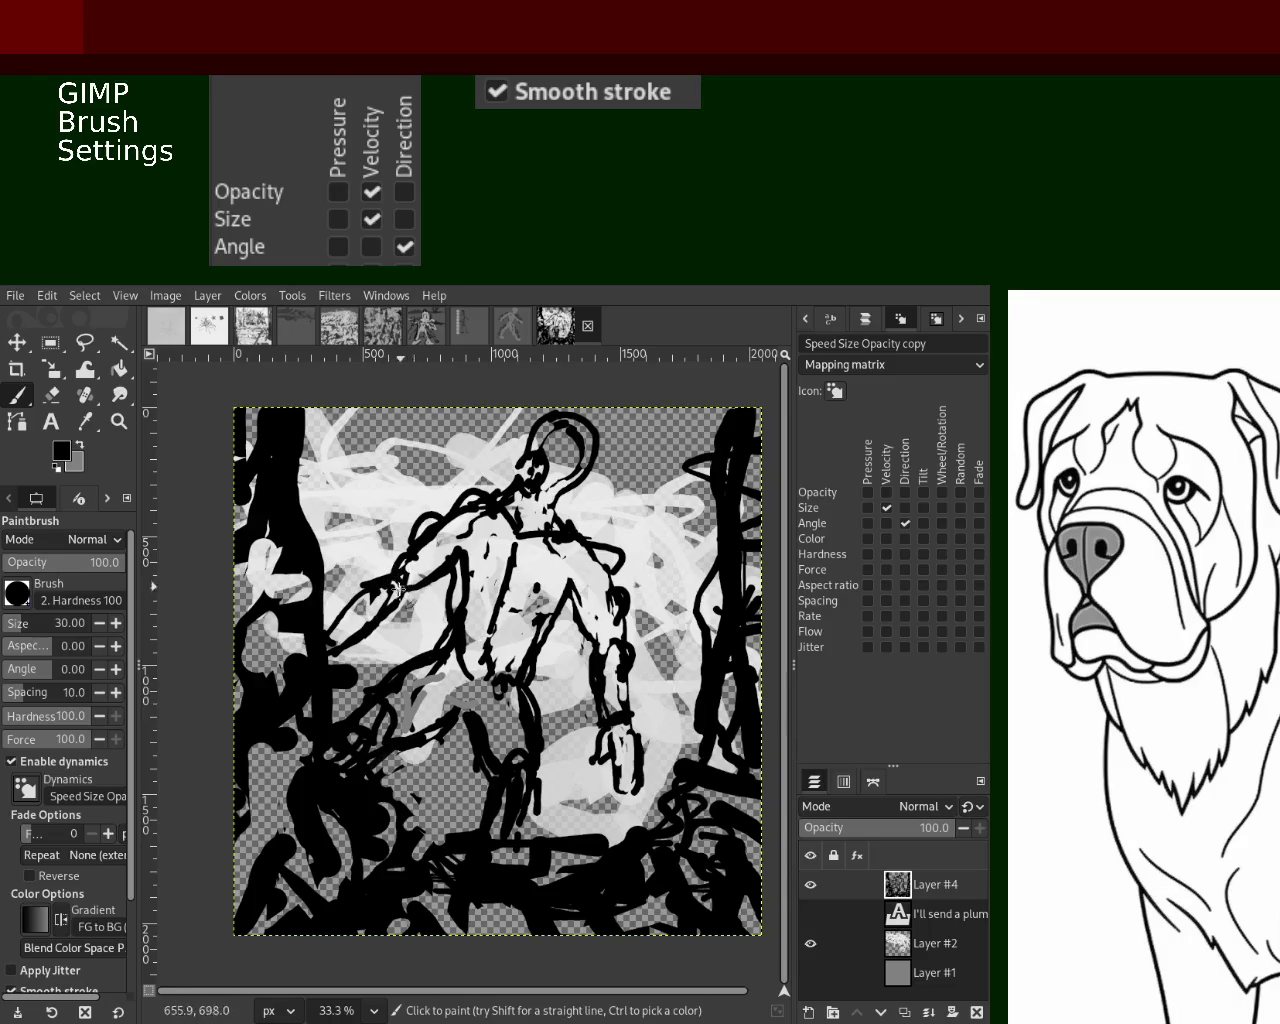
# Add thin dark marks along the torso and erase small specks on the chest
pyautogui.click(51, 394)
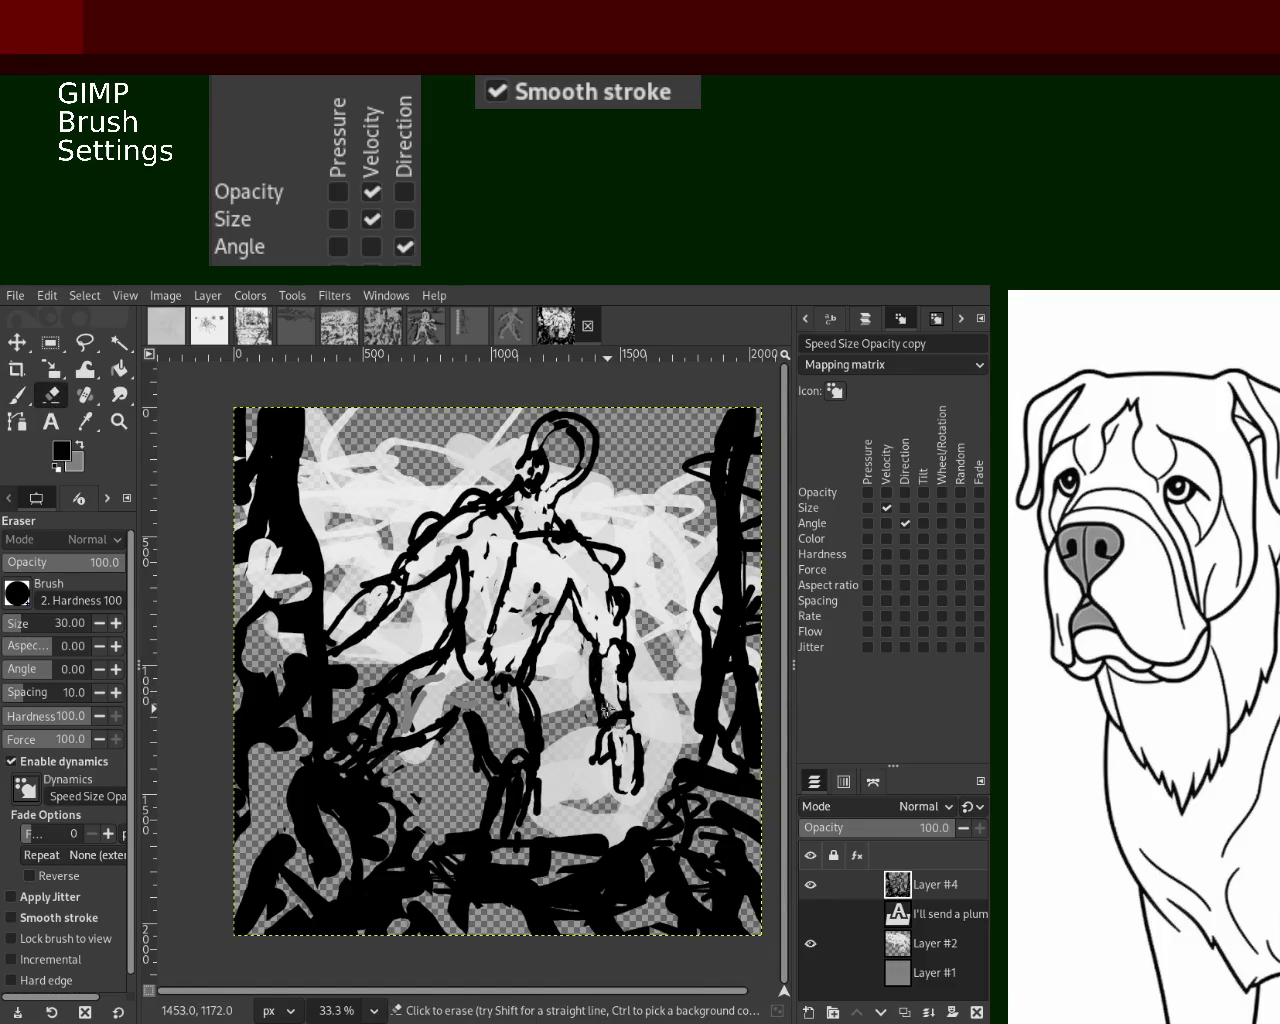
pyautogui.click(17, 395)
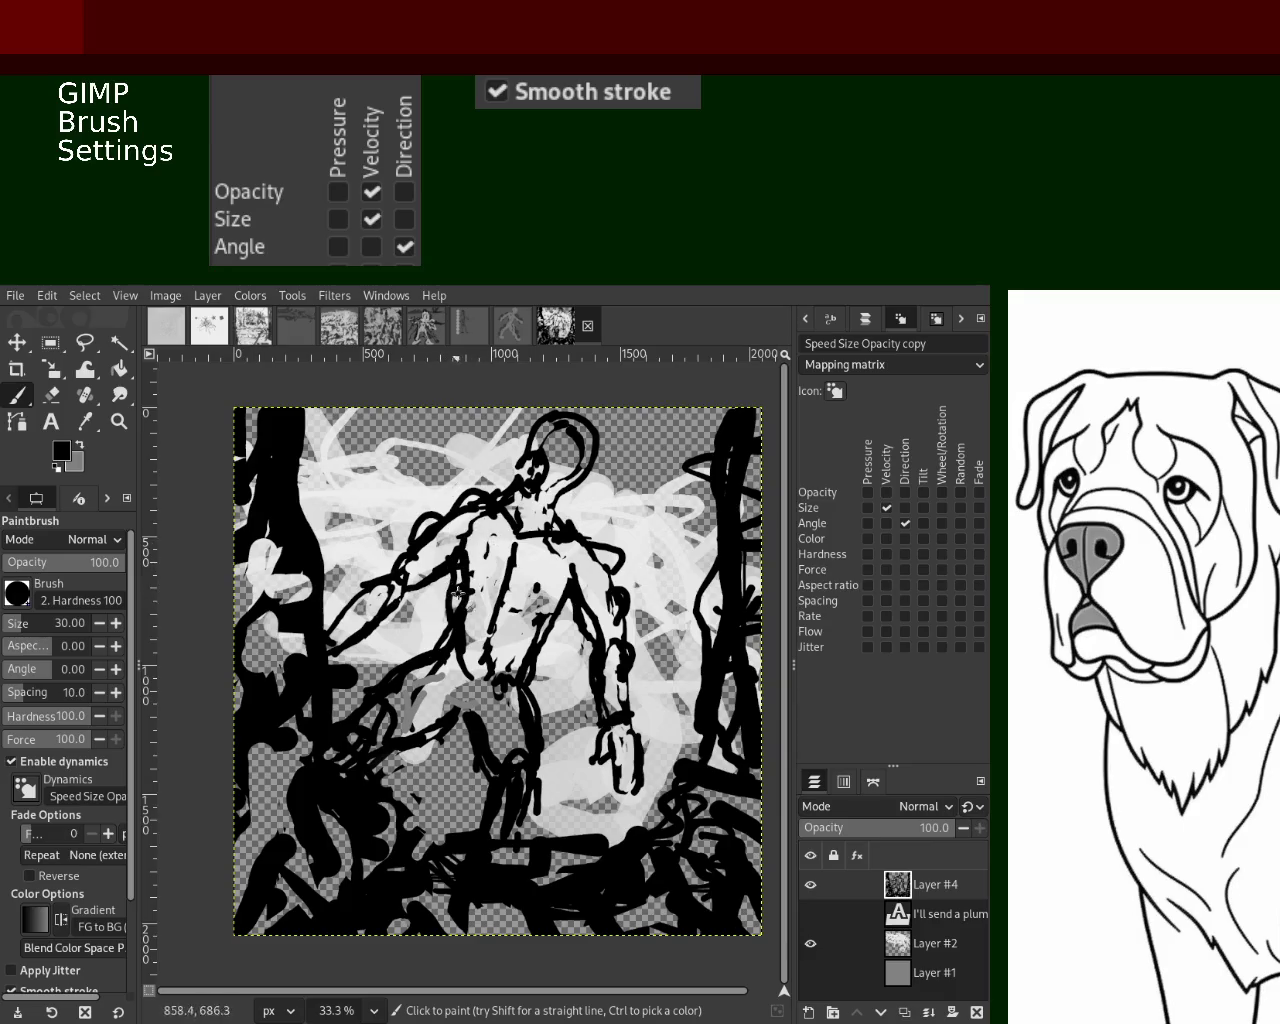
pyautogui.moveTo(492, 633); pyautogui.dragTo(485, 640)
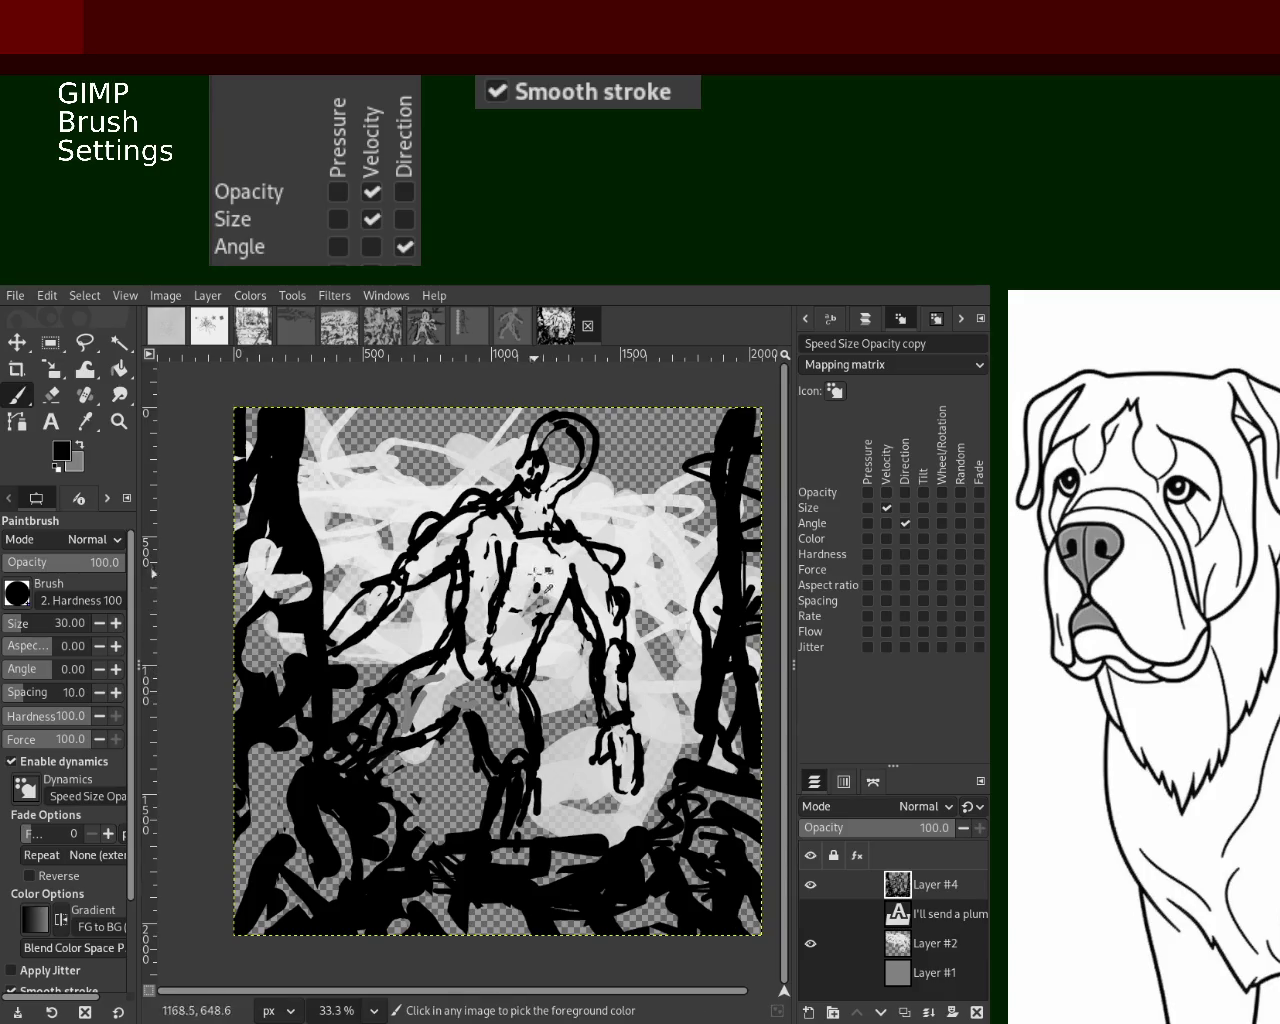
pyautogui.click(51, 395)
pyautogui.moveTo(528, 592); pyautogui.dragTo(536, 606)
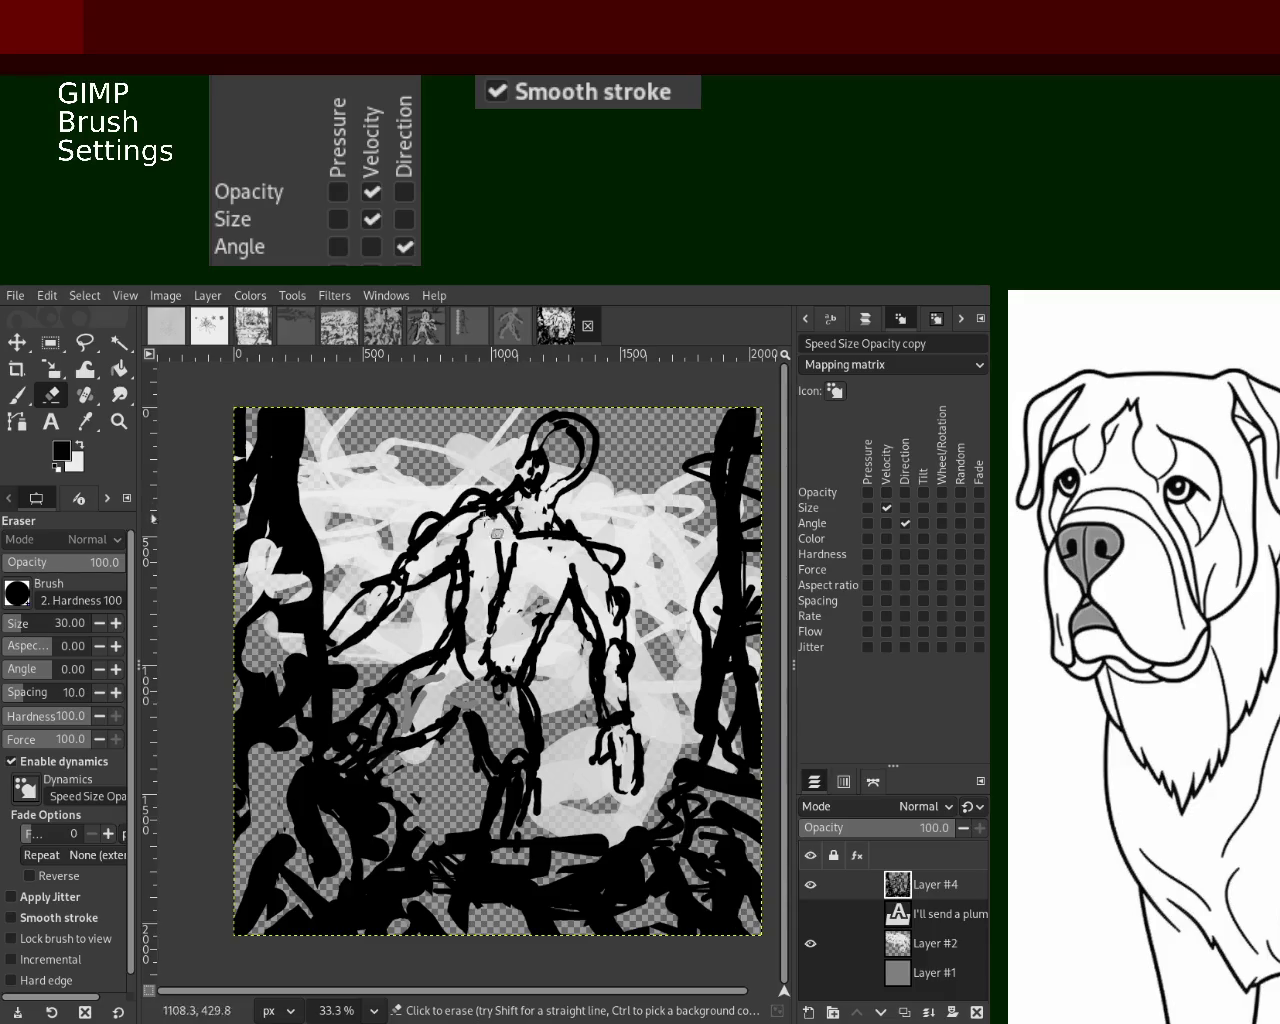
# Zoom in on the torso, dab paint on the figure's lines, and erase a small dab
pyautogui.click(119, 421)
pyautogui.keyDown('ctrl'); pyautogui.click(505, 540); pyautogui.keyUp('ctrl')
pyautogui.click(505, 540)
pyautogui.click(505, 540)
pyautogui.keyDown('ctrl'); pyautogui.click(494, 528); pyautogui.keyUp('ctrl')
pyautogui.click(494, 528)
pyautogui.keyDown('ctrl'); pyautogui.click(494, 528); pyautogui.keyUp('ctrl')
pyautogui.click(466, 543)
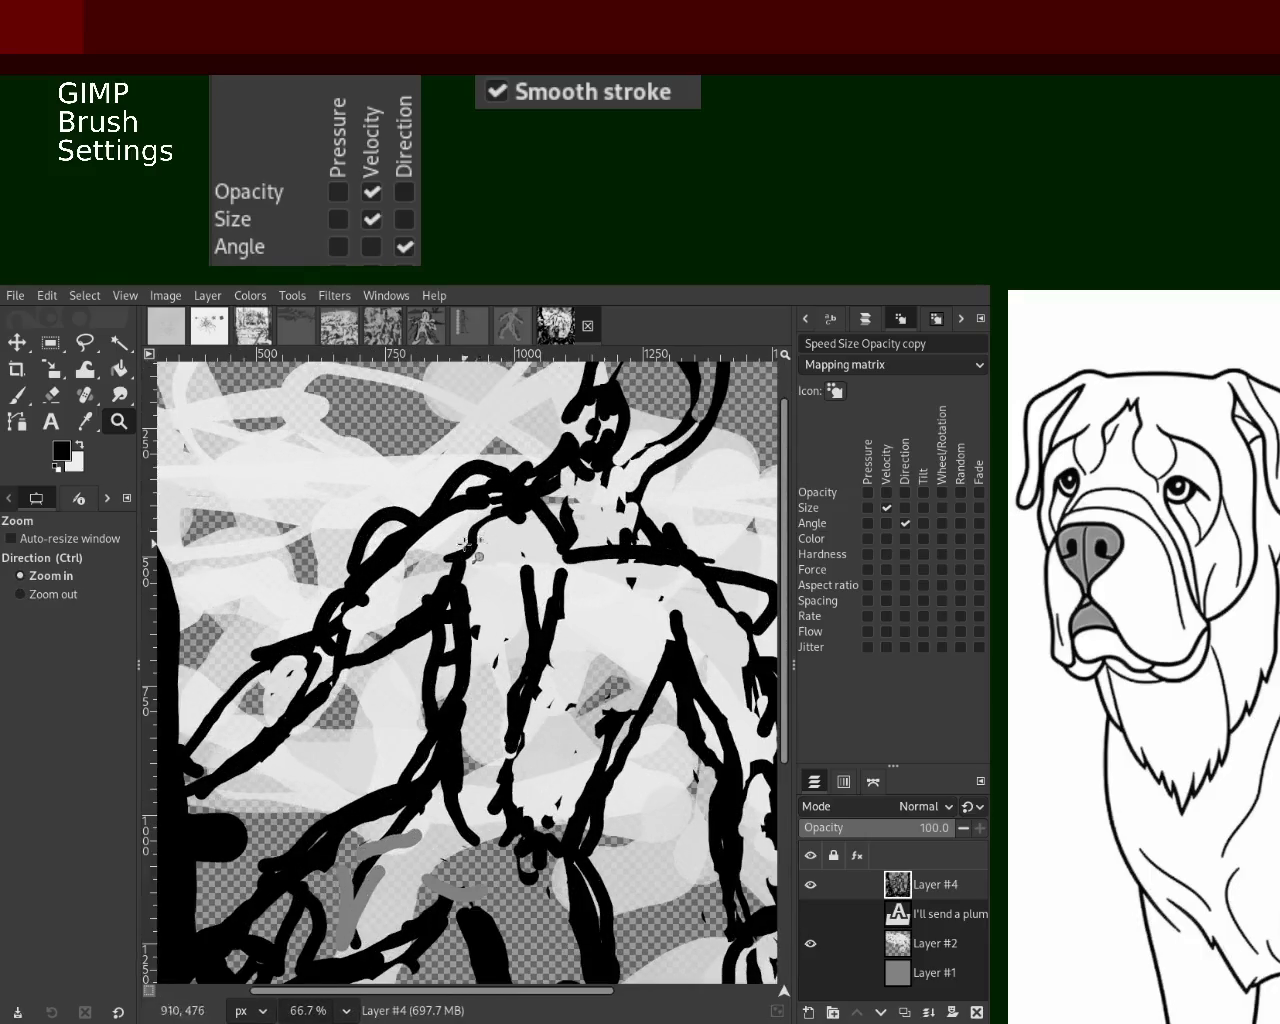
pyautogui.click(17, 395)
pyautogui.click(456, 520)
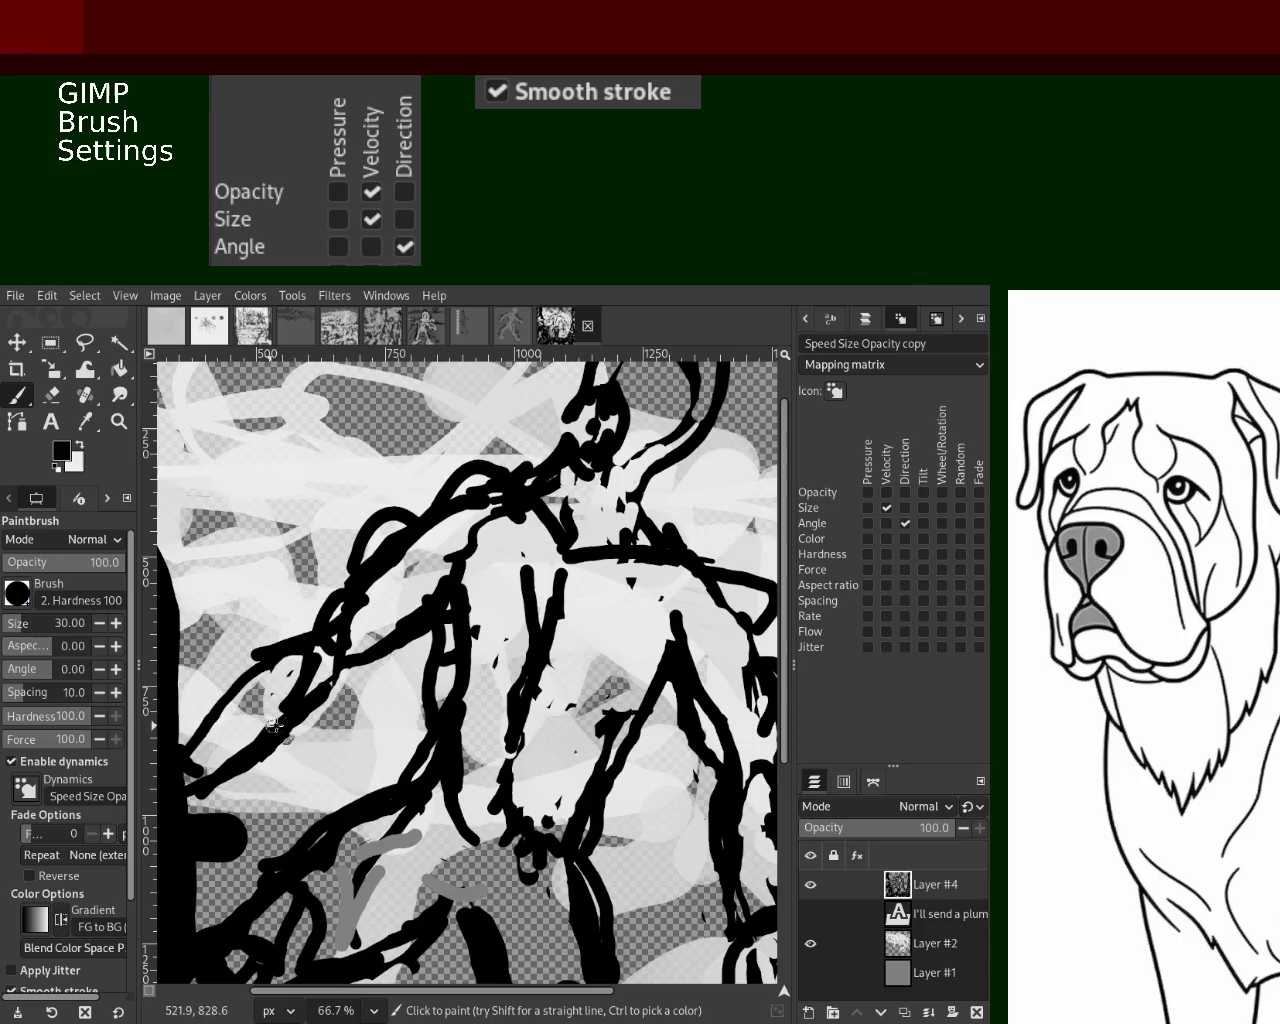
pyautogui.press('ctrl')
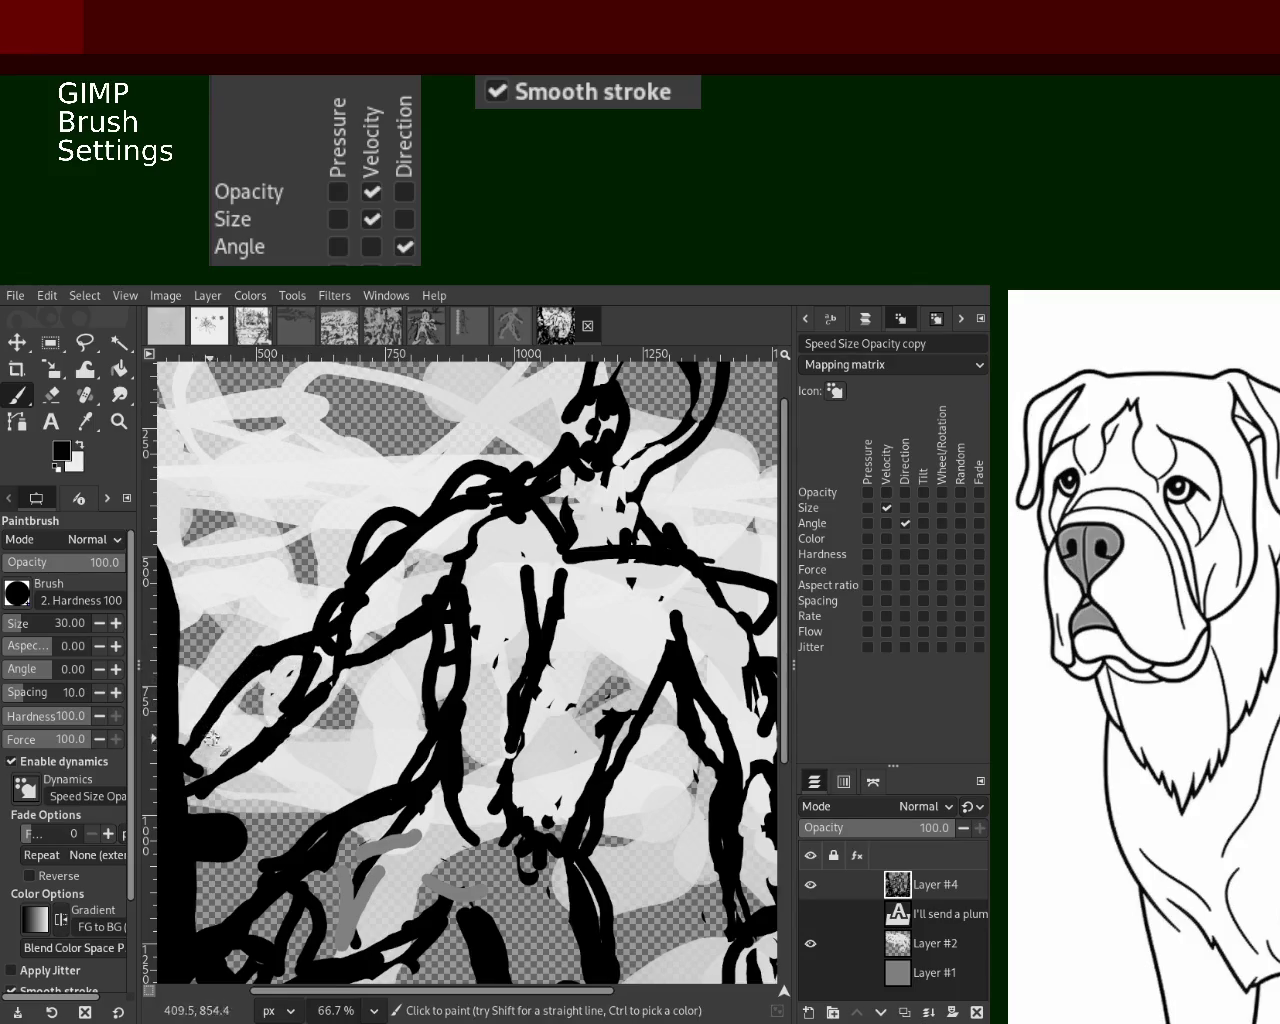
pyautogui.click(55, 398)
pyautogui.click(261, 642)
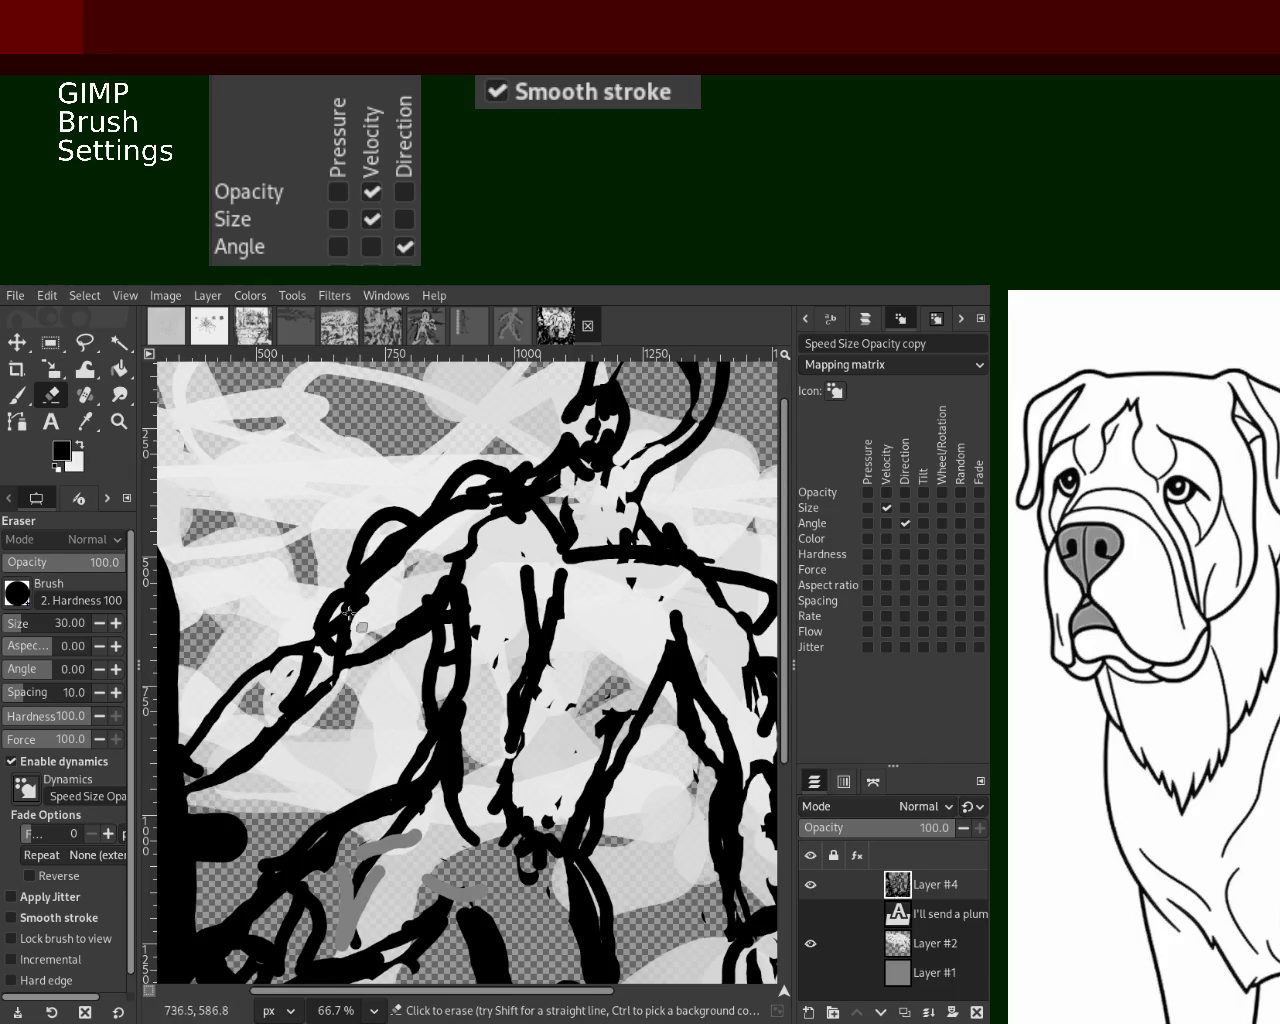
# Add a dark line along the left arm; try erasing below the torso, then undo
pyautogui.click(17, 395)
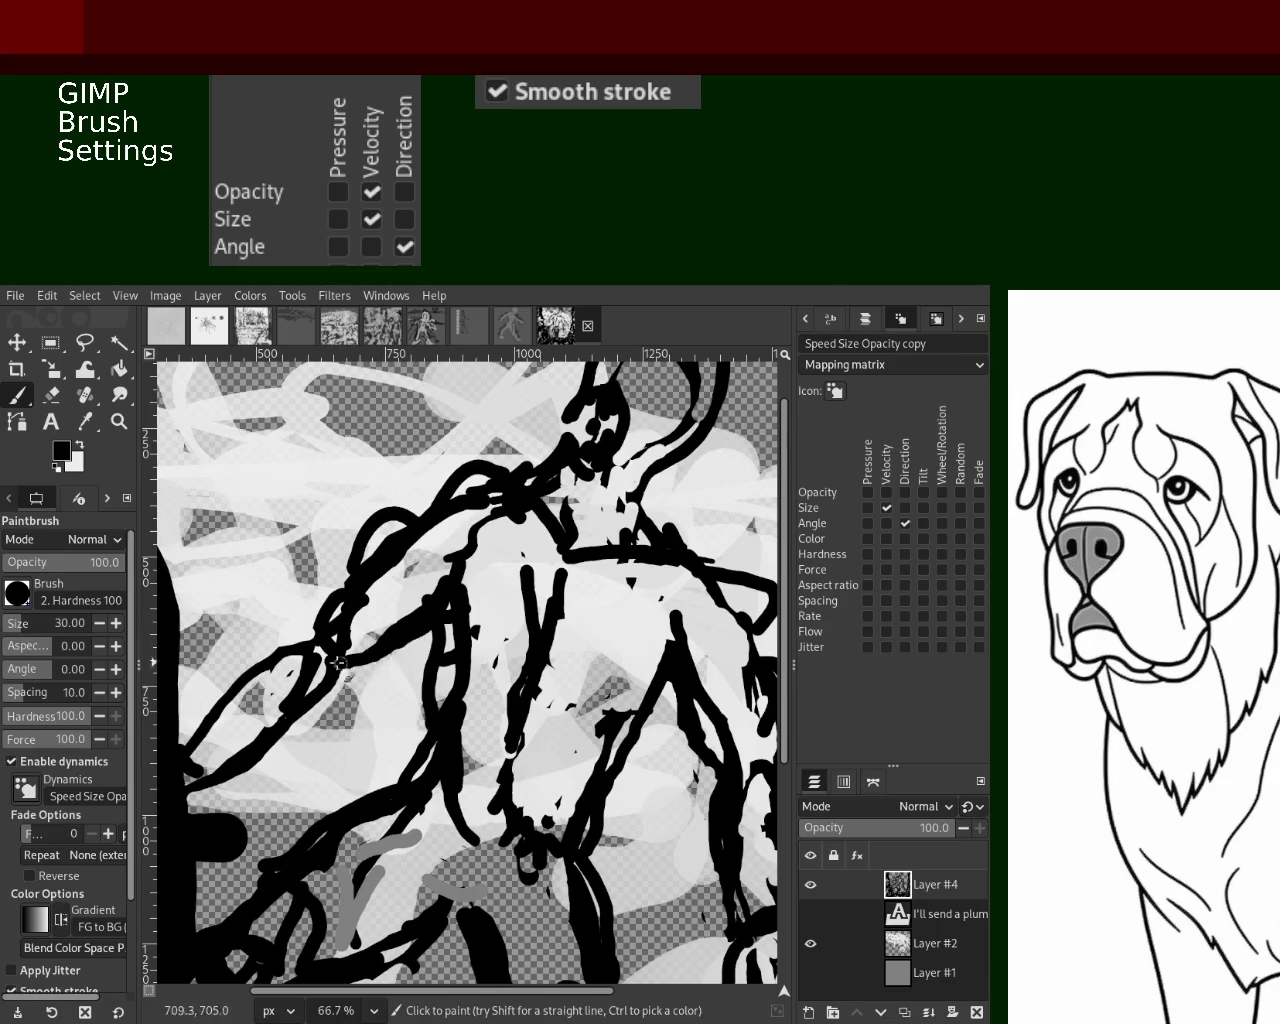
pyautogui.moveTo(402, 569); pyautogui.dragTo(350, 638)
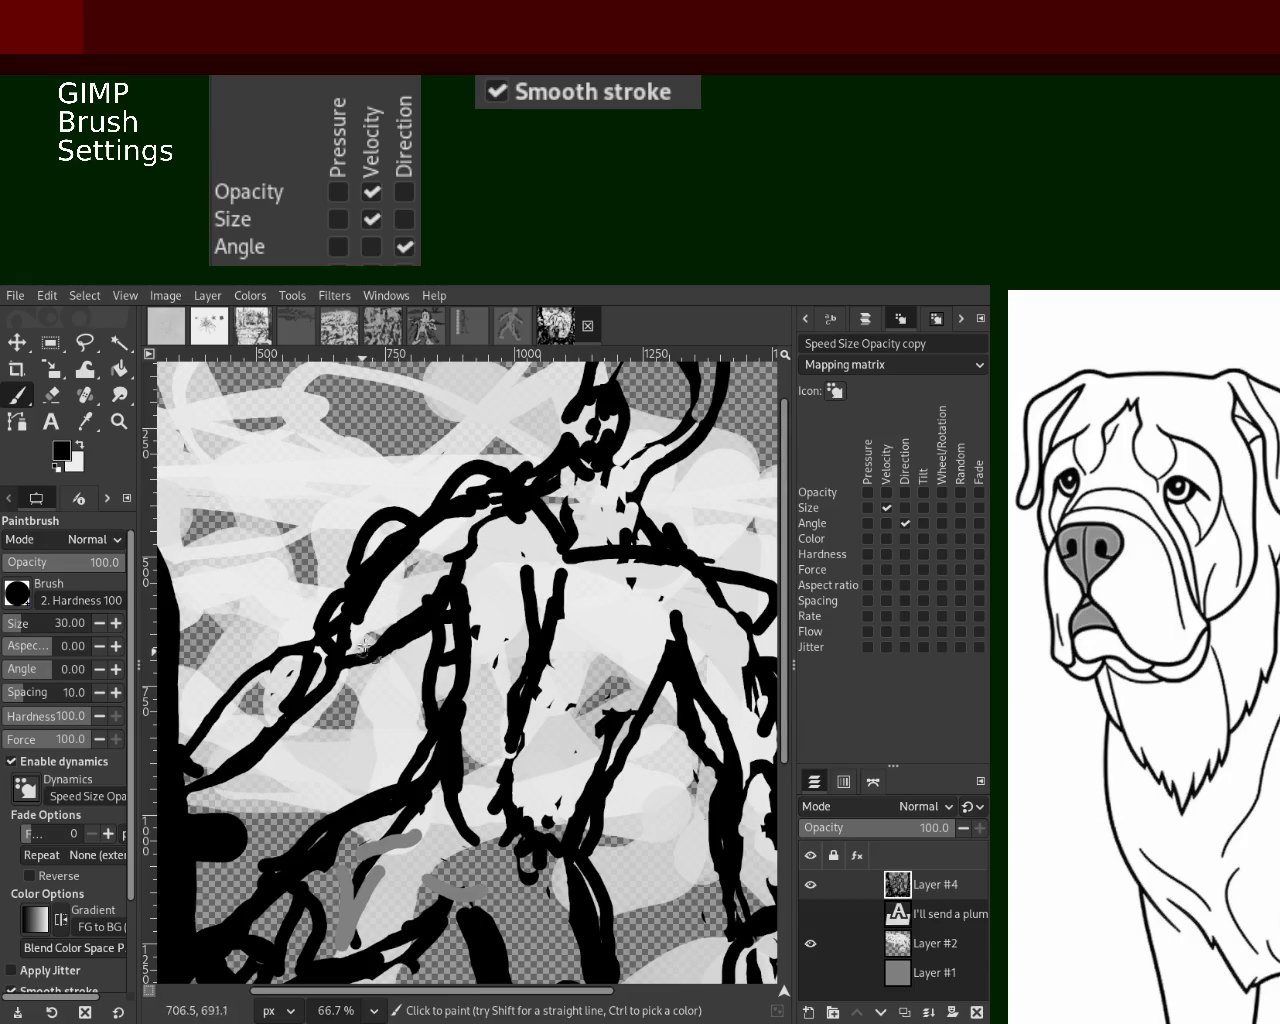
pyautogui.click(60, 397)
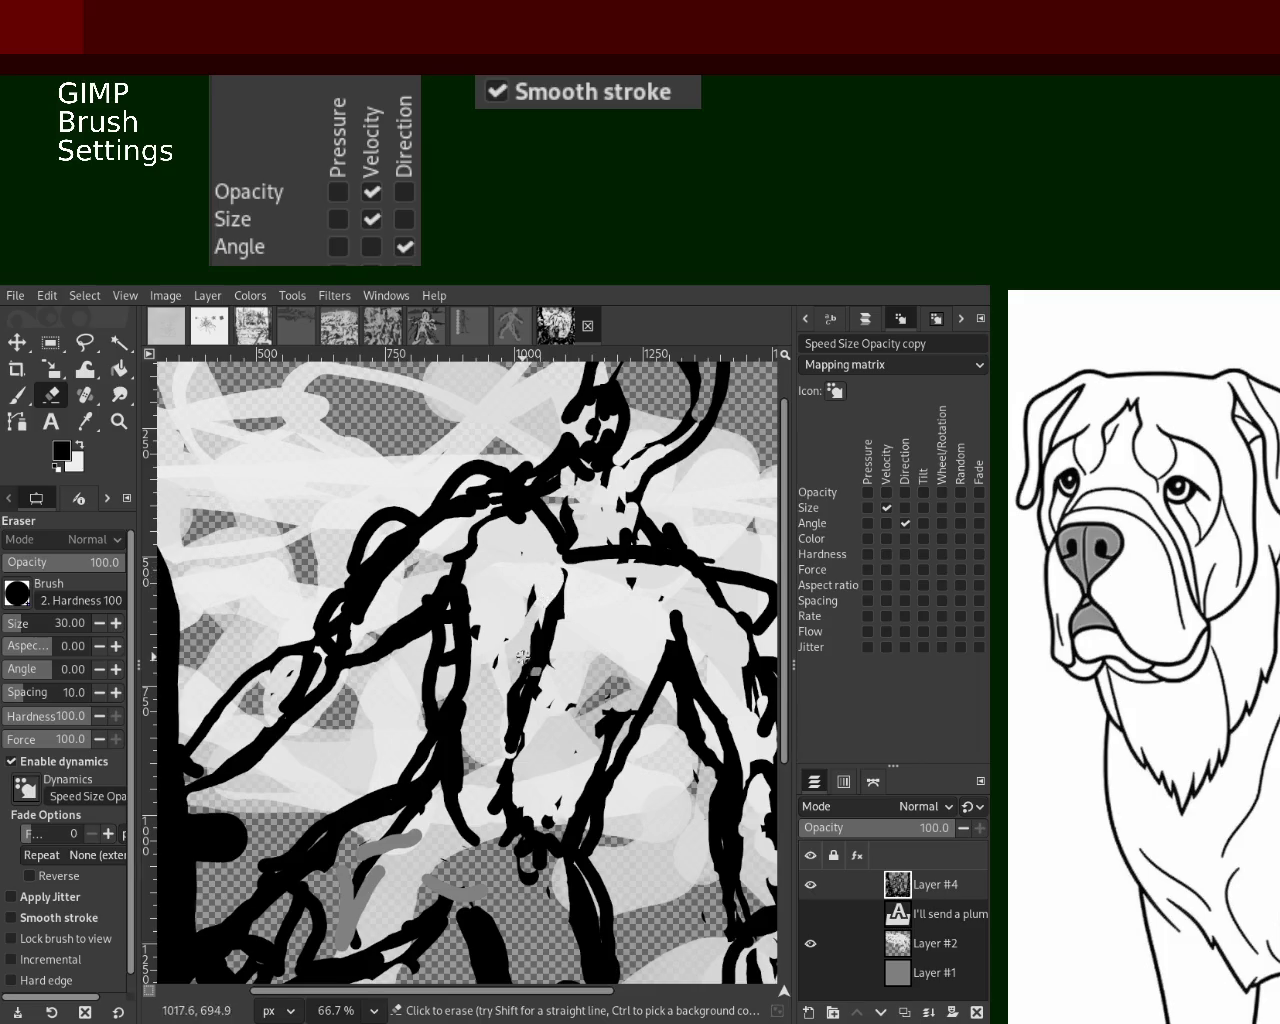
pyautogui.moveTo(556, 600); pyautogui.dragTo(498, 787)
pyautogui.hotkey('ctrl', 'z')
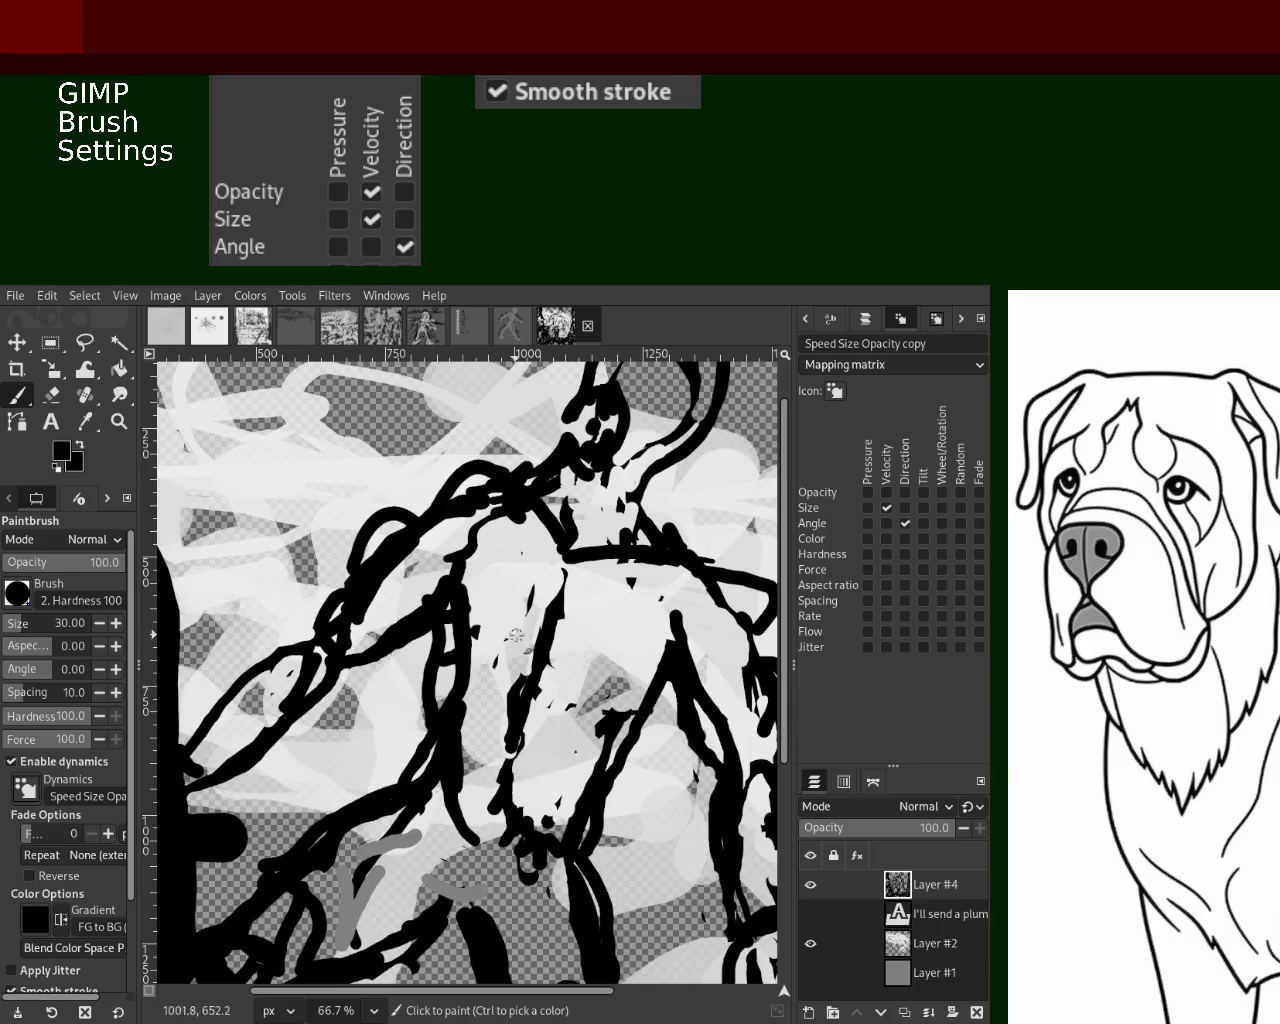
# Toggle Layer #1 and Layer #2 visibility, leaving Layer #2's light grey strokes showing
pyautogui.click(811, 973)
pyautogui.click(811, 973)
pyautogui.click(811, 943)
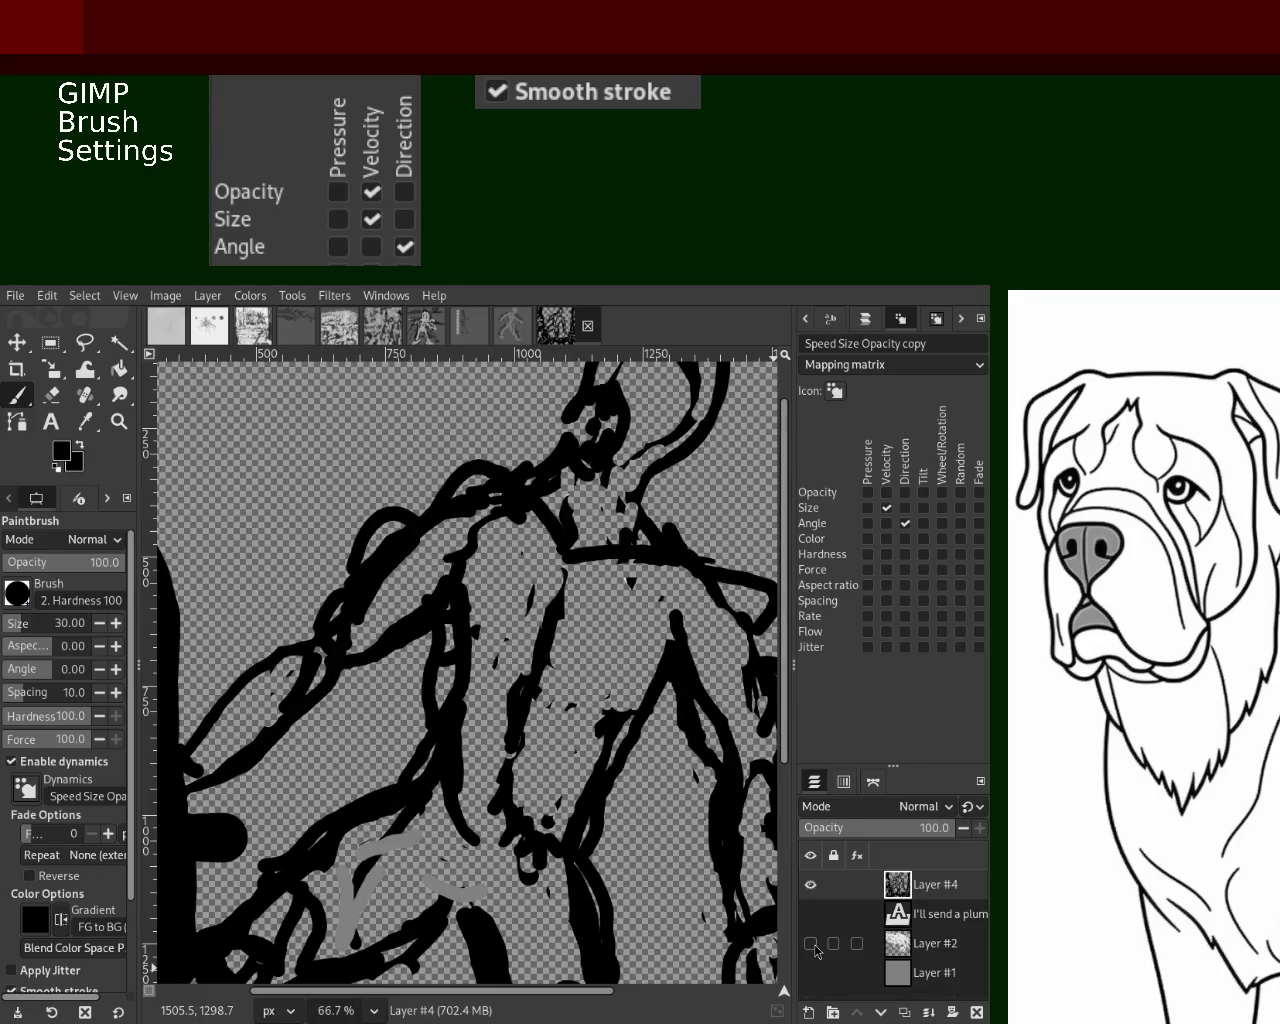
pyautogui.click(811, 943)
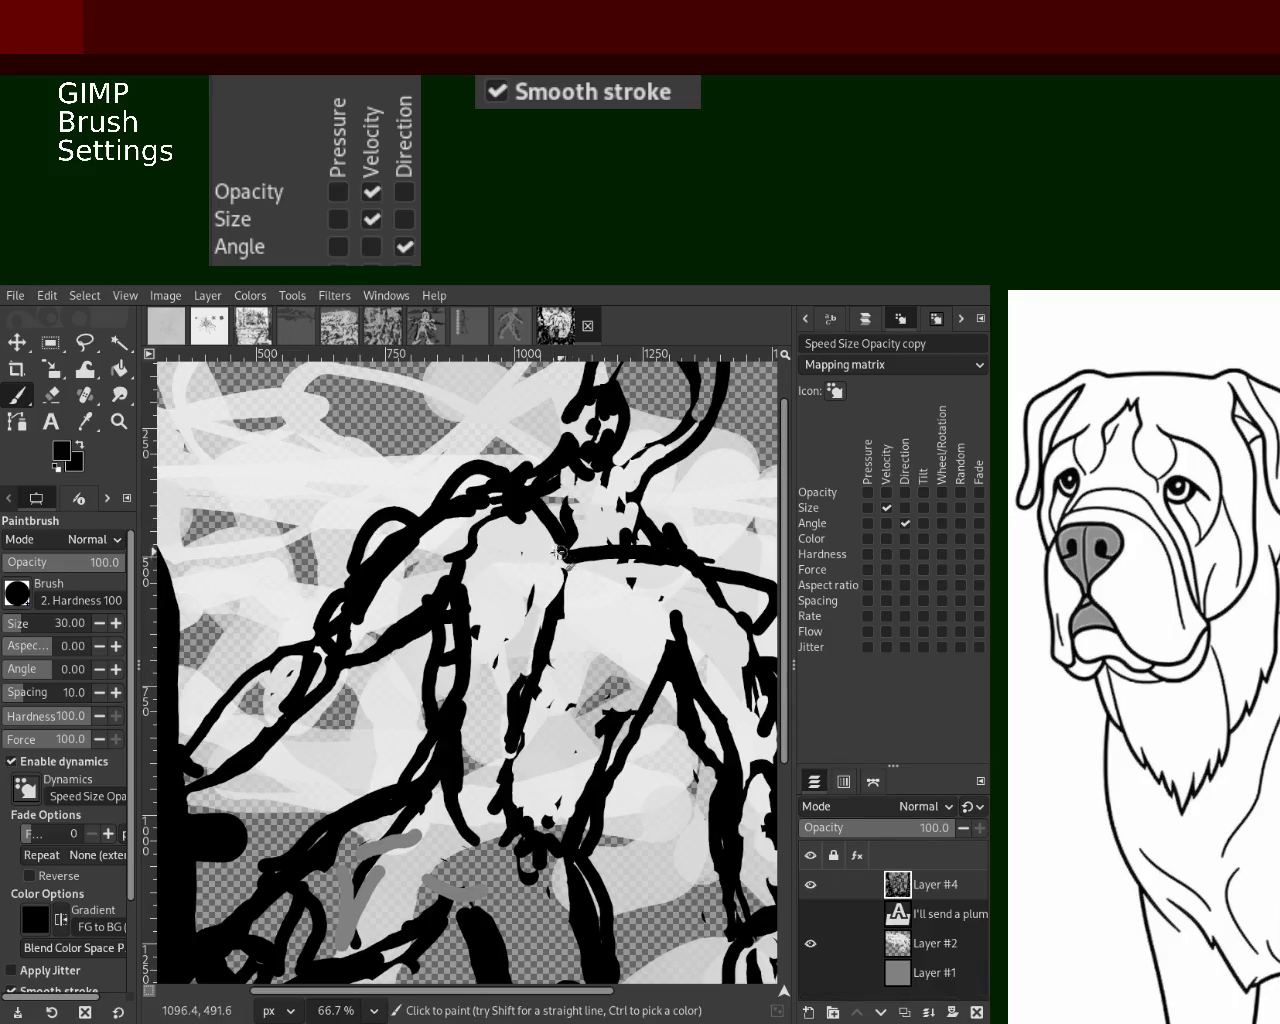
# Try zigzag, rib and thin diagonal strokes across the chest, undoing the rejected ones
pyautogui.moveTo(563, 619)
pyautogui.mouseDown()
pyautogui.moveTo(505, 595)
pyautogui.moveTo(620, 690)
pyautogui.moveTo(545, 730)
pyautogui.moveTo(545, 708)
pyautogui.mouseUp()
pyautogui.hotkey('ctrl', 'z')
pyautogui.moveTo(425, 570); pyautogui.dragTo(650, 655)
pyautogui.moveTo(462, 585); pyautogui.dragTo(615, 675)
pyautogui.moveTo(478, 616); pyautogui.dragTo(626, 690)
pyautogui.moveTo(476, 672)
pyautogui.mouseDown()
pyautogui.moveTo(620, 712)
pyautogui.moveTo(490, 735)
pyautogui.moveTo(497, 772)
pyautogui.mouseUp()
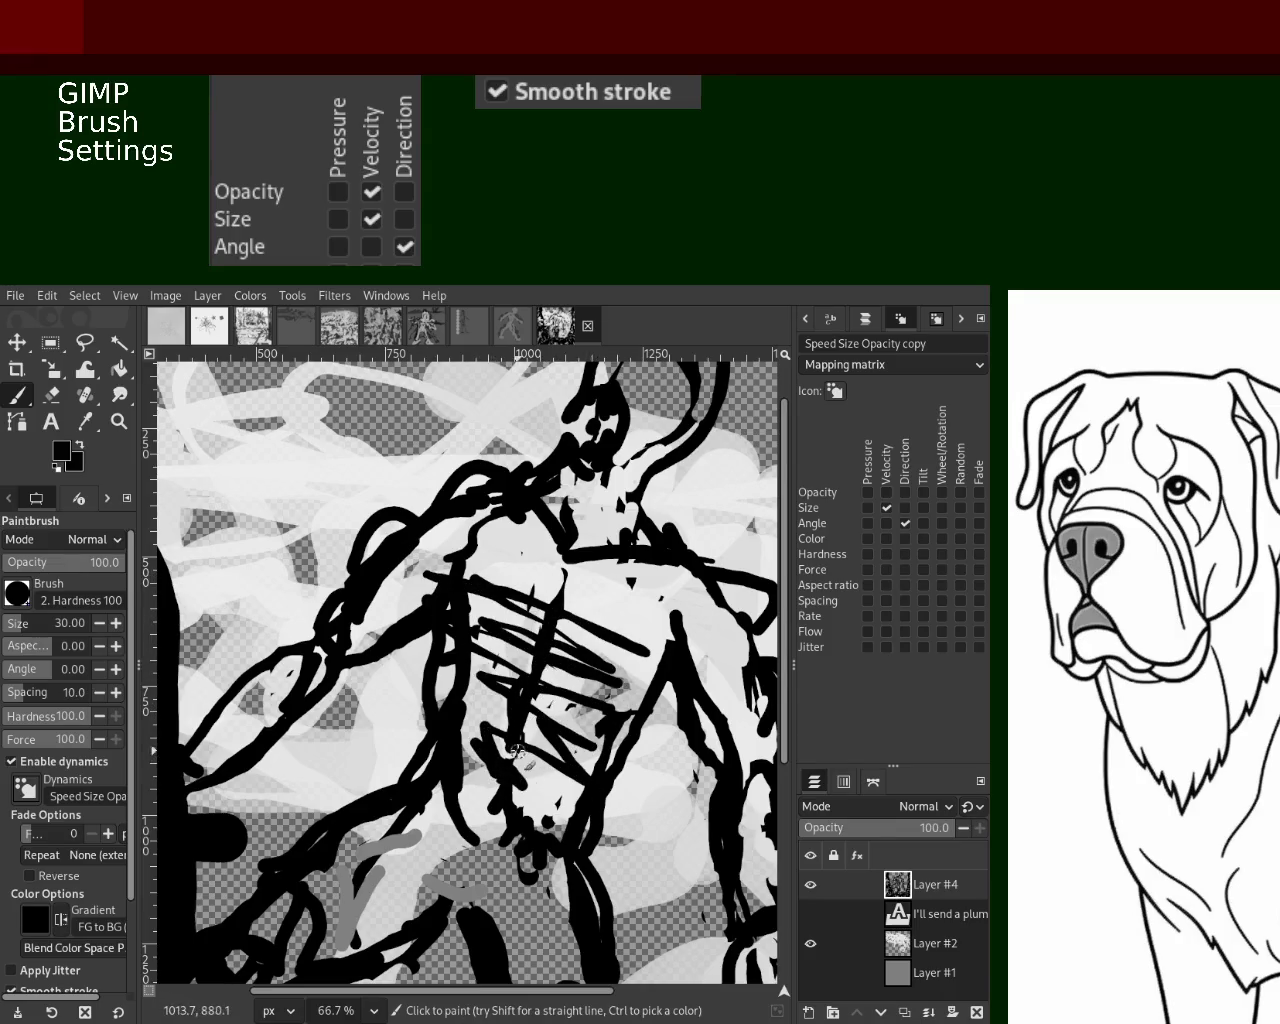
pyautogui.hotkey('ctrl', 'z')
pyautogui.hotkey('ctrl', 'z')
pyautogui.hotkey('ctrl', 'z')
pyautogui.hotkey('ctrl', 'z')
pyautogui.hotkey('ctrl', 'z')
pyautogui.hotkey('ctrl', 'z')
pyautogui.moveTo(562, 602); pyautogui.dragTo(664, 614)
pyautogui.hotkey('ctrl', 'z')
pyautogui.moveTo(457, 557); pyautogui.dragTo(657, 677)
pyautogui.moveTo(470, 640); pyautogui.dragTo(617, 702)
pyautogui.hotkey('ctrl', 'z')
# Trial short chest strokes, settling on a black curved loop and diagonal line
pyautogui.hotkey('ctrl', 'z')
pyautogui.moveTo(501, 578); pyautogui.dragTo(661, 630)
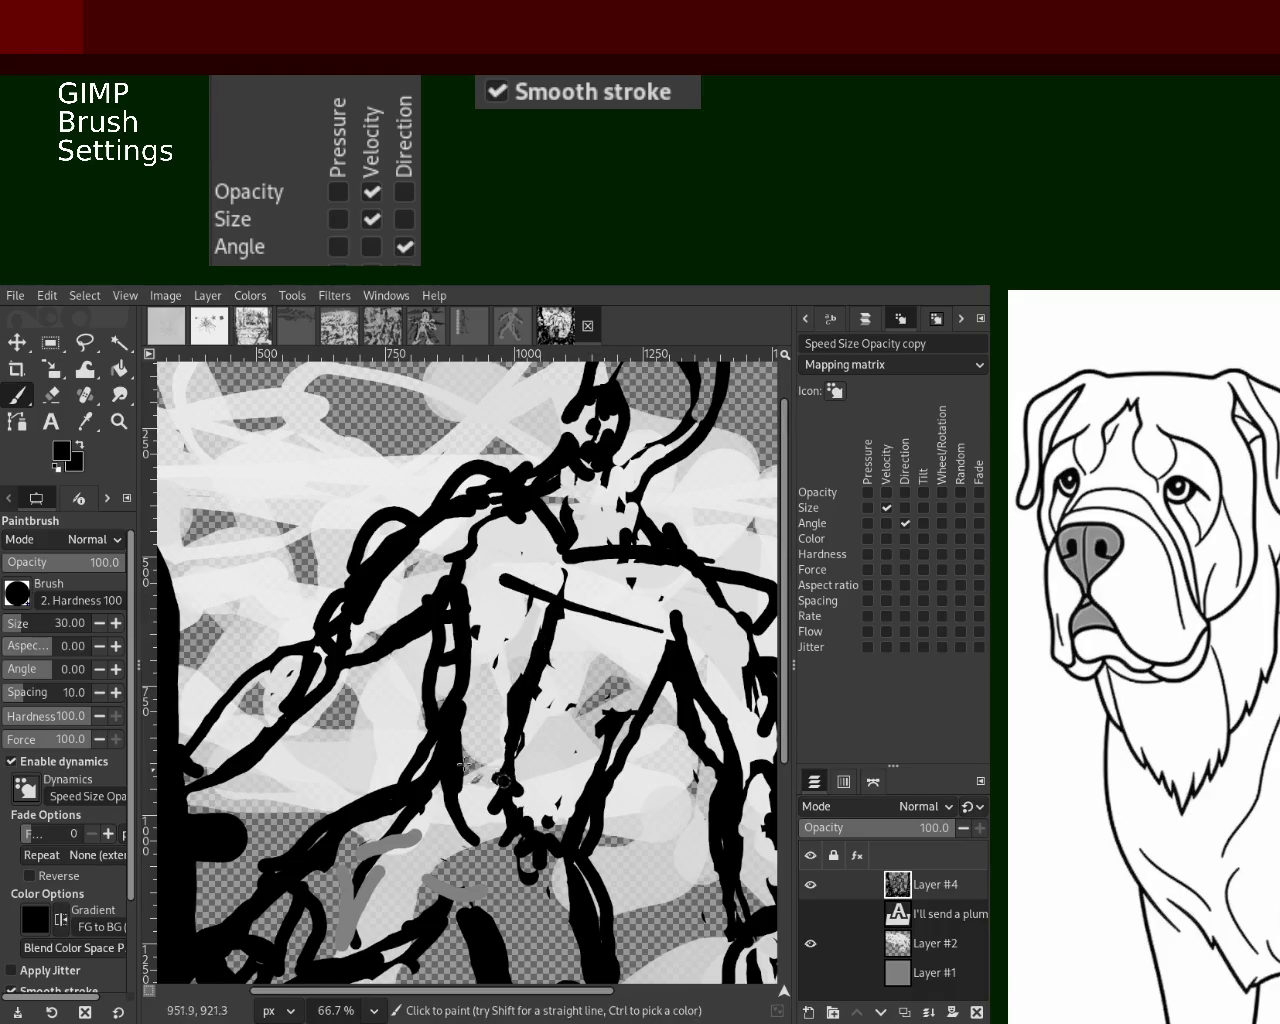
pyautogui.moveTo(485, 620)
pyautogui.mouseDown()
pyautogui.moveTo(495, 680)
pyautogui.moveTo(600, 762)
pyautogui.mouseUp()
pyautogui.hotkey('ctrl', 'z')
pyautogui.hotkey('ctrl', 'z')
pyautogui.moveTo(498, 672); pyautogui.dragTo(585, 775)
pyautogui.hotkey('ctrl', 'z')
pyautogui.hotkey('ctrl', 'z')
pyautogui.moveTo(465, 698)
pyautogui.mouseDown()
pyautogui.moveTo(595, 732)
pyautogui.moveTo(600, 760)
pyautogui.moveTo(548, 775)
pyautogui.mouseUp()
pyautogui.hotkey('ctrl', 'z')
pyautogui.hotkey('ctrl', 'z')
pyautogui.hotkey('ctrl', 'z')
pyautogui.moveTo(458, 732); pyautogui.dragTo(598, 770)
pyautogui.hotkey('ctrl', 'z')
pyautogui.hotkey('ctrl', 'z')
pyautogui.moveTo(462, 745)
pyautogui.mouseDown()
pyautogui.moveTo(516, 716)
pyautogui.moveTo(570, 765)
pyautogui.moveTo(610, 640)
pyautogui.moveTo(530, 690)
pyautogui.moveTo(506, 637)
pyautogui.moveTo(590, 700)
pyautogui.mouseUp()
pyautogui.hotkey('ctrl', 'z')
pyautogui.hotkey('ctrl', 'z')
pyautogui.hotkey('ctrl', 'z')
pyautogui.moveTo(510, 700)
pyautogui.mouseDown()
pyautogui.moveTo(561, 570)
pyautogui.moveTo(556, 600)
pyautogui.moveTo(491, 579)
pyautogui.moveTo(491, 733)
pyautogui.mouseUp()
pyautogui.hotkey('ctrl', 'z')
pyautogui.hotkey('ctrl', 'z')
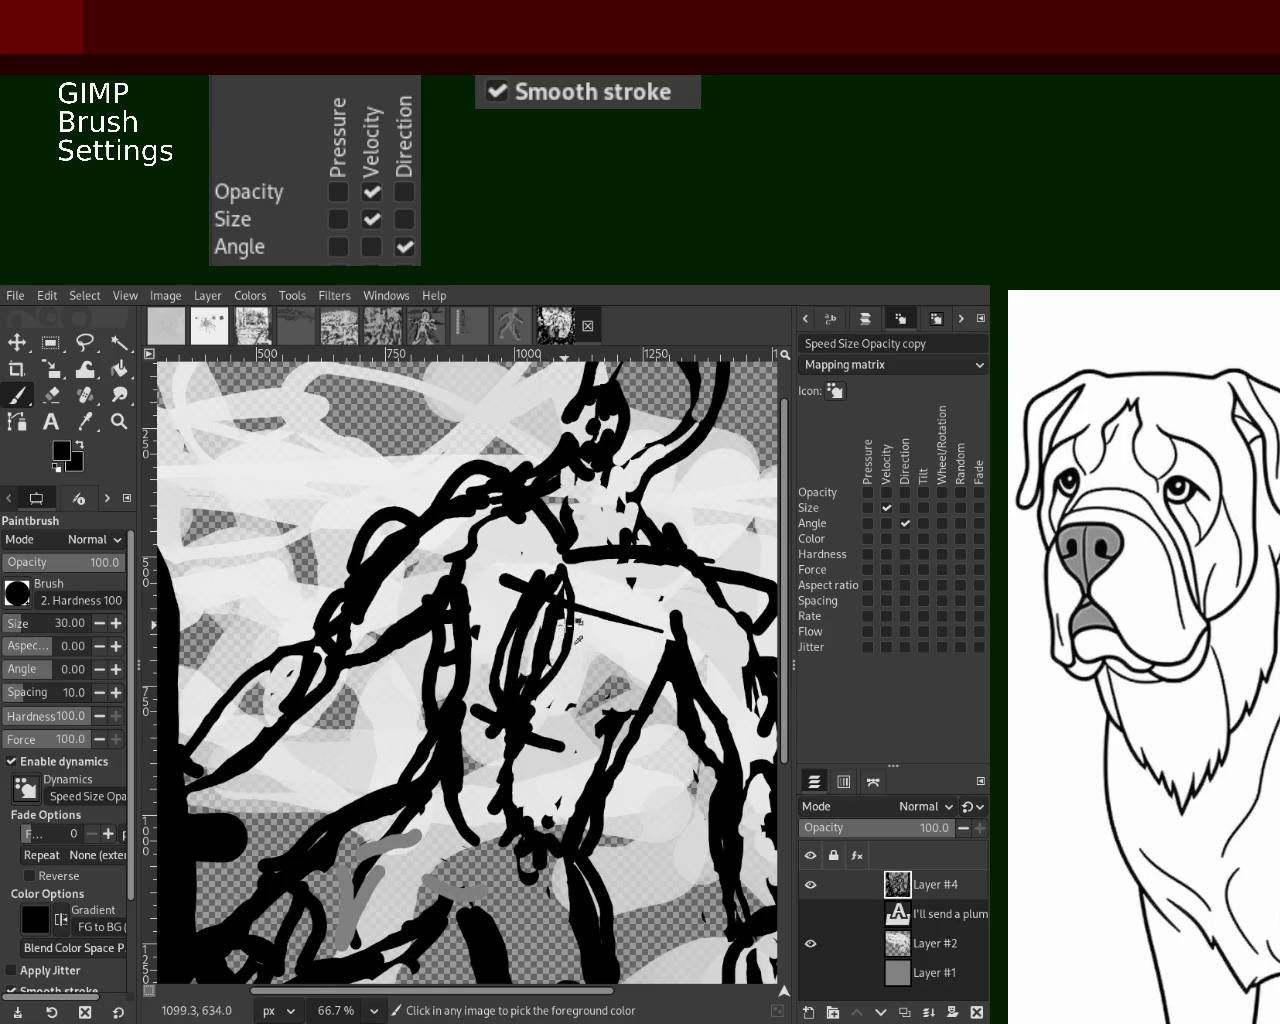
# Try white and black strokes inside the chest loop, undoing each attempt
pyautogui.keyDown('ctrl'); pyautogui.click(572, 622); pyautogui.keyUp('ctrl')
pyautogui.moveTo(572, 625); pyautogui.dragTo(530, 705)
pyautogui.hotkey('ctrl', 'z')
pyautogui.moveTo(576, 575)
pyautogui.mouseDown()
pyautogui.moveTo(530, 735)
pyautogui.moveTo(462, 807)
pyautogui.mouseUp()
pyautogui.hotkey('ctrl', 'z')
pyautogui.keyDown('ctrl'); pyautogui.click(542, 689); pyautogui.keyUp('ctrl')
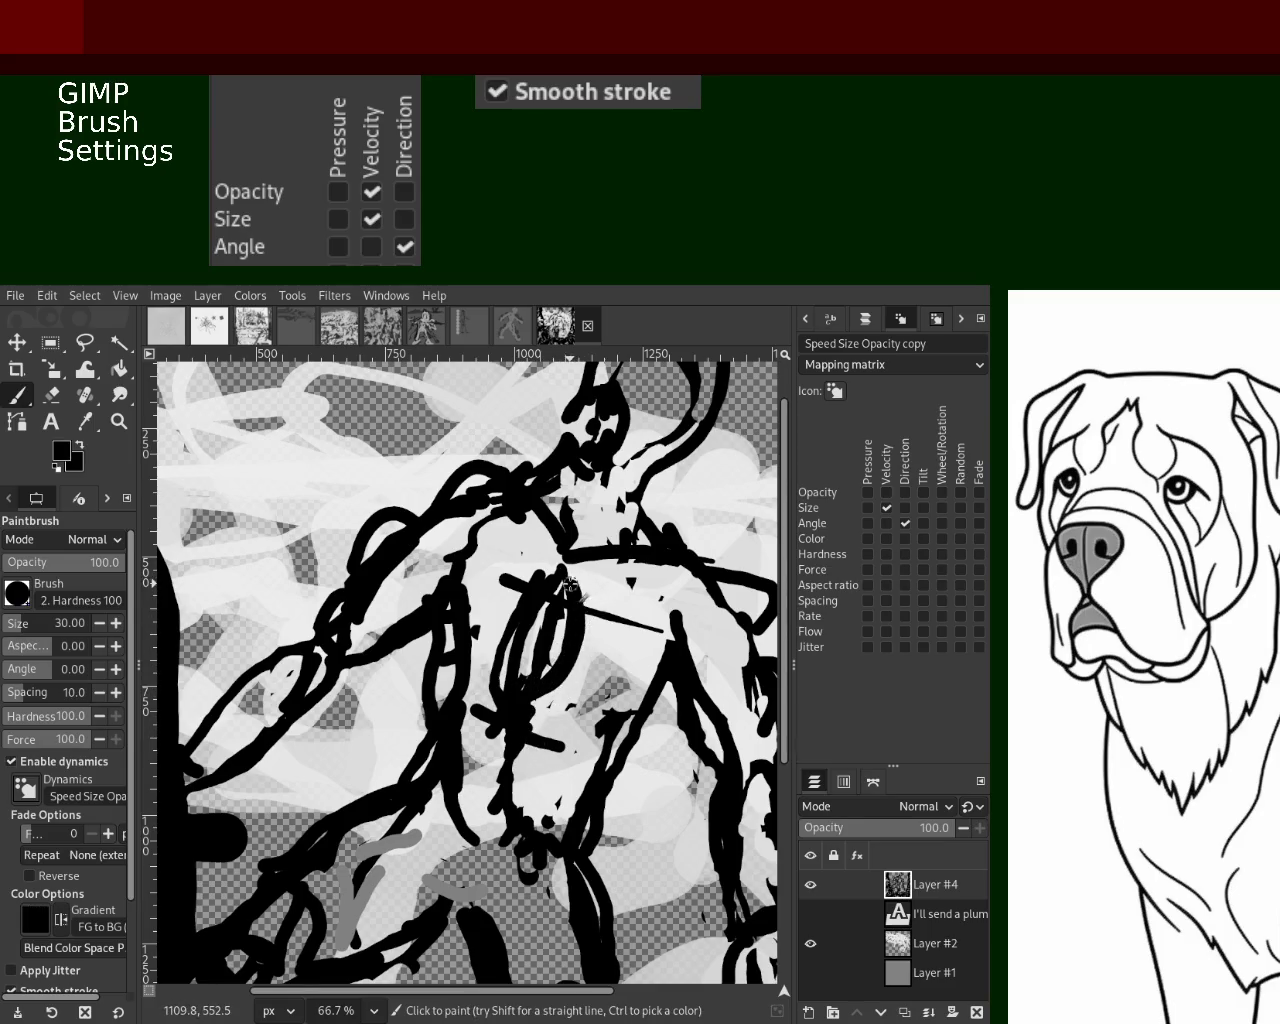
pyautogui.hotkey('ctrl', 'z')
pyautogui.moveTo(565, 668)
pyautogui.mouseDown()
pyautogui.moveTo(525, 733)
pyautogui.moveTo(520, 624)
pyautogui.mouseUp()
pyautogui.hotkey('ctrl', 'z')
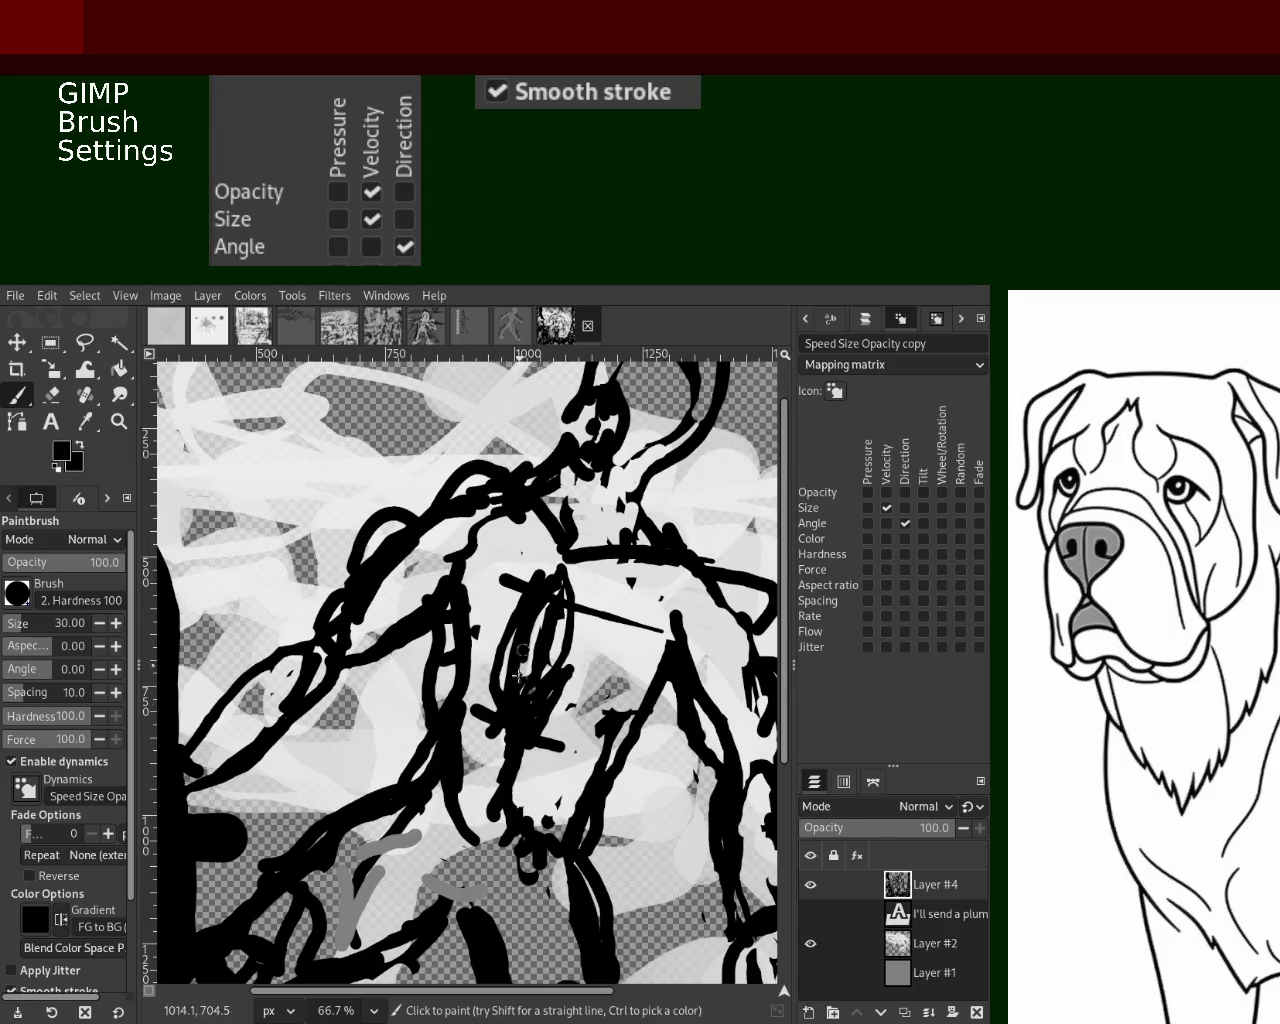
# Sample light grey, paint it over the lower chest lines, and zoom out to the whole image
pyautogui.keyDown('ctrl'); pyautogui.click(583, 612); pyautogui.keyUp('ctrl')
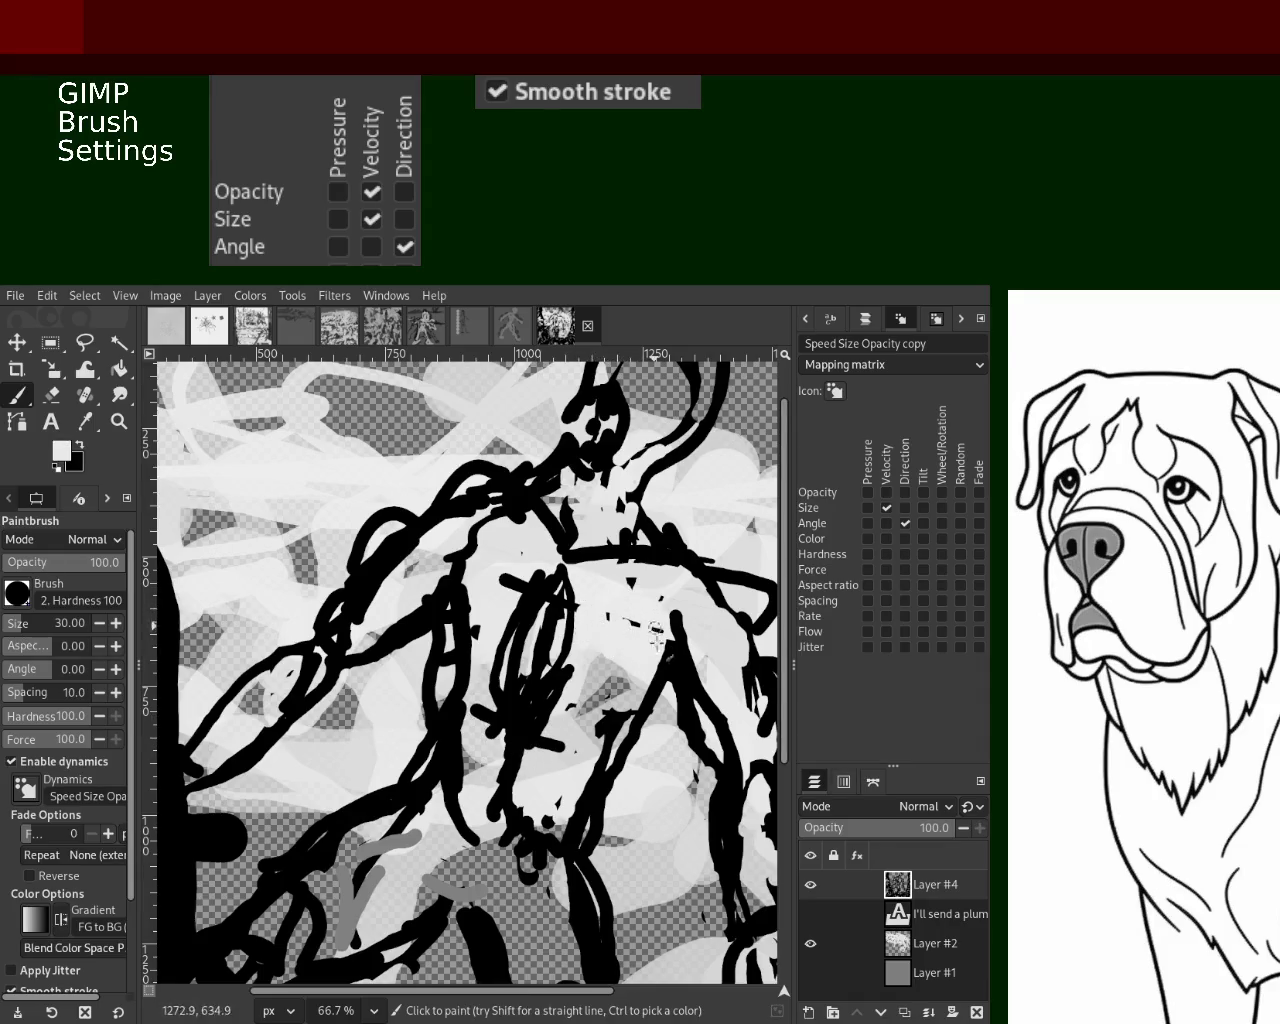
pyautogui.moveTo(539, 683); pyautogui.dragTo(569, 763)
pyautogui.moveTo(480, 633)
pyautogui.mouseDown()
pyautogui.moveTo(475, 700)
pyautogui.moveTo(498, 675)
pyautogui.moveTo(484, 778)
pyautogui.mouseUp()
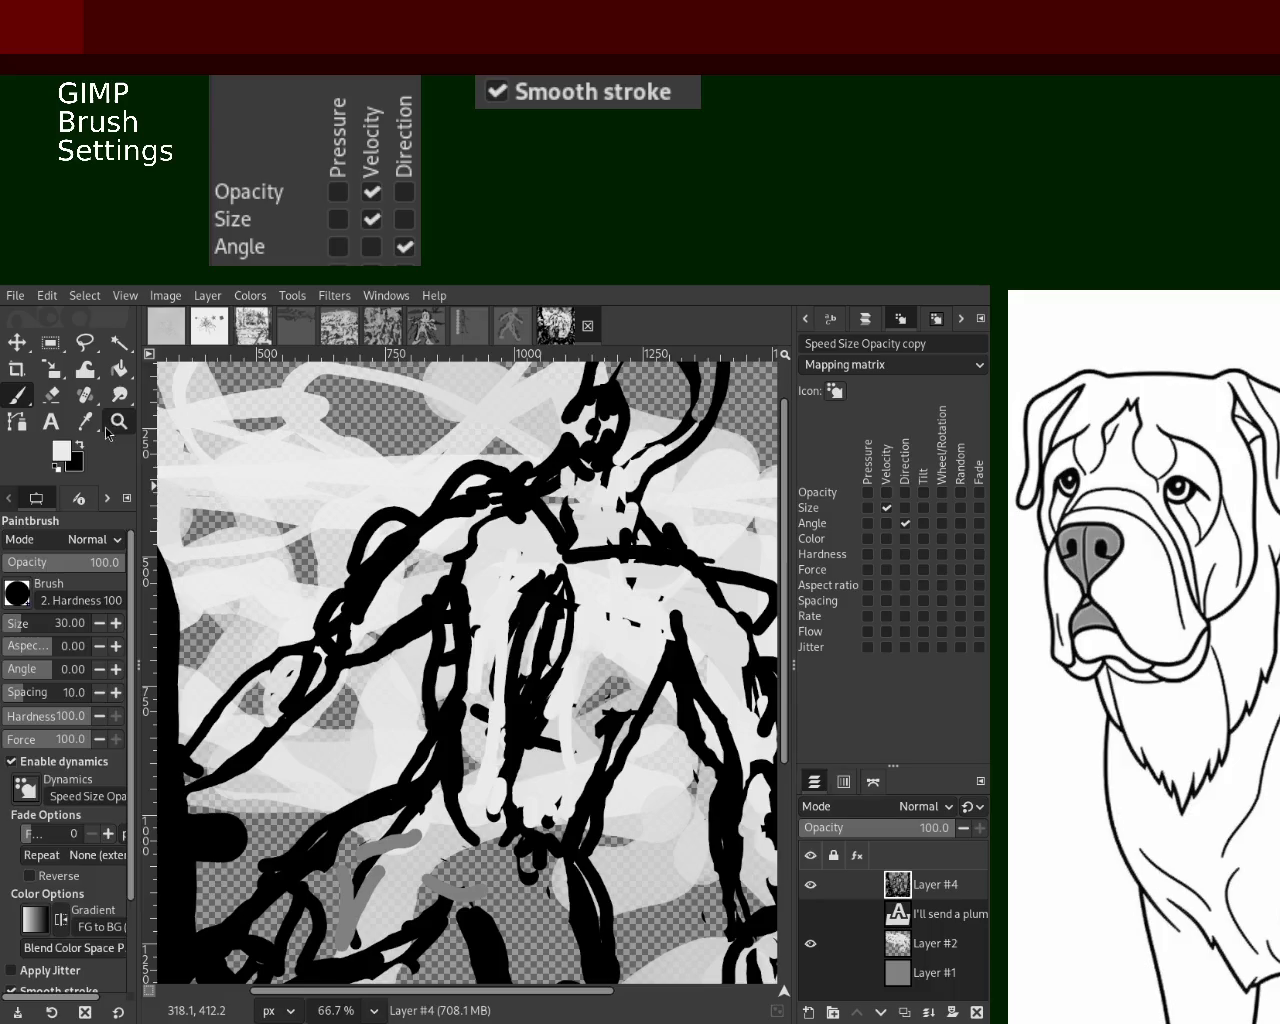
pyautogui.press('z')
pyautogui.press('-')
pyautogui.press('-')
pyautogui.press('-')
pyautogui.click(634, 597)
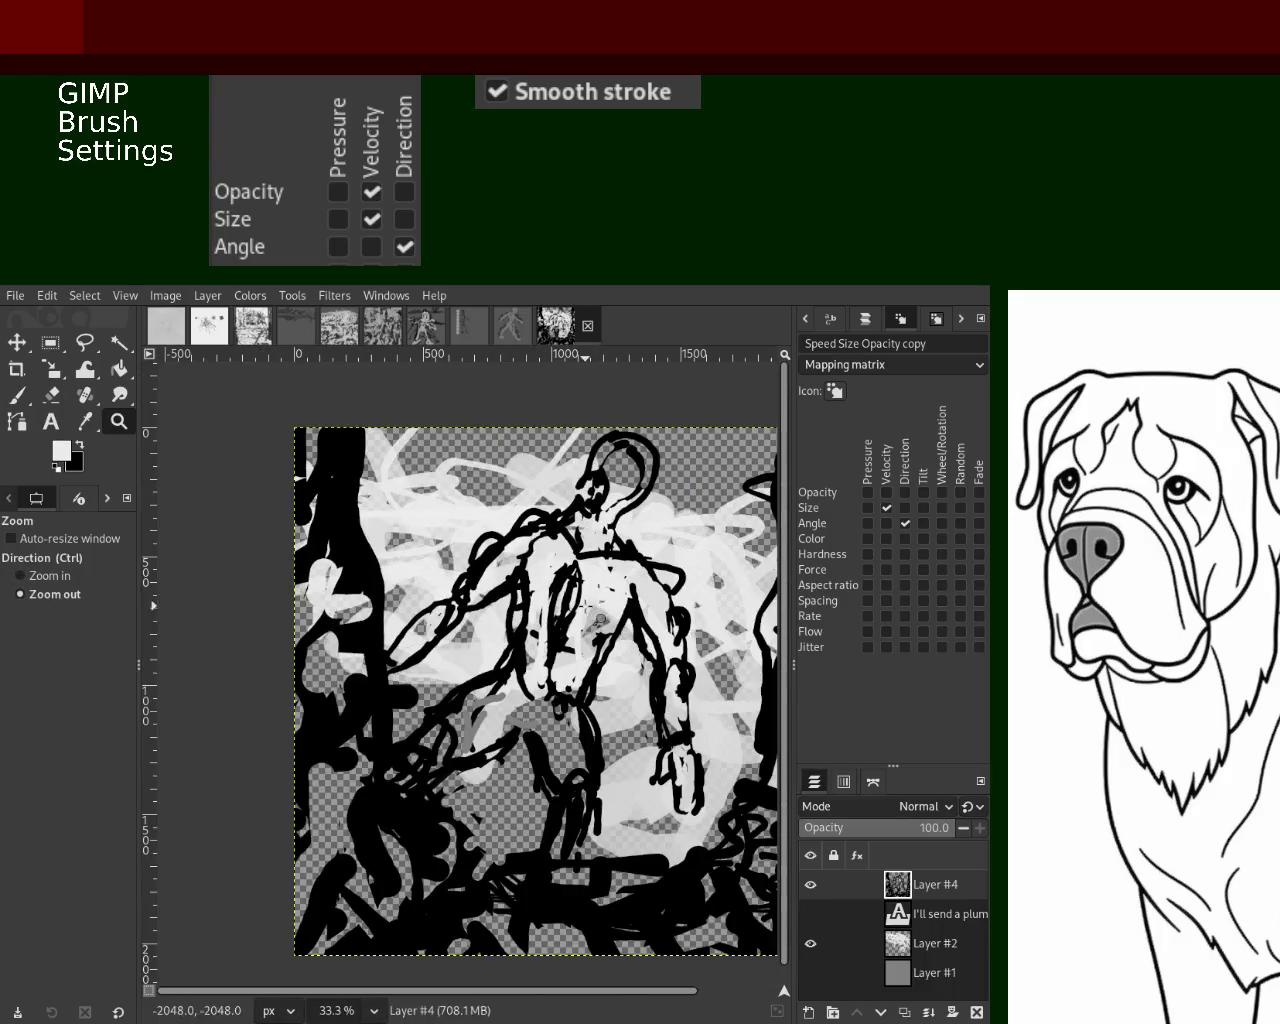
# Zoom in on the torso and paint black strokes down the chest and its left side
pyautogui.doubleClick(652, 558)
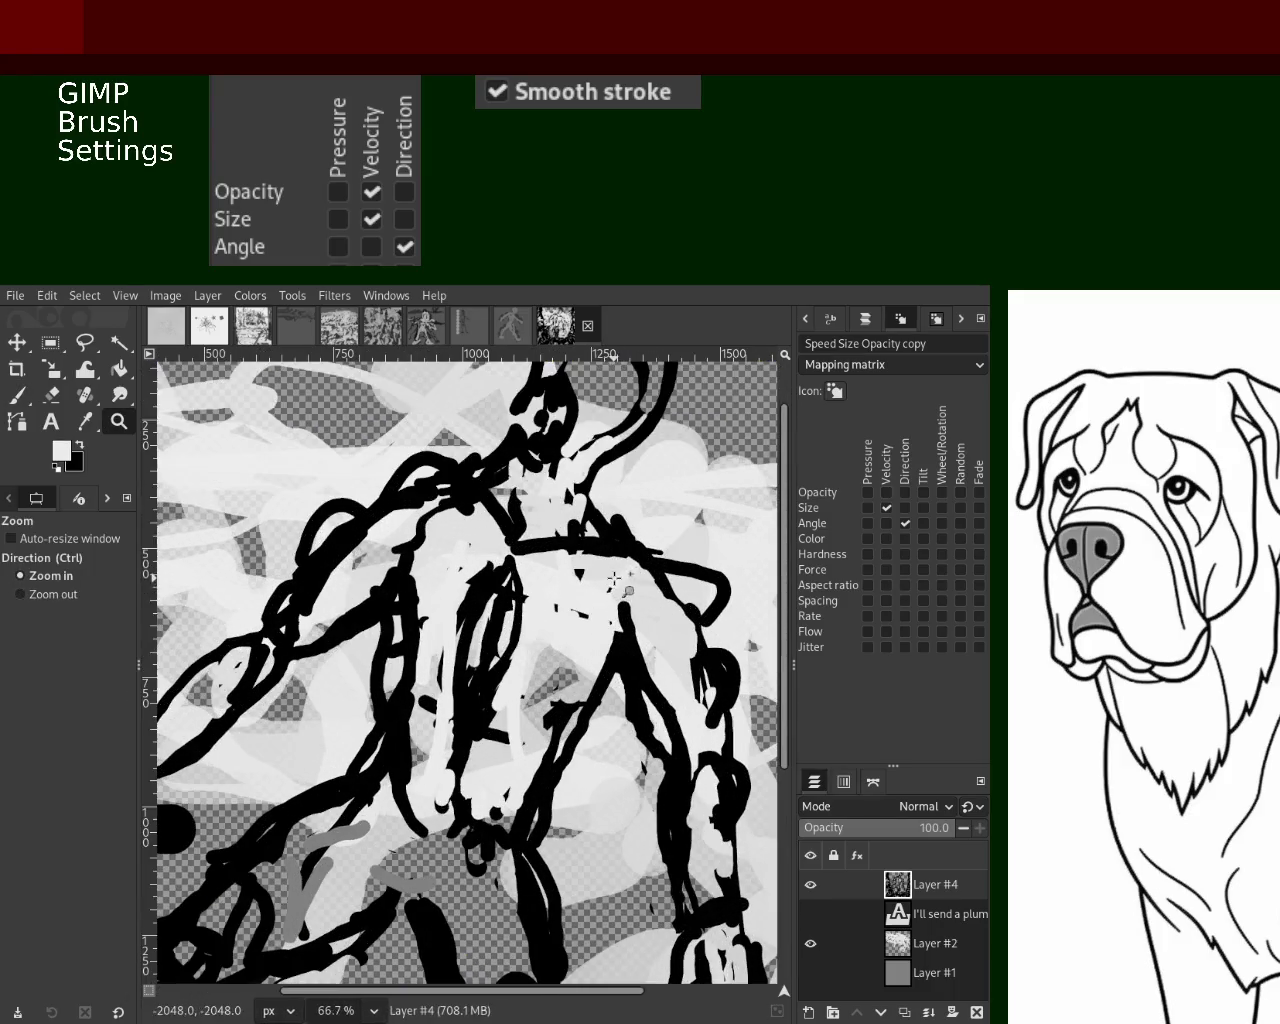
pyautogui.click(17, 395)
pyautogui.keyDown('ctrl'); pyautogui.click(628, 620); pyautogui.keyUp('ctrl')
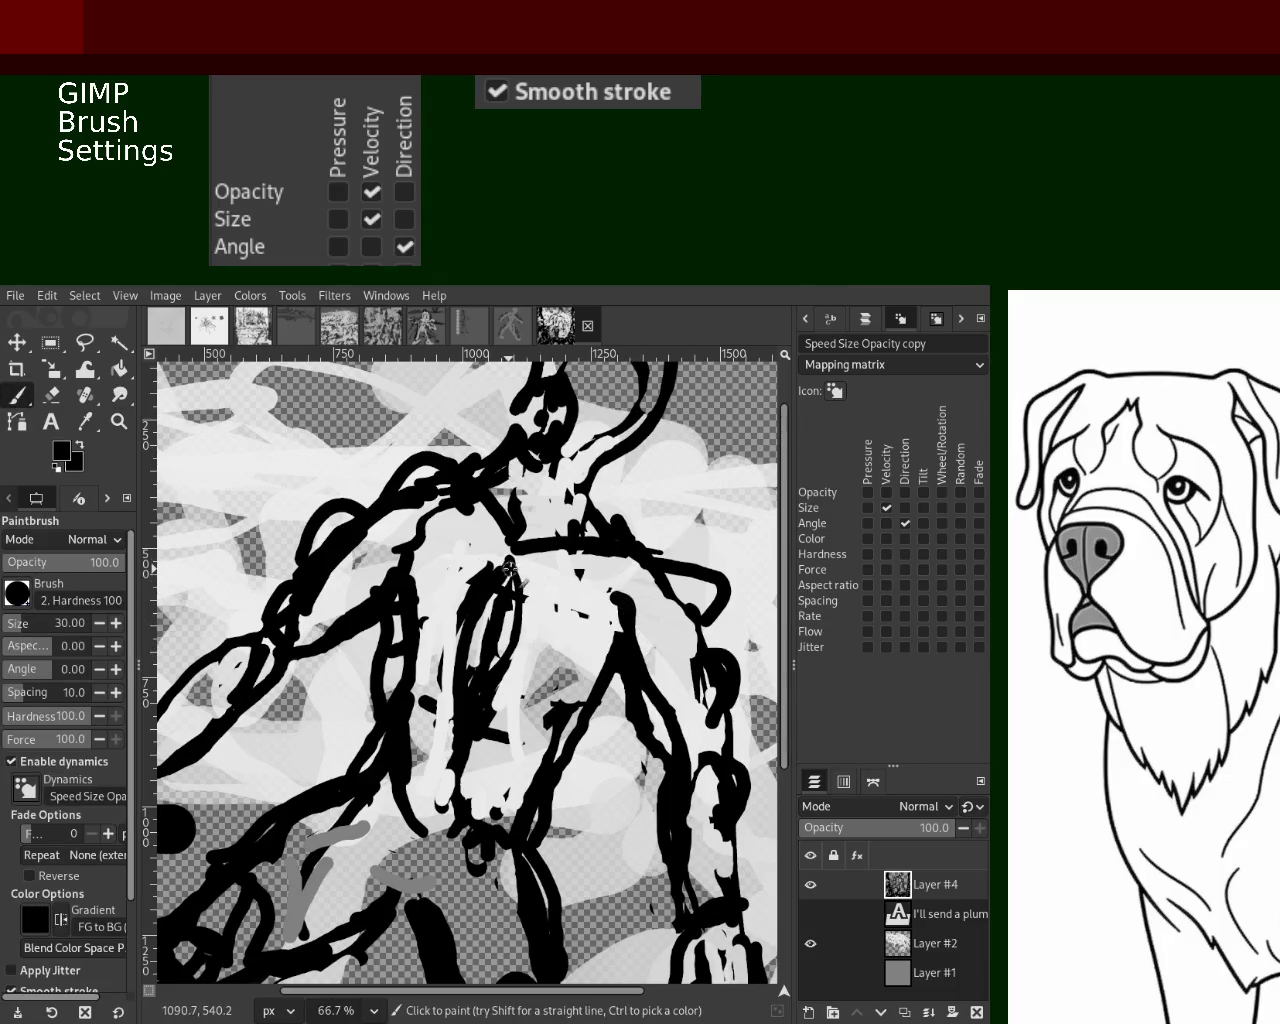
pyautogui.moveTo(527, 577); pyautogui.dragTo(503, 663)
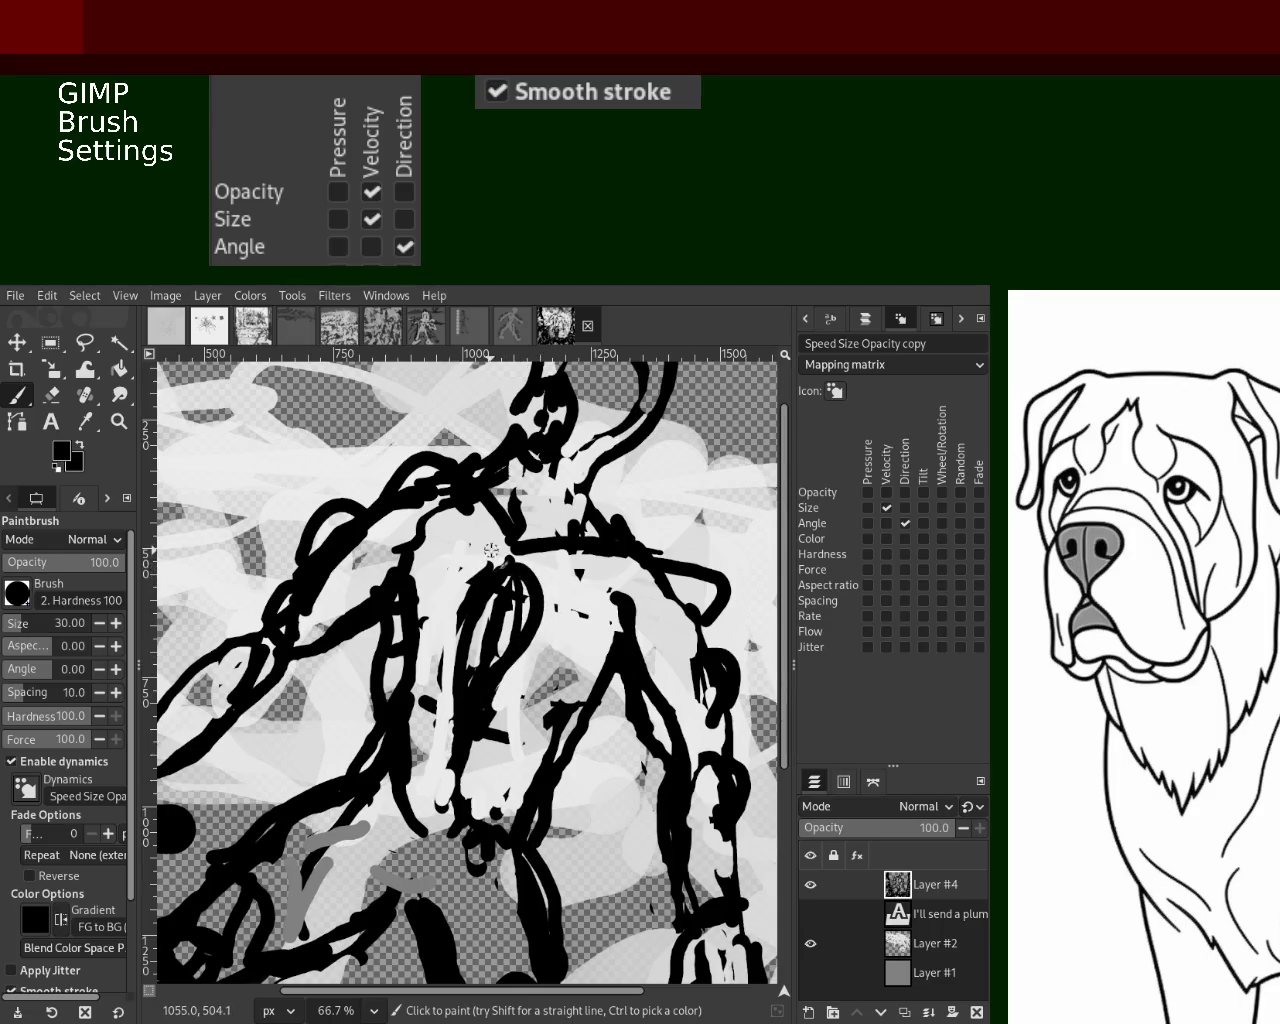
pyautogui.moveTo(490, 550); pyautogui.dragTo(448, 780)
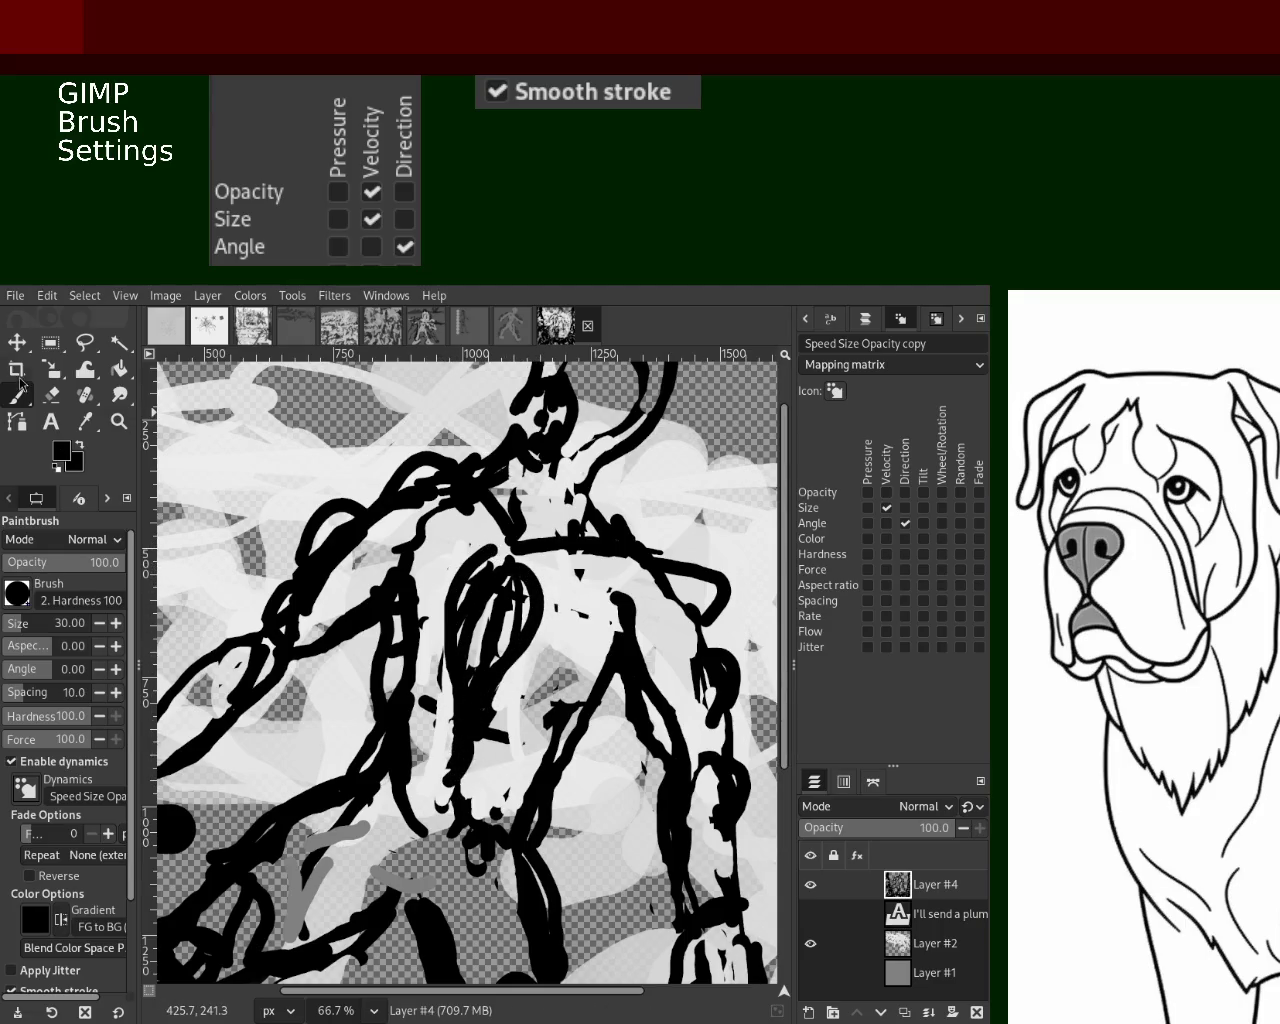
# Erase parts of the dark chest lines
pyautogui.keyDown('ctrl'); pyautogui.click(487, 617); pyautogui.keyUp('ctrl')
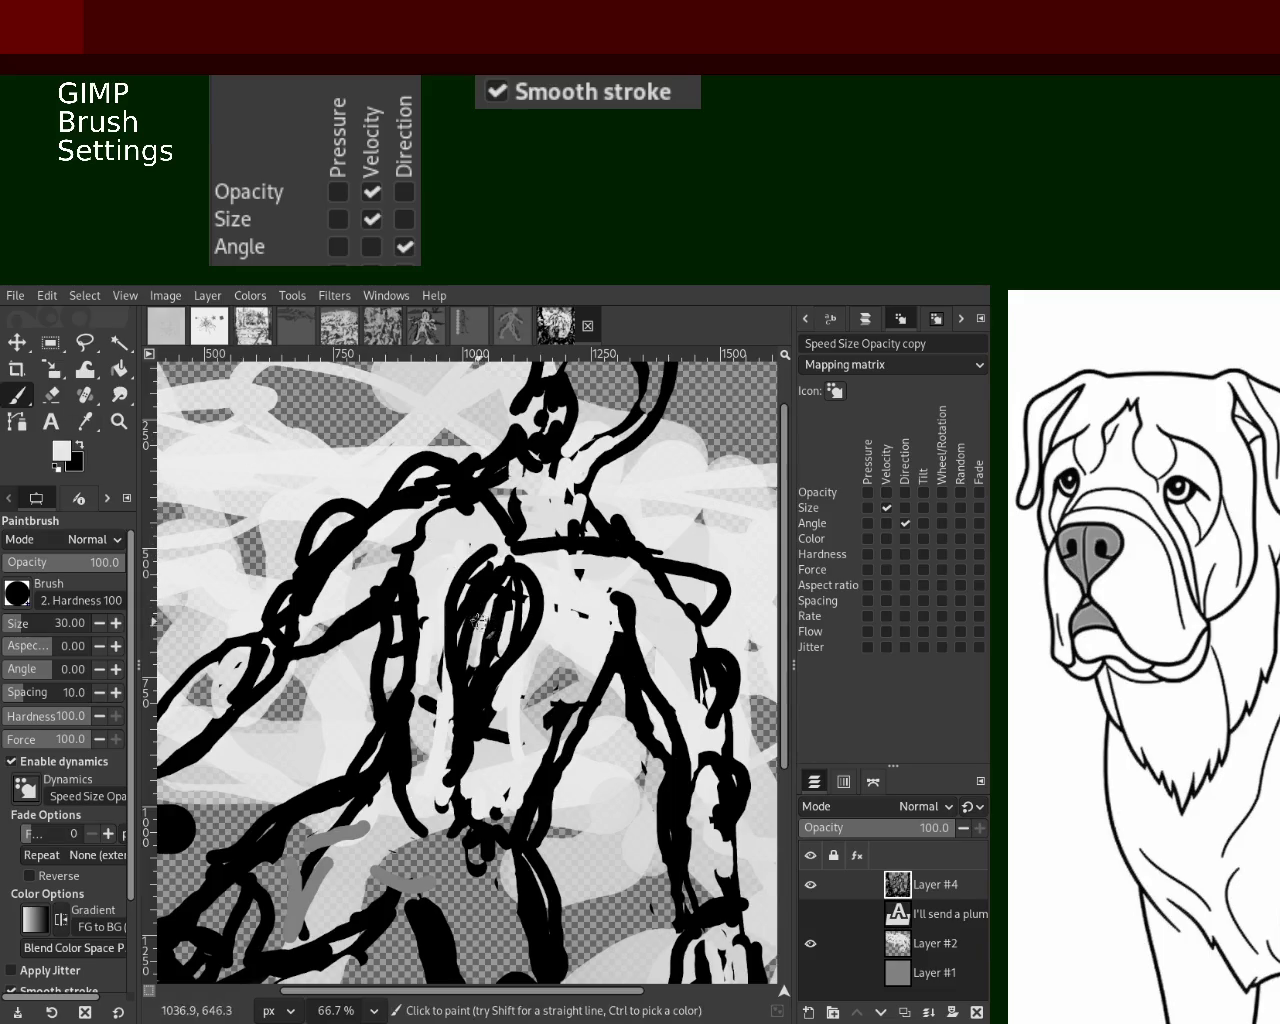
pyautogui.click(51, 395)
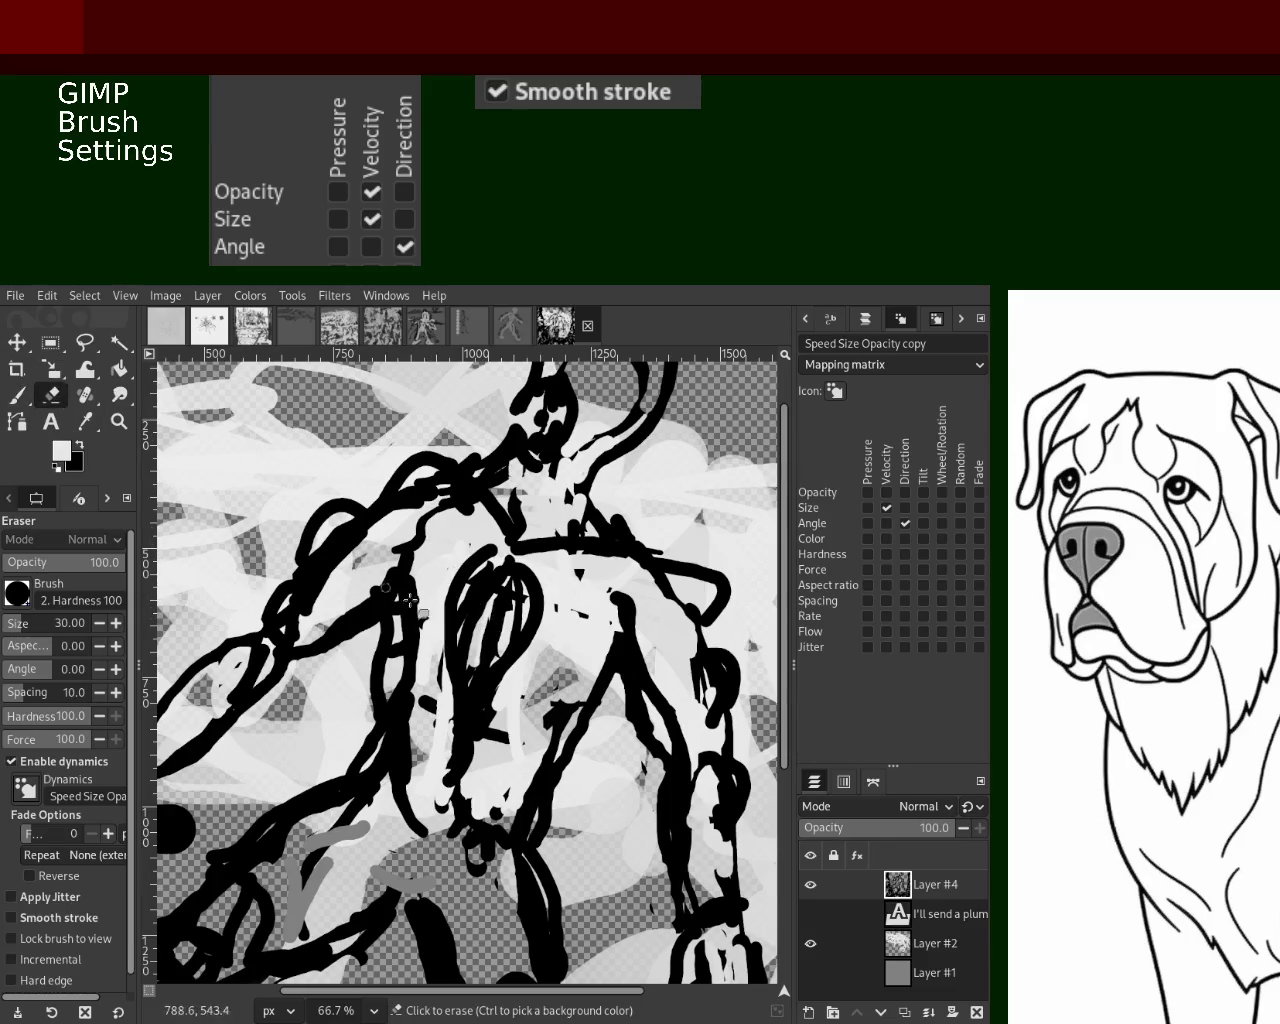
pyautogui.moveTo(487, 640); pyautogui.dragTo(469, 692)
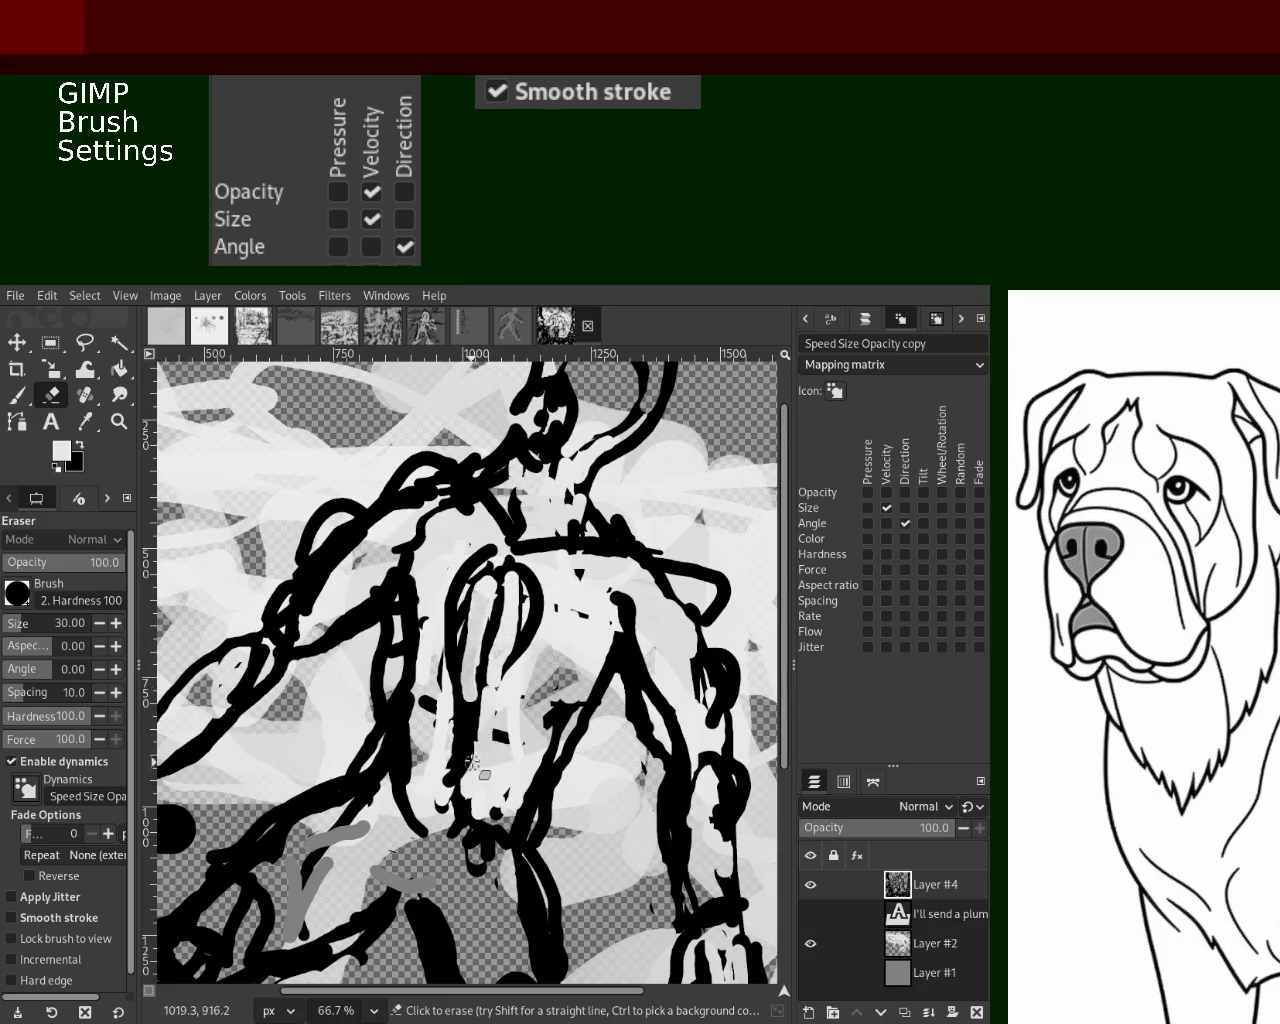
pyautogui.moveTo(486, 711); pyautogui.dragTo(446, 783)
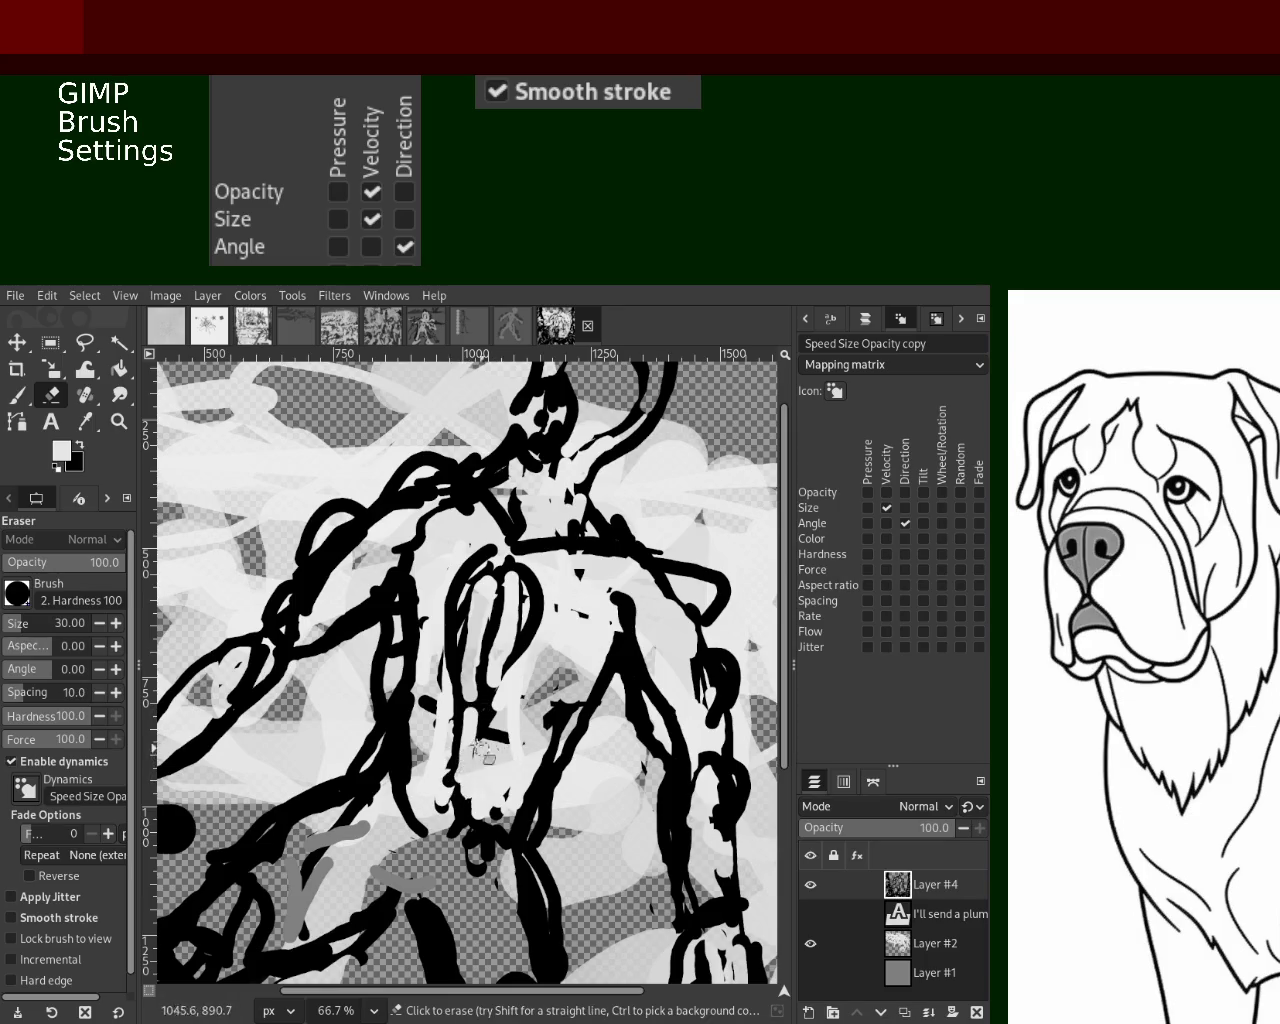
# Add small dark marks on the lower torso and a black stroke down the torso
pyautogui.press('p')
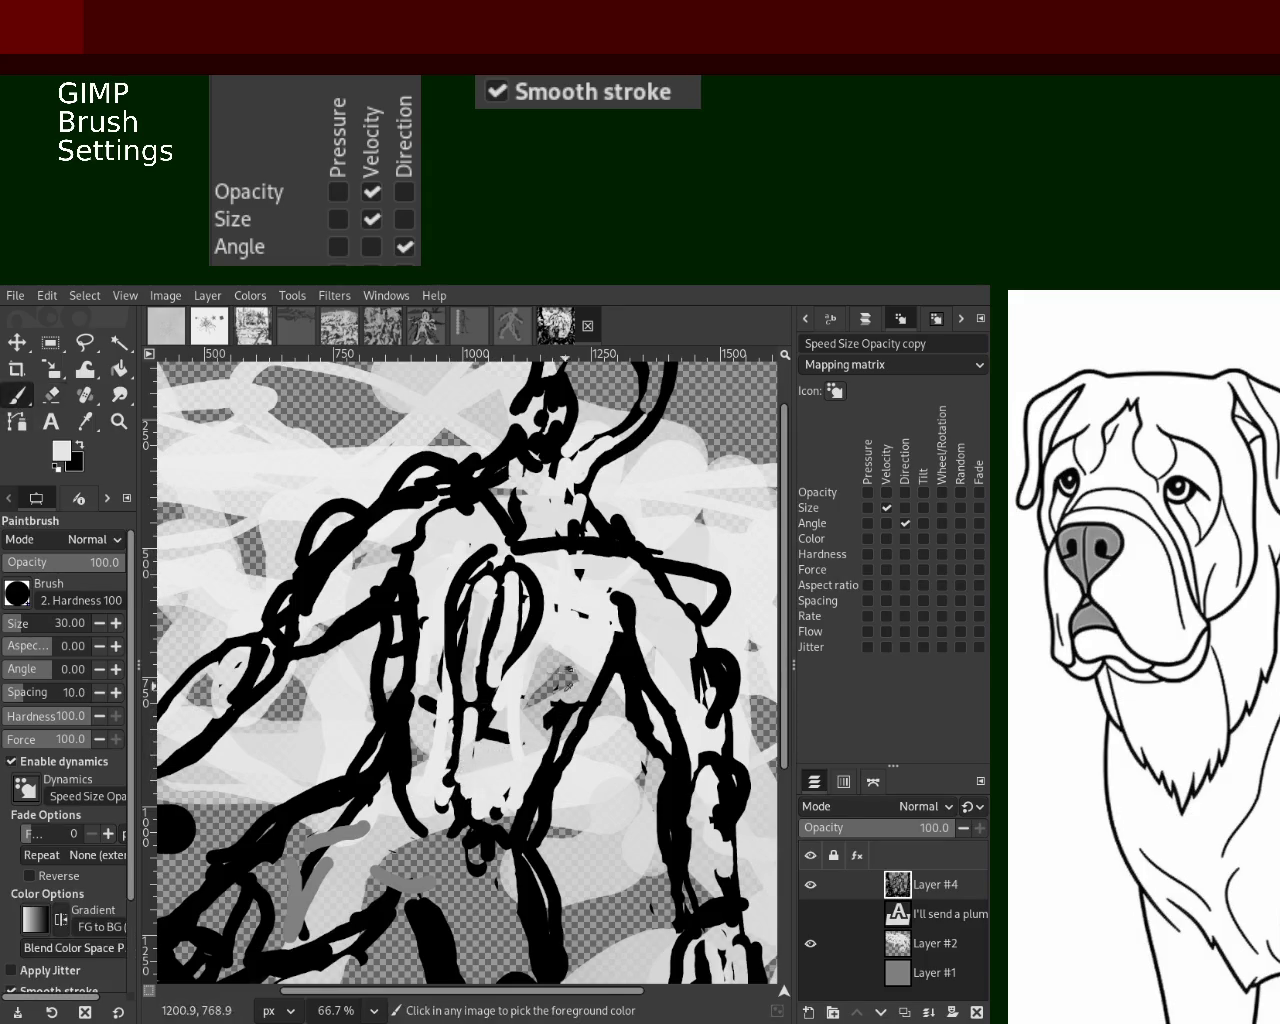
pyautogui.keyDown('ctrl'); pyautogui.click(524, 637); pyautogui.keyUp('ctrl')
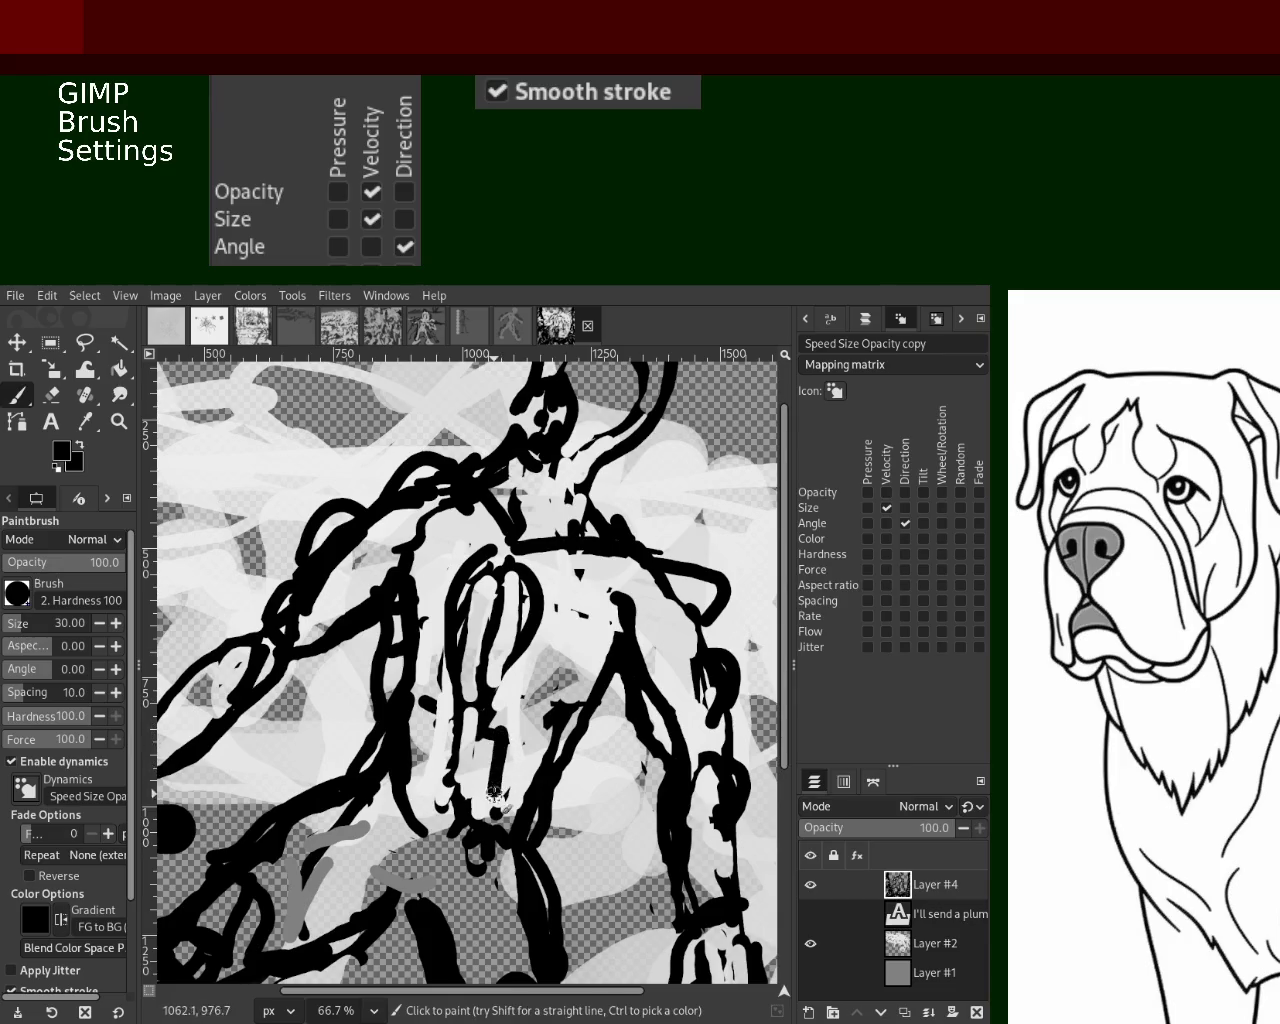
pyautogui.moveTo(493, 775); pyautogui.dragTo(484, 770)
pyautogui.keyDown('ctrl'); pyautogui.click(498, 697); pyautogui.keyUp('ctrl')
pyautogui.moveTo(520, 655); pyautogui.dragTo(506, 692)
pyautogui.hotkey('ctrl', 'z')
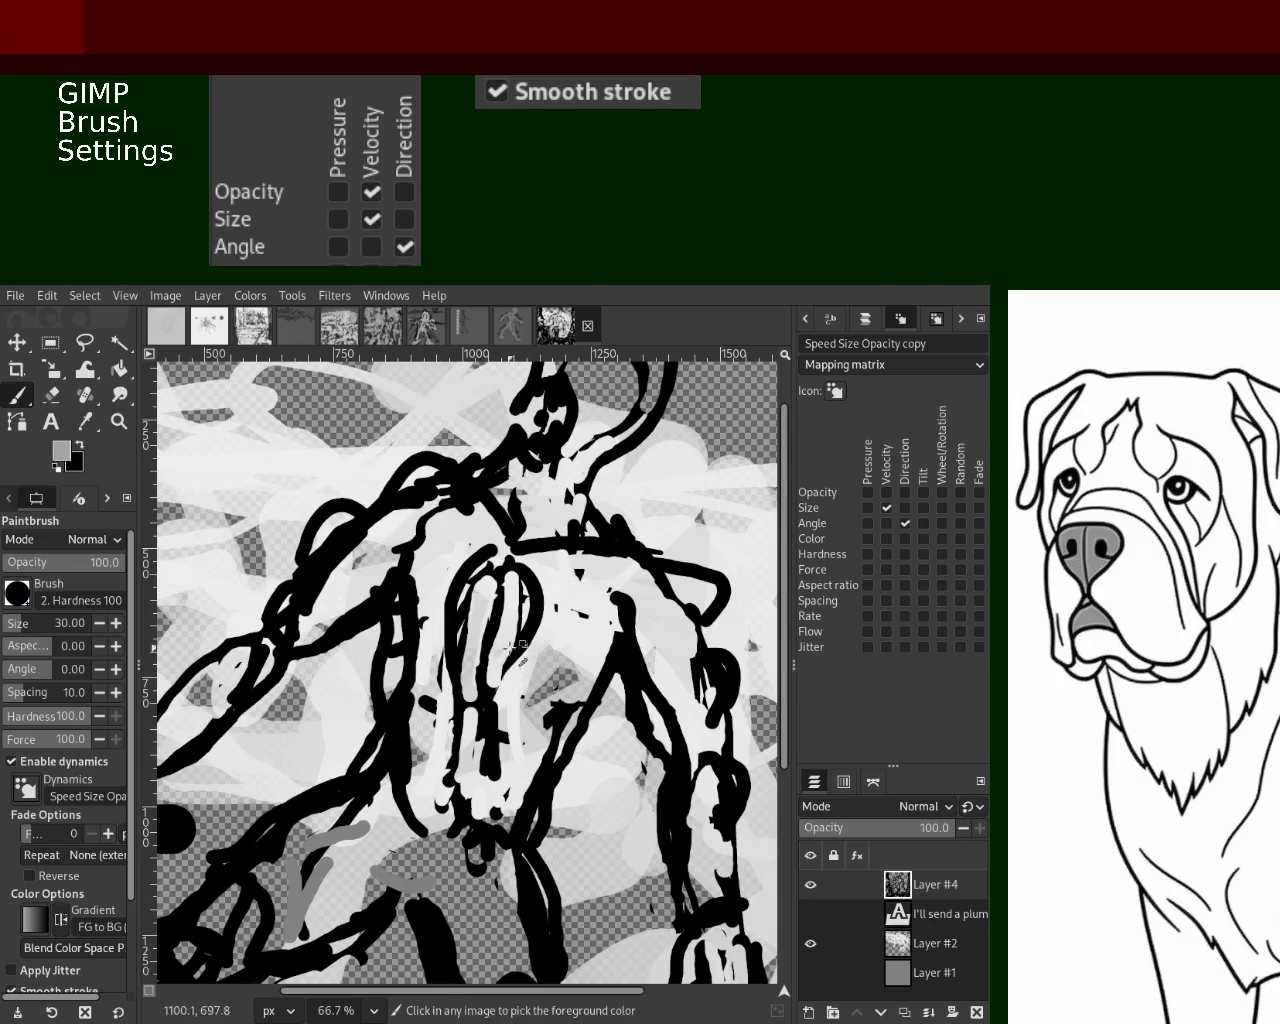
pyautogui.keyDown('ctrl'); pyautogui.click(516, 644); pyautogui.keyUp('ctrl')
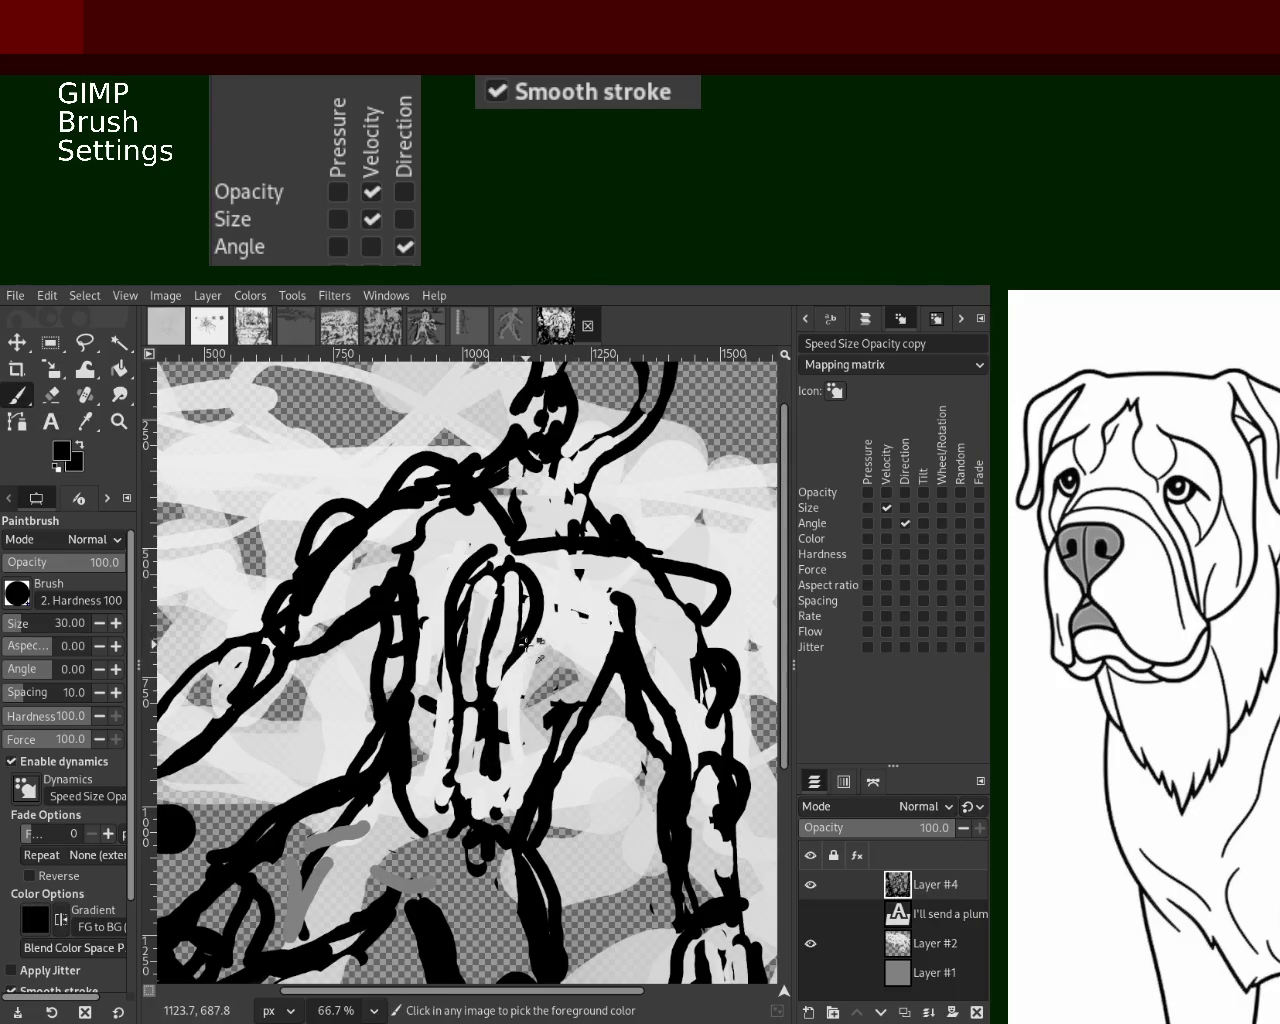
pyautogui.moveTo(508, 669); pyautogui.dragTo(512, 753)
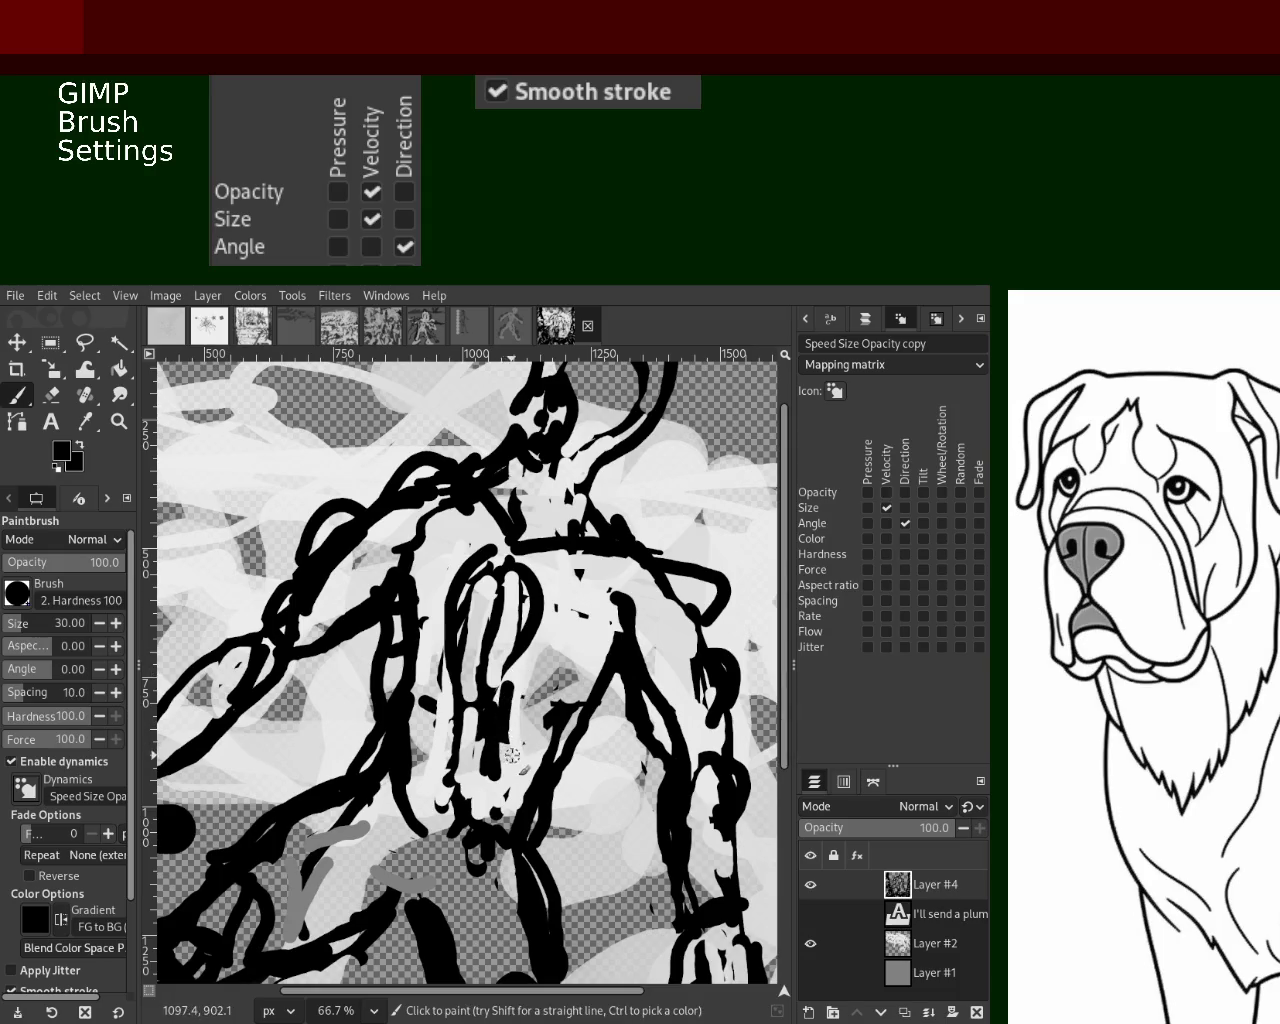
pyautogui.click(119, 421)
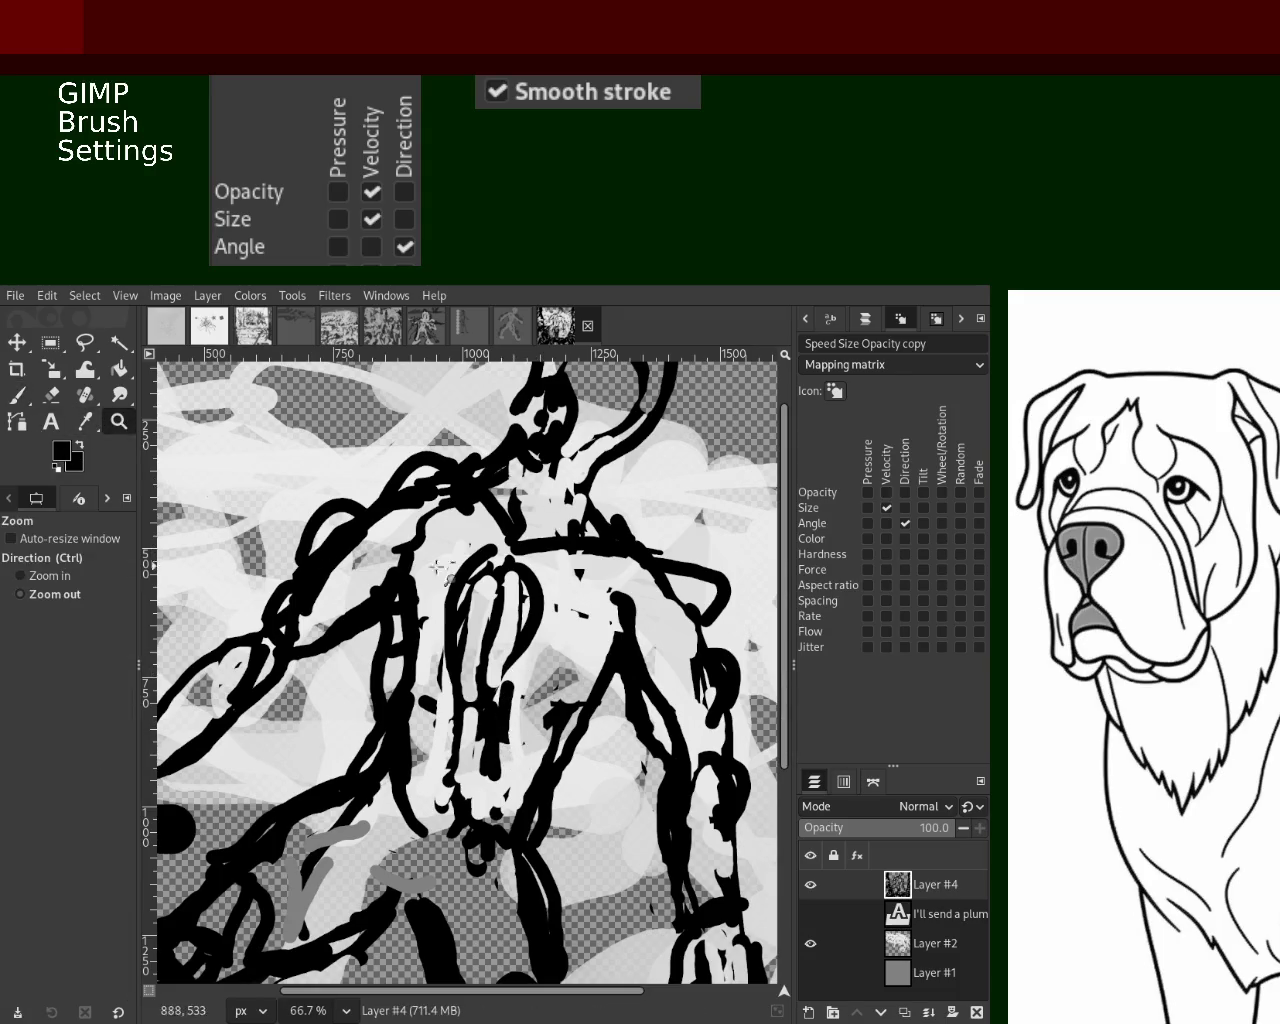
# Zoom in on the figure and paint a looping black stroke on the upper chest
pyautogui.click(476, 570)
pyautogui.click(472, 630)
pyautogui.keyDown('ctrl'); pyautogui.click(472, 630); pyautogui.keyUp('ctrl')
pyautogui.click(472, 630)
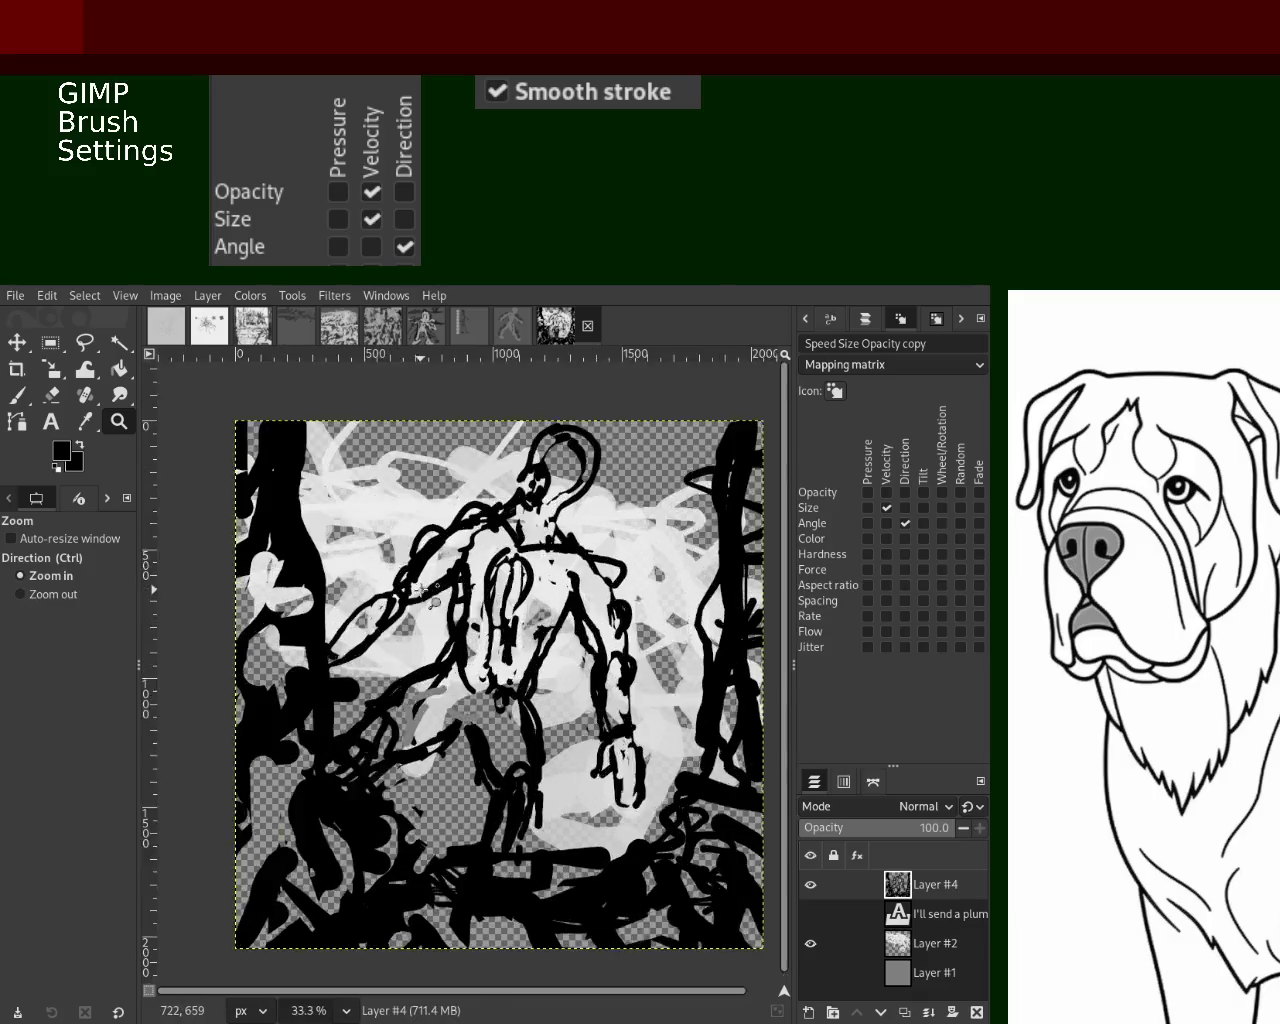
pyautogui.click(375, 551)
pyautogui.click(375, 551)
pyautogui.press('p')
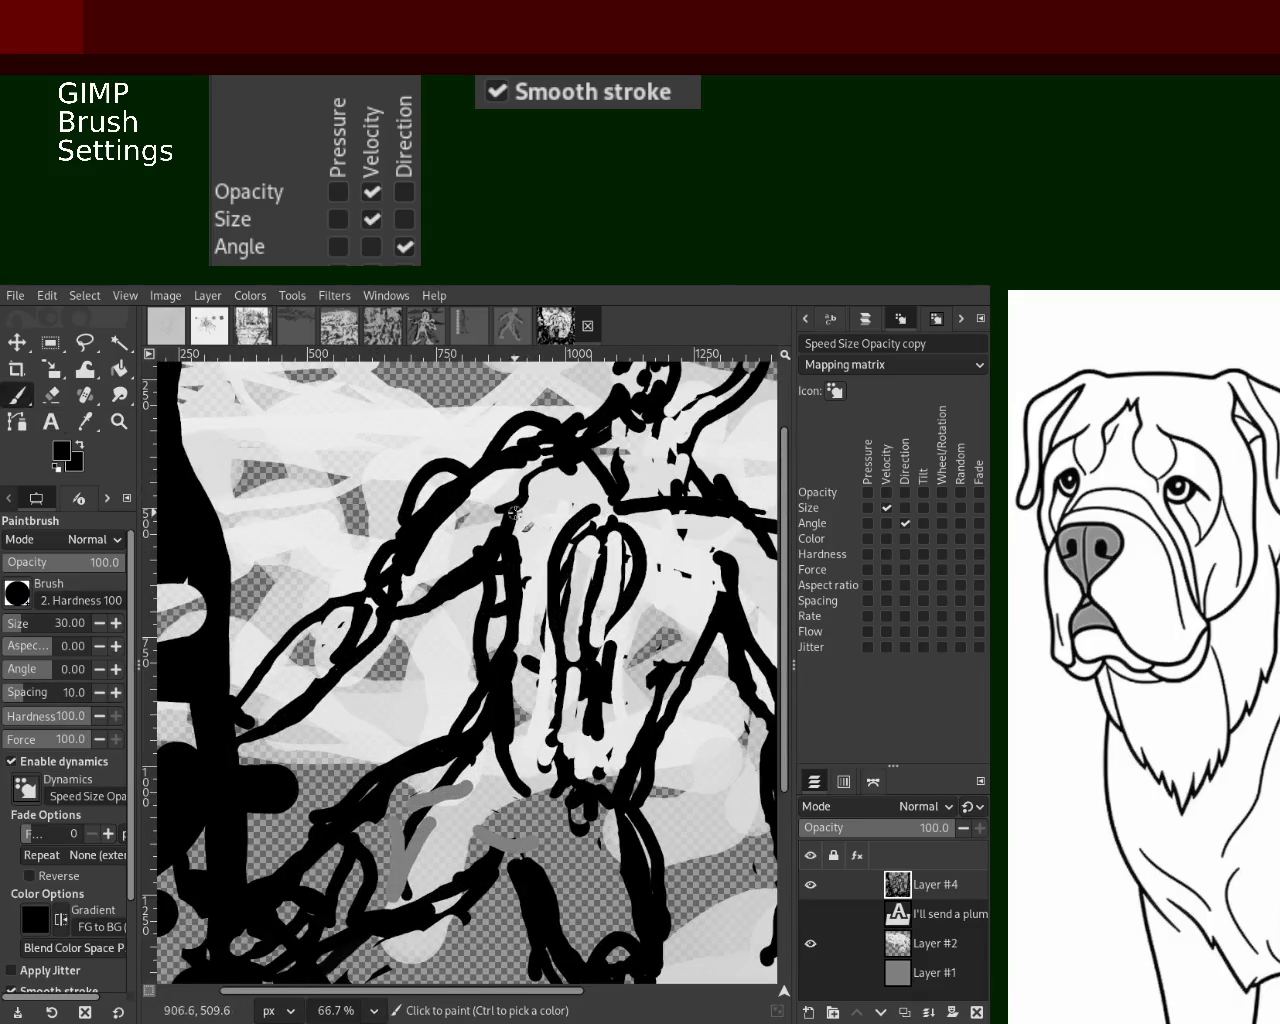
pyautogui.moveTo(516, 511)
pyautogui.mouseDown()
pyautogui.moveTo(424, 567)
pyautogui.moveTo(418, 600)
pyautogui.moveTo(421, 582)
pyautogui.moveTo(345, 595)
pyautogui.moveTo(343, 640)
pyautogui.mouseUp()
pyautogui.hotkey('ctrl', 'z')
# Erase a small spot on the lines, undoing the stray stroke
pyautogui.hotkey('ctrl', 'z')
pyautogui.hotkey('ctrl', 'z')
pyautogui.hotkey('shift', 'e')
pyautogui.hotkey('ctrl', 'z')
pyautogui.click(339, 601)
pyautogui.moveTo(616, 633); pyautogui.dragTo(592, 648)
pyautogui.hotkey('ctrl', 'z')
pyautogui.press('p')
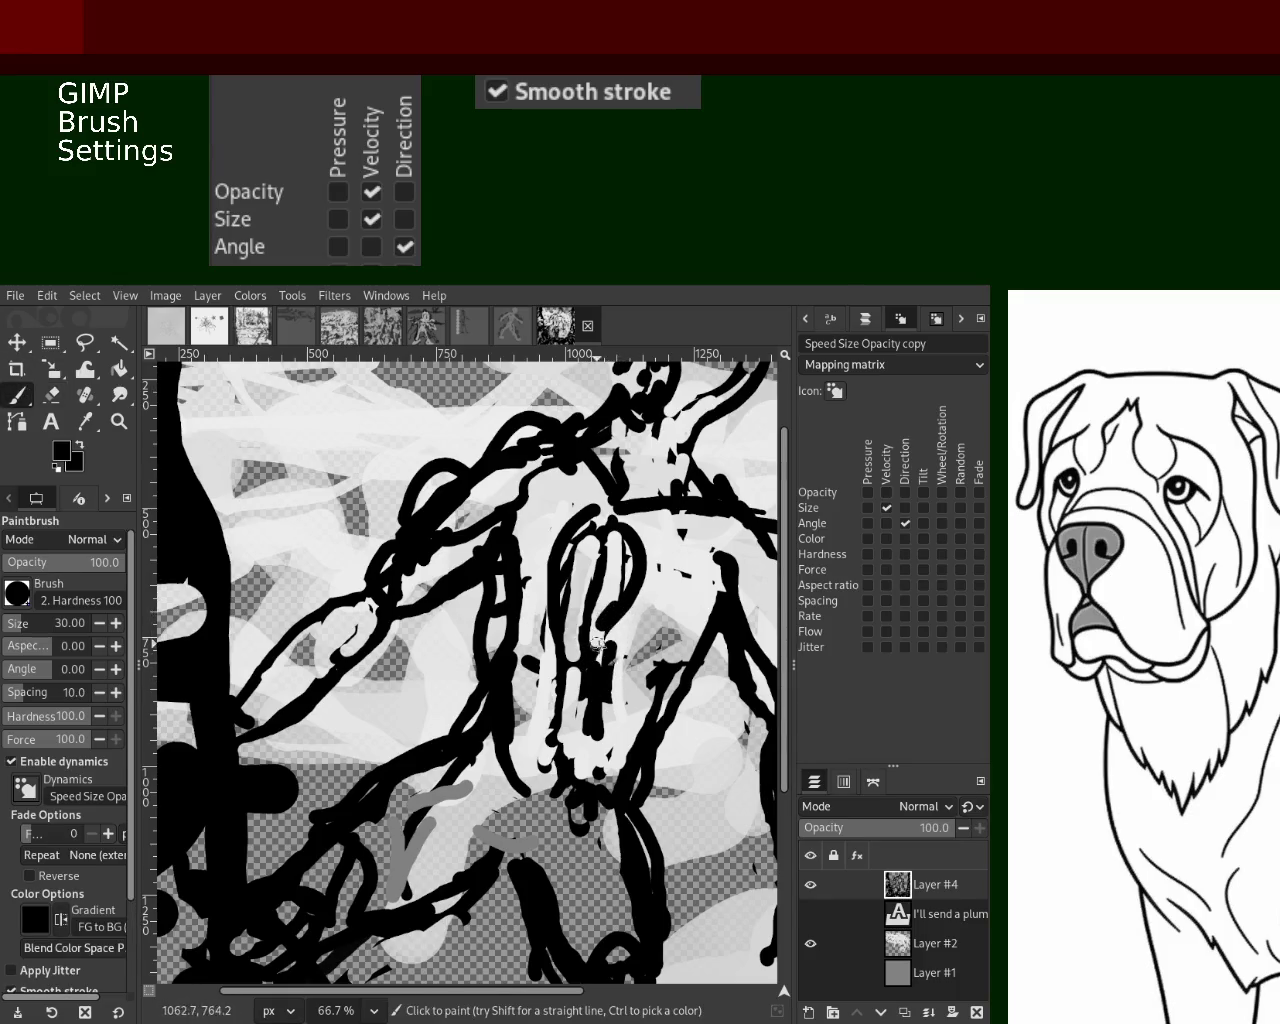
# Paint black strokes on the lower torso and down along the legs
pyautogui.moveTo(563, 703); pyautogui.dragTo(552, 748)
pyautogui.keyDown('ctrl'); pyautogui.click(566, 733); pyautogui.keyUp('ctrl')
pyautogui.keyDown('ctrl'); pyautogui.click(564, 740); pyautogui.keyUp('ctrl')
pyautogui.moveTo(563, 740)
pyautogui.mouseDown()
pyautogui.moveTo(600, 772)
pyautogui.moveTo(648, 691)
pyautogui.mouseUp()
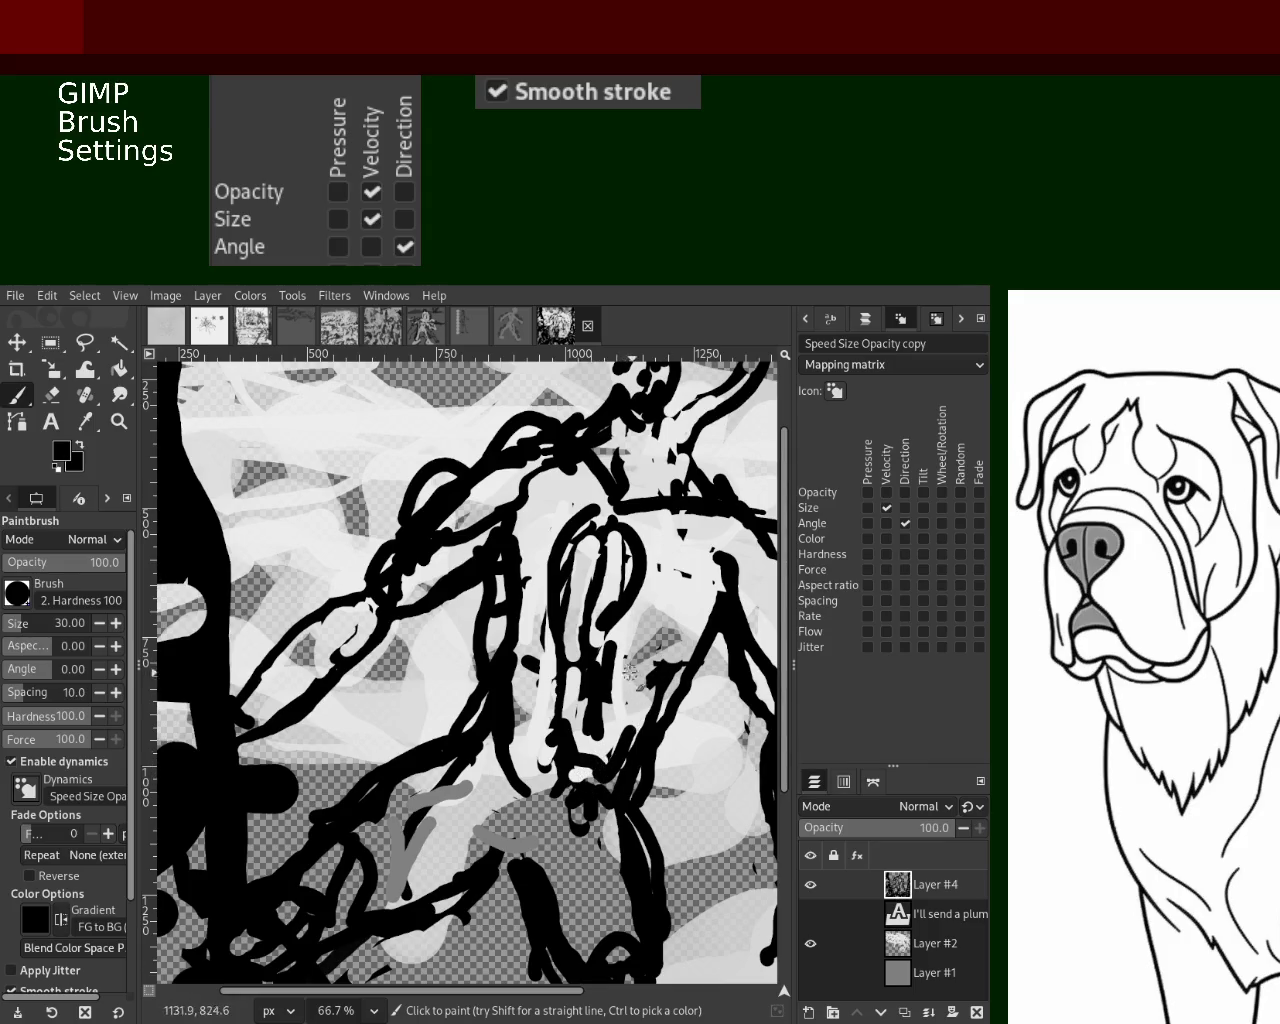
pyautogui.moveTo(526, 790); pyautogui.dragTo(552, 905)
pyautogui.moveTo(444, 835); pyautogui.dragTo(459, 896)
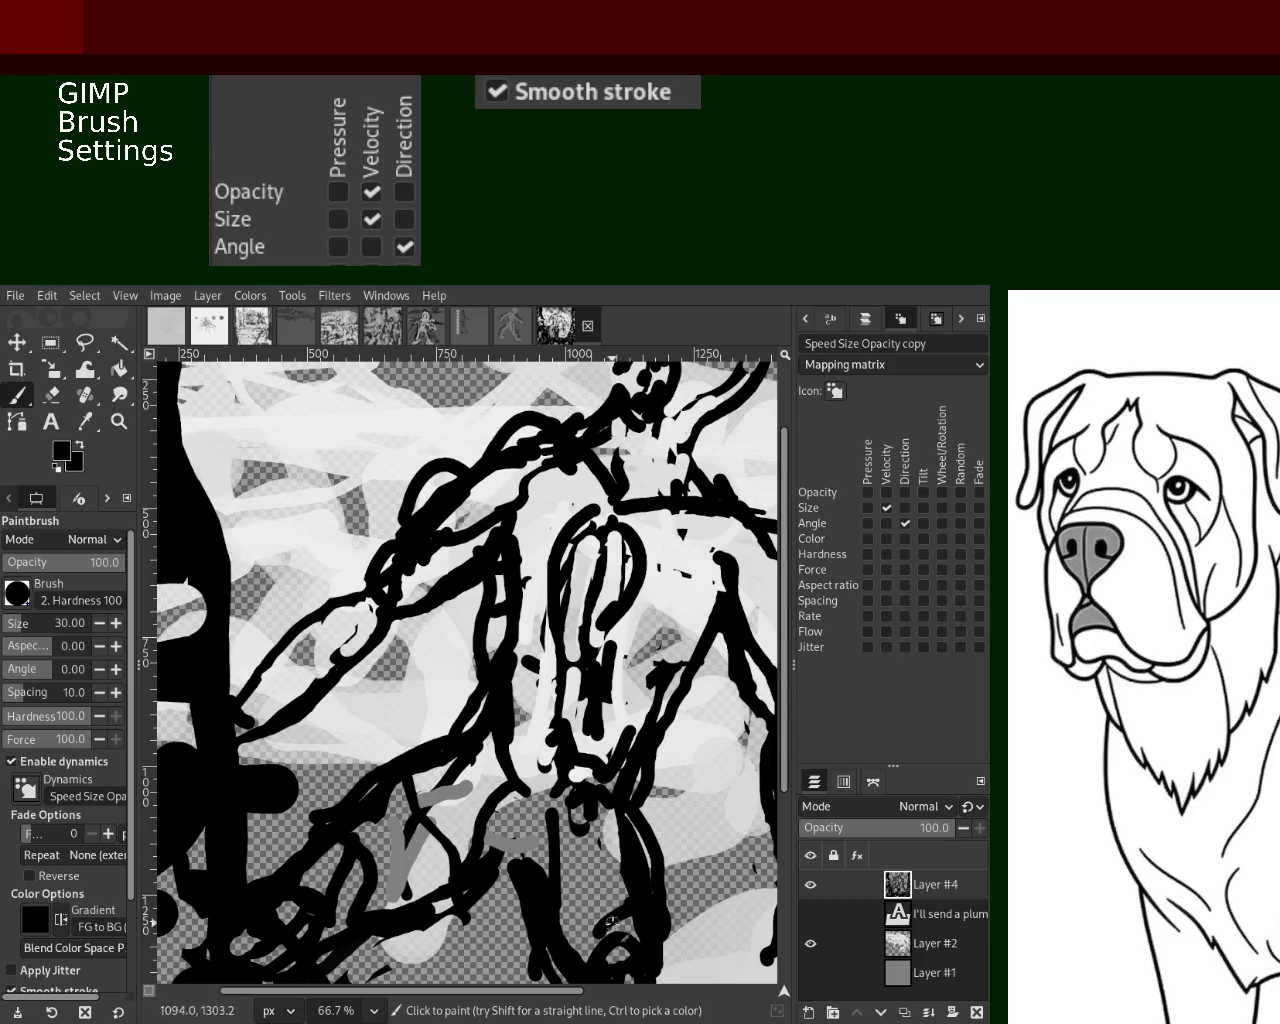
pyautogui.click(119, 421)
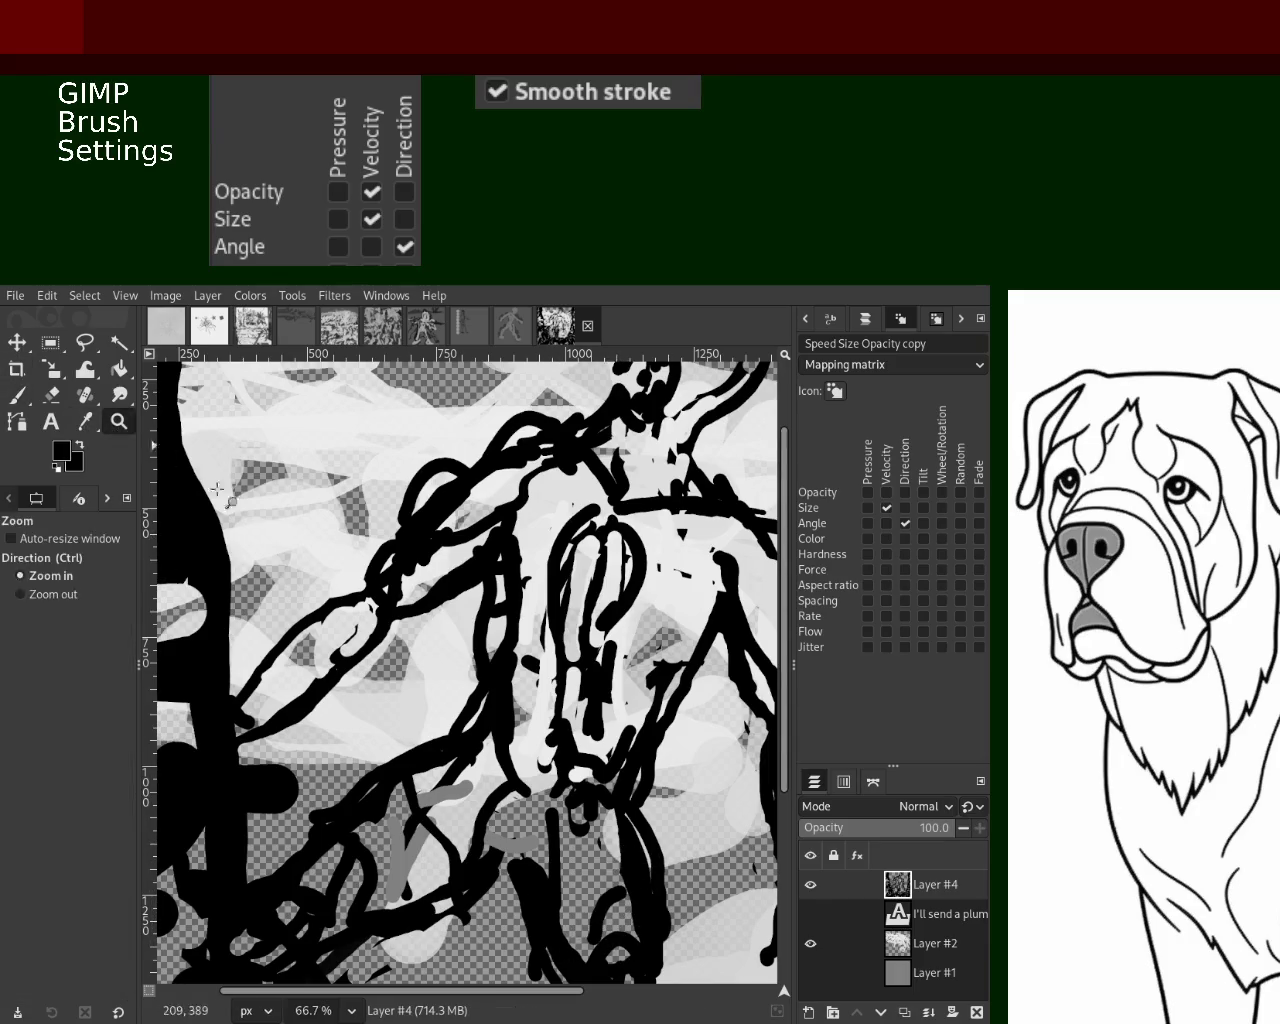
# Paint a black vertical stroke beside the figure's legs, discarding a rejected thin diagonal stroke
pyautogui.keyDown('ctrl'); pyautogui.click(480, 680); pyautogui.keyUp('ctrl')
pyautogui.keyDown('ctrl'); pyautogui.click(505, 647); pyautogui.keyUp('ctrl')
pyautogui.click(505, 647)
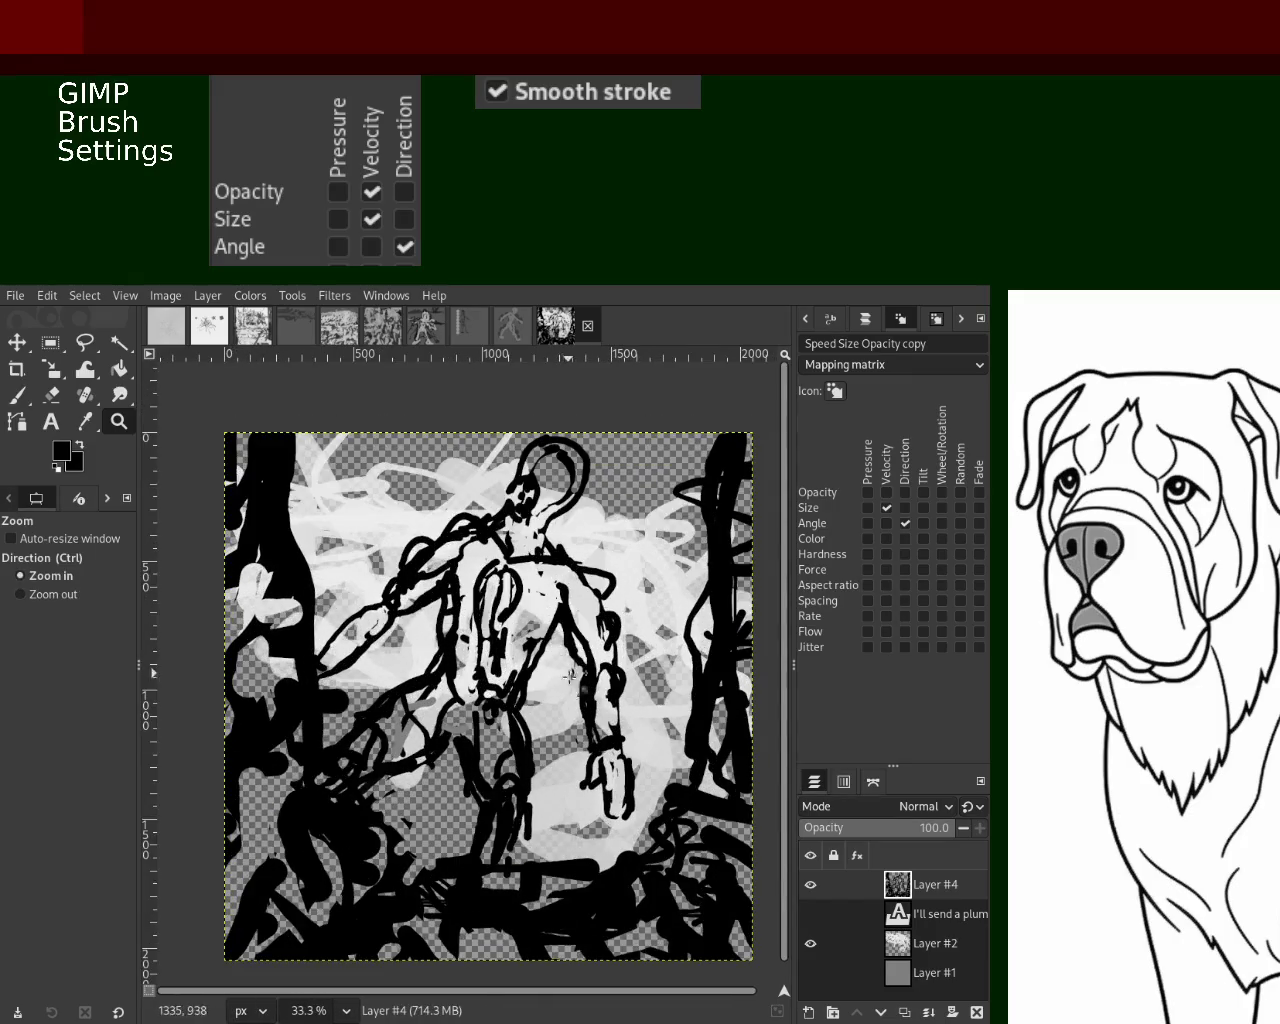
pyautogui.moveTo(494, 626); pyautogui.dragTo(510, 640)
pyautogui.click(505, 647)
pyautogui.click(505, 647)
pyautogui.click(505, 647)
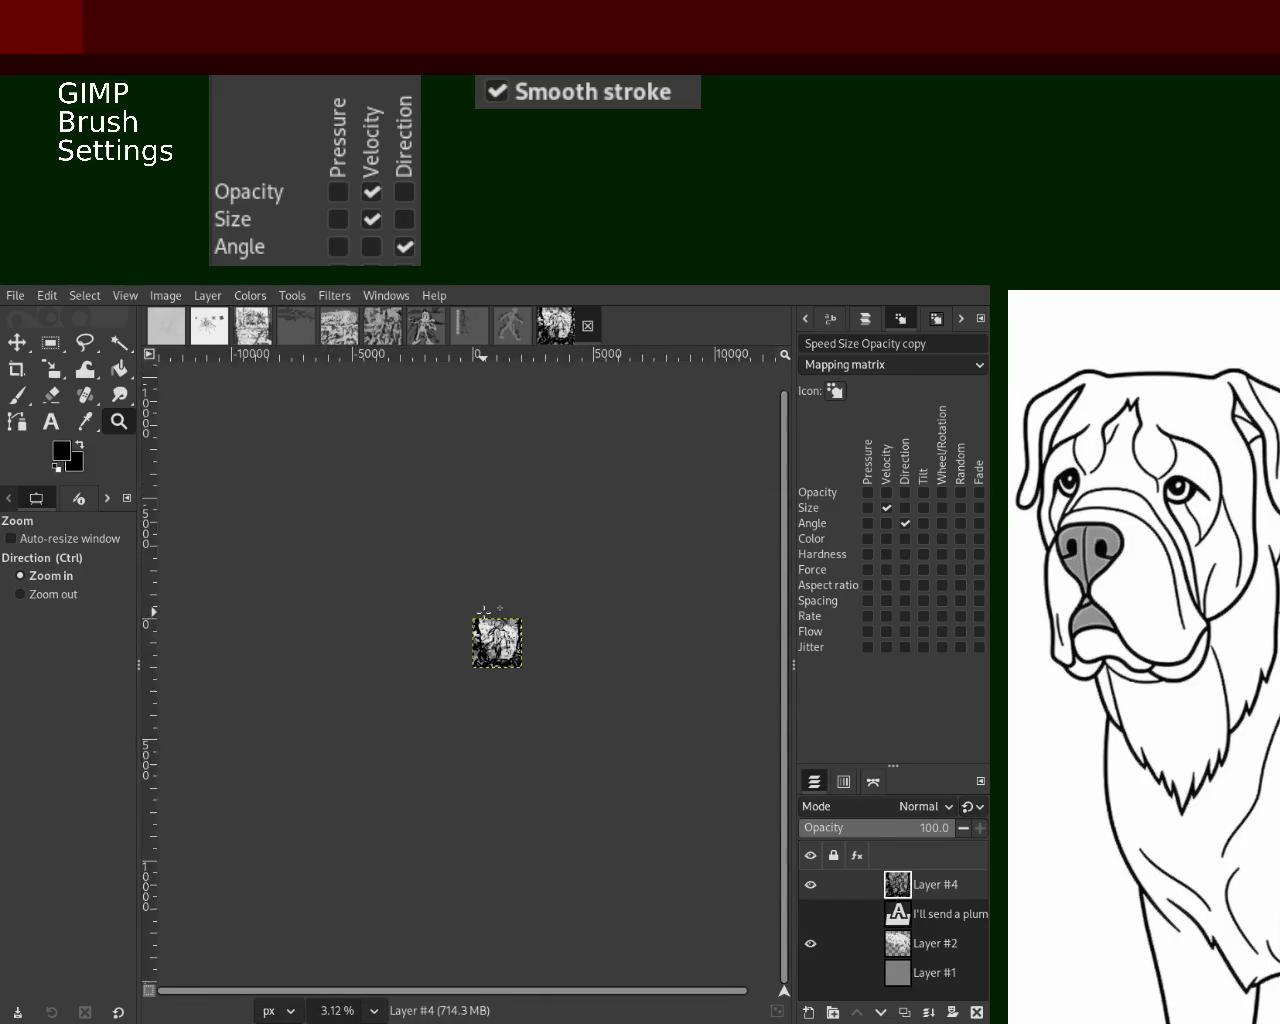
pyautogui.click(520, 680)
pyautogui.click(540, 715)
pyautogui.click(533, 713)
pyautogui.click(520, 730)
pyautogui.click(510, 740)
pyautogui.keyDown('ctrl'); pyautogui.click(500, 745); pyautogui.keyUp('ctrl')
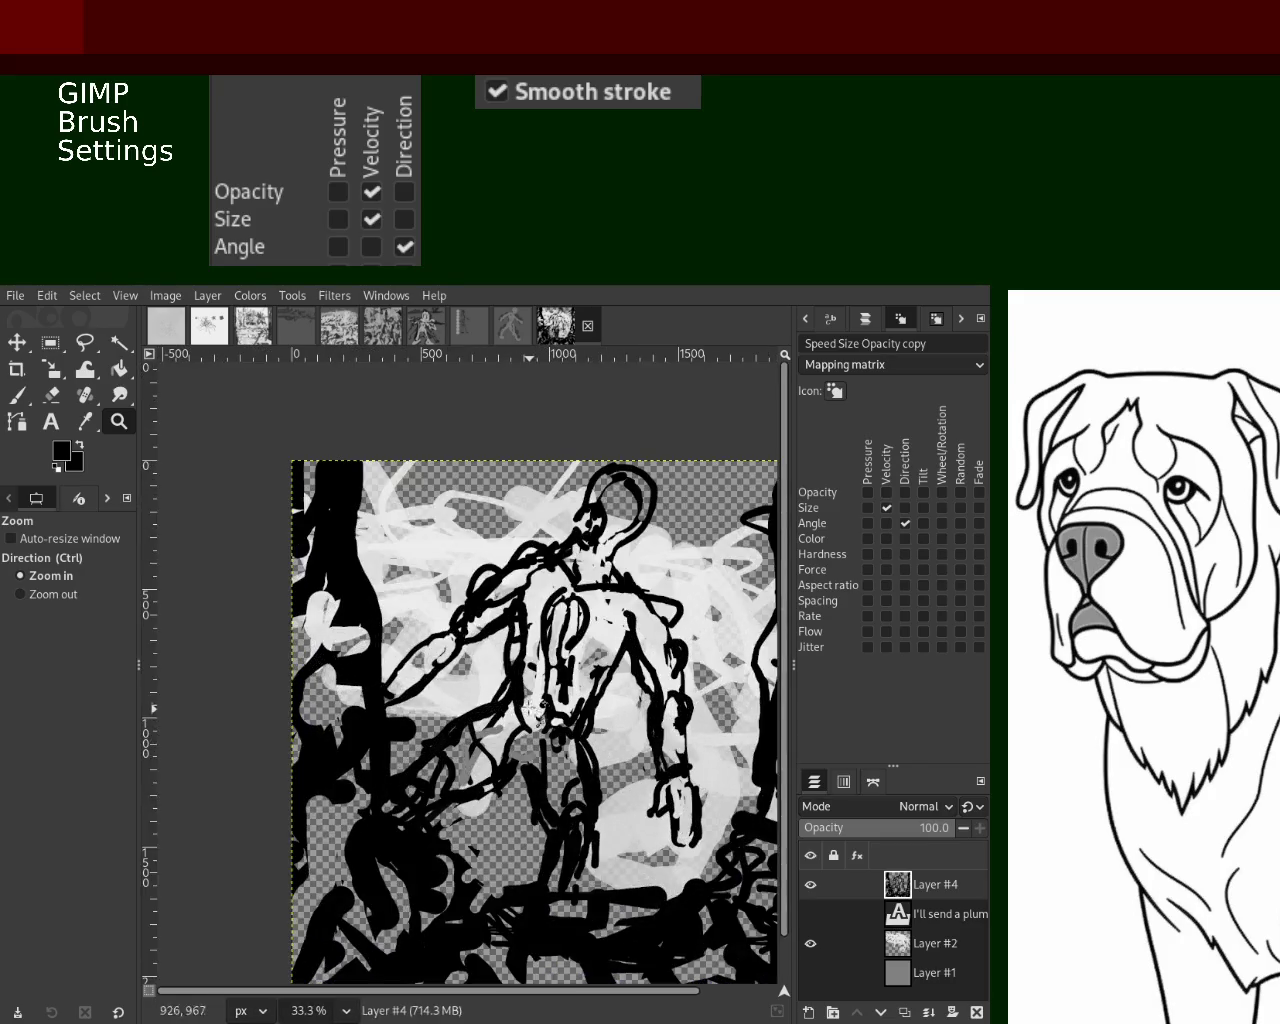
pyautogui.click(495, 748)
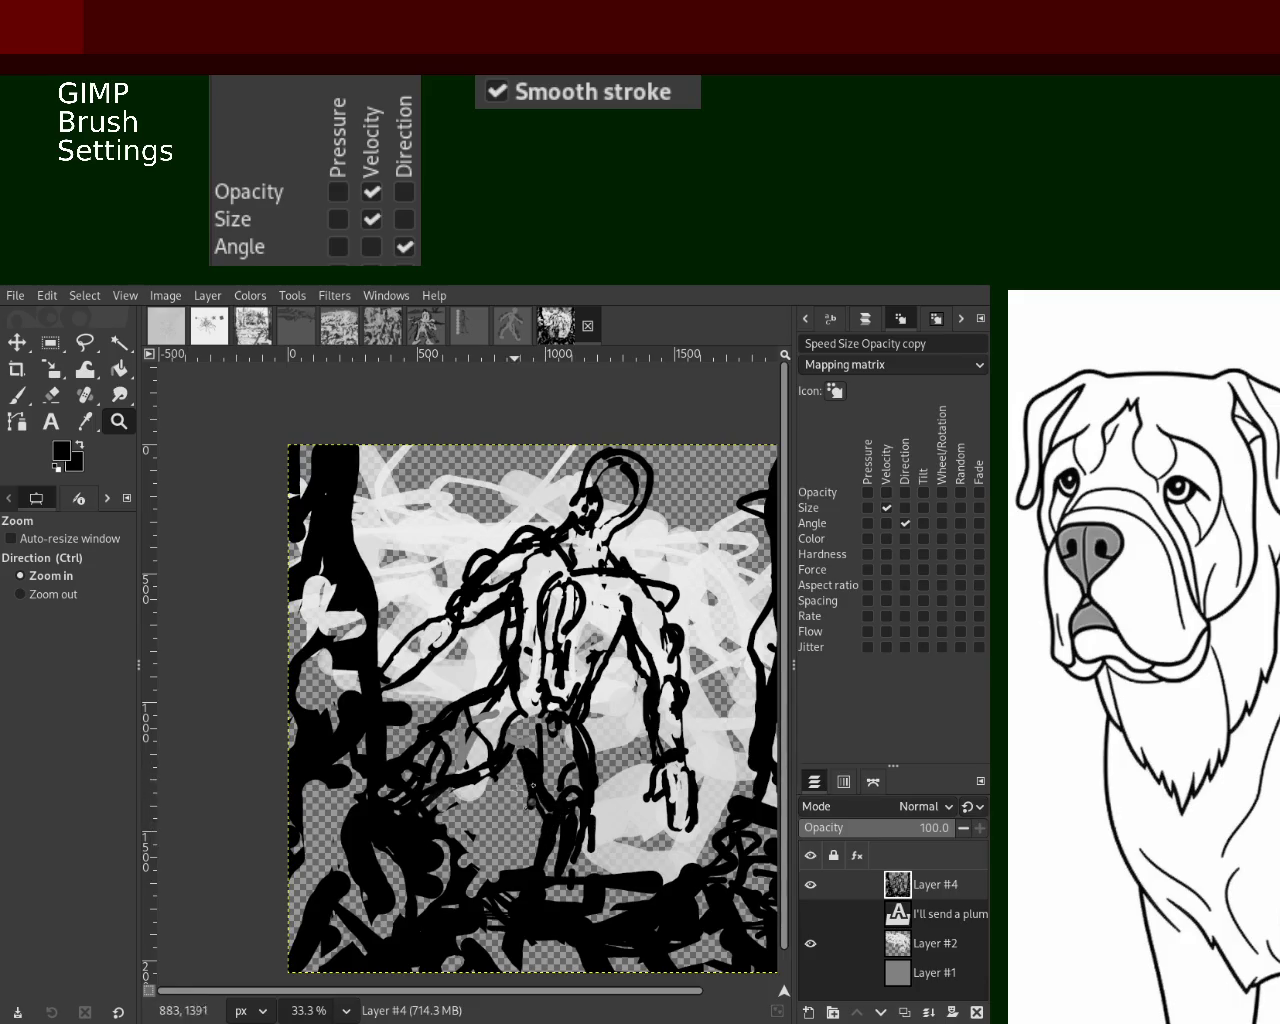
pyautogui.click(519, 859)
pyautogui.keyDown('ctrl'); pyautogui.click(500, 750); pyautogui.keyUp('ctrl')
pyautogui.keyDown('ctrl'); pyautogui.click(500, 750); pyautogui.keyUp('ctrl')
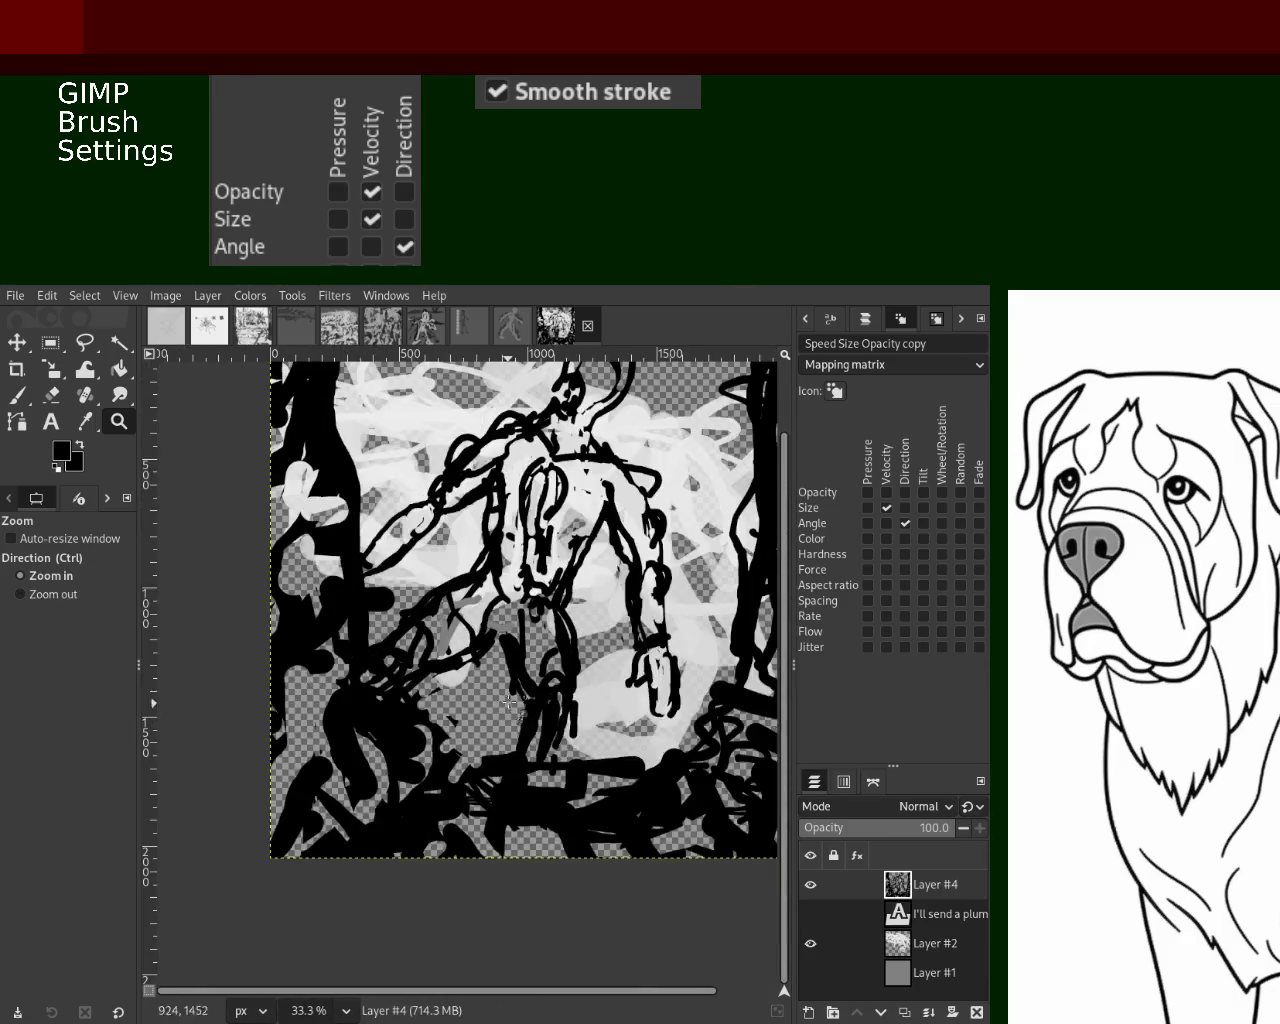
pyautogui.click(203, 527)
pyautogui.click(17, 395)
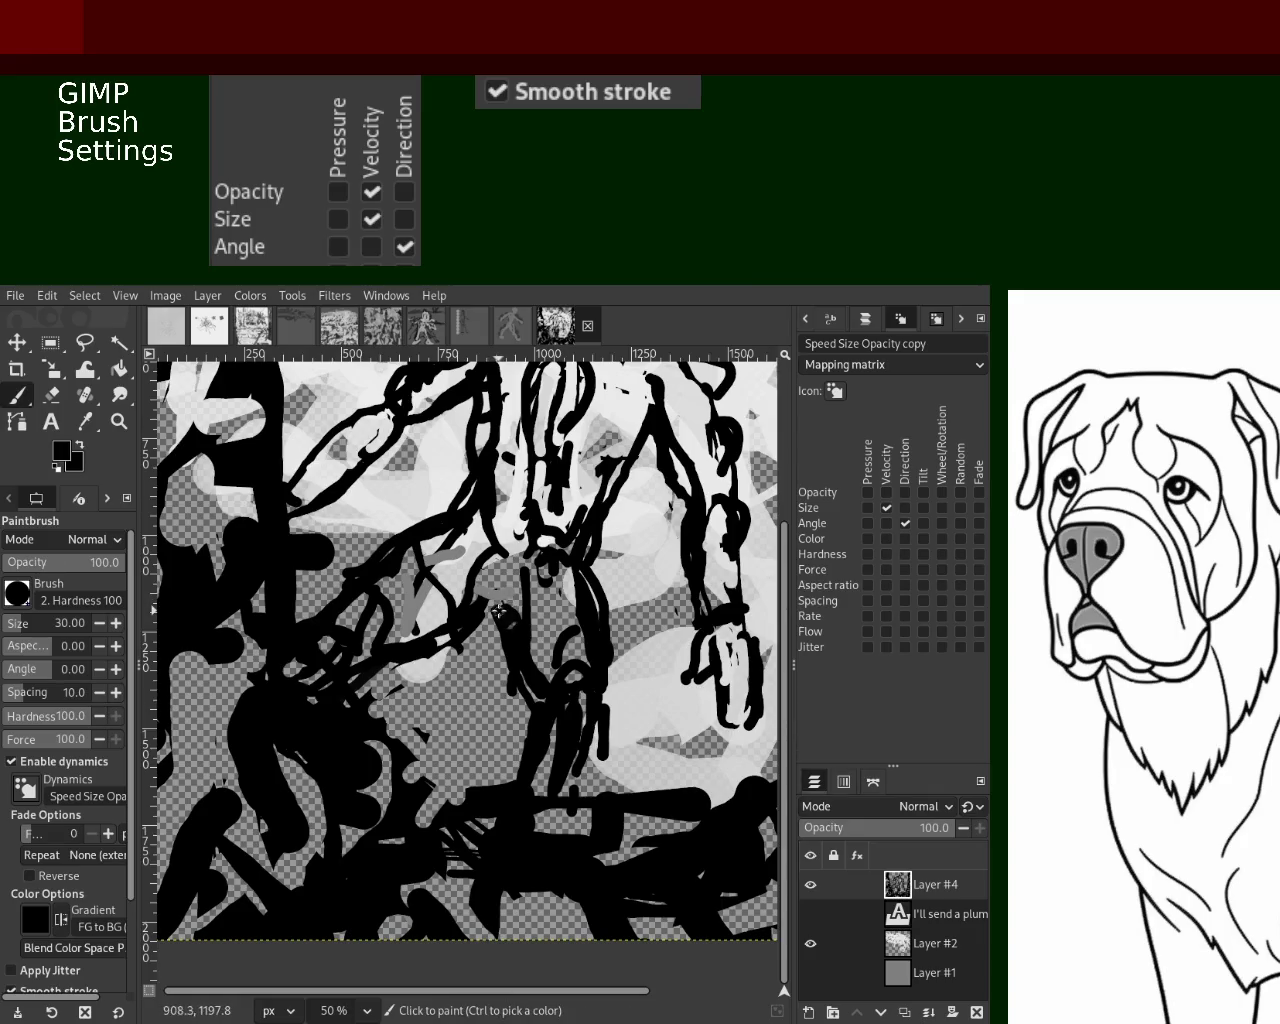
pyautogui.moveTo(500, 608); pyautogui.dragTo(482, 788)
pyautogui.hotkey('ctrl', 'z')
pyautogui.moveTo(520, 610); pyautogui.dragTo(512, 791)
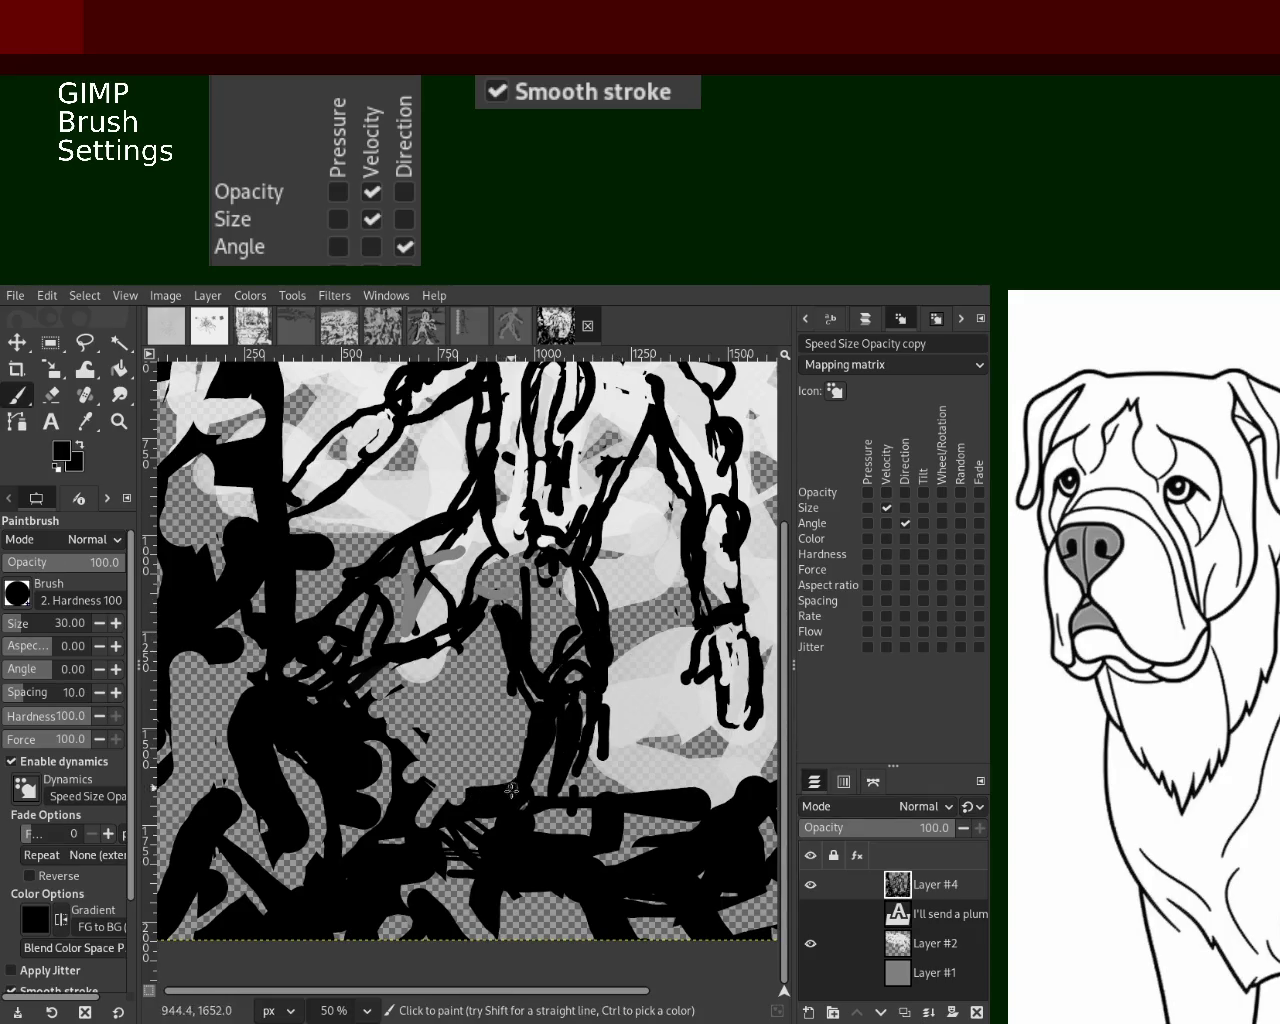
pyautogui.moveTo(451, 620); pyautogui.dragTo(385, 737)
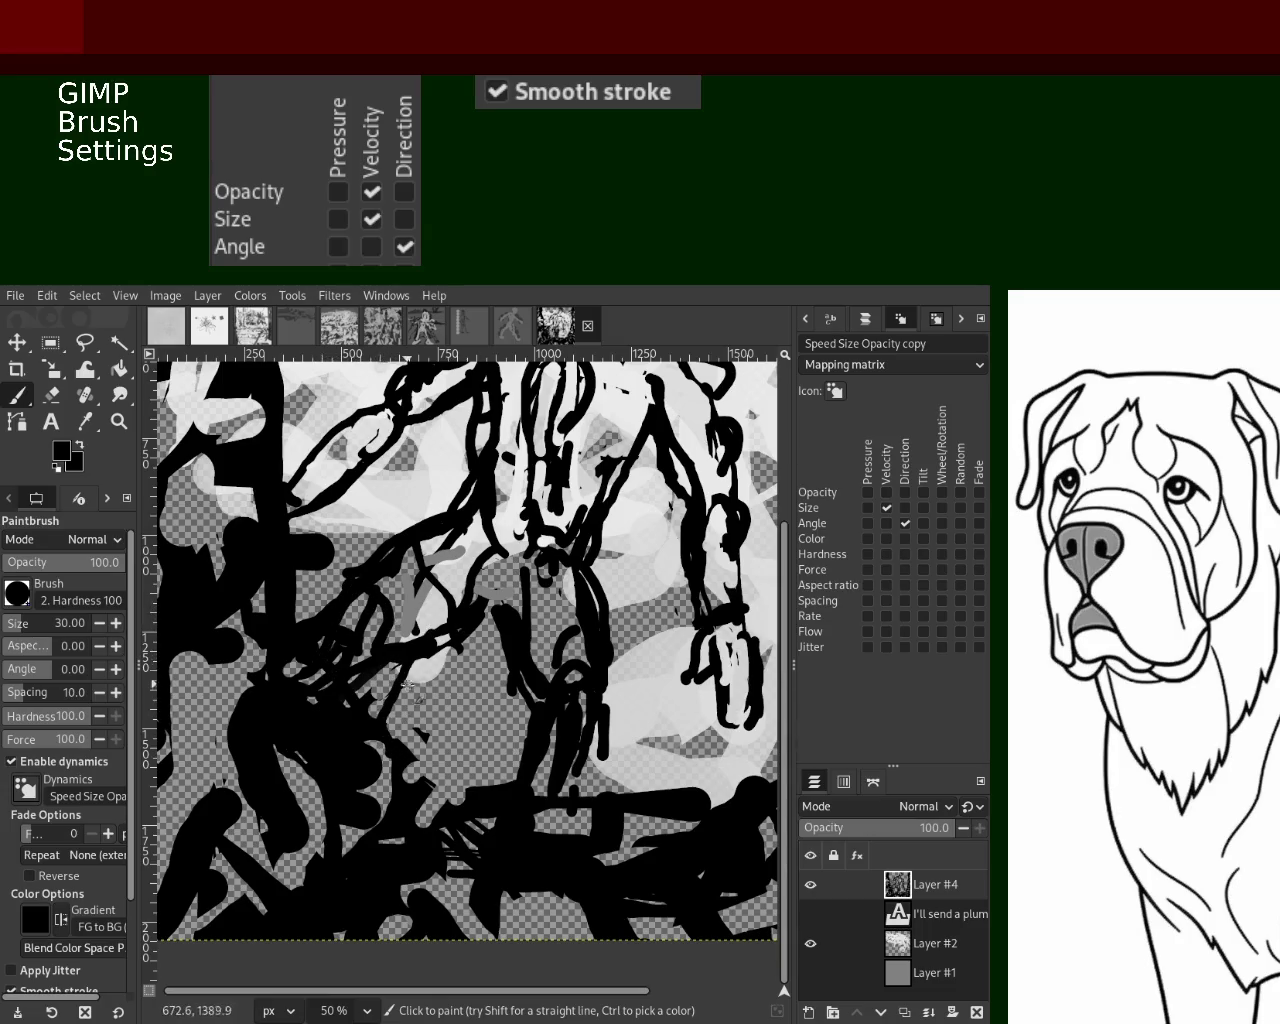
pyautogui.hotkey('ctrl', 'z')
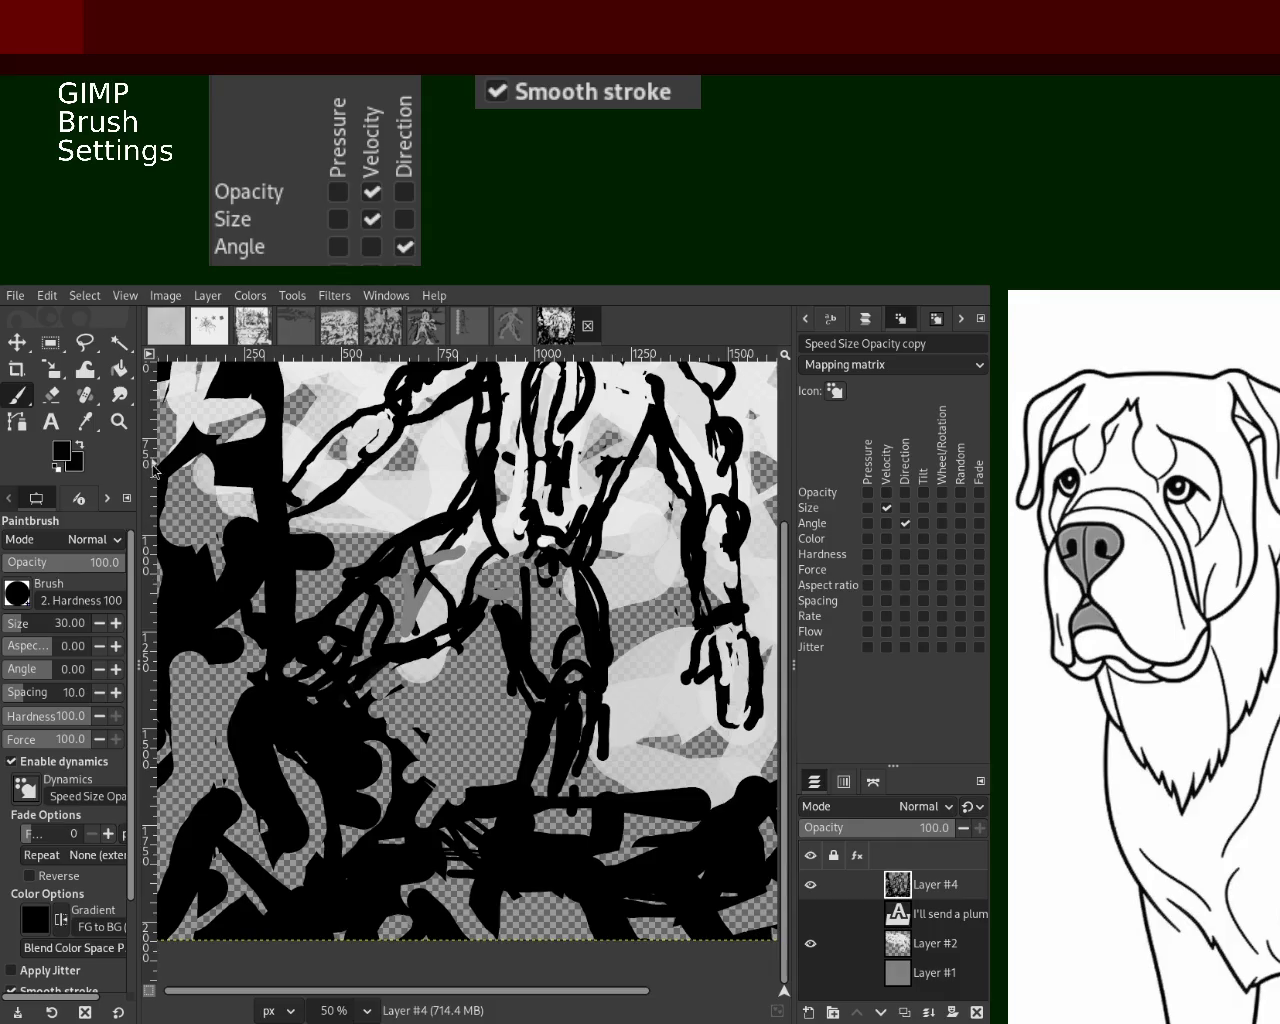
# Thicken the diagonal black line along the figure's arm
pyautogui.click(119, 421)
pyautogui.click(523, 664)
pyautogui.keyDown('ctrl'); pyautogui.click(530, 594); pyautogui.keyUp('ctrl')
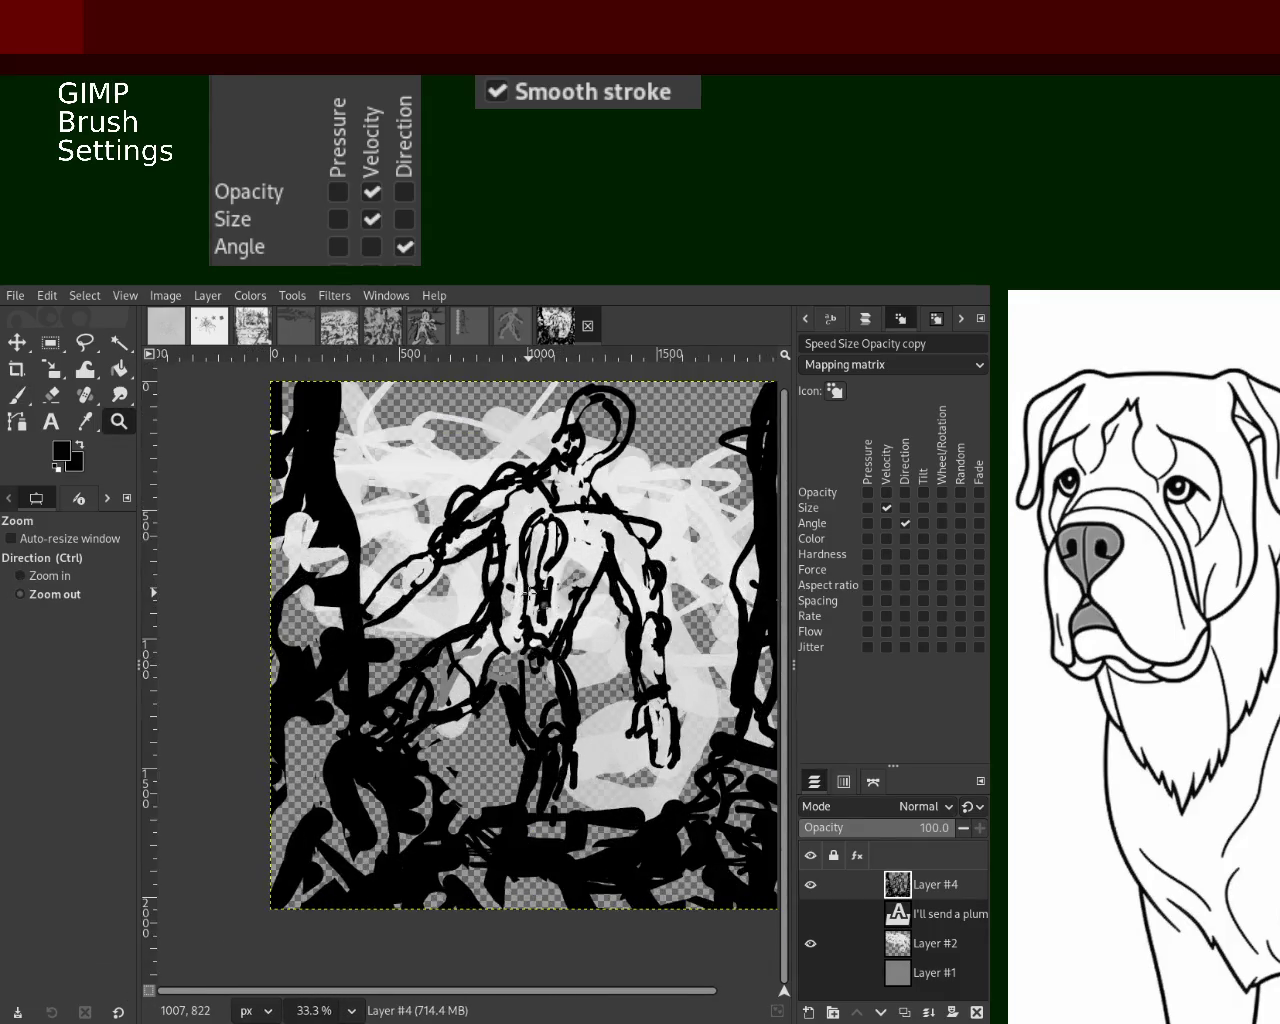
pyautogui.click(530, 594)
pyautogui.keyDown('ctrl'); pyautogui.click(474, 555); pyautogui.keyUp('ctrl')
pyautogui.click(495, 635)
pyautogui.keyDown('ctrl'); pyautogui.click(390, 647); pyautogui.keyUp('ctrl')
pyautogui.click(392, 647)
pyautogui.click(17, 396)
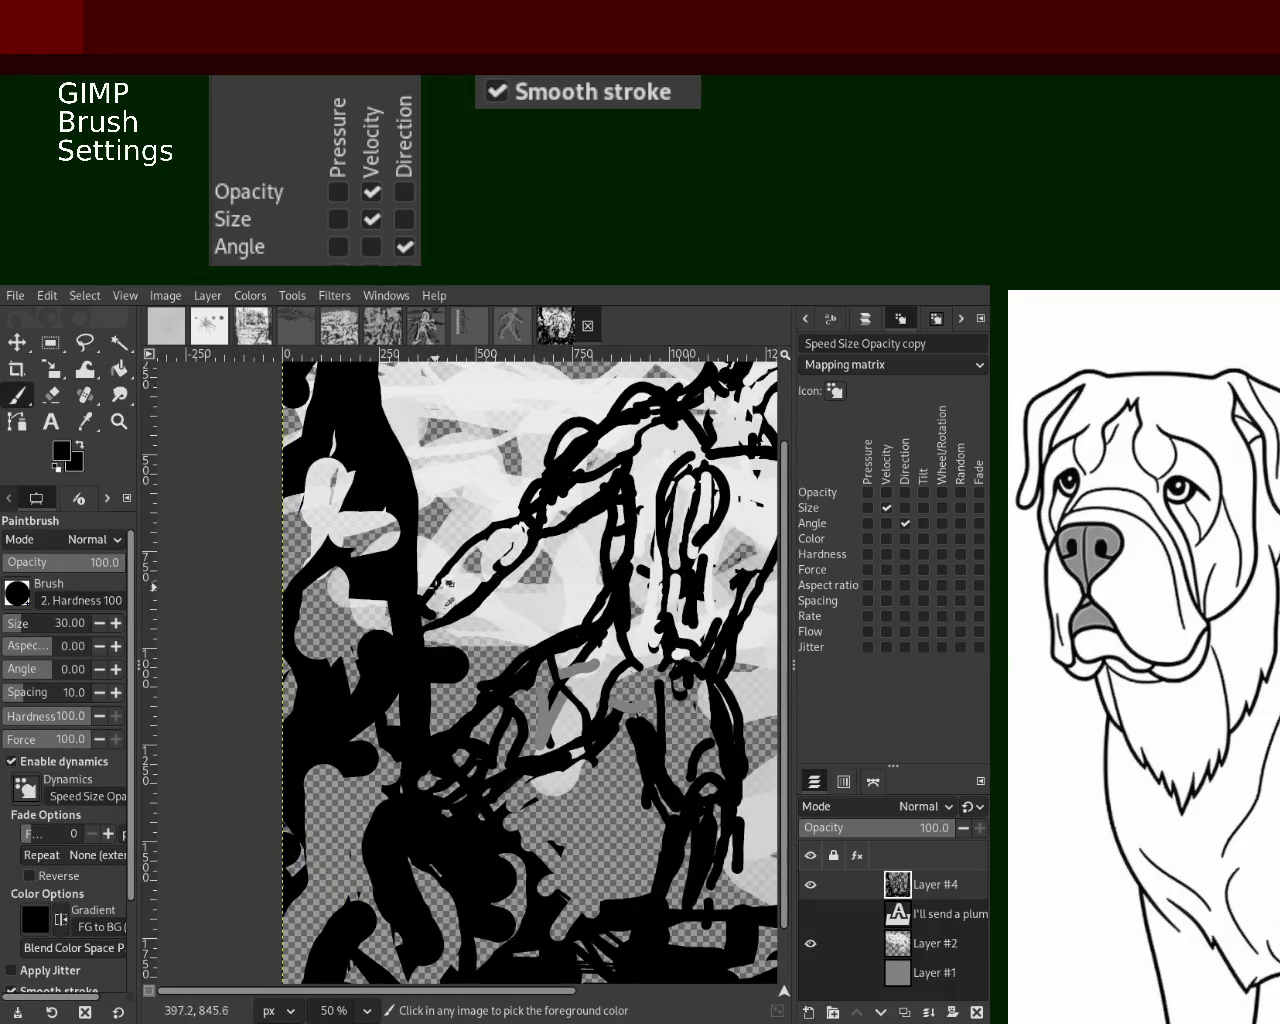
pyautogui.moveTo(510, 528); pyautogui.dragTo(466, 557)
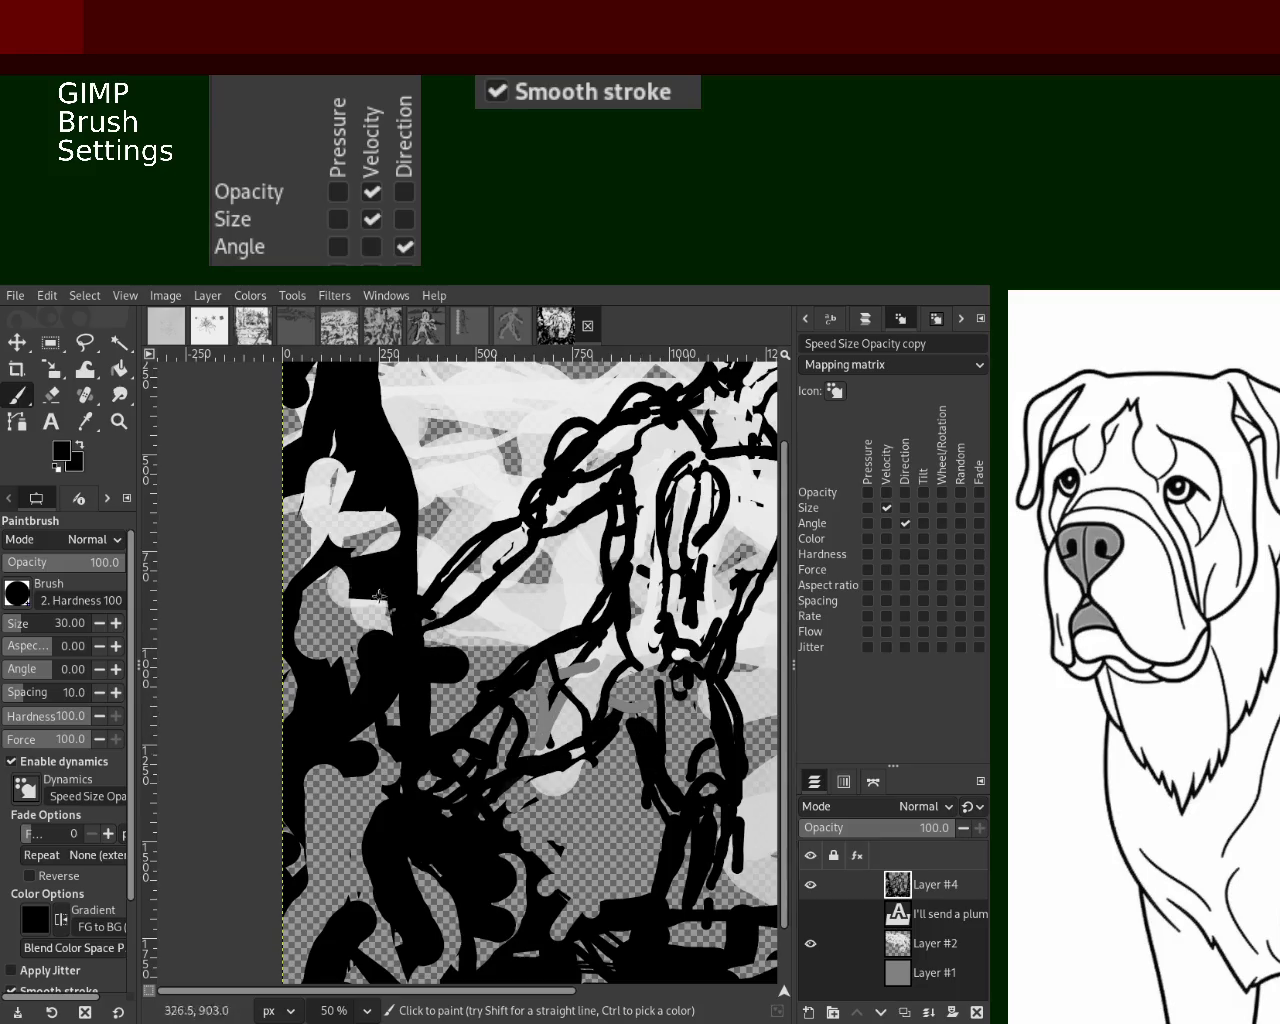
# Add a black stroke down the figure's torso
pyautogui.click(119, 421)
pyautogui.keyDown('ctrl'); pyautogui.click(532, 613); pyautogui.keyUp('ctrl')
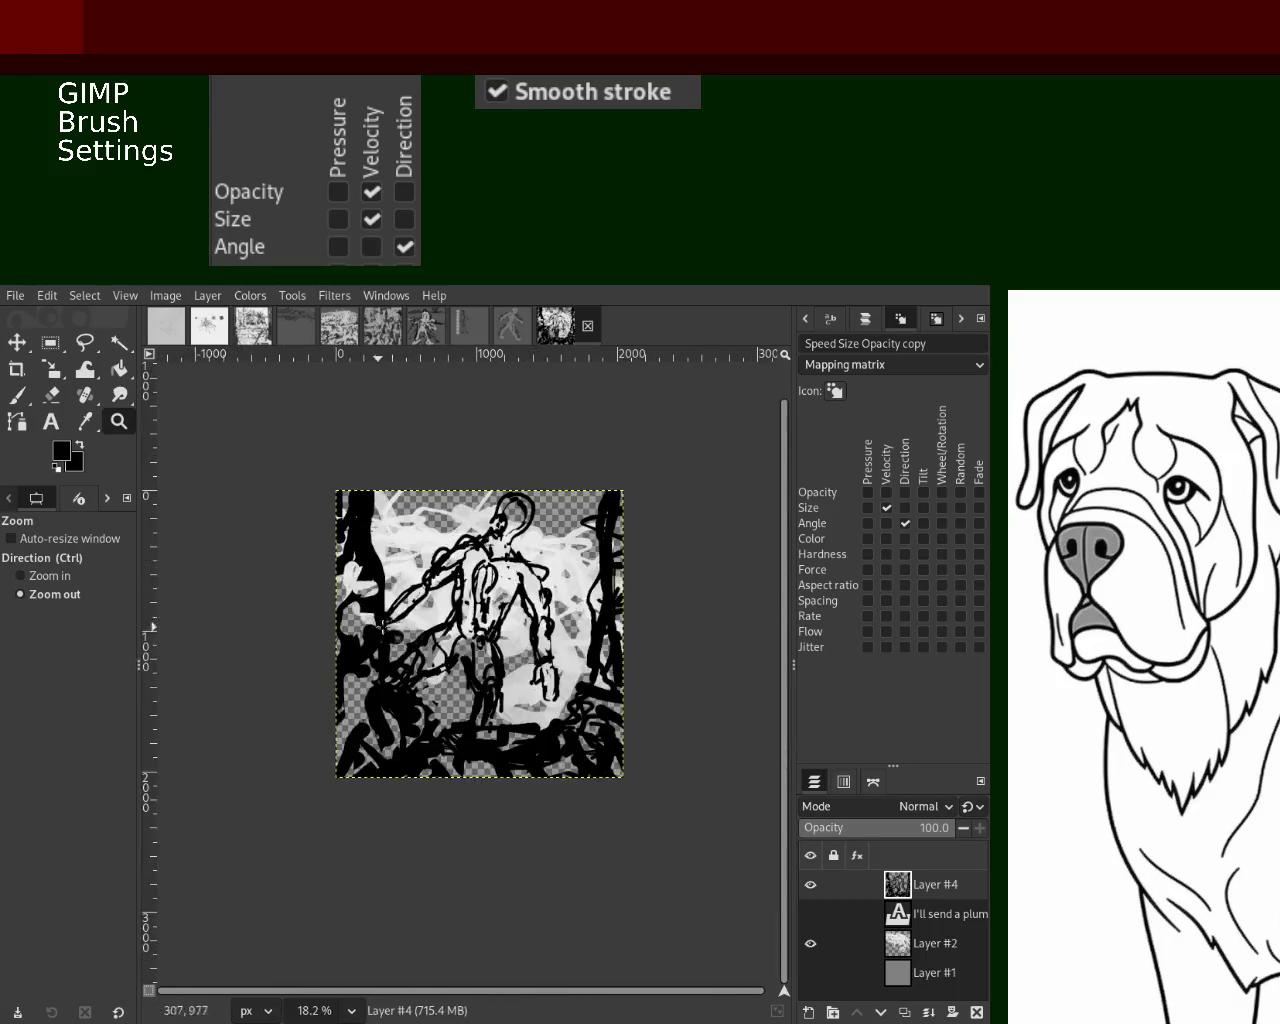
pyautogui.doubleClick(532, 613)
pyautogui.click(528, 570)
pyautogui.press('p')
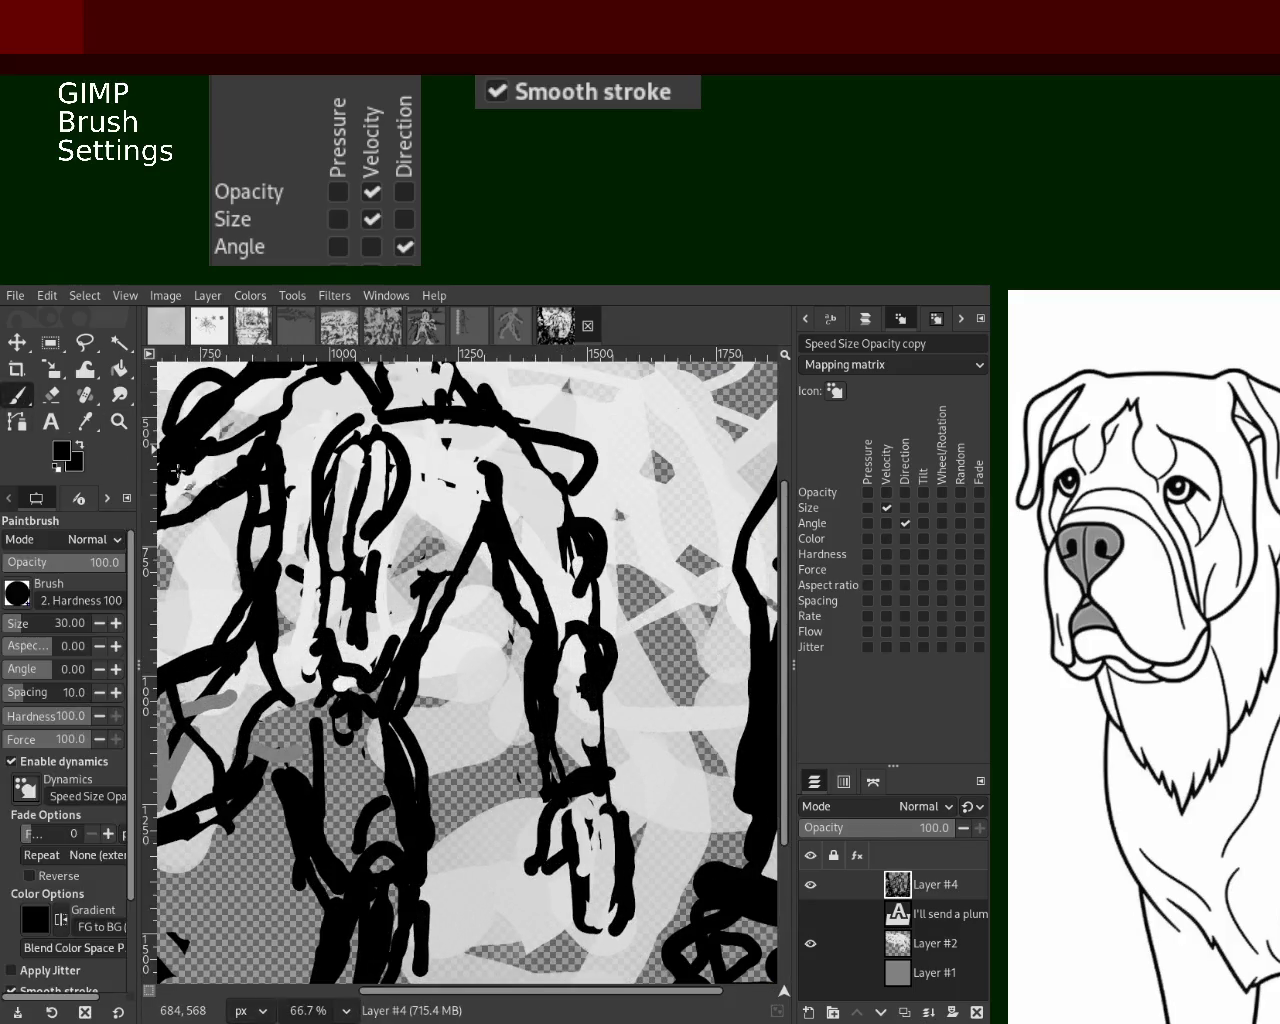
pyautogui.moveTo(525, 568); pyautogui.dragTo(540, 637)
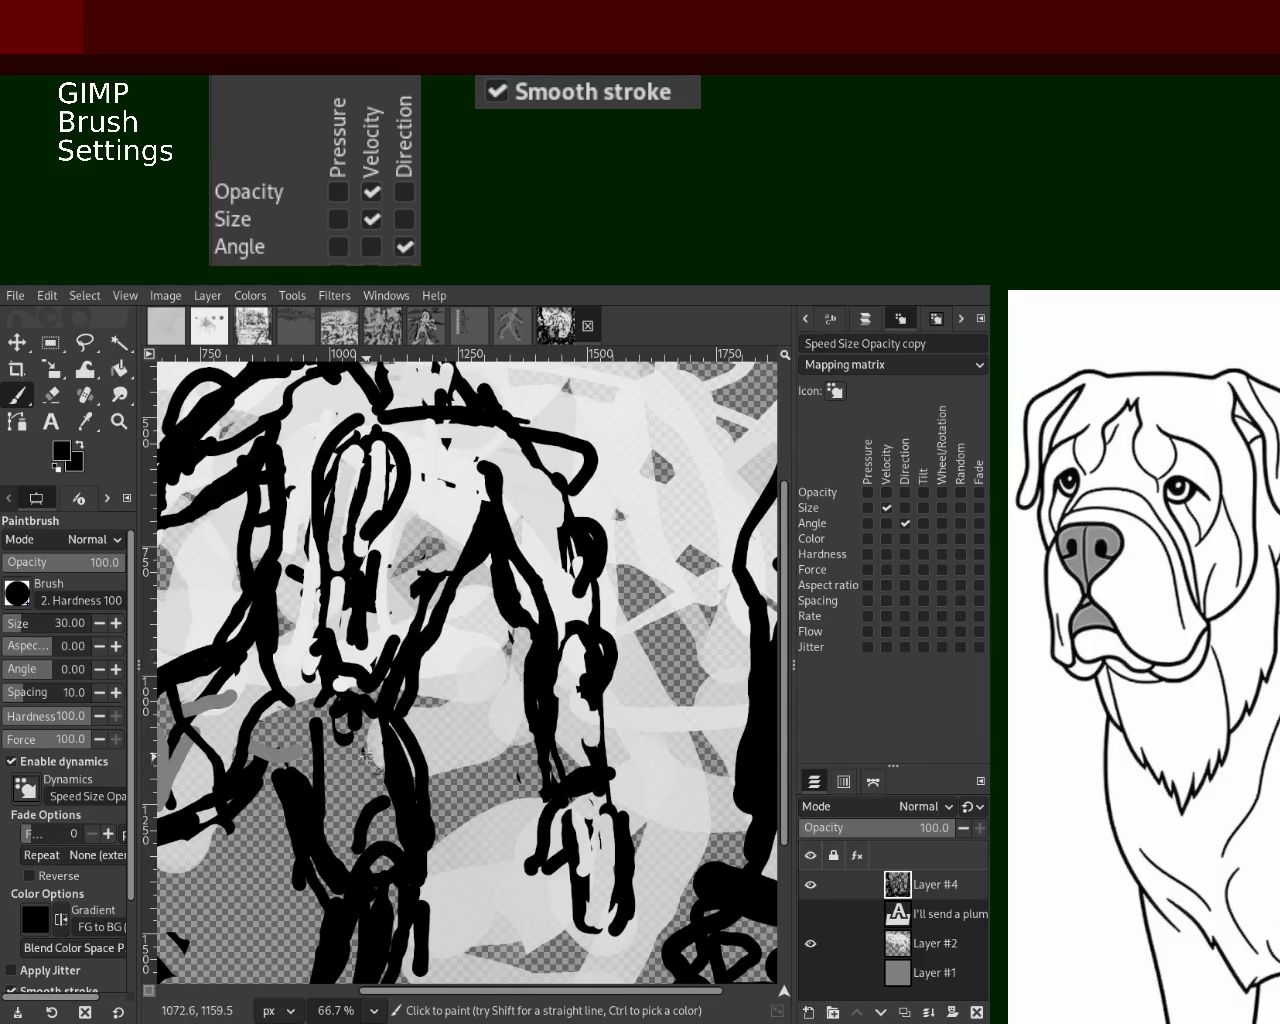
# Paint a vertical black stroke in the lower foreground, redoing the first attempt
pyautogui.click(119, 421)
pyautogui.click(576, 543)
pyautogui.click(576, 543)
pyautogui.keyDown('ctrl'); pyautogui.click(576, 543); pyautogui.keyUp('ctrl')
pyautogui.click(576, 543)
pyautogui.keyDown('ctrl'); pyautogui.click(576, 543); pyautogui.keyUp('ctrl')
pyautogui.keyDown('ctrl'); pyautogui.click(576, 543); pyautogui.keyUp('ctrl')
pyautogui.press('p')
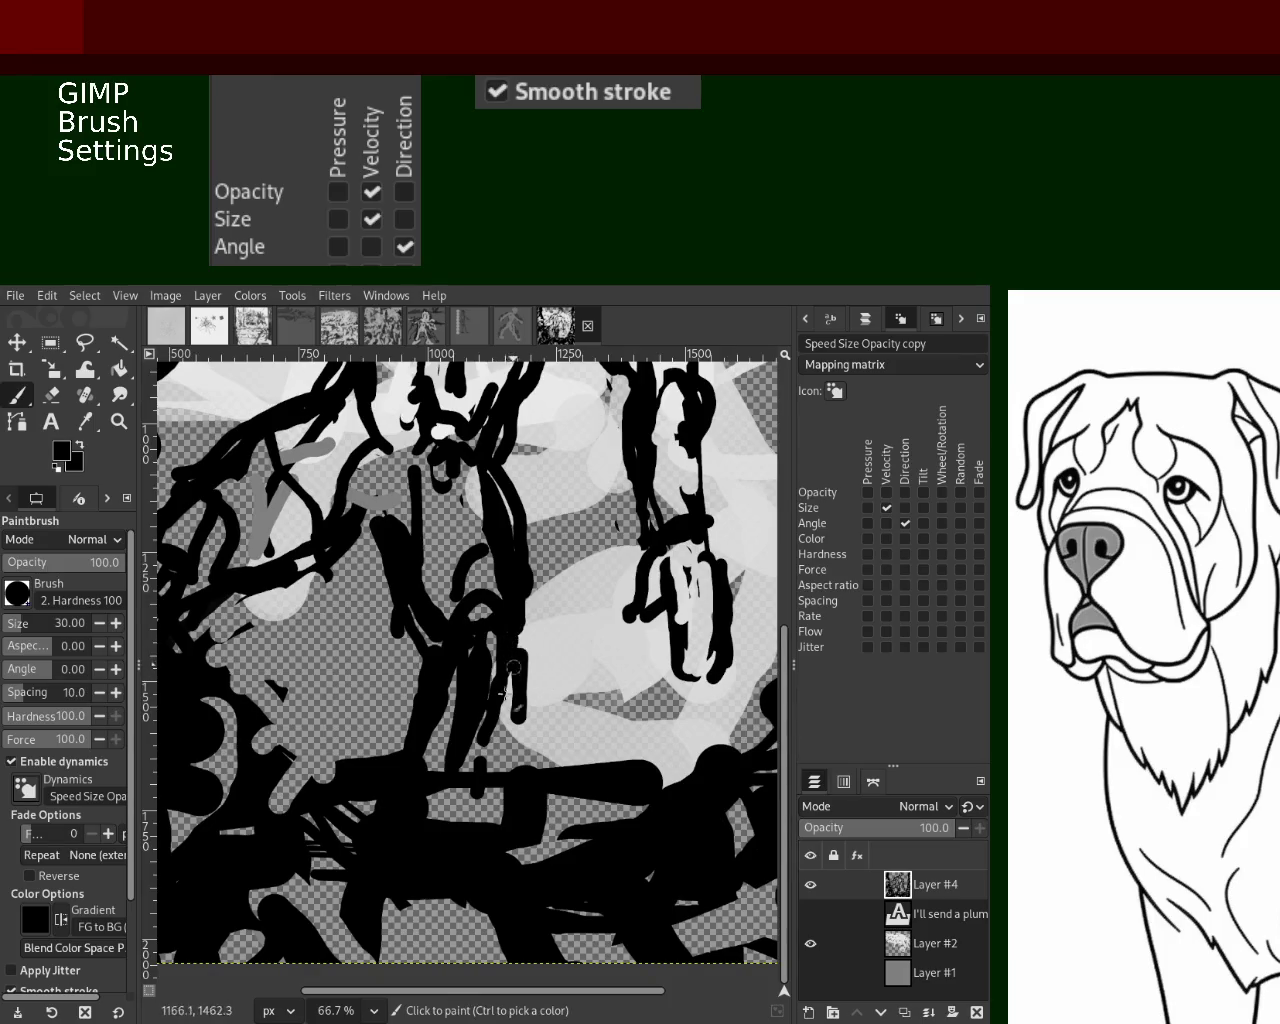
pyautogui.moveTo(486, 686); pyautogui.dragTo(512, 749)
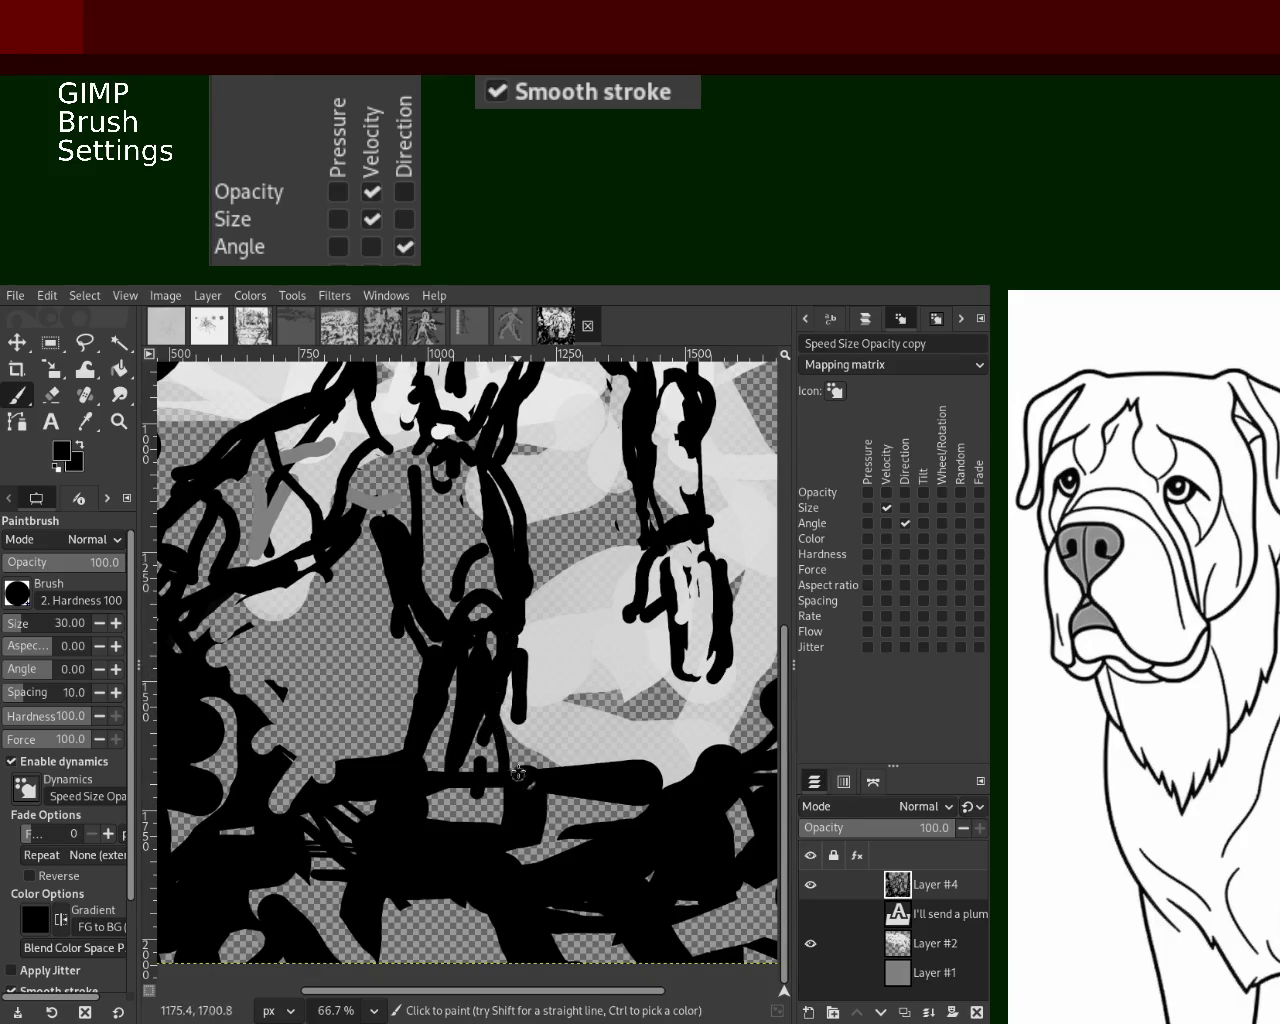
pyautogui.hotkey('ctrl', 'z')
pyautogui.moveTo(496, 665); pyautogui.dragTo(494, 765)
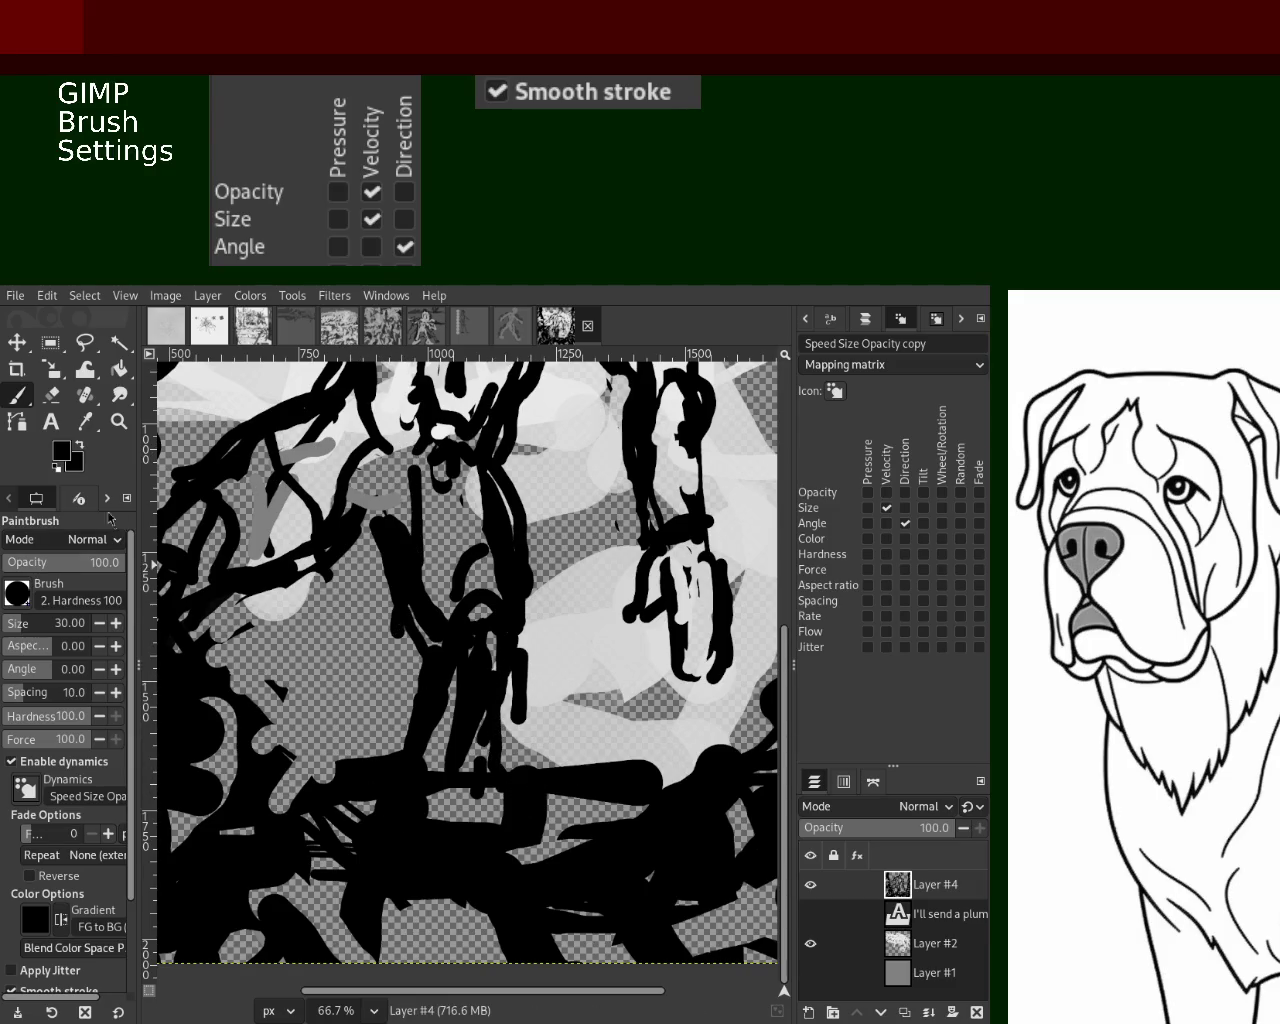
# Add thin black lines and marks along the bottom edge of the panel
pyautogui.click(119, 421)
pyautogui.keyDown('ctrl'); pyautogui.click(550, 597); pyautogui.keyUp('ctrl')
pyautogui.keyDown('ctrl'); pyautogui.click(550, 597); pyautogui.keyUp('ctrl')
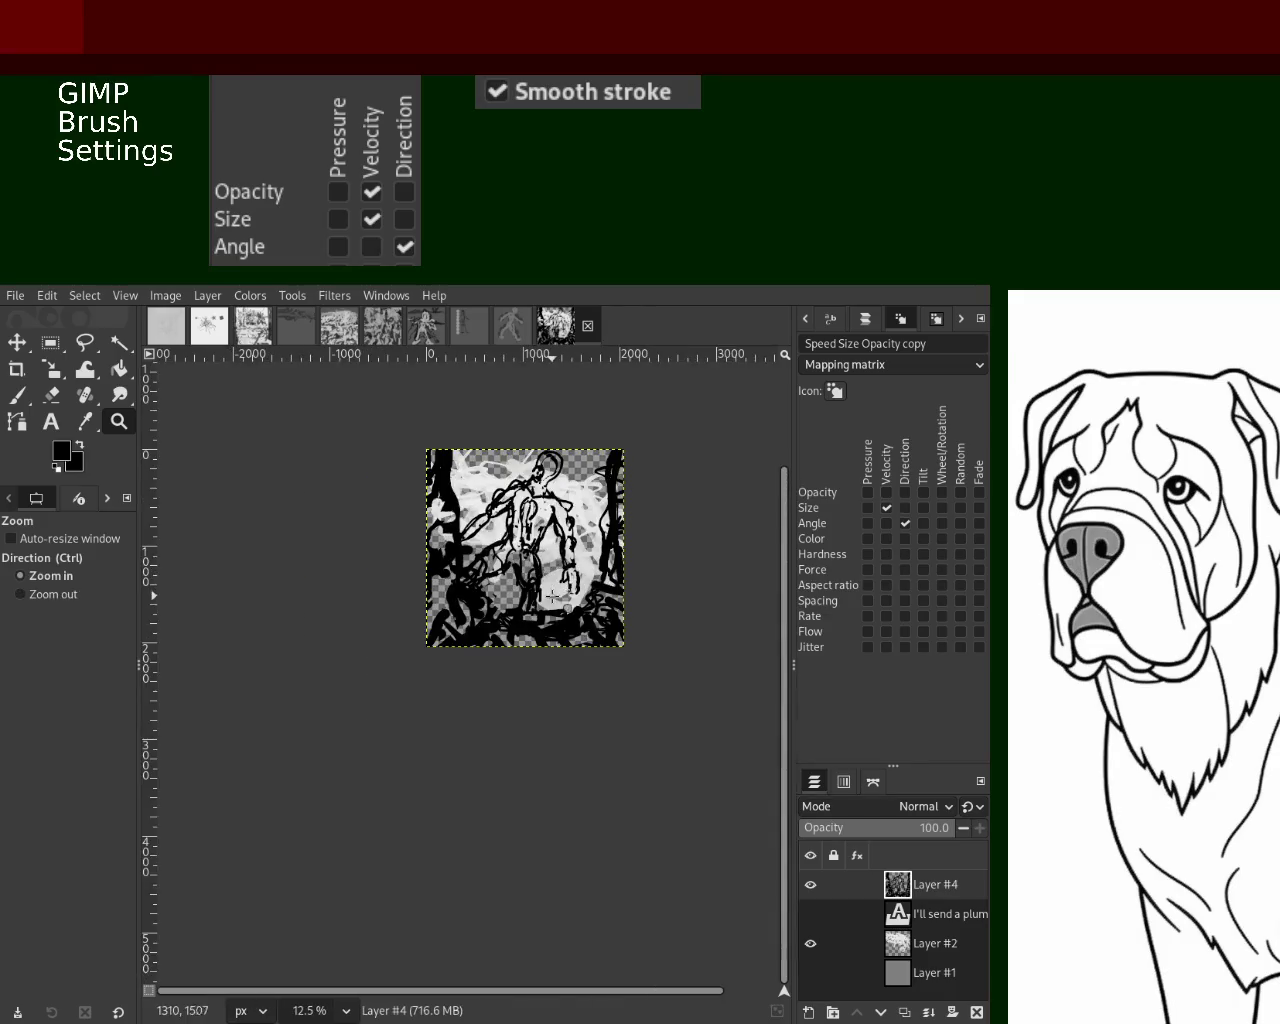
pyautogui.click(550, 597)
pyautogui.press('p')
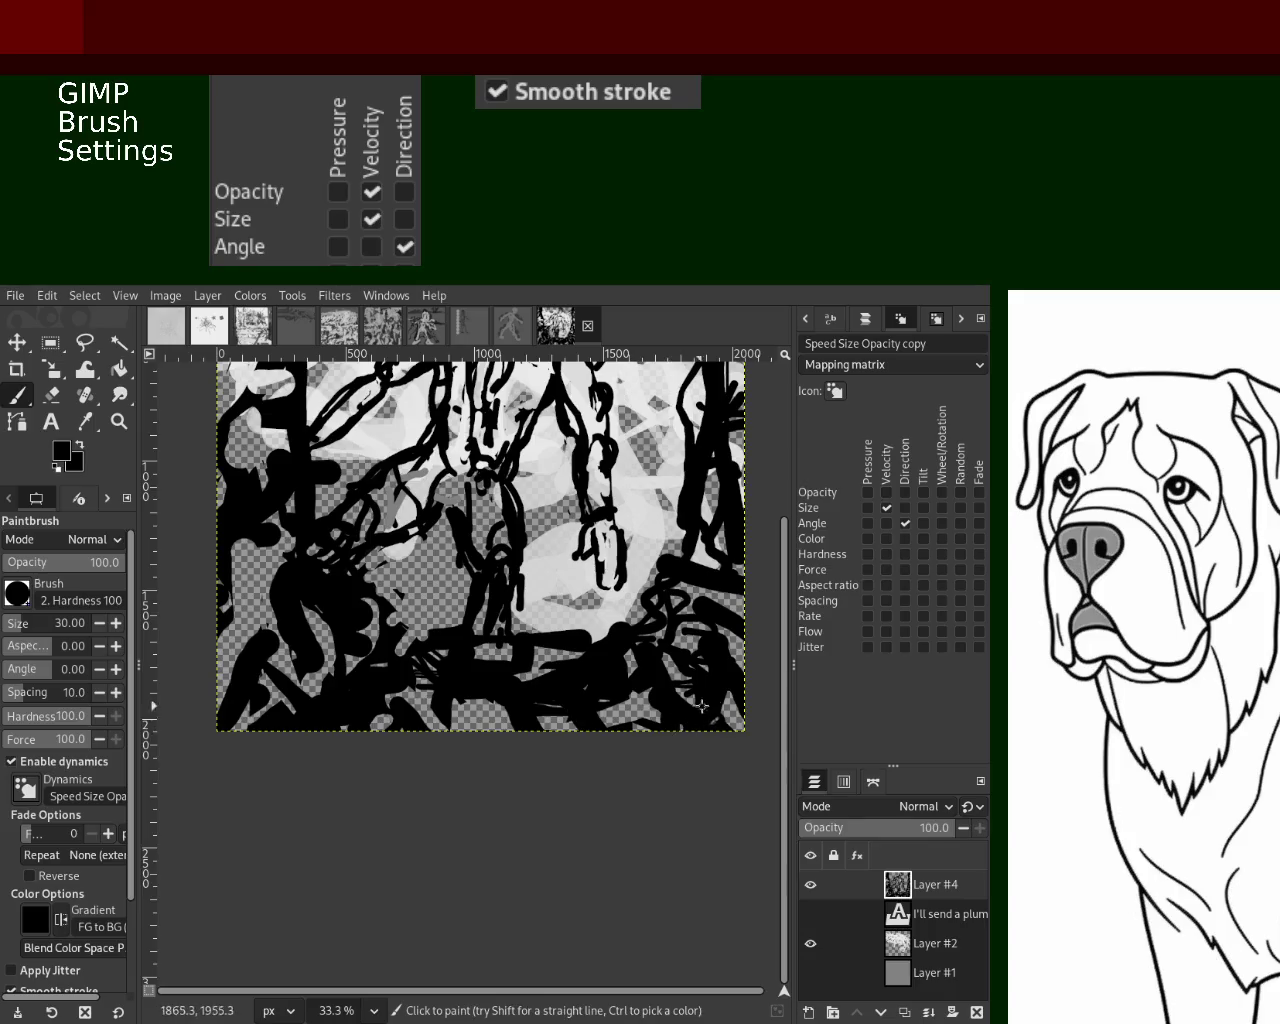
pyautogui.moveTo(591, 710); pyautogui.dragTo(659, 714)
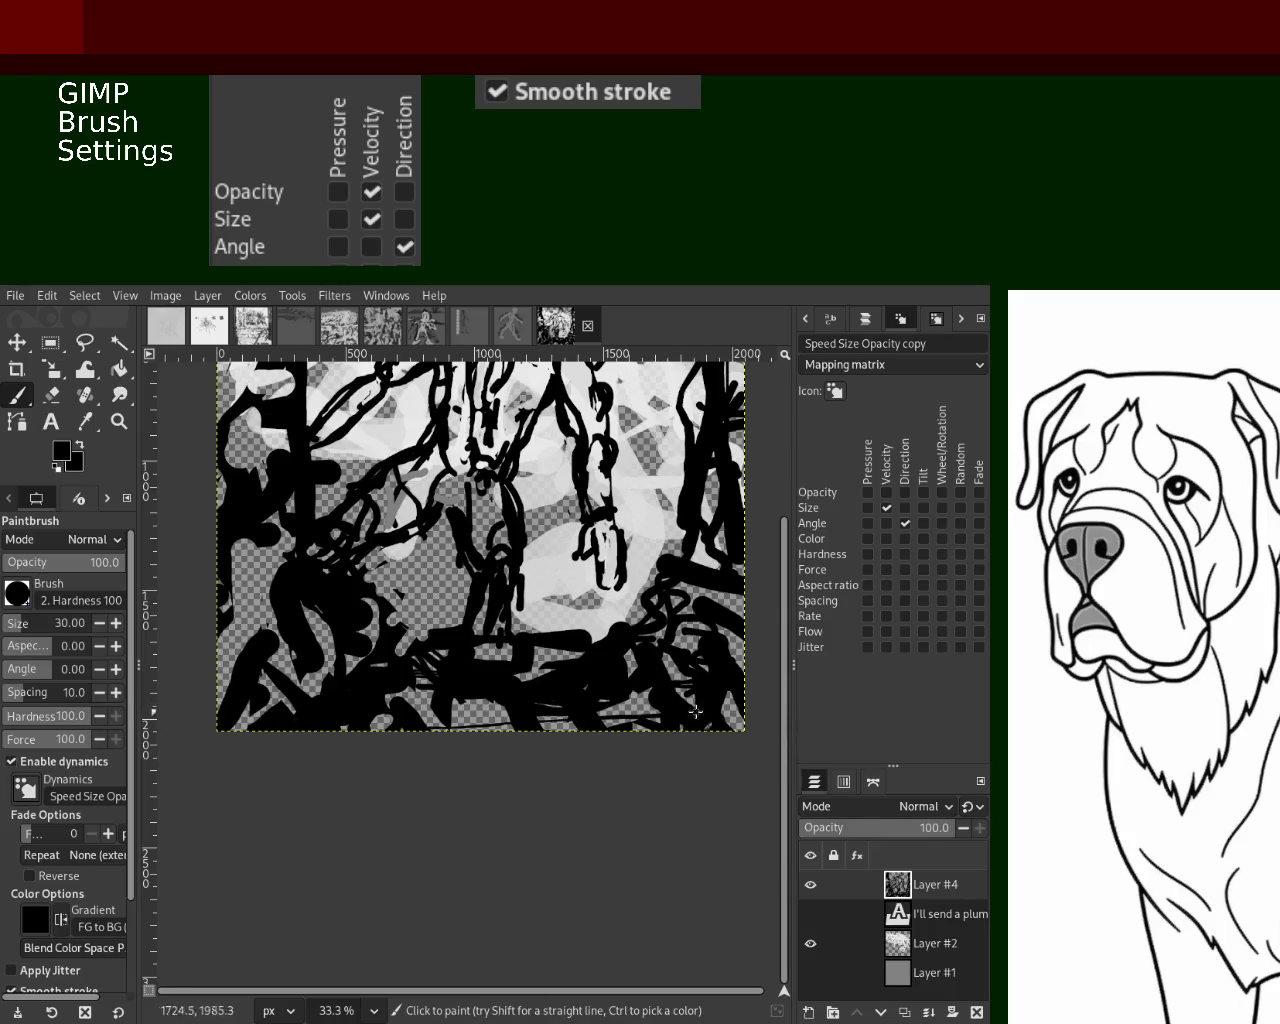
pyautogui.moveTo(540, 690); pyautogui.dragTo(539, 687)
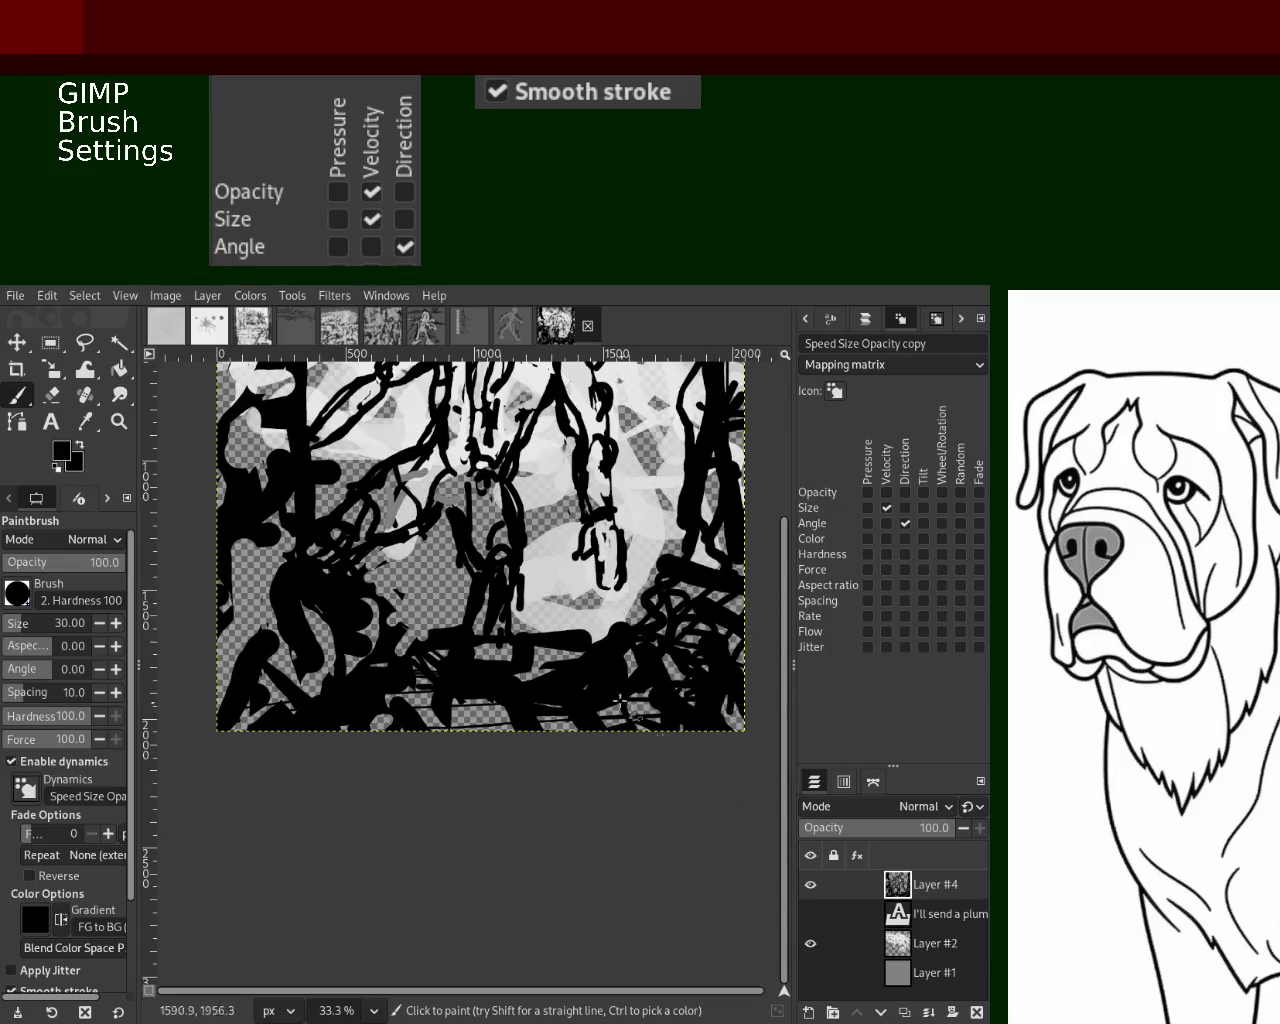
# Erase a little paint at the bottom, show the grey background layer and hide the light-grey scribble layer
pyautogui.hotkey('shift', 'e')
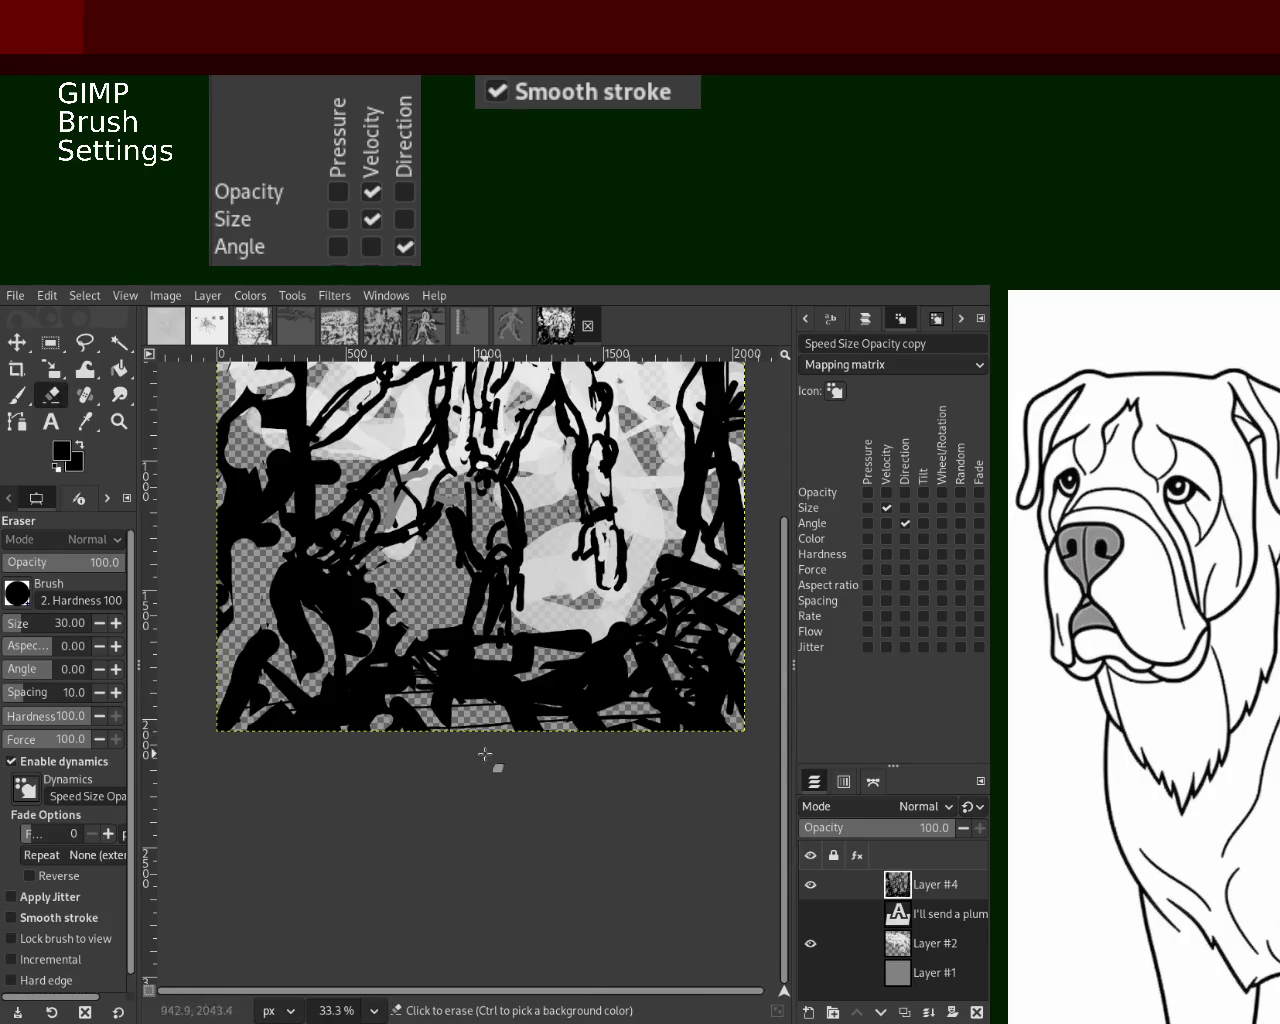
pyautogui.moveTo(619, 697)
pyautogui.mouseDown()
pyautogui.moveTo(560, 690)
pyautogui.moveTo(608, 694)
pyautogui.mouseUp()
pyautogui.click(810, 972)
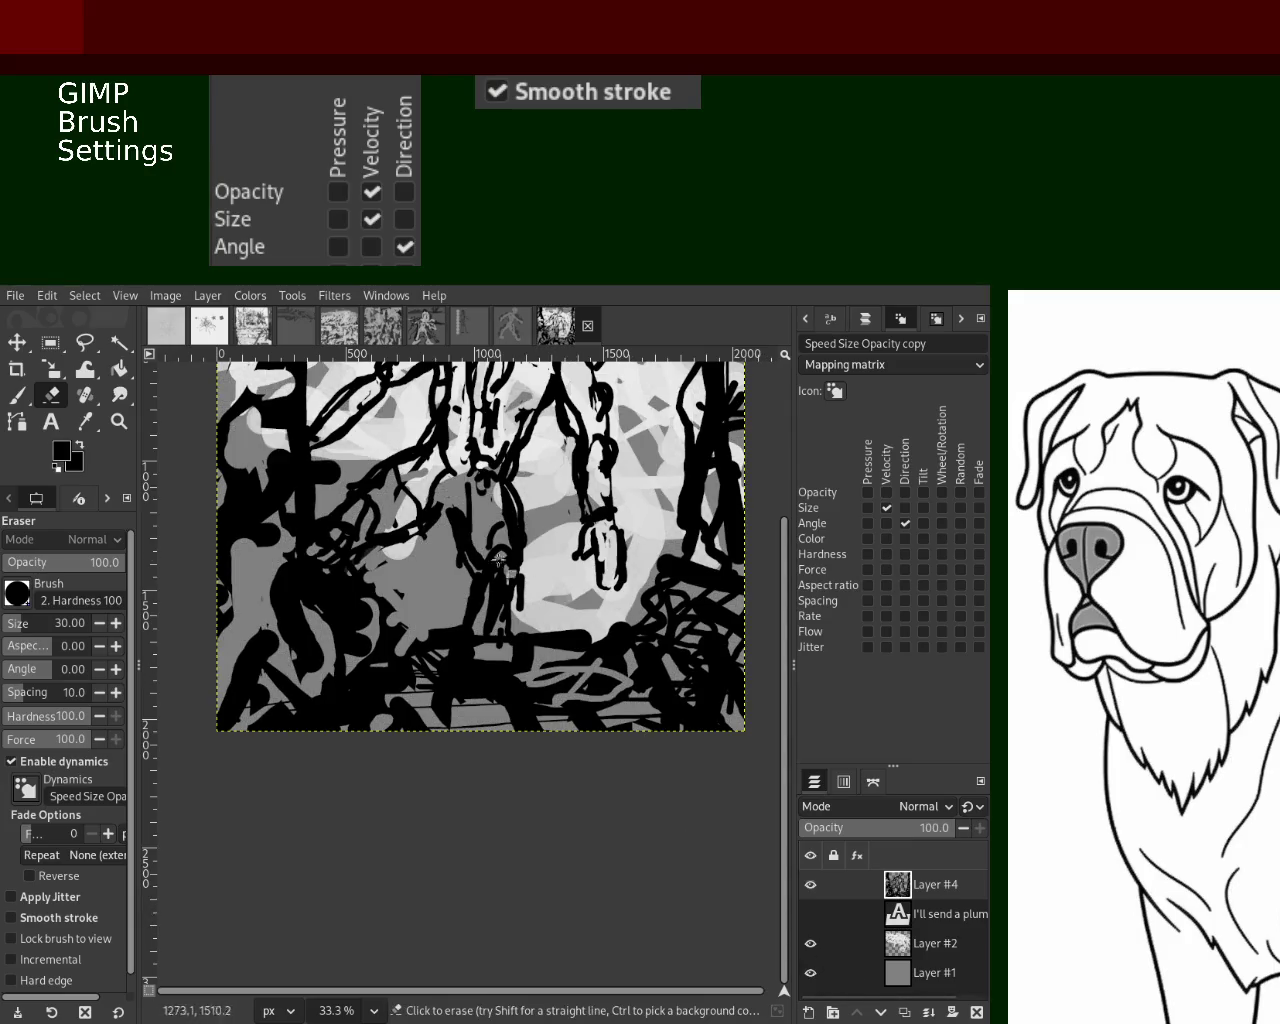
pyautogui.hotkey('ctrl', 'z')
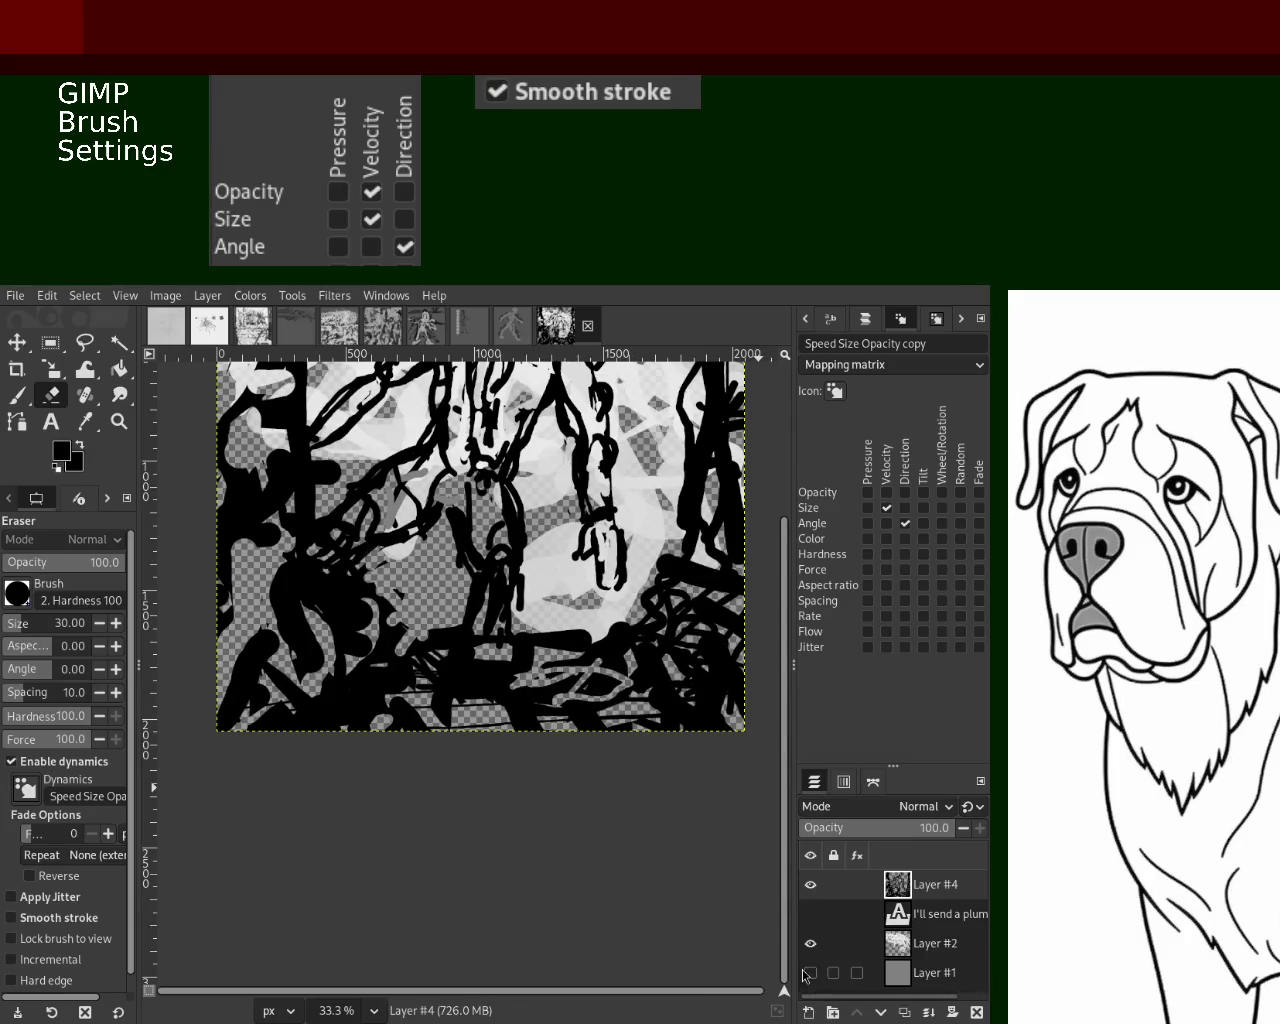
pyautogui.click(810, 972)
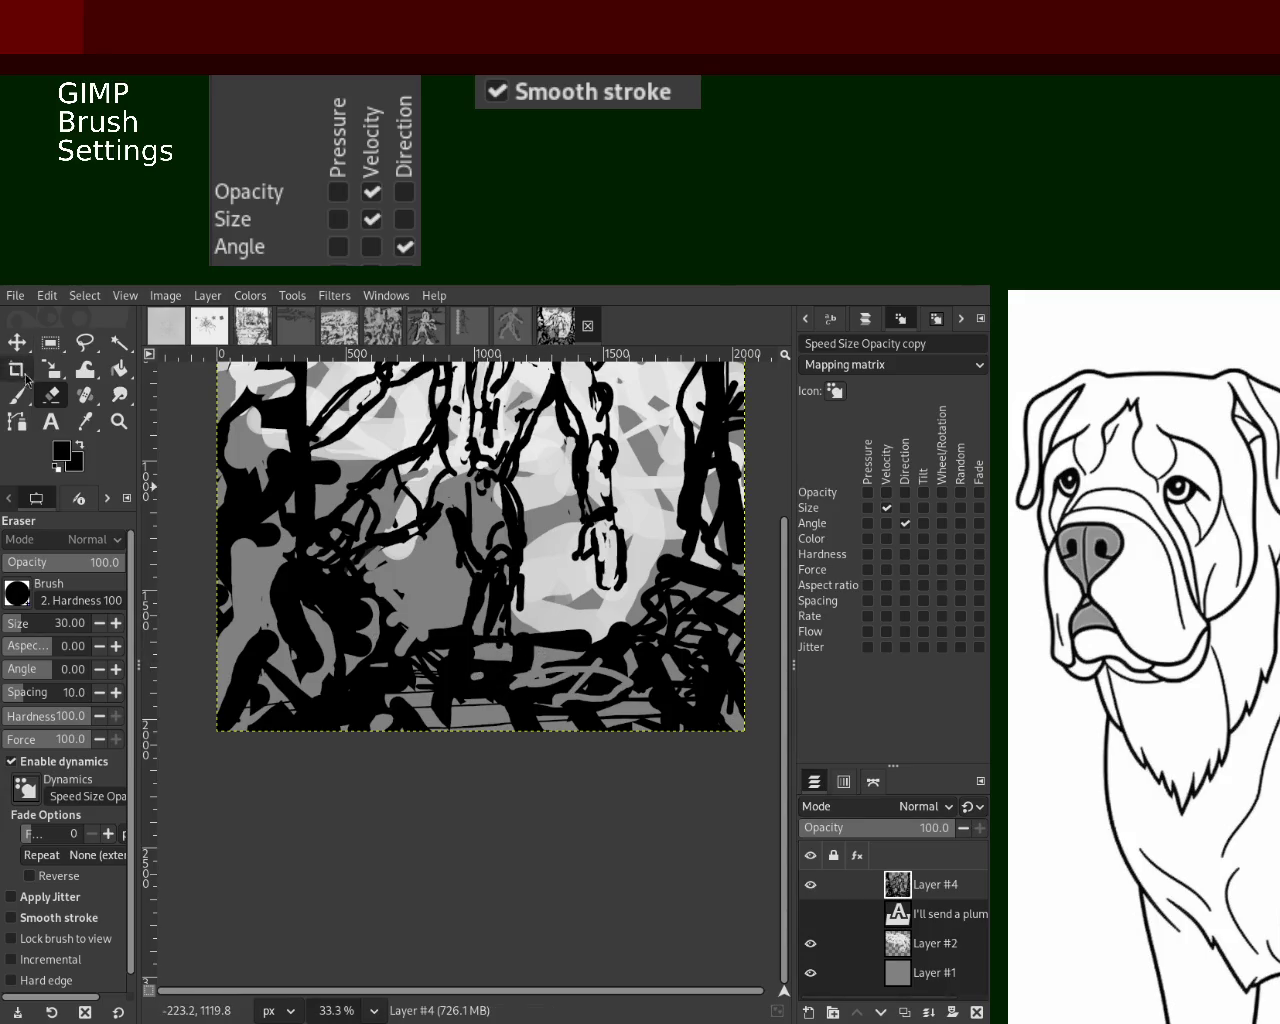
pyautogui.press('p')
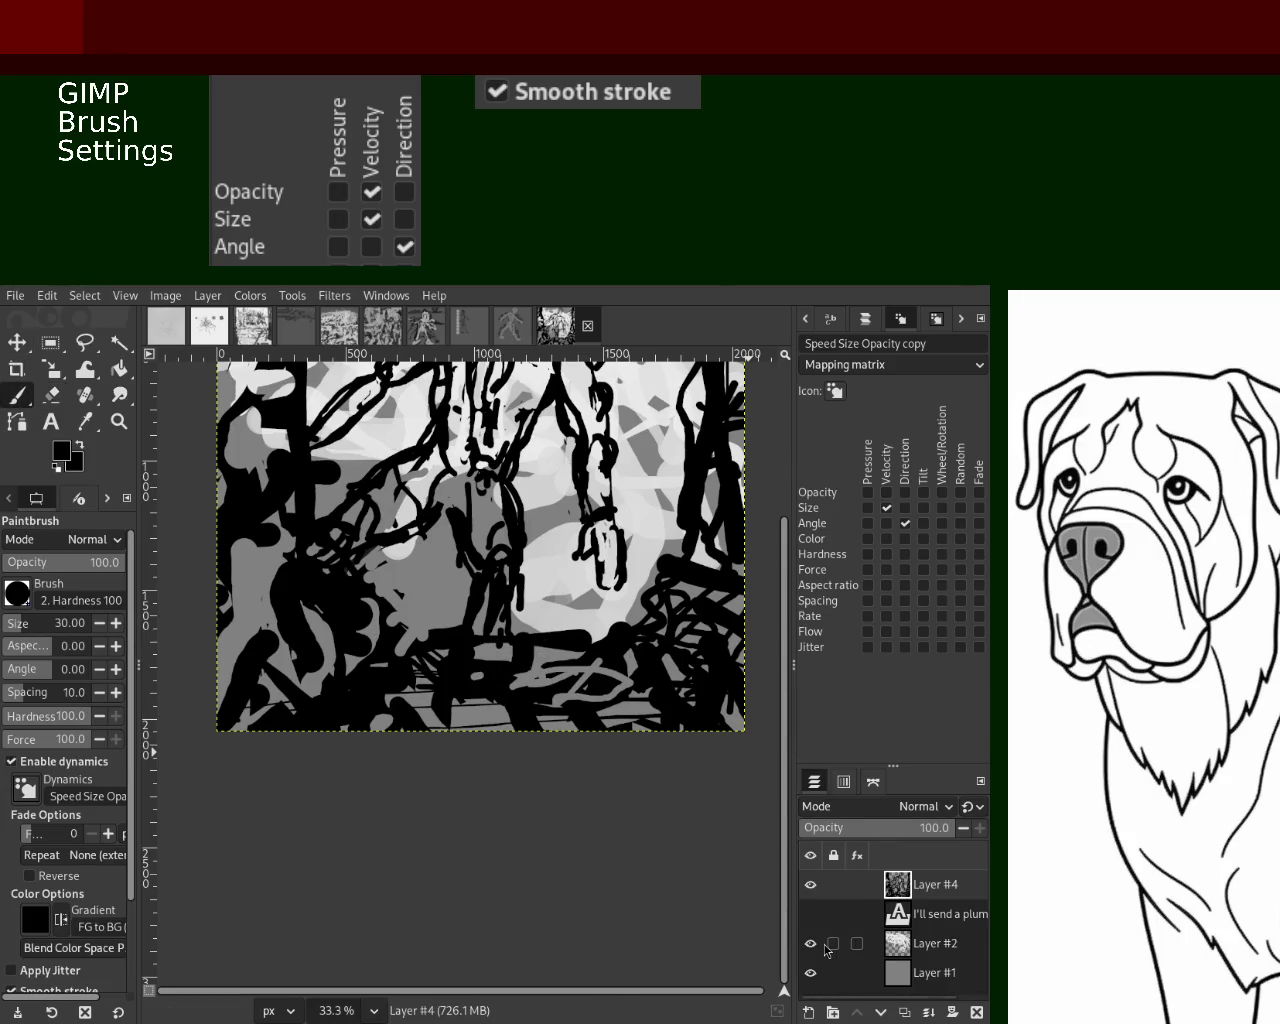
pyautogui.click(810, 943)
# Erase the white blobs and stroke on the figure's chest and torso with a size-29 eraser
pyautogui.hotkey('shift', 'e')
pyautogui.keyDown('ctrl'); pyautogui.scroll(2, 531, 558); pyautogui.keyUp('ctrl')
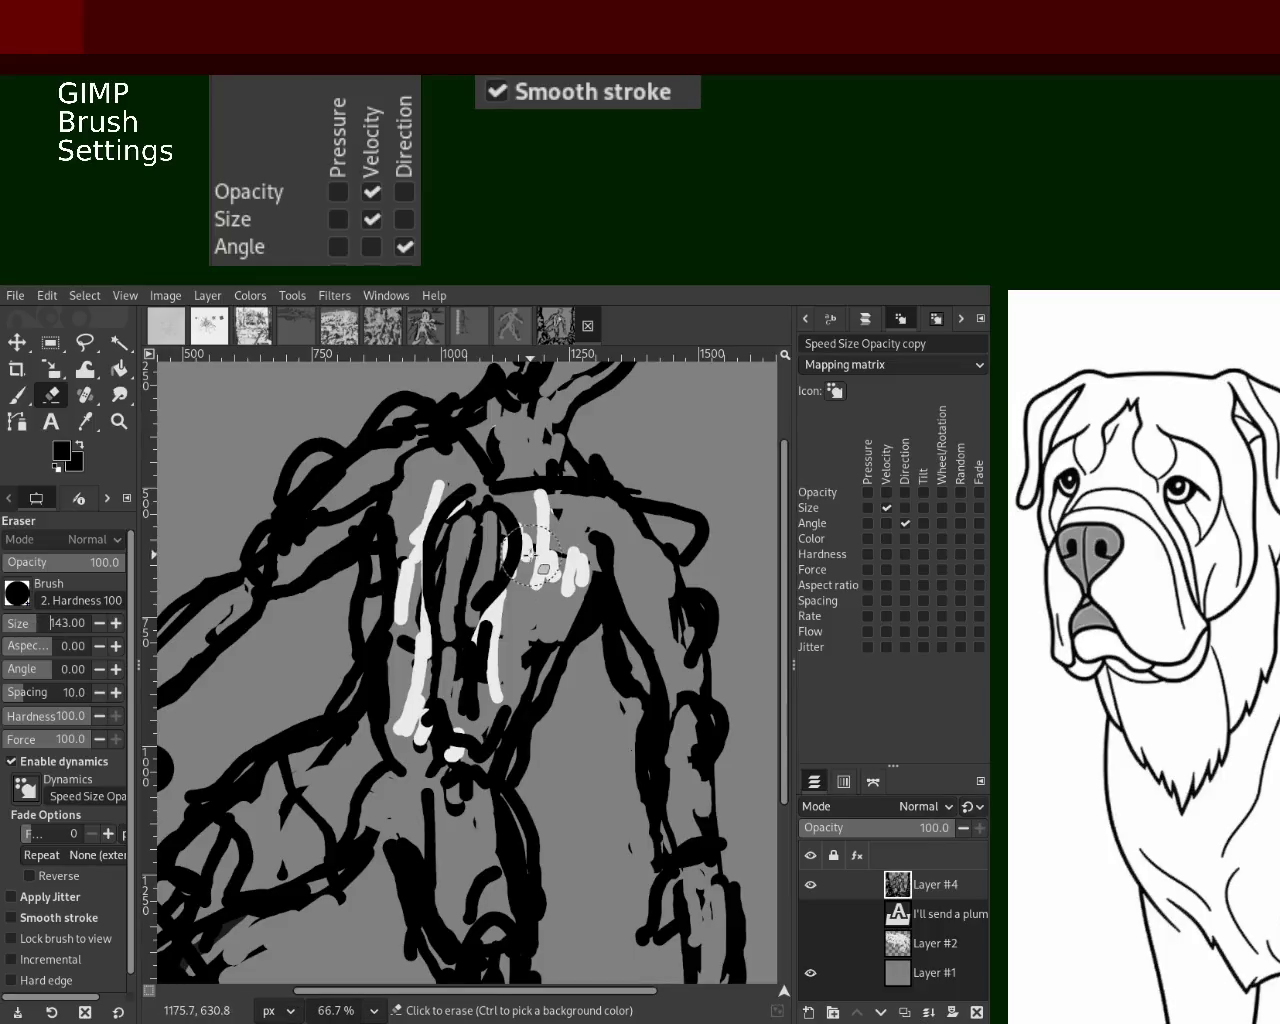
pyautogui.moveTo(540, 556)
pyautogui.mouseDown()
pyautogui.moveTo(497, 690)
pyautogui.moveTo(441, 533)
pyautogui.moveTo(410, 610)
pyautogui.mouseUp()
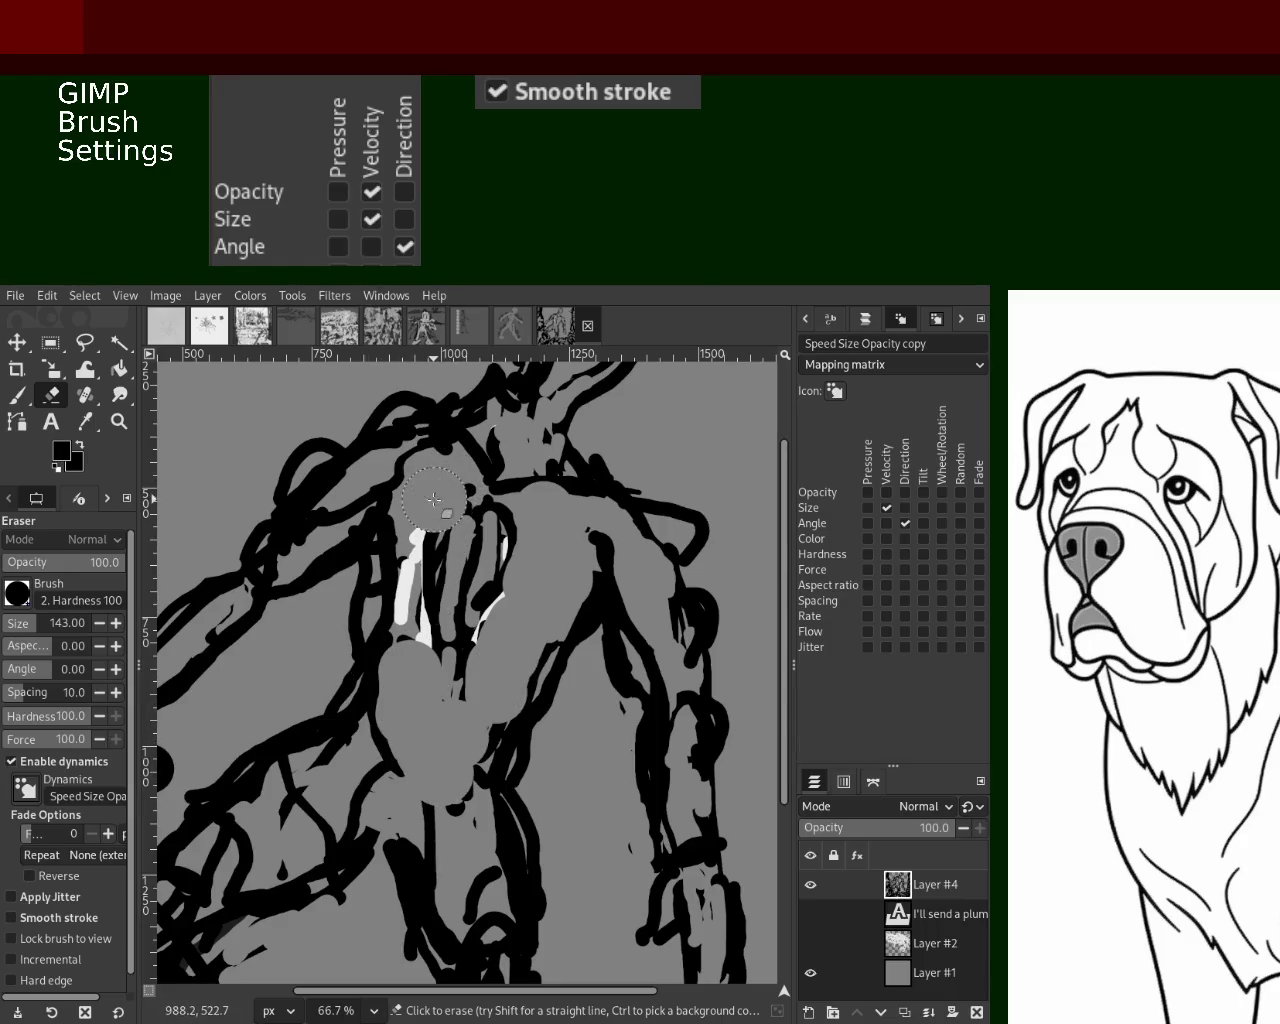
pyautogui.click(8, 626)
pyautogui.moveTo(412, 530)
pyautogui.mouseDown()
pyautogui.moveTo(418, 658)
pyautogui.moveTo(395, 640)
pyautogui.mouseUp()
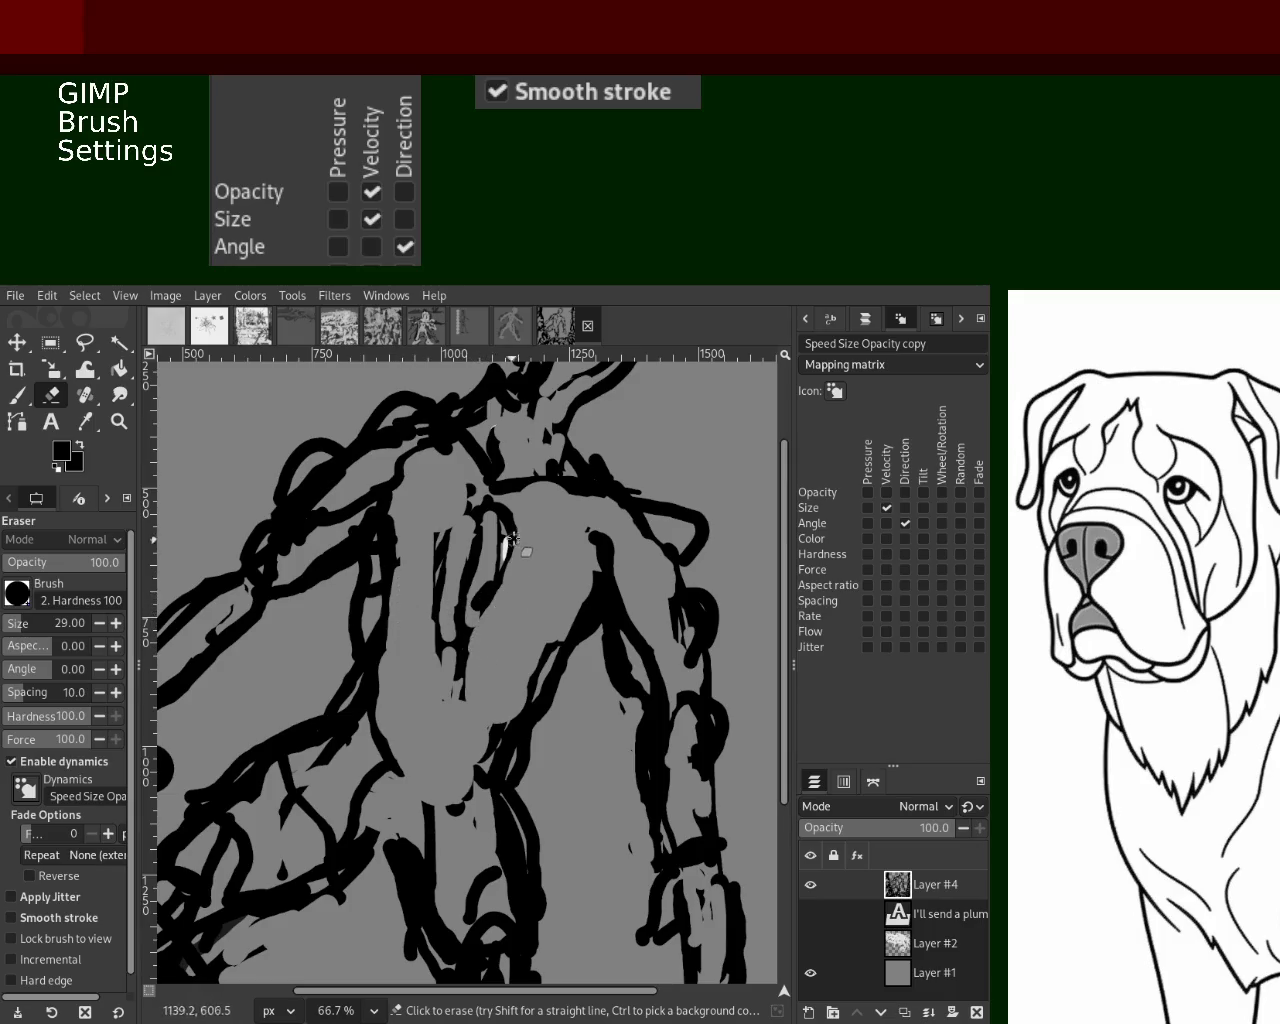
pyautogui.click(119, 421)
pyautogui.keyDown('ctrl'); pyautogui.click(530, 555); pyautogui.keyUp('ctrl')
# Paint black strokes over the grey scribbles at the bottom and along the bottom edge
pyautogui.click(530, 555)
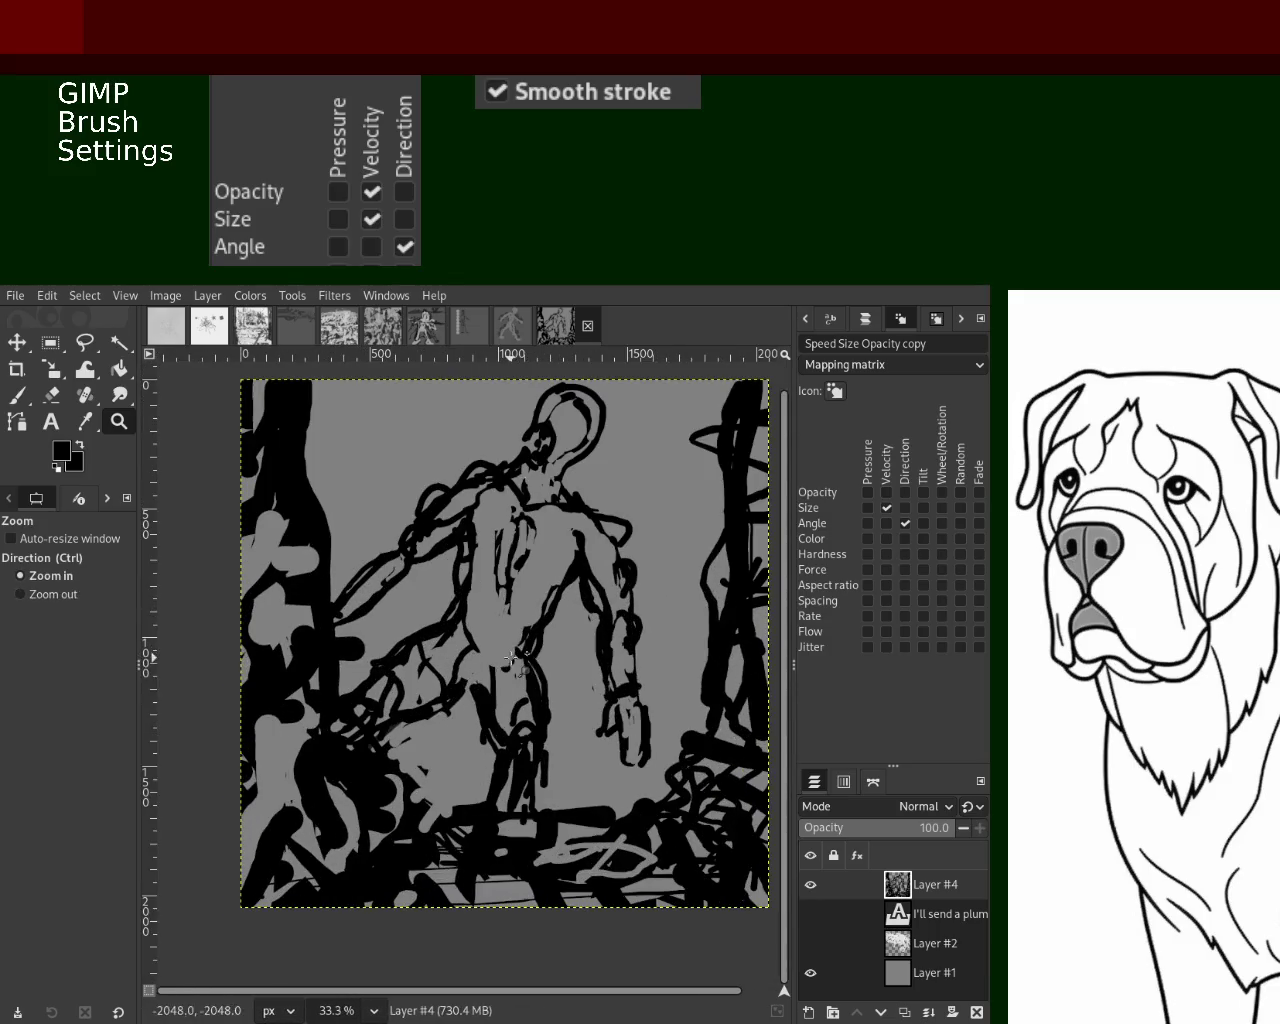
pyautogui.keyDown('ctrl'); pyautogui.click(532, 663); pyautogui.keyUp('ctrl')
pyautogui.click(532, 663)
pyautogui.keyDown('ctrl'); pyautogui.click(520, 620); pyautogui.keyUp('ctrl')
pyautogui.click(502, 564)
pyautogui.keyDown('ctrl'); pyautogui.click(502, 564); pyautogui.keyUp('ctrl')
pyautogui.keyDown('ctrl'); pyautogui.click(502, 564); pyautogui.keyUp('ctrl')
pyautogui.click(510, 600)
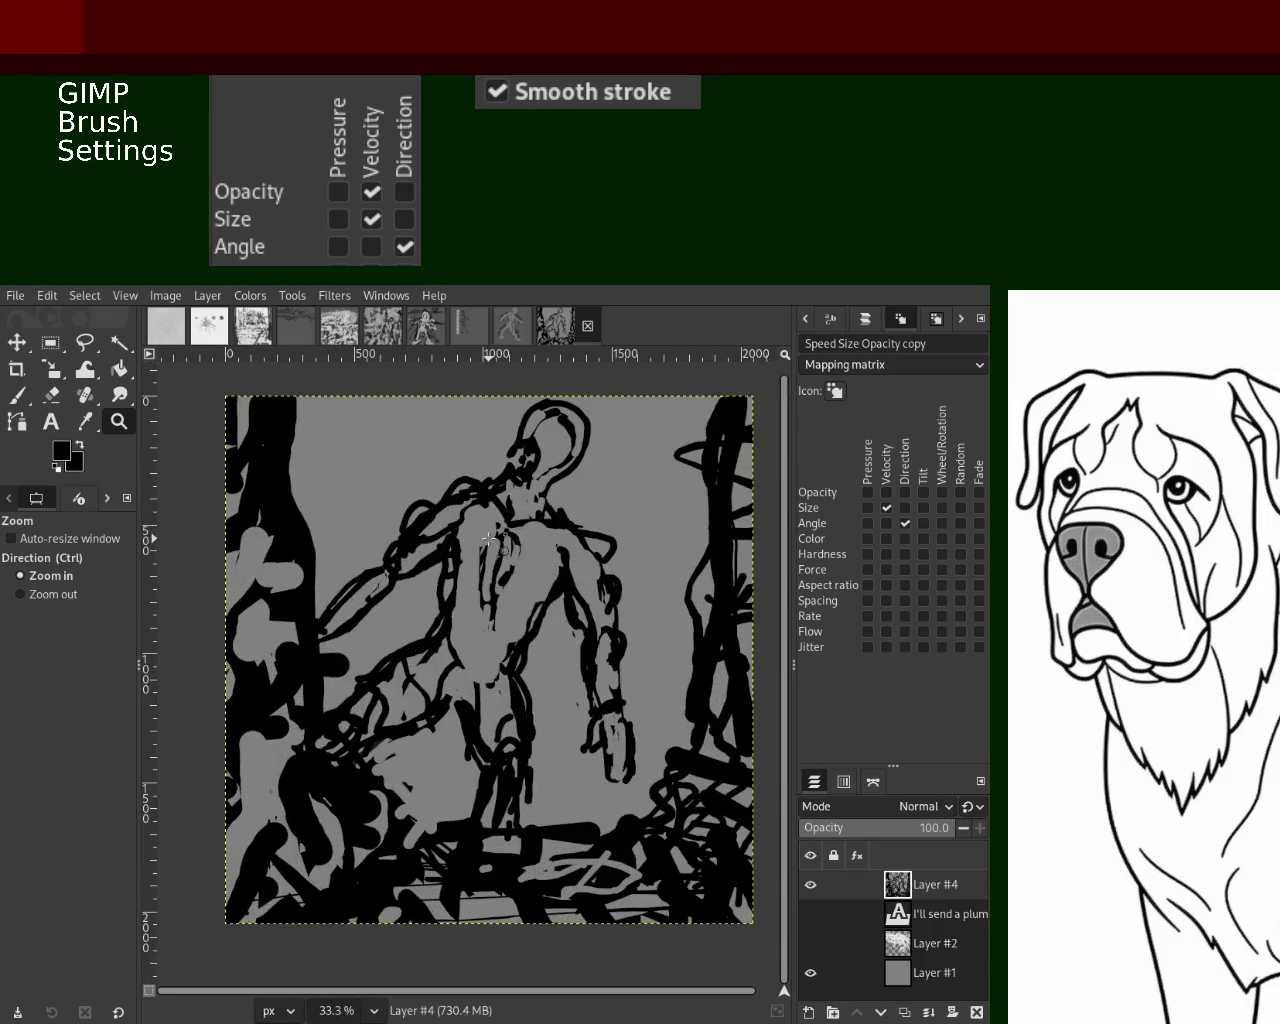
pyautogui.keyDown('ctrl'); pyautogui.click(520, 630); pyautogui.keyUp('ctrl')
pyautogui.click(527, 657)
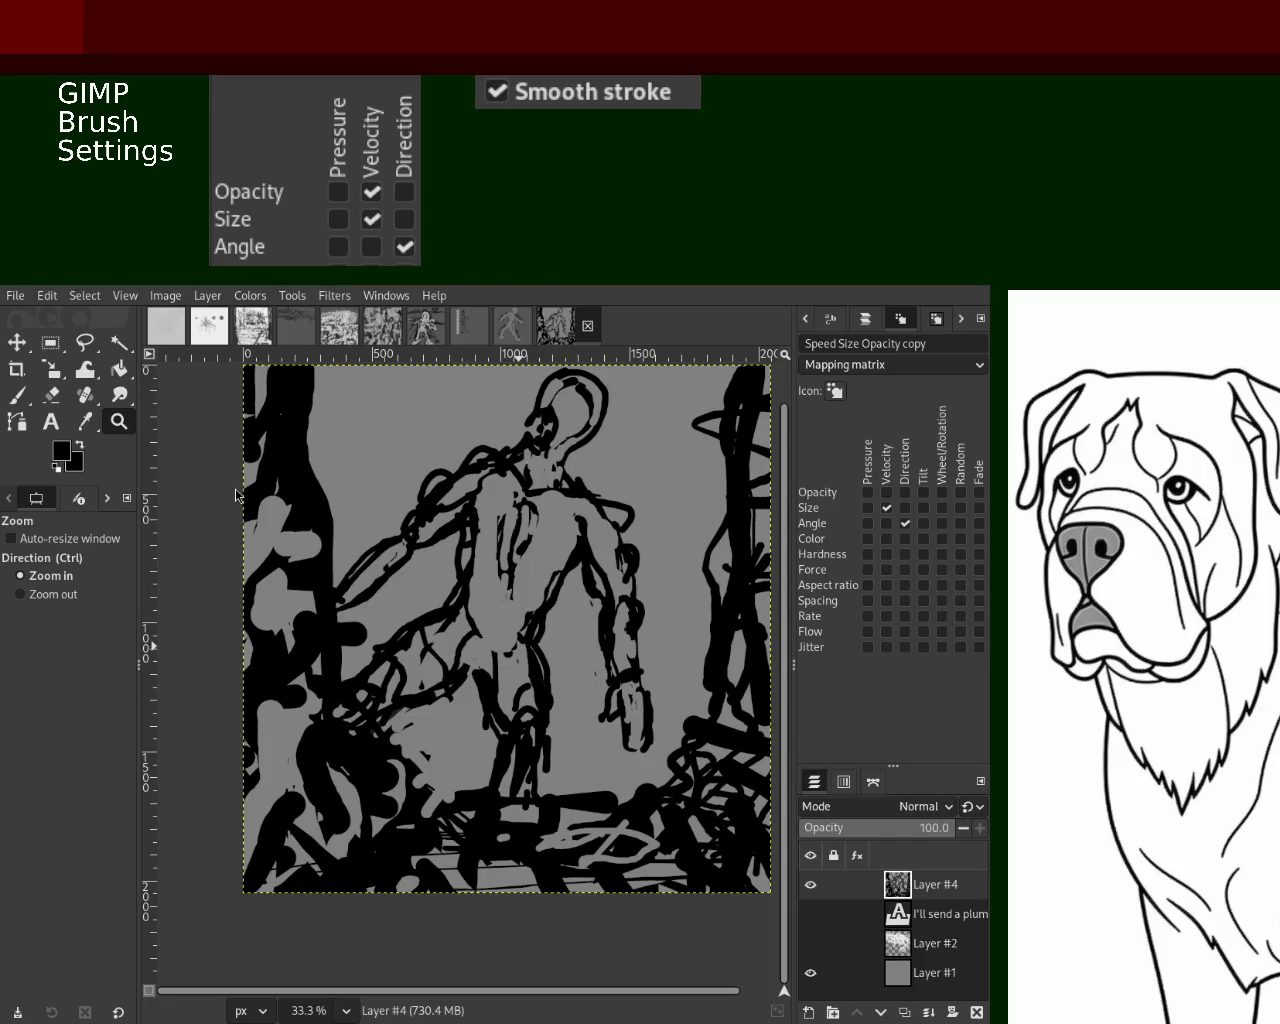
pyautogui.click(468, 537)
pyautogui.keyDown('ctrl'); pyautogui.click(450, 580); pyautogui.keyUp('ctrl')
pyautogui.click(430, 640)
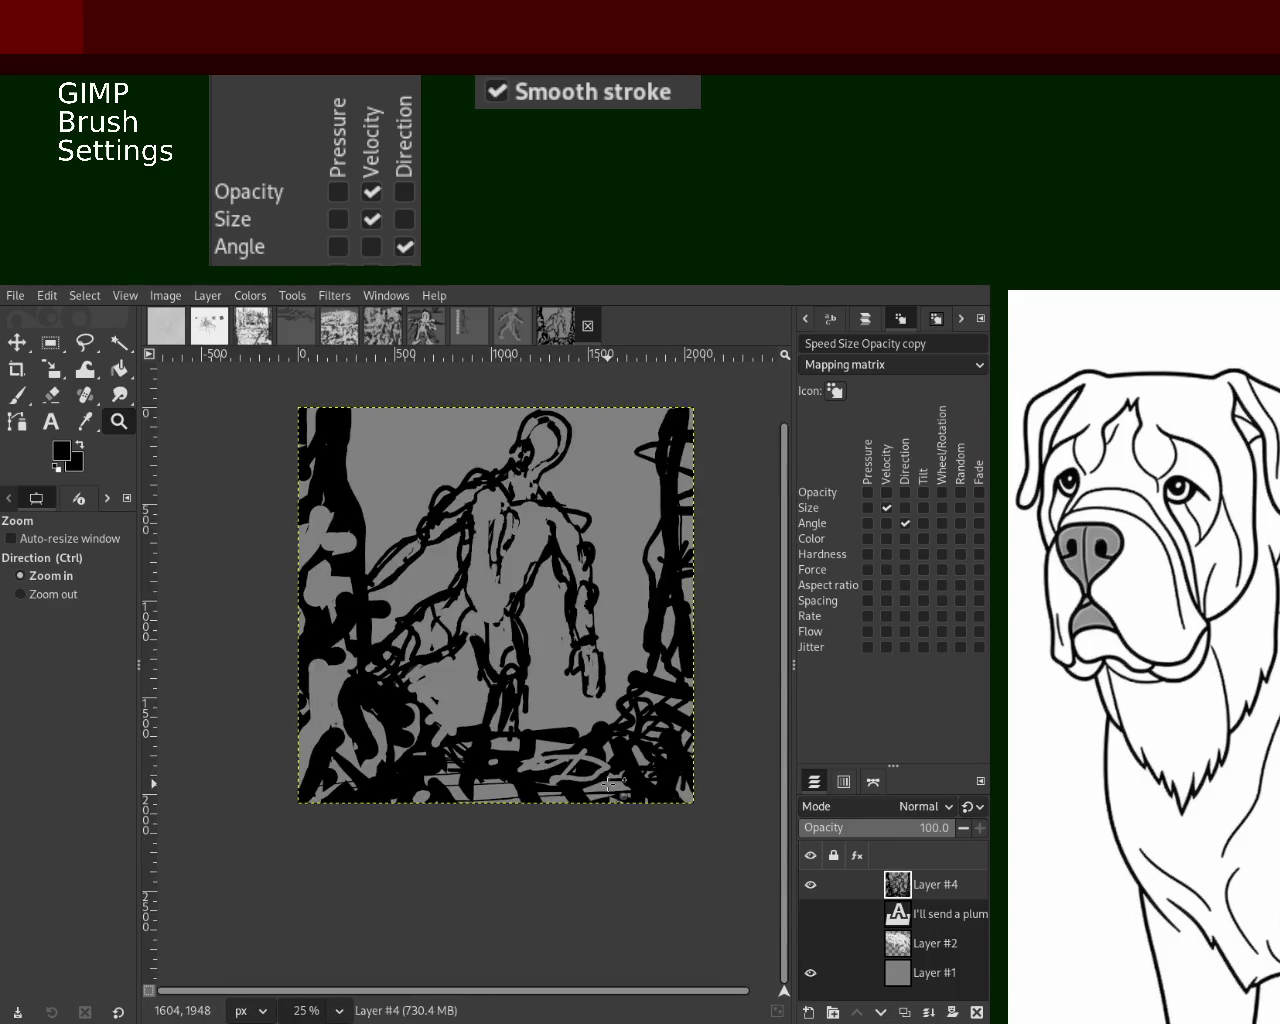
pyautogui.keyDown('ctrl'); pyautogui.click(411, 692); pyautogui.keyUp('ctrl')
pyautogui.keyDown('ctrl'); pyautogui.click(411, 692); pyautogui.keyUp('ctrl')
pyautogui.click(21, 401)
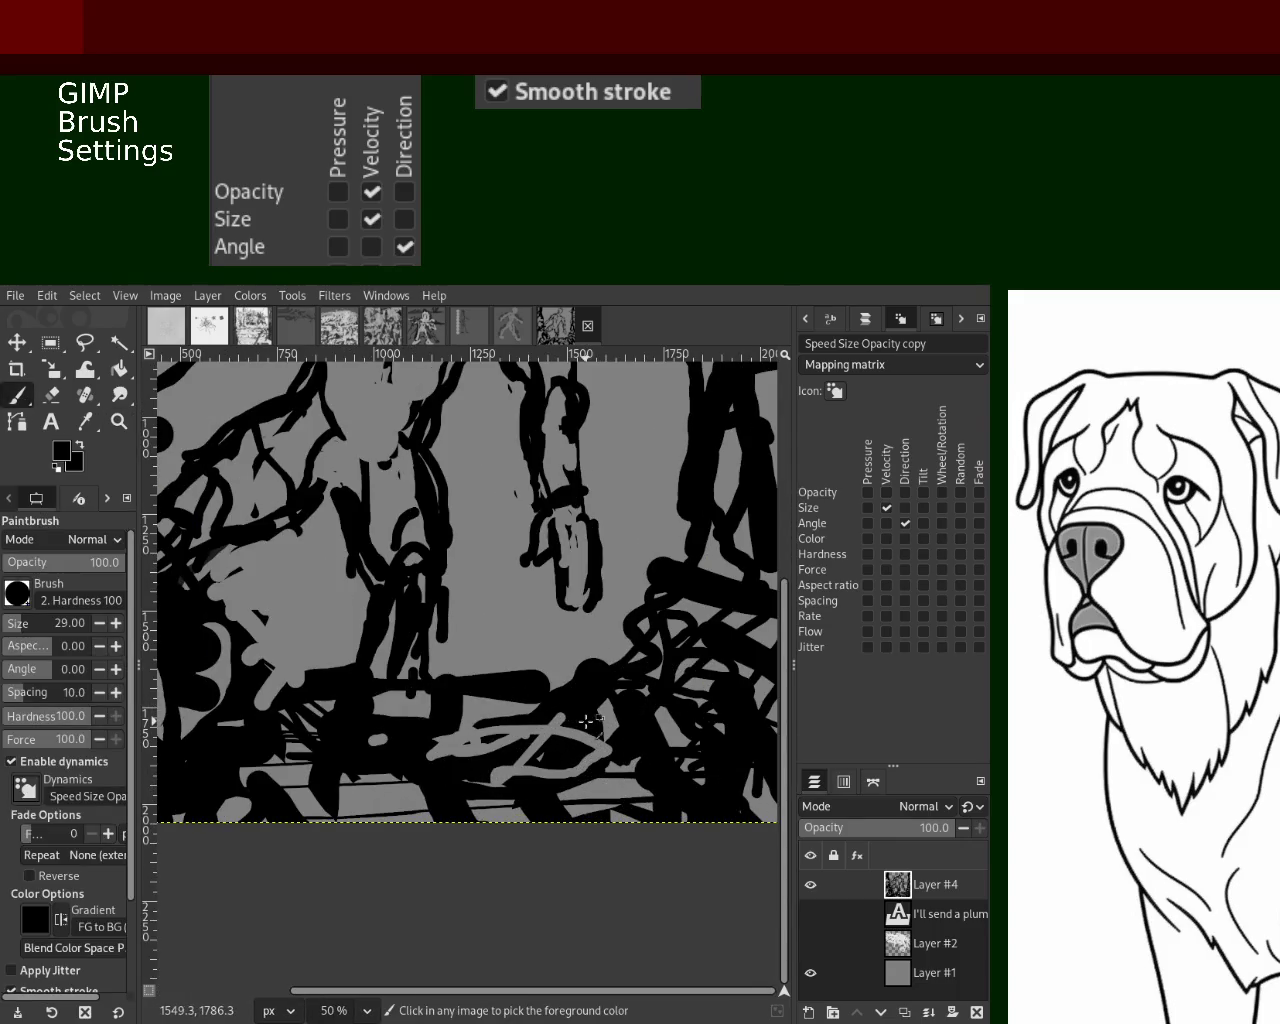
pyautogui.moveTo(586, 735); pyautogui.dragTo(533, 706)
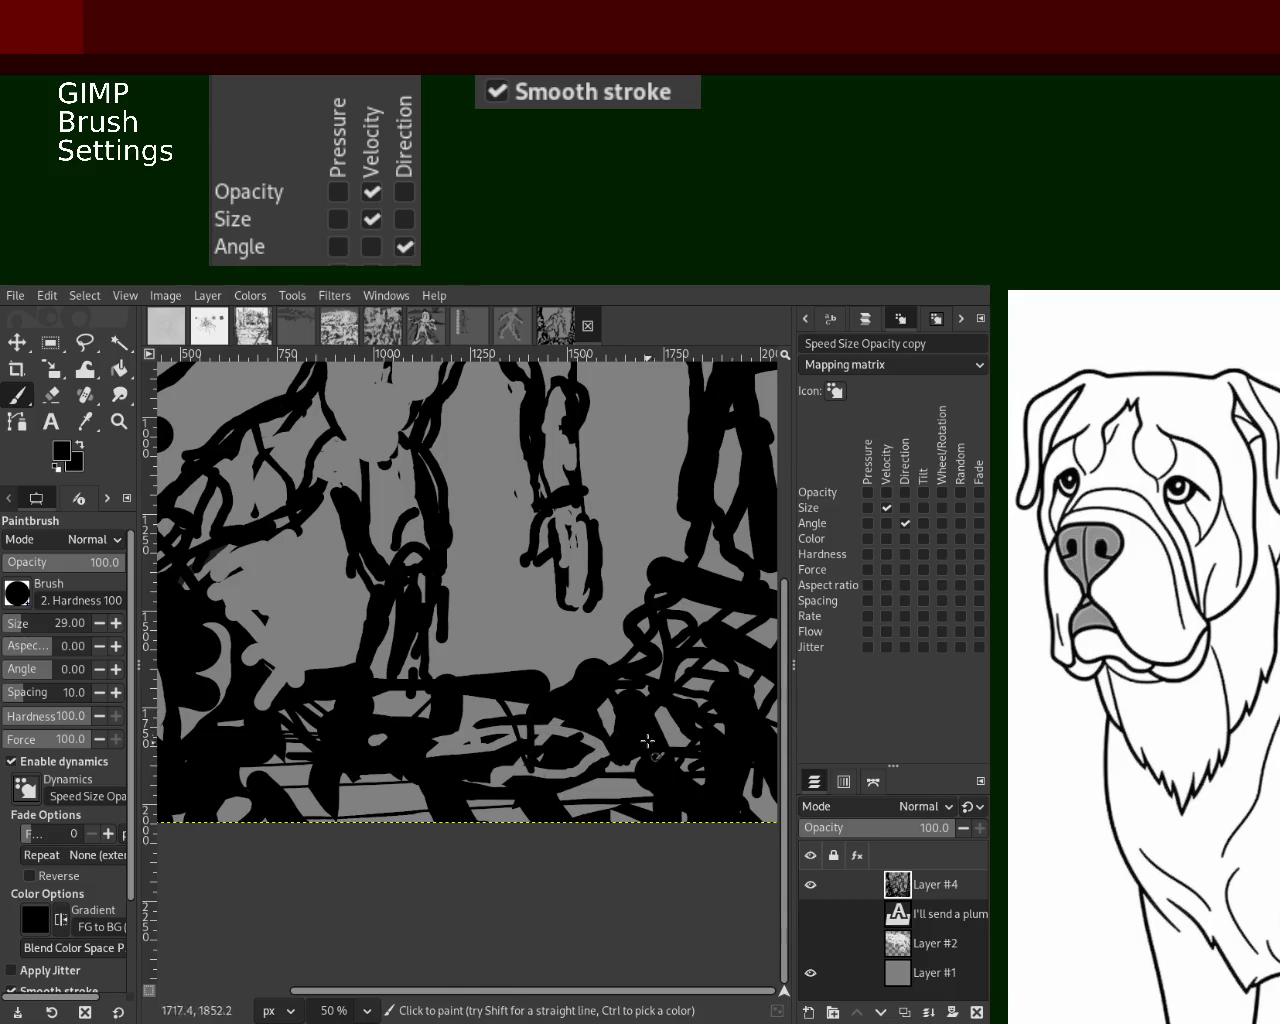
pyautogui.moveTo(335, 807)
pyautogui.mouseDown()
pyautogui.moveTo(461, 797)
pyautogui.moveTo(418, 815)
pyautogui.mouseUp()
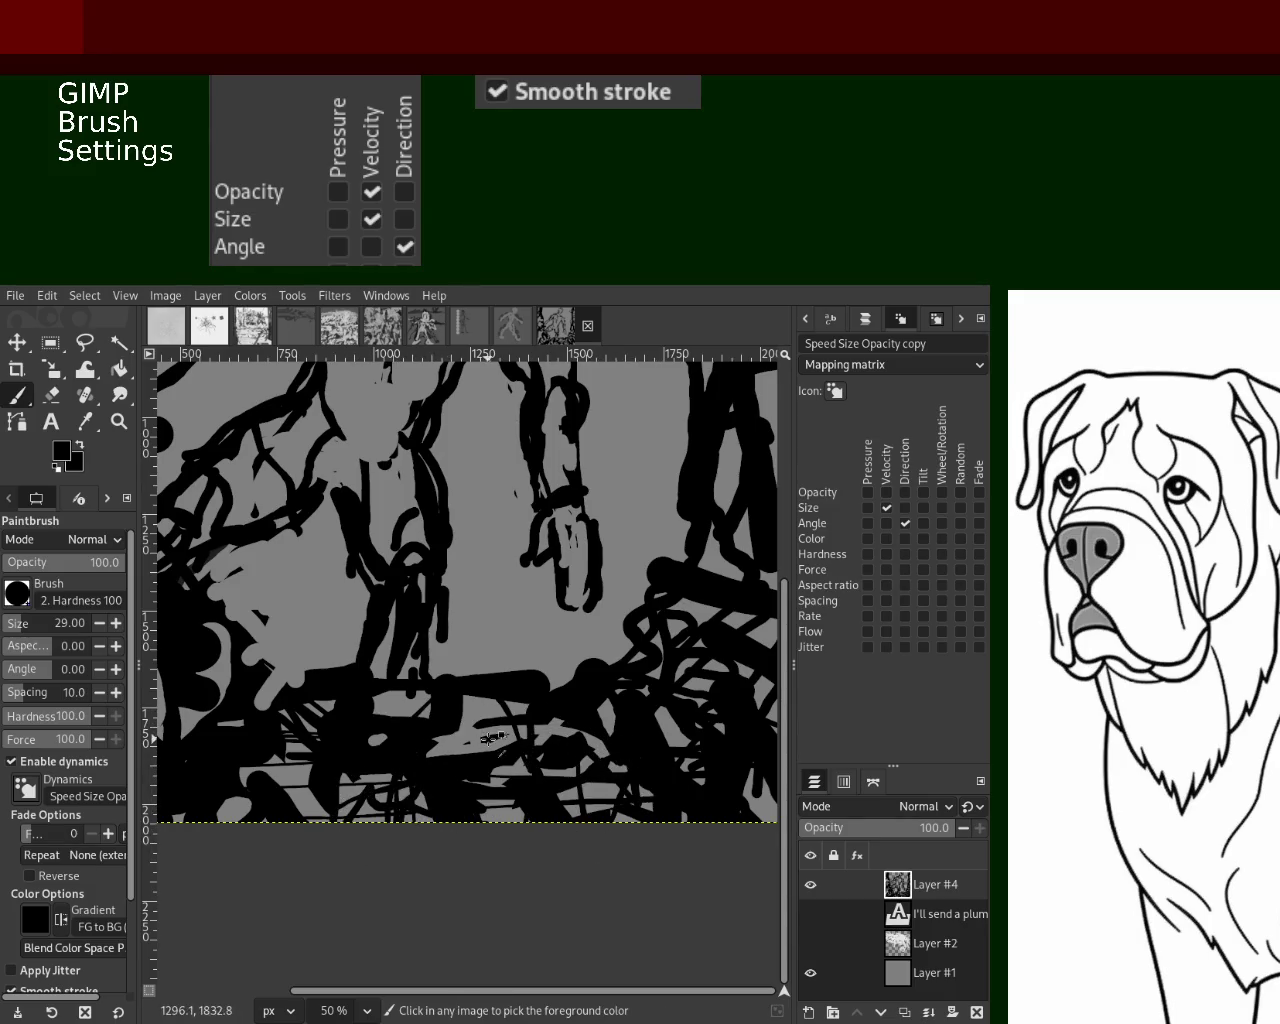
# Erase grey lines through the black foreground and add black strokes in the lower left
pyautogui.click(64, 399)
pyautogui.moveTo(406, 725); pyautogui.dragTo(589, 783)
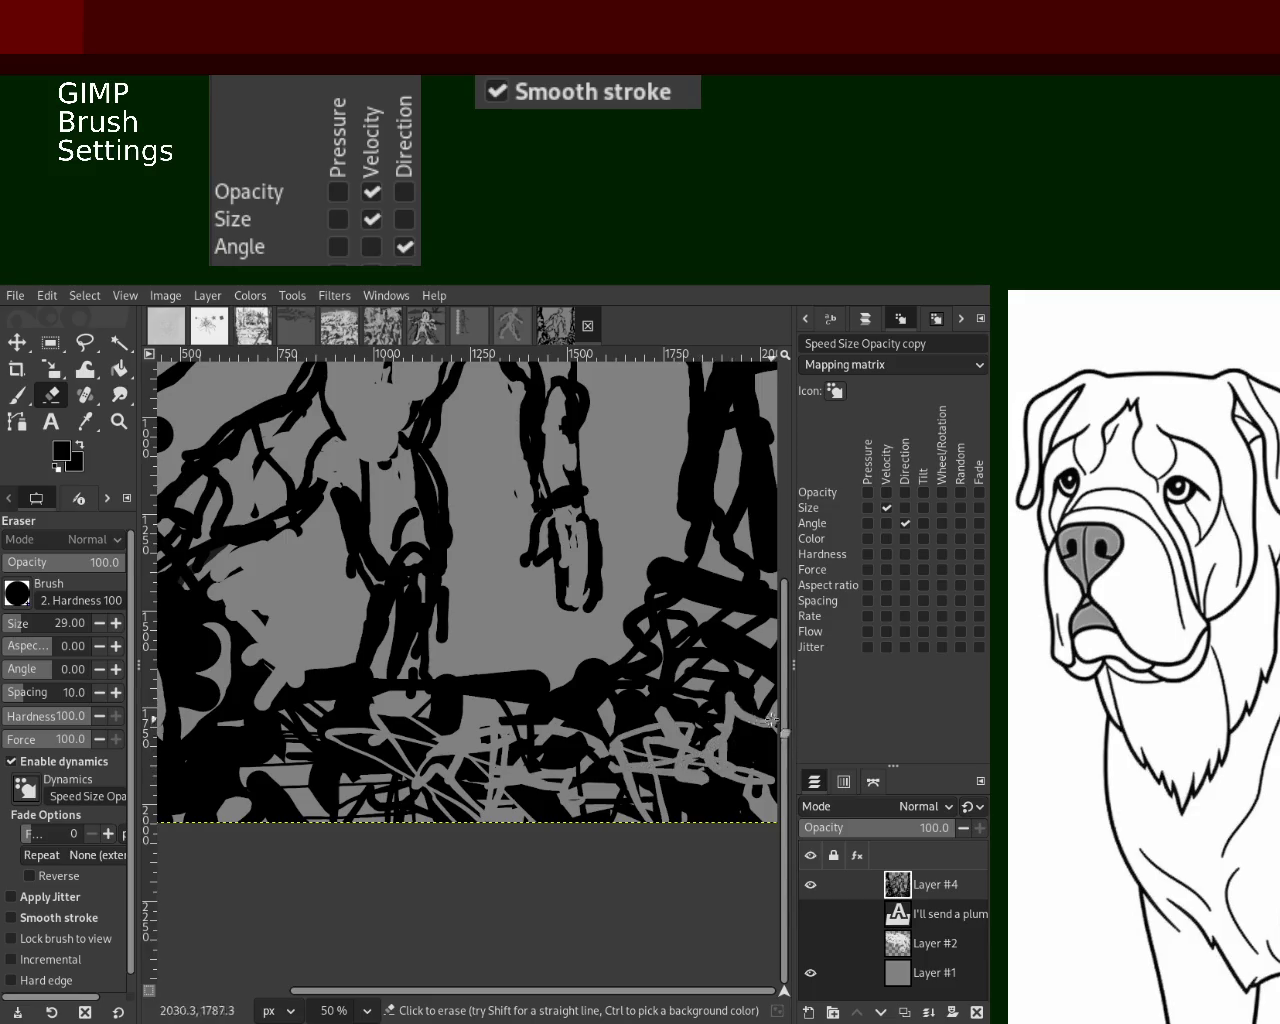
pyautogui.click(14, 398)
pyautogui.moveTo(700, 700); pyautogui.dragTo(739, 805)
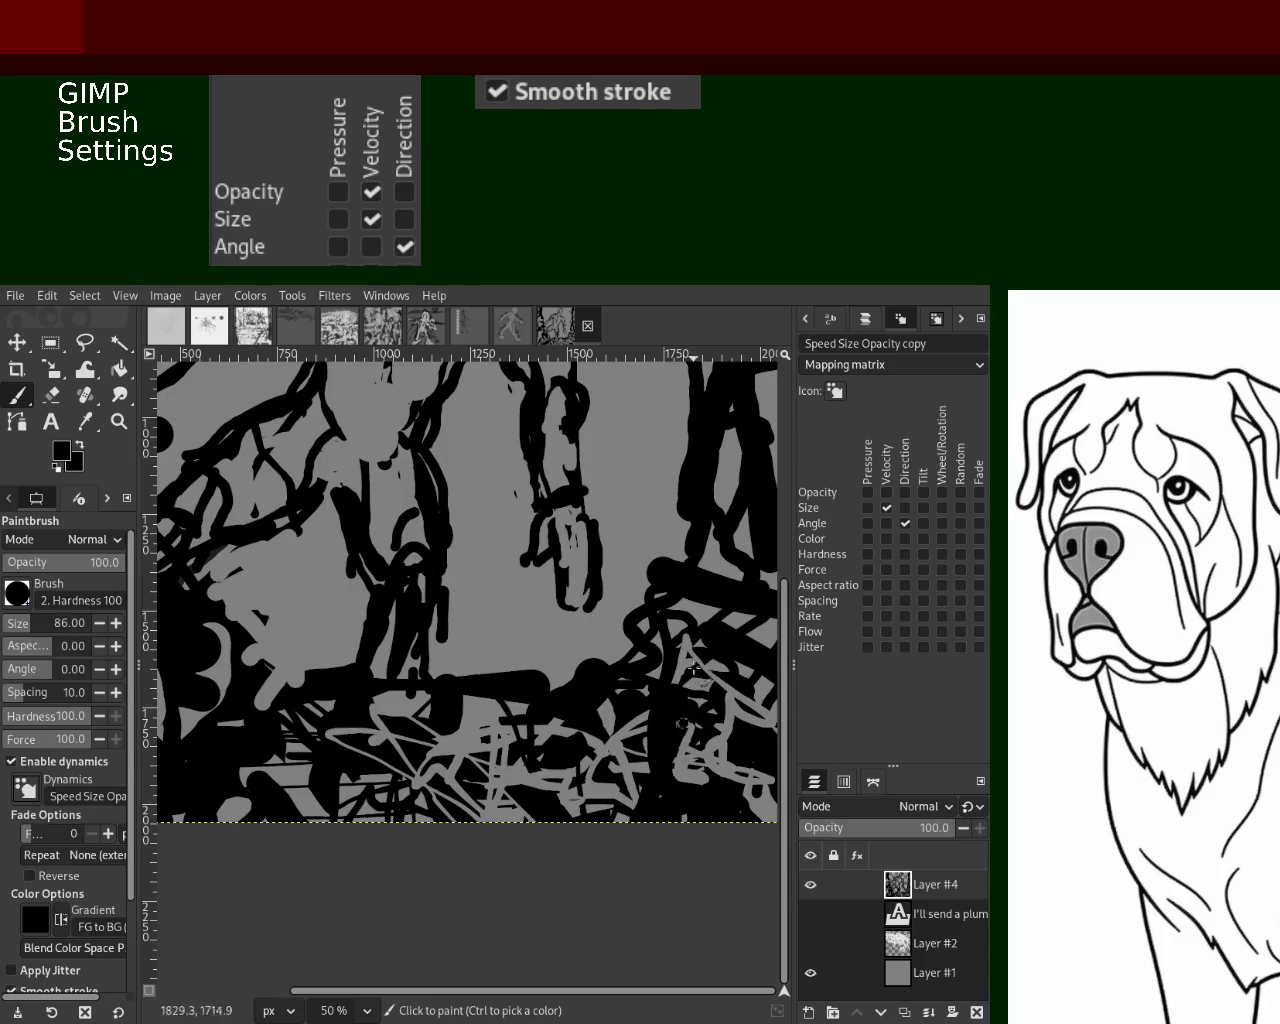
pyautogui.hotkey('ctrl', 'z')
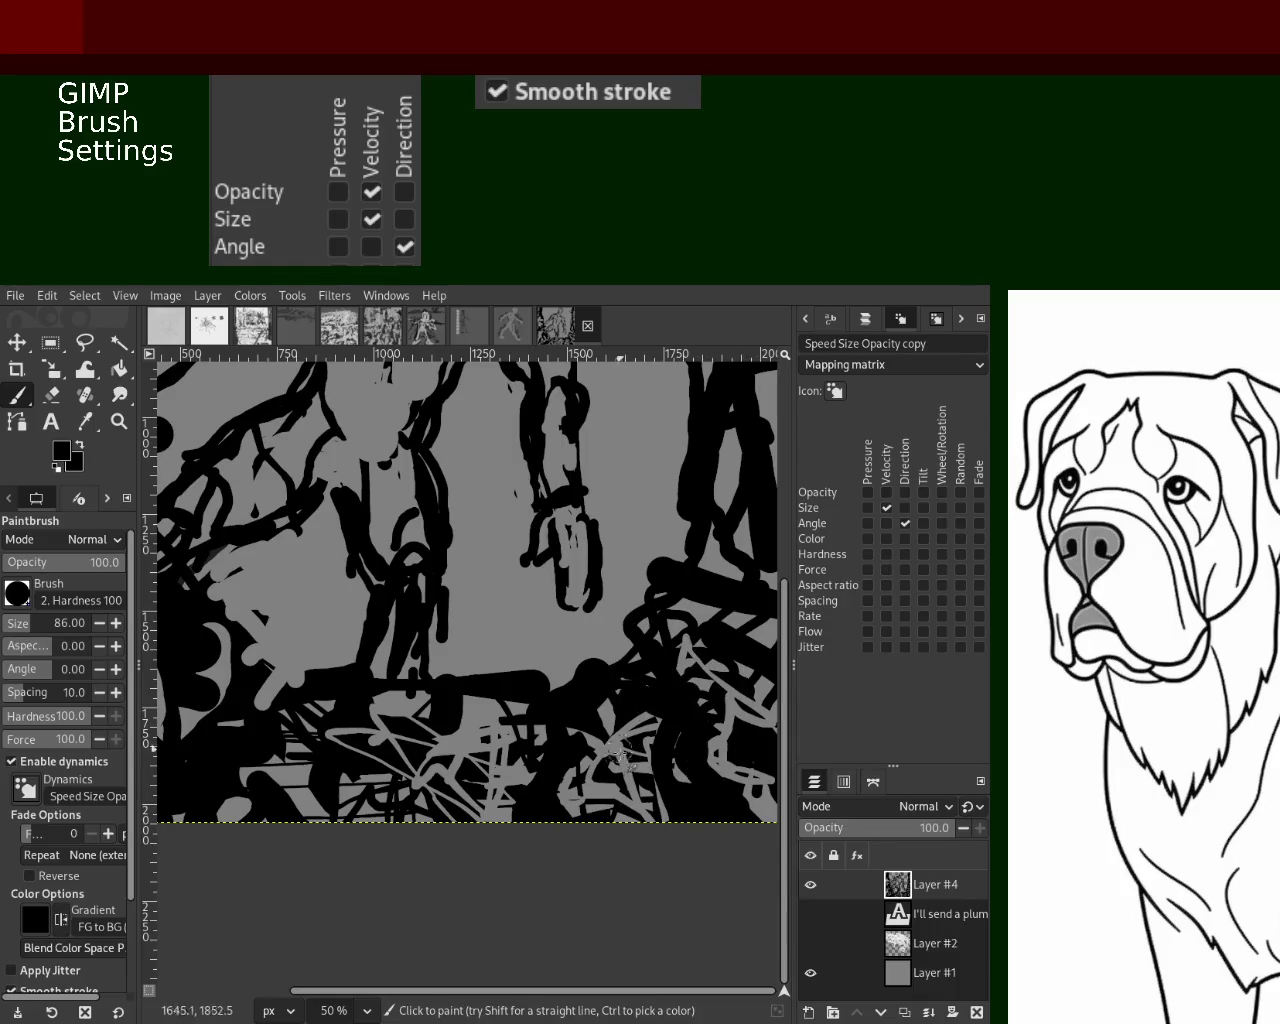
pyautogui.moveTo(400, 724); pyautogui.dragTo(313, 806)
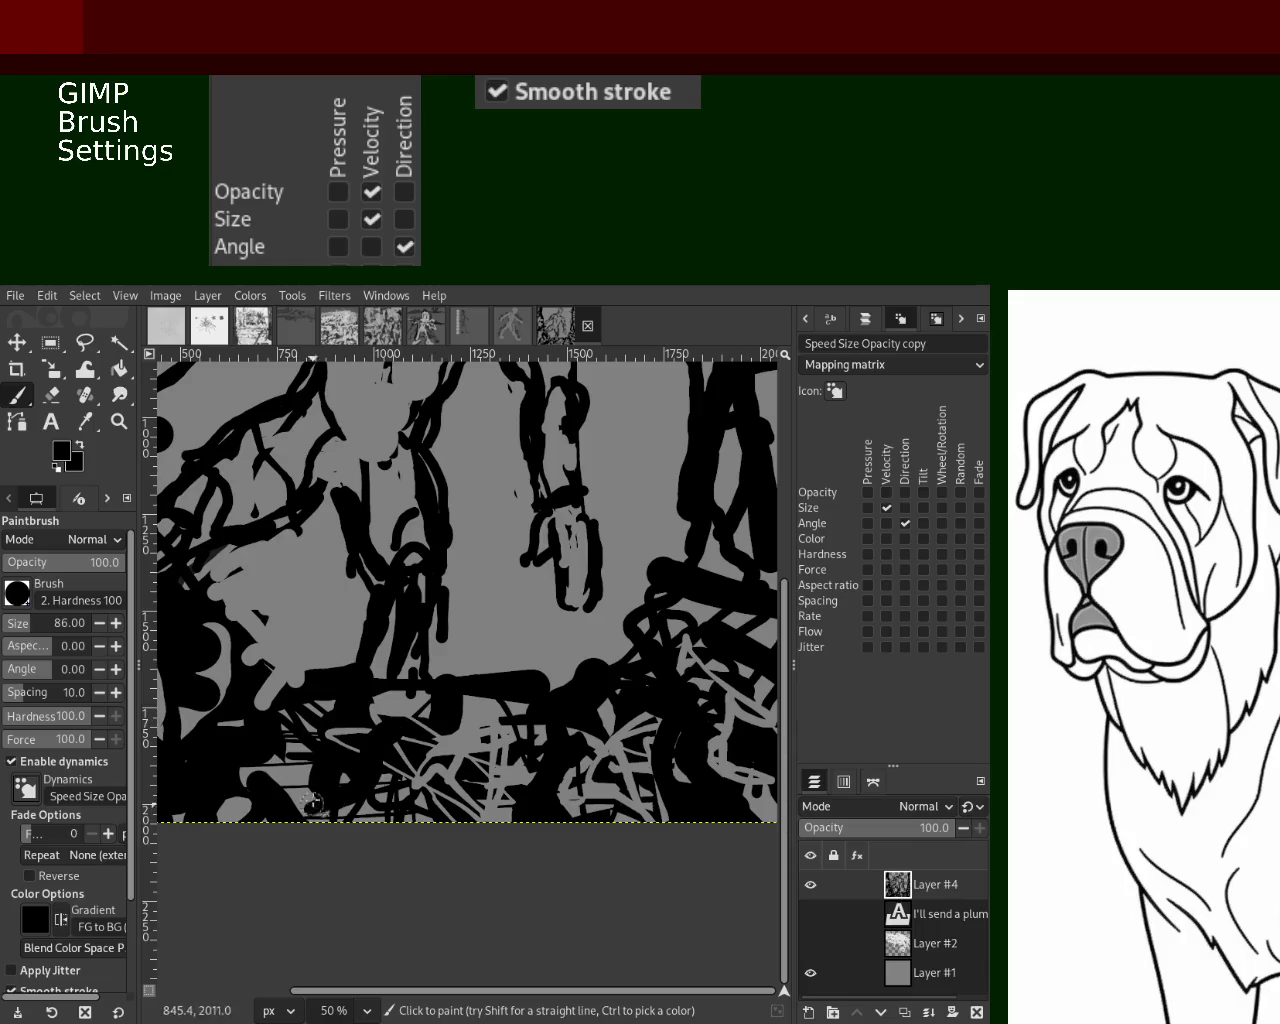
# Paint grey strokes in the lower-left foreground, then a thick black stroke there
pyautogui.keyDown('ctrl'); pyautogui.click(355, 750); pyautogui.keyUp('ctrl')
pyautogui.moveTo(355, 750)
pyautogui.mouseDown()
pyautogui.moveTo(269, 754)
pyautogui.moveTo(162, 806)
pyautogui.moveTo(161, 915)
pyautogui.mouseUp()
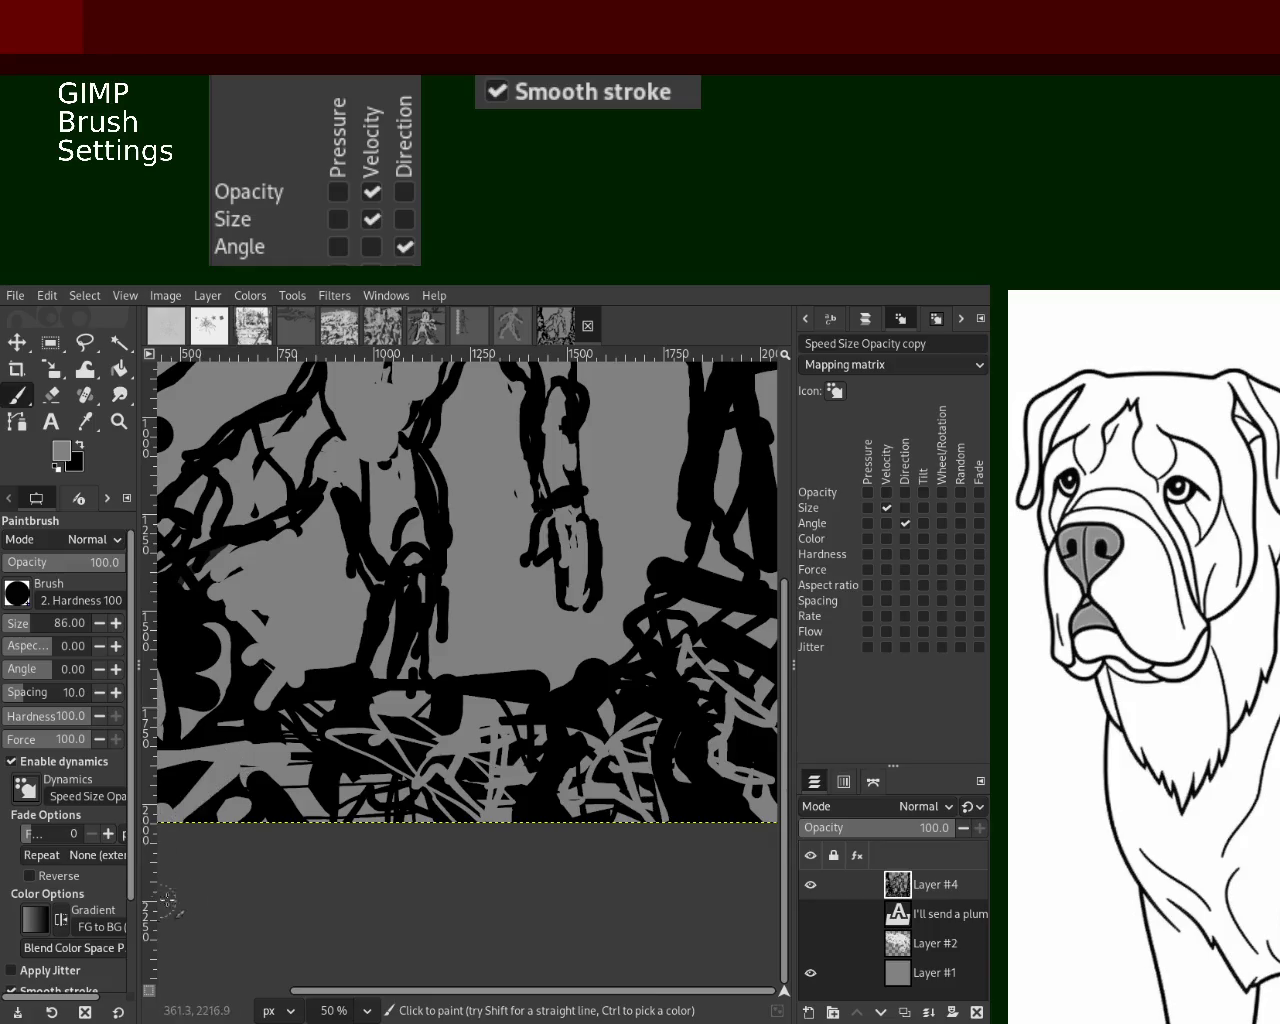
pyautogui.hotkey('shift', 'e')
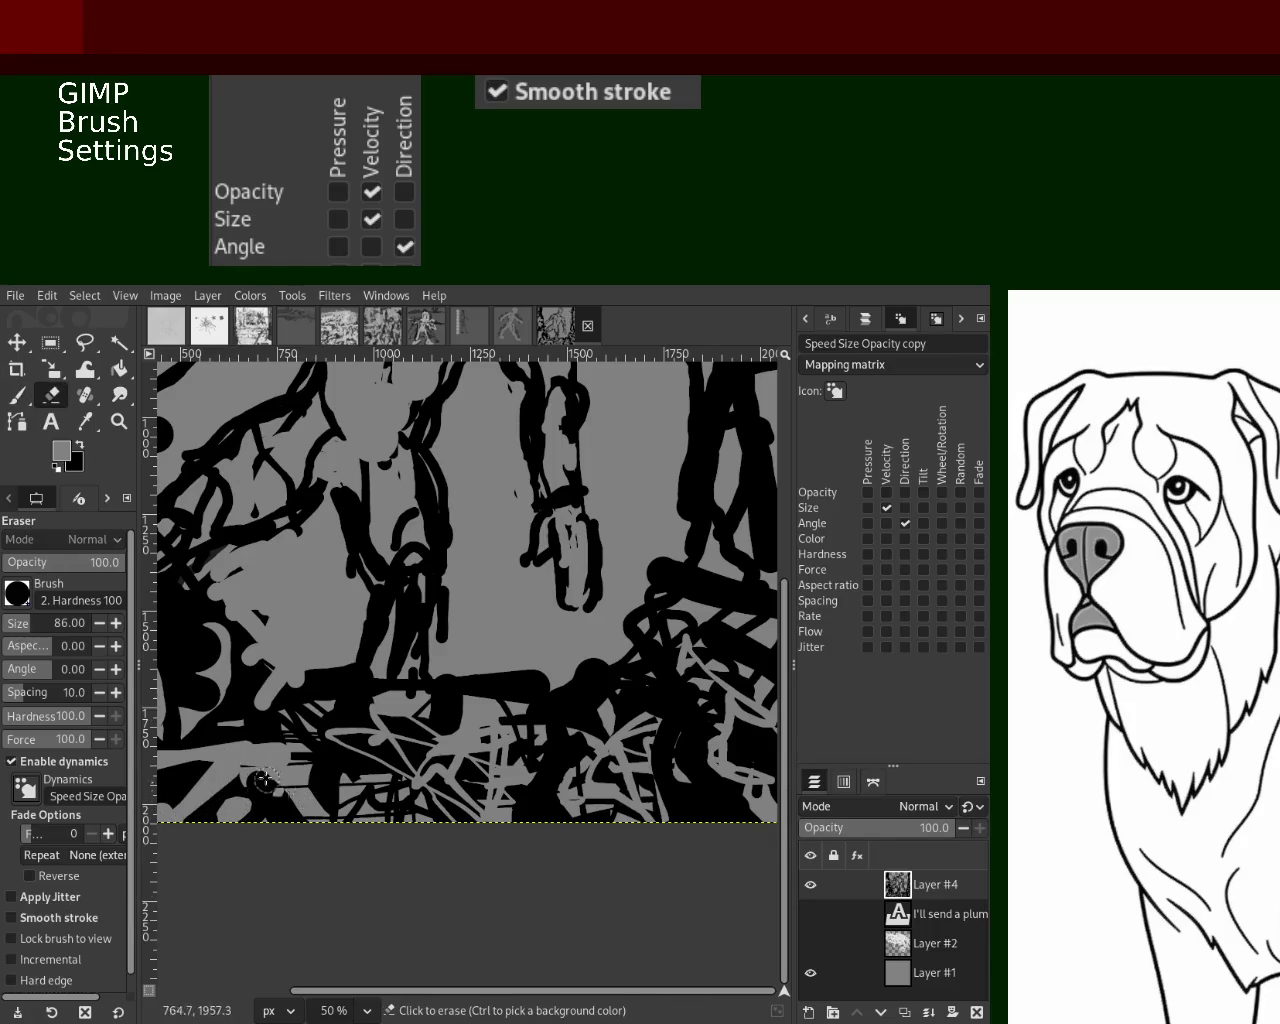
pyautogui.press('p')
pyautogui.keyDown('ctrl'); pyautogui.click(253, 722); pyautogui.keyUp('ctrl')
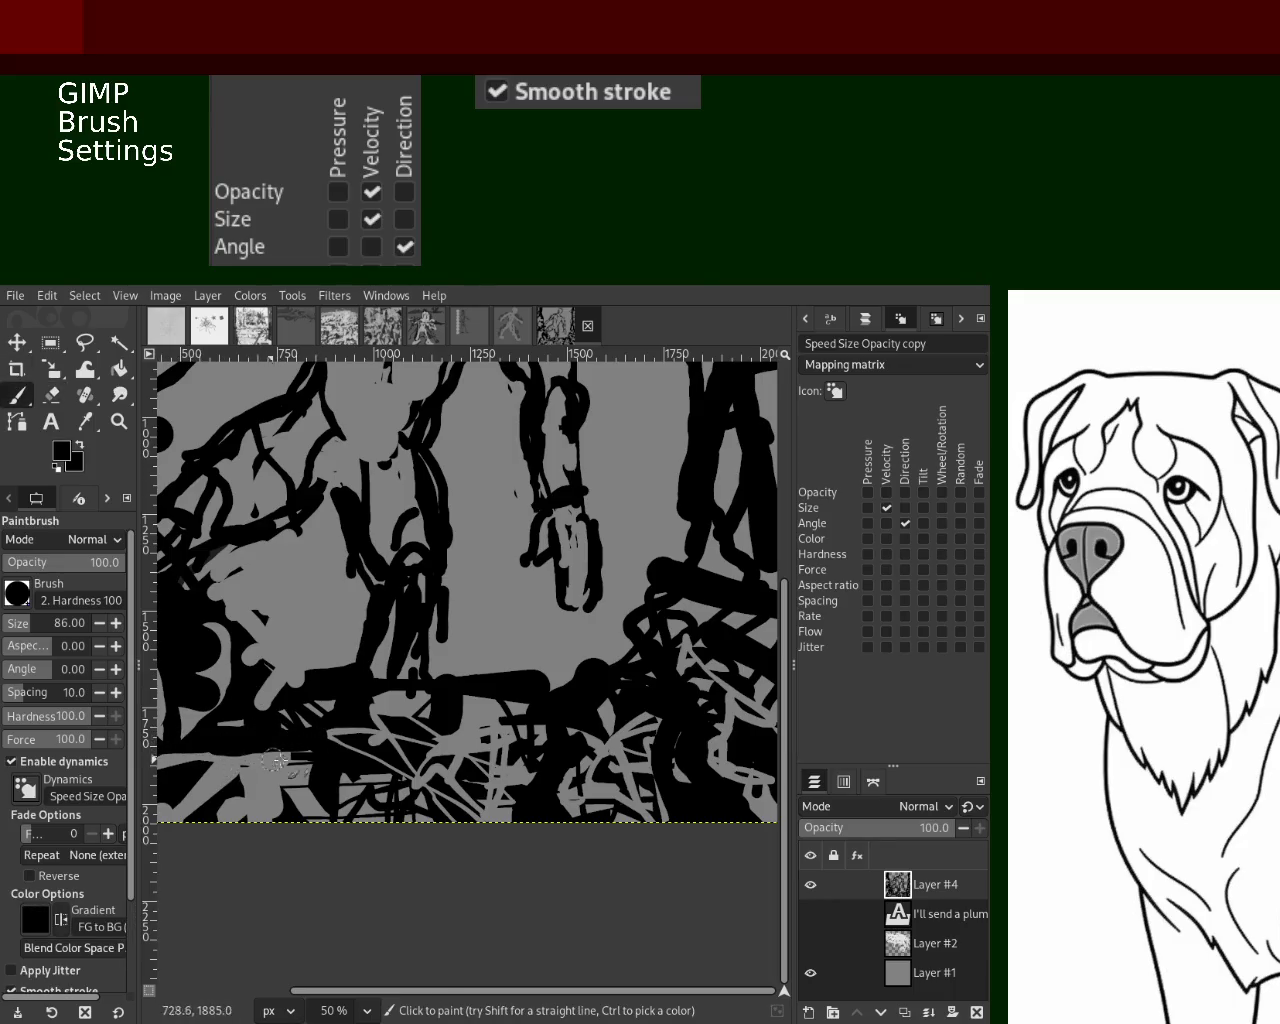
pyautogui.keyDown('ctrl'); pyautogui.click(484, 716); pyautogui.keyUp('ctrl')
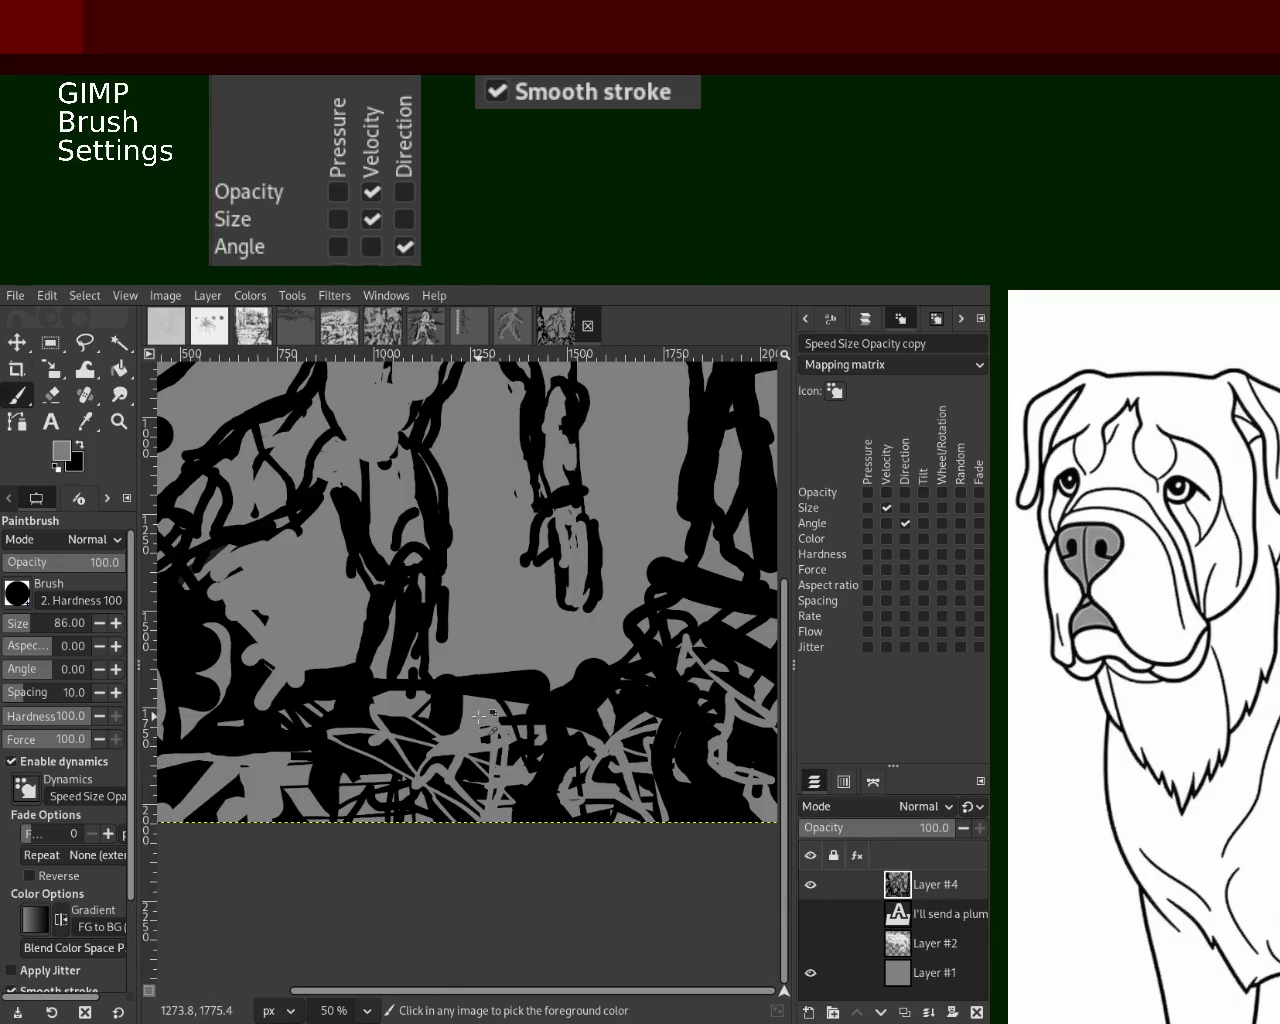
pyautogui.moveTo(165, 697); pyautogui.dragTo(341, 702)
pyautogui.hotkey('ctrl', 'z')
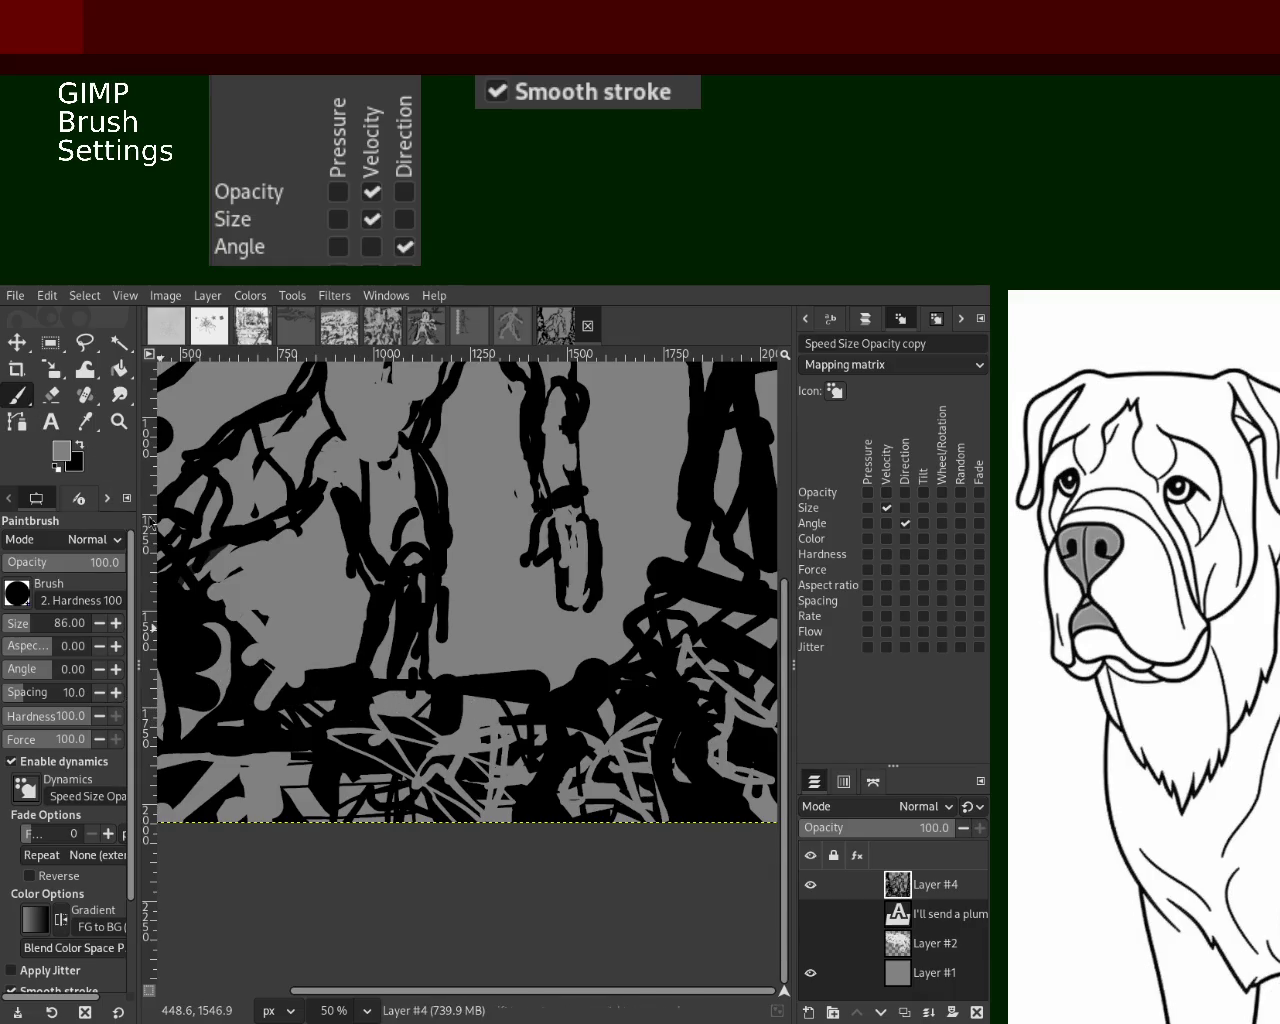
pyautogui.keyDown('ctrl'); pyautogui.click(343, 686); pyautogui.keyUp('ctrl')
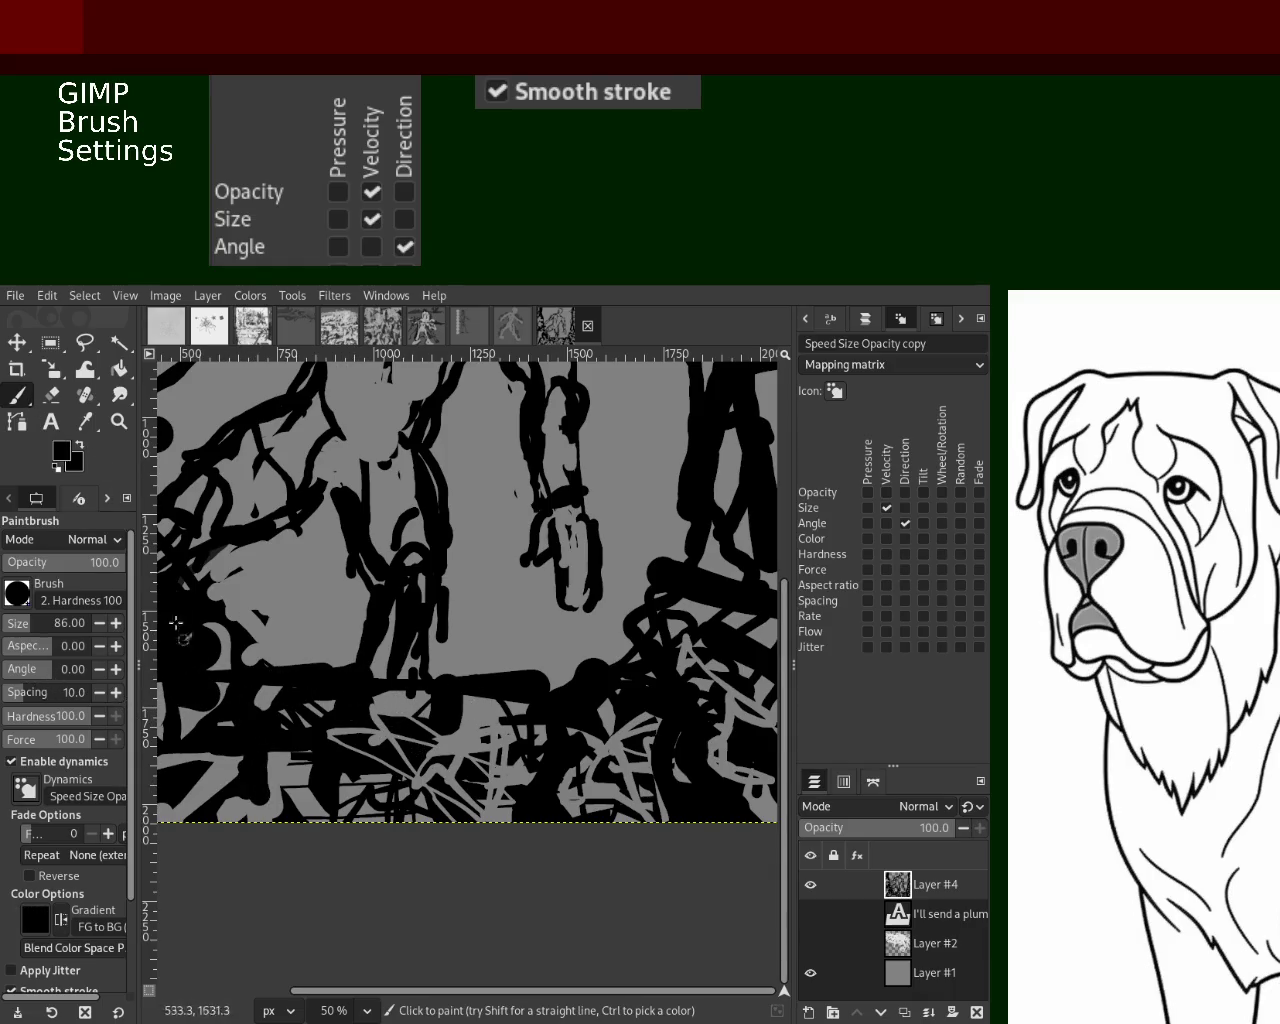
pyautogui.moveTo(318, 678); pyautogui.dragTo(228, 585)
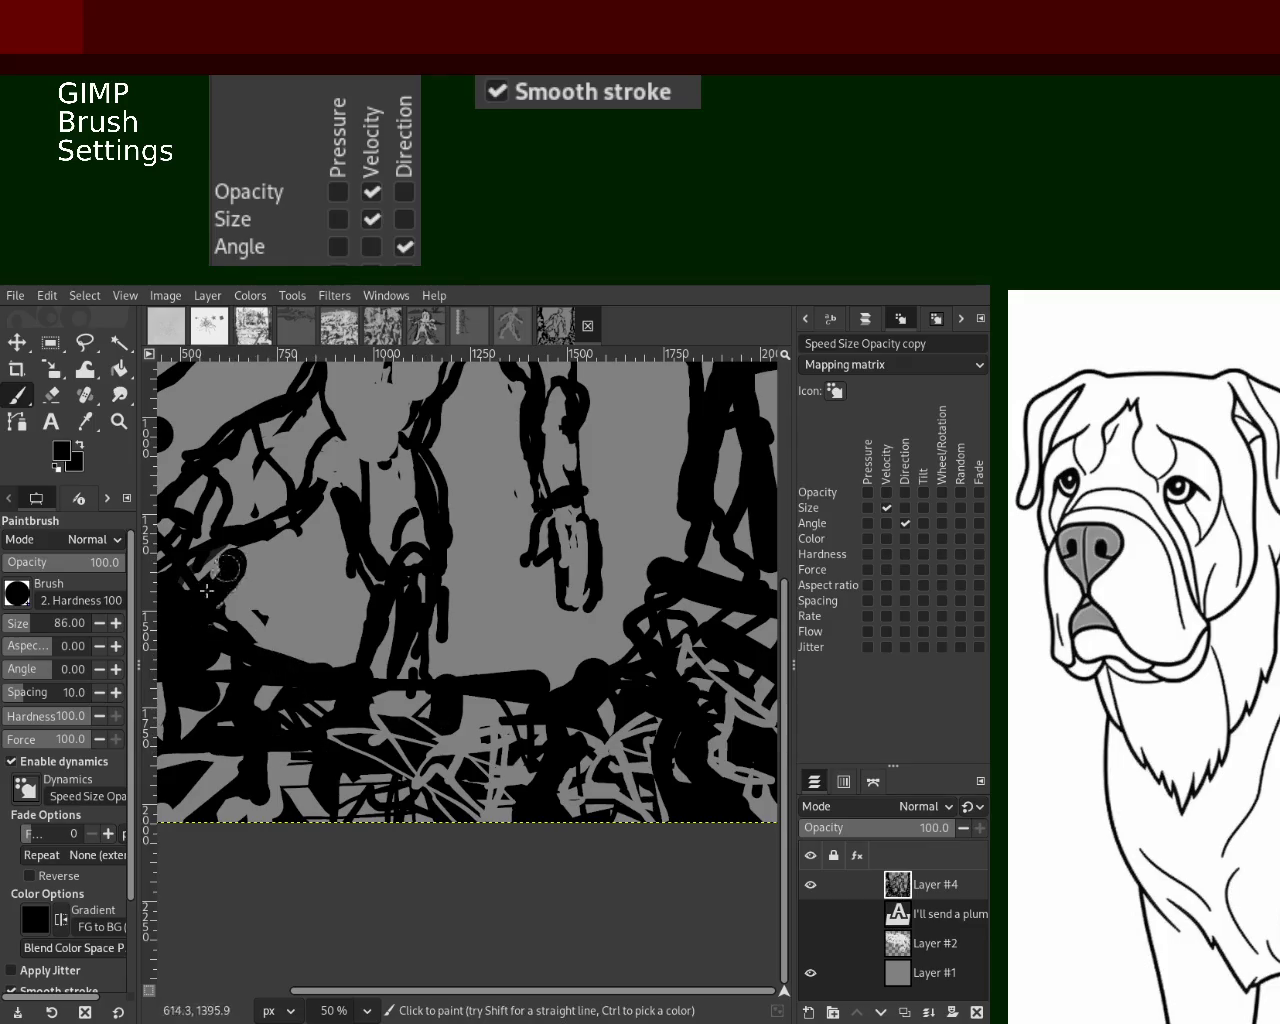
pyautogui.click(119, 421)
pyautogui.keyDown('ctrl'); pyautogui.click(345, 620); pyautogui.keyUp('ctrl')
pyautogui.click(345, 620)
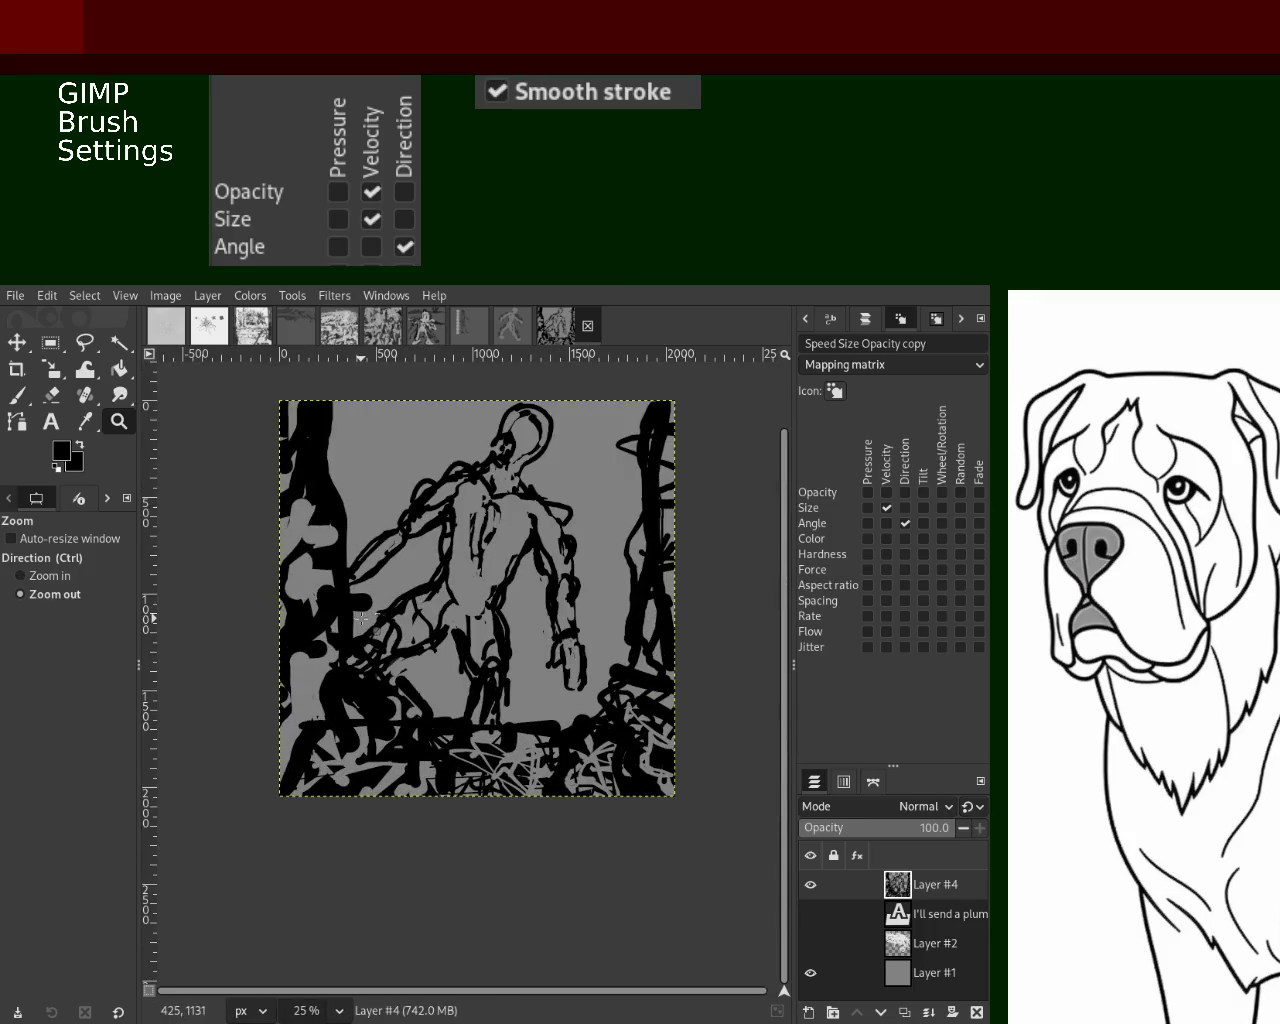
pyautogui.keyDown('ctrl'); pyautogui.click(345, 620); pyautogui.keyUp('ctrl')
pyautogui.keyDown('ctrl'); pyautogui.click(350, 650); pyautogui.keyUp('ctrl')
pyautogui.click(360, 685)
pyautogui.click(360, 685)
pyautogui.click(360, 685)
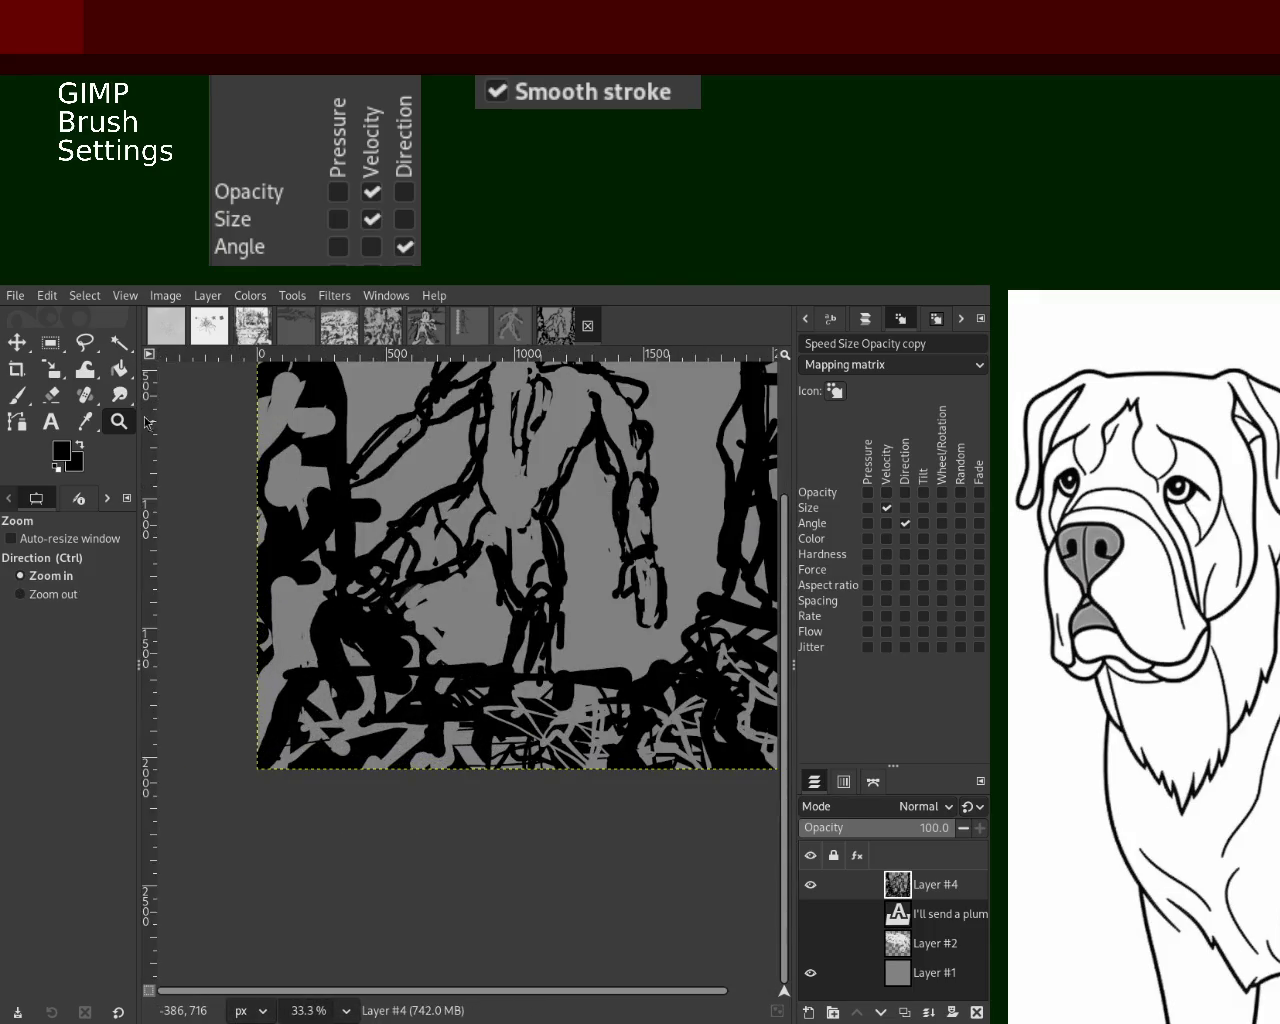
pyautogui.click(20, 396)
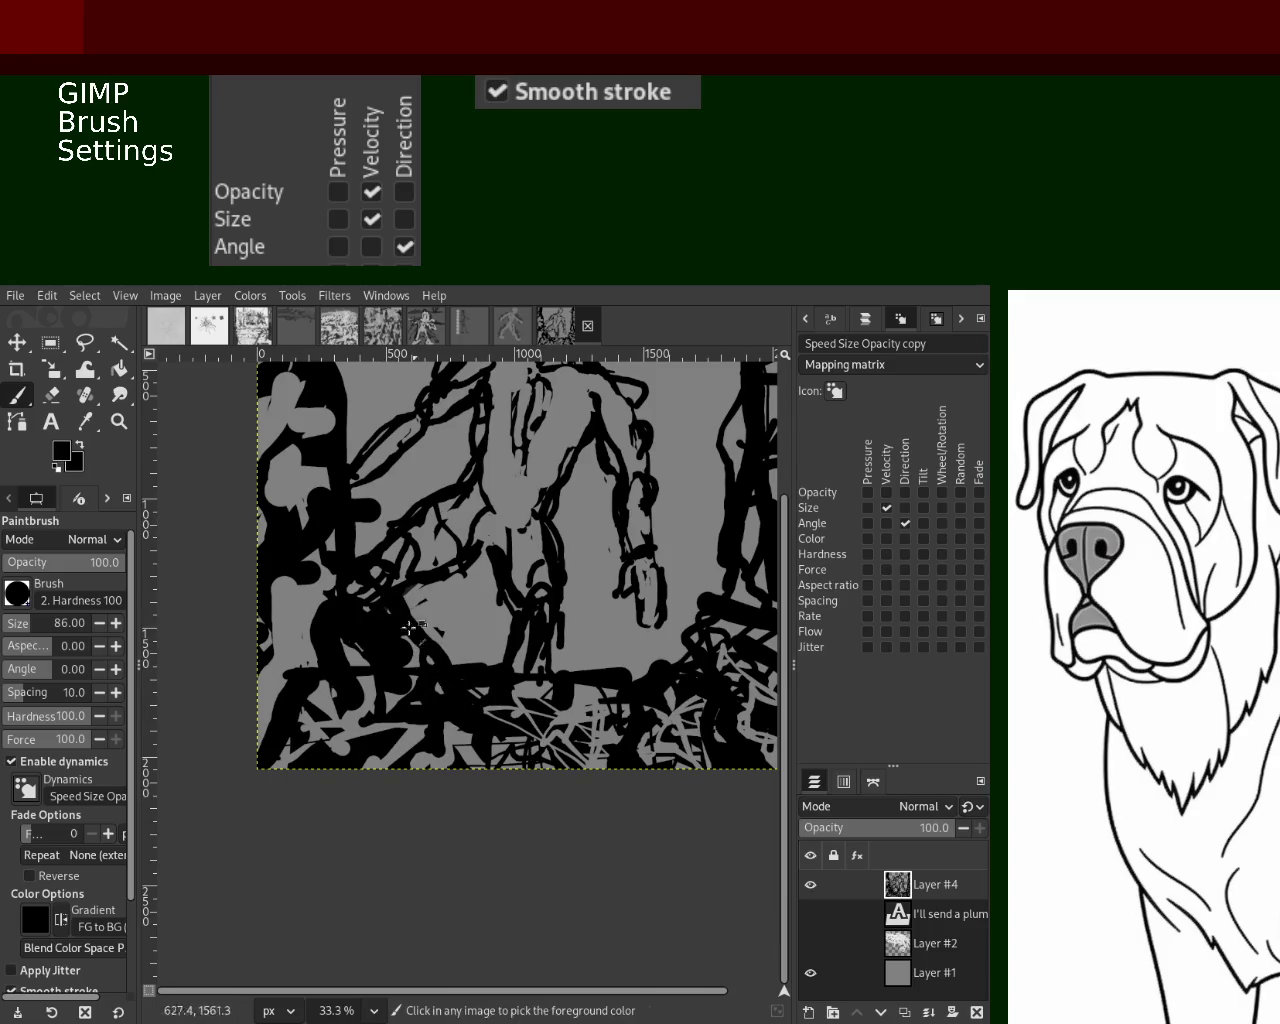
# Make the caption text layer visible and zoom to view the whole panel with its caption
pyautogui.click(810, 914)
pyautogui.click(119, 421)
pyautogui.keyDown('ctrl'); pyautogui.click(408, 468); pyautogui.keyUp('ctrl')
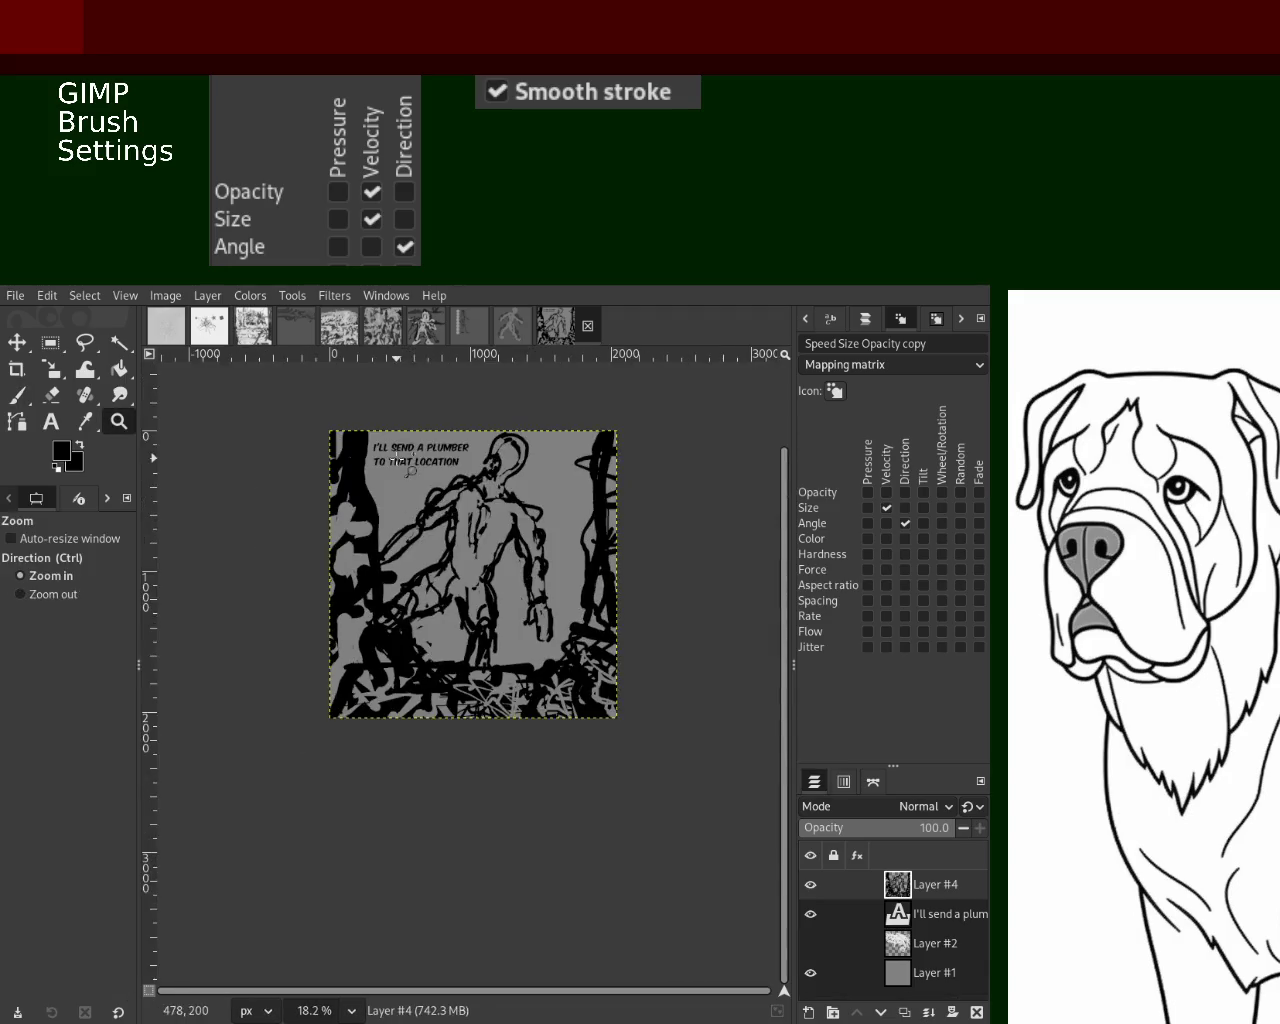
pyautogui.click(408, 468)
pyautogui.press('ctrl')
pyautogui.keyDown('ctrl'); pyautogui.click(436, 604); pyautogui.keyUp('ctrl')
pyautogui.click(460, 610)
pyautogui.click(480, 615)
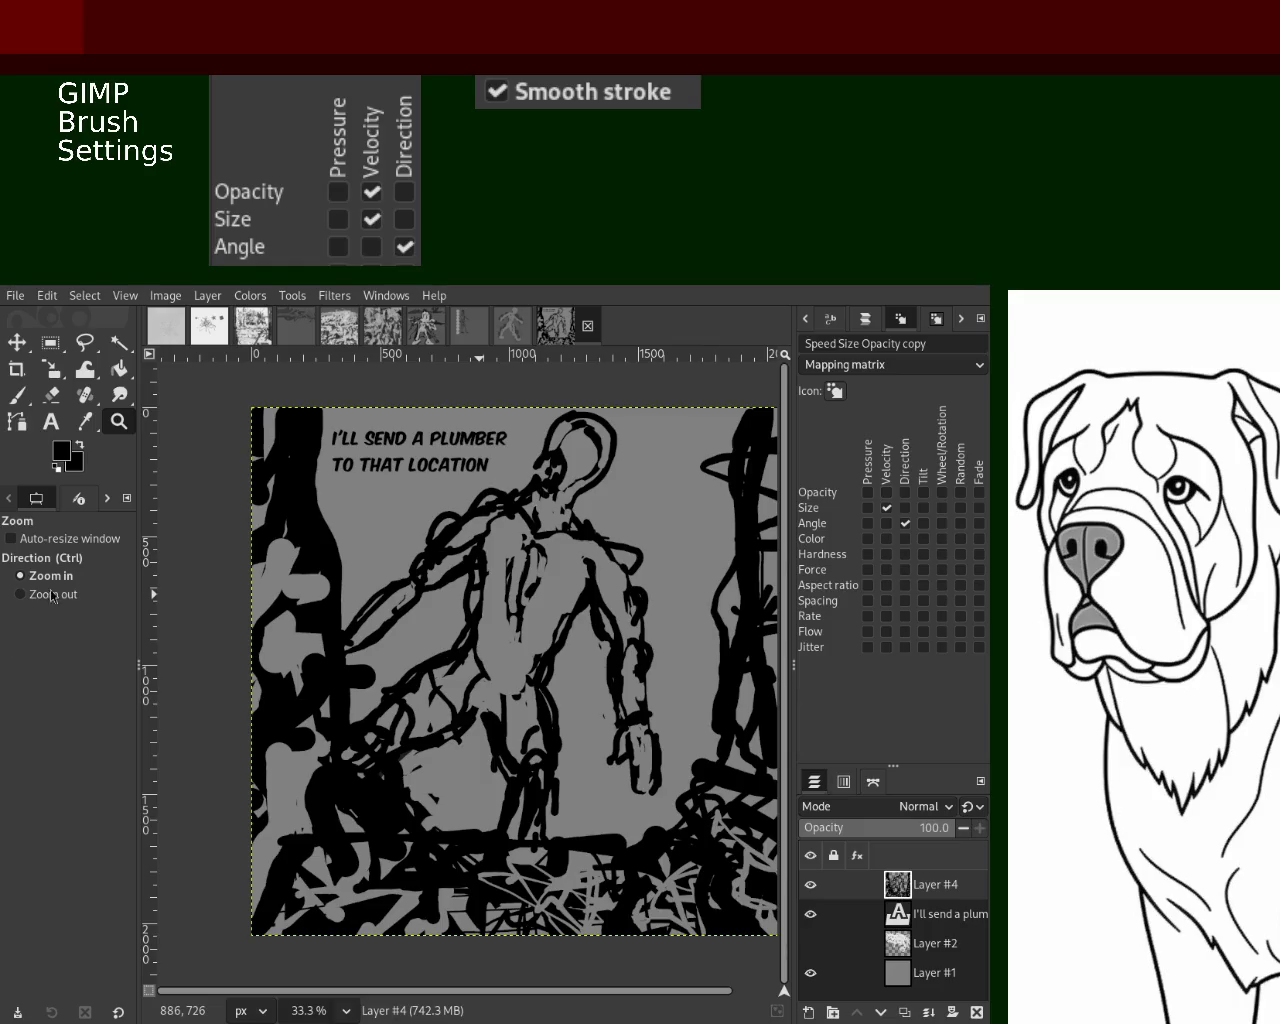
pyautogui.keyDown('ctrl'); pyautogui.click(196, 540); pyautogui.keyUp('ctrl')
# Zoom in on the upper-left, pick grey from the image and try a short stroke beside the black pillar, undoing it
pyautogui.click(220, 545)
pyautogui.click(227, 548)
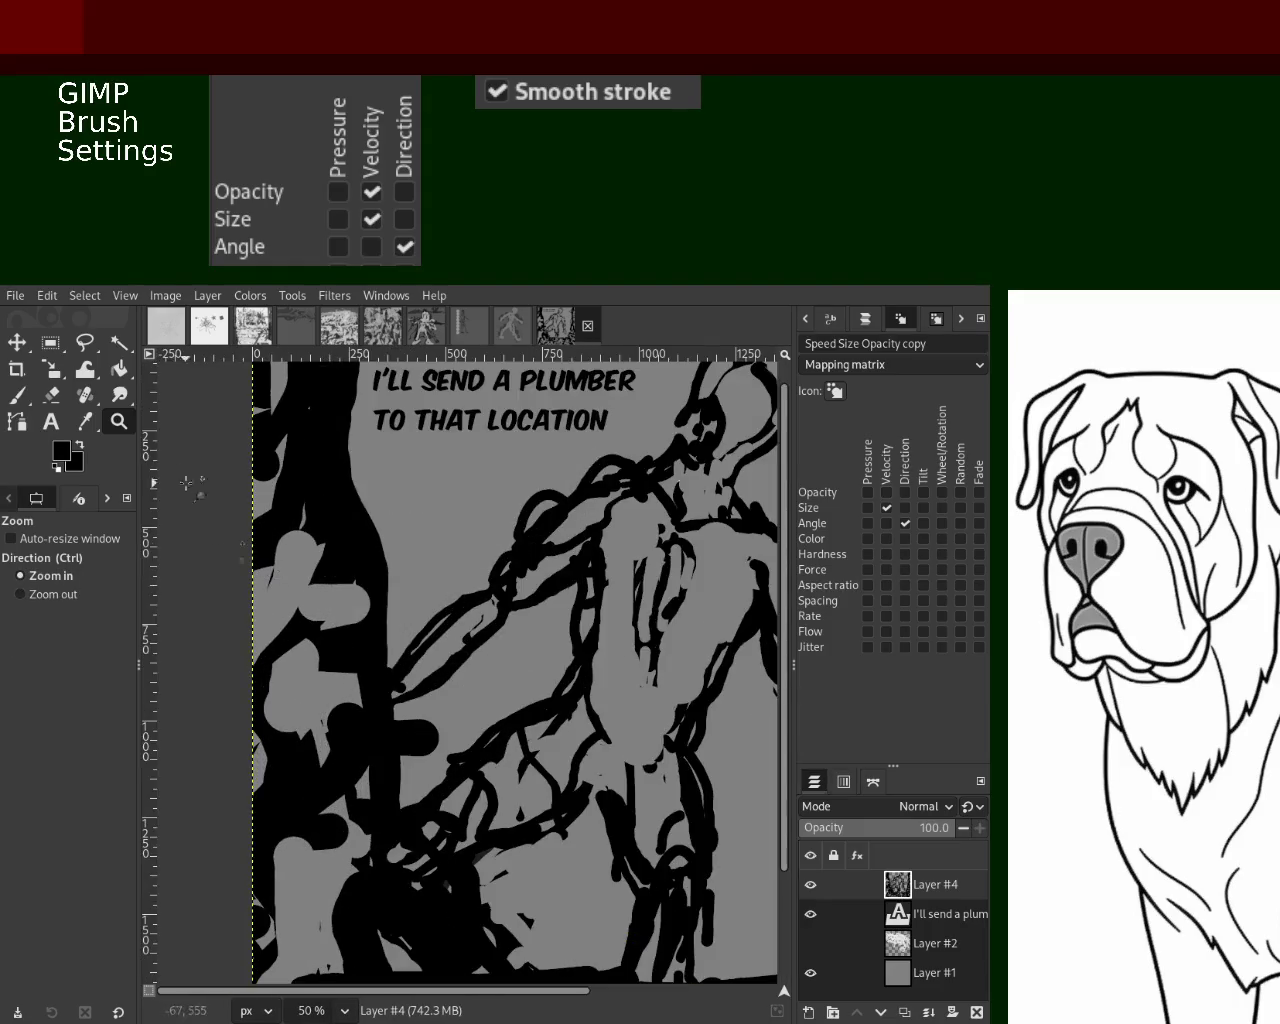
pyautogui.click(17, 395)
pyautogui.keyDown('ctrl'); pyautogui.click(346, 503); pyautogui.keyUp('ctrl')
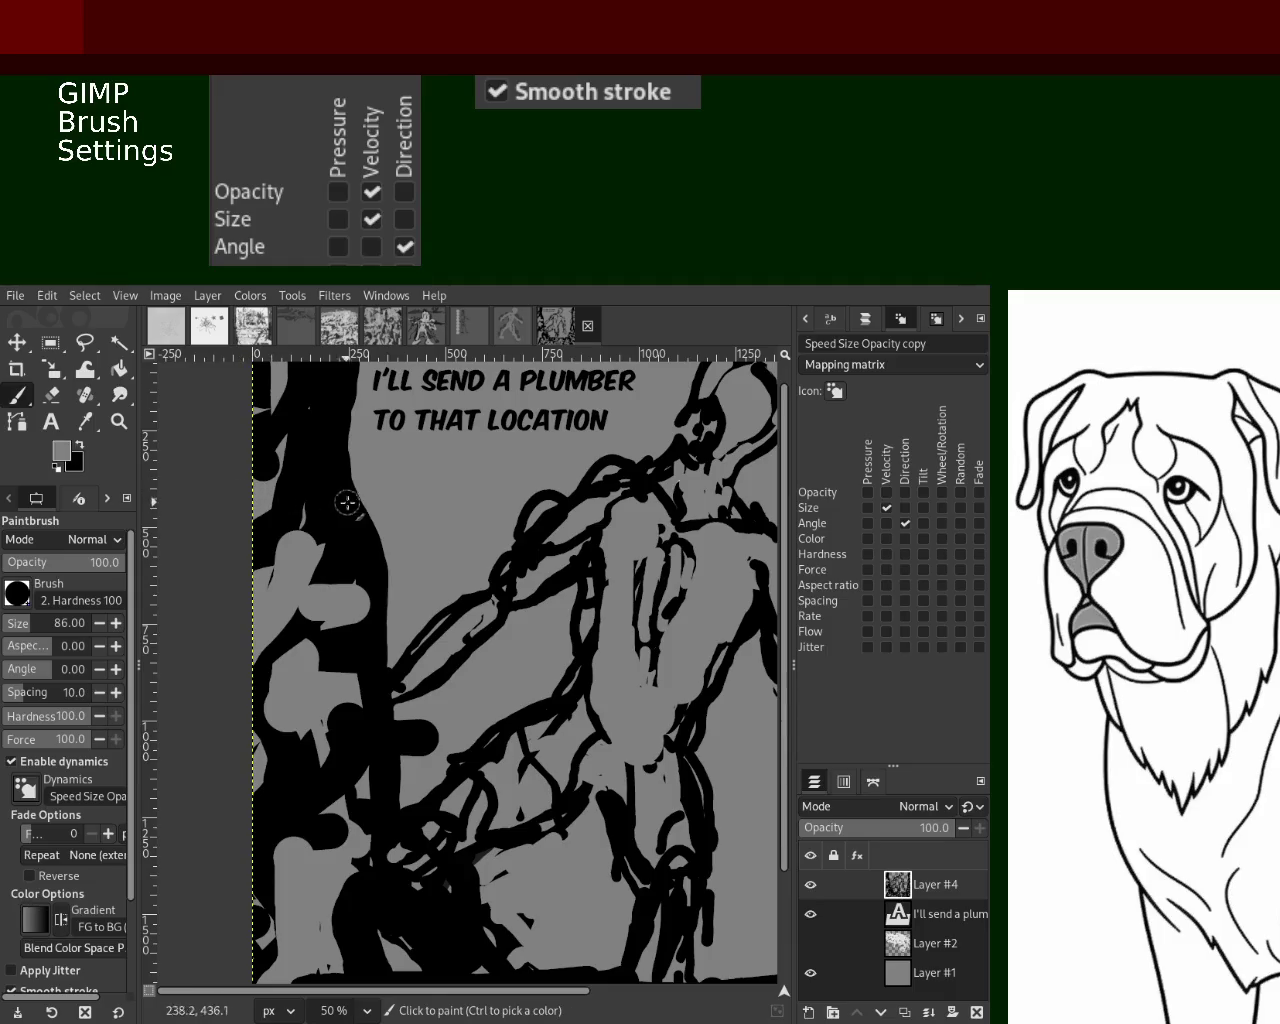
pyautogui.hotkey('ctrl', 'z')
pyautogui.moveTo(309, 525); pyautogui.dragTo(312, 484)
pyautogui.hotkey('ctrl', 'z')
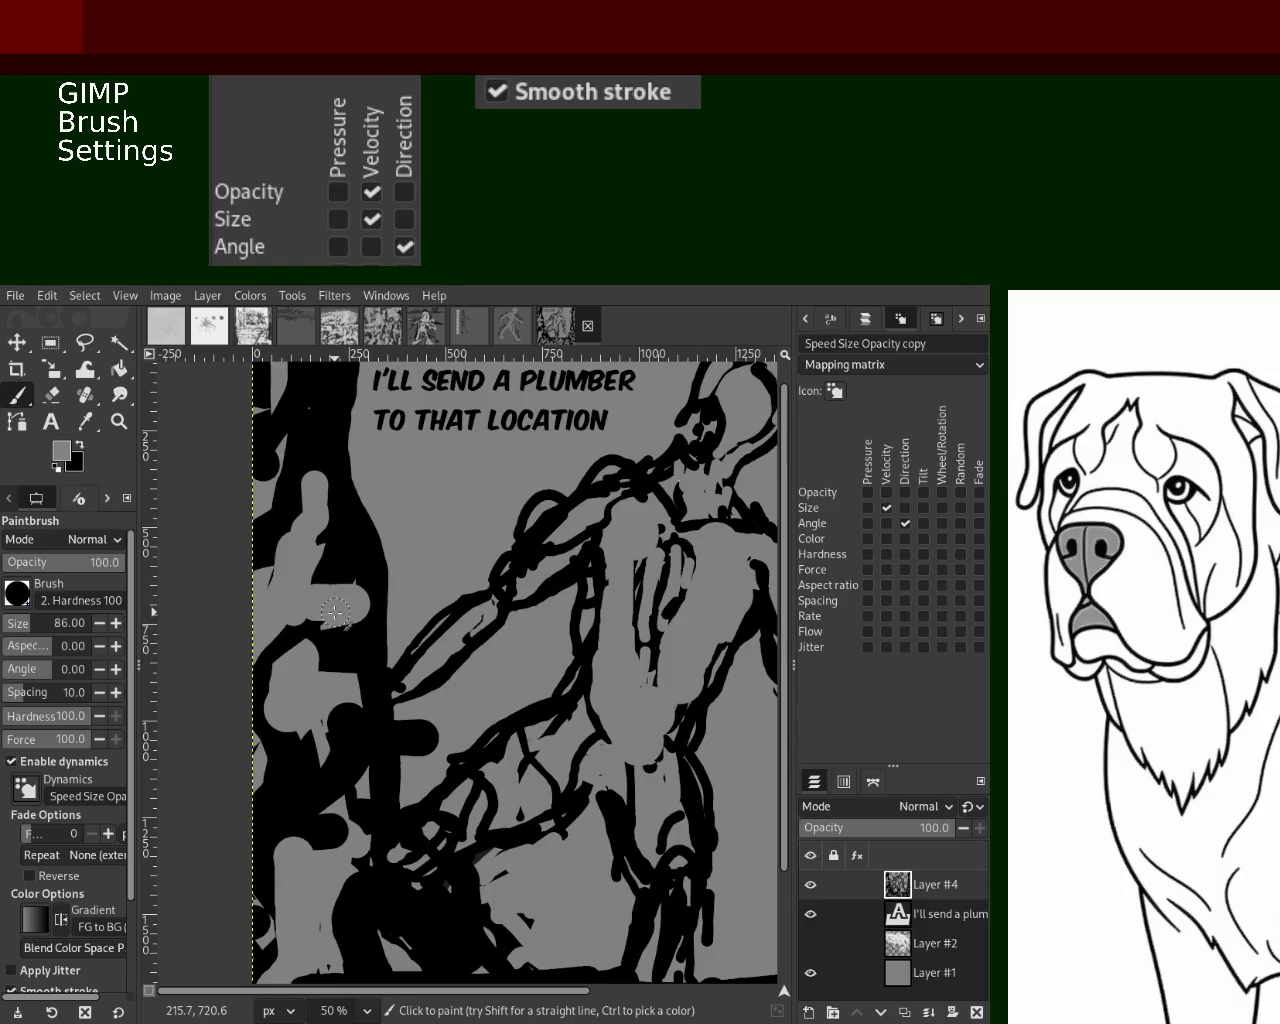
# Paint grey strokes left of the black pillar, undoing the lower one, and try black before returning to grey
pyautogui.moveTo(328, 630); pyautogui.dragTo(328, 668)
pyautogui.moveTo(270, 810)
pyautogui.mouseDown()
pyautogui.moveTo(272, 725)
pyautogui.moveTo(309, 795)
pyautogui.mouseUp()
pyautogui.hotkey('ctrl', 'z')
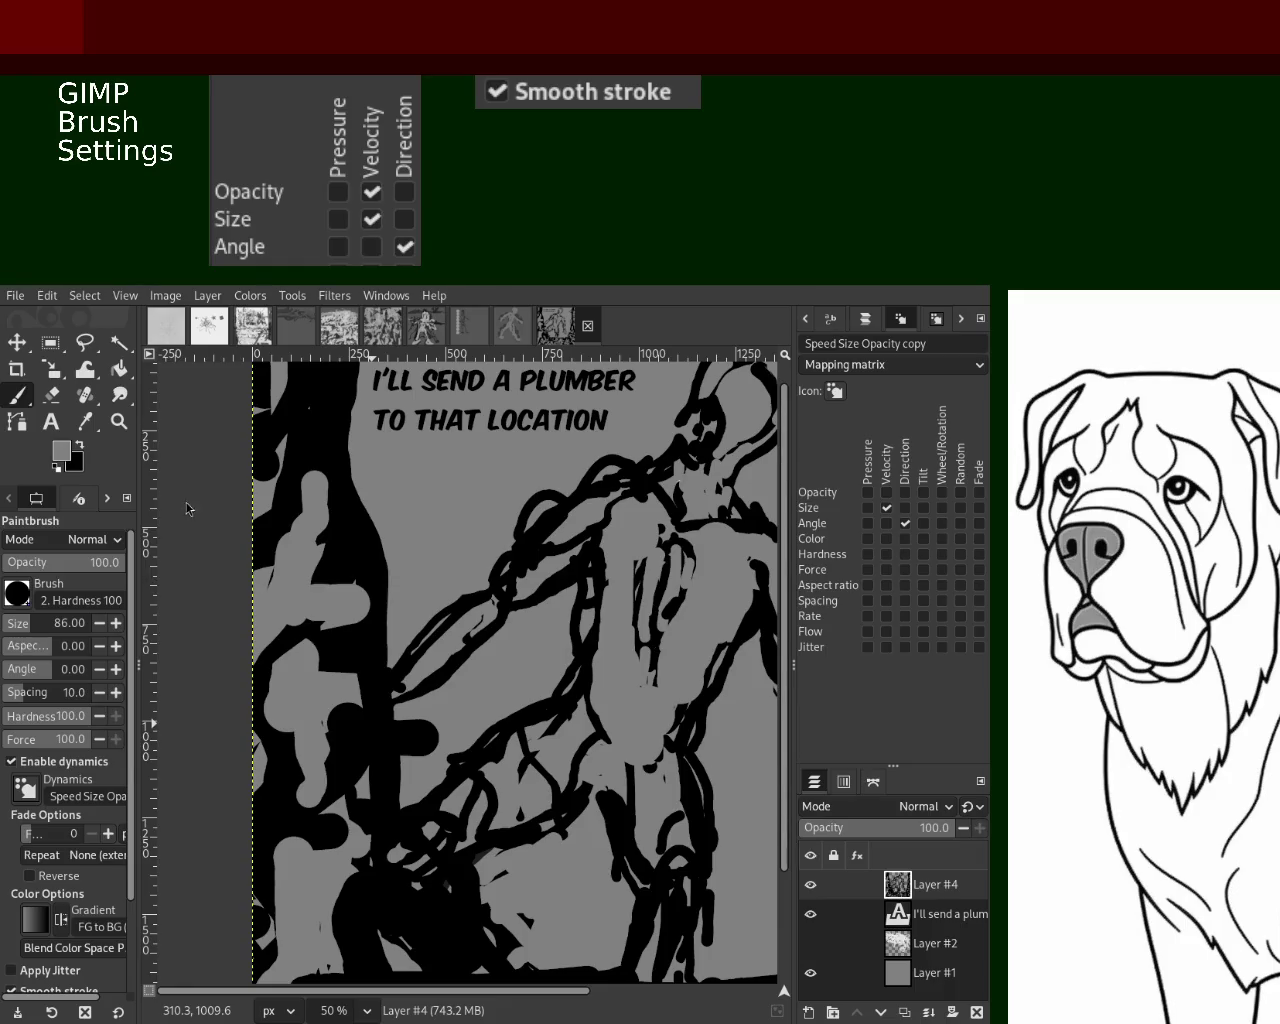
pyautogui.click(51, 395)
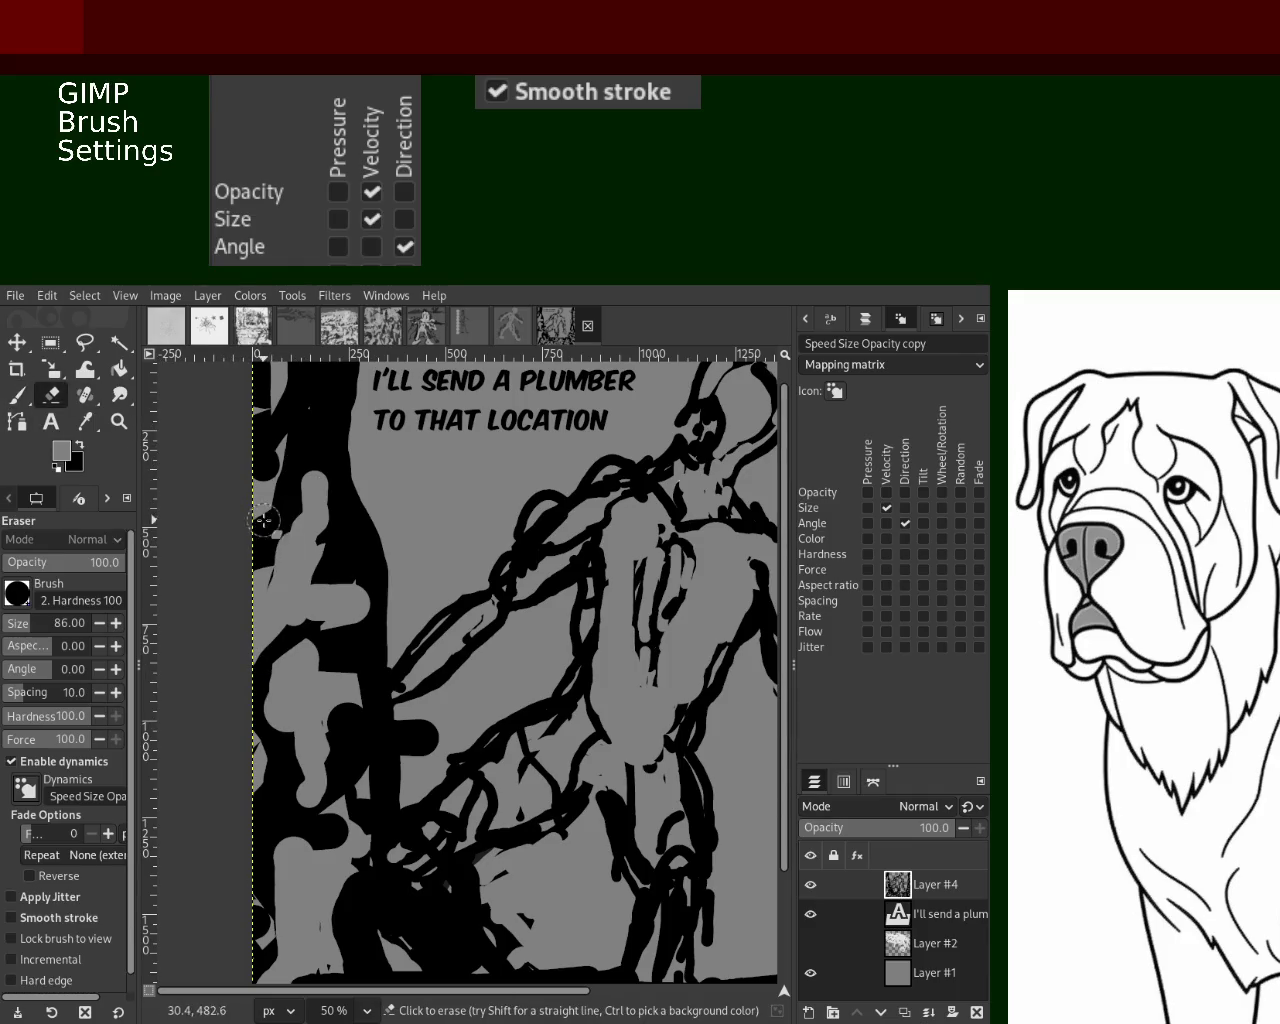
pyautogui.click(17, 395)
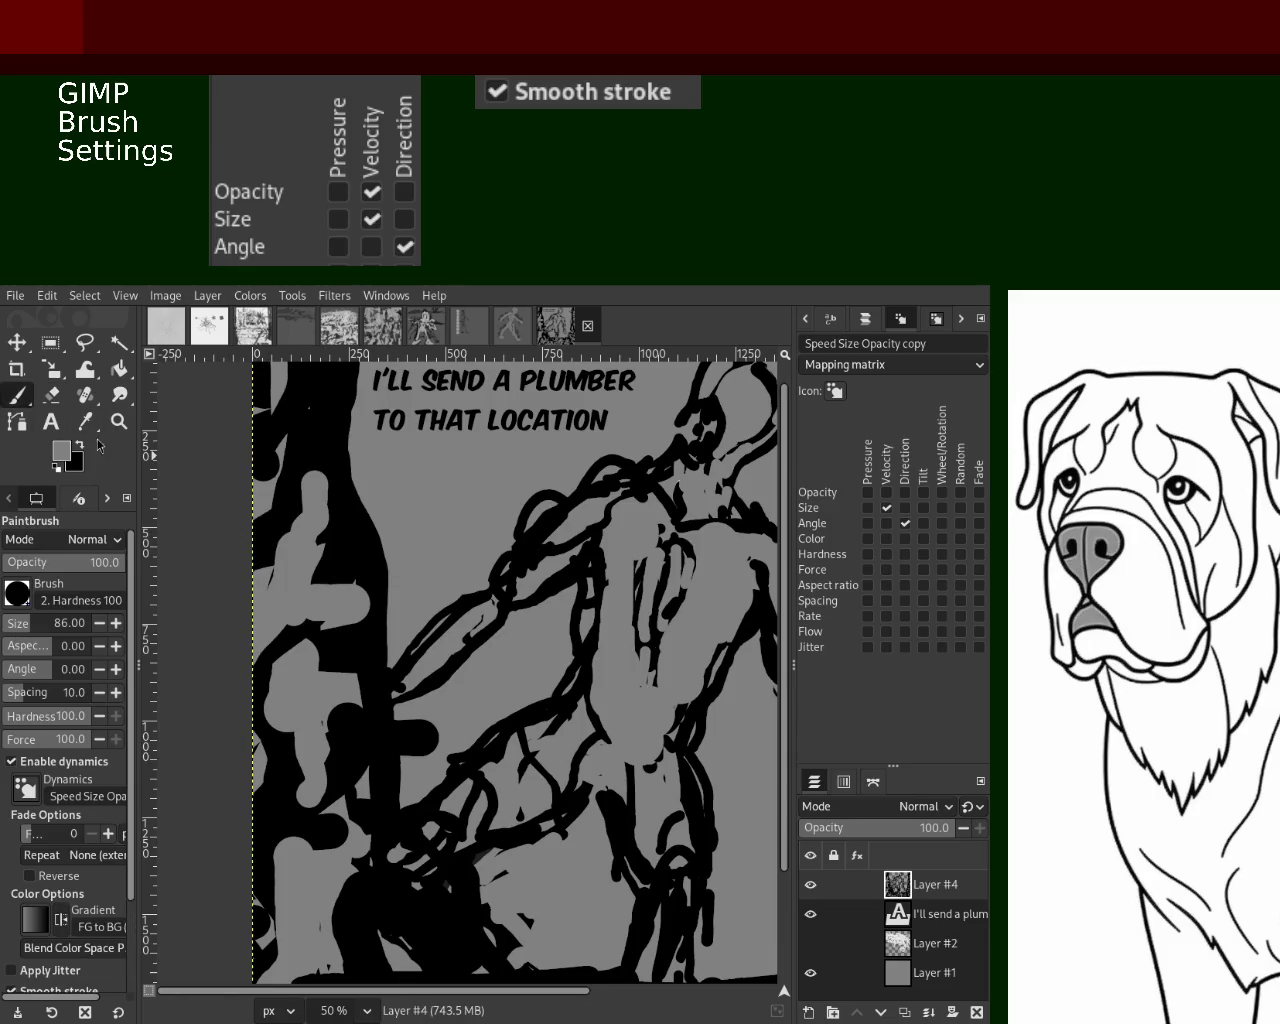
pyautogui.keyDown('ctrl'); pyautogui.click(265, 540); pyautogui.keyUp('ctrl')
pyautogui.hotkey('ctrl', 'z')
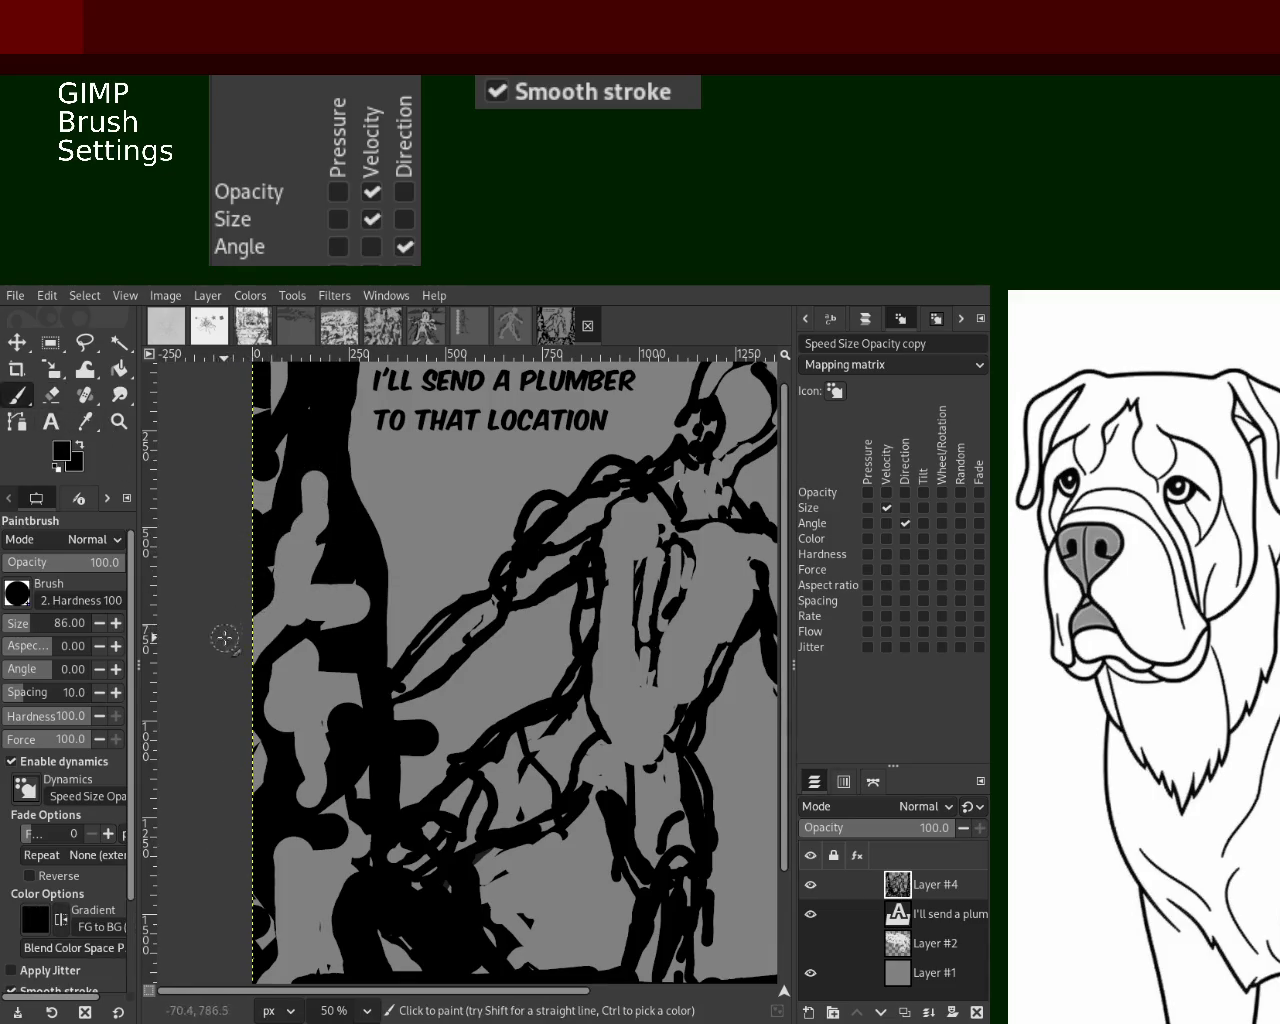
pyautogui.keyDown('ctrl'); pyautogui.click(340, 684); pyautogui.keyUp('ctrl')
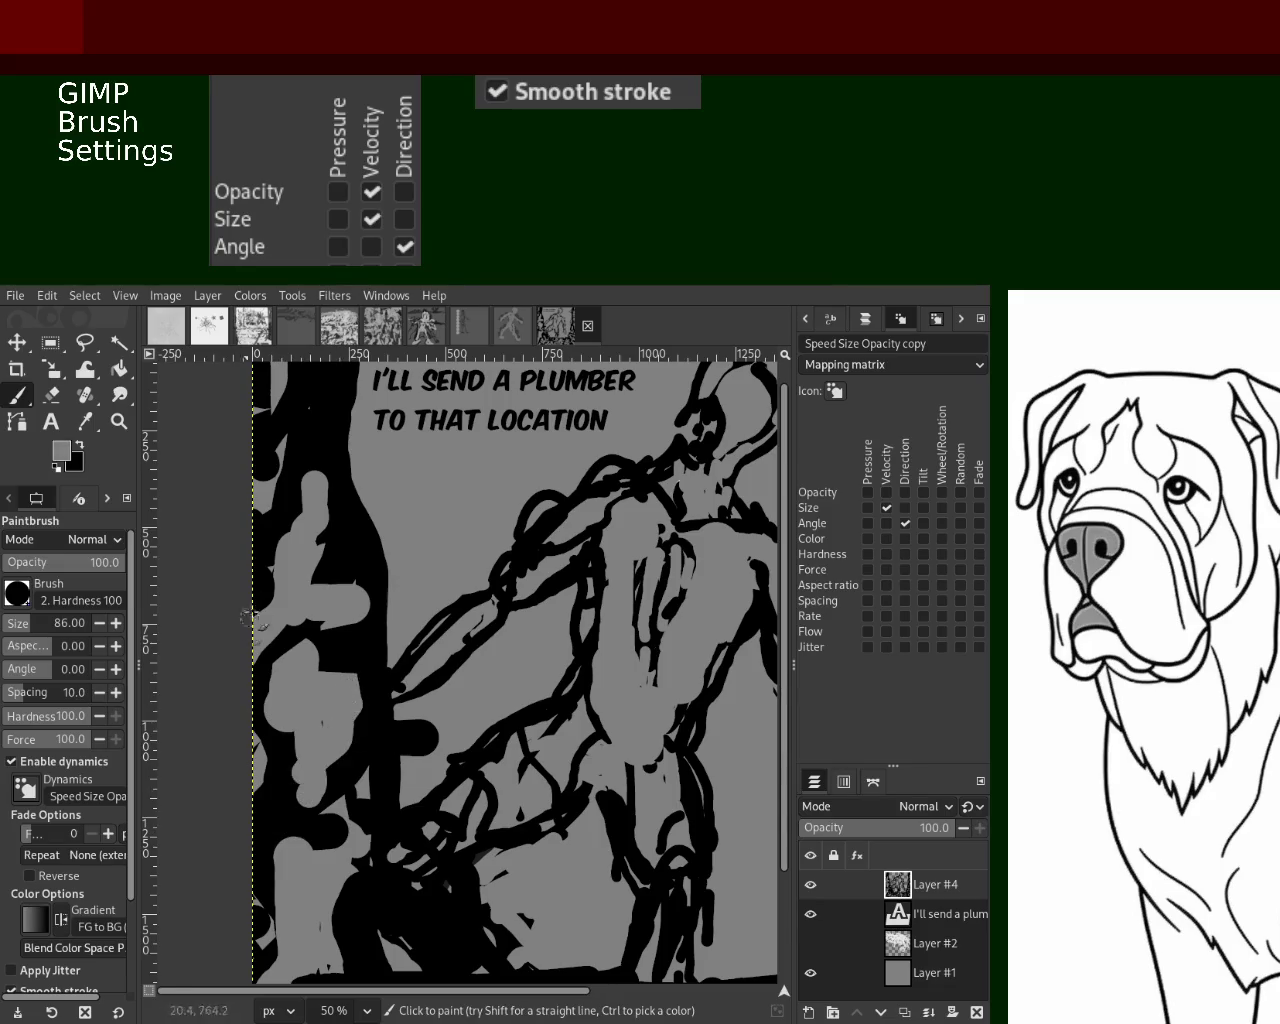
# Erase the black area left of the pillar to grey, then paint a black vertical stroke over the gap
pyautogui.click(72, 381)
pyautogui.click(51, 394)
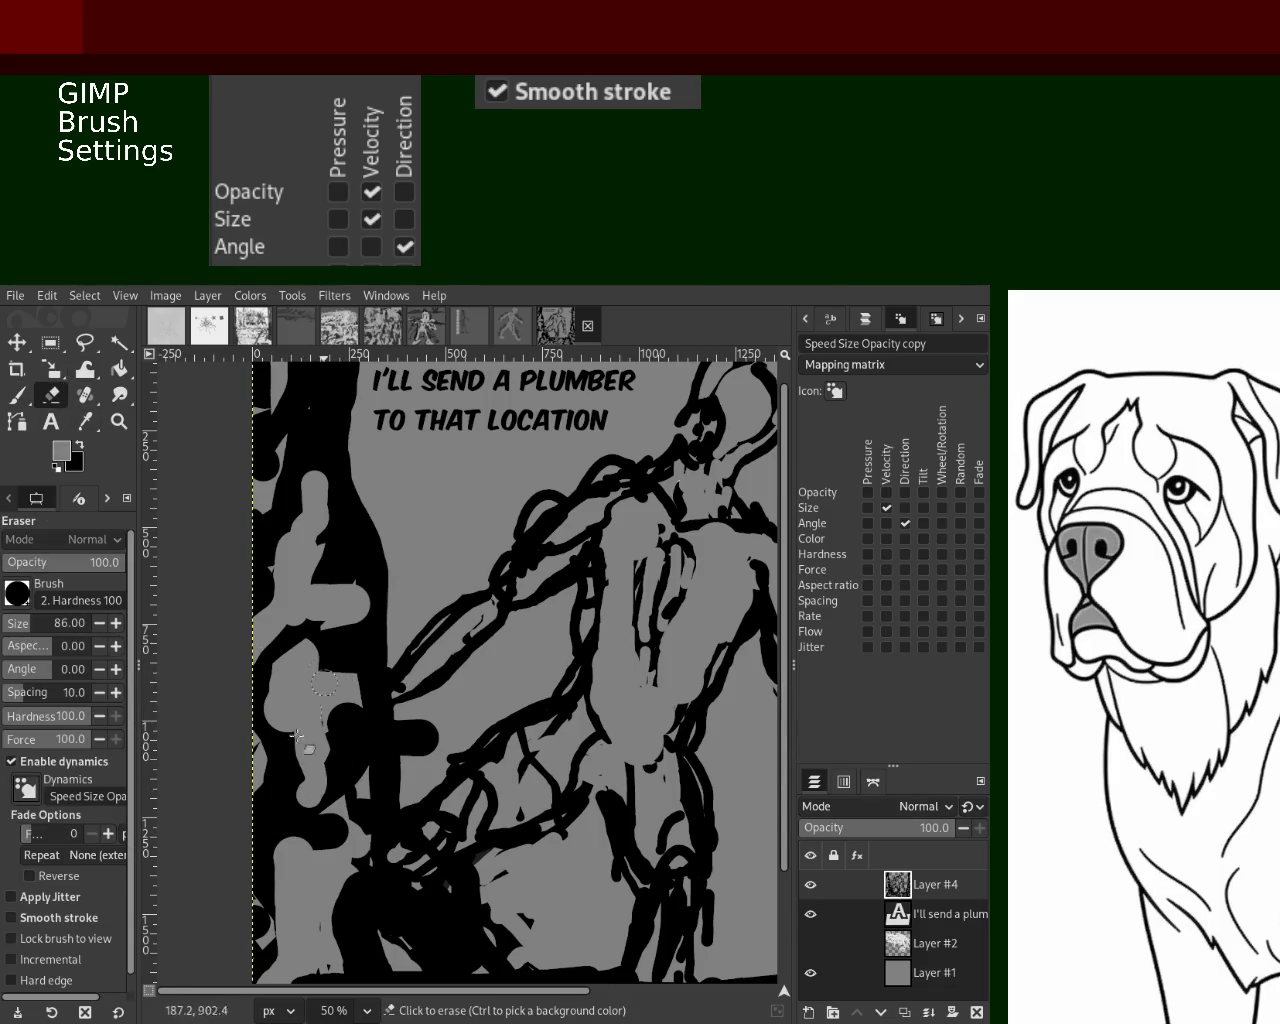
pyautogui.moveTo(345, 712); pyautogui.dragTo(305, 785)
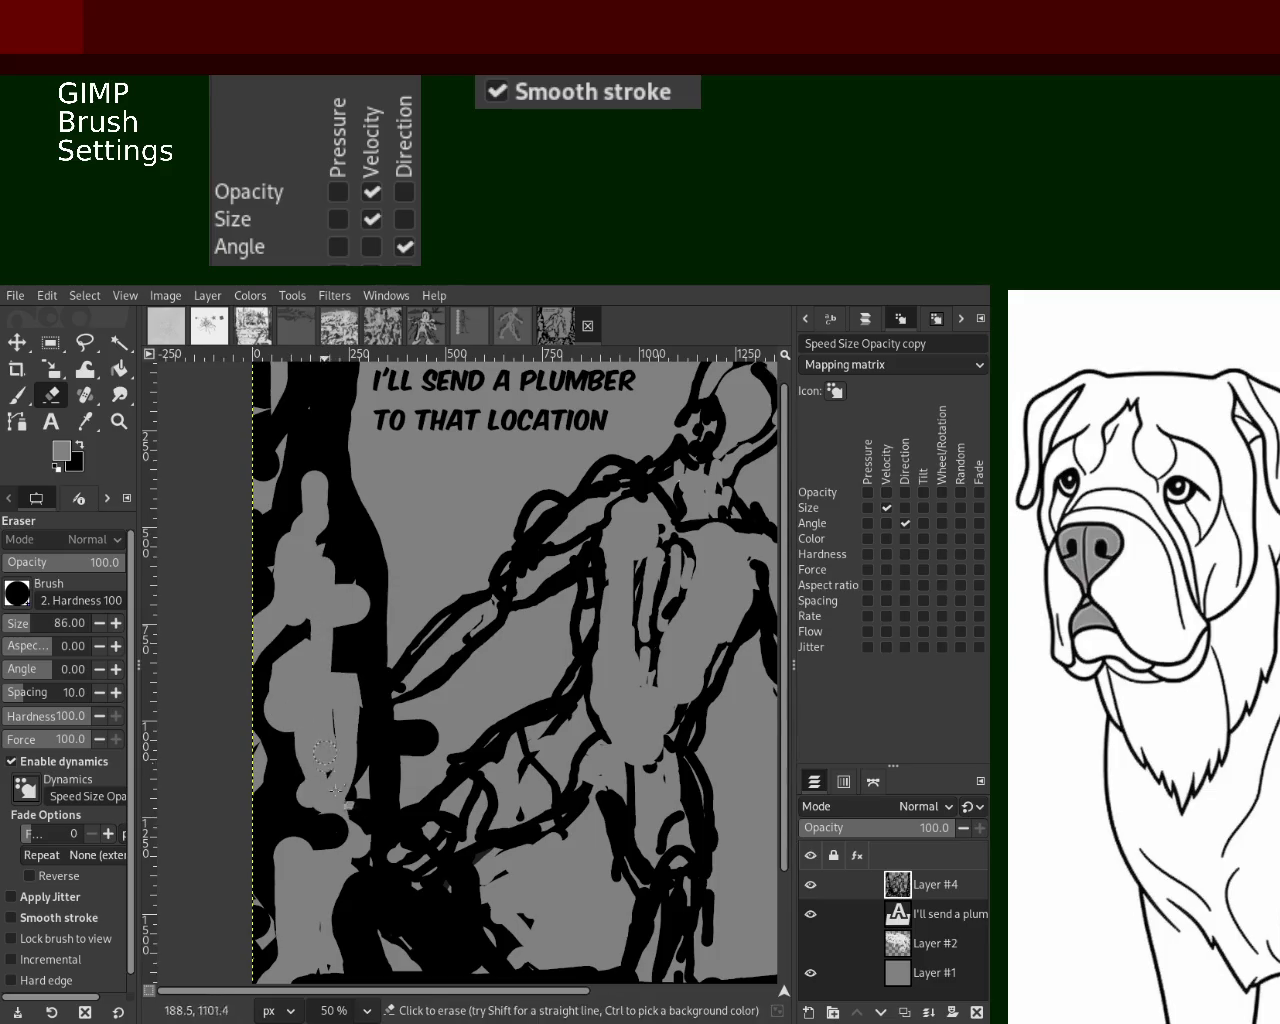
pyautogui.click(23, 398)
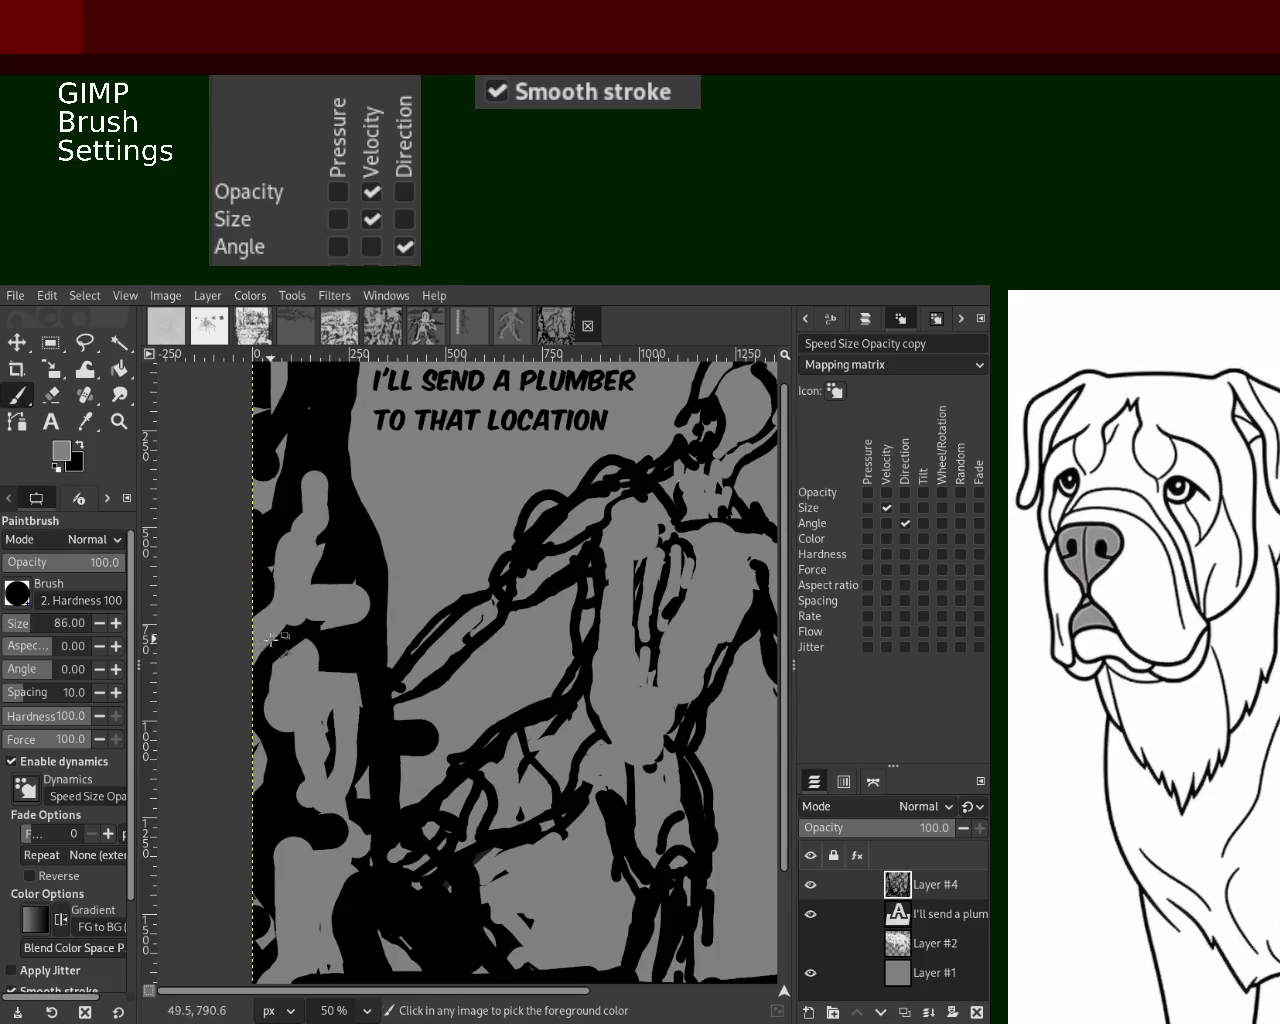
pyautogui.moveTo(318, 712)
pyautogui.mouseDown()
pyautogui.moveTo(322, 815)
pyautogui.moveTo(342, 805)
pyautogui.mouseUp()
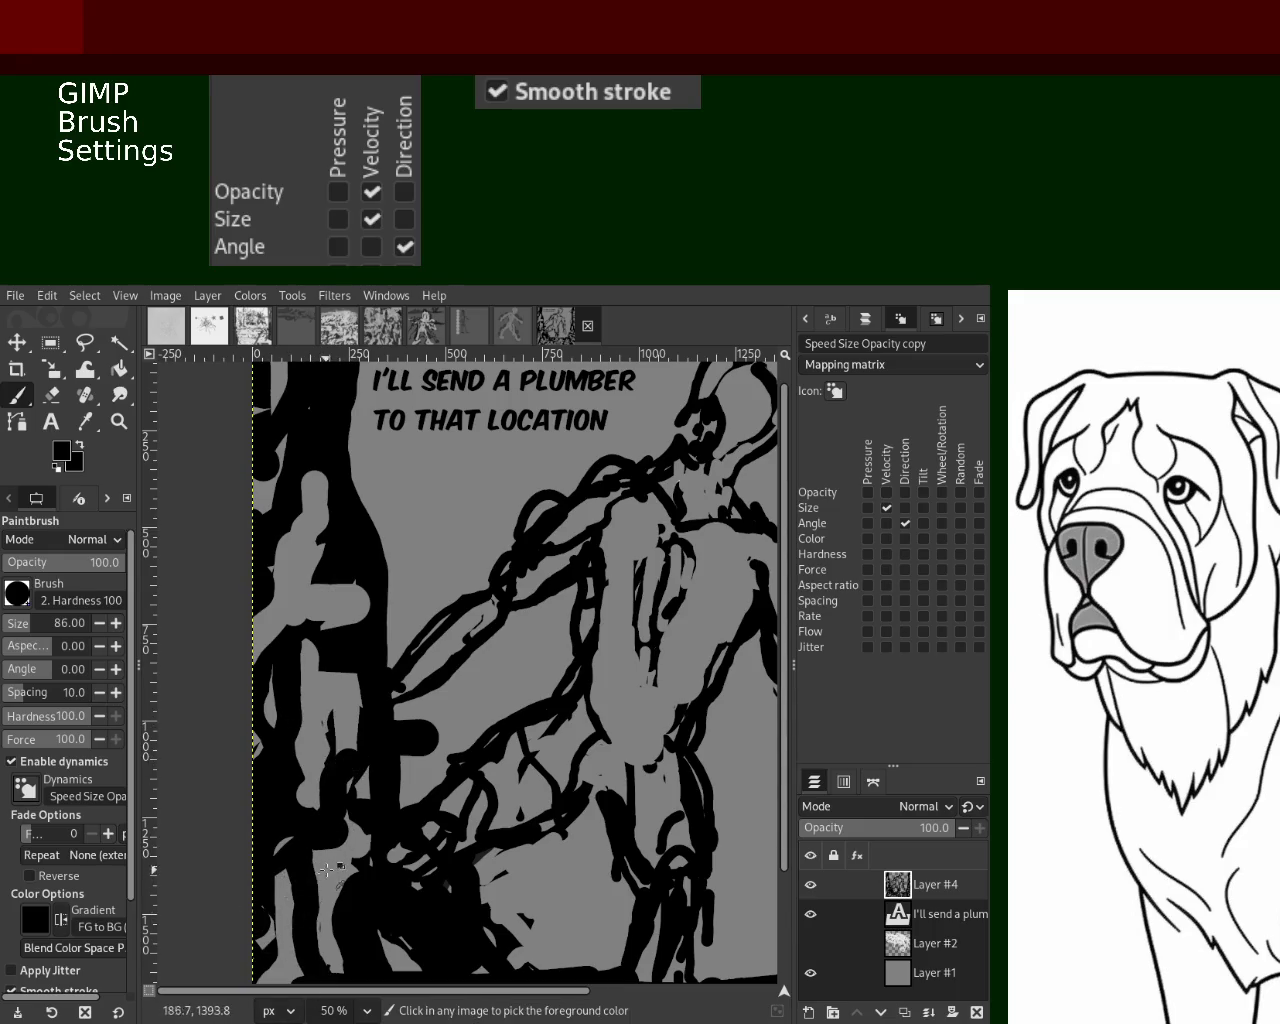
pyautogui.scroll(-2, 329, 651)
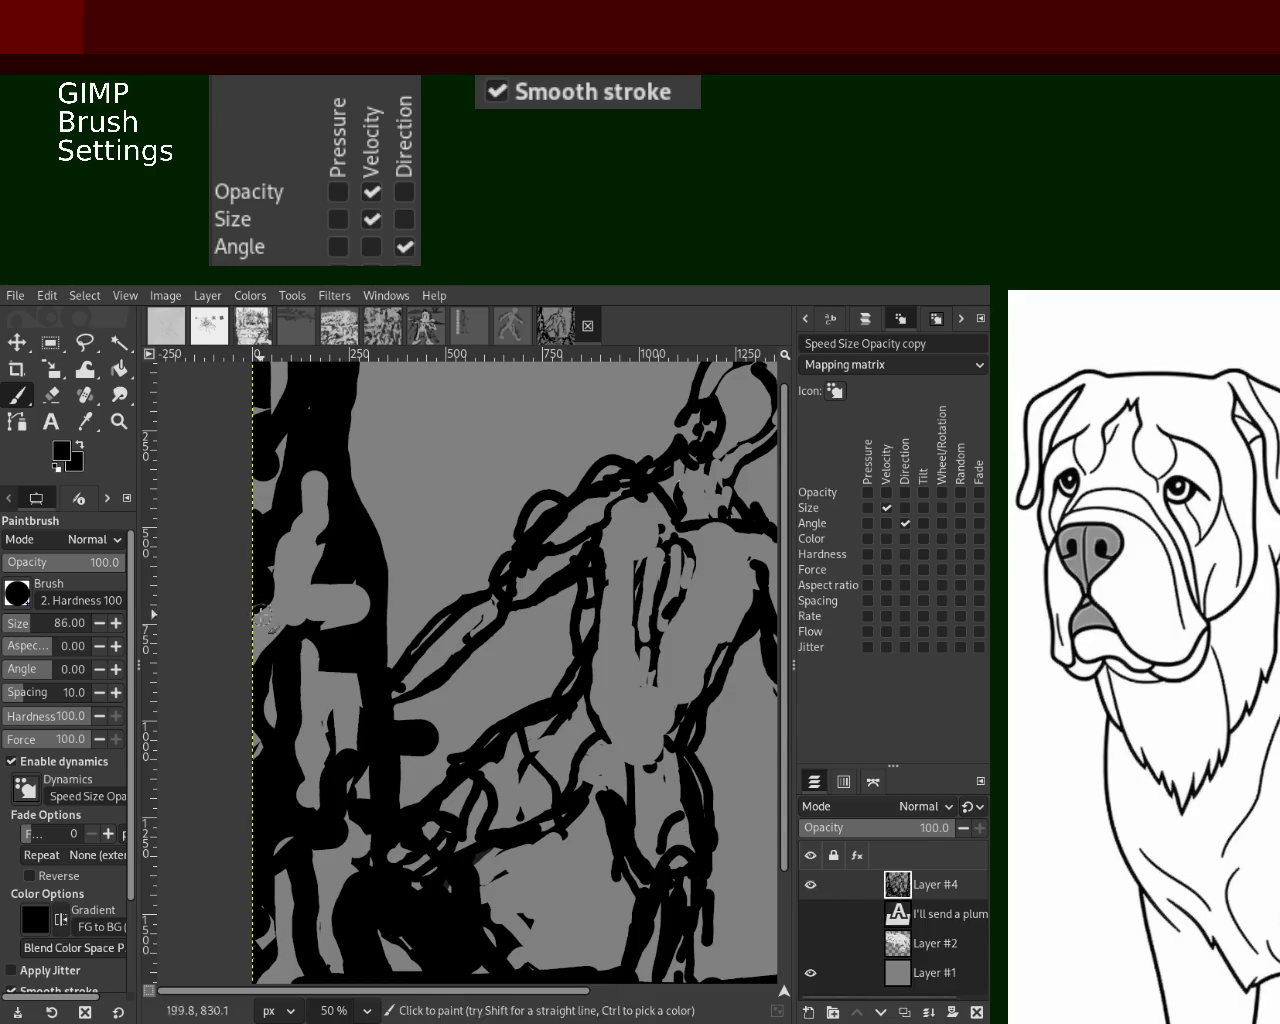
# Zoom out to the whole panel, then zoom in closely on the lower foreground
pyautogui.click(119, 421)
pyautogui.click(20, 594)
pyautogui.click(480, 720)
pyautogui.keyDown('ctrl'); pyautogui.click(525, 774); pyautogui.keyUp('ctrl')
pyautogui.click(503, 644)
pyautogui.keyDown('ctrl'); pyautogui.click(644, 644); pyautogui.keyUp('ctrl')
pyautogui.click(655, 575)
pyautogui.click(581, 583)
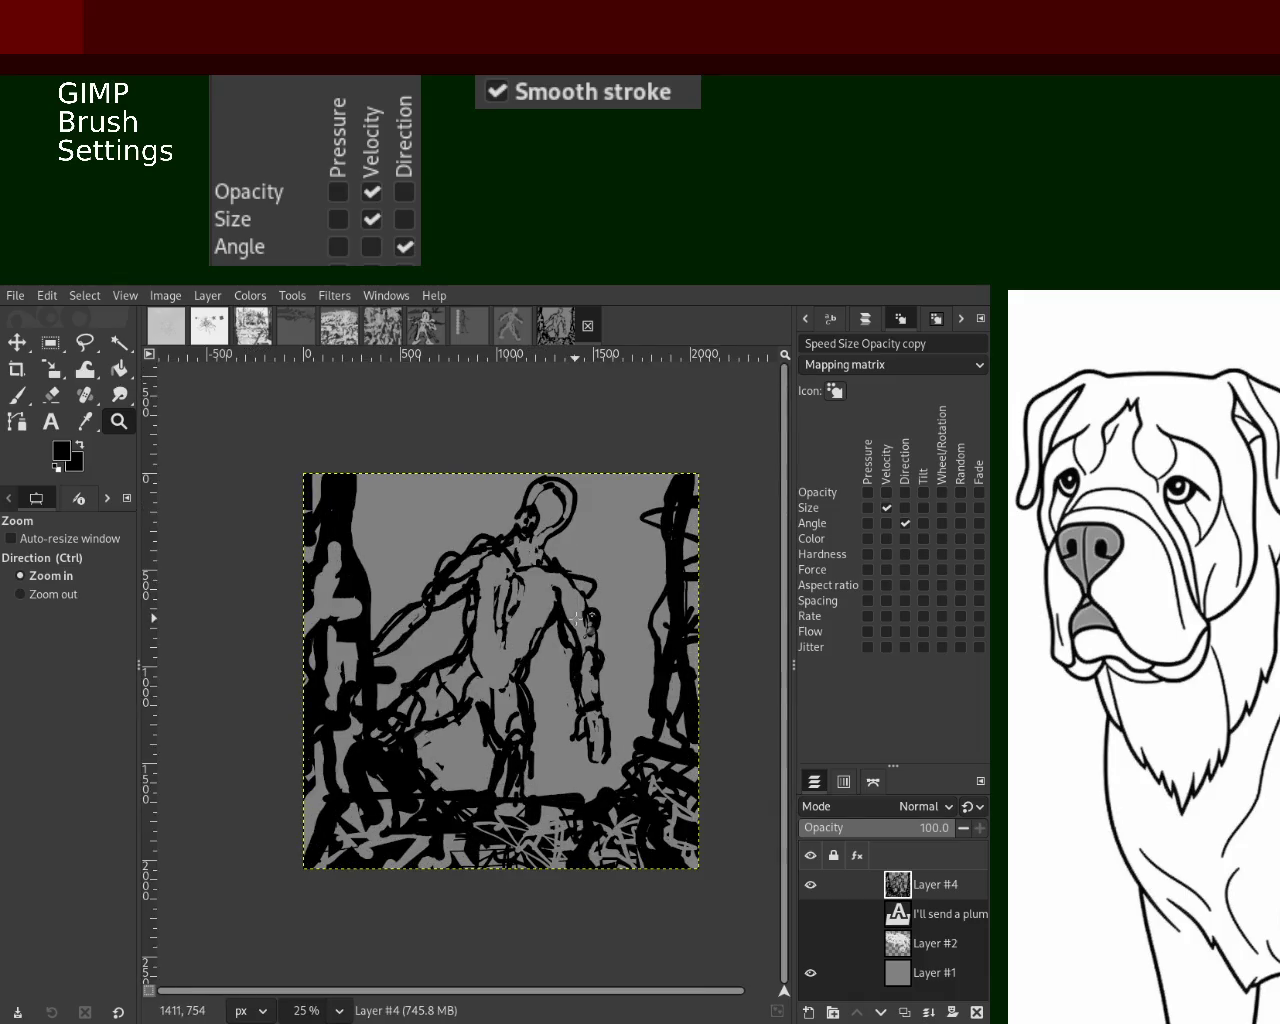
pyautogui.click(596, 570)
pyautogui.keyDown('ctrl'); pyautogui.click(539, 755); pyautogui.keyUp('ctrl')
pyautogui.keyDown('ctrl'); pyautogui.click(474, 810); pyautogui.keyUp('ctrl')
pyautogui.keyDown('ctrl'); pyautogui.click(473, 808); pyautogui.keyUp('ctrl')
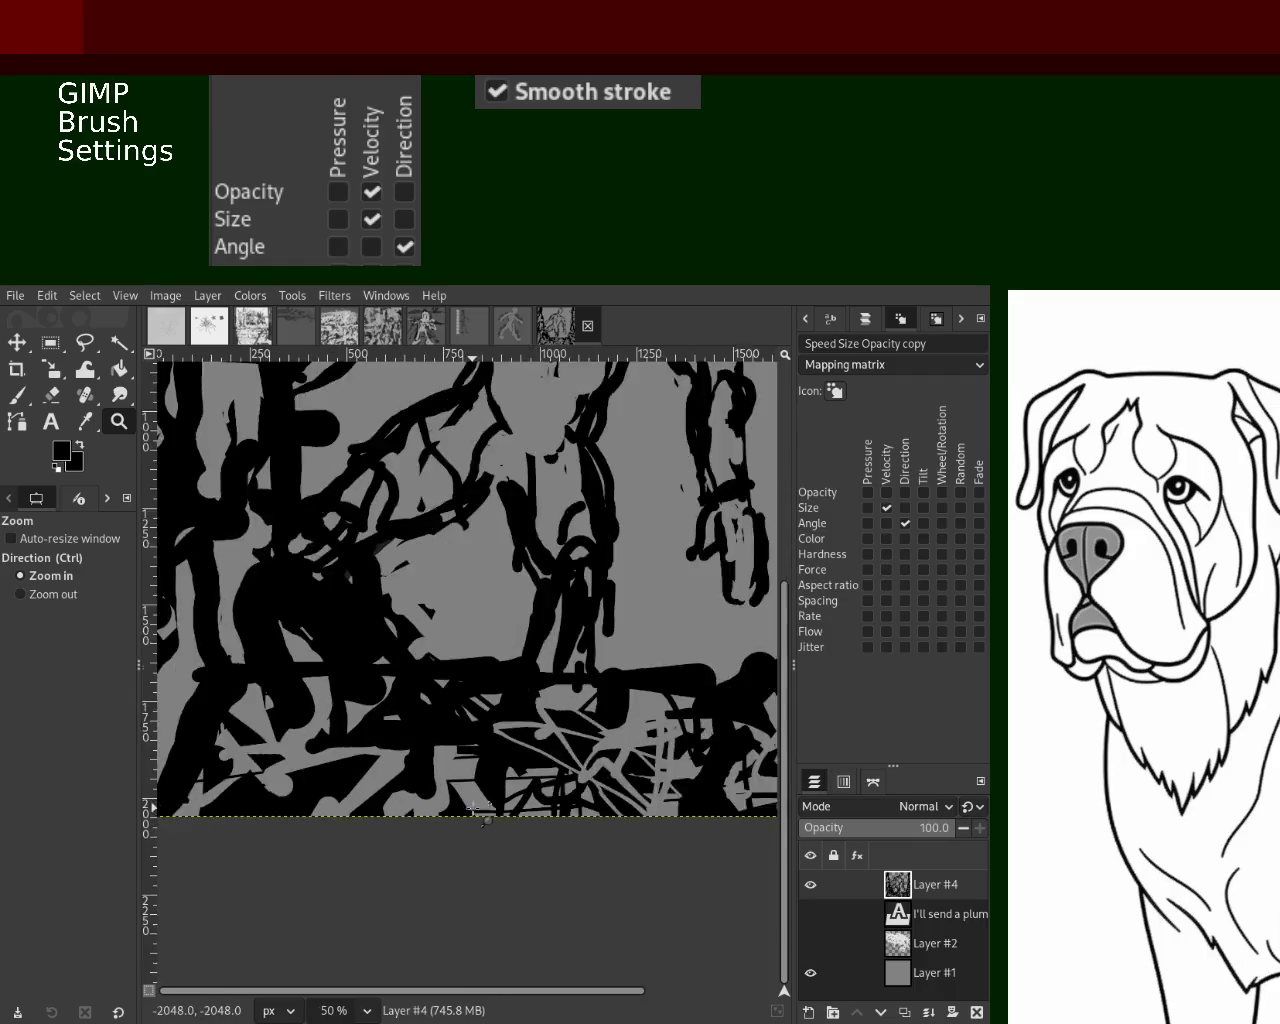
pyautogui.click(474, 810)
# Set brush size to 57 and erase gray scribble lines through the lower black foreground, undoing misfires
pyautogui.click(17, 395)
pyautogui.click(24, 626)
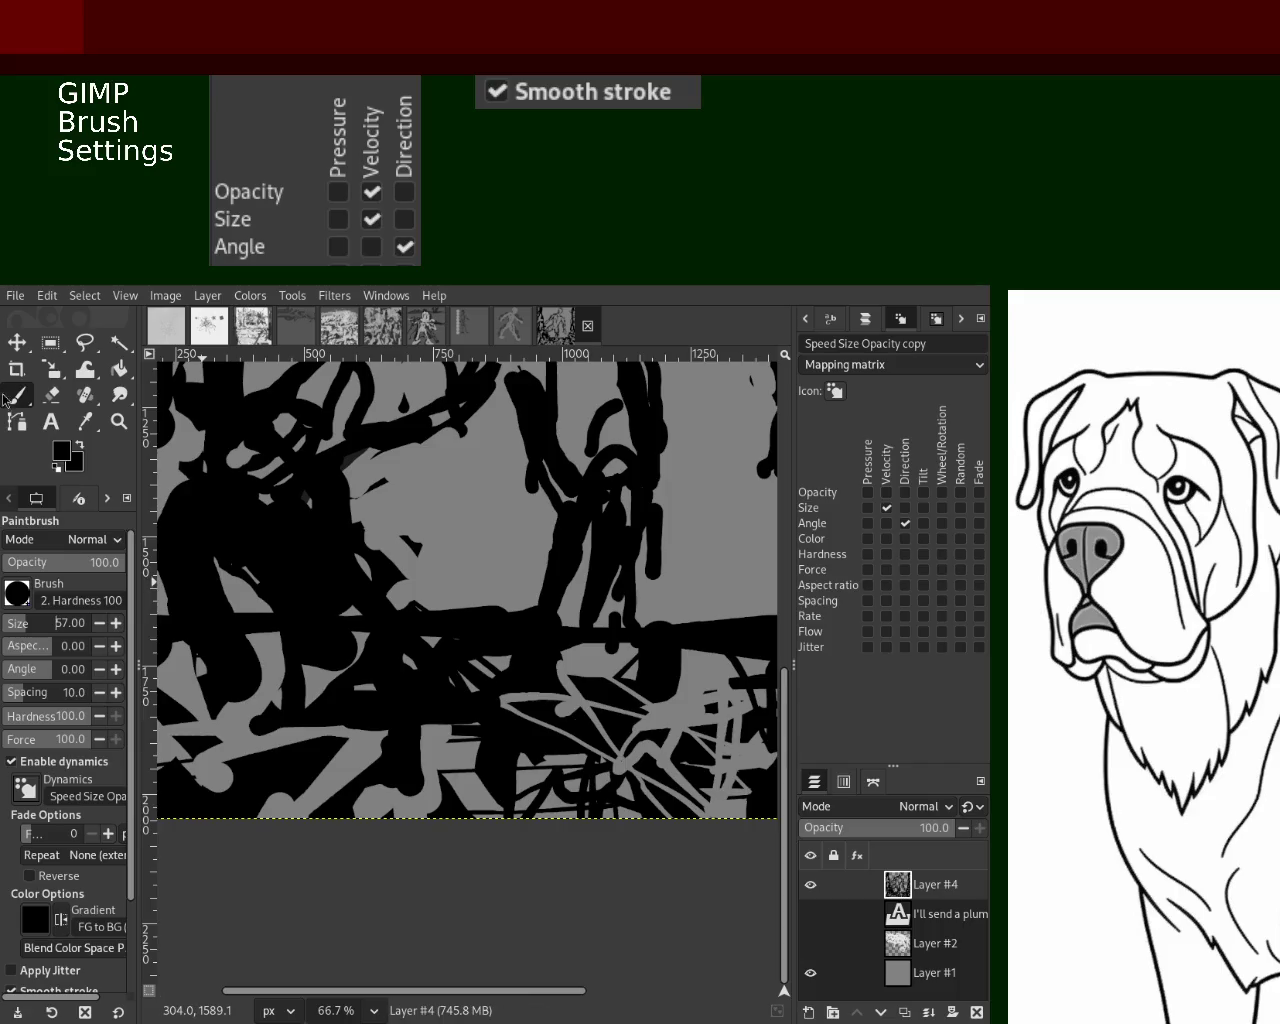
pyautogui.hotkey('shift', 'e')
pyautogui.moveTo(630, 678)
pyautogui.mouseDown()
pyautogui.moveTo(250, 690)
pyautogui.moveTo(456, 776)
pyautogui.moveTo(230, 705)
pyautogui.mouseUp()
pyautogui.hotkey('ctrl', 'z')
pyautogui.hotkey('ctrl', 'z')
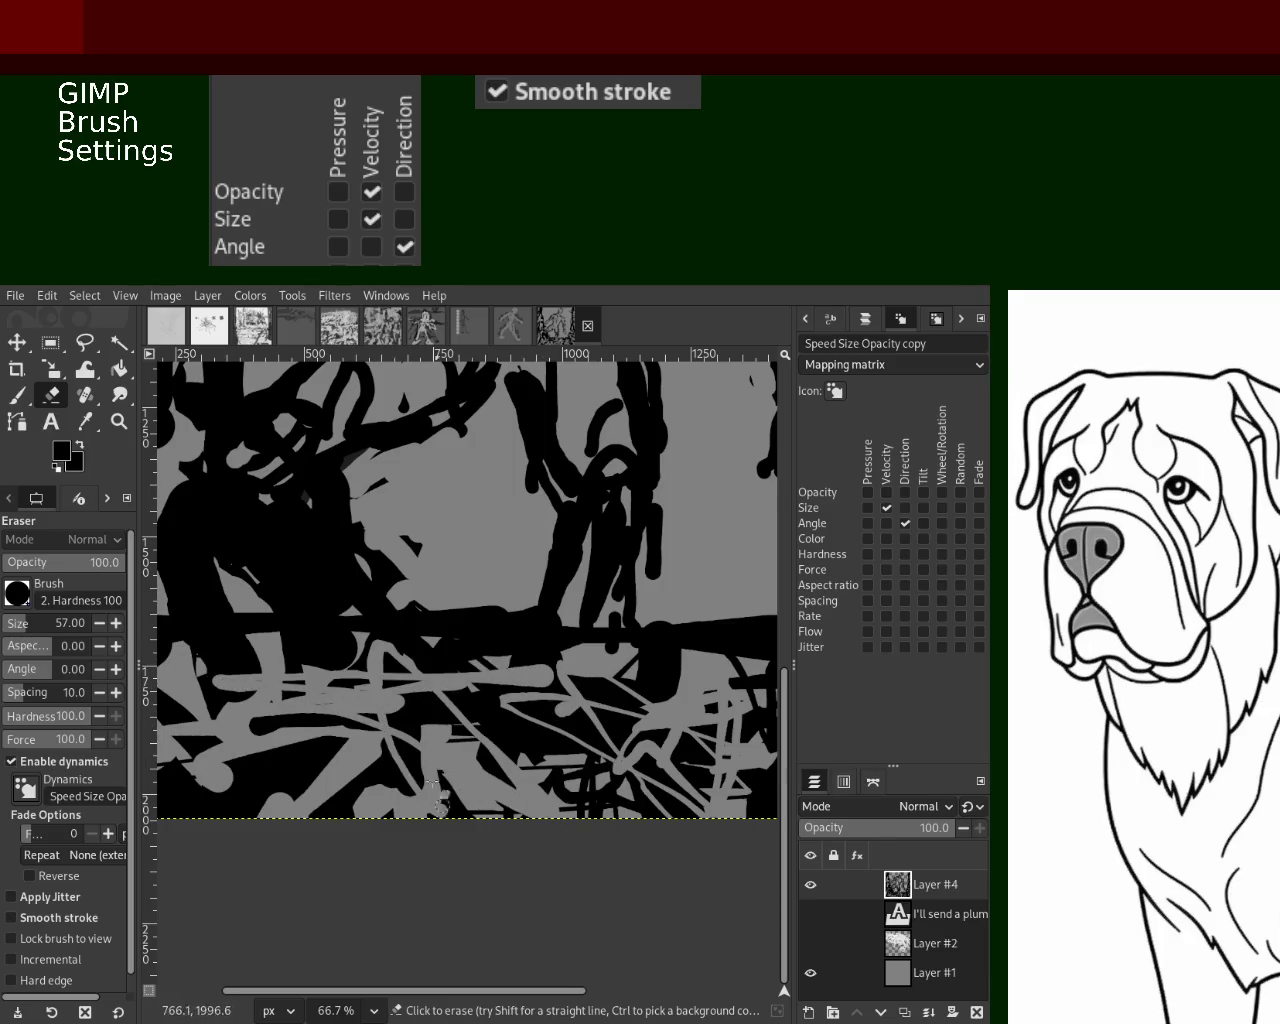
pyautogui.hotkey('ctrl', 'z')
pyautogui.moveTo(320, 740)
pyautogui.mouseDown()
pyautogui.moveTo(371, 697)
pyautogui.moveTo(560, 740)
pyautogui.mouseUp()
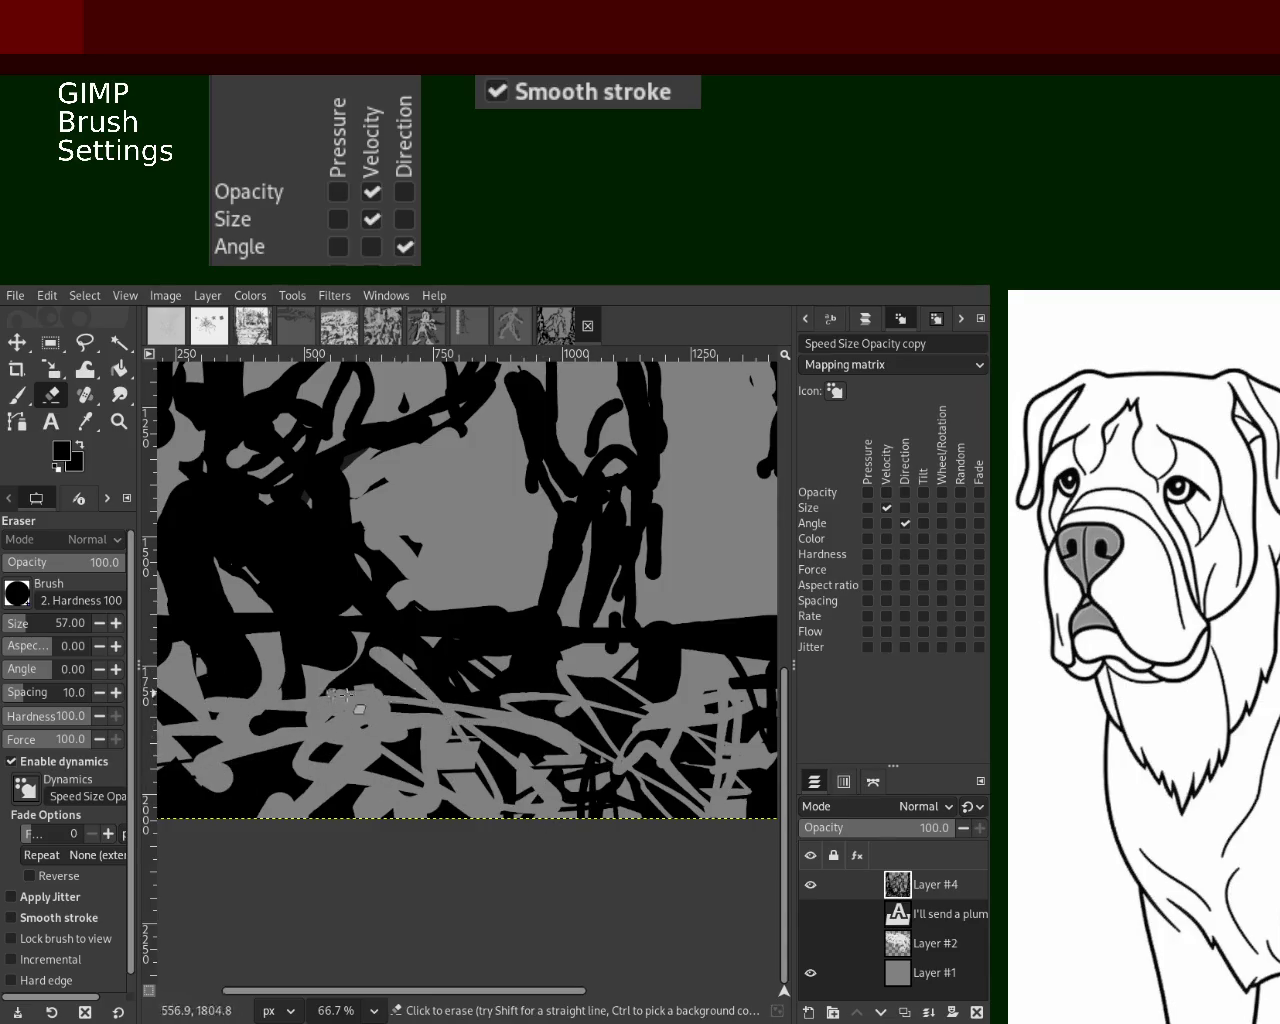
pyautogui.hotkey('ctrl', 'z')
pyautogui.moveTo(540, 666)
pyautogui.mouseDown()
pyautogui.moveTo(560, 676)
pyautogui.moveTo(172, 686)
pyautogui.mouseUp()
pyautogui.hotkey('ctrl', 'z')
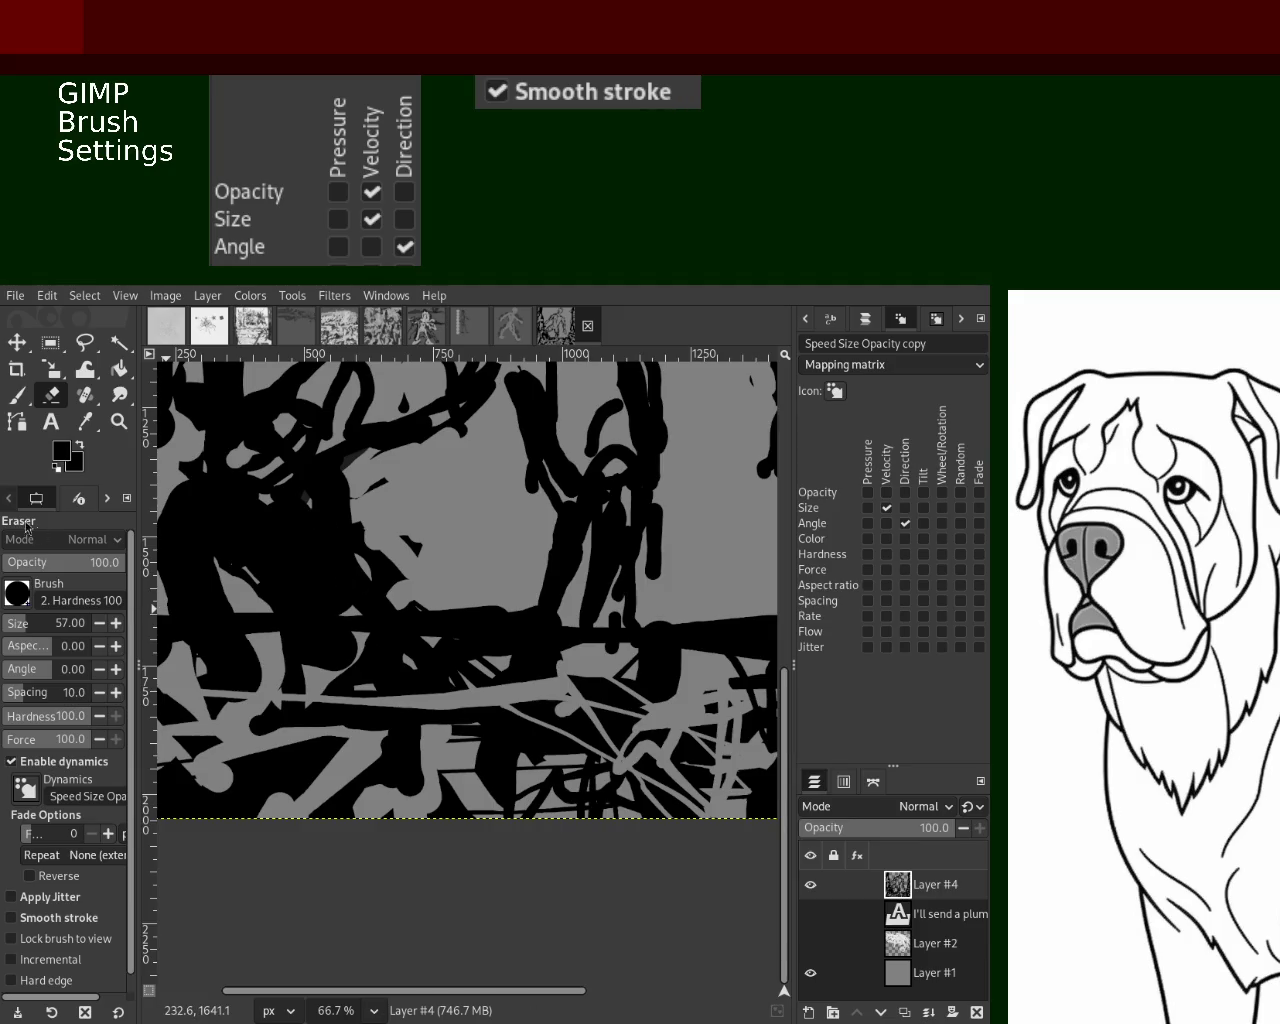
pyautogui.moveTo(316, 699)
pyautogui.mouseDown()
pyautogui.moveTo(263, 627)
pyautogui.moveTo(330, 805)
pyautogui.mouseUp()
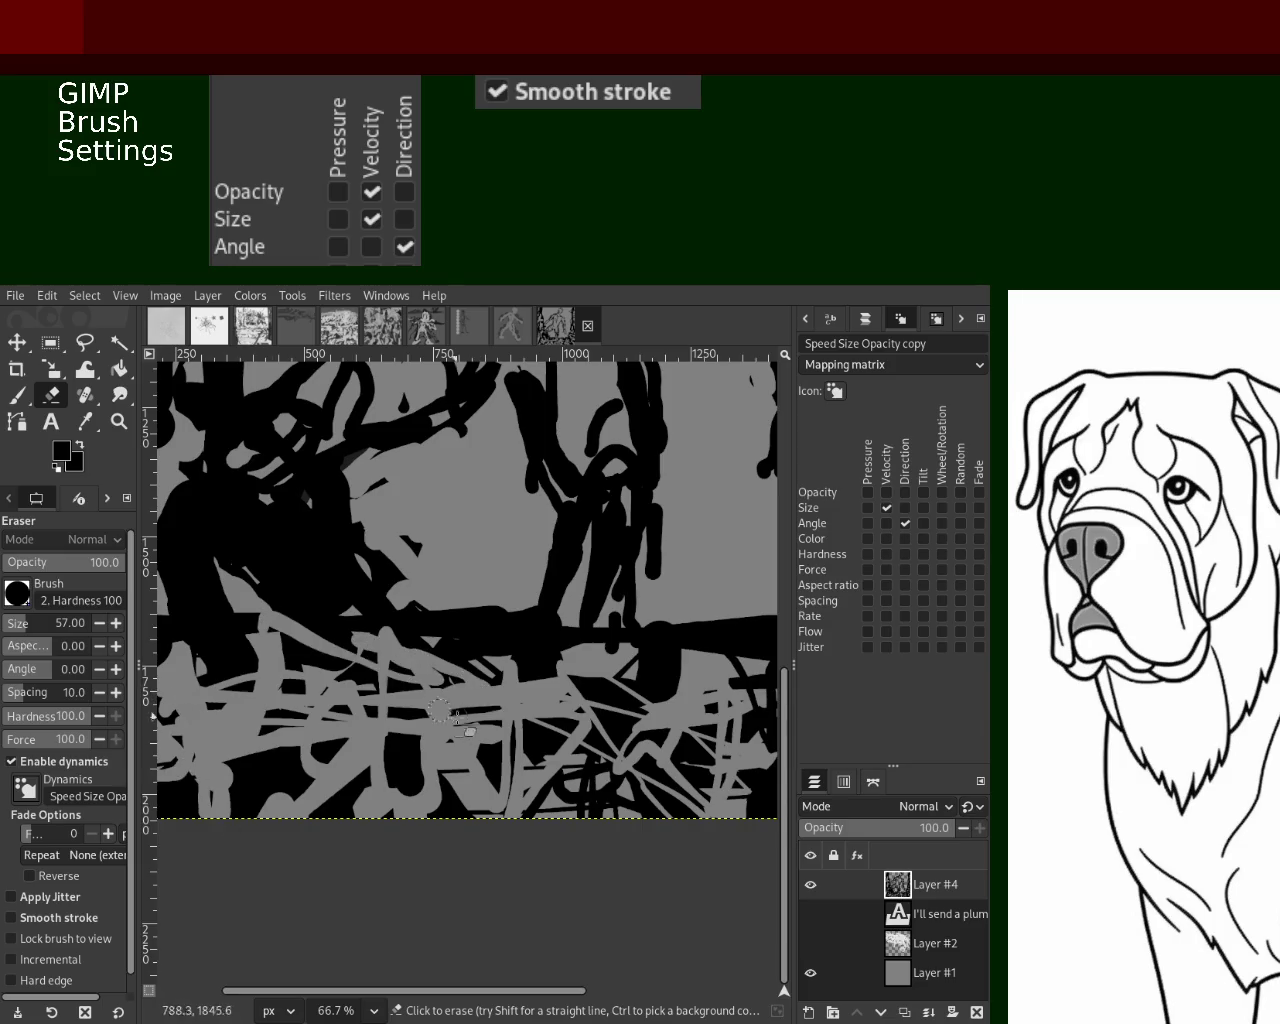
# Paint black strokes across the lower foreground and undo an erased gray smear
pyautogui.click(18, 395)
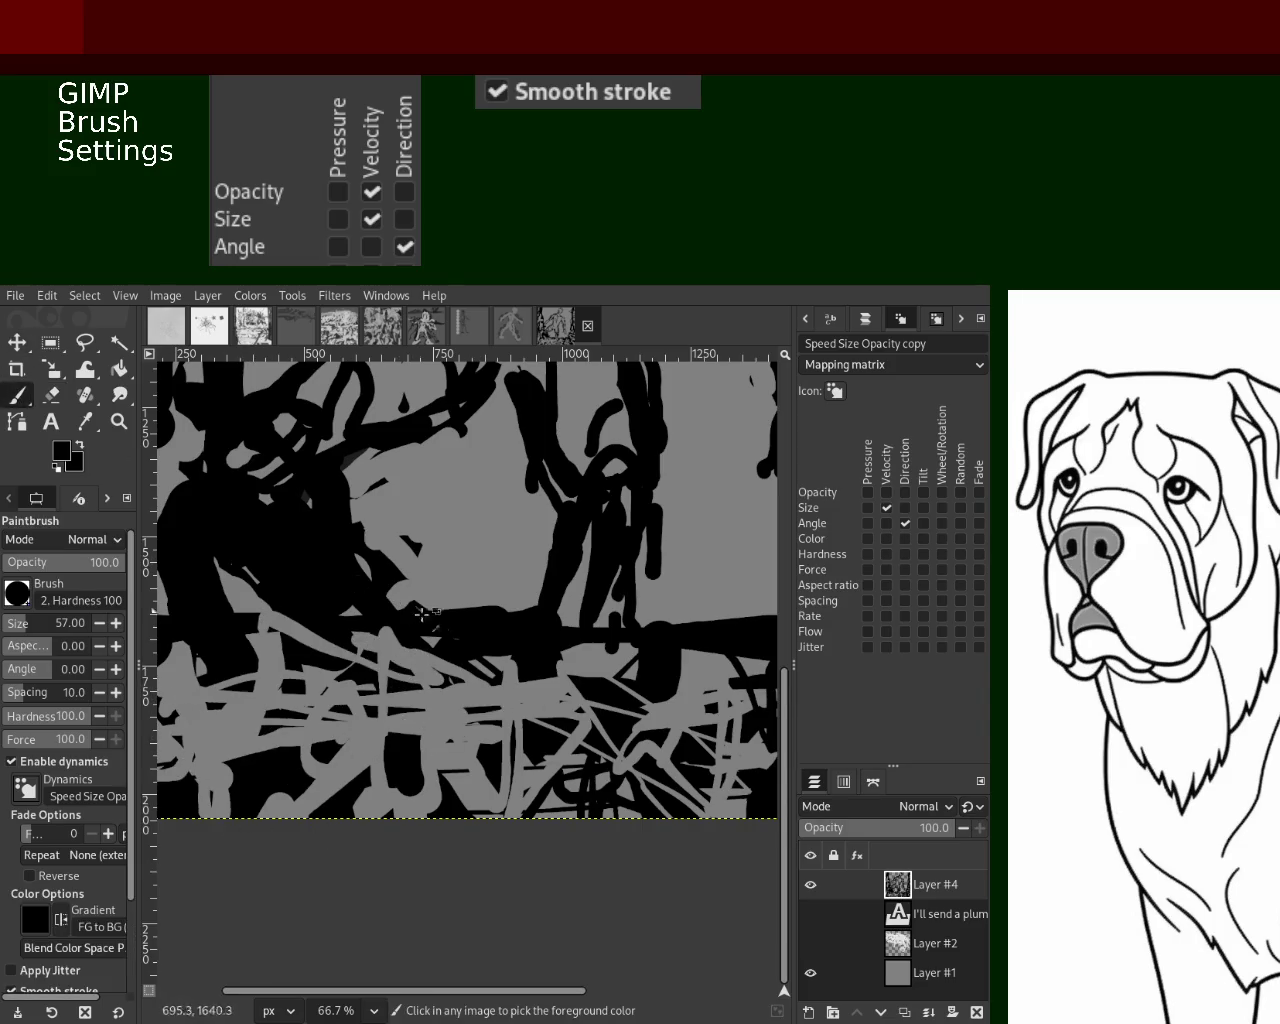
pyautogui.moveTo(537, 662)
pyautogui.mouseDown()
pyautogui.moveTo(274, 791)
pyautogui.moveTo(627, 739)
pyautogui.moveTo(474, 763)
pyautogui.mouseUp()
pyautogui.hotkey('shift', 'e')
pyautogui.moveTo(372, 738)
pyautogui.mouseDown()
pyautogui.moveTo(493, 733)
pyautogui.moveTo(440, 705)
pyautogui.moveTo(335, 700)
pyautogui.moveTo(180, 730)
pyautogui.moveTo(214, 777)
pyautogui.mouseUp()
pyautogui.hotkey('ctrl', 'z')
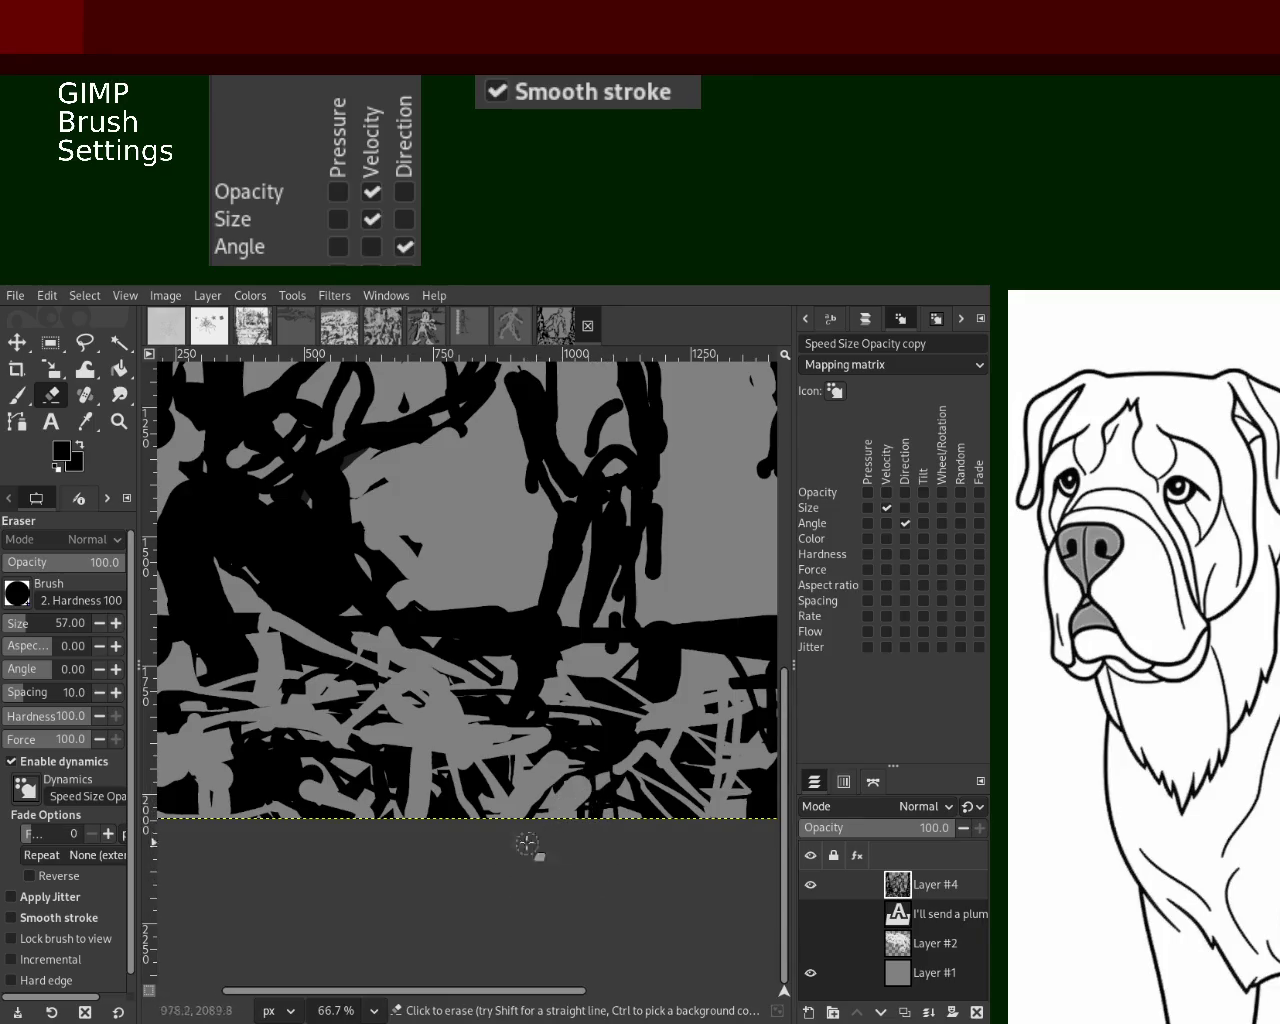
pyautogui.press('p')
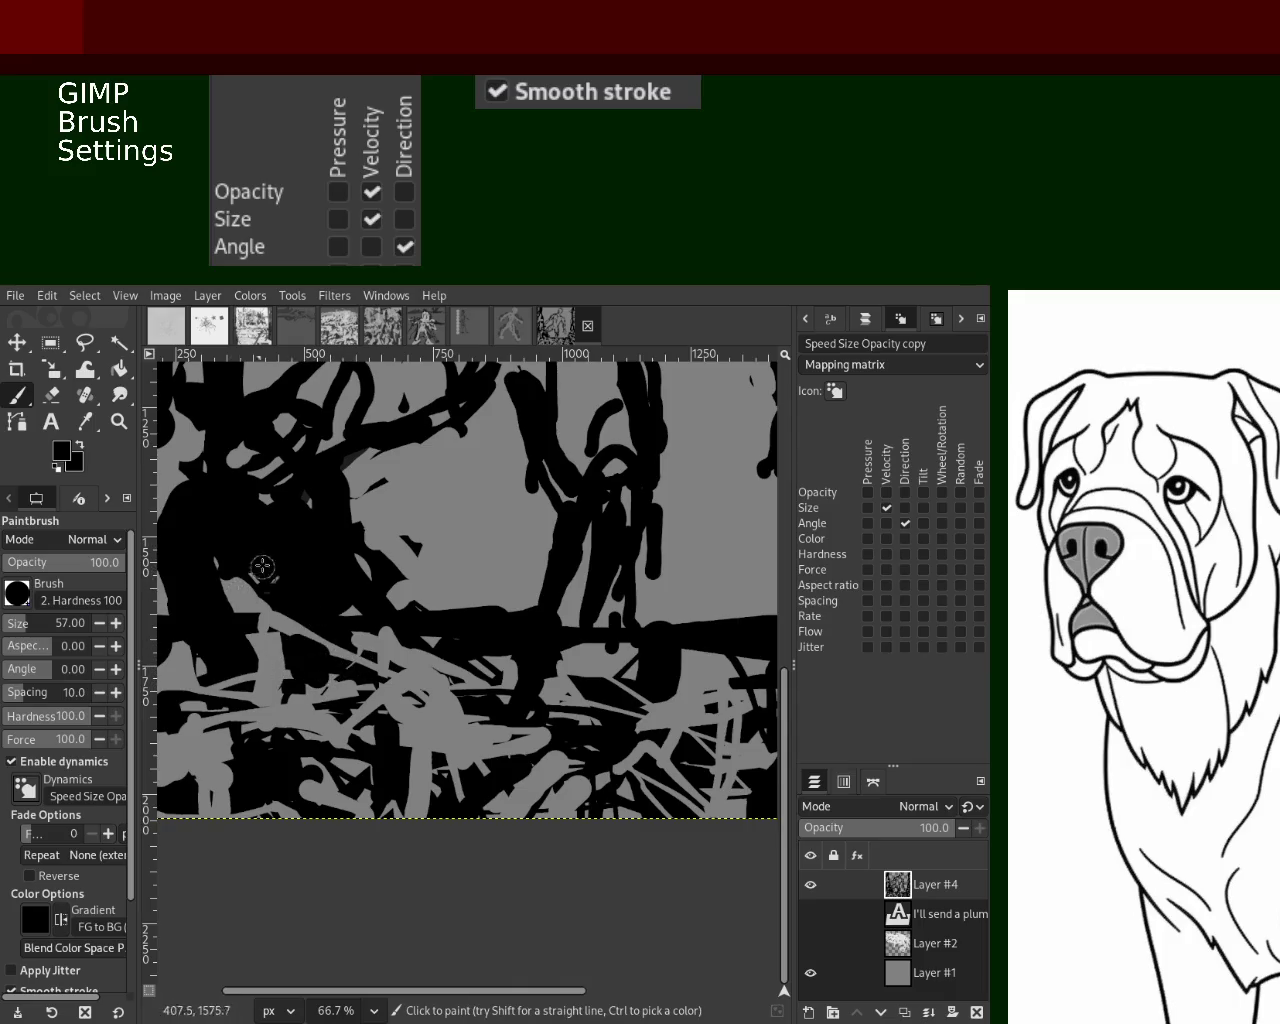
pyautogui.click(119, 421)
pyautogui.keyDown('ctrl'); pyautogui.click(420, 555); pyautogui.keyUp('ctrl')
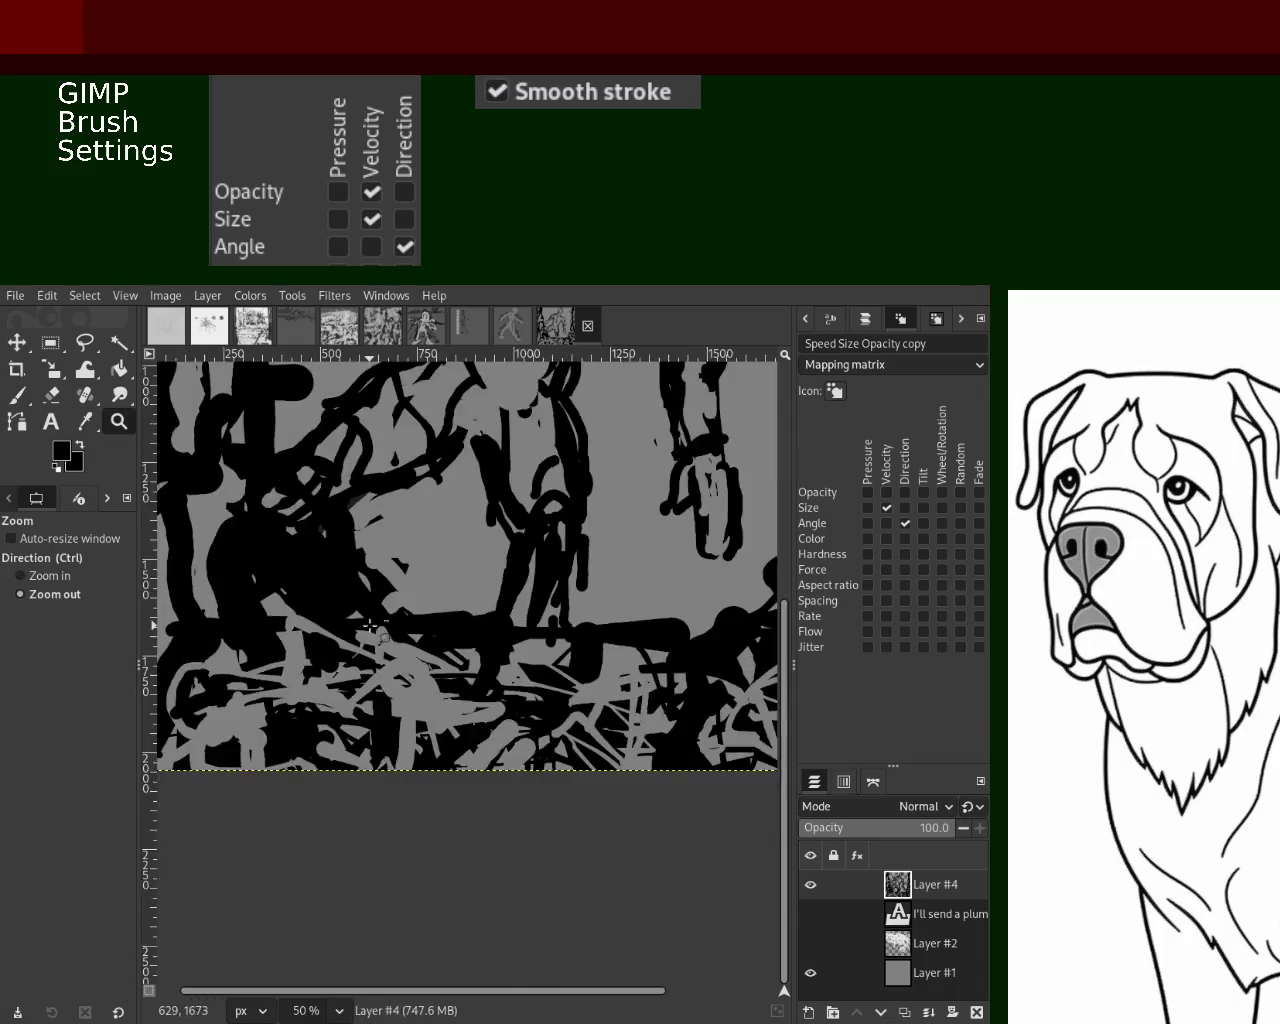
# Zoom out to the left side and paint black over the gray patches in the lower-left shapes
pyautogui.keyDown('ctrl'); pyautogui.click(420, 555); pyautogui.keyUp('ctrl')
pyautogui.keyDown('ctrl'); pyautogui.click(420, 555); pyautogui.keyUp('ctrl')
pyautogui.keyDown('ctrl'); pyautogui.click(420, 555); pyautogui.keyUp('ctrl')
pyautogui.scroll(2, 400, 540)
pyautogui.scroll(-2, 360, 510)
pyautogui.scroll(2, 330, 495)
pyautogui.scroll(-1, 319, 490)
pyautogui.scroll(1, 319, 490)
pyautogui.scroll(1, 309, 534)
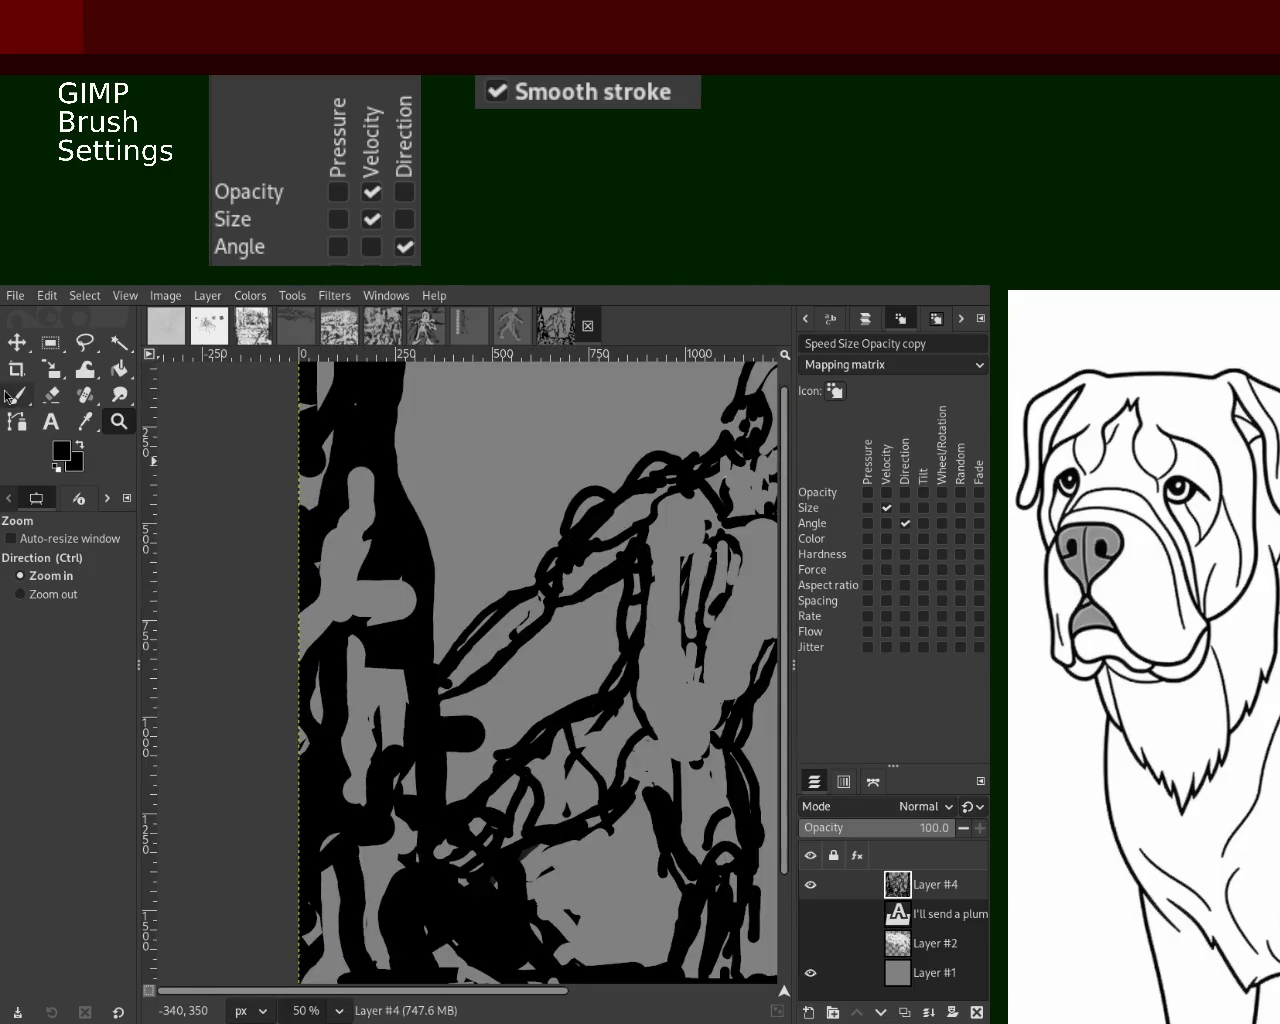
pyautogui.press('p')
pyautogui.moveTo(355, 595)
pyautogui.mouseDown()
pyautogui.moveTo(383, 551)
pyautogui.moveTo(229, 609)
pyautogui.moveTo(340, 600)
pyautogui.moveTo(393, 715)
pyautogui.moveTo(360, 700)
pyautogui.moveTo(370, 770)
pyautogui.mouseUp()
pyautogui.moveTo(356, 700); pyautogui.dragTo(284, 815)
pyautogui.moveTo(358, 780); pyautogui.dragTo(400, 712)
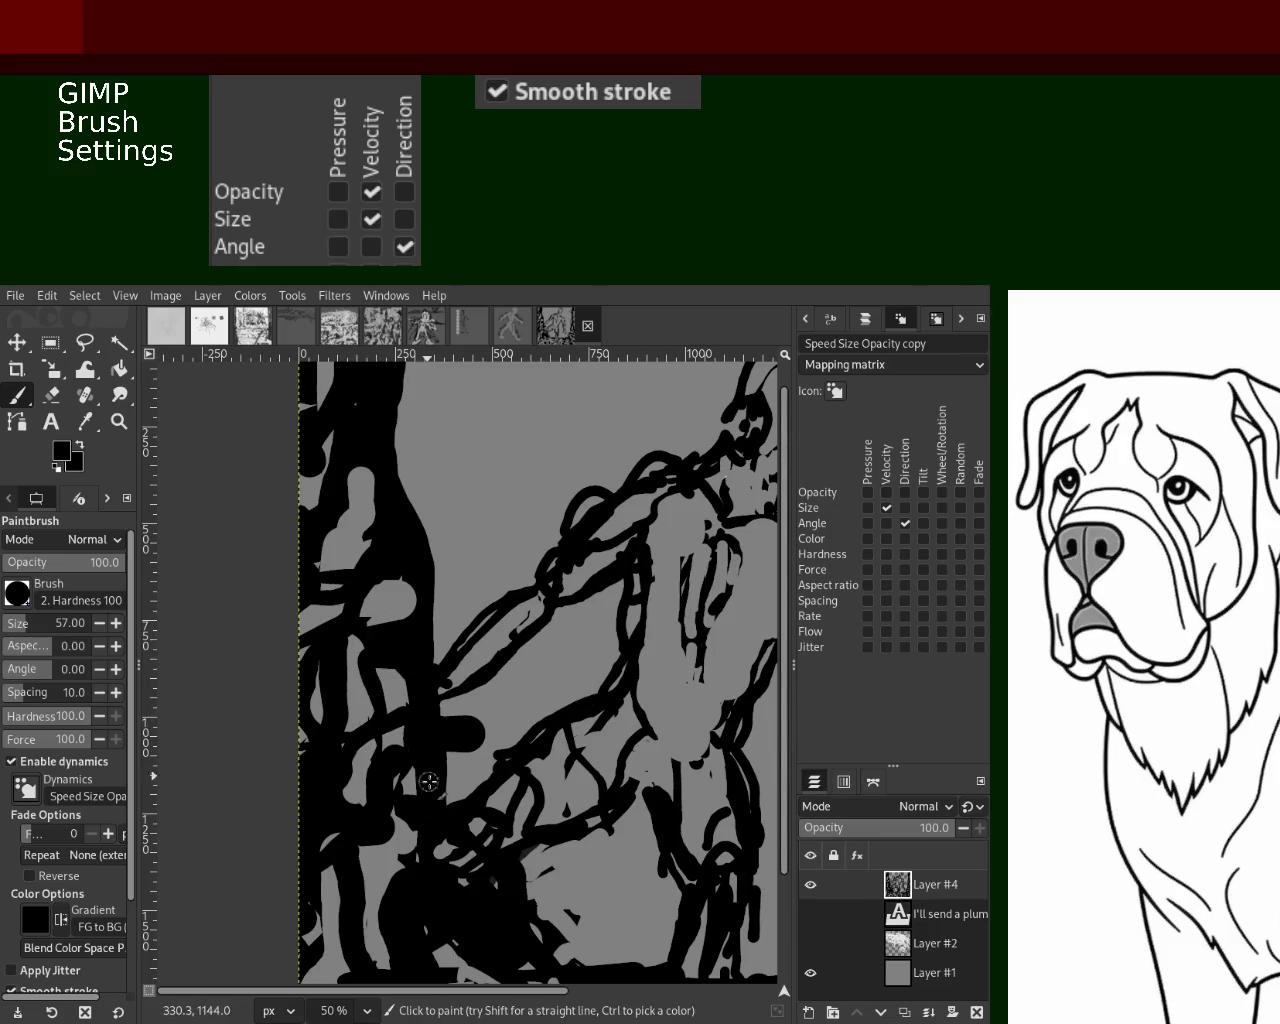
# Blacken the remaining gray blobs higher on the left, redoing one stroke, then zoom out
pyautogui.moveTo(377, 457); pyautogui.dragTo(340, 565)
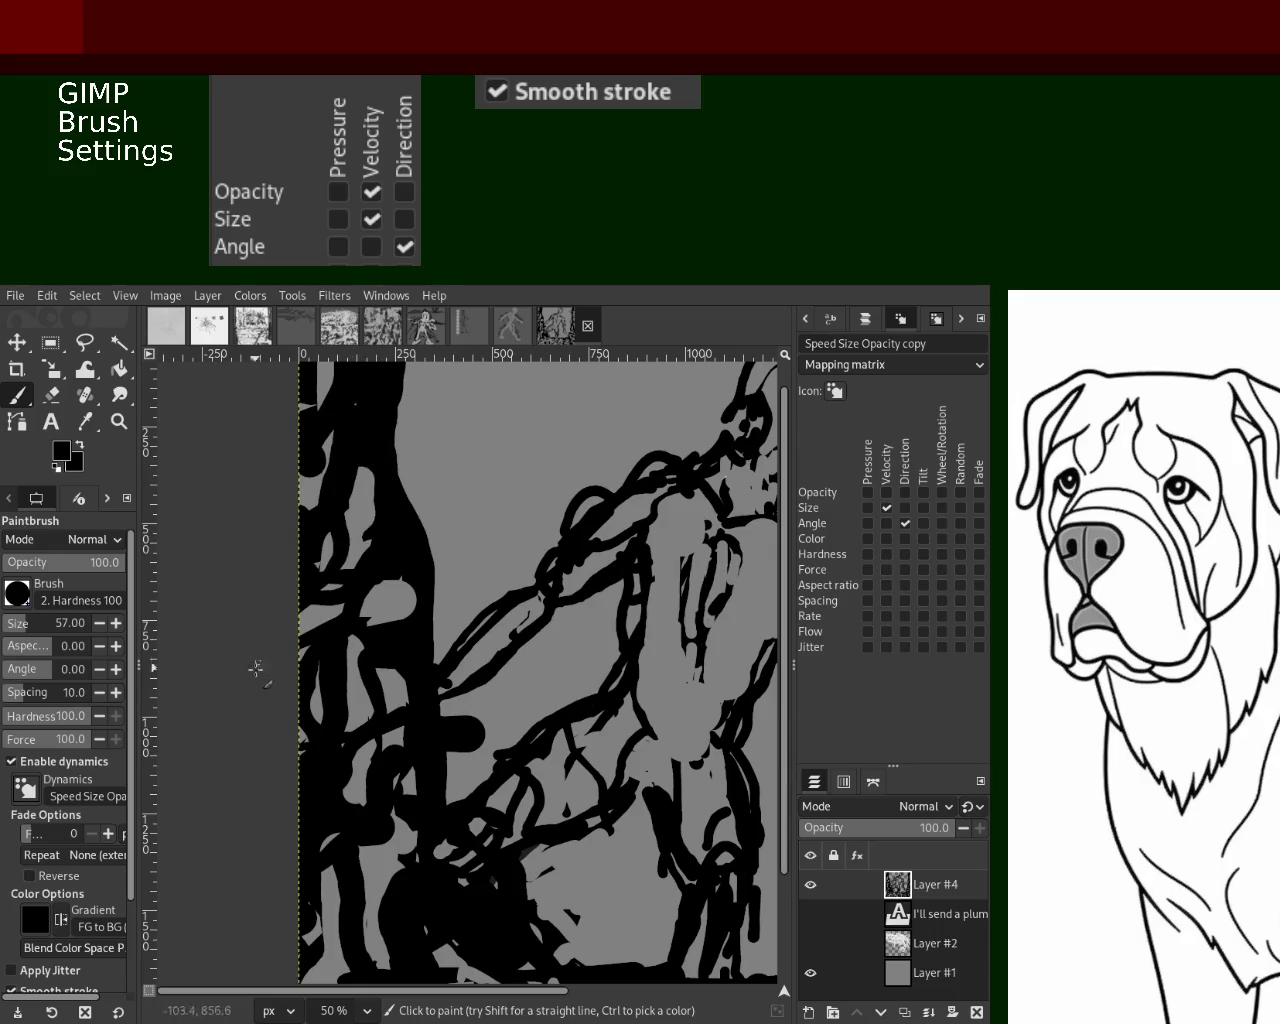
pyautogui.hotkey('ctrl', 'z')
pyautogui.moveTo(338, 505); pyautogui.dragTo(335, 556)
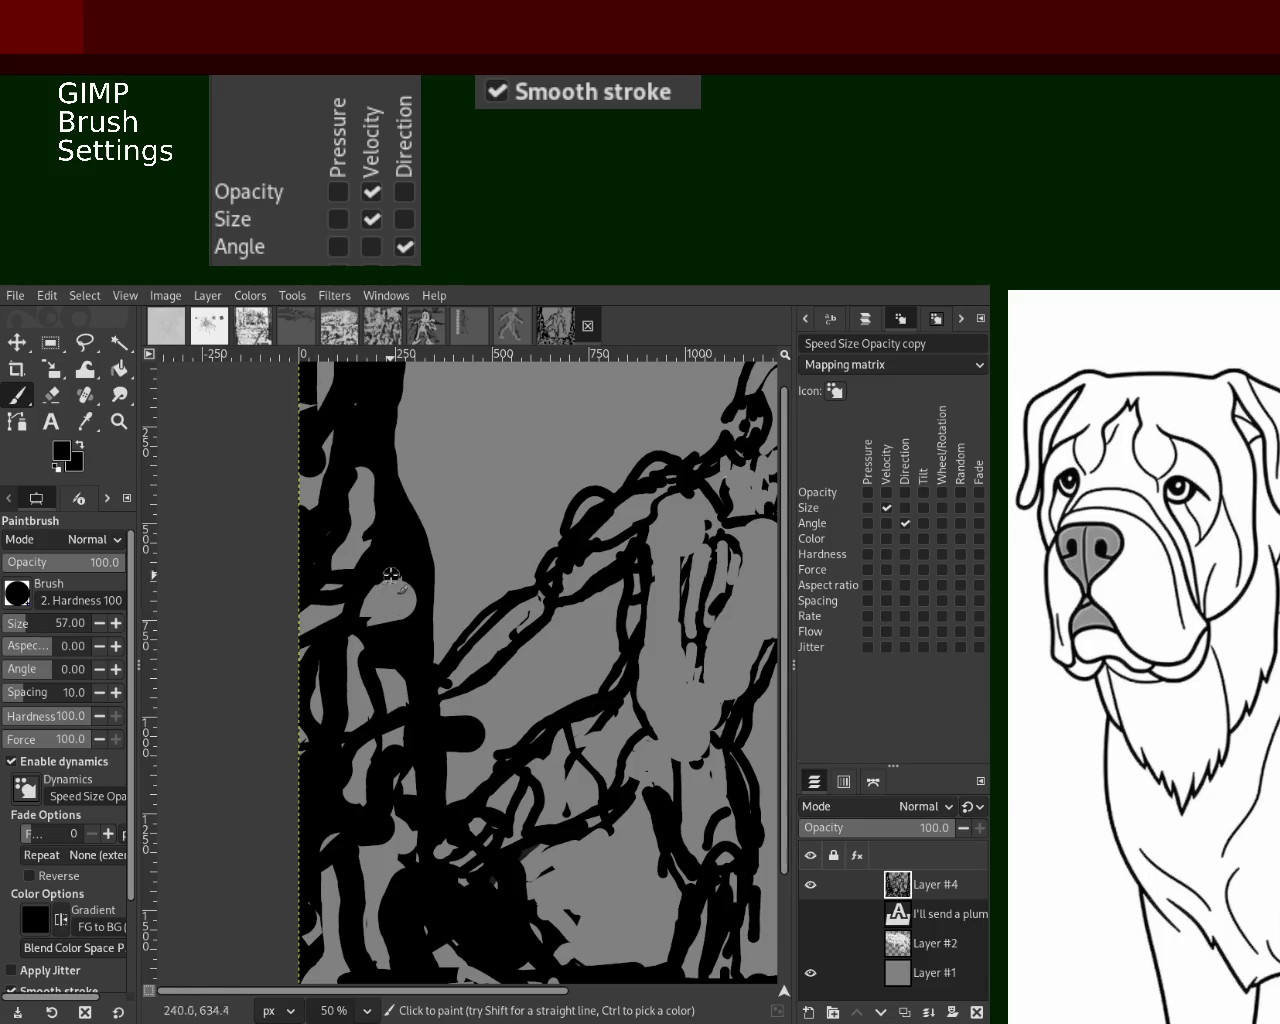
pyautogui.moveTo(405, 585)
pyautogui.mouseDown()
pyautogui.moveTo(388, 720)
pyautogui.moveTo(352, 730)
pyautogui.mouseUp()
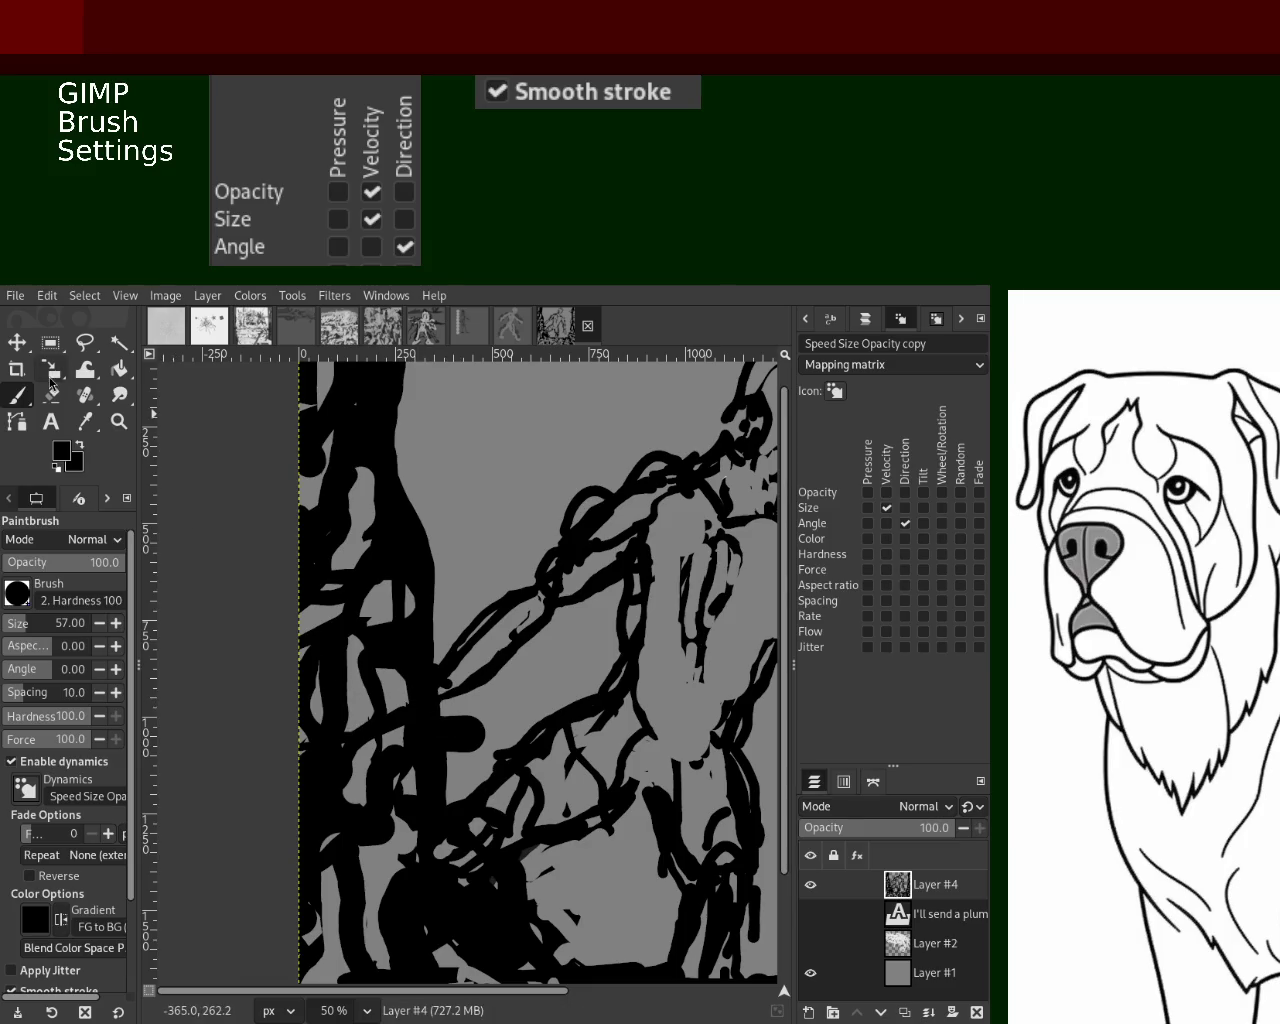
pyautogui.hotkey('shift', 'e')
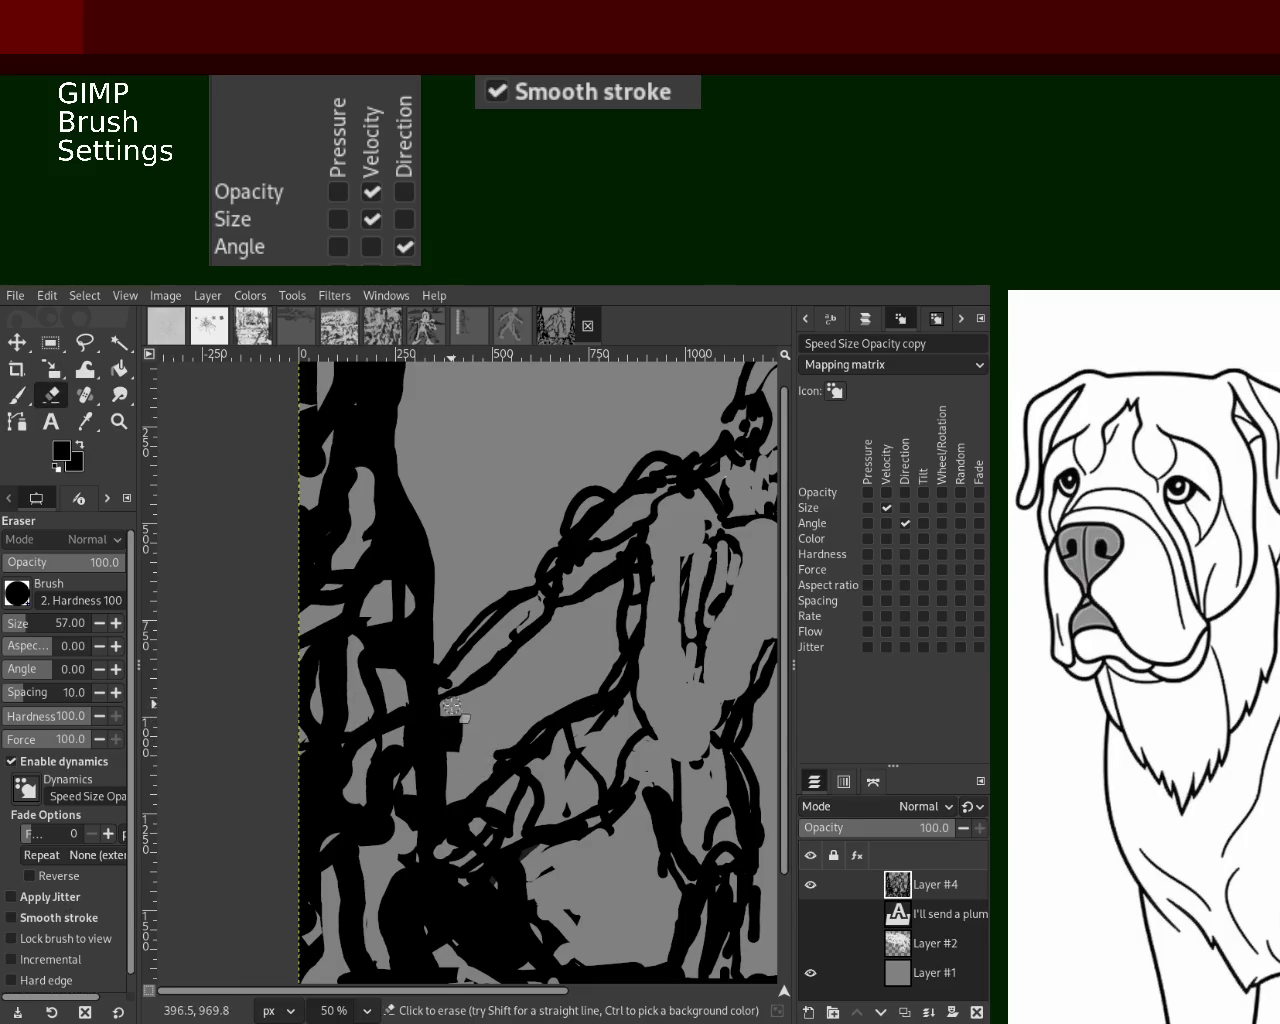
pyautogui.press('z')
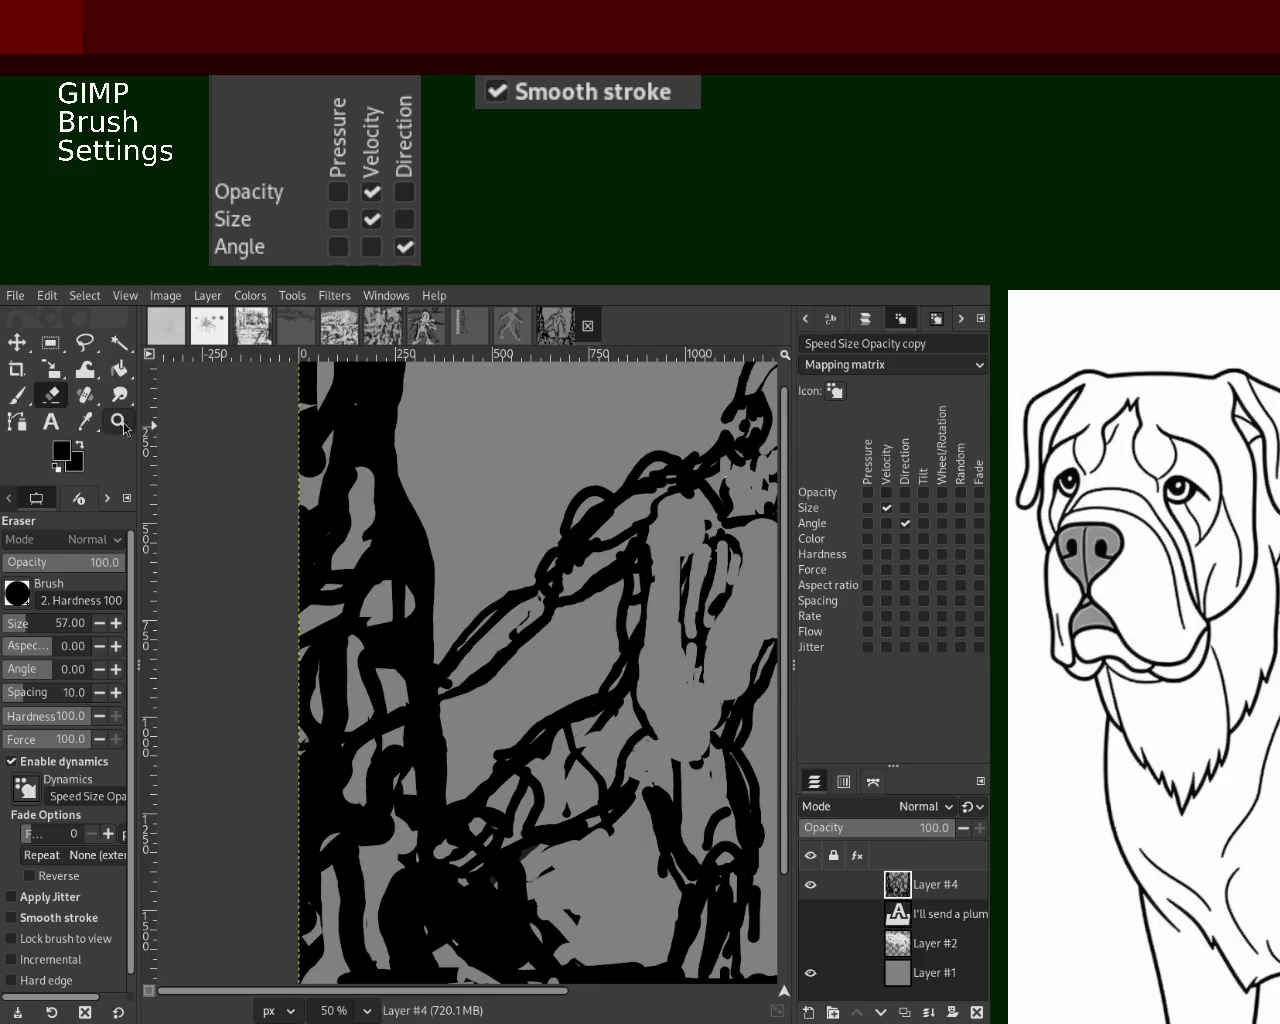
pyautogui.press('-')
pyautogui.press('-')
pyautogui.press('-')
# Zoom the view to 33.3% toward the panel's lower edge
pyautogui.click(400, 566)
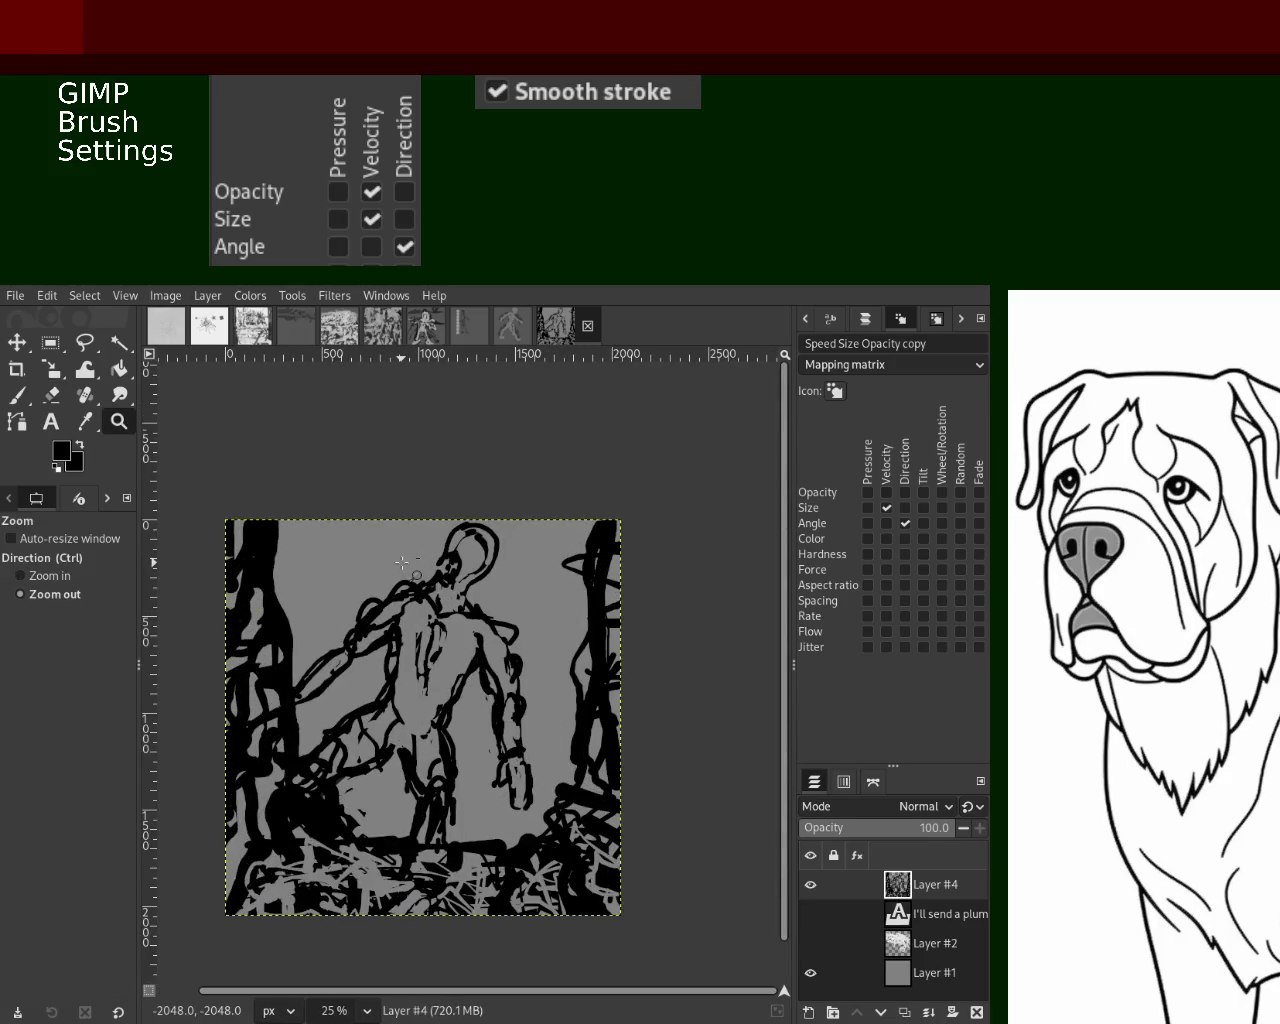
pyautogui.keyDown('ctrl'); pyautogui.click(402, 557); pyautogui.keyUp('ctrl')
pyautogui.click(385, 643)
pyautogui.keyDown('ctrl'); pyautogui.click(467, 669); pyautogui.keyUp('ctrl')
pyautogui.click(375, 837)
pyautogui.click(377, 837)
pyautogui.keyDown('ctrl'); pyautogui.click(400, 840); pyautogui.keyUp('ctrl')
pyautogui.click(420, 843)
pyautogui.keyDown('ctrl'); pyautogui.click(493, 773); pyautogui.keyUp('ctrl')
pyautogui.click(420, 767)
pyautogui.keyDown('ctrl'); pyautogui.click(444, 756); pyautogui.keyUp('ctrl')
pyautogui.click(490, 800)
pyautogui.keyDown('ctrl'); pyautogui.click(480, 790); pyautogui.keyUp('ctrl')
pyautogui.keyDown('ctrl'); pyautogui.click(478, 785); pyautogui.keyUp('ctrl')
pyautogui.click(475, 780)
pyautogui.click(470, 775)
# Erase a small speck in the lower-left foreground, then zoom out to the whole panel
pyautogui.click(51, 395)
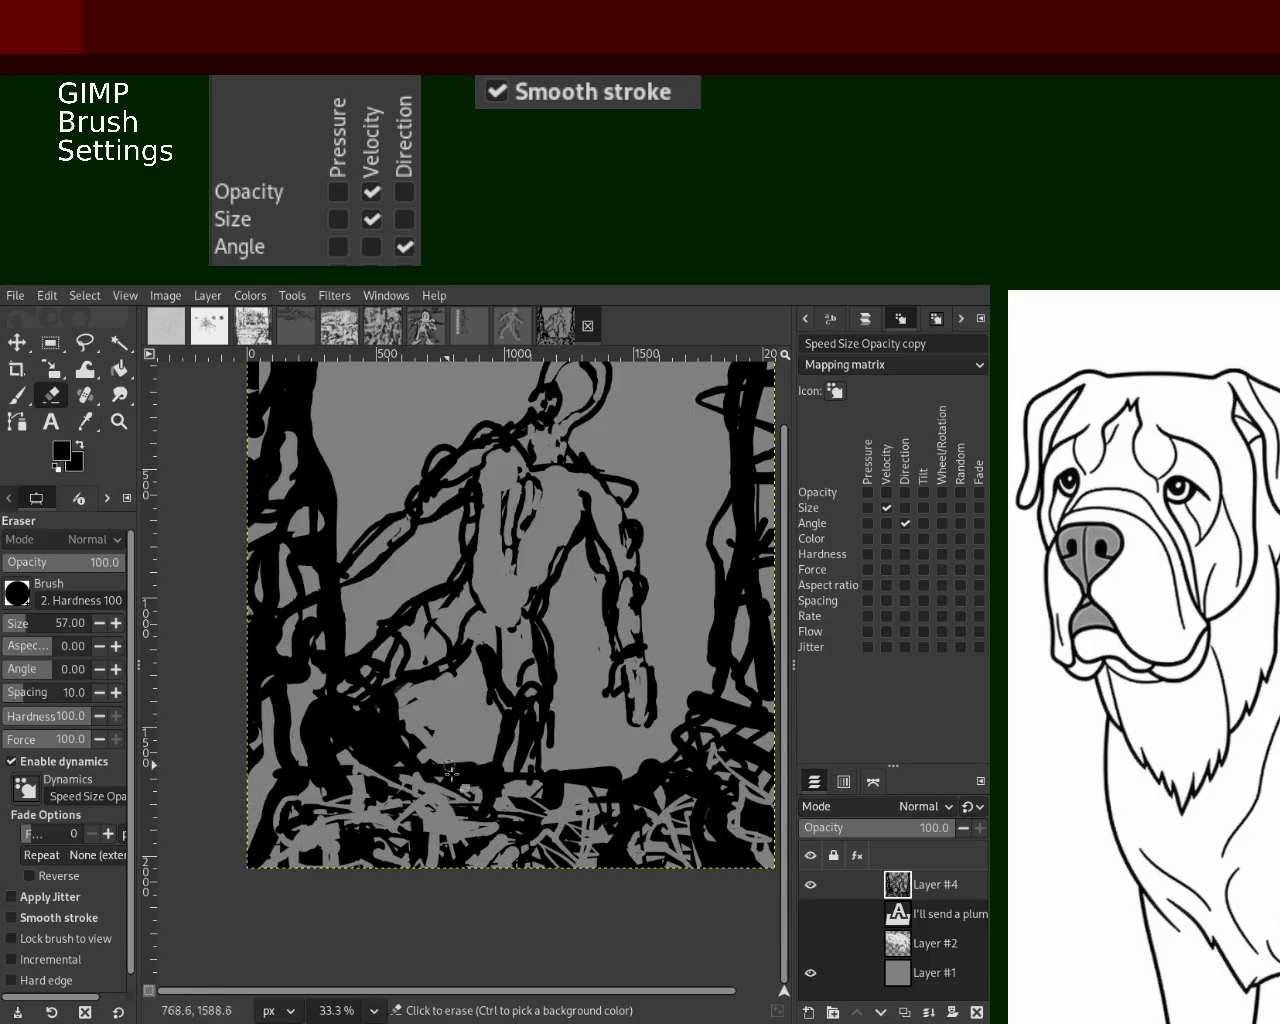
pyautogui.click(429, 747)
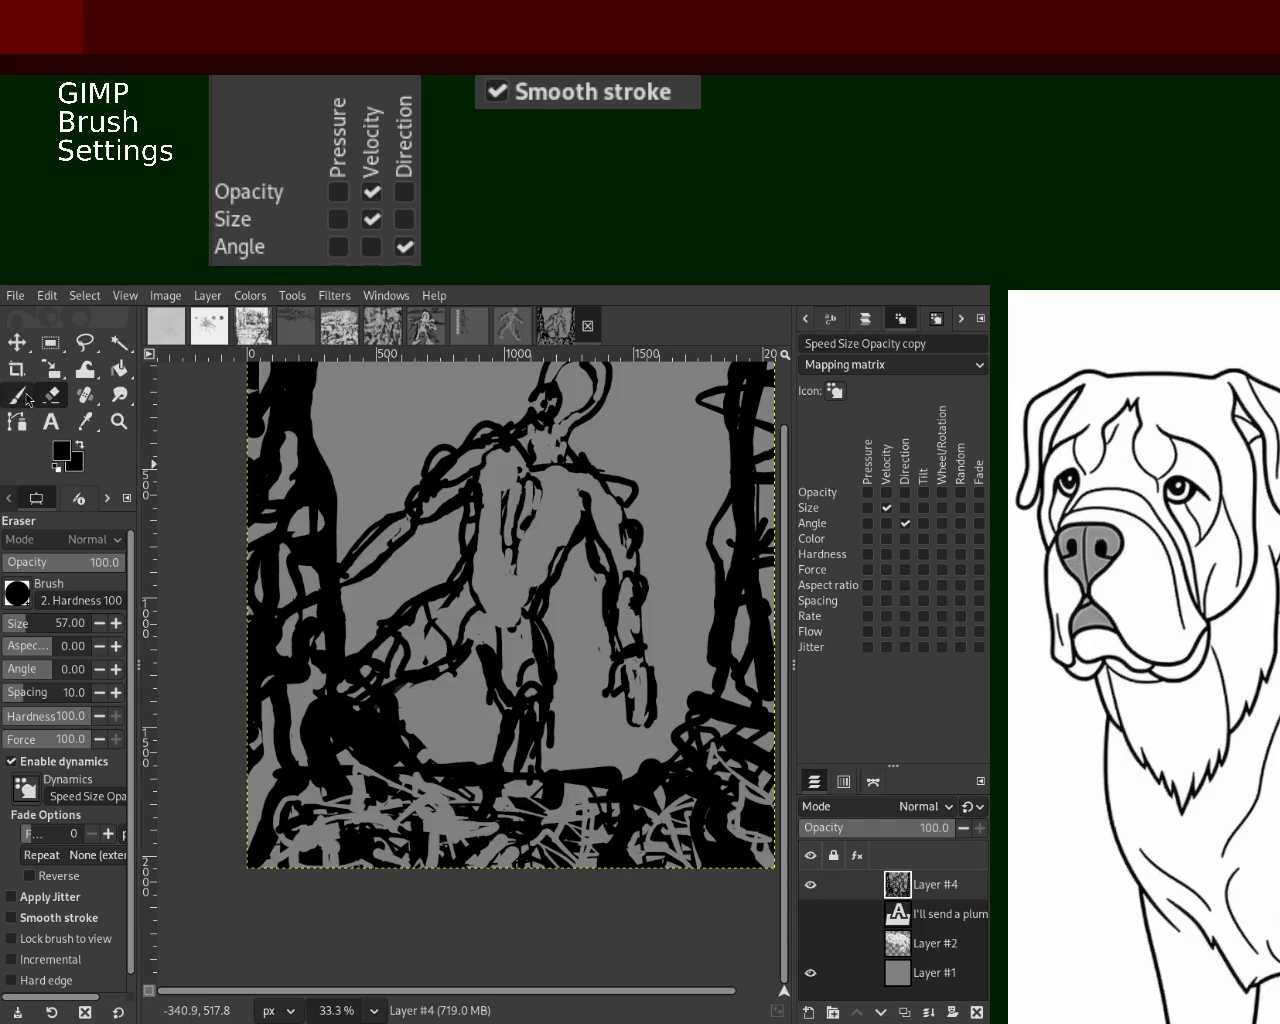
pyautogui.moveTo(320, 690); pyautogui.dragTo(311, 727)
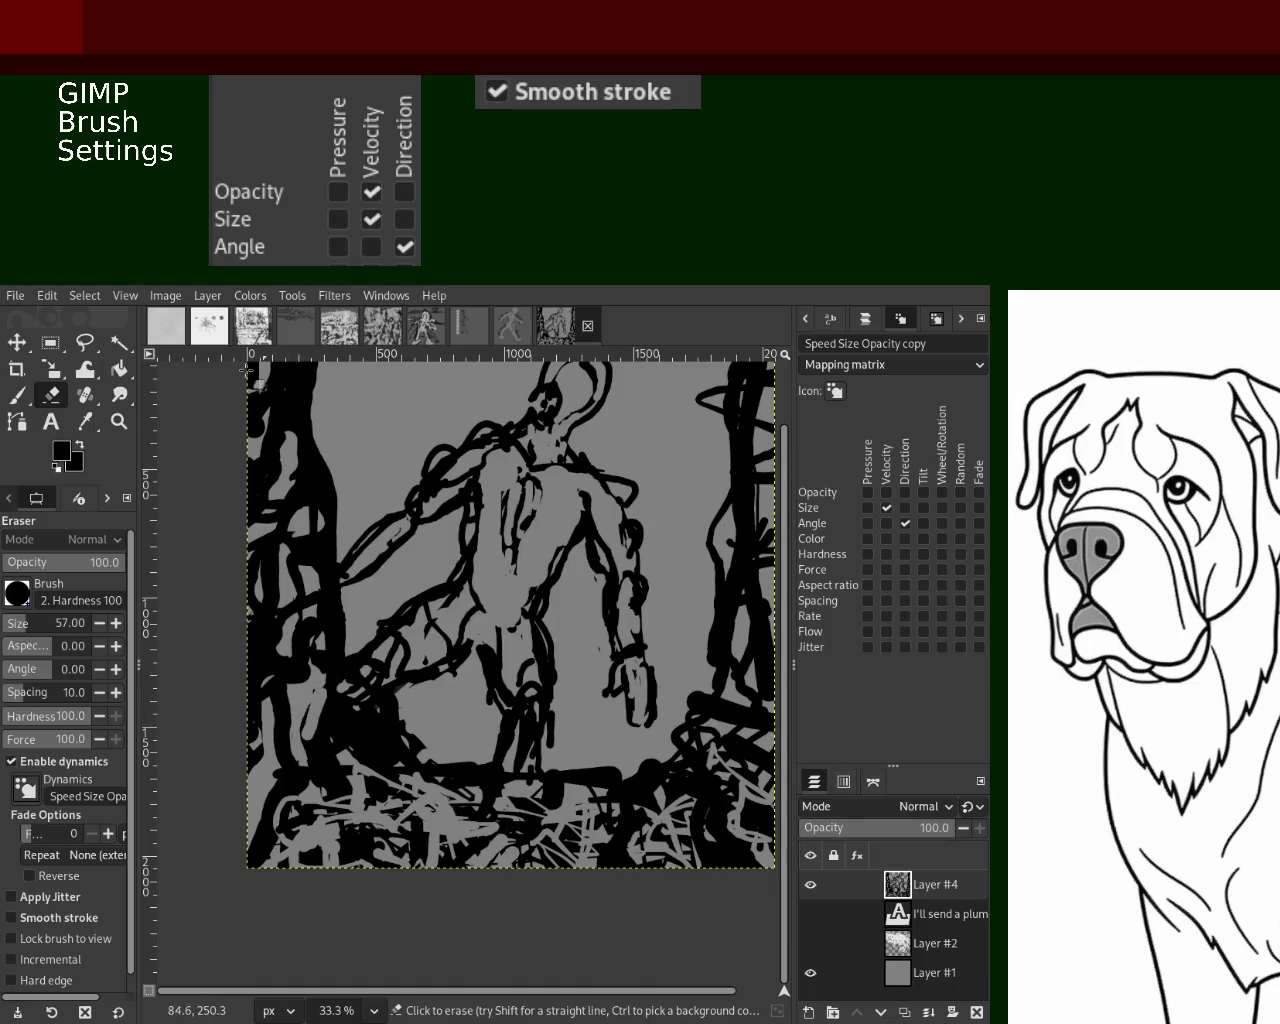
pyautogui.click(119, 421)
pyautogui.keyDown('ctrl'); pyautogui.click(537, 600); pyautogui.keyUp('ctrl')
pyautogui.click(537, 600)
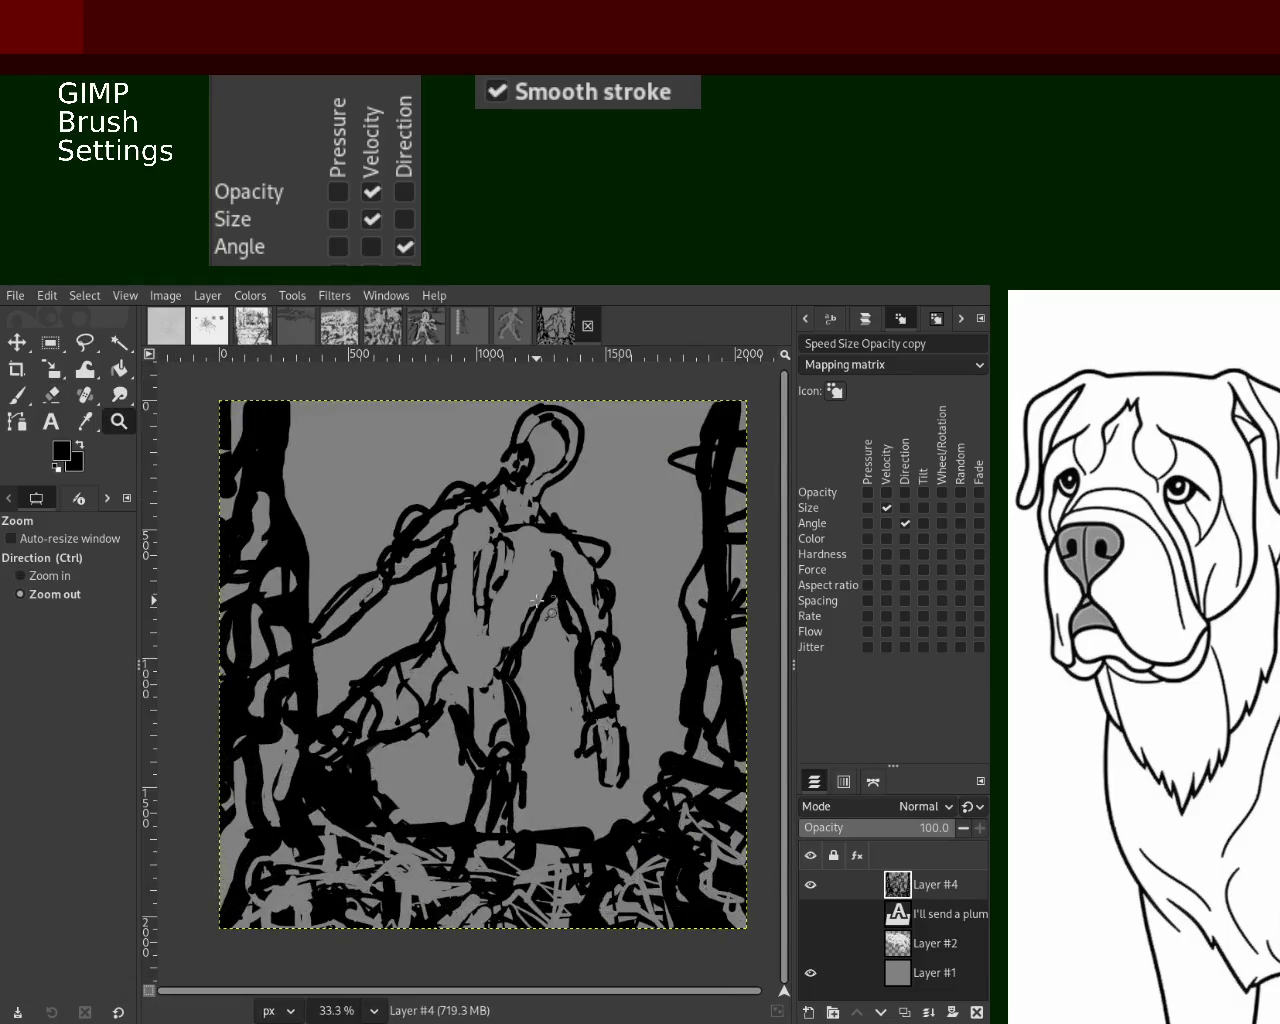
pyautogui.click(537, 600)
pyautogui.keyDown('ctrl'); pyautogui.click(537, 600); pyautogui.keyUp('ctrl')
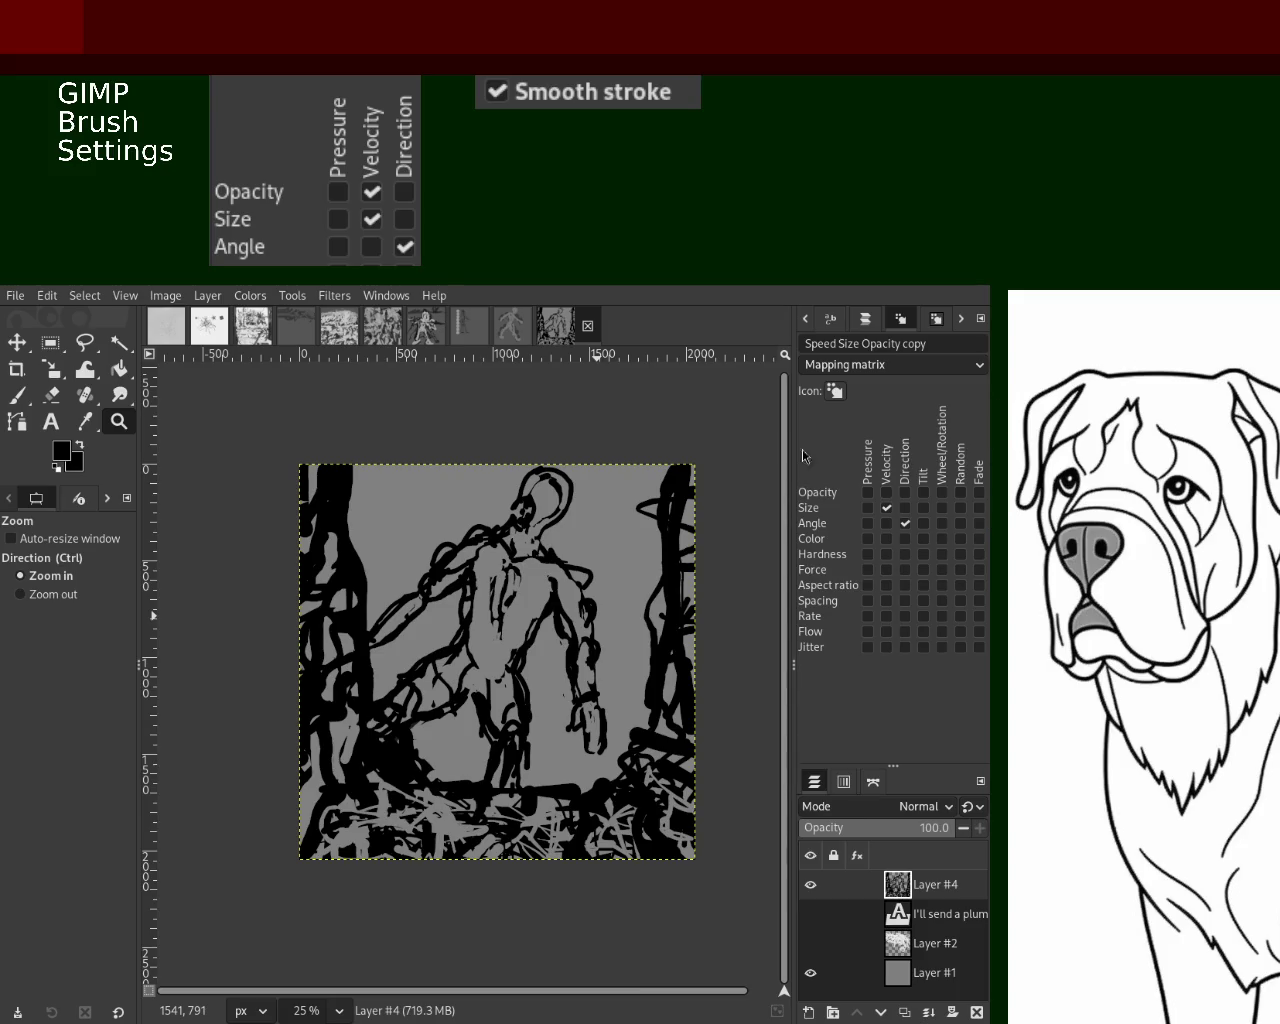
# Erase lighter marks into the top-left black area of the figure painting
pyautogui.click(18, 396)
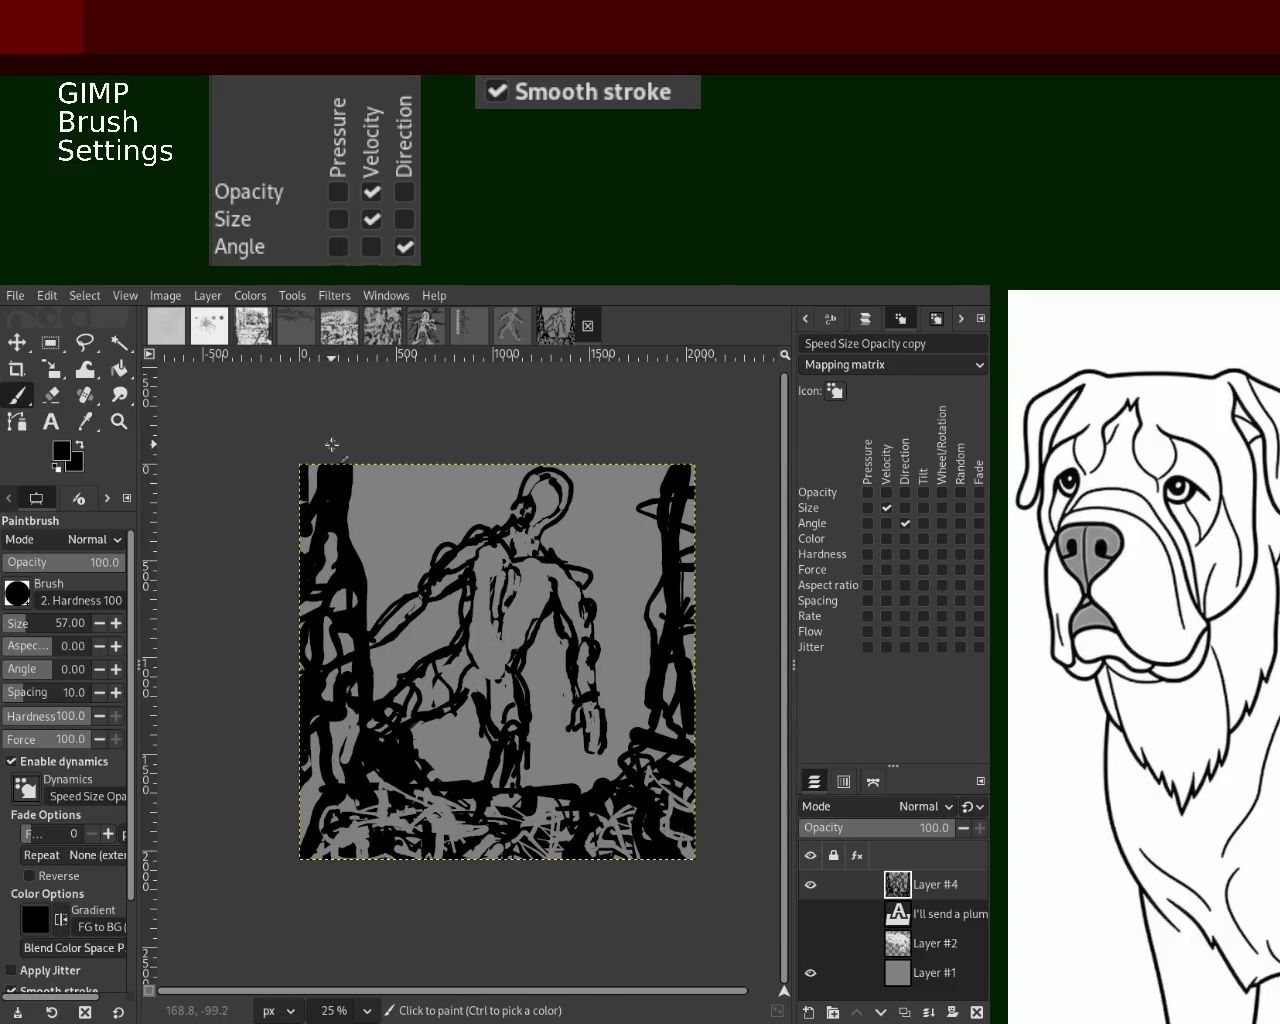
pyautogui.hotkey('shift', 'e')
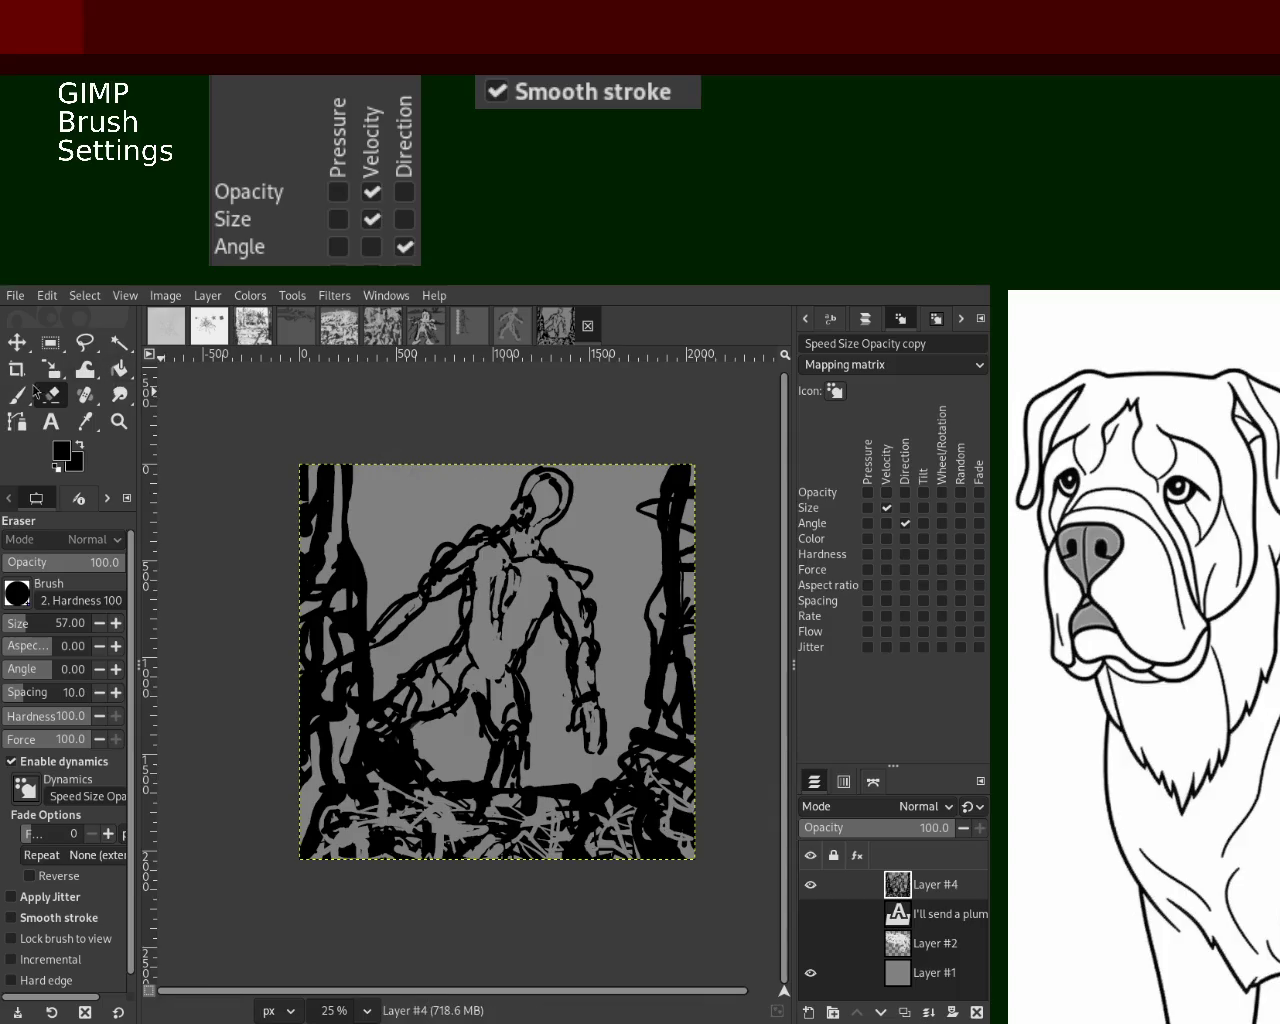
pyautogui.press('p')
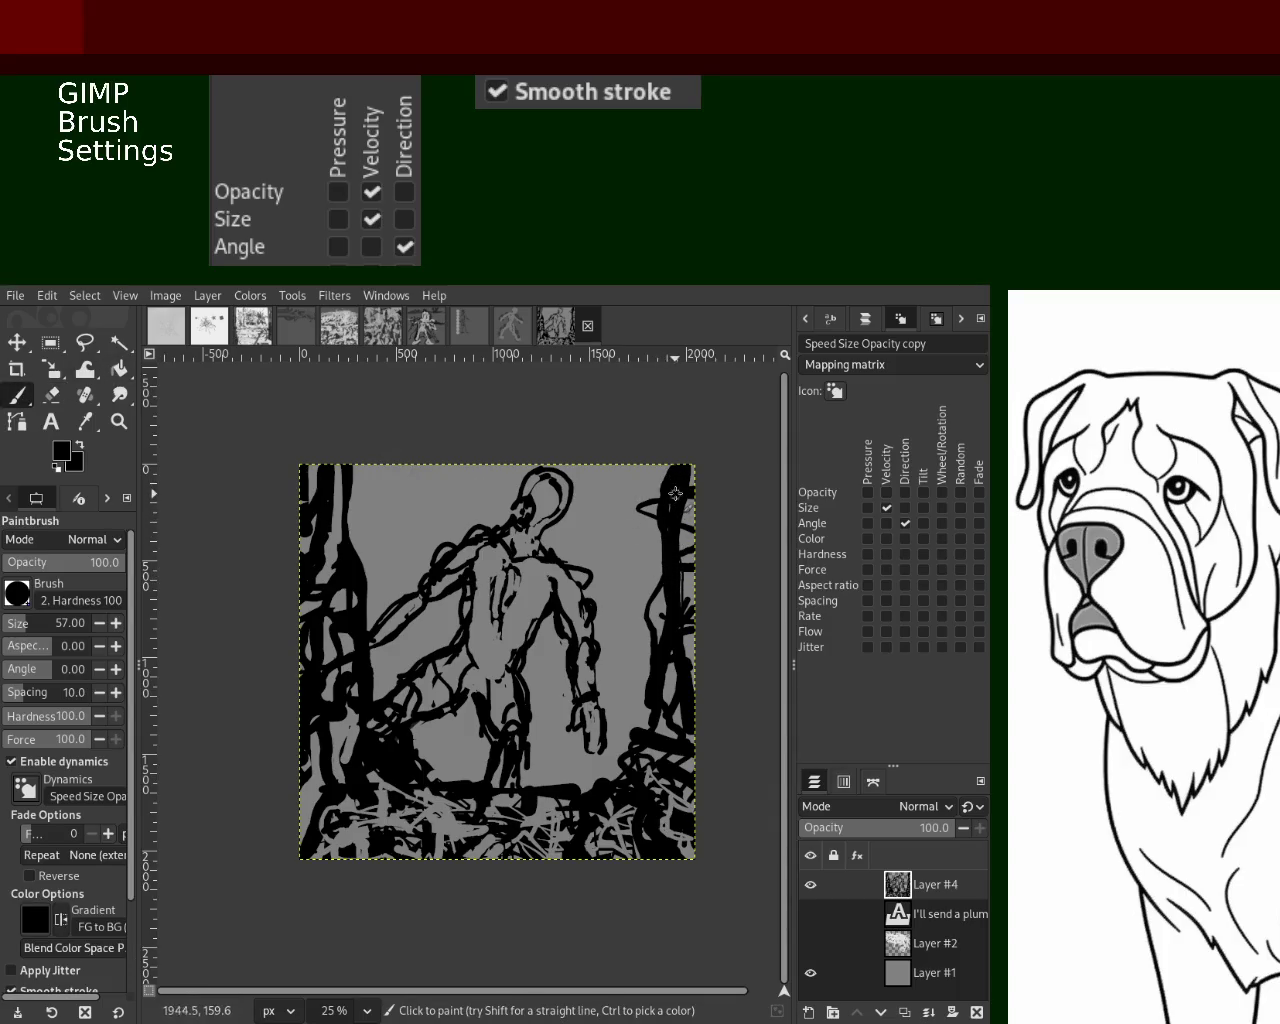
pyautogui.hotkey('shift', 'e')
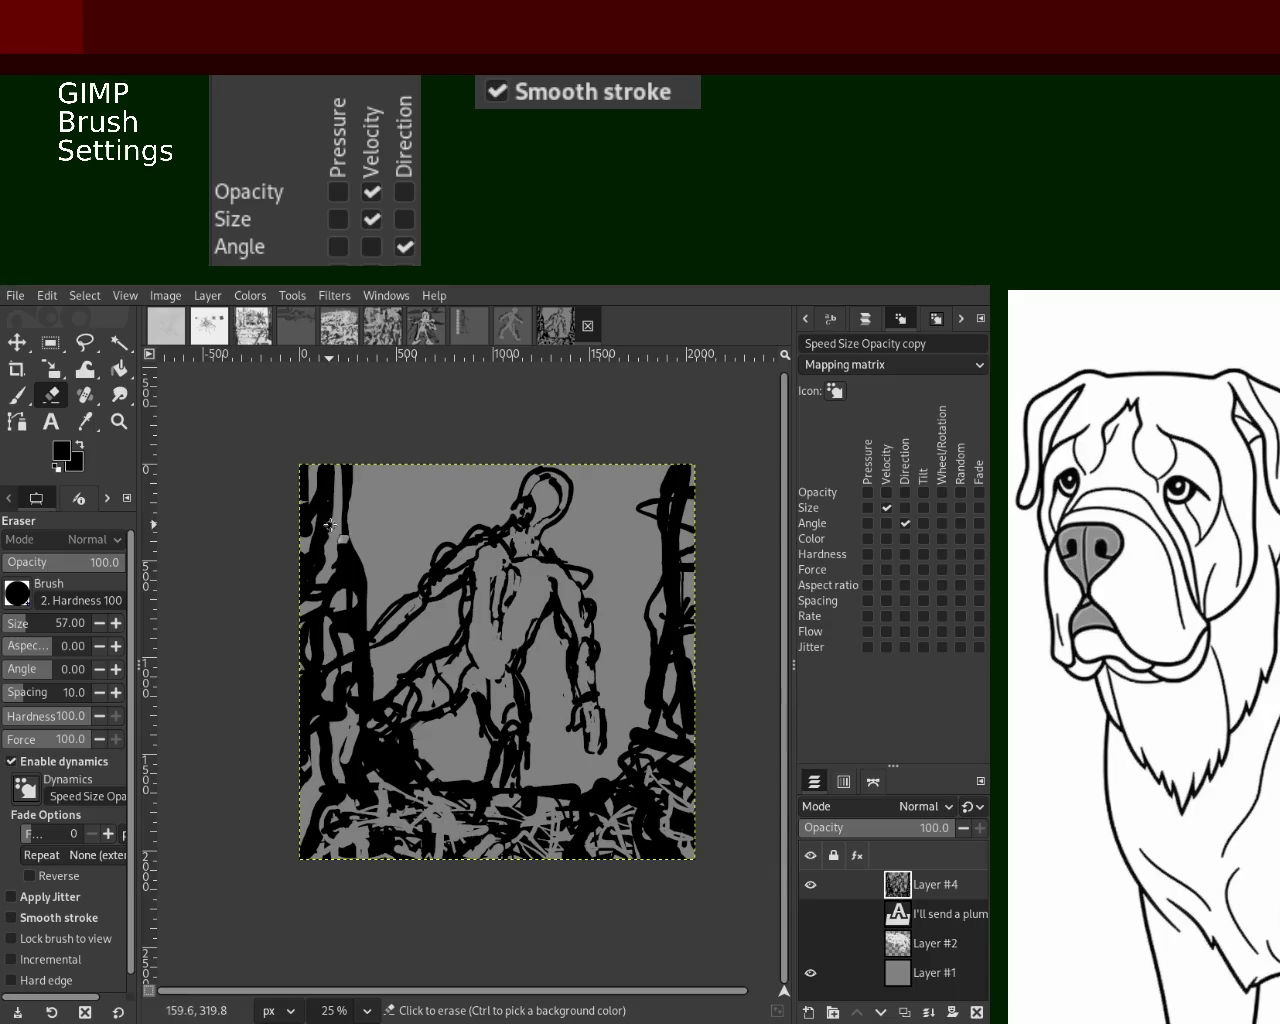
pyautogui.moveTo(340, 480); pyautogui.dragTo(308, 520)
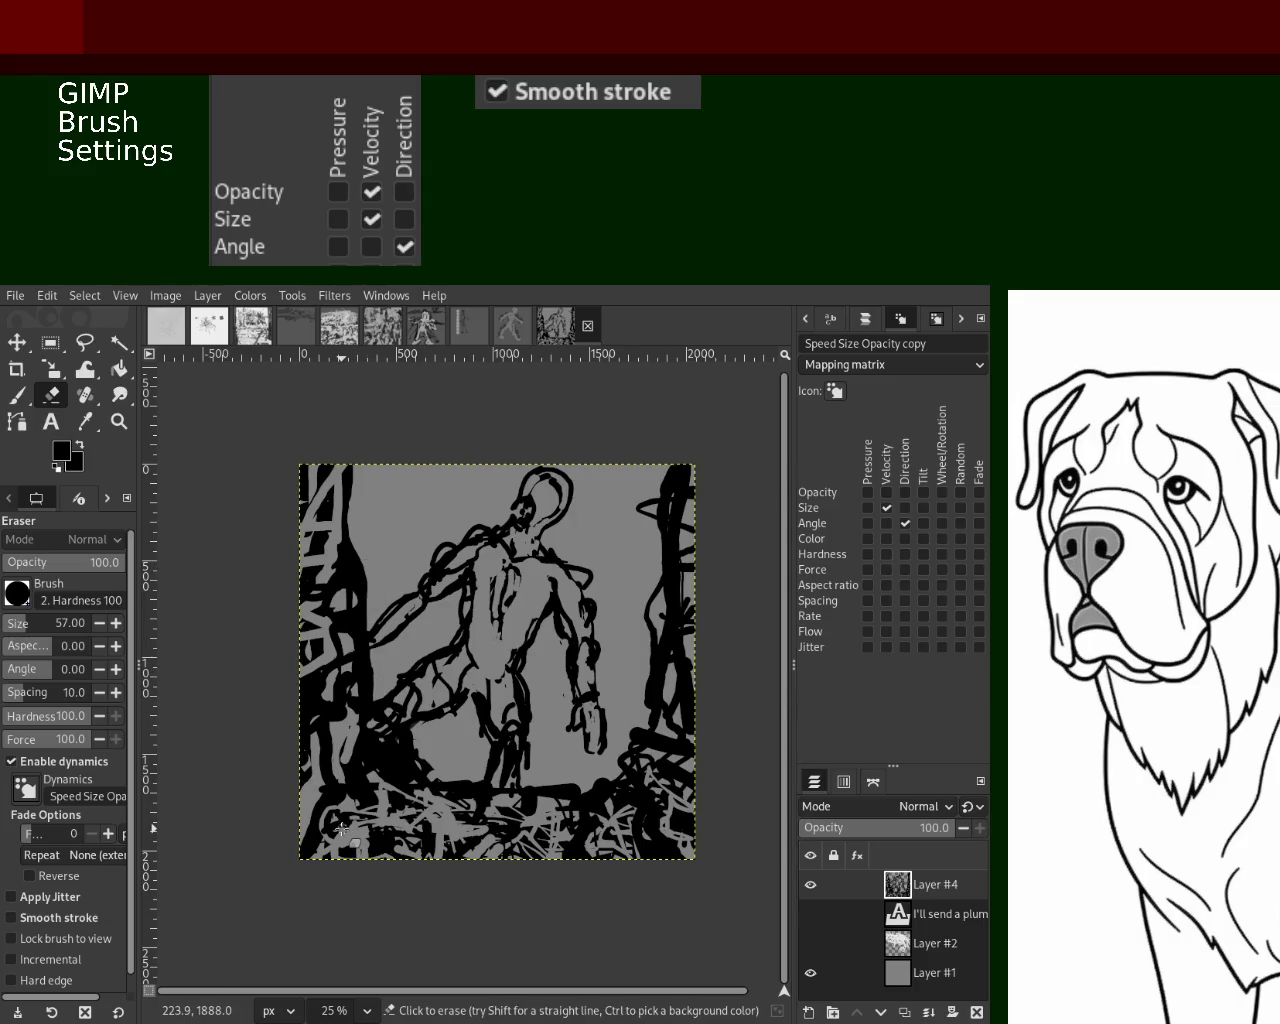
# Pick black from the canvas and paint thick black strokes along the figure's base
pyautogui.press('p')
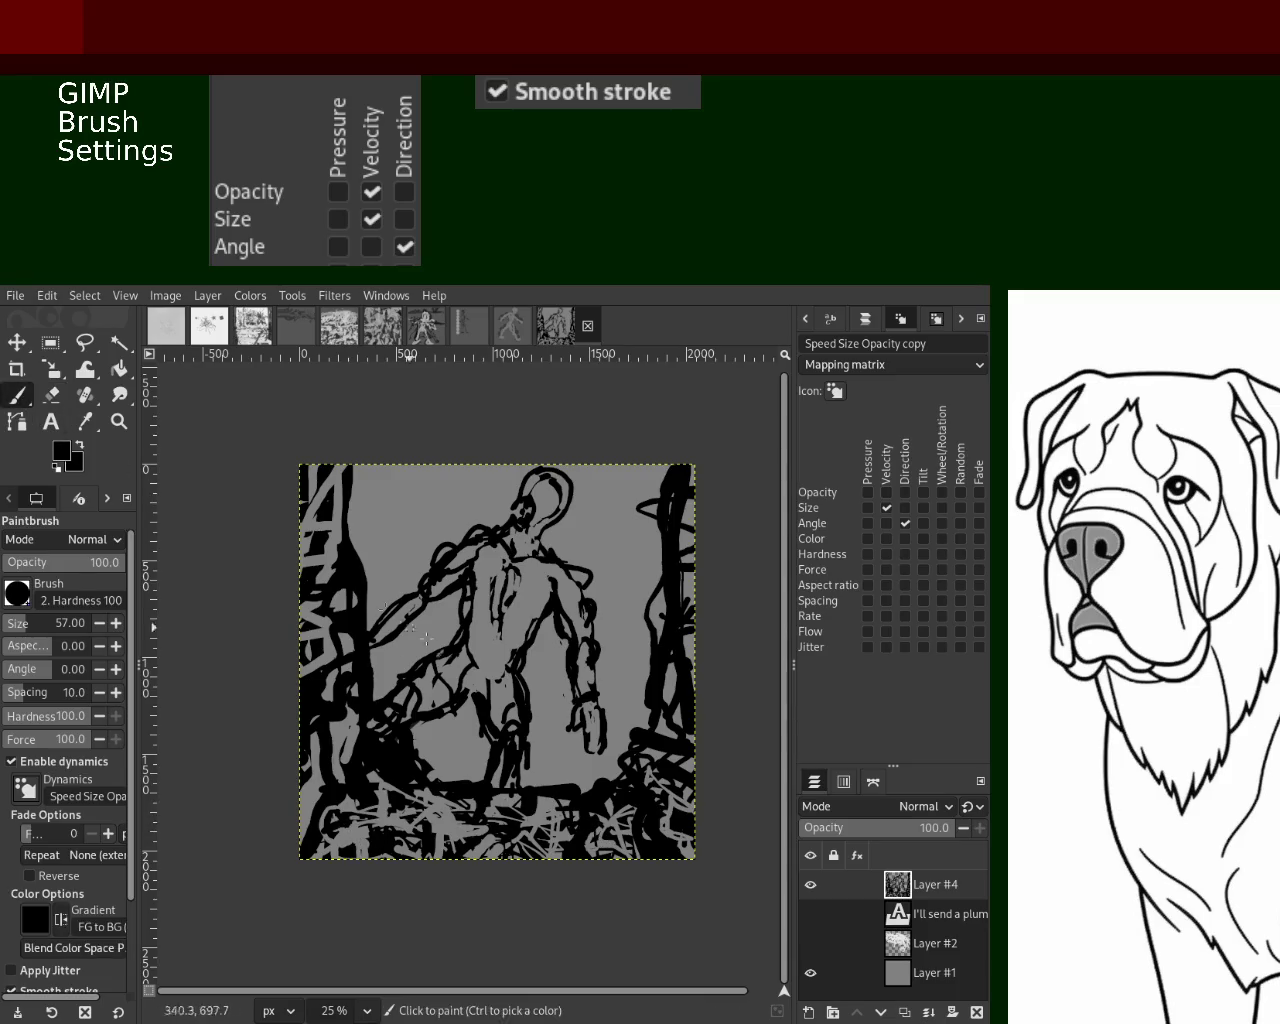
pyautogui.keyDown('ctrl'); pyautogui.click(612, 770); pyautogui.keyUp('ctrl')
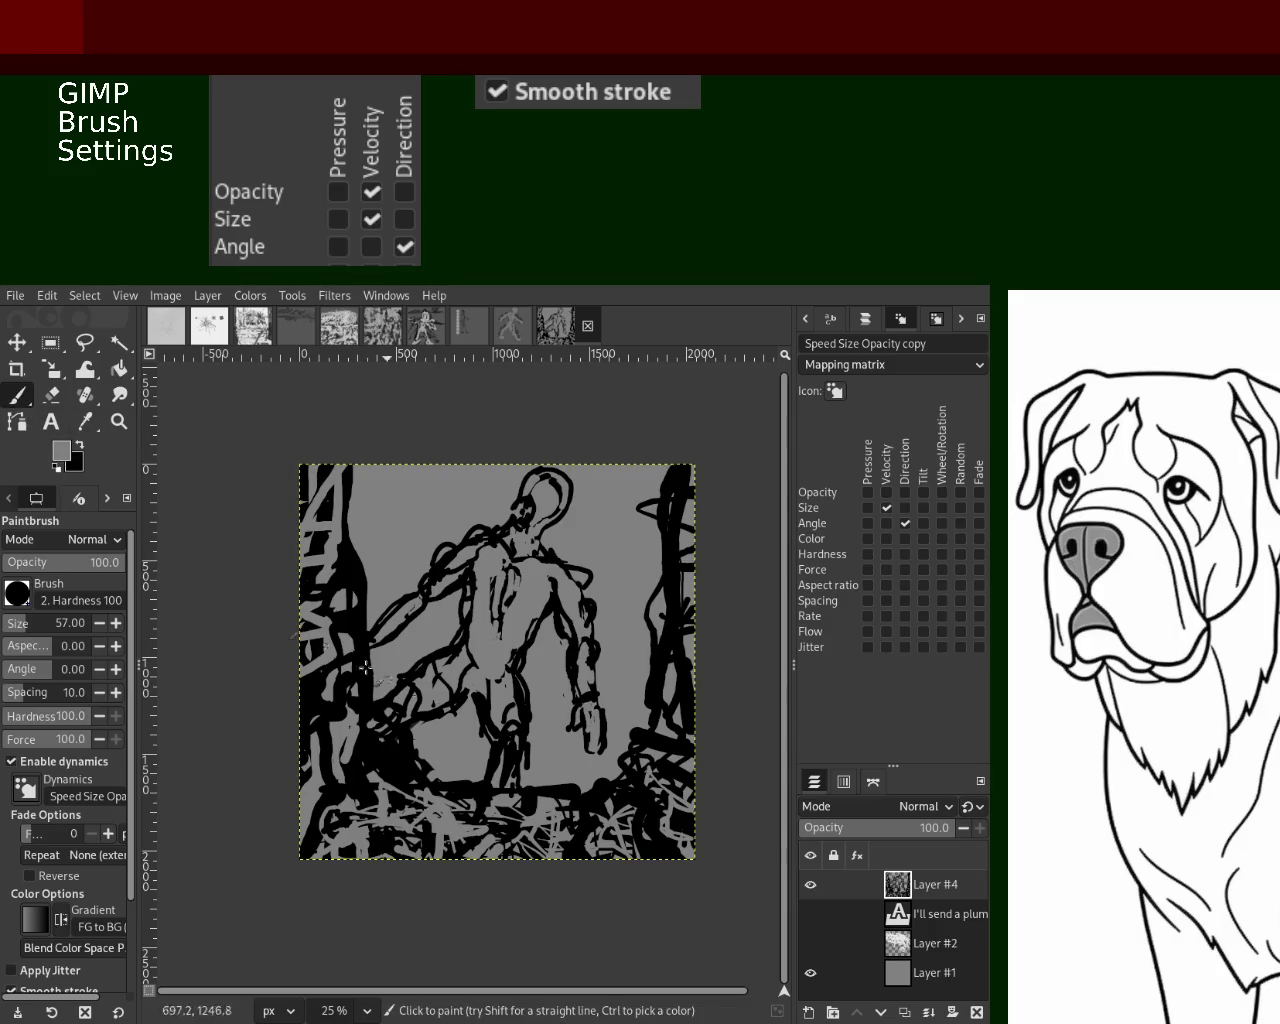
pyautogui.keyDown('ctrl'); pyautogui.click(610, 790); pyautogui.keyUp('ctrl')
pyautogui.moveTo(610, 790)
pyautogui.mouseDown()
pyautogui.moveTo(585, 808)
pyautogui.moveTo(486, 783)
pyautogui.mouseUp()
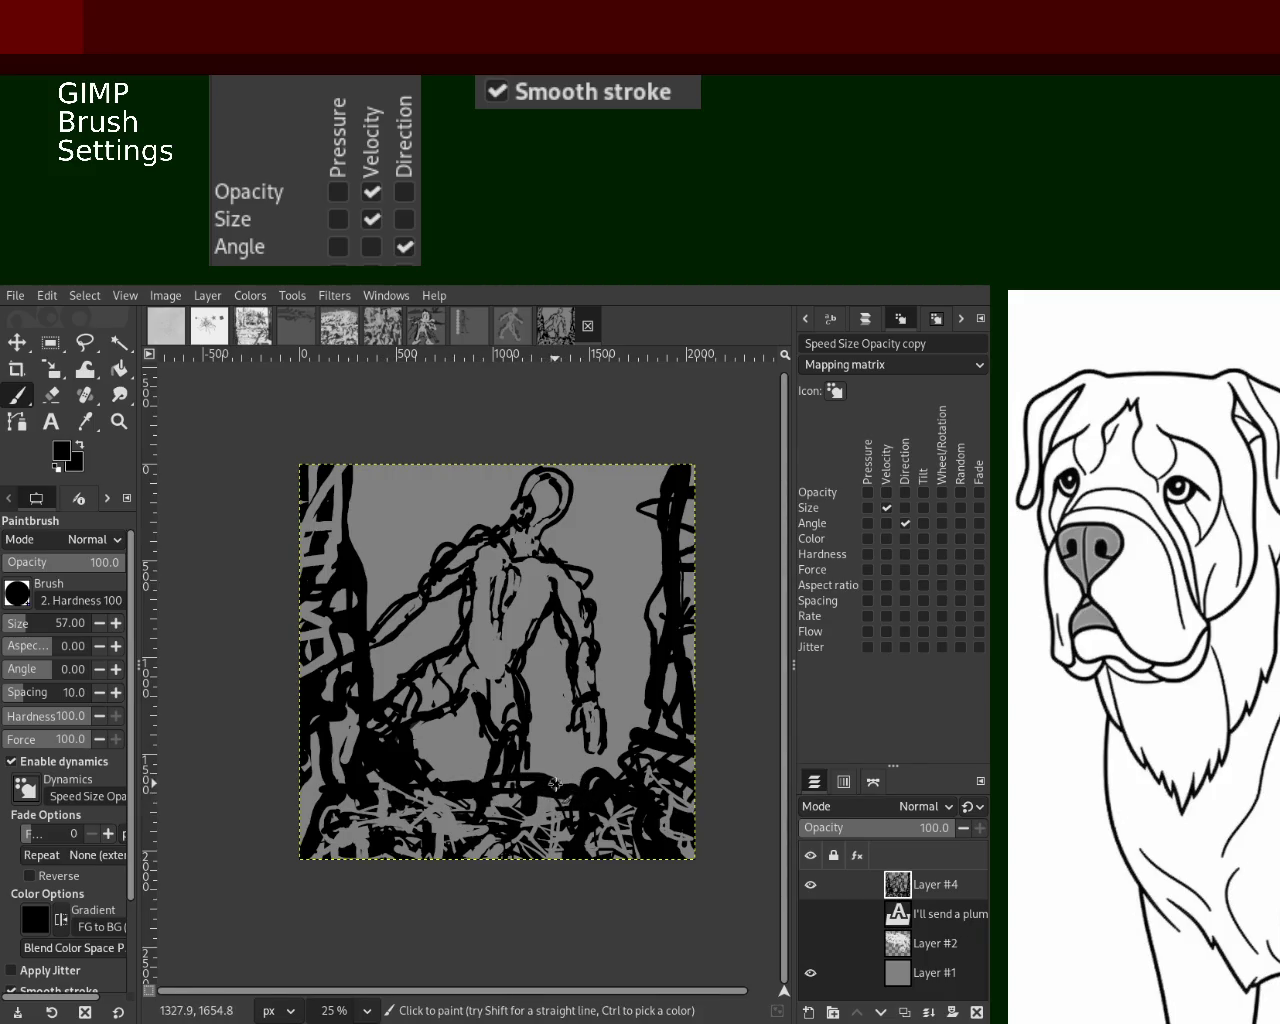
pyautogui.moveTo(555, 783); pyautogui.dragTo(420, 778)
pyautogui.moveTo(549, 787); pyautogui.dragTo(343, 789)
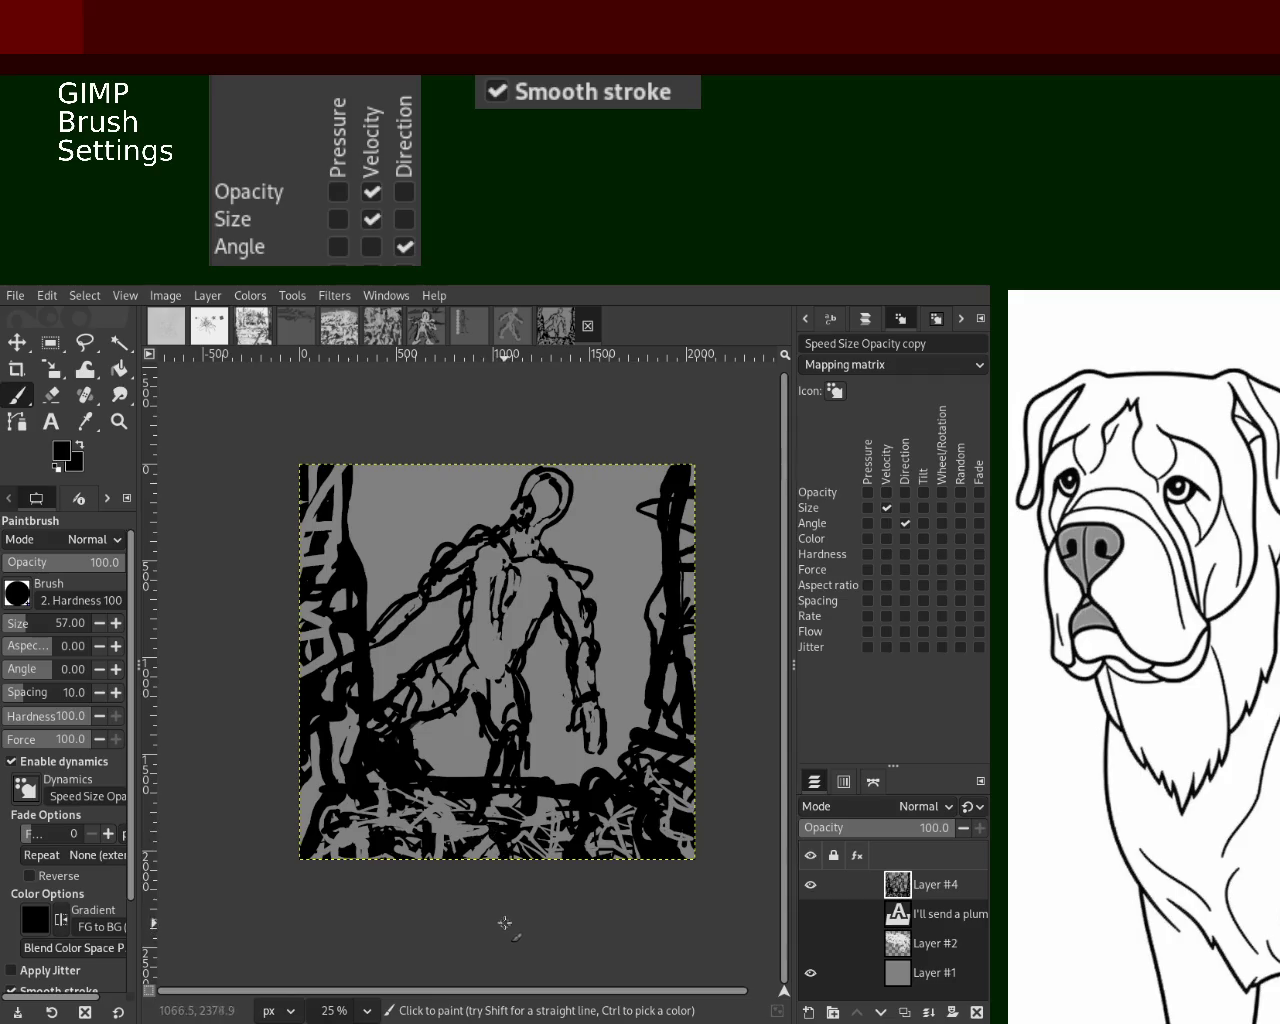
# Erase small areas near the lower left, then zoom out to the whole painting
pyautogui.hotkey('shift', 'e')
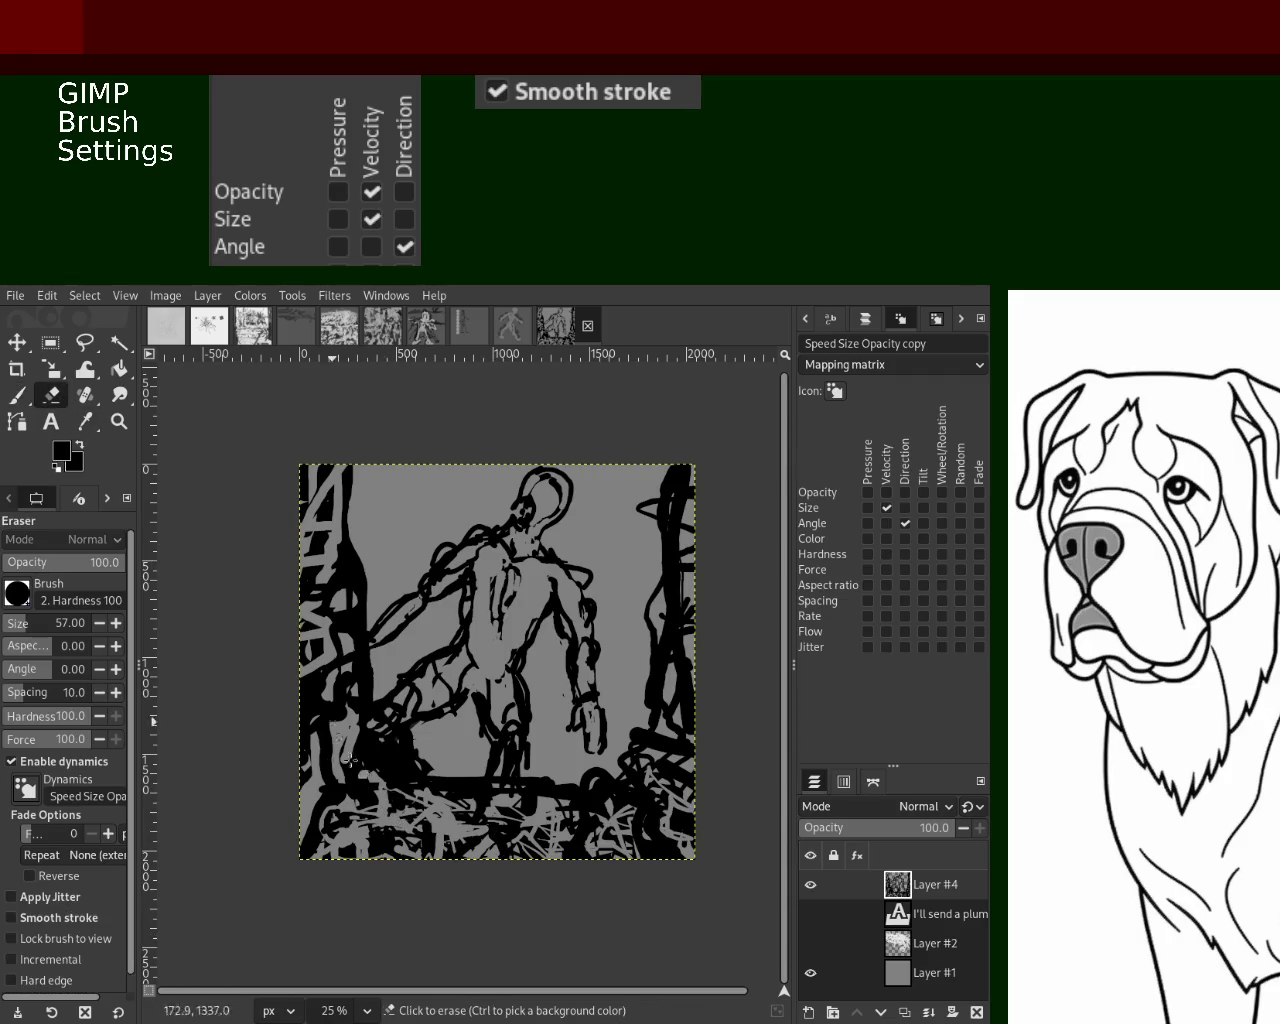
pyautogui.moveTo(382, 805); pyautogui.dragTo(340, 815)
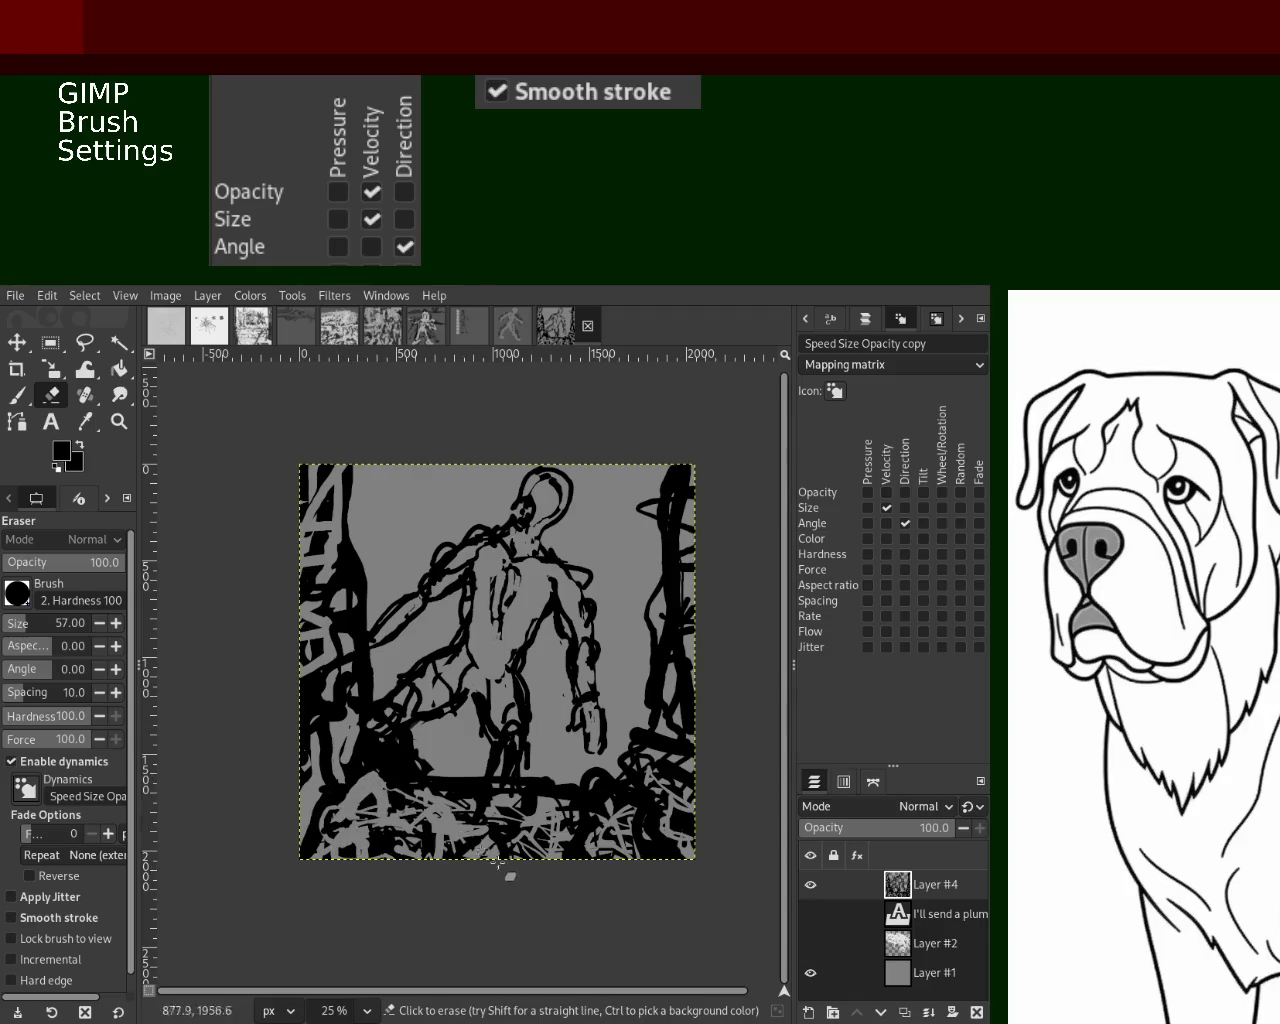
pyautogui.click(118, 421)
pyautogui.keyDown('ctrl'); pyautogui.click(430, 665); pyautogui.keyUp('ctrl')
pyautogui.keyDown('ctrl'); pyautogui.click(426, 672); pyautogui.keyUp('ctrl')
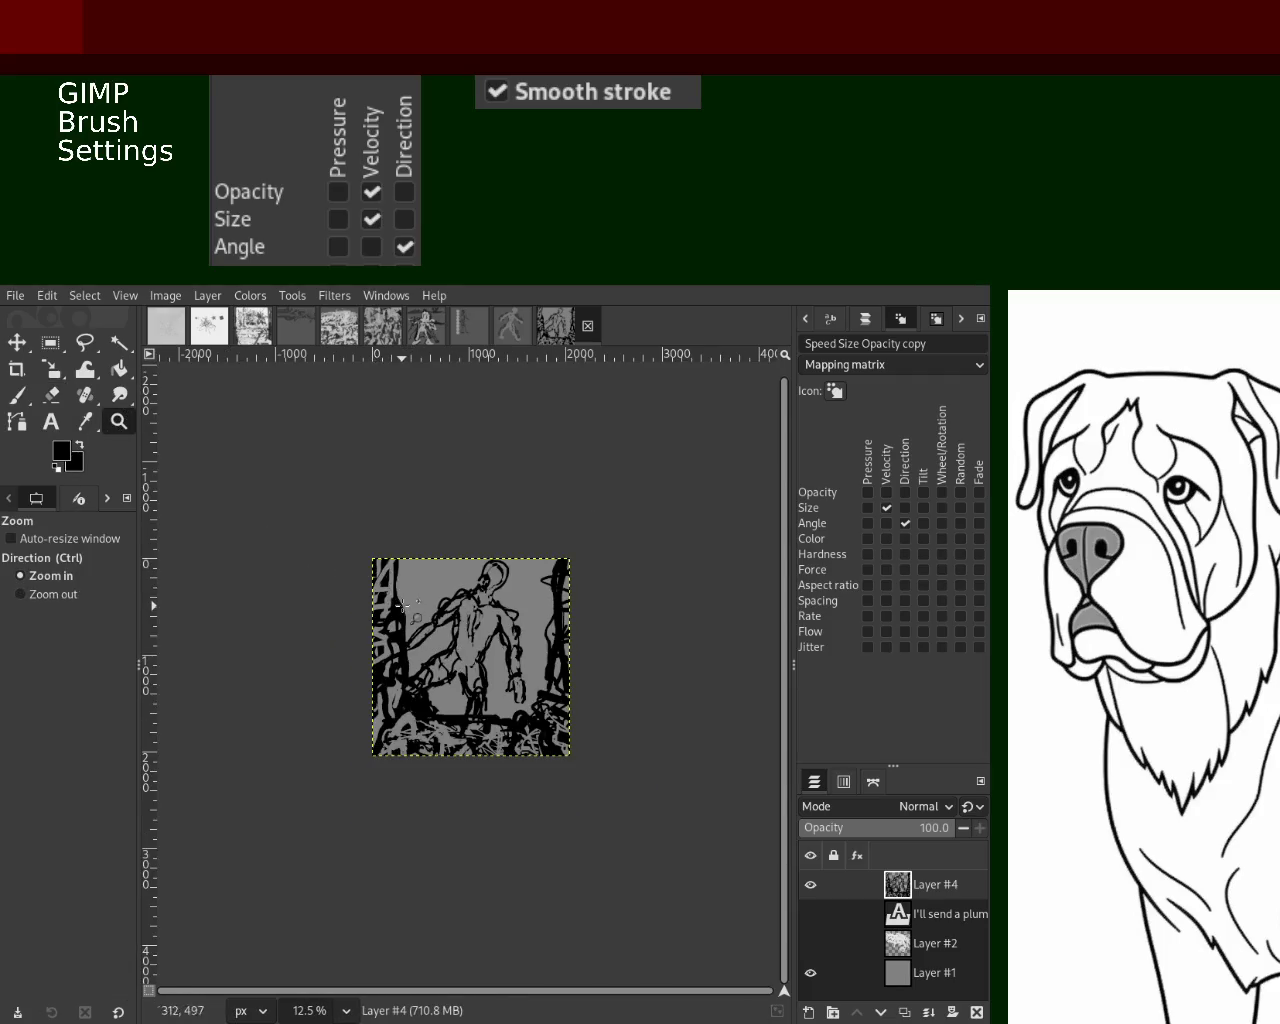
# Zoom in and paint canvas-picked grey over the black area at left, then pick black again
pyautogui.click(402, 603)
pyautogui.click(400, 598)
pyautogui.click(396, 590)
pyautogui.click(362, 527)
pyautogui.click(25, 400)
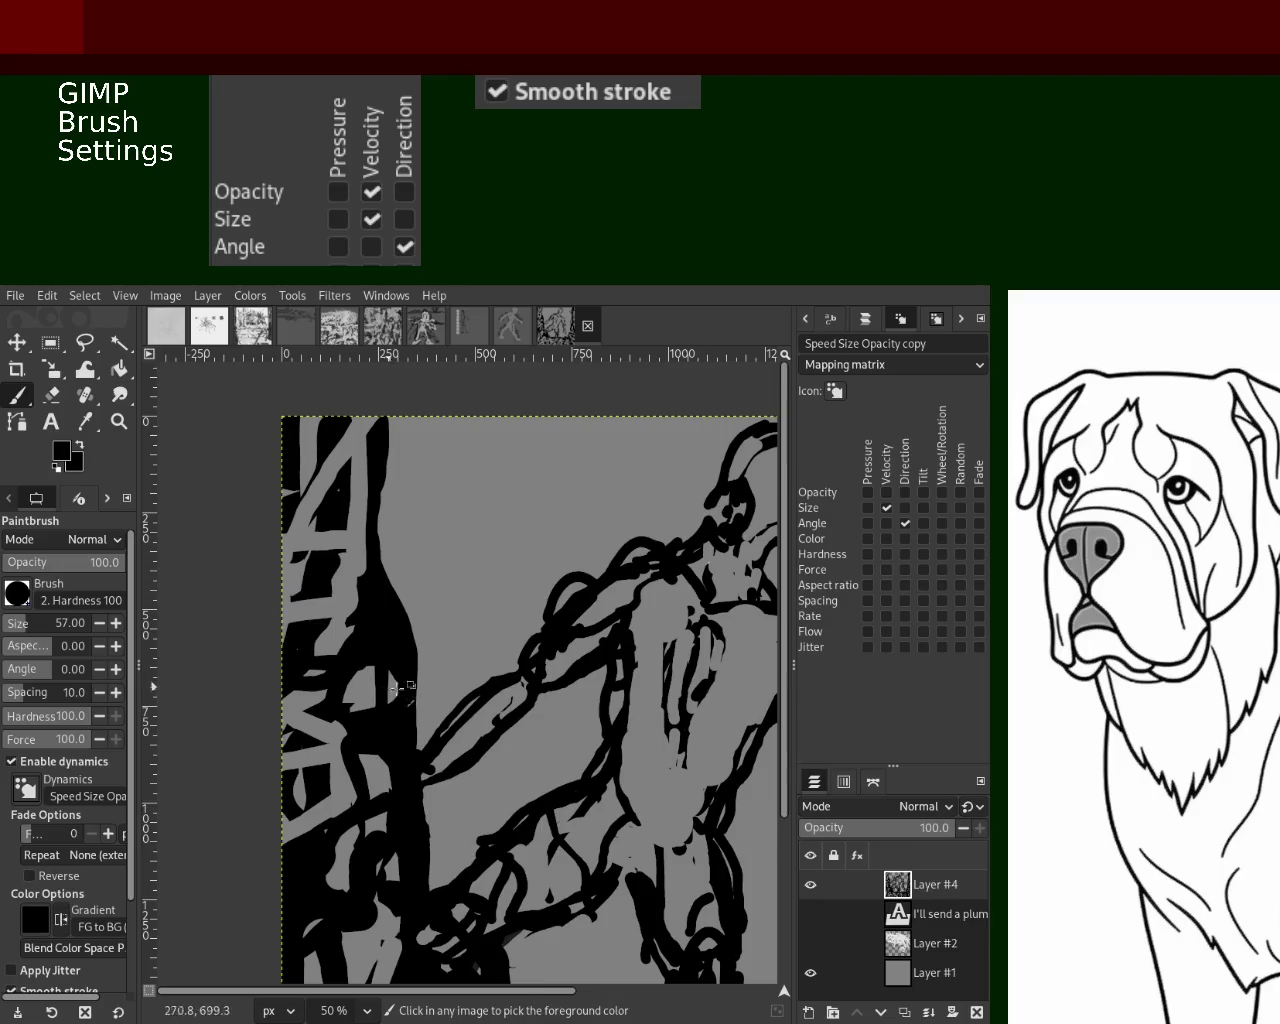
pyautogui.keyDown('ctrl'); pyautogui.click(391, 688); pyautogui.keyUp('ctrl')
pyautogui.moveTo(395, 674)
pyautogui.mouseDown()
pyautogui.moveTo(338, 680)
pyautogui.moveTo(361, 638)
pyautogui.moveTo(357, 816)
pyautogui.mouseUp()
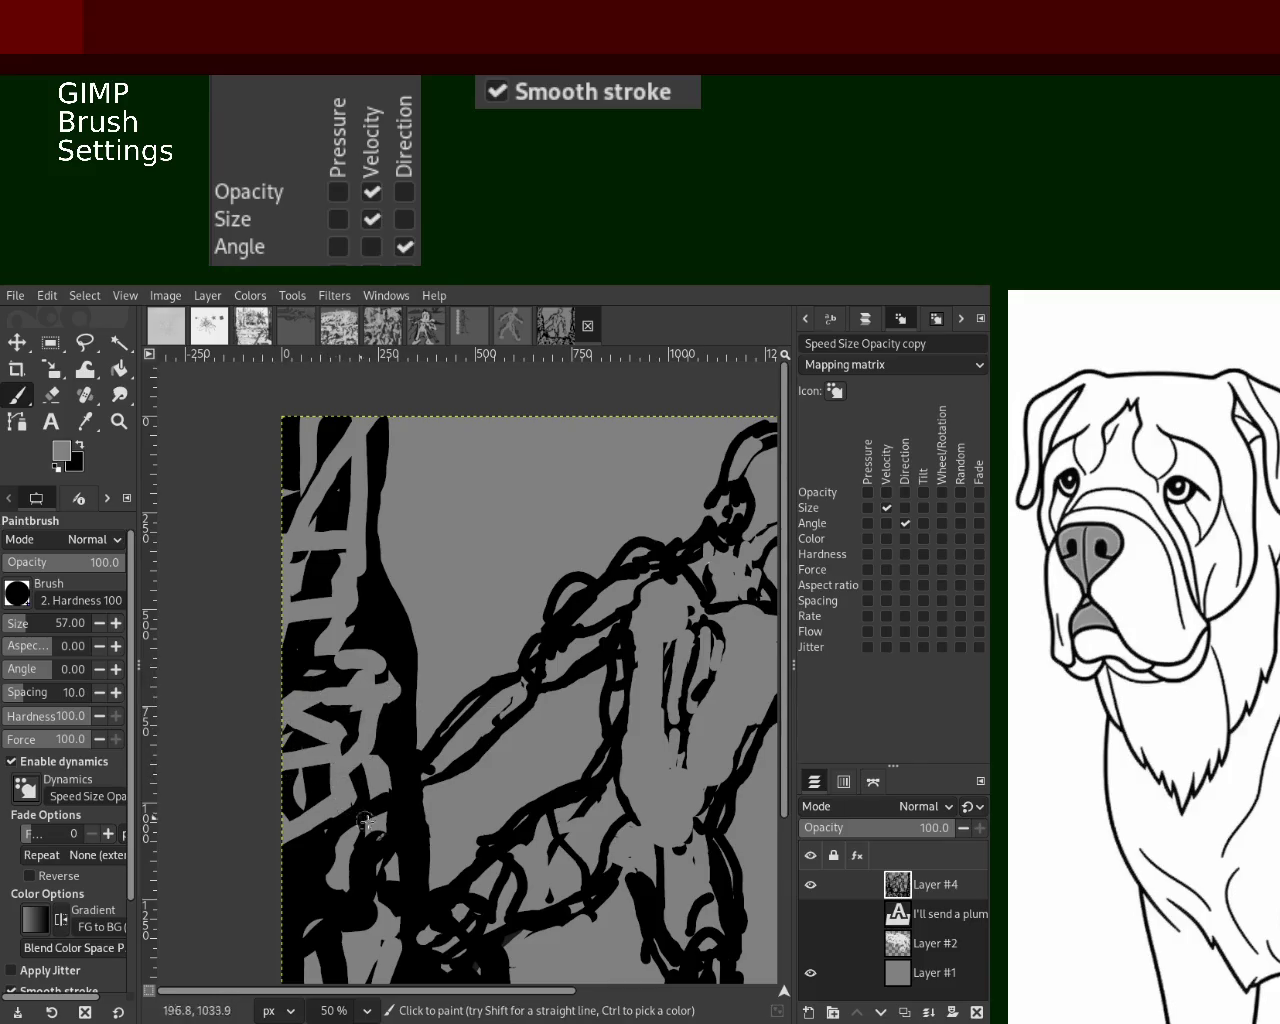
pyautogui.keyDown('ctrl'); pyautogui.click(372, 603); pyautogui.keyUp('ctrl')
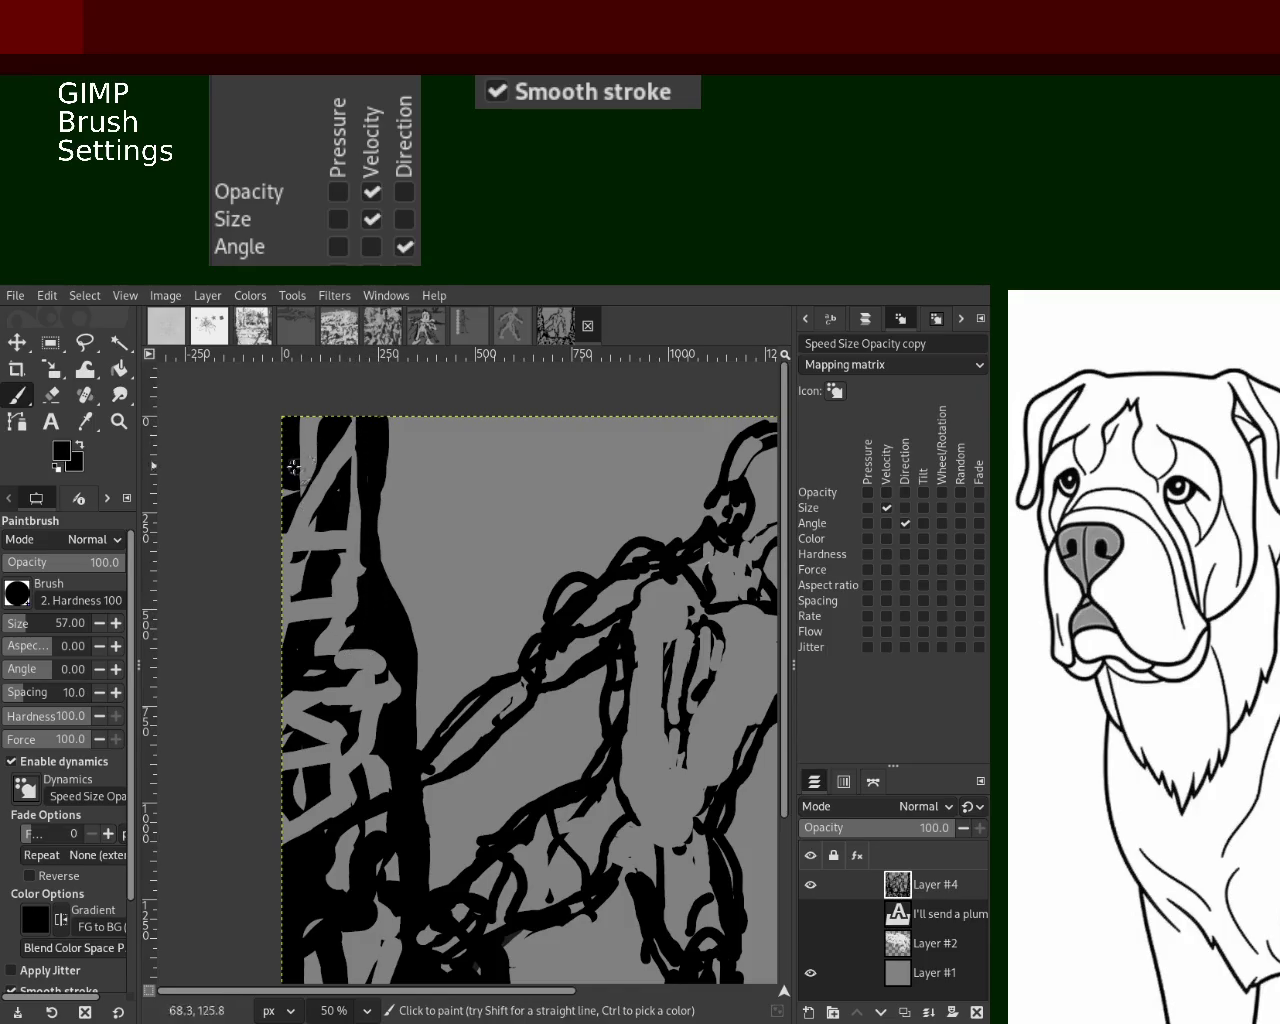
# Zoom the view out to frame the whole painting
pyautogui.press('z')
pyautogui.keyDown('ctrl'); pyautogui.click(443, 571); pyautogui.keyUp('ctrl')
pyautogui.keyDown('ctrl'); pyautogui.click(466, 615); pyautogui.keyUp('ctrl')
pyautogui.keyDown('ctrl'); pyautogui.click(467, 612); pyautogui.keyUp('ctrl')
pyautogui.click(467, 612)
pyautogui.click(480, 630)
pyautogui.keyDown('ctrl'); pyautogui.click(510, 650); pyautogui.keyUp('ctrl')
pyautogui.keyDown('ctrl'); pyautogui.click(538, 670); pyautogui.keyUp('ctrl')
pyautogui.click(538, 670)
pyautogui.click(538, 670)
pyautogui.keyDown('ctrl'); pyautogui.click(538, 670); pyautogui.keyUp('ctrl')
pyautogui.keyDown('ctrl'); pyautogui.click(474, 659); pyautogui.keyUp('ctrl')
pyautogui.click(410, 680)
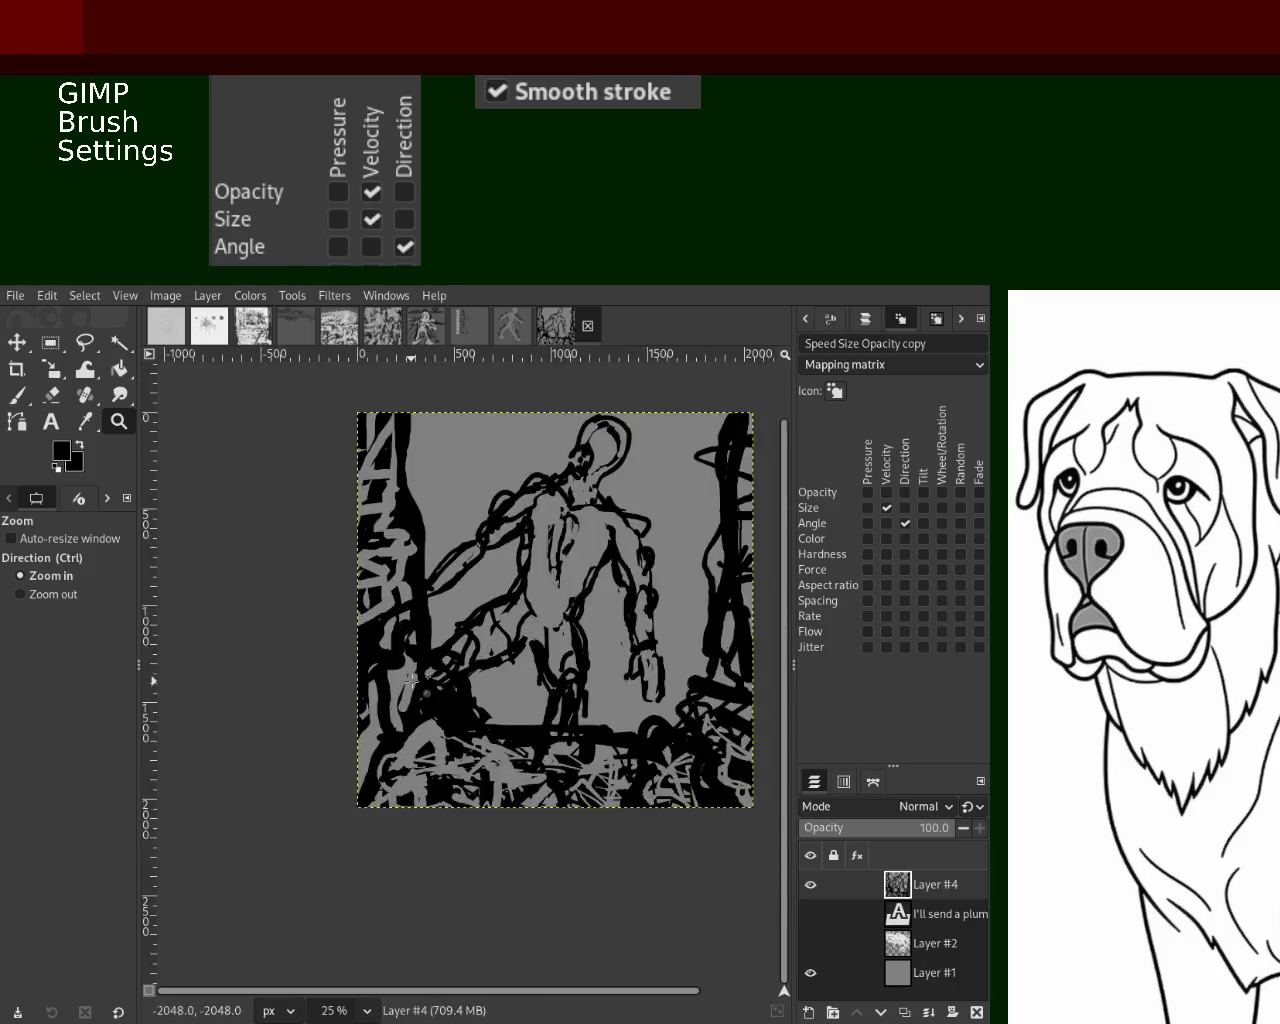
# Erase black marks beside the legs, then paint black strokes down both legs and across the hips
pyautogui.click(17, 395)
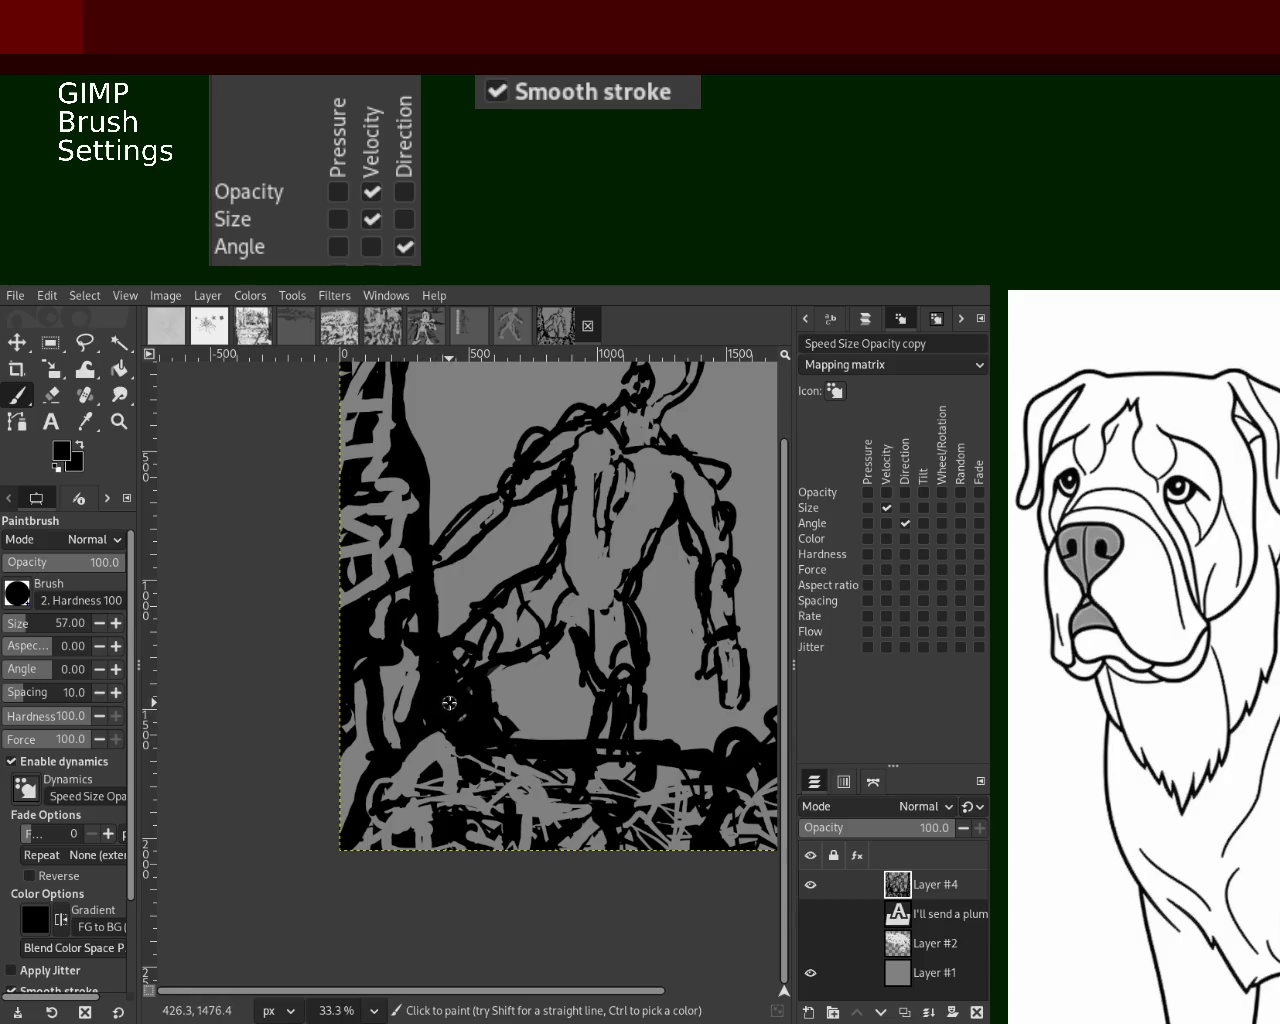
pyautogui.click(51, 395)
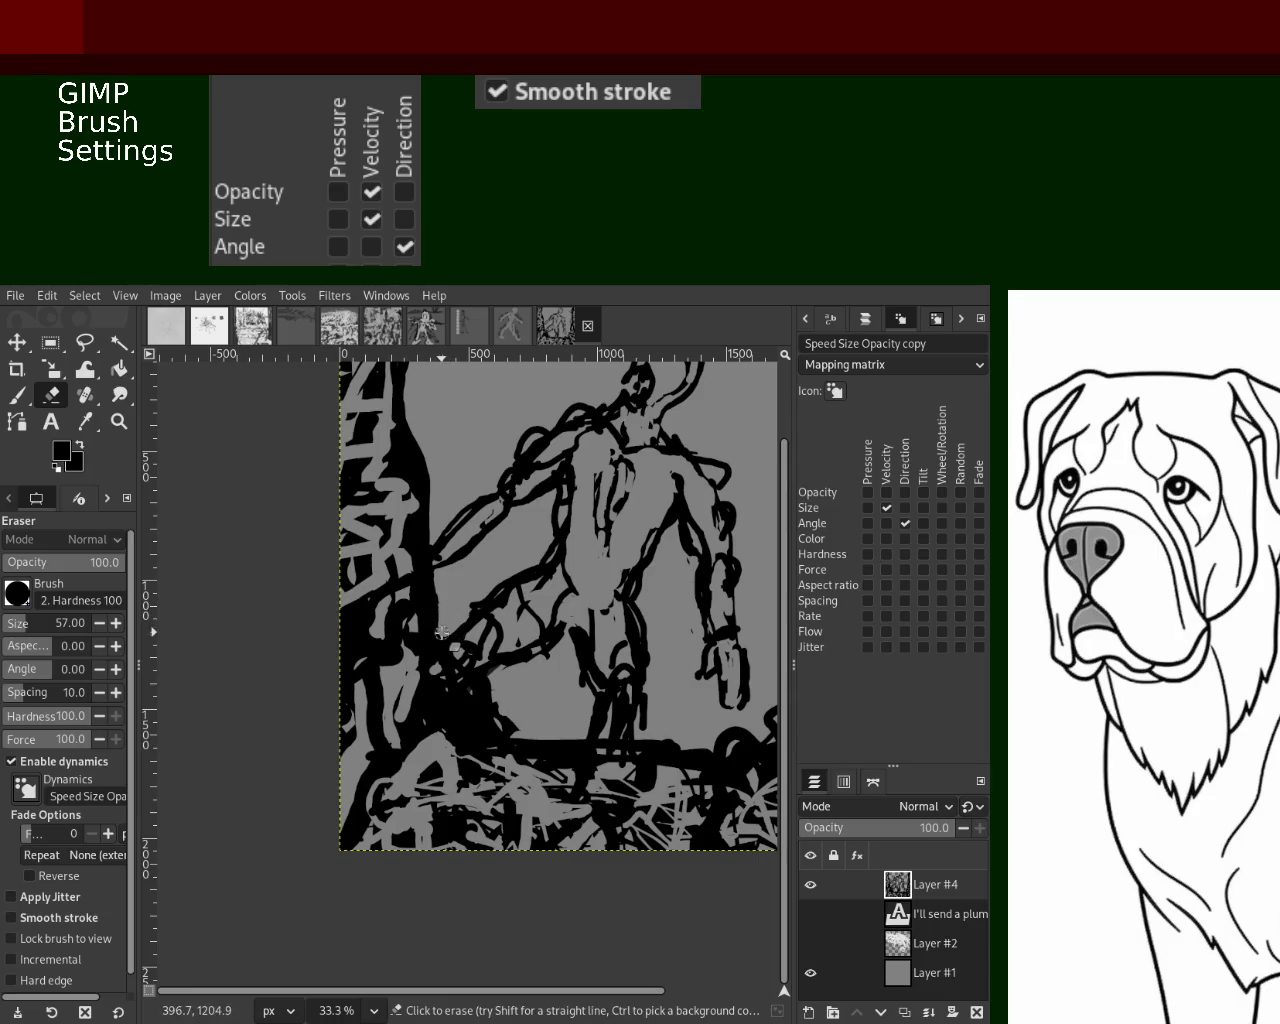
pyautogui.moveTo(484, 697)
pyautogui.mouseDown()
pyautogui.moveTo(493, 730)
pyautogui.moveTo(511, 678)
pyautogui.moveTo(550, 658)
pyautogui.moveTo(484, 686)
pyautogui.moveTo(470, 729)
pyautogui.mouseUp()
pyautogui.click(17, 395)
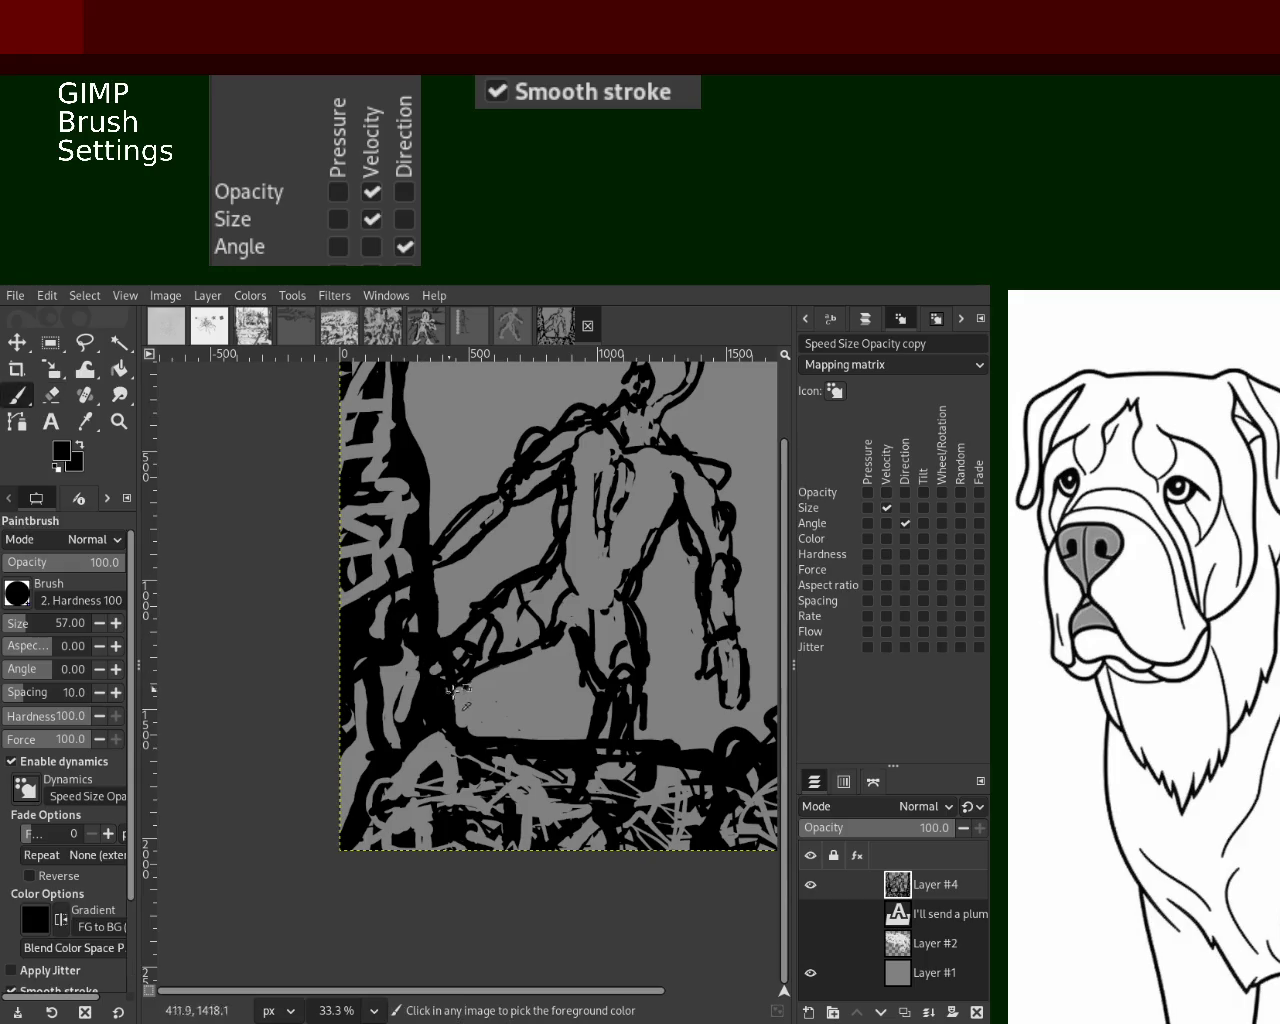
pyautogui.moveTo(456, 752); pyautogui.dragTo(476, 745)
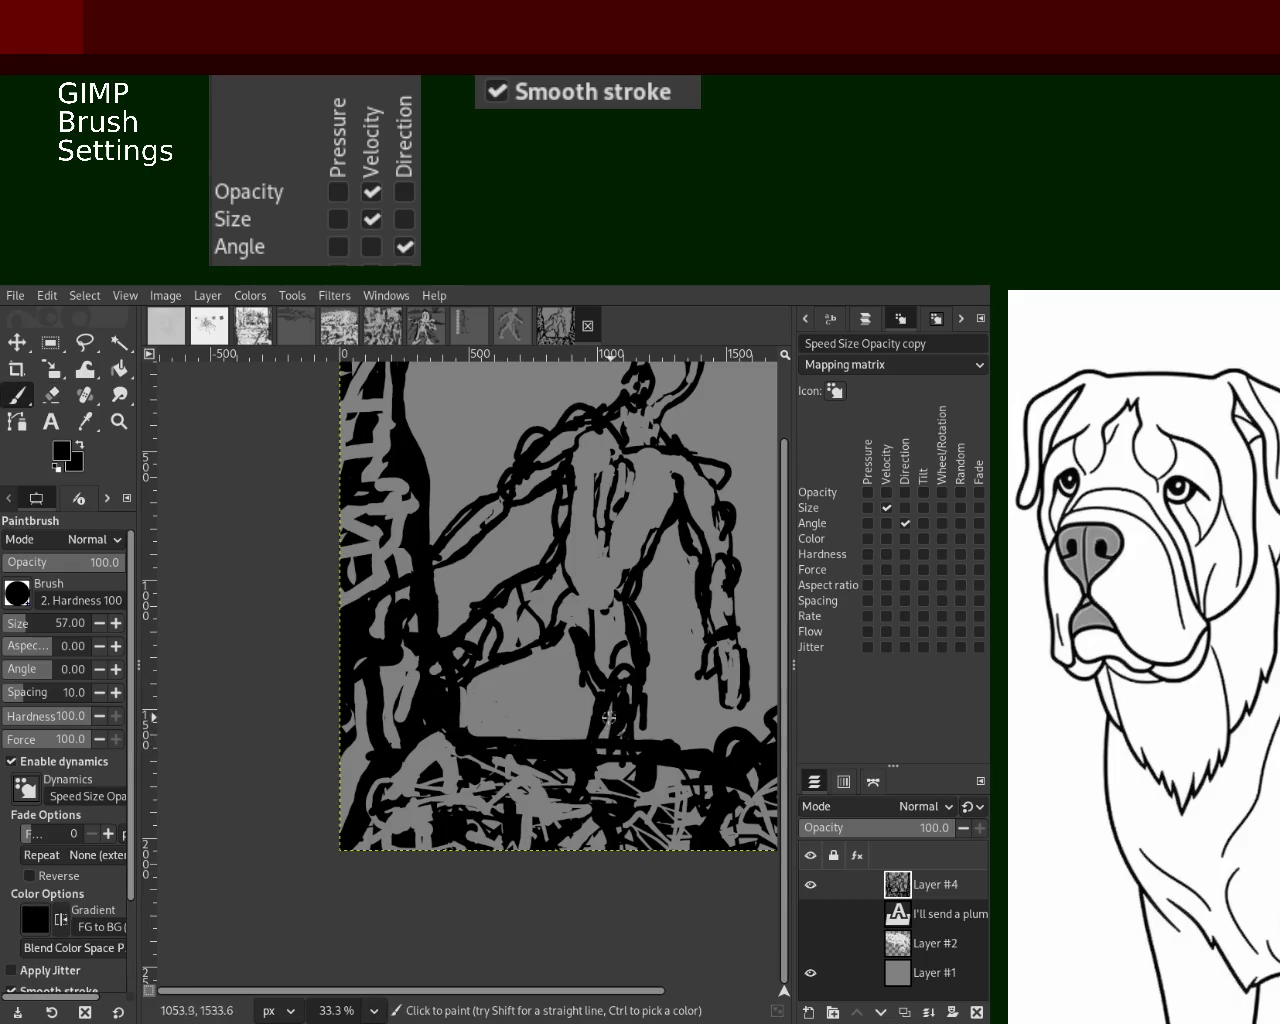
pyautogui.moveTo(606, 698); pyautogui.dragTo(588, 757)
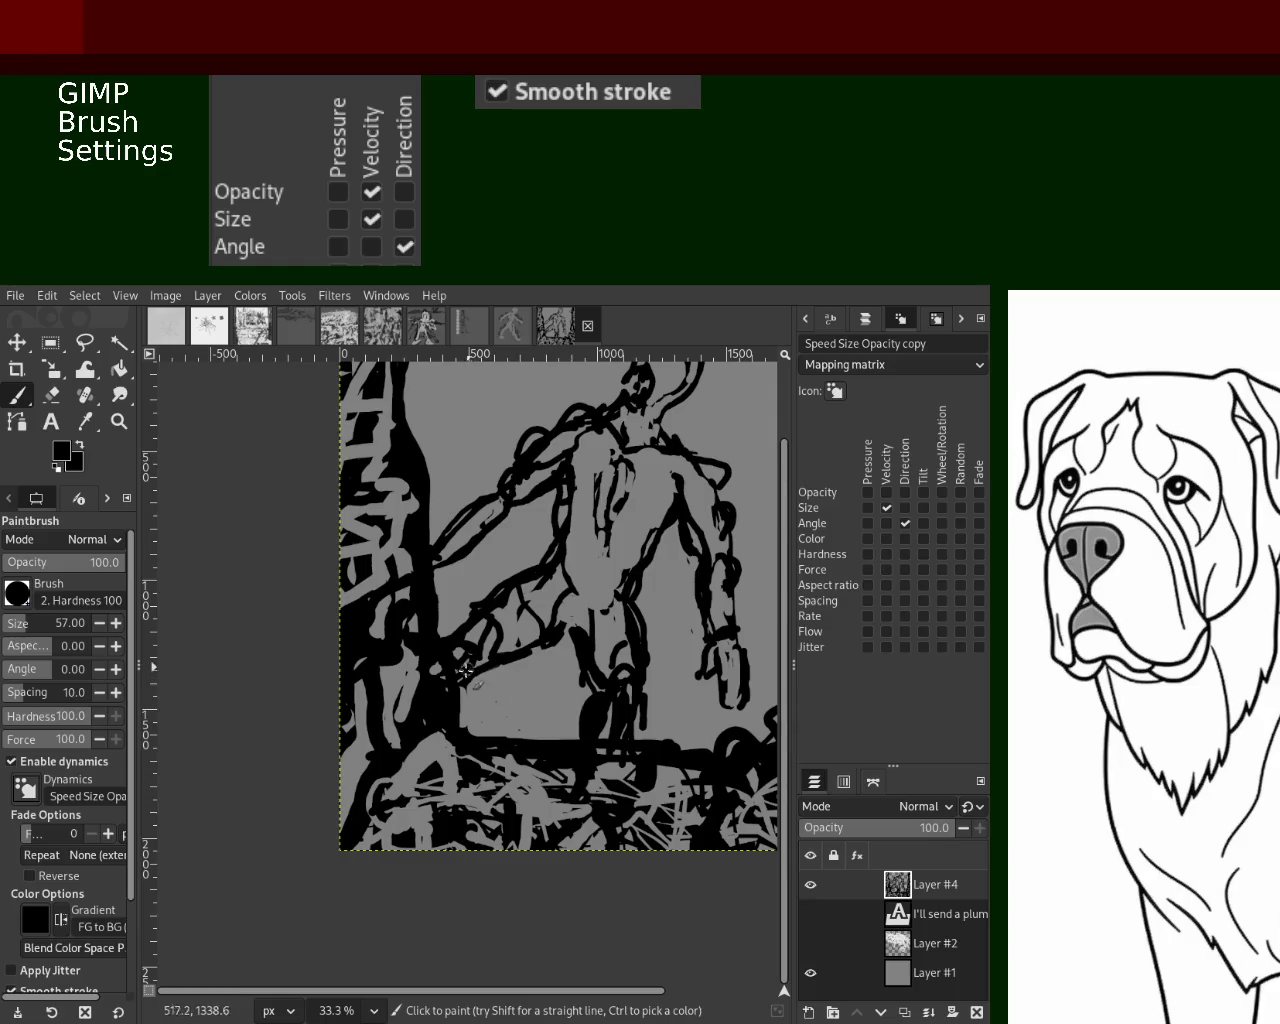
pyautogui.moveTo(470, 668); pyautogui.dragTo(464, 745)
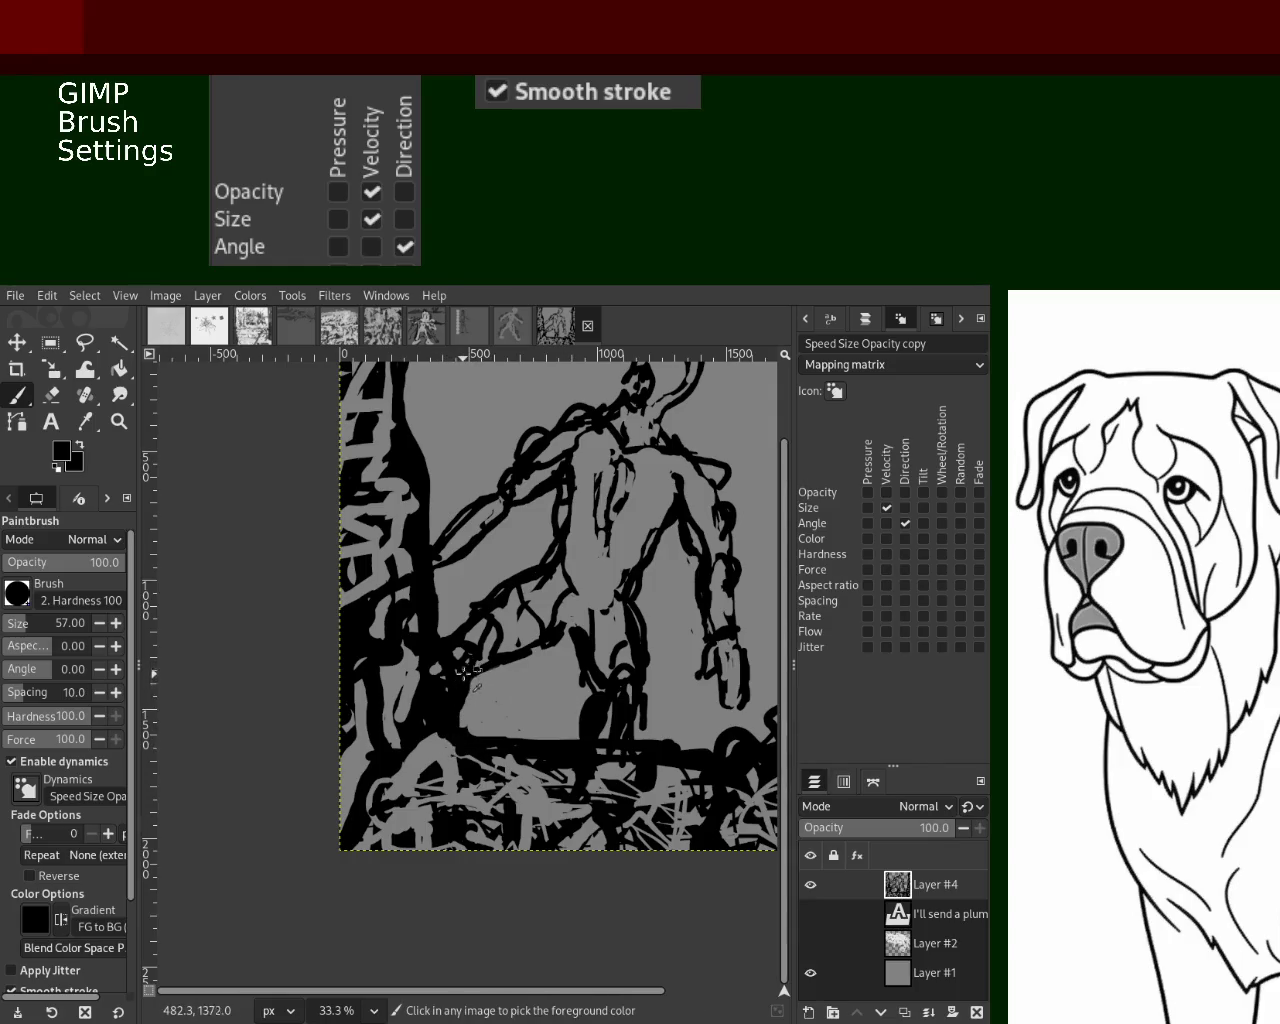
pyautogui.moveTo(541, 643); pyautogui.dragTo(422, 670)
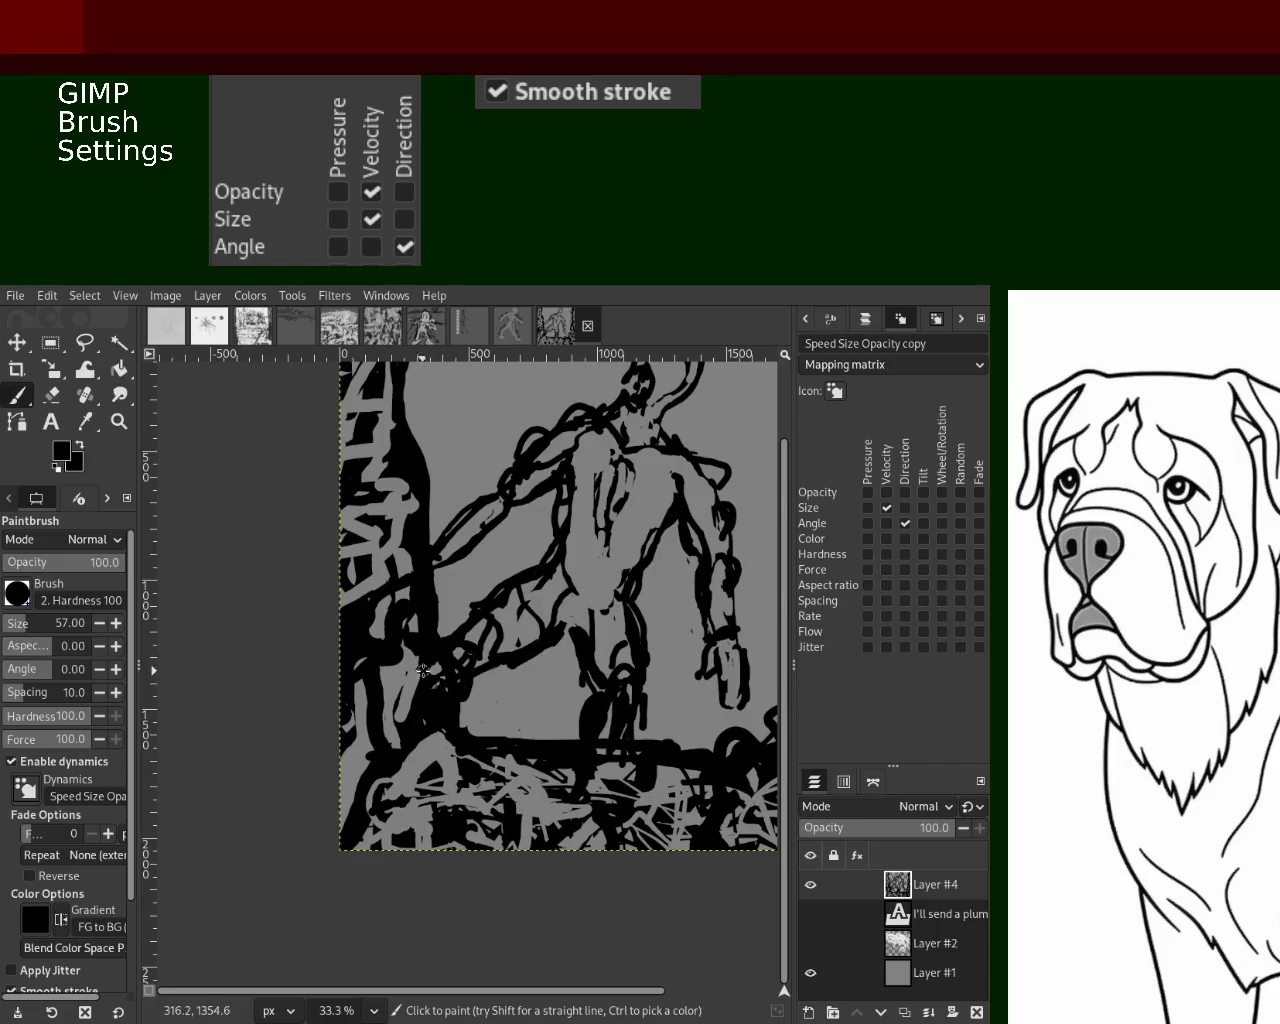
# Erase a small spot on the right of the painting and zoom out
pyautogui.hotkey('shift', 'e')
pyautogui.click(642, 717)
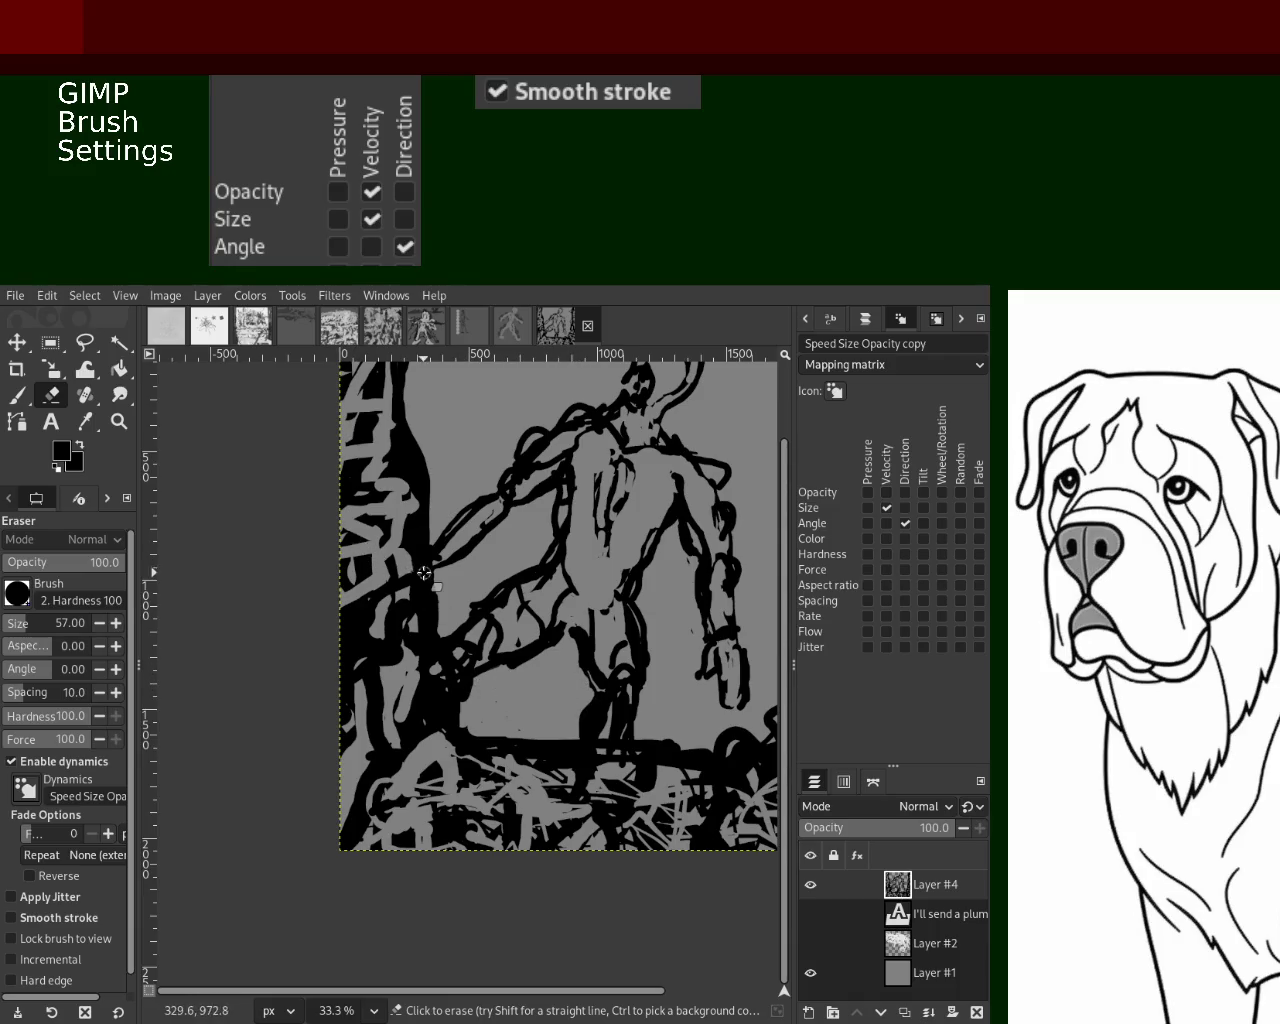
pyautogui.press('z')
pyautogui.keyDown('ctrl'); pyautogui.scroll(-2, 470, 615); pyautogui.keyUp('ctrl')
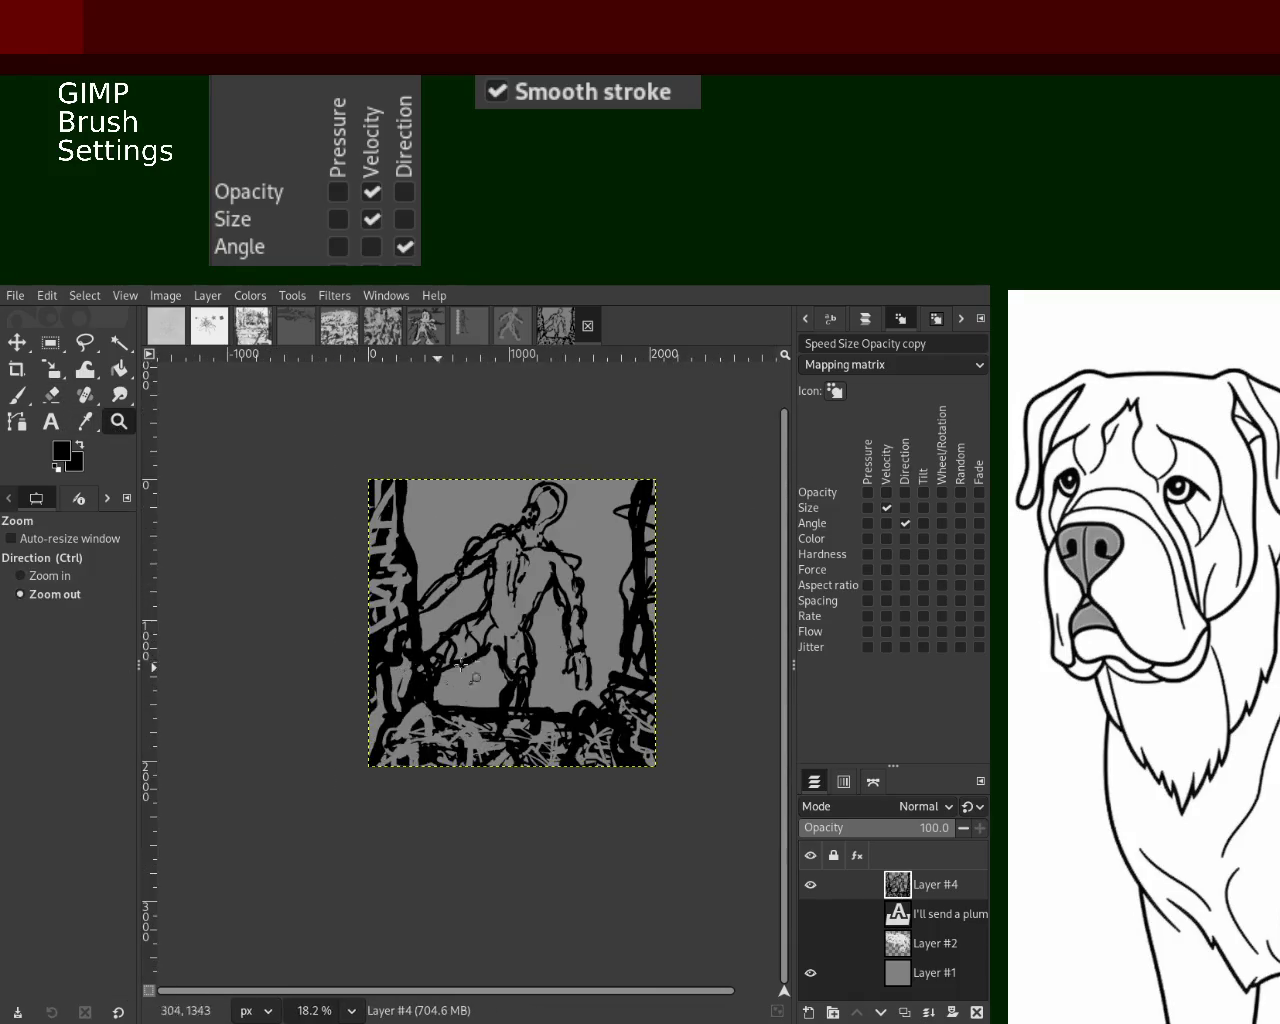
# Reshape the fingers of the figure's hand with the eraser
pyautogui.keyDown('ctrl'); pyautogui.scroll(2, 563, 615); pyautogui.keyUp('ctrl')
pyautogui.keyDown('ctrl'); pyautogui.scroll(-1, 563, 615); pyautogui.keyUp('ctrl')
pyautogui.keyDown('ctrl'); pyautogui.scroll(2, 441, 479); pyautogui.keyUp('ctrl')
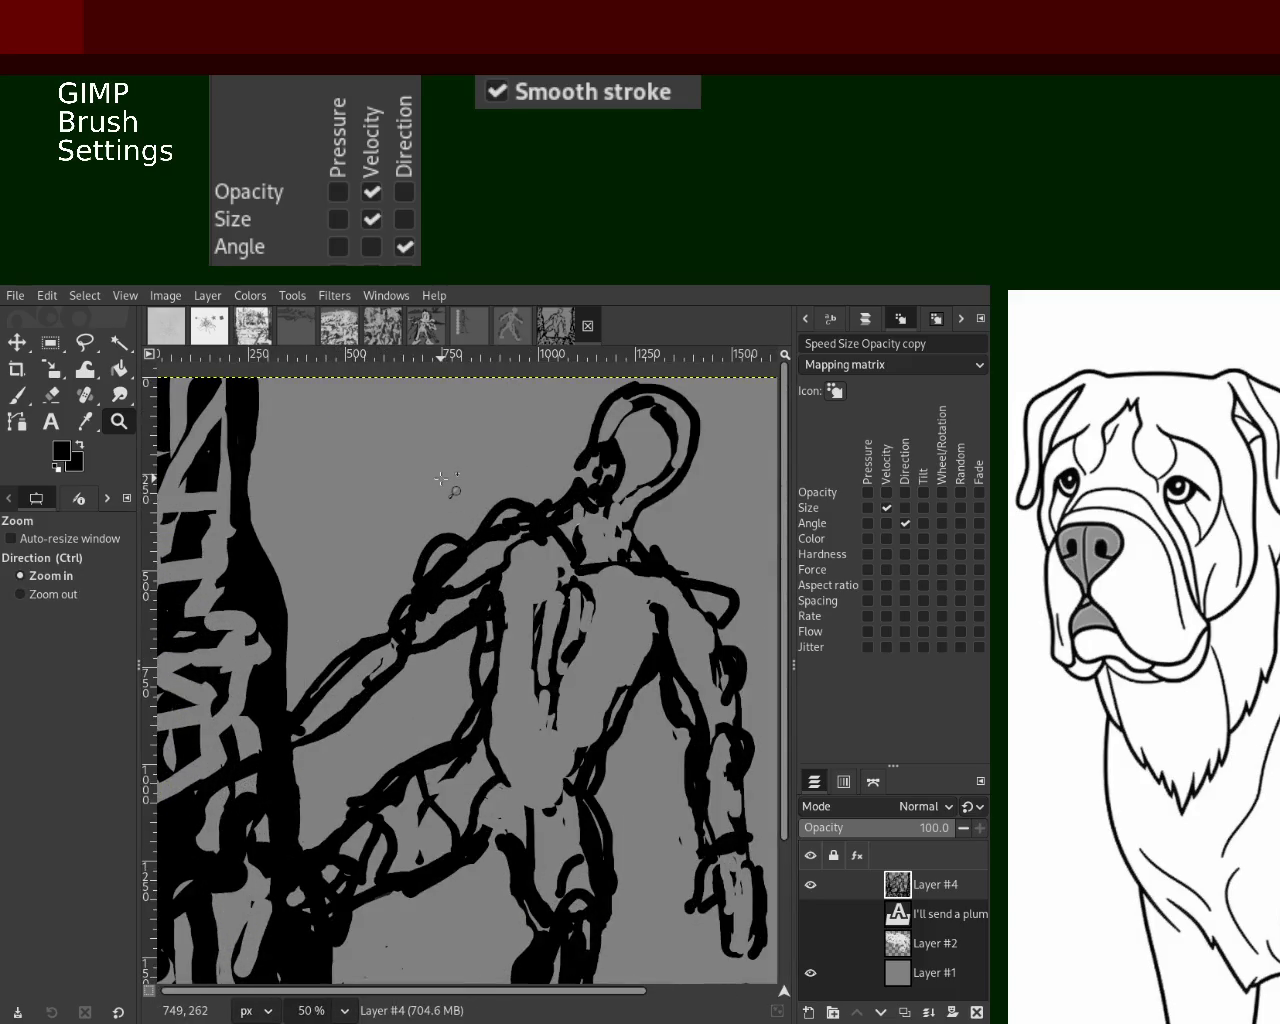
pyautogui.keyDown('ctrl'); pyautogui.scroll(-1, 443, 479); pyautogui.keyUp('ctrl')
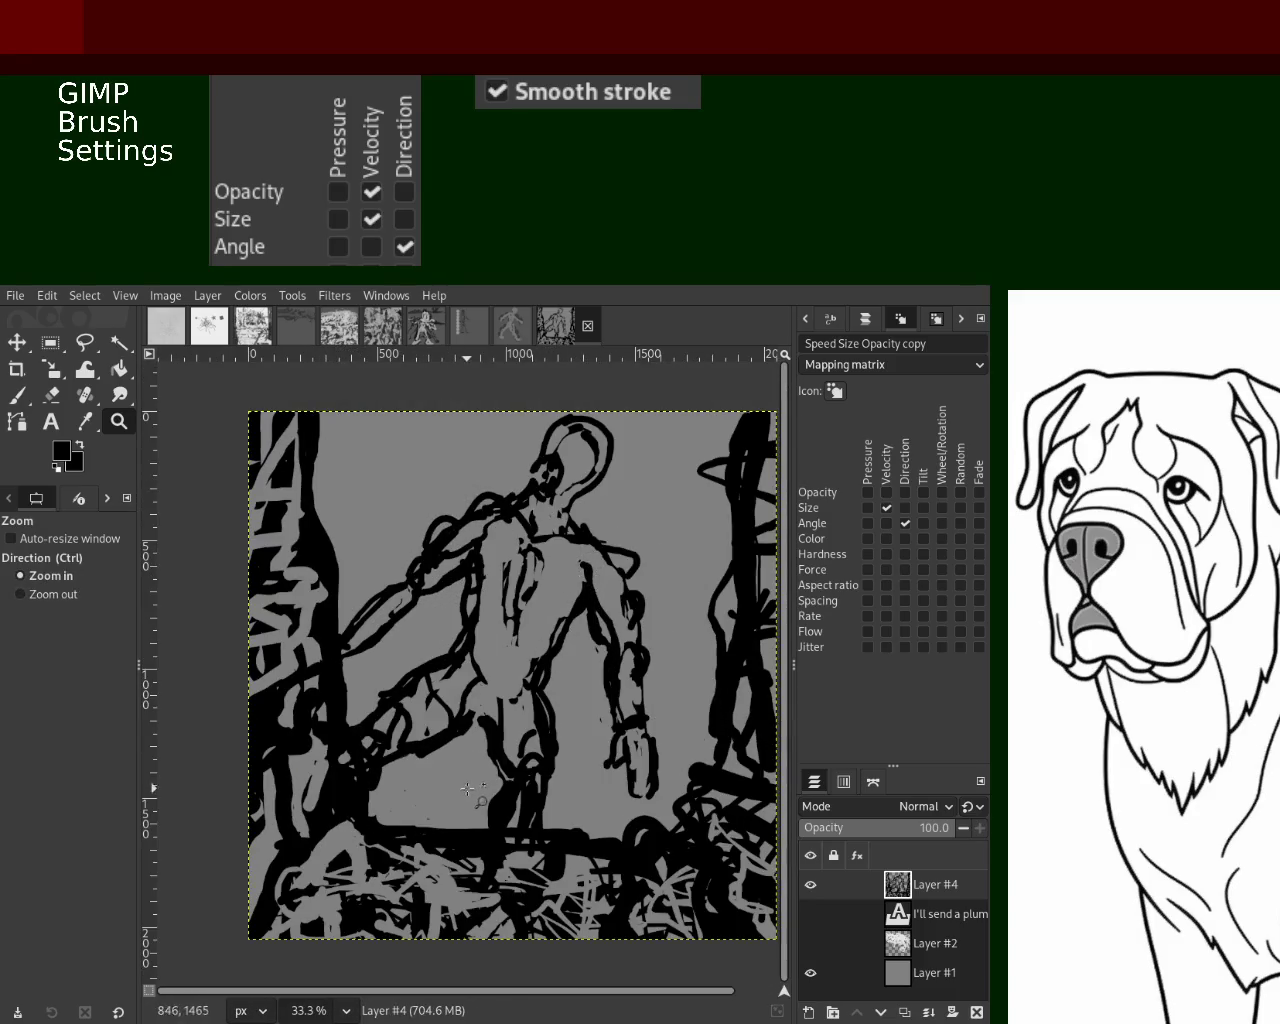
pyautogui.keyDown('ctrl'); pyautogui.scroll(1, 467, 789); pyautogui.keyUp('ctrl')
pyautogui.keyDown('ctrl'); pyautogui.scroll(-1, 513, 637); pyautogui.keyUp('ctrl')
pyautogui.keyDown('ctrl'); pyautogui.scroll(-1, 513, 637); pyautogui.keyUp('ctrl')
pyautogui.keyDown('ctrl'); pyautogui.scroll(2, 513, 637); pyautogui.keyUp('ctrl')
pyautogui.click(17, 395)
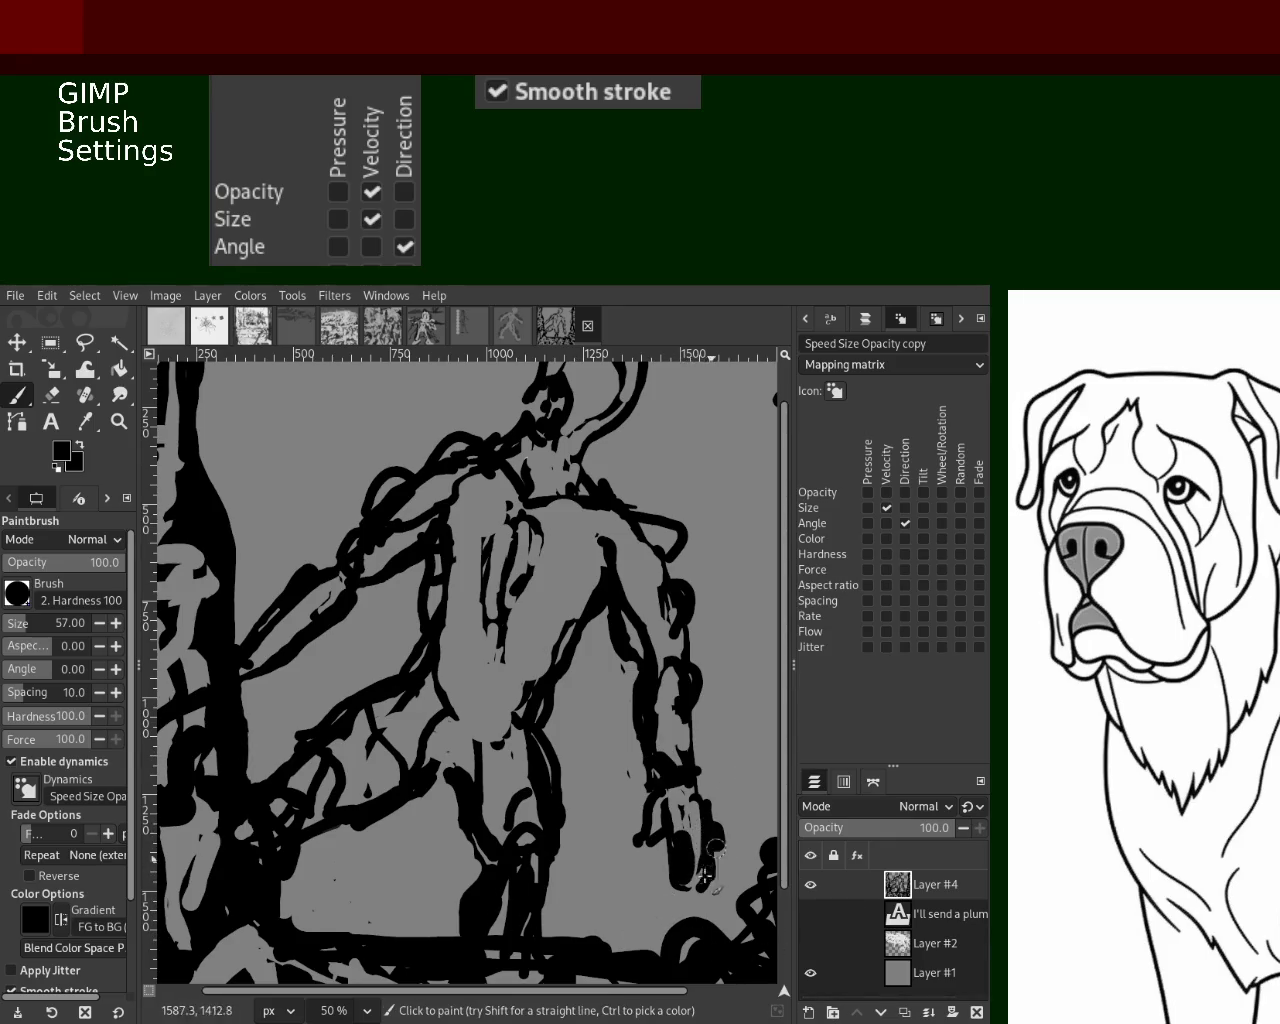
pyautogui.hotkey('shift', 'e')
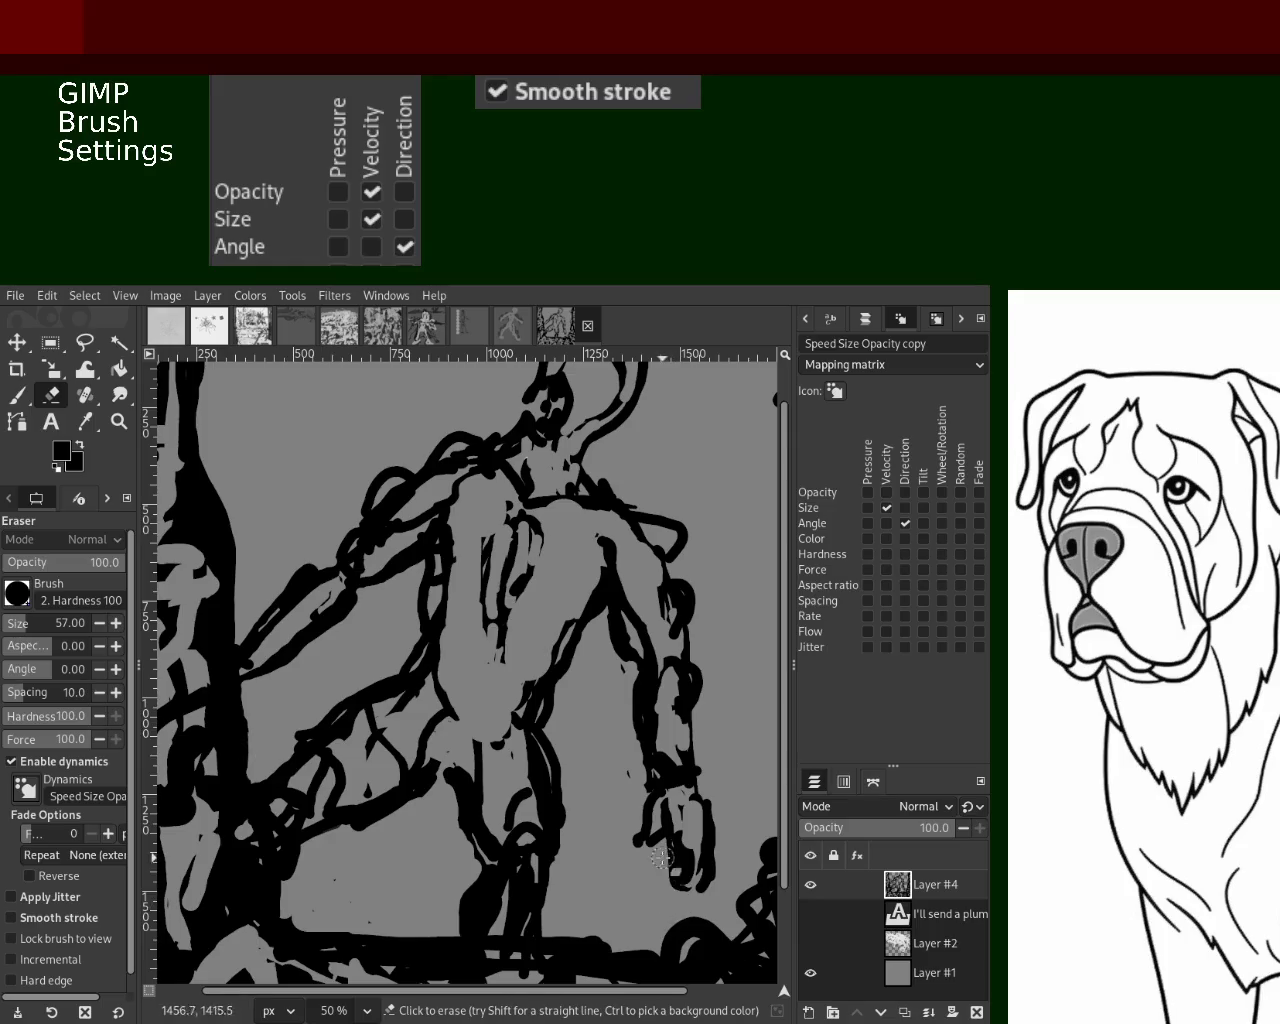
pyautogui.moveTo(660, 897); pyautogui.dragTo(662, 854)
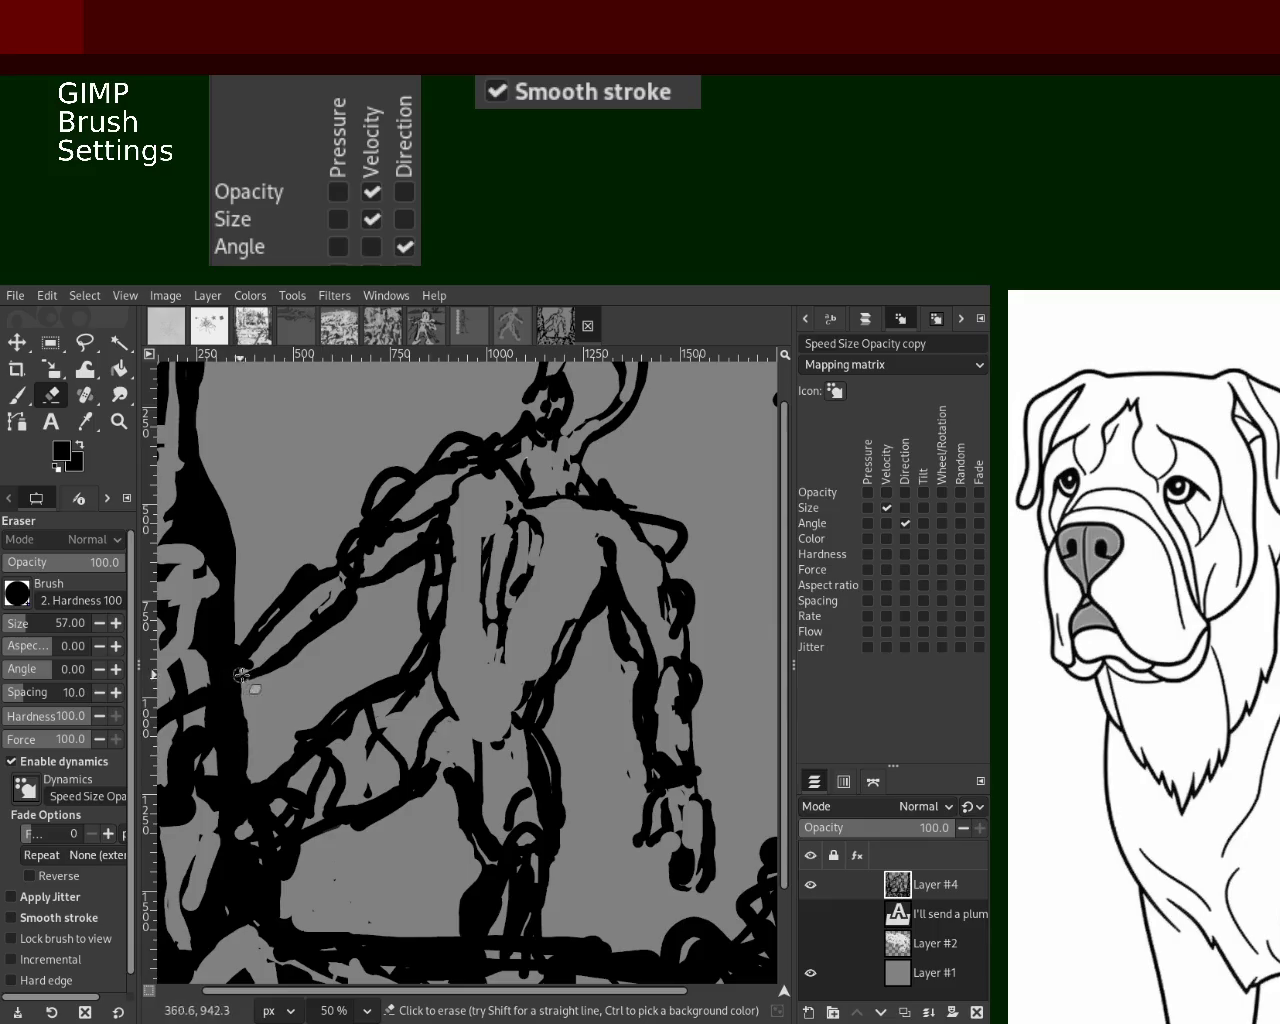
# Return to the paintbrush and zoom to fit the whole canvas with the figure
pyautogui.click(17, 395)
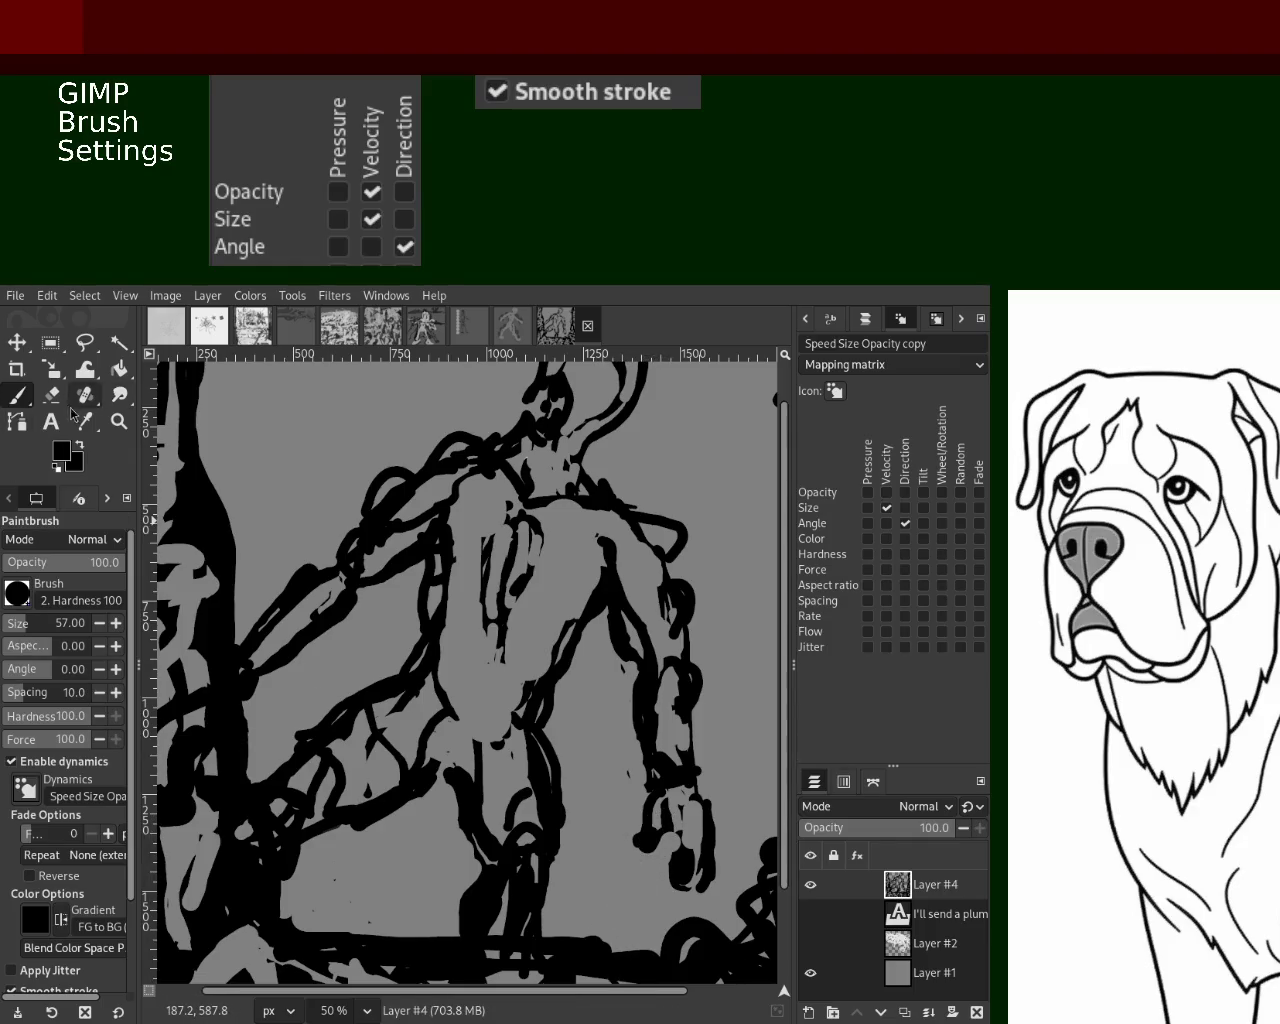
pyautogui.hotkey('shift', 'e')
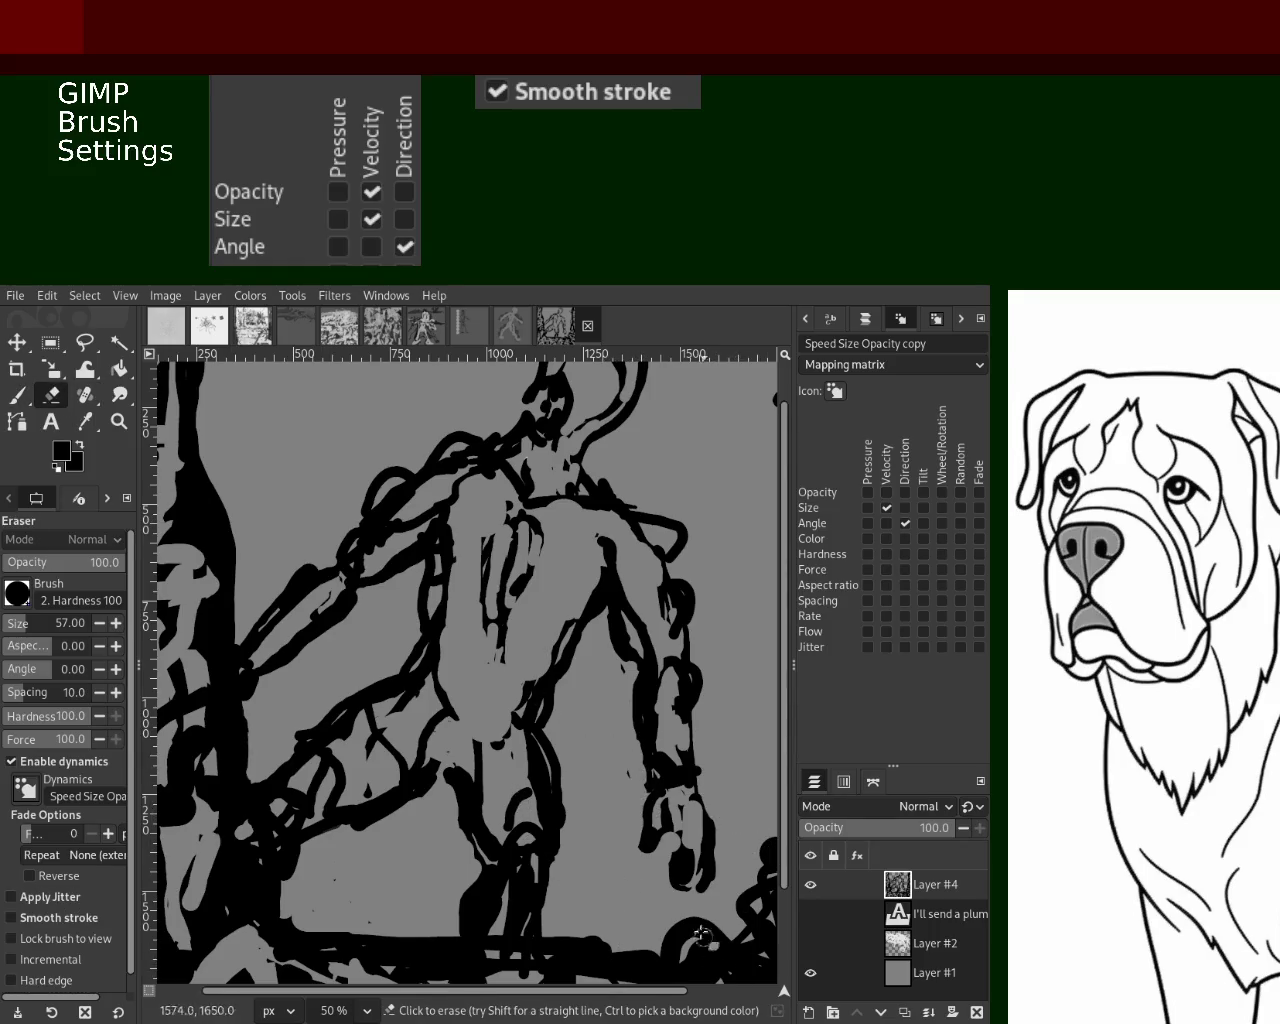
pyautogui.press('p')
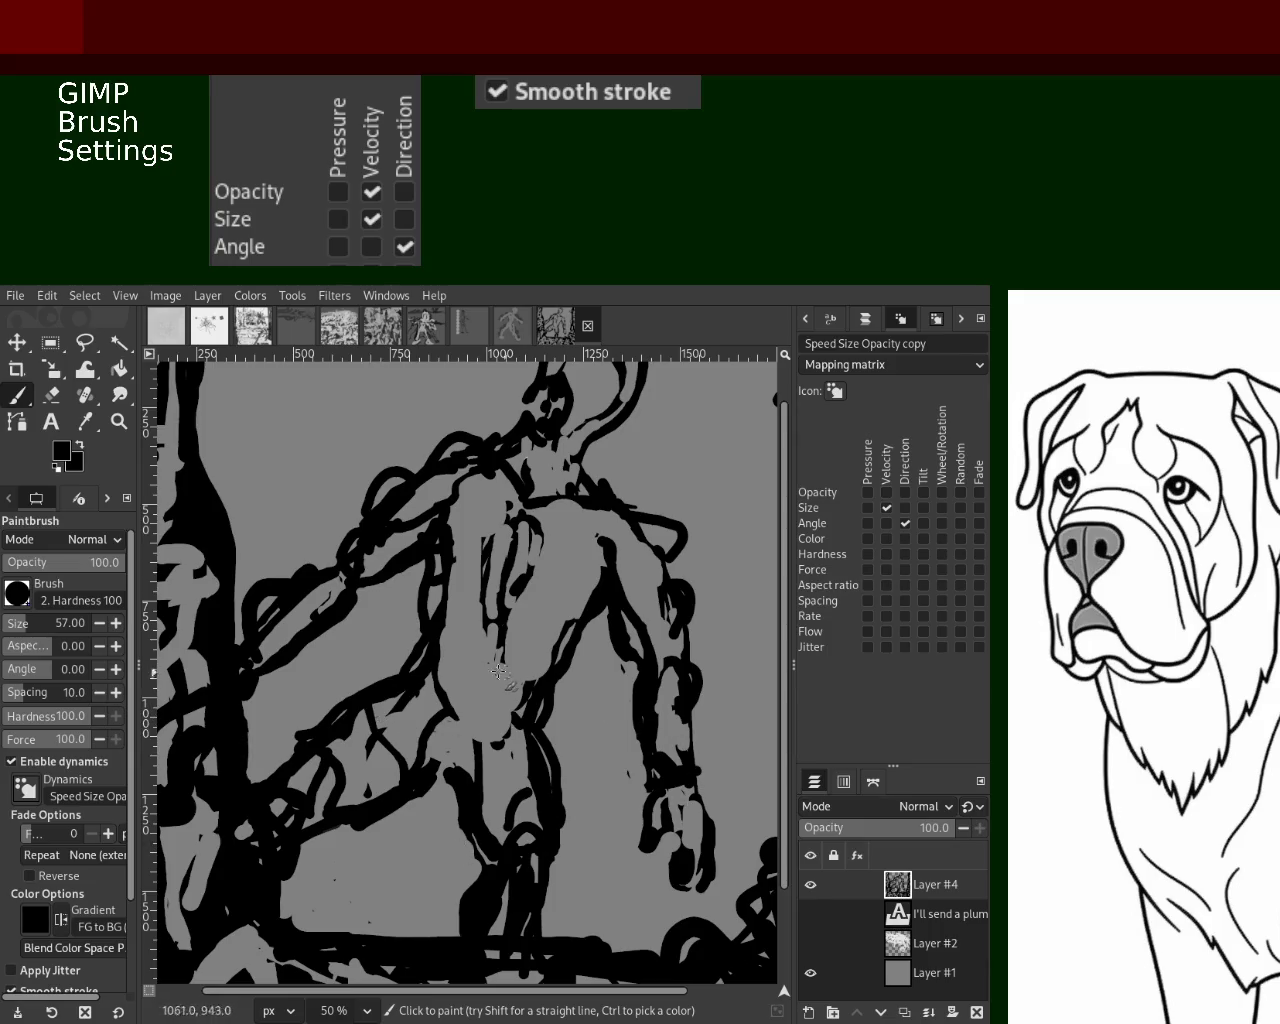
pyautogui.click(119, 421)
pyautogui.scroll(-3, 490, 620)
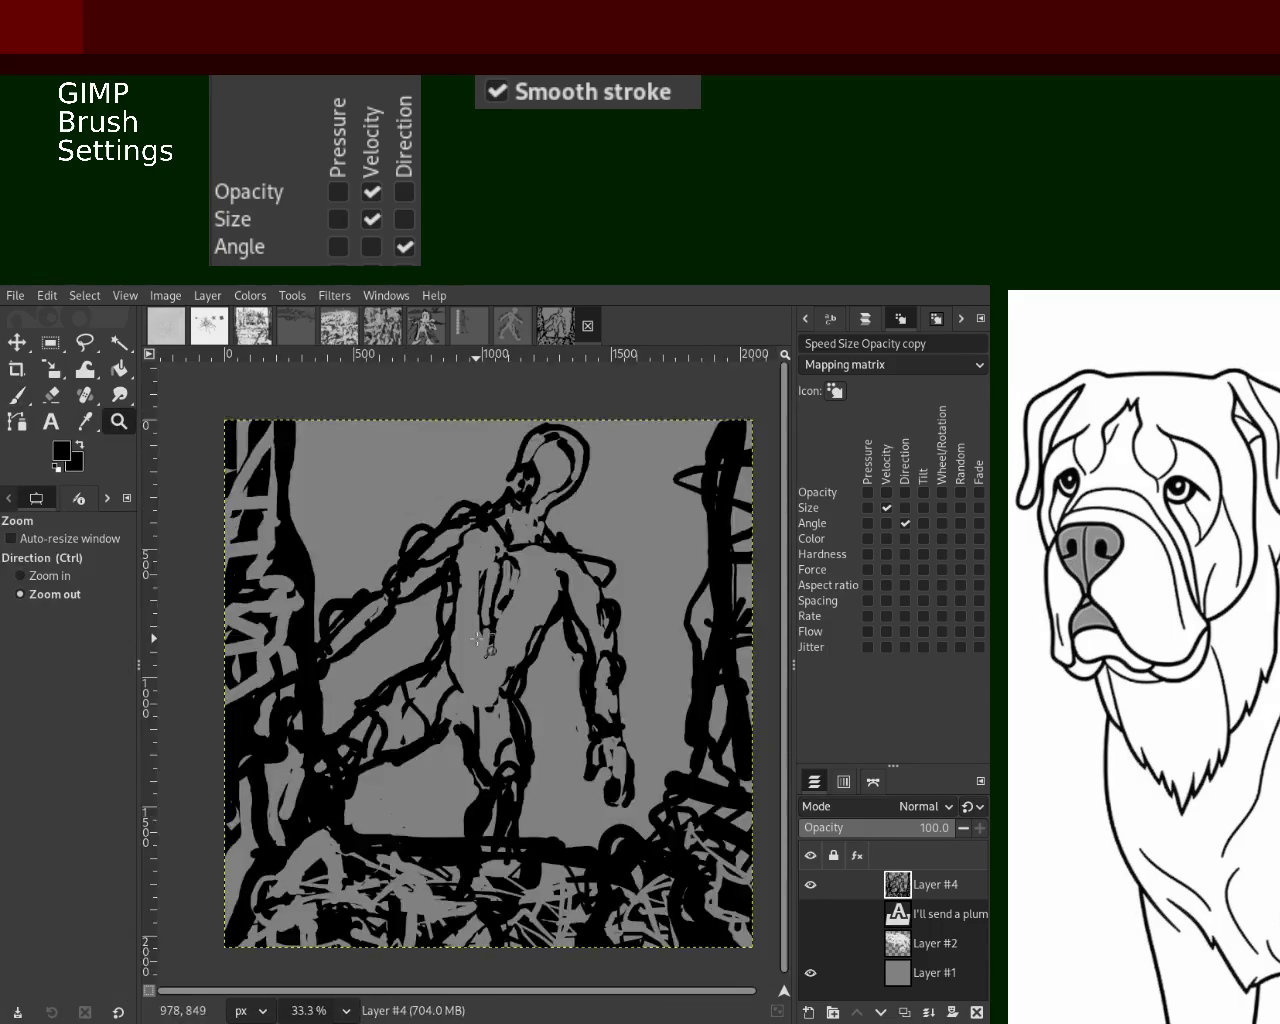
pyautogui.scroll(-3, 490, 620)
pyautogui.scroll(1, 487, 620)
pyautogui.scroll(-1, 480, 640)
pyautogui.scroll(1, 462, 695)
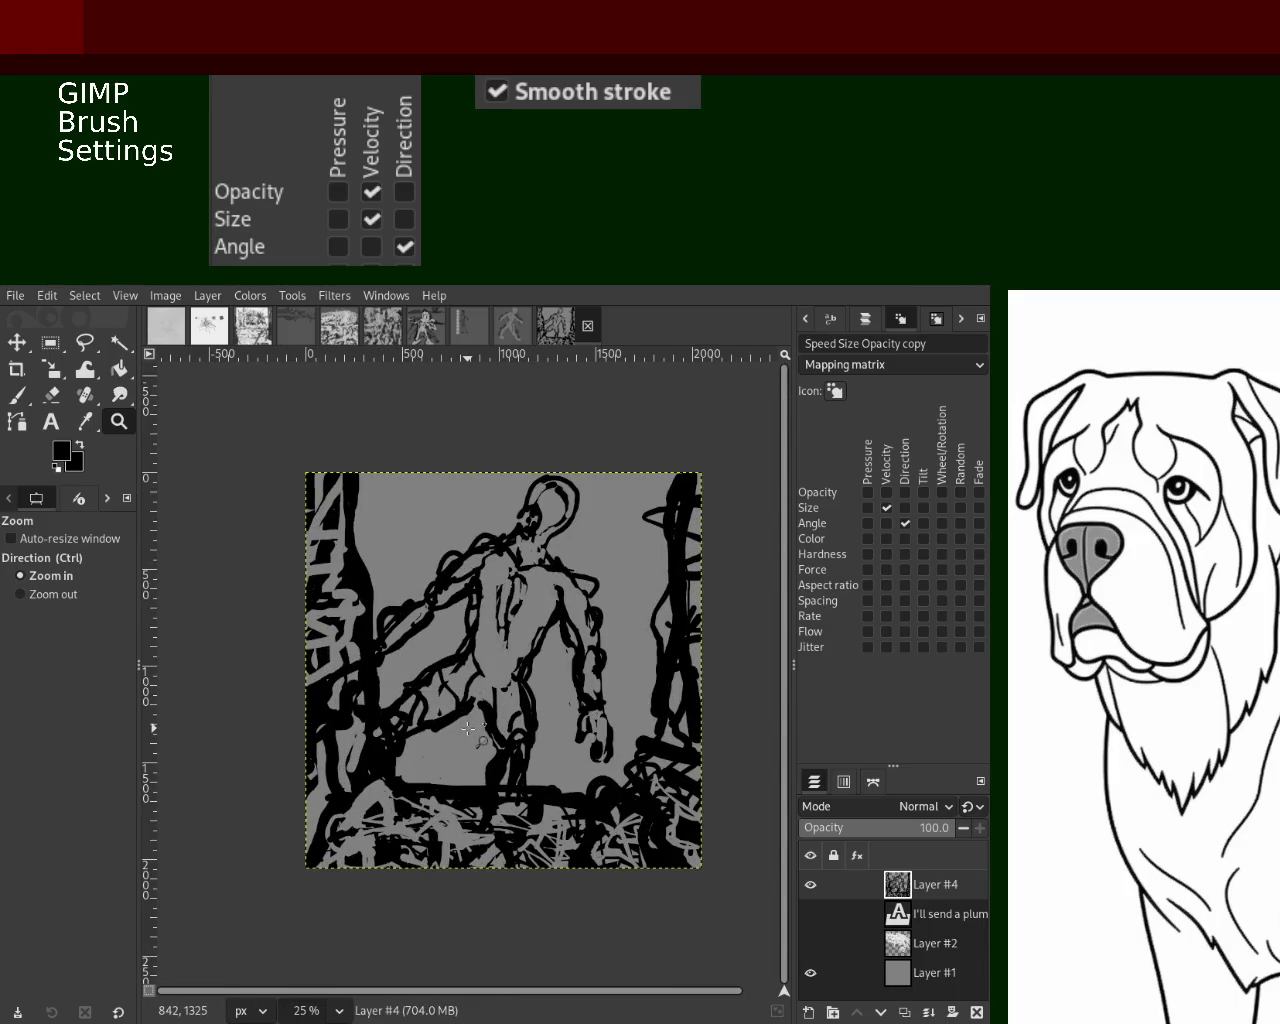
pyautogui.scroll(3, 468, 729)
pyautogui.scroll(-1, 480, 715)
pyautogui.scroll(-2, 490, 705)
pyautogui.scroll(1, 502, 699)
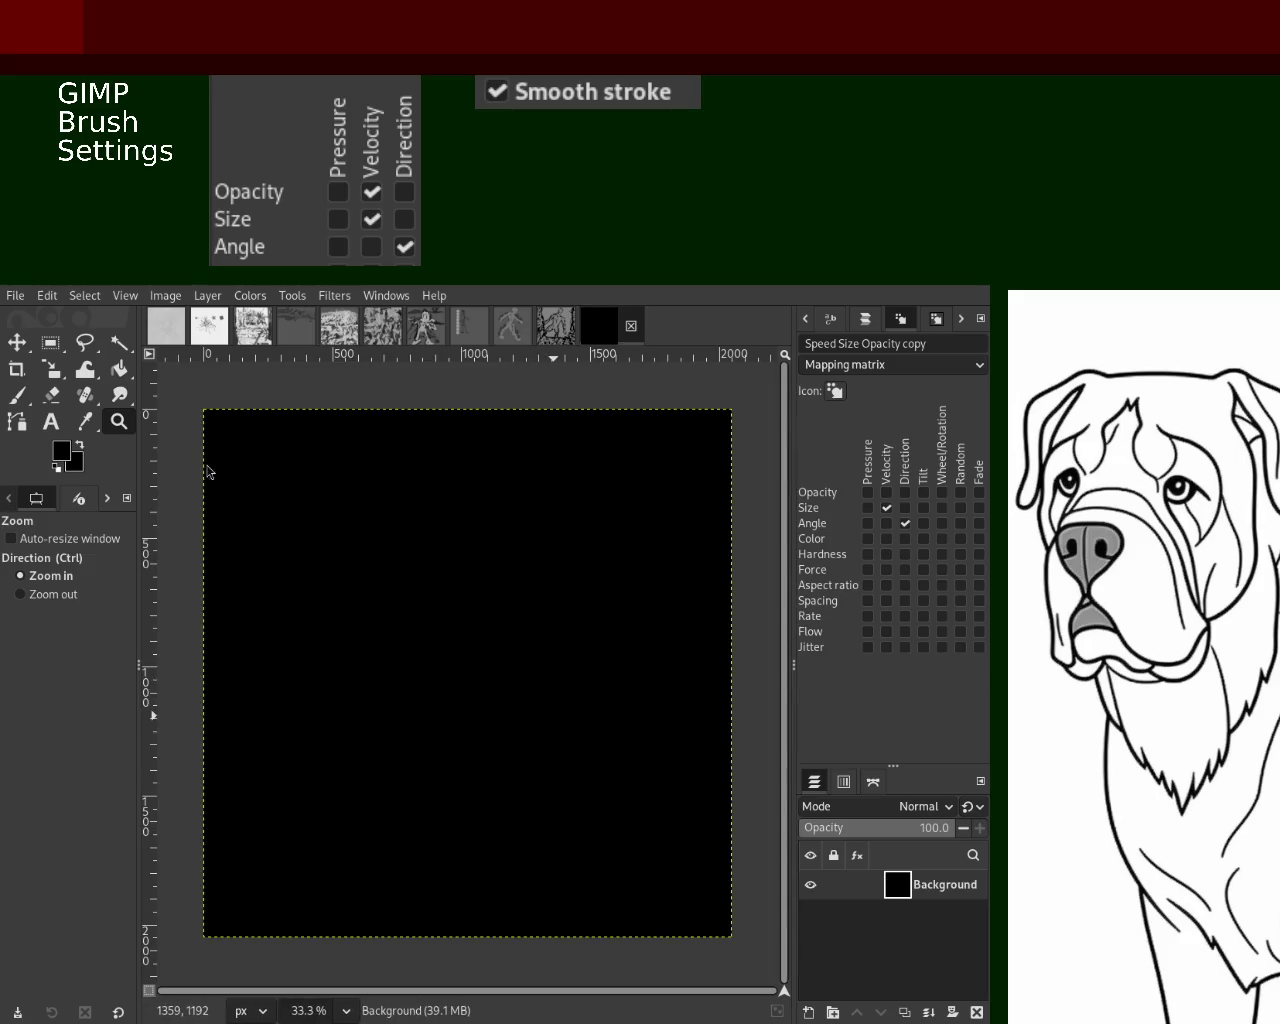
# Add a transparent layer above the black background and bucket-fill the background light grey
pyautogui.click(16, 369)
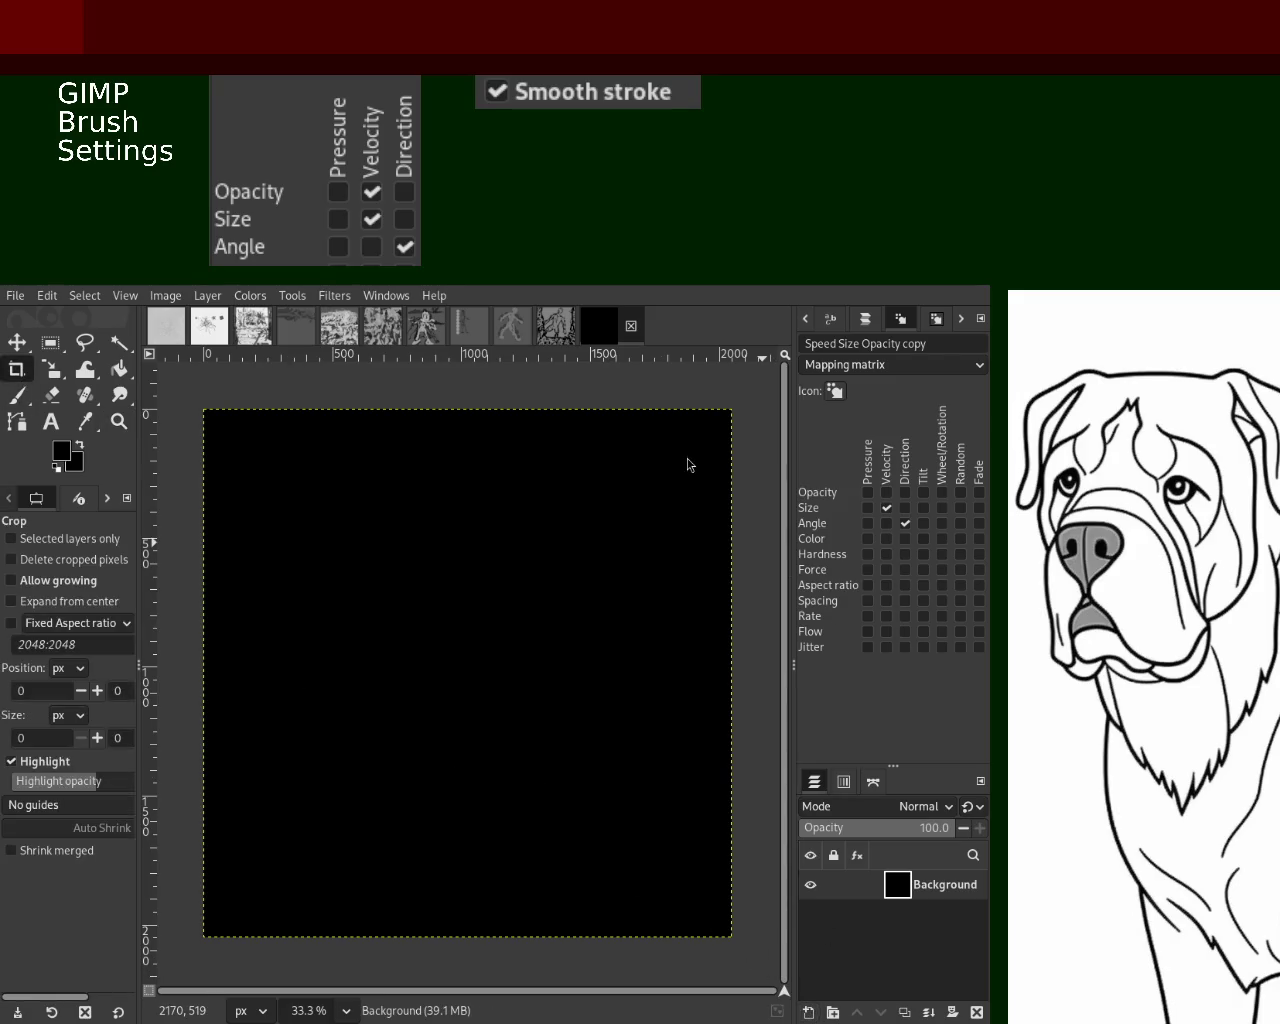
pyautogui.hotkey('shift', 'ctrl', 'n')
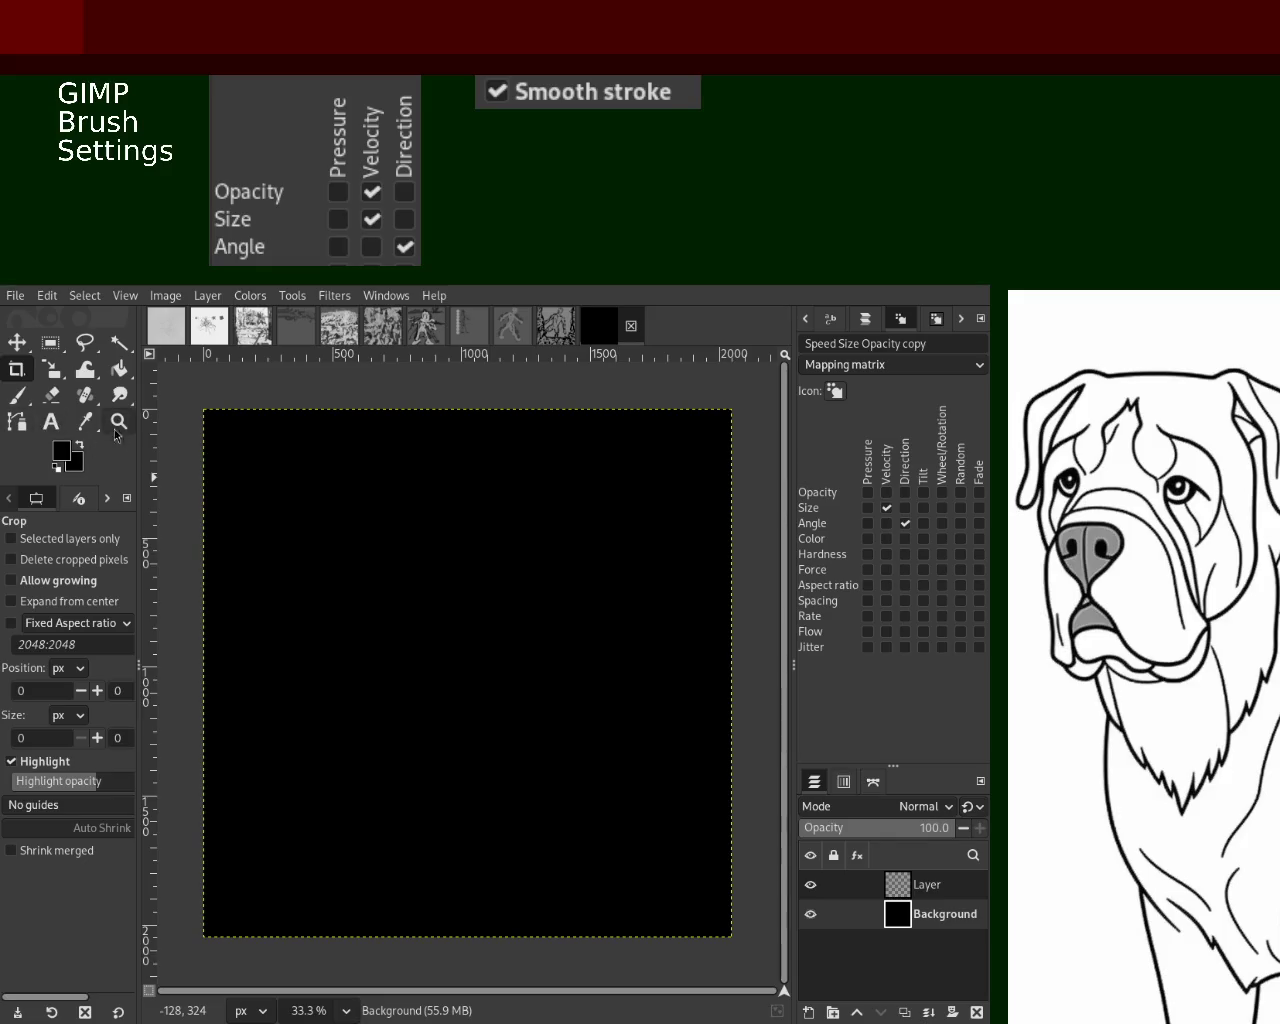
pyautogui.click(119, 369)
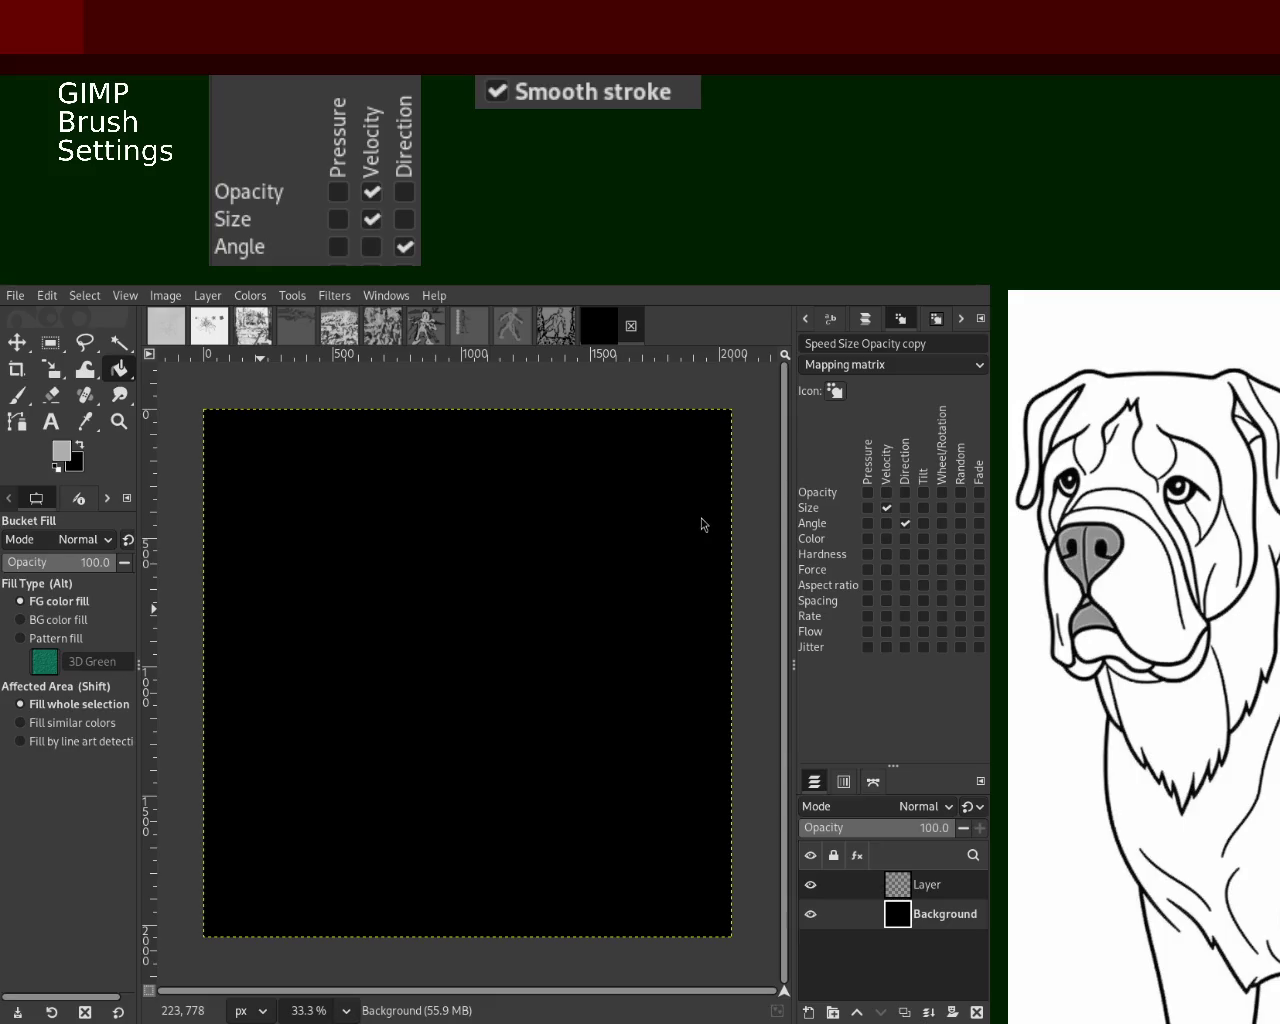
pyautogui.click(511, 583)
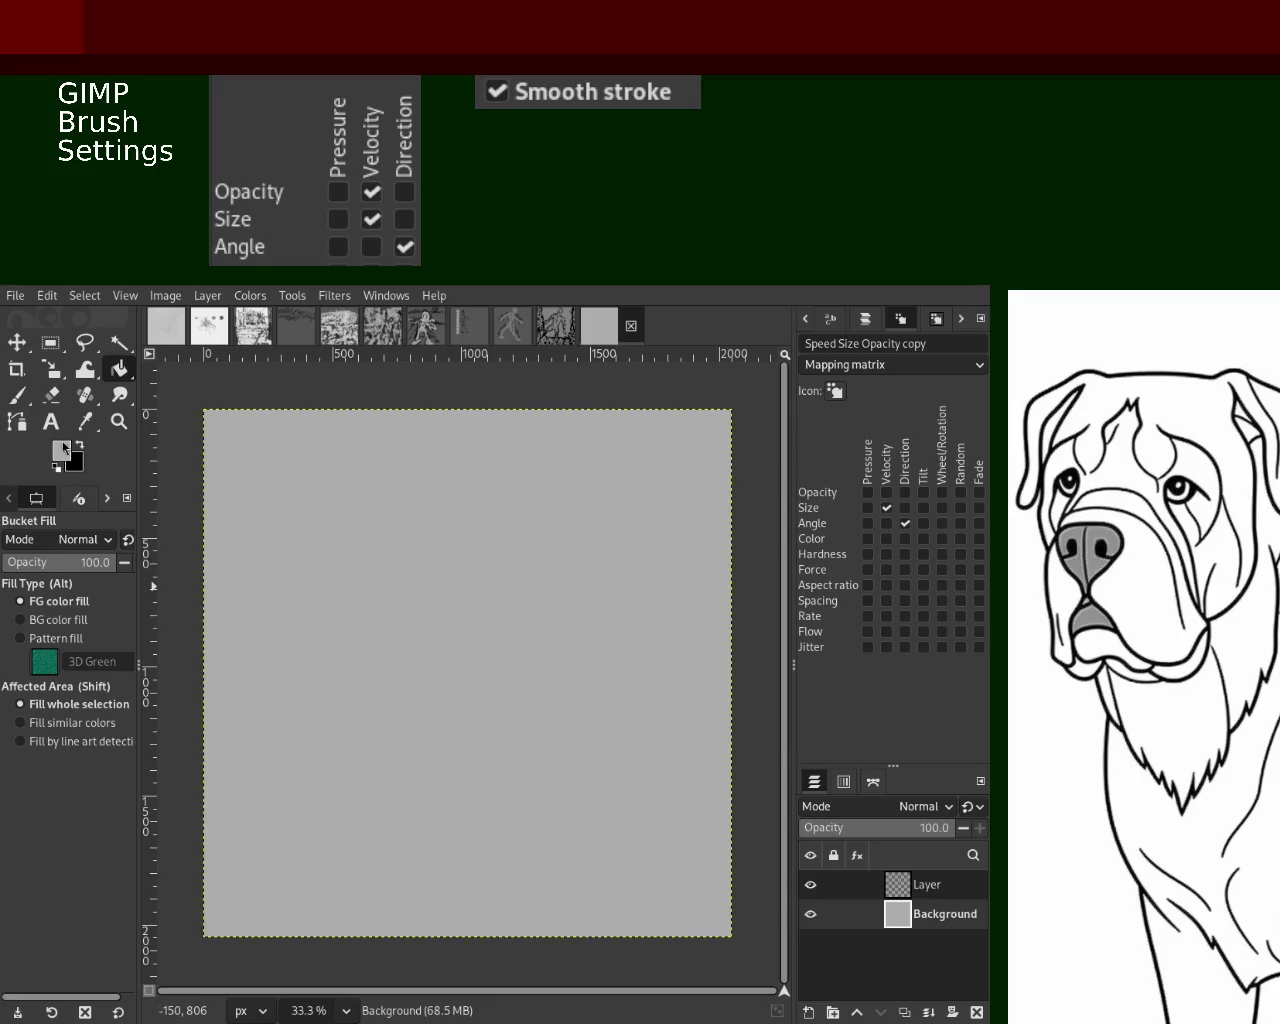
# Set a dark grey foreground and enlarge the paintbrush to a very large size
pyautogui.click(29, 400)
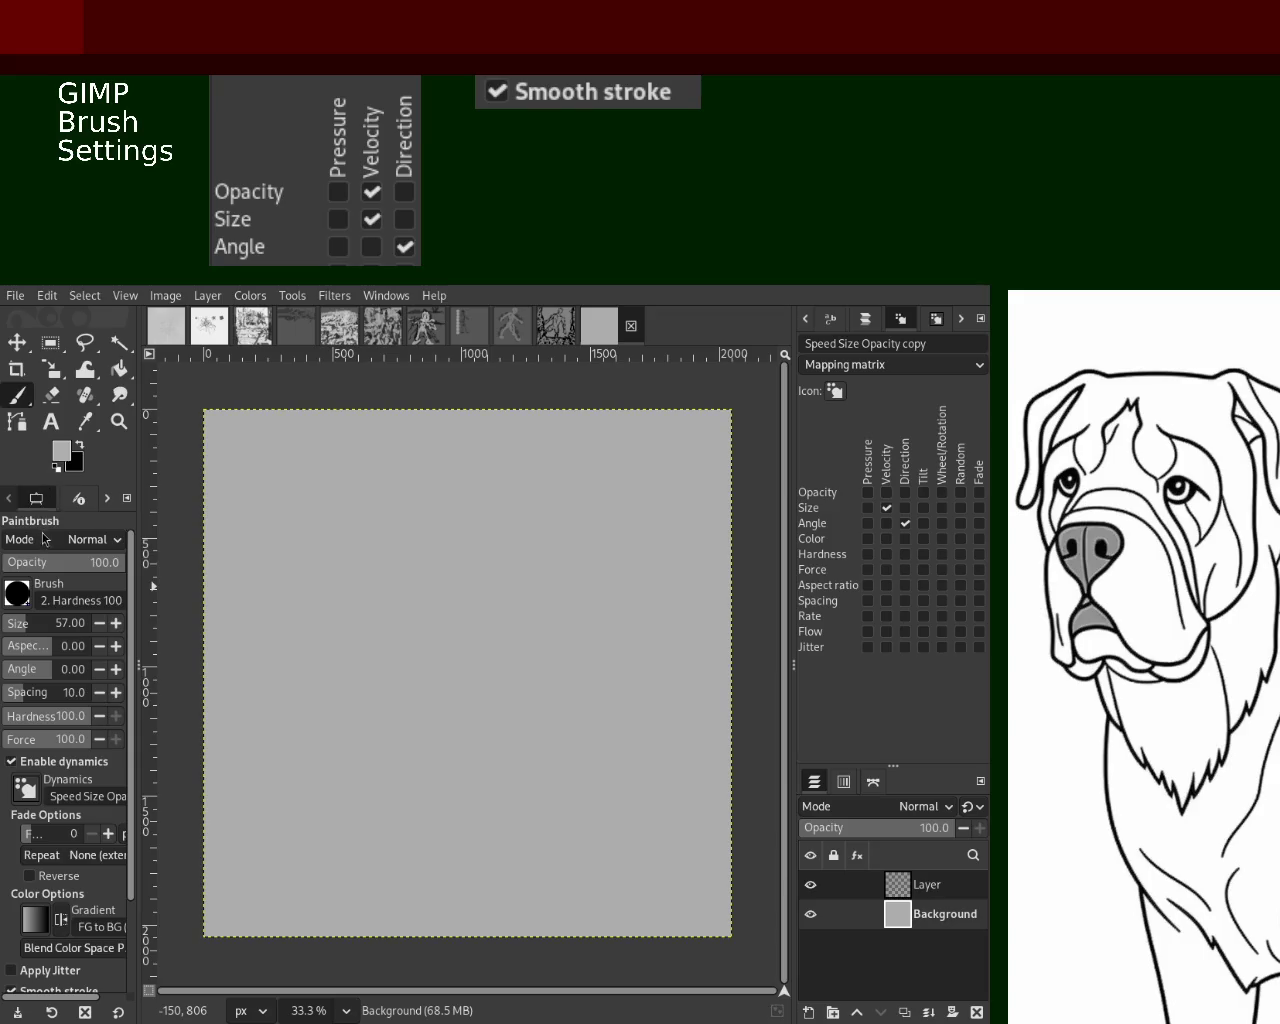
pyautogui.press('x')
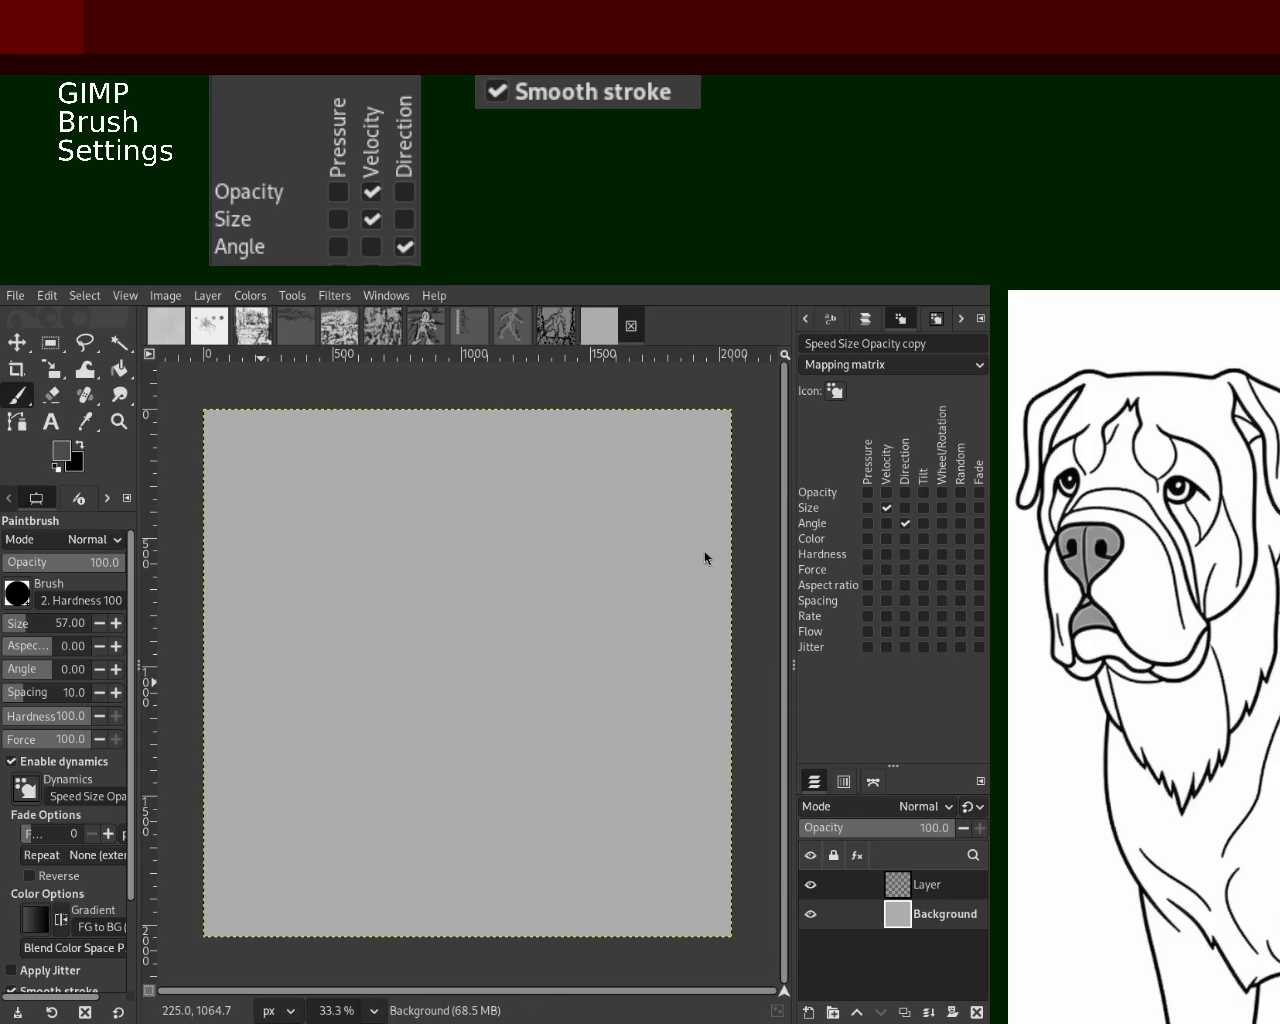
pyautogui.moveTo(40, 630); pyautogui.dragTo(417, 506)
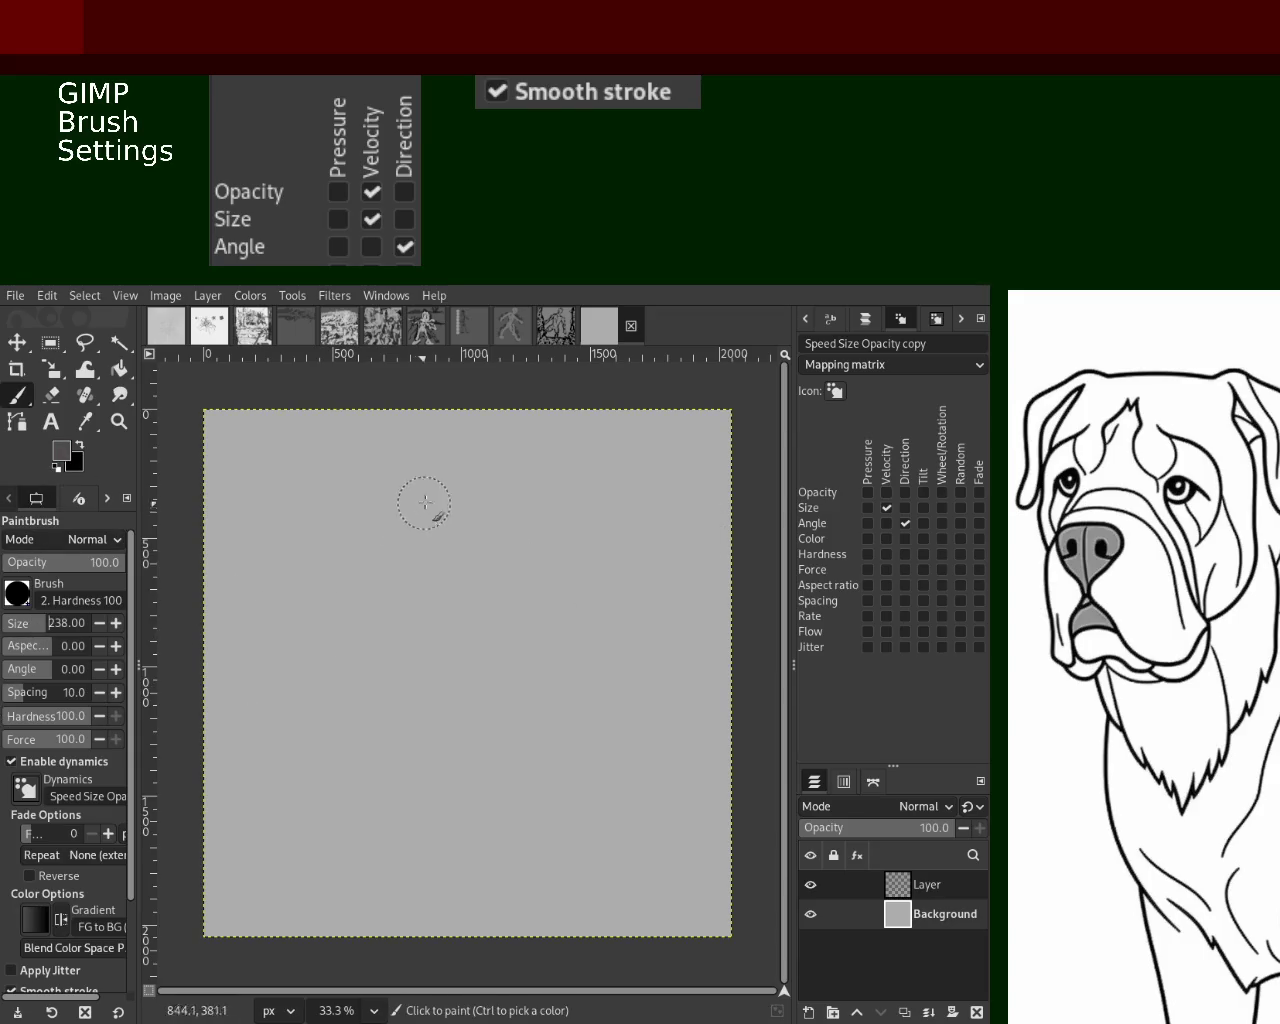
pyautogui.click(477, 460)
pyautogui.hotkey('ctrl', 'z')
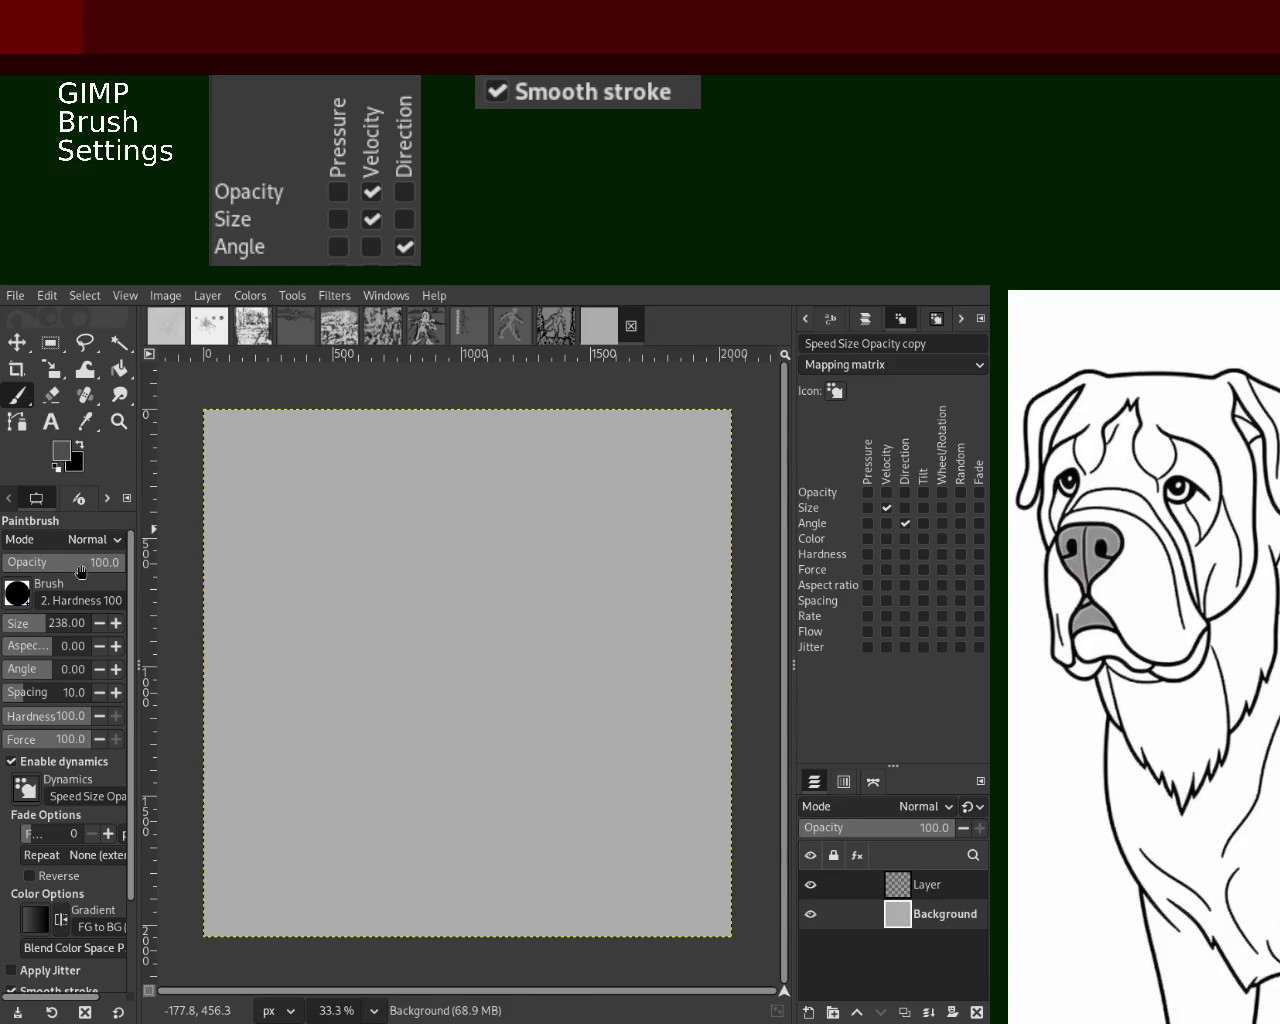
pyautogui.moveTo(30, 628); pyautogui.dragTo(44, 625)
pyautogui.click(455, 472)
pyautogui.hotkey('ctrl', 'z')
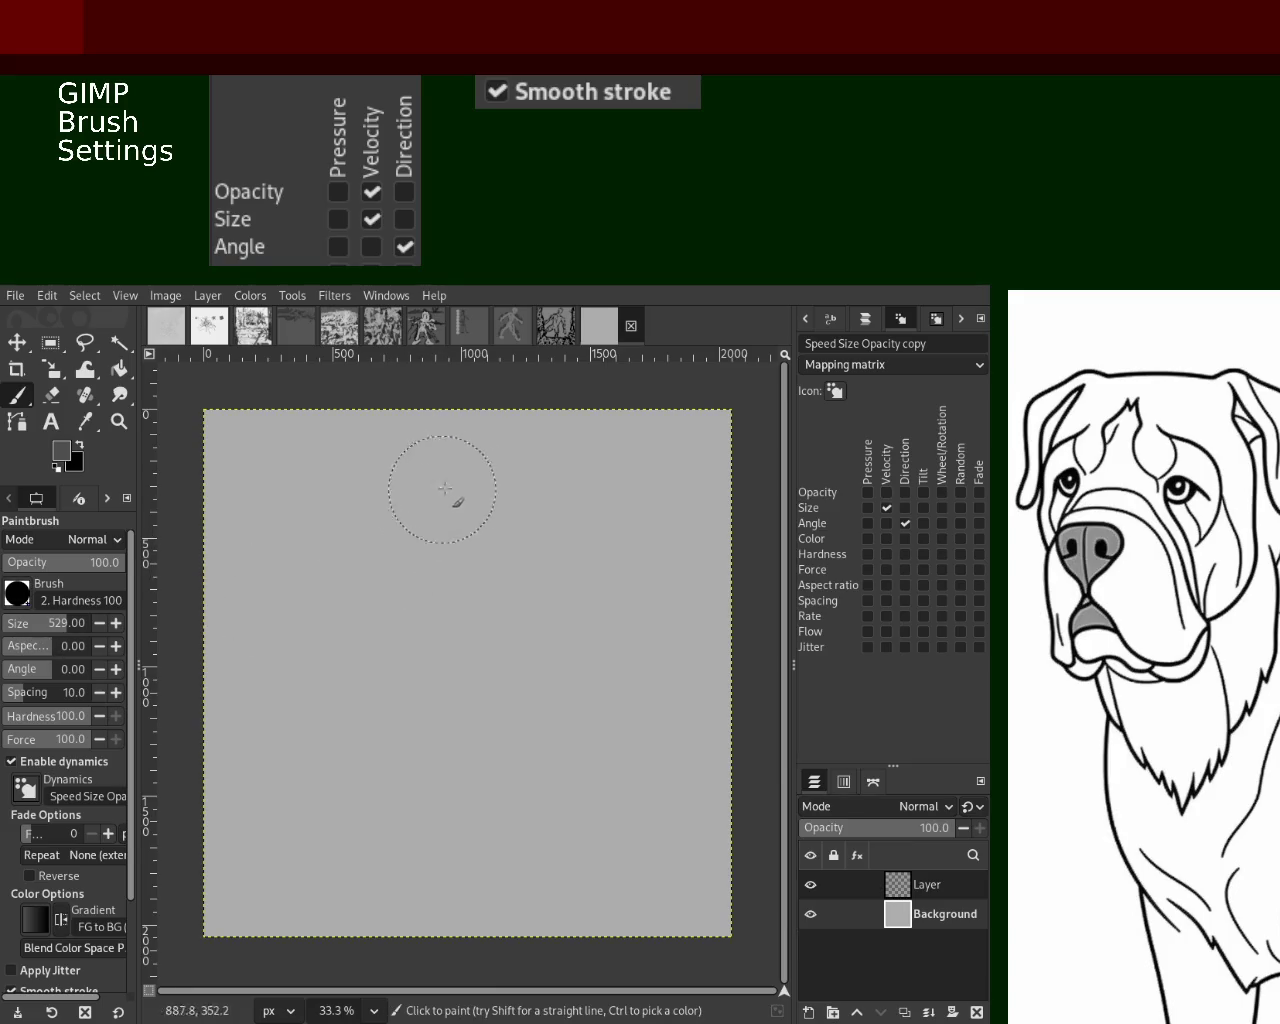
# Stamp large dark grey circles down the centre column and along the left side
pyautogui.click(500, 476)
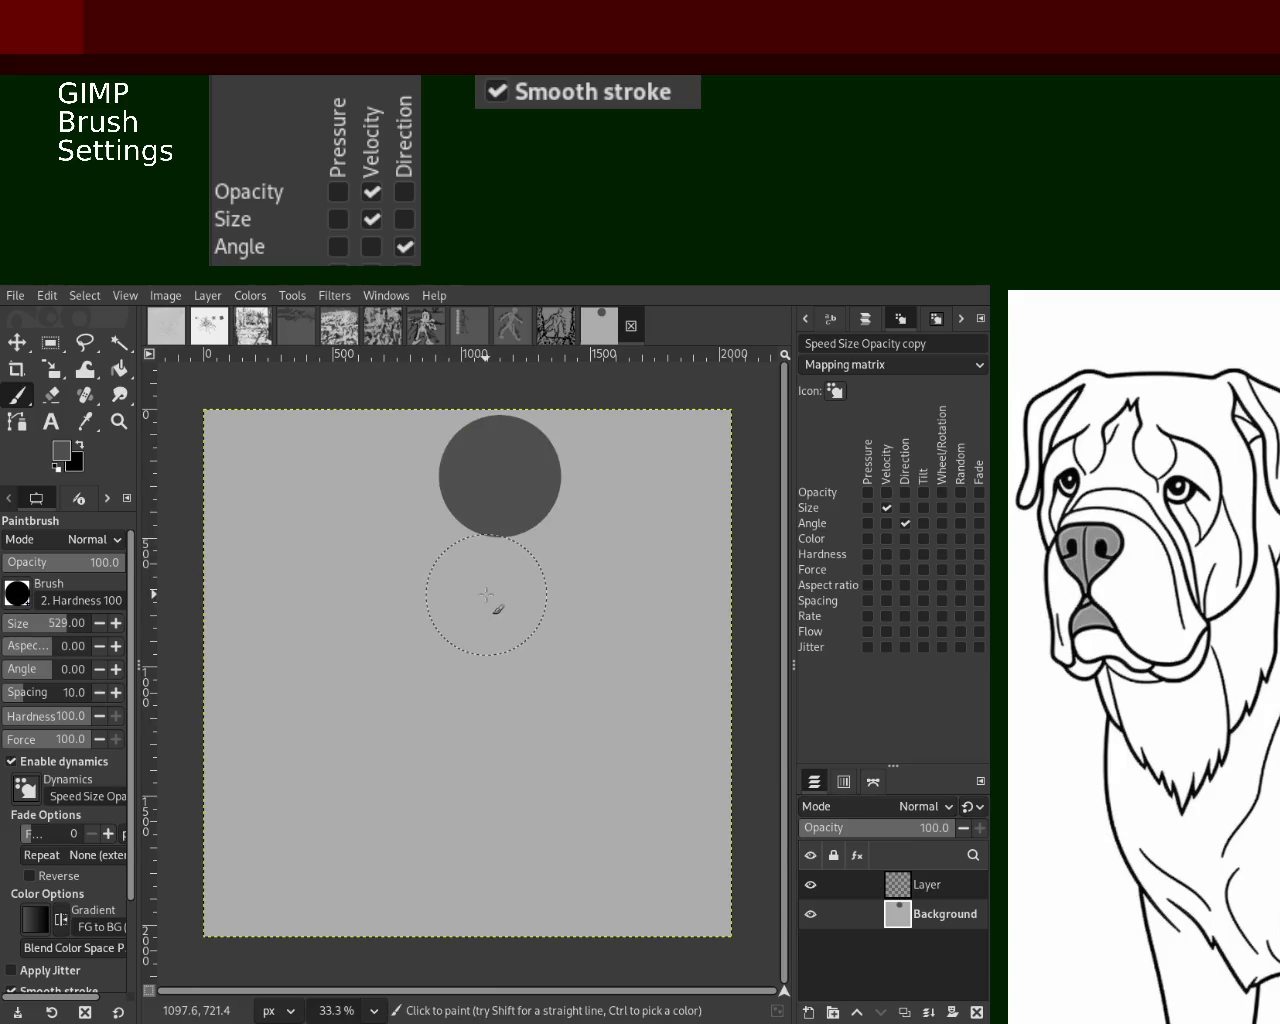
pyautogui.click(486, 596)
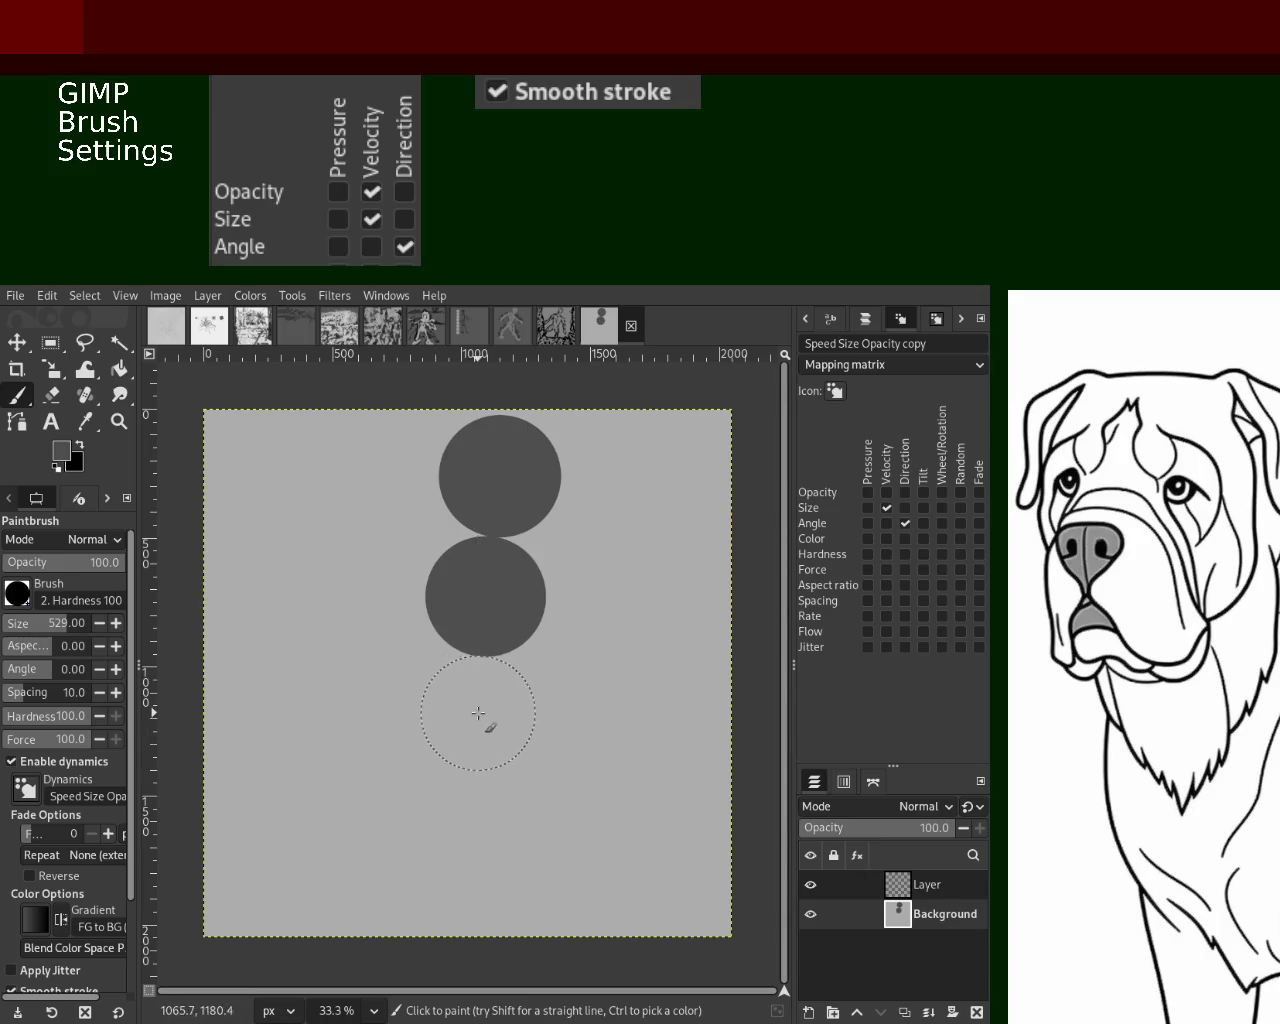
pyautogui.click(479, 713)
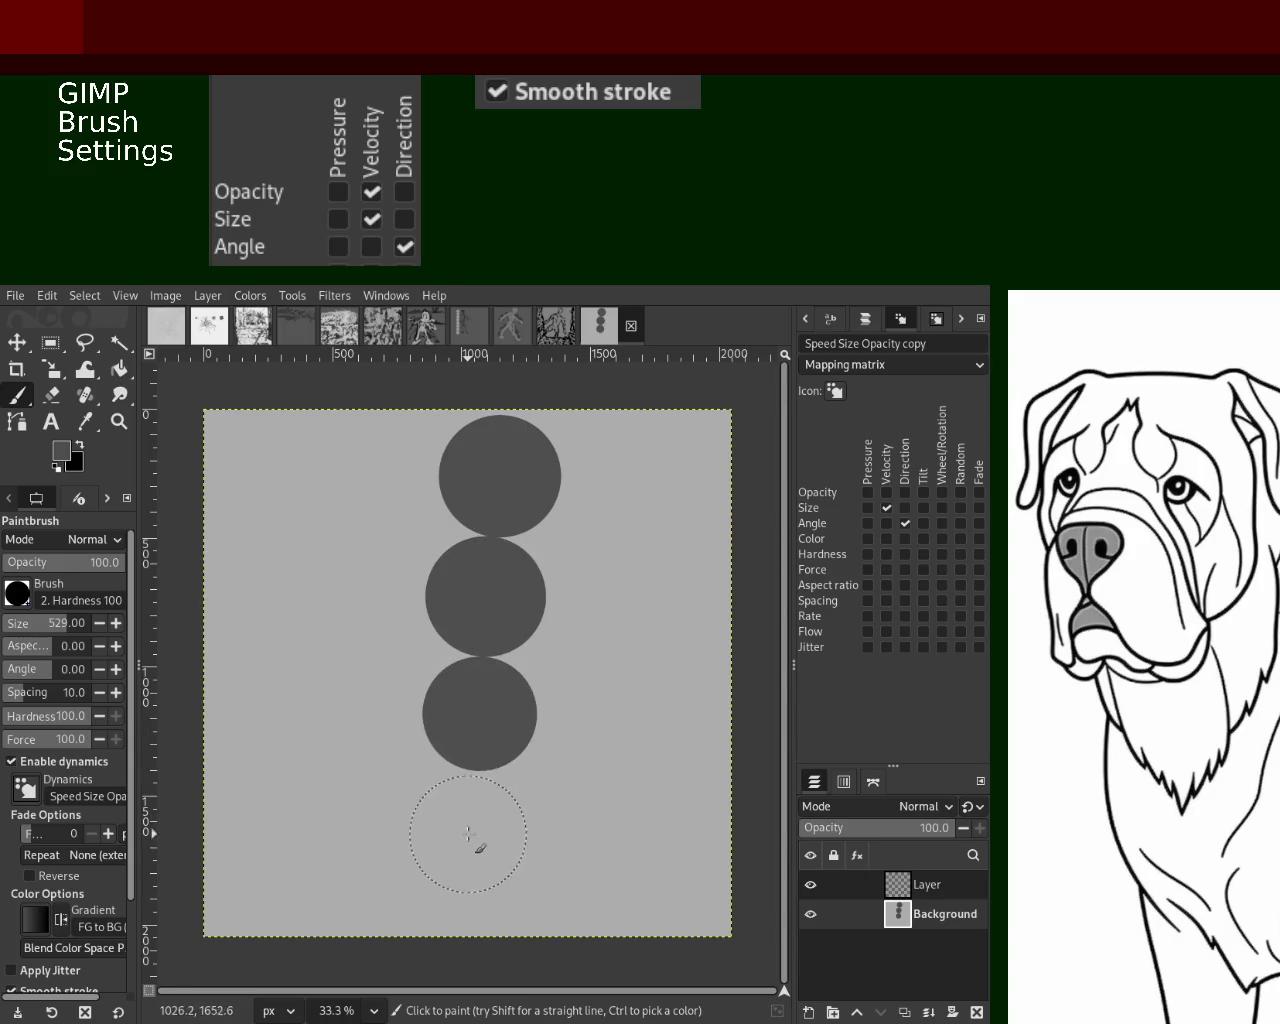
pyautogui.click(469, 831)
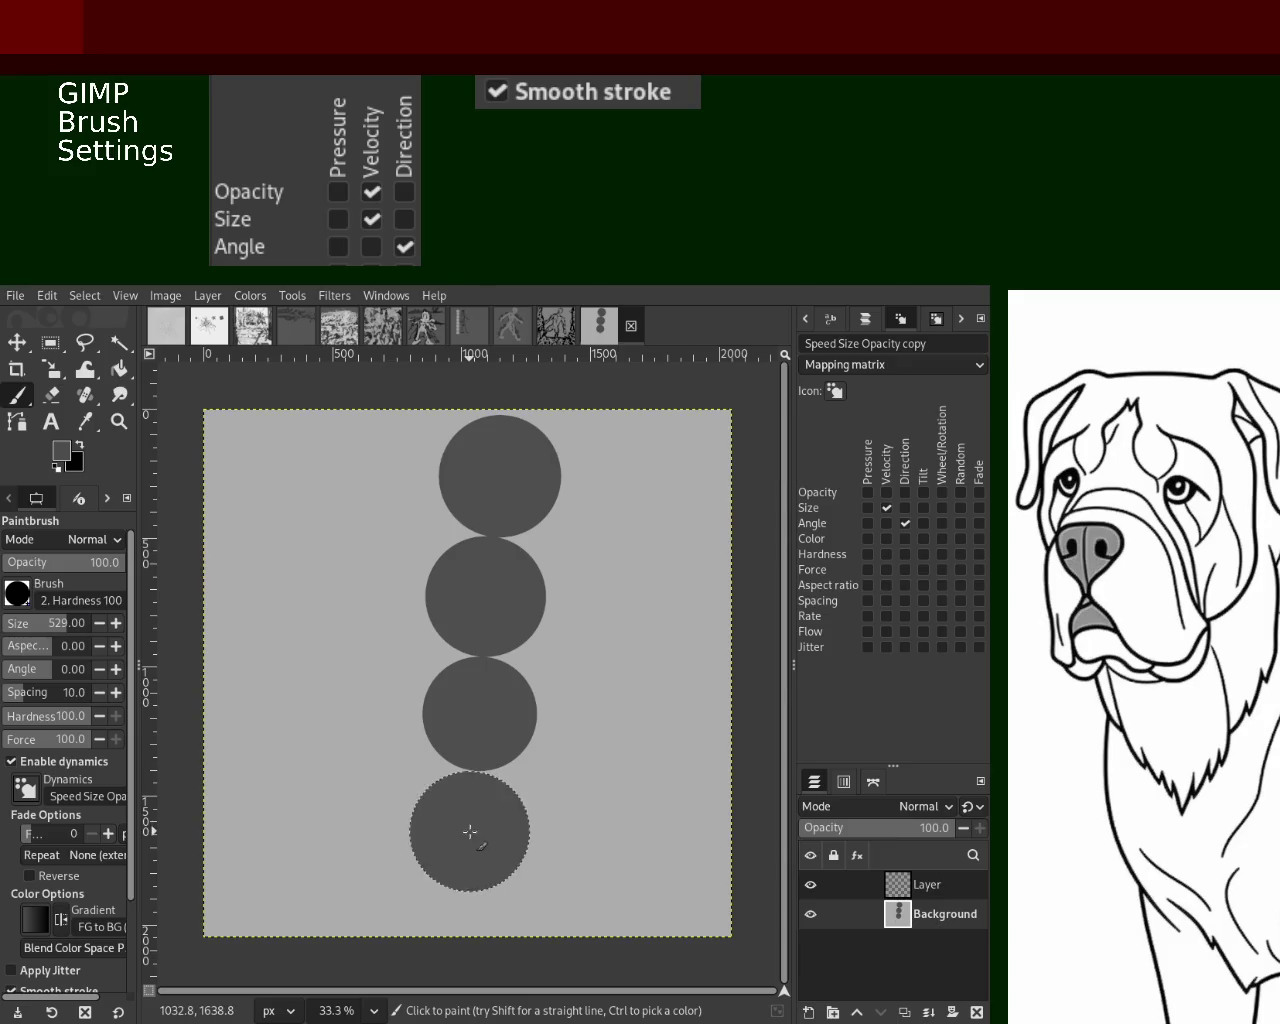
pyautogui.click(389, 916)
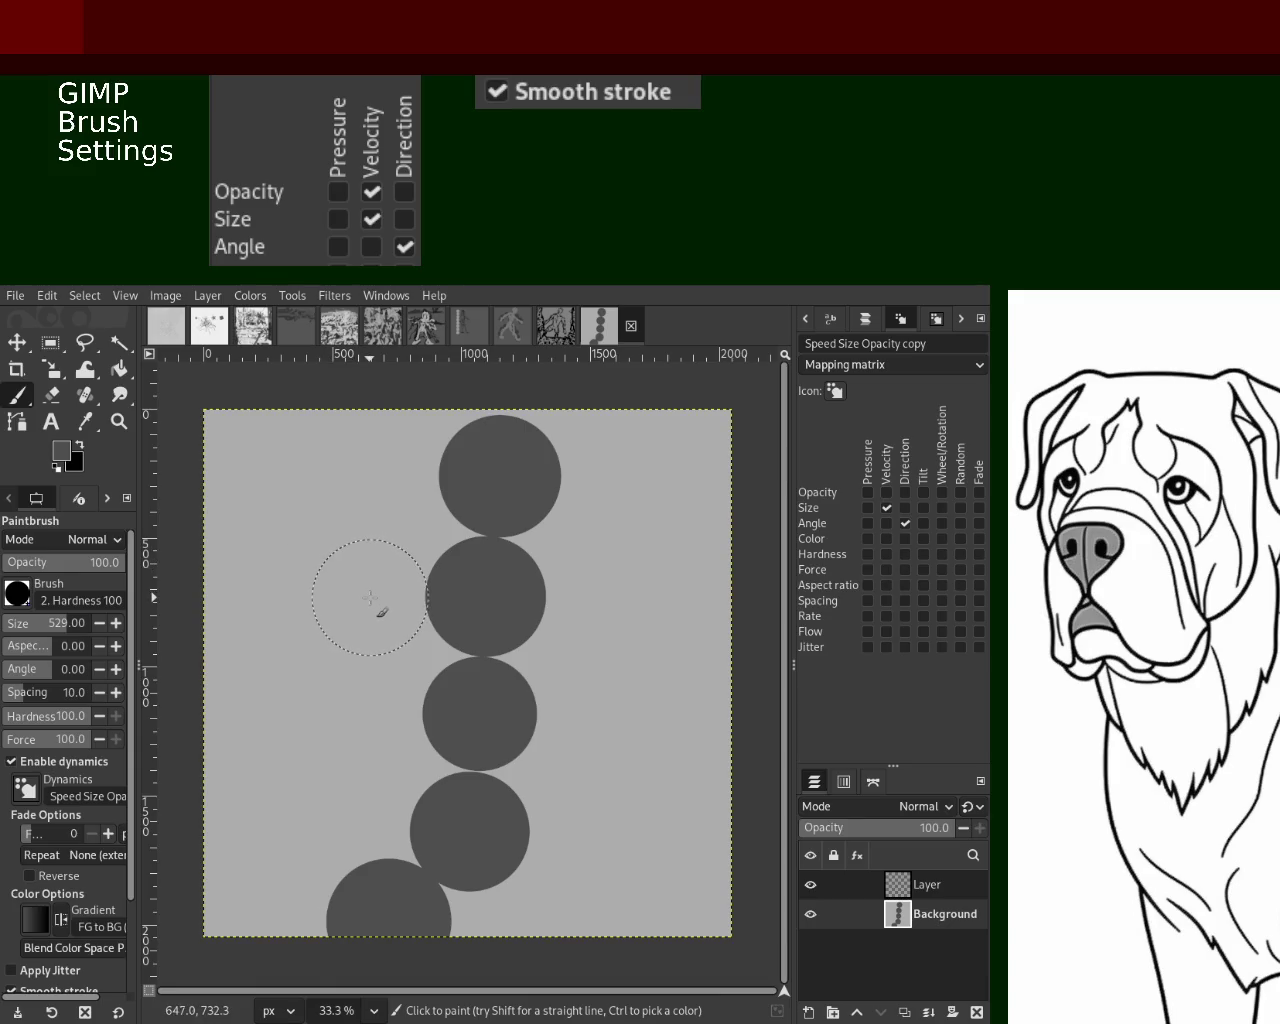
pyautogui.click(370, 597)
pyautogui.click(337, 709)
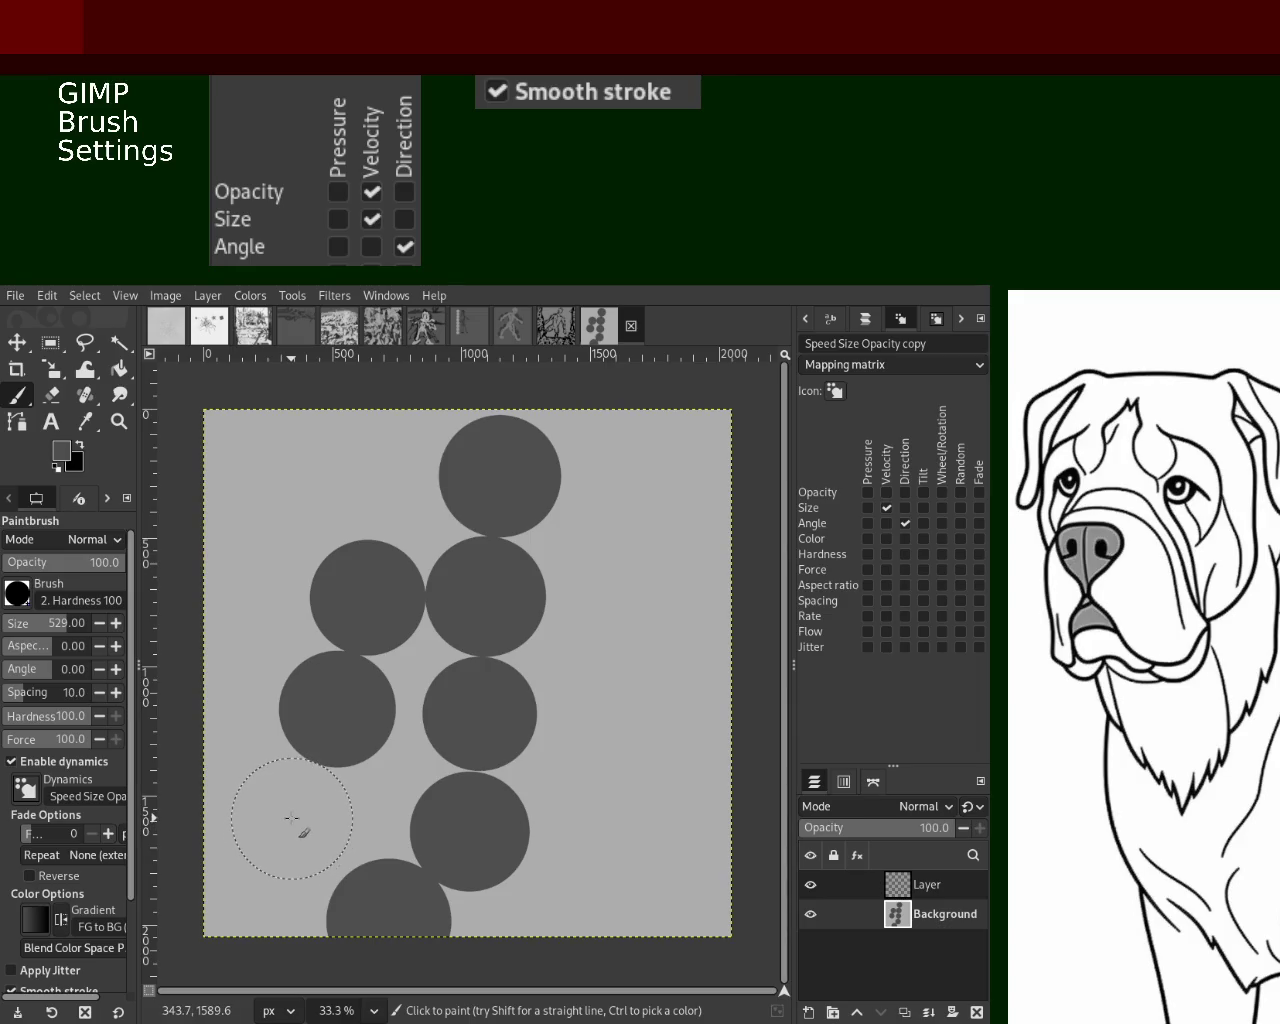
pyautogui.click(292, 818)
pyautogui.click(272, 876)
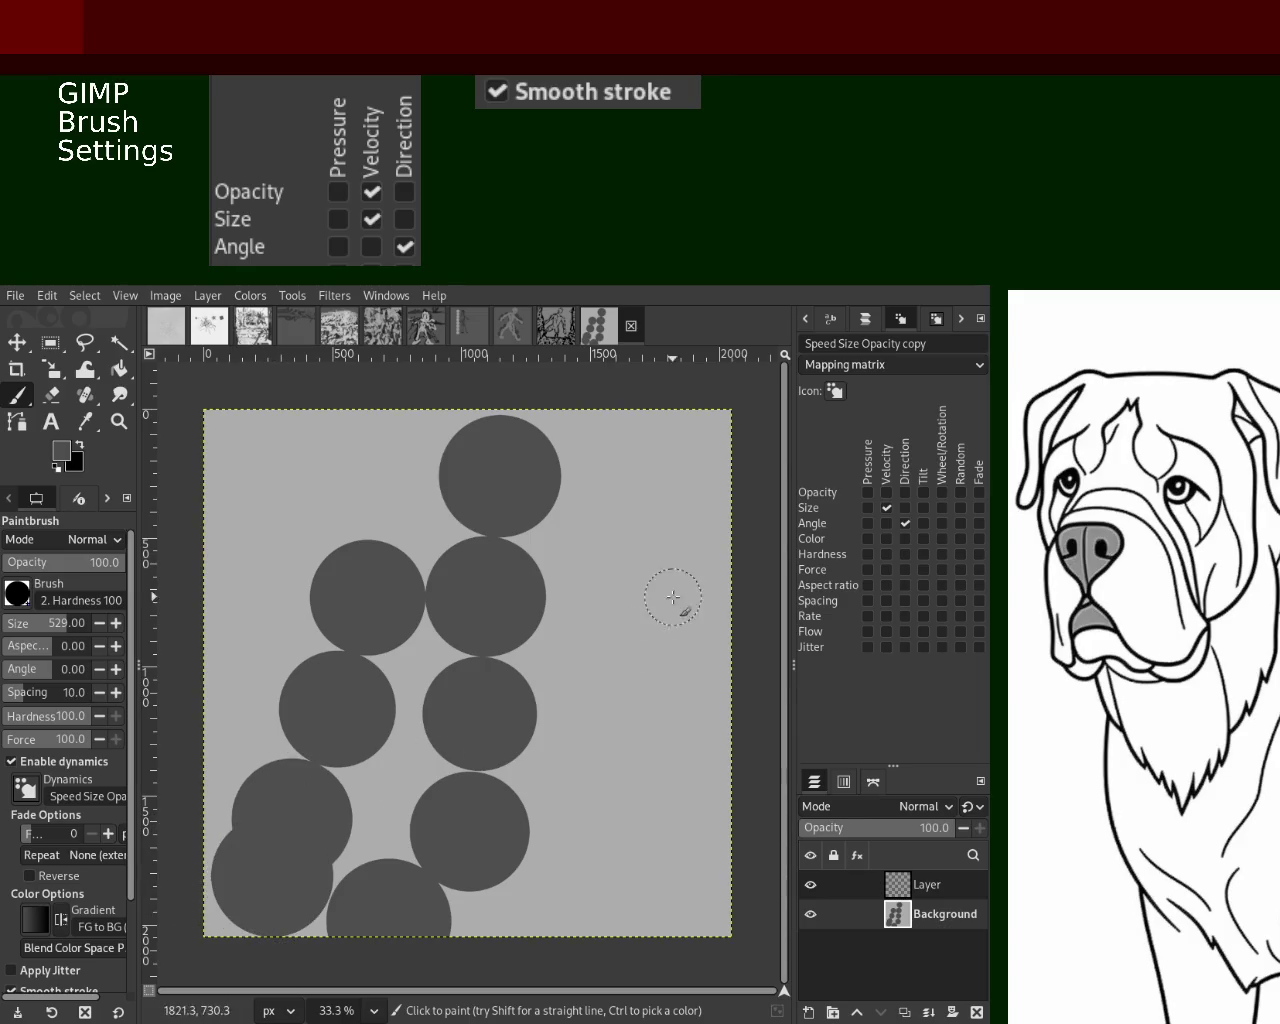
# Stamp dark circles down the right side and add new transparent Layer #1
pyautogui.click(598, 620)
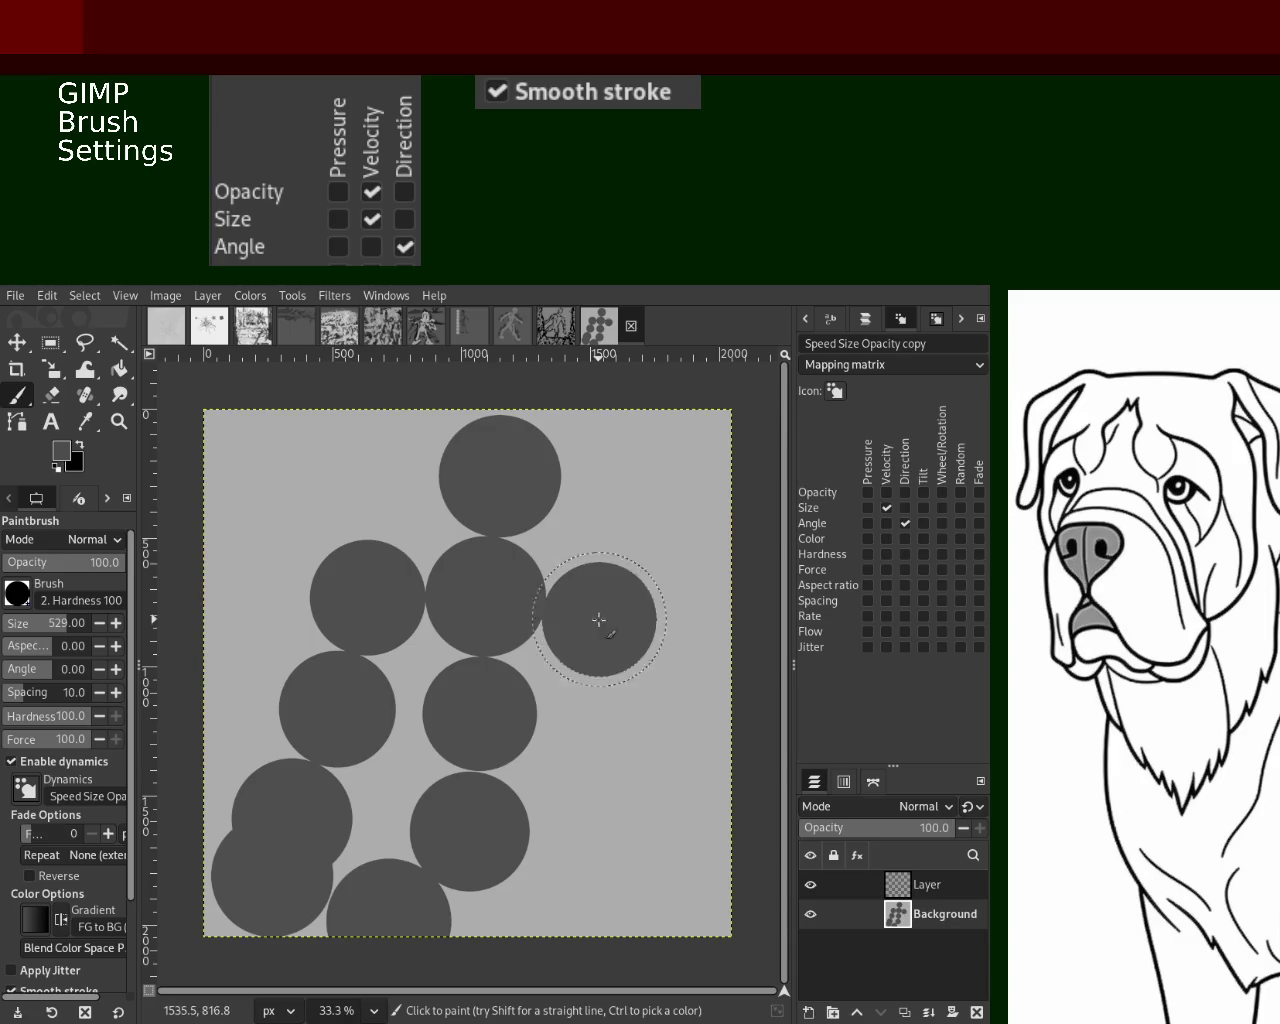
pyautogui.click(622, 736)
pyautogui.click(601, 857)
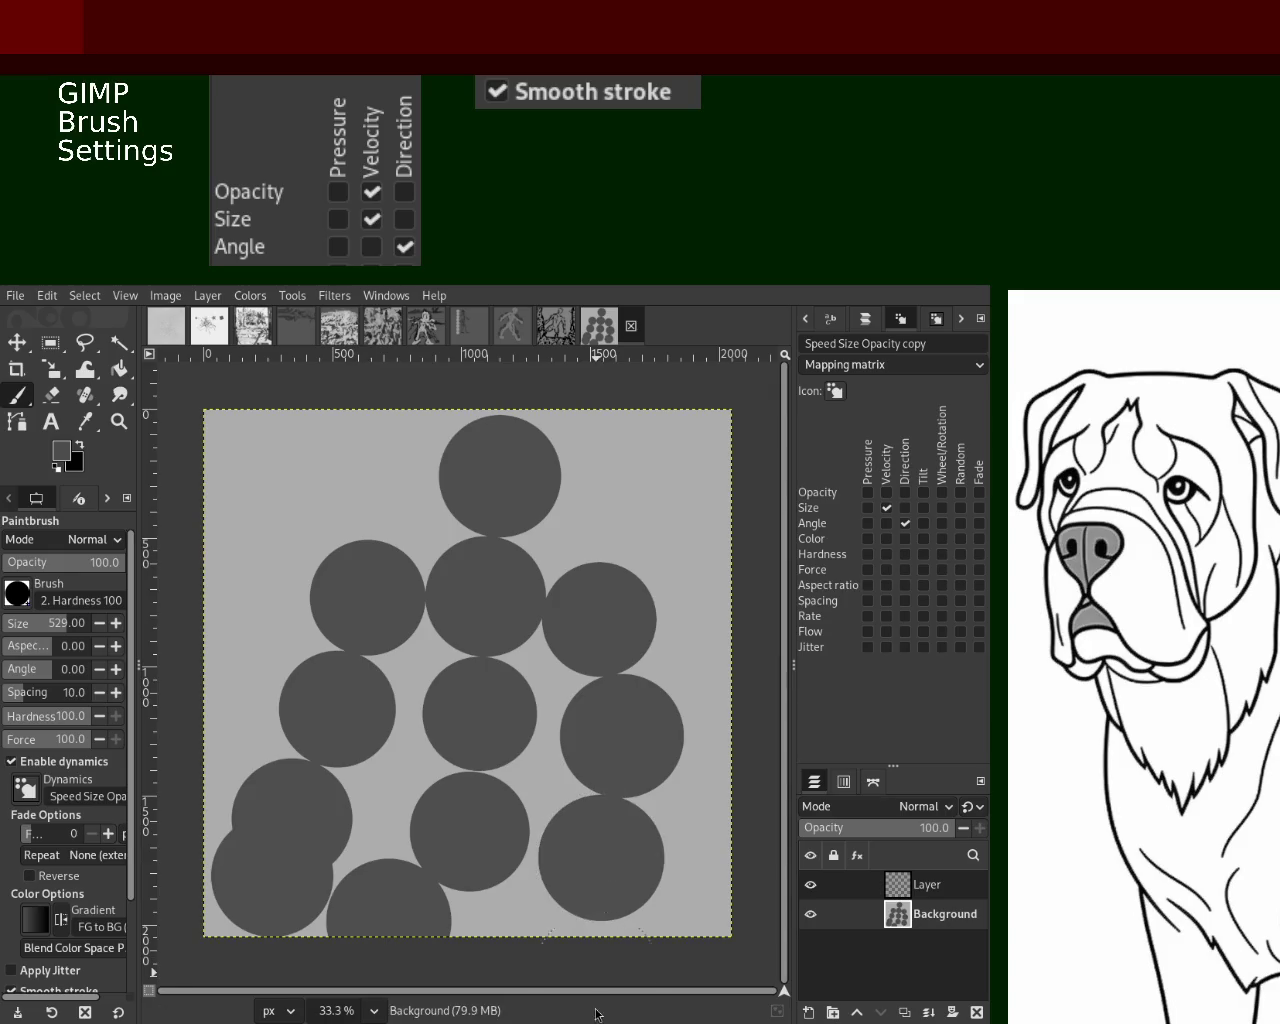
pyautogui.click(597, 940)
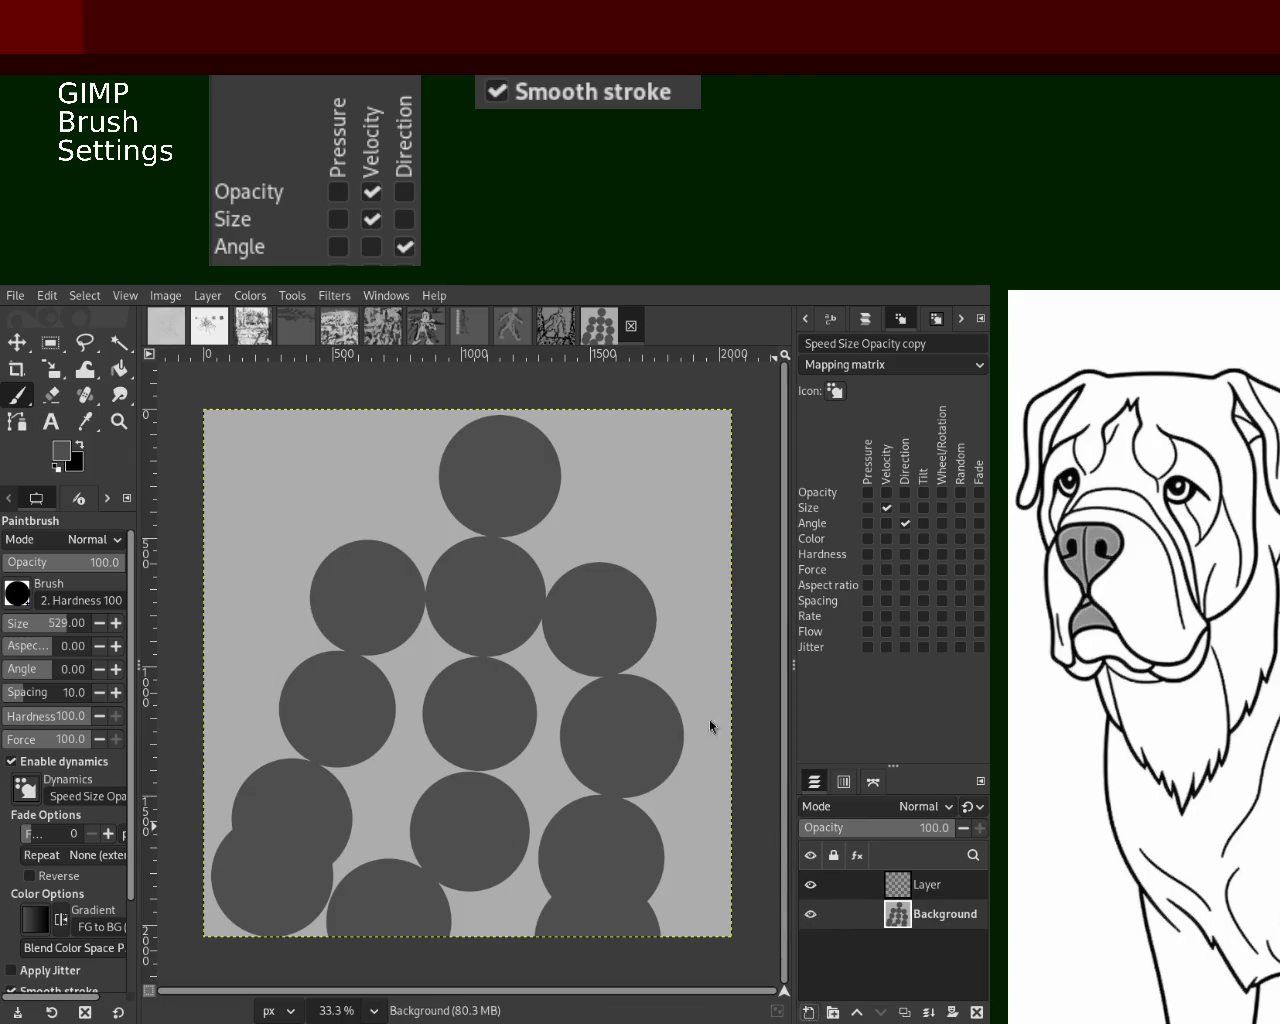
pyautogui.hotkey('shift', 'ctrl', 'n')
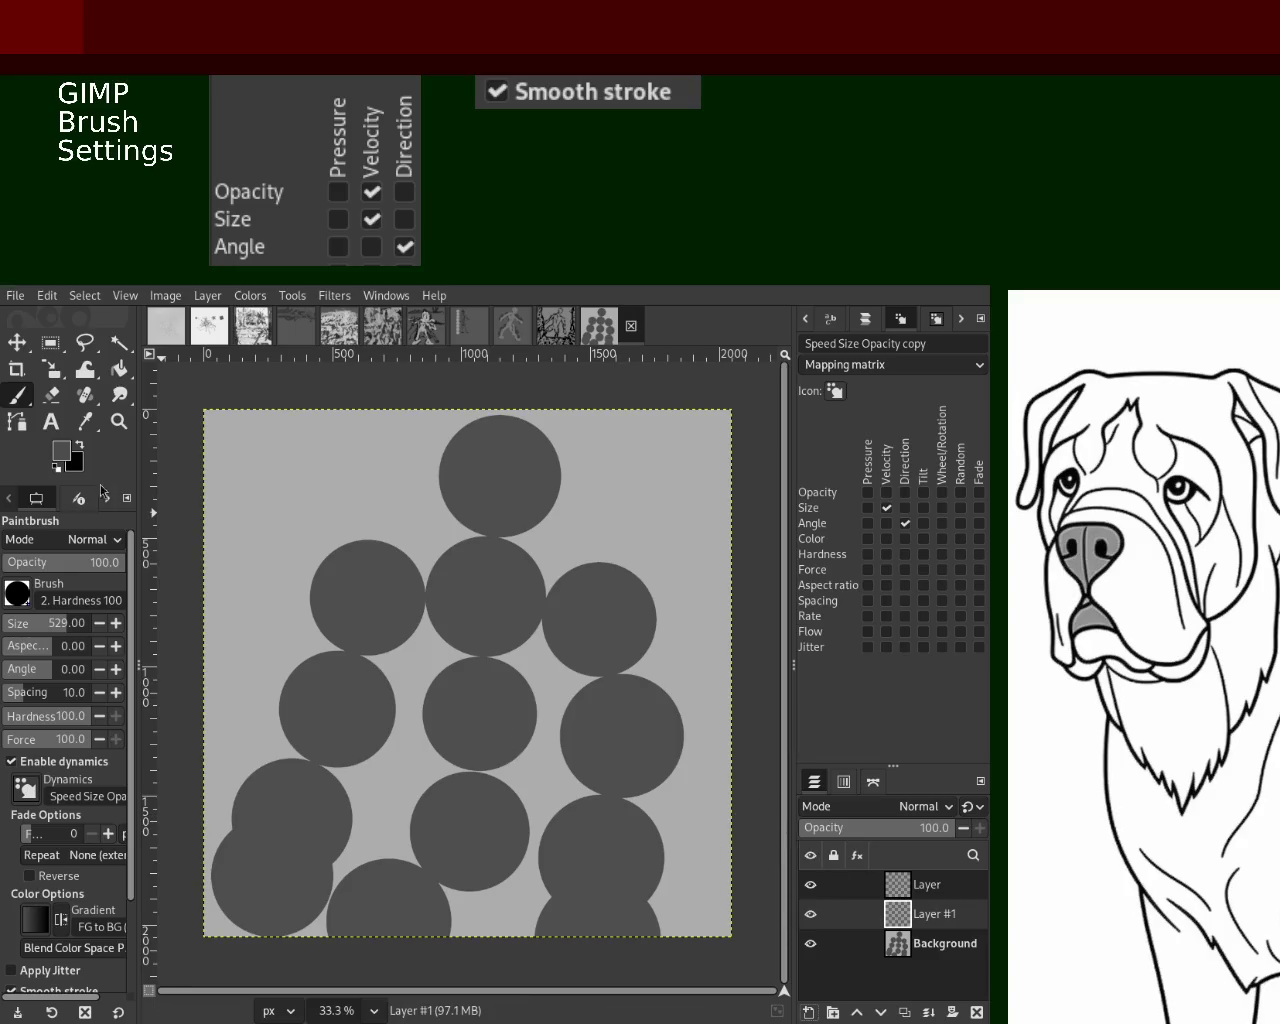
# Make opacity respond to stroke velocity, pick light grey, and set brush size 74
pyautogui.click(886, 492)
pyautogui.keyDown('ctrl'); pyautogui.click(441, 561); pyautogui.keyUp('ctrl')
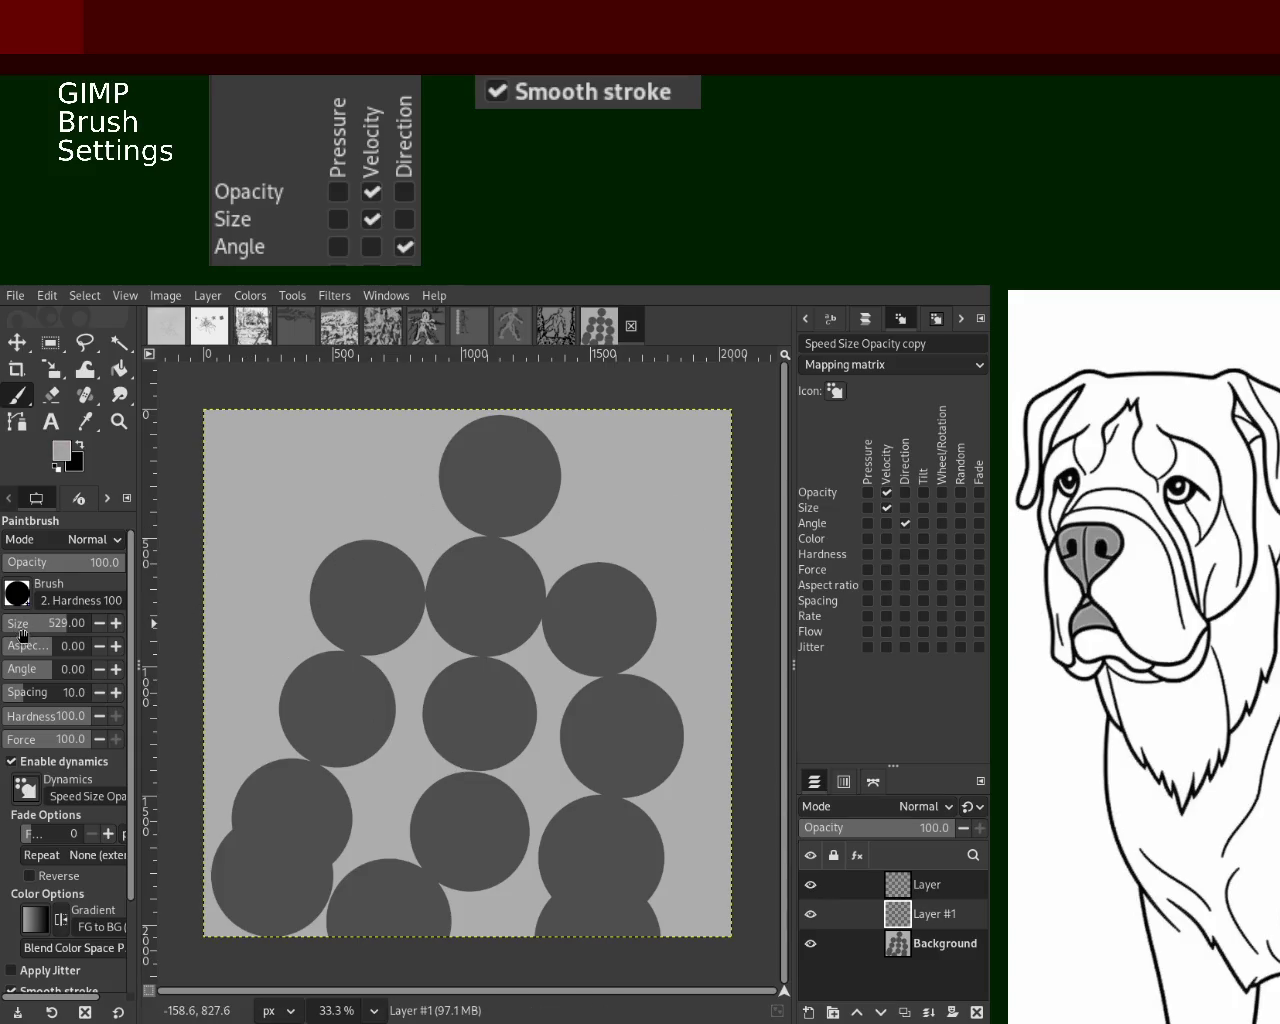
pyautogui.click(29, 630)
pyautogui.moveTo(491, 520); pyautogui.dragTo(434, 686)
pyautogui.hotkey('ctrl', 'z')
# Paint light grey strokes for the head loop and across the middle circles
pyautogui.moveTo(470, 555); pyautogui.dragTo(505, 645)
pyautogui.hotkey('ctrl', 'z')
pyautogui.moveTo(380, 585)
pyautogui.mouseDown()
pyautogui.moveTo(503, 601)
pyautogui.moveTo(520, 470)
pyautogui.mouseUp()
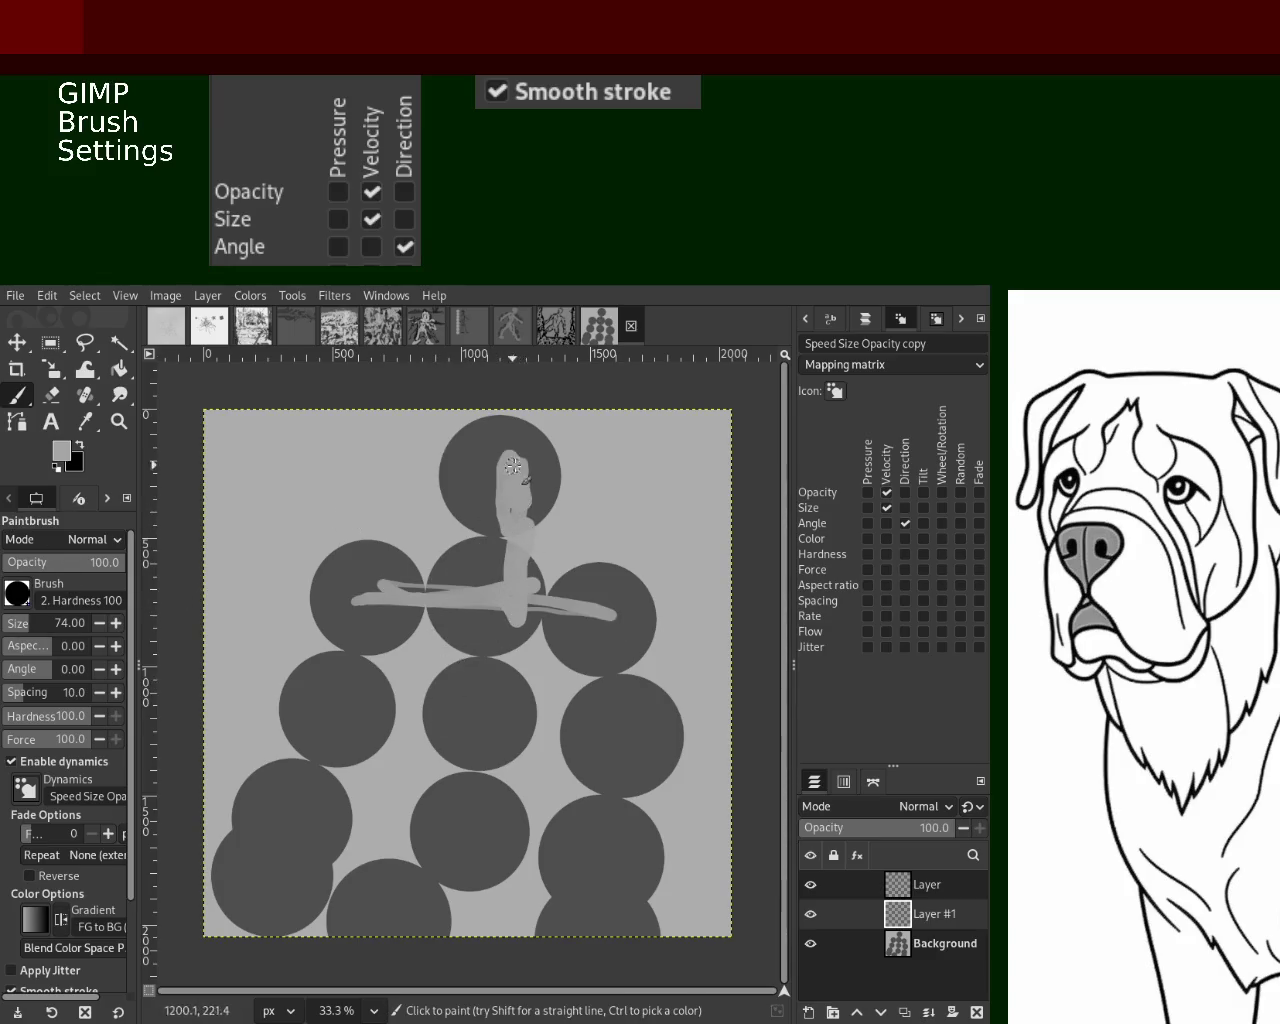
pyautogui.hotkey('ctrl', 'z')
pyautogui.hotkey('ctrl', 'z')
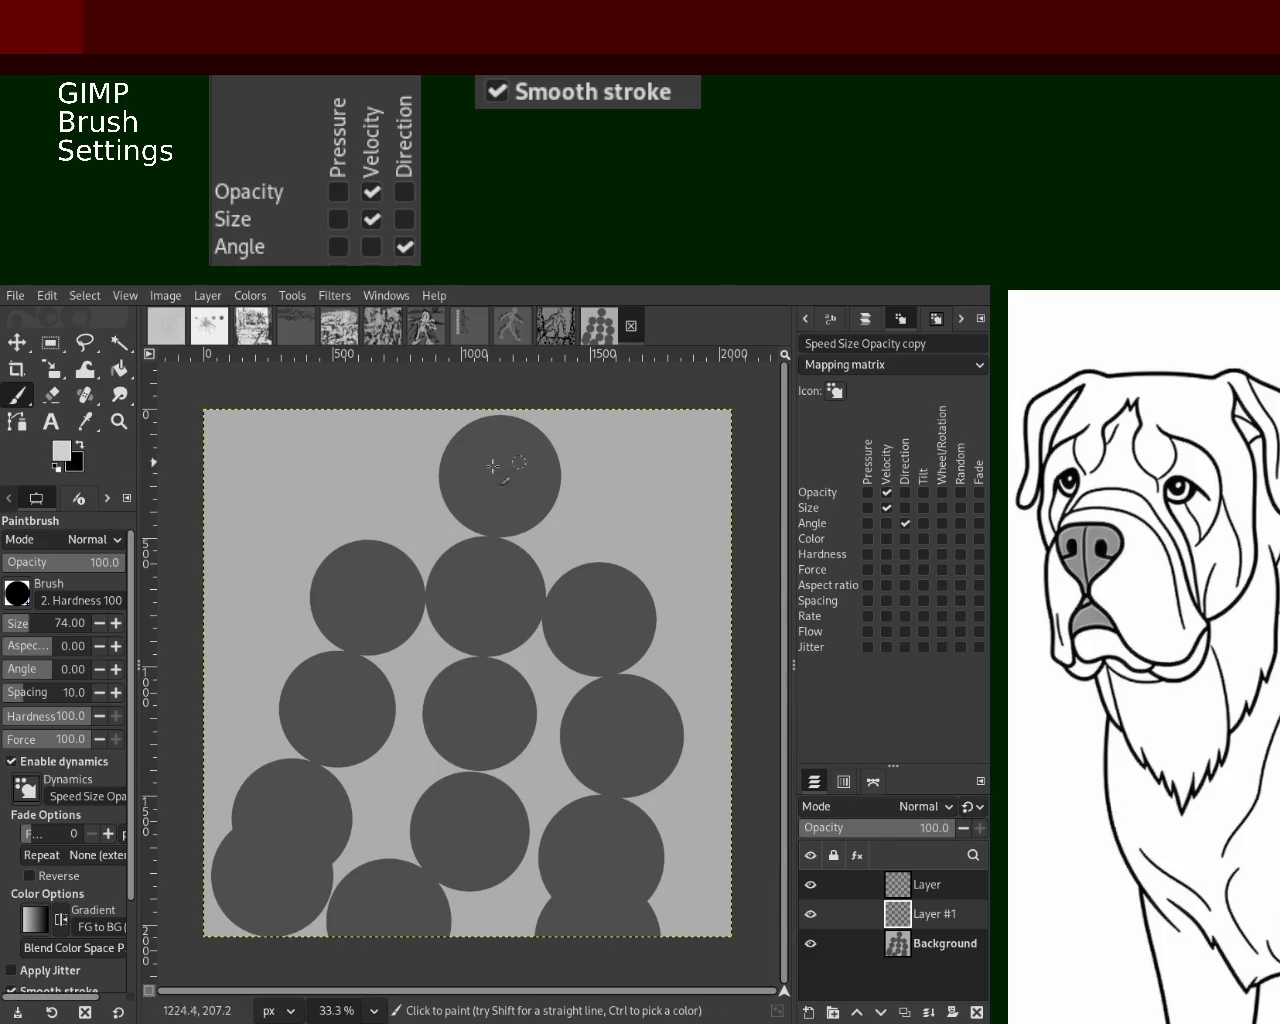
pyautogui.moveTo(506, 466); pyautogui.dragTo(507, 491)
pyautogui.moveTo(470, 627)
pyautogui.mouseDown()
pyautogui.moveTo(600, 614)
pyautogui.moveTo(400, 600)
pyautogui.moveTo(345, 628)
pyautogui.mouseUp()
pyautogui.moveTo(325, 655); pyautogui.dragTo(243, 843)
pyautogui.hotkey('ctrl', 'z')
pyautogui.moveTo(321, 692)
pyautogui.mouseDown()
pyautogui.moveTo(380, 625)
pyautogui.moveTo(440, 700)
pyautogui.moveTo(436, 752)
pyautogui.mouseUp()
pyautogui.moveTo(470, 640)
pyautogui.mouseDown()
pyautogui.moveTo(438, 845)
pyautogui.moveTo(458, 790)
pyautogui.mouseUp()
pyautogui.moveTo(430, 610); pyautogui.dragTo(380, 880)
pyautogui.hotkey('ctrl', 'z')
# Paint light grey strokes down to the canvas bottom and on the mid-right and lower left
pyautogui.moveTo(445, 755); pyautogui.dragTo(365, 935)
pyautogui.moveTo(383, 875)
pyautogui.mouseDown()
pyautogui.moveTo(415, 625)
pyautogui.moveTo(400, 830)
pyautogui.moveTo(375, 935)
pyautogui.mouseUp()
pyautogui.moveTo(545, 625); pyautogui.dragTo(495, 779)
pyautogui.hotkey('ctrl', 'z')
pyautogui.moveTo(515, 592); pyautogui.dragTo(505, 765)
pyautogui.moveTo(565, 641); pyautogui.dragTo(515, 836)
pyautogui.moveTo(262, 800)
pyautogui.mouseDown()
pyautogui.moveTo(250, 880)
pyautogui.moveTo(273, 860)
pyautogui.moveTo(310, 645)
pyautogui.mouseUp()
pyautogui.hotkey('ctrl', 'z')
pyautogui.moveTo(298, 790)
pyautogui.mouseDown()
pyautogui.moveTo(345, 615)
pyautogui.moveTo(331, 715)
pyautogui.moveTo(420, 635)
pyautogui.moveTo(528, 820)
pyautogui.mouseUp()
pyautogui.hotkey('ctrl', 'z')
# Paint light grey strokes down the right leg, lower legs and the figure's left side
pyautogui.moveTo(555, 607); pyautogui.dragTo(610, 812)
pyautogui.moveTo(575, 668)
pyautogui.mouseDown()
pyautogui.moveTo(608, 905)
pyautogui.moveTo(605, 778)
pyautogui.mouseUp()
pyautogui.moveTo(578, 705)
pyautogui.mouseDown()
pyautogui.moveTo(592, 866)
pyautogui.moveTo(572, 933)
pyautogui.mouseUp()
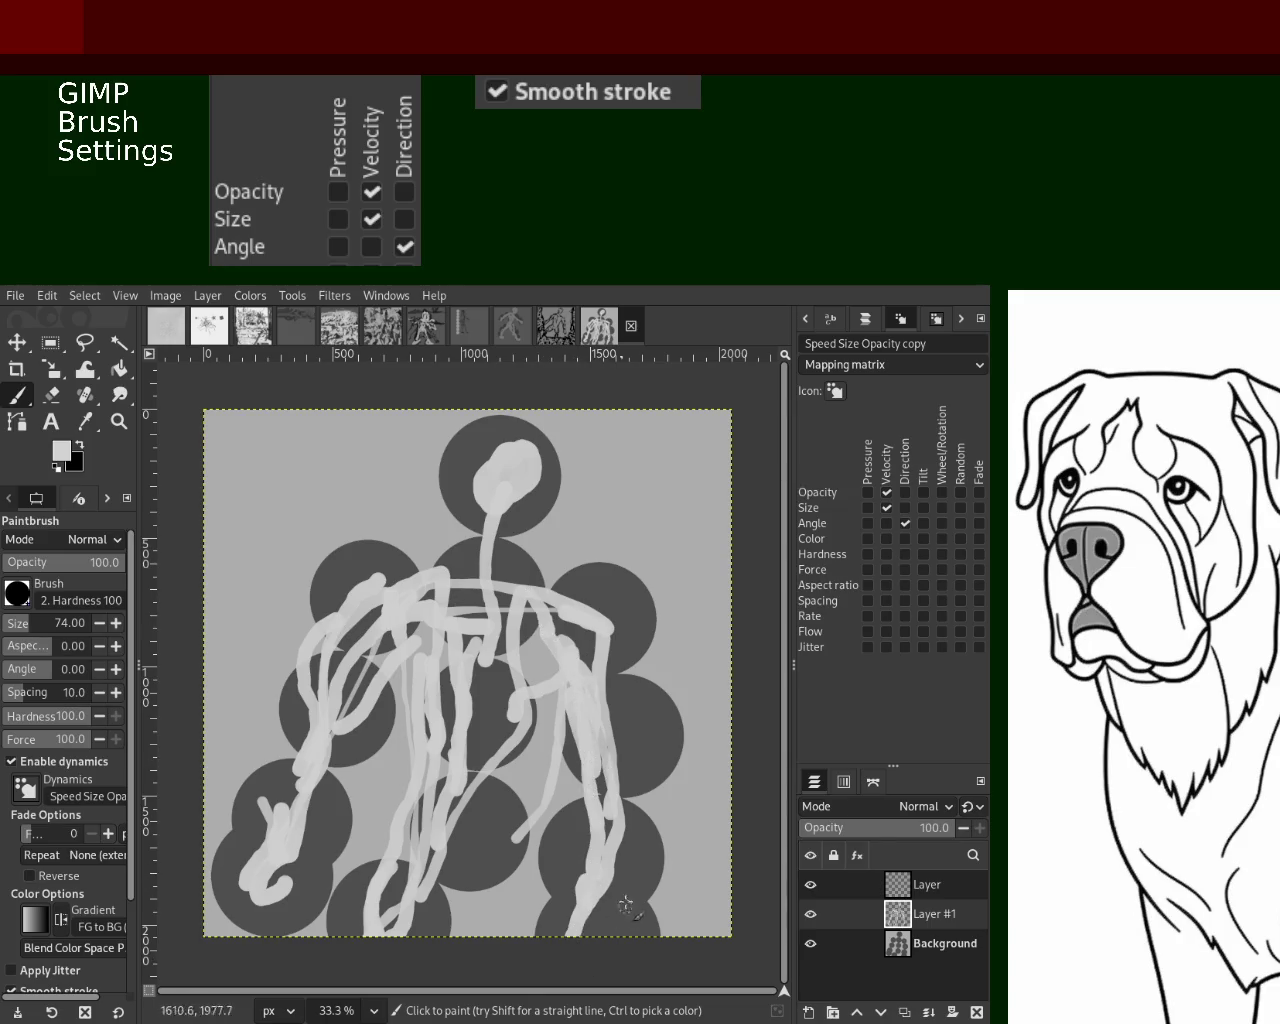
pyautogui.moveTo(511, 819)
pyautogui.mouseDown()
pyautogui.moveTo(482, 870)
pyautogui.moveTo(538, 915)
pyautogui.moveTo(448, 934)
pyautogui.mouseUp()
pyautogui.moveTo(462, 870); pyautogui.dragTo(435, 934)
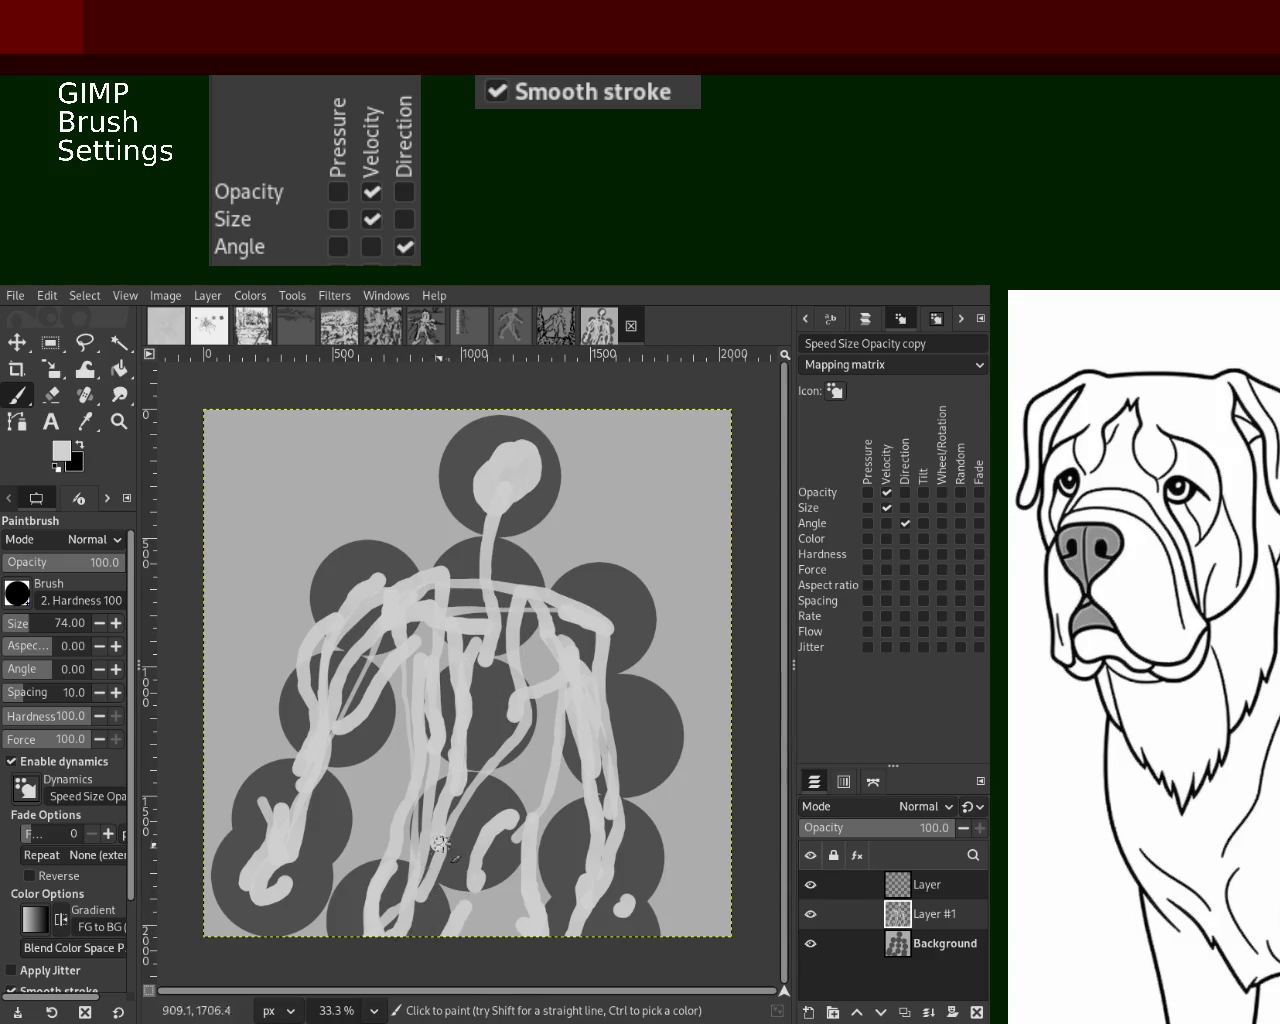
pyautogui.moveTo(451, 838); pyautogui.dragTo(405, 925)
pyautogui.moveTo(470, 865); pyautogui.dragTo(515, 935)
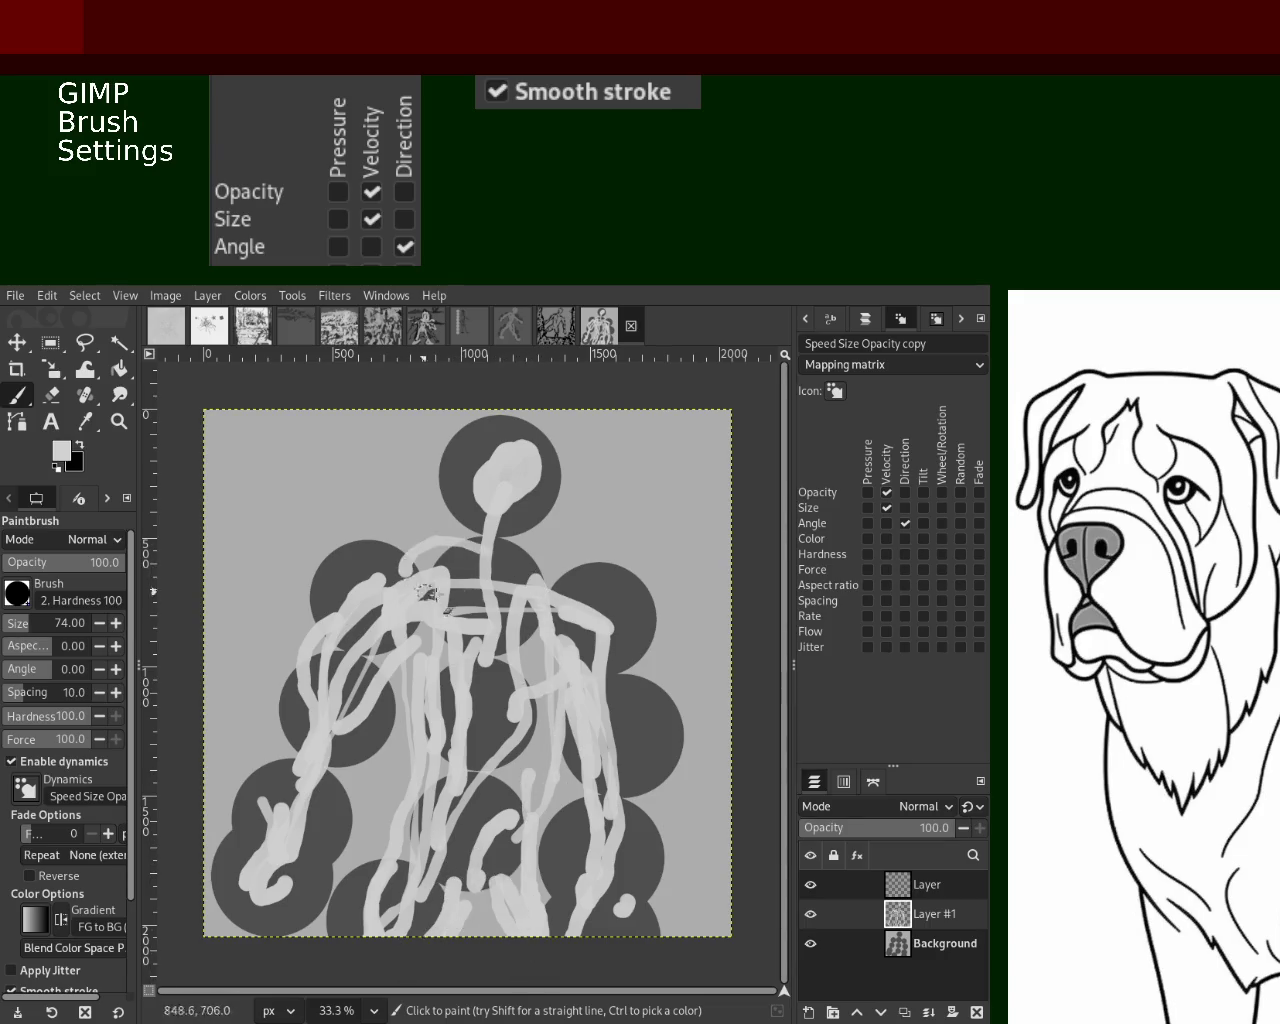
pyautogui.moveTo(397, 562)
pyautogui.mouseDown()
pyautogui.moveTo(335, 620)
pyautogui.moveTo(314, 795)
pyautogui.mouseUp()
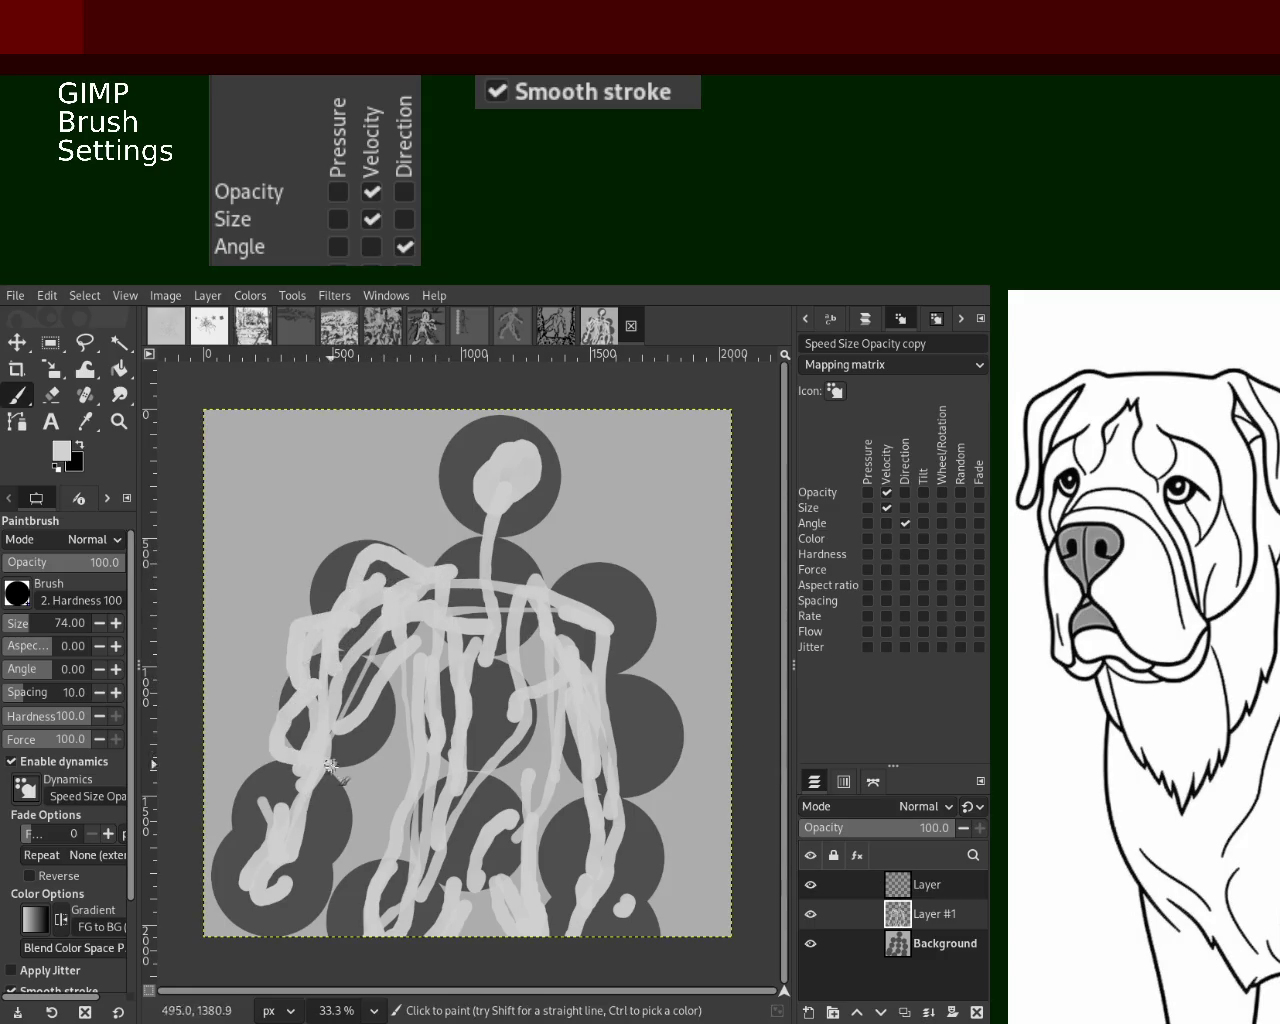
pyautogui.moveTo(427, 626)
pyautogui.mouseDown()
pyautogui.moveTo(464, 474)
pyautogui.moveTo(445, 512)
pyautogui.moveTo(517, 395)
pyautogui.moveTo(563, 517)
pyautogui.moveTo(456, 500)
pyautogui.moveTo(463, 410)
pyautogui.mouseUp()
pyautogui.hotkey('ctrl', 'z')
pyautogui.hotkey('shift', 'e')
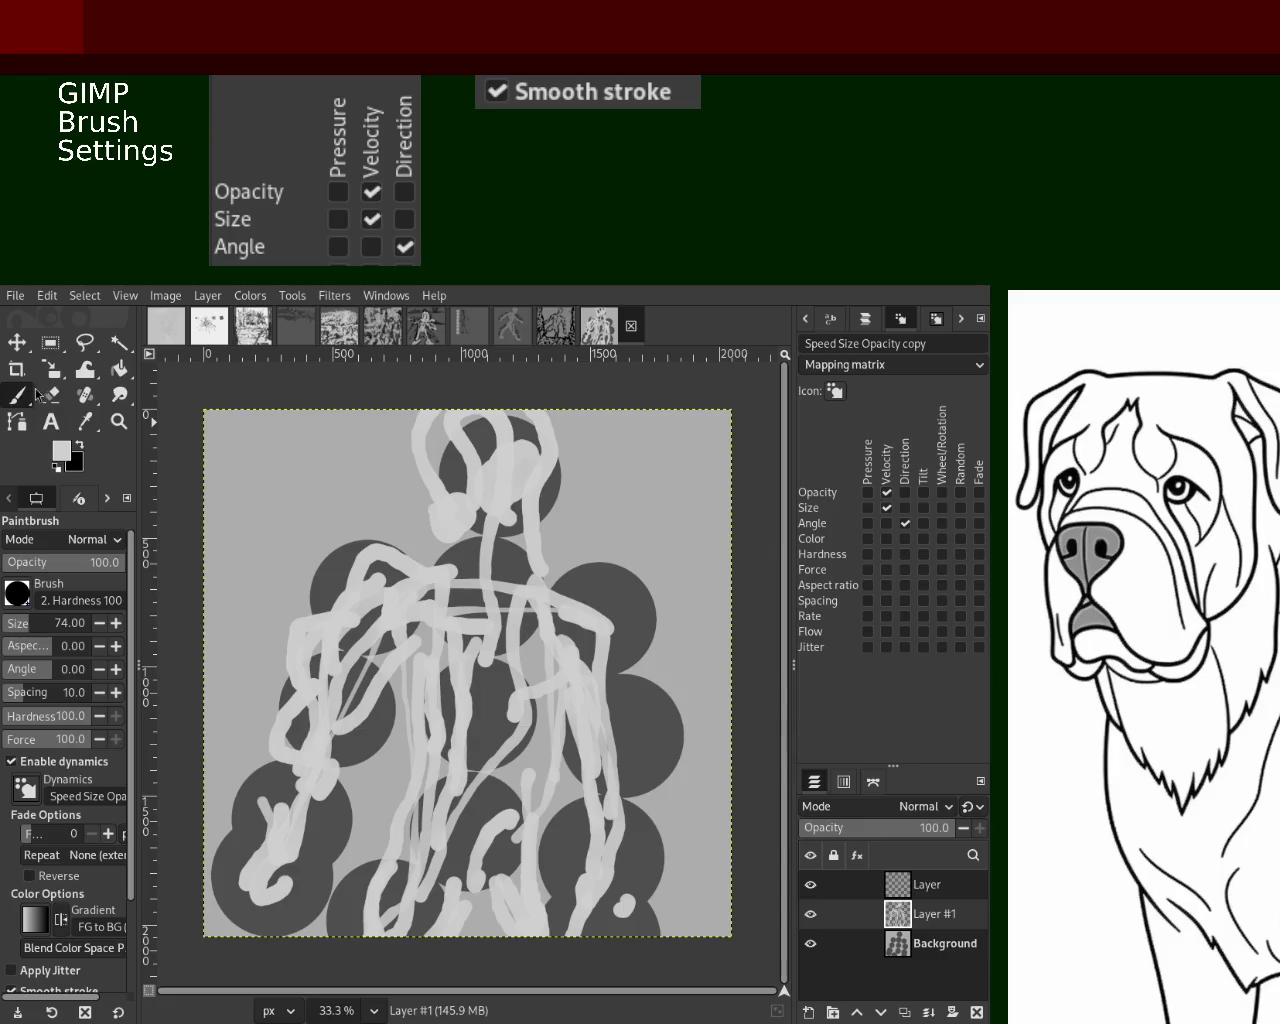
# Erase and repaint the neck, then paint light strokes across the shoulders and down the right arm
pyautogui.moveTo(454, 482); pyautogui.dragTo(456, 406)
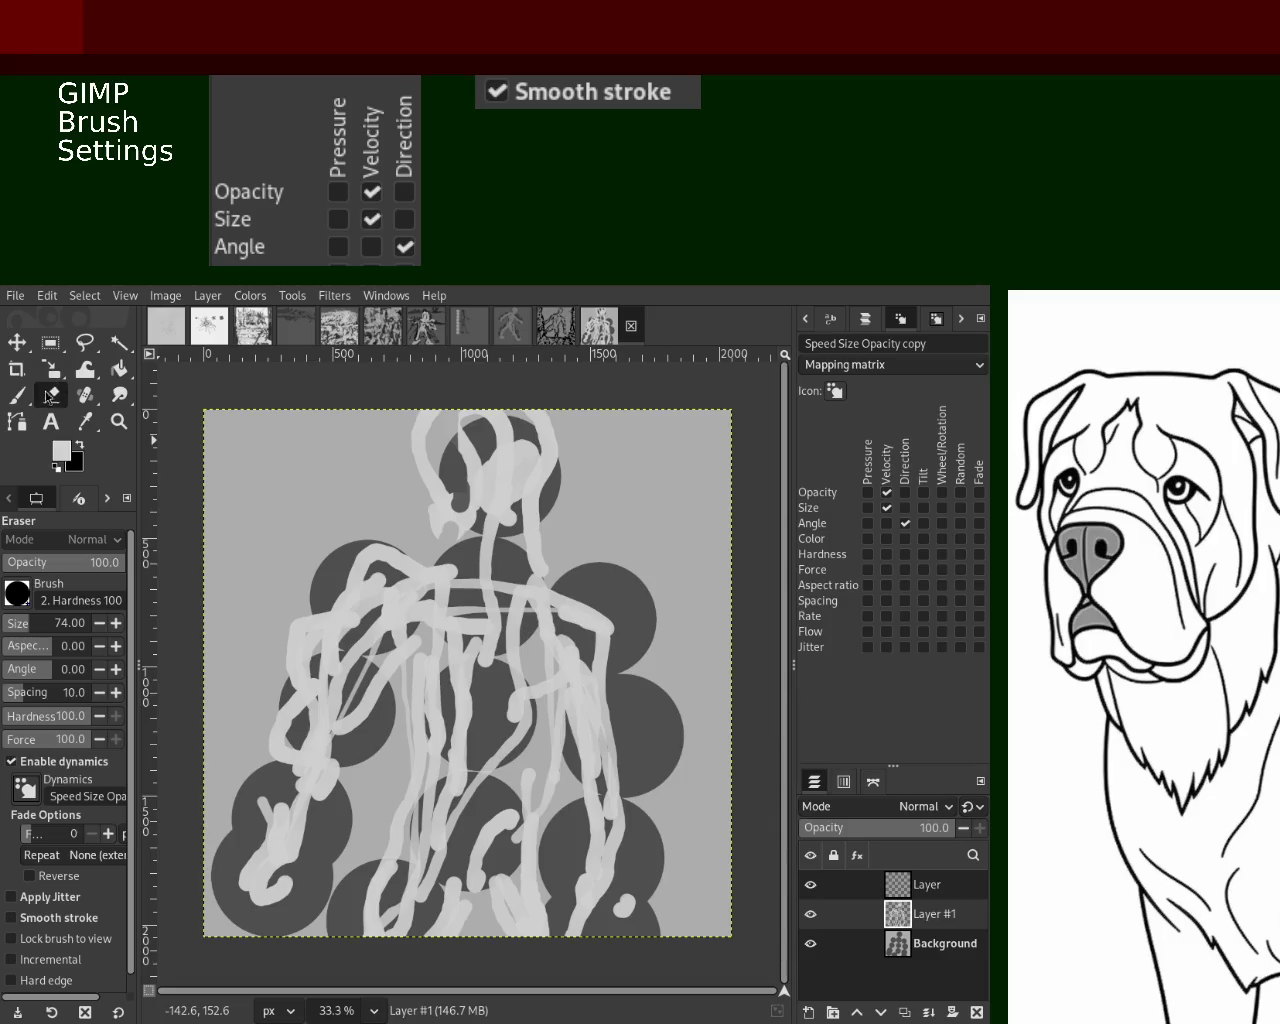
pyautogui.press('p')
pyautogui.moveTo(470, 483); pyautogui.dragTo(478, 530)
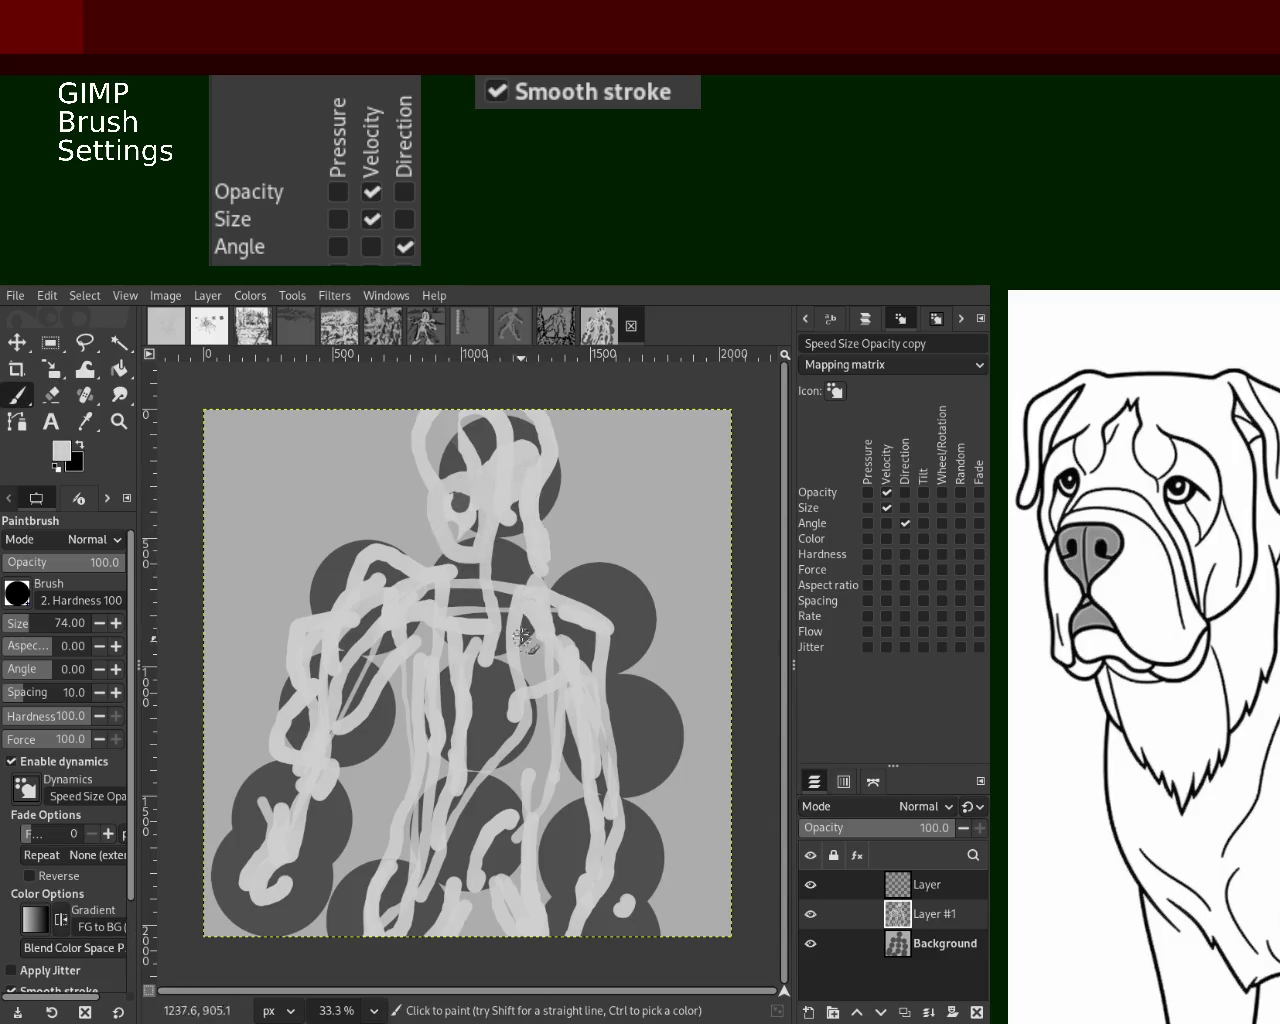
pyautogui.moveTo(522, 640); pyautogui.dragTo(420, 565)
pyautogui.moveTo(515, 608); pyautogui.dragTo(610, 630)
pyautogui.hotkey('ctrl', 'z')
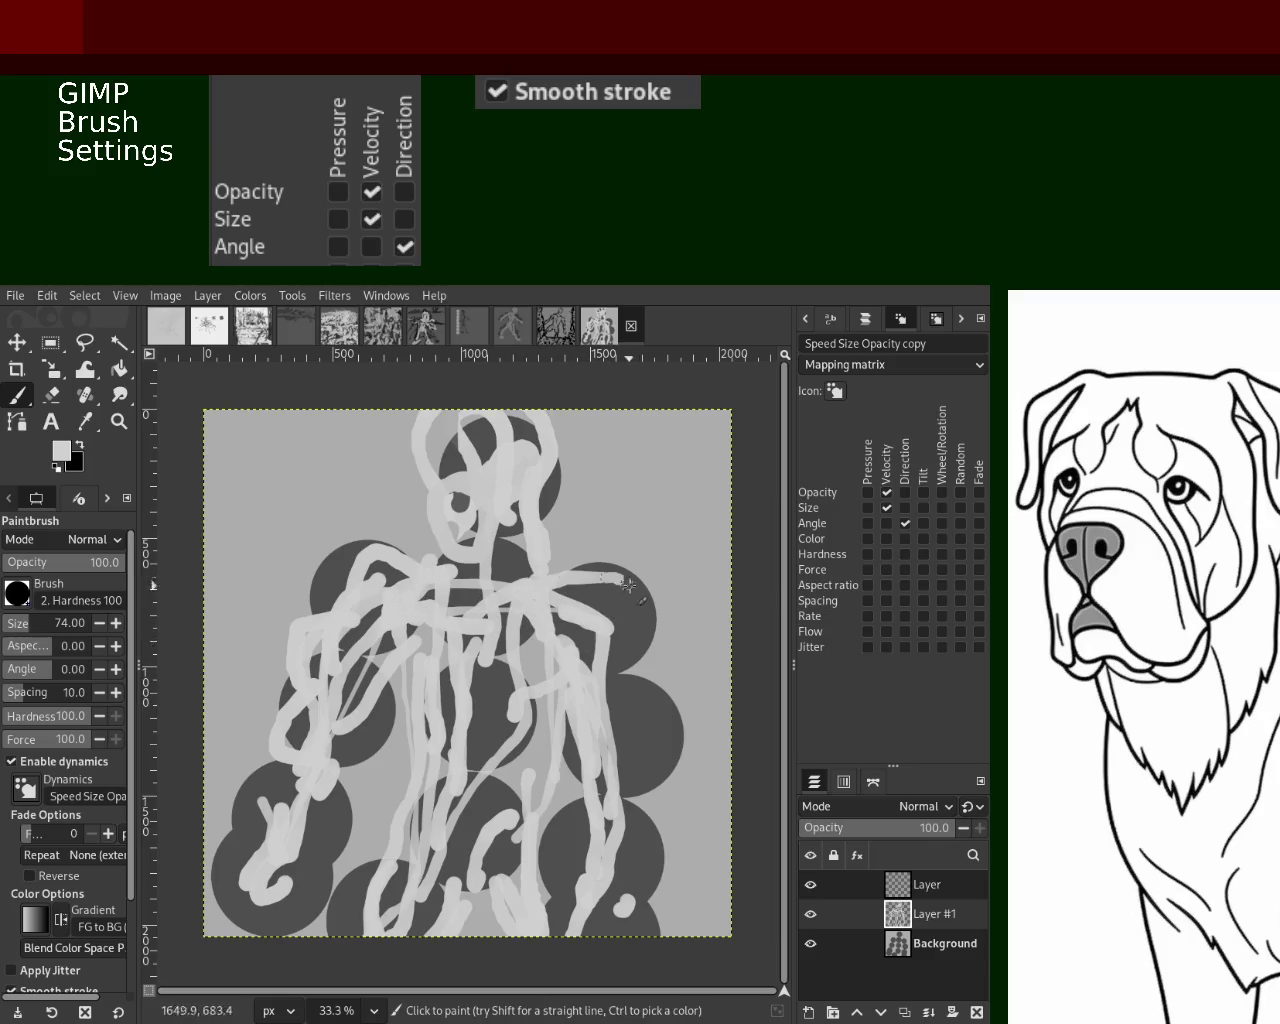
pyautogui.moveTo(540, 582); pyautogui.dragTo(643, 747)
pyautogui.hotkey('ctrl', 'z')
pyautogui.moveTo(524, 586)
pyautogui.mouseDown()
pyautogui.moveTo(600, 708)
pyautogui.moveTo(626, 832)
pyautogui.mouseUp()
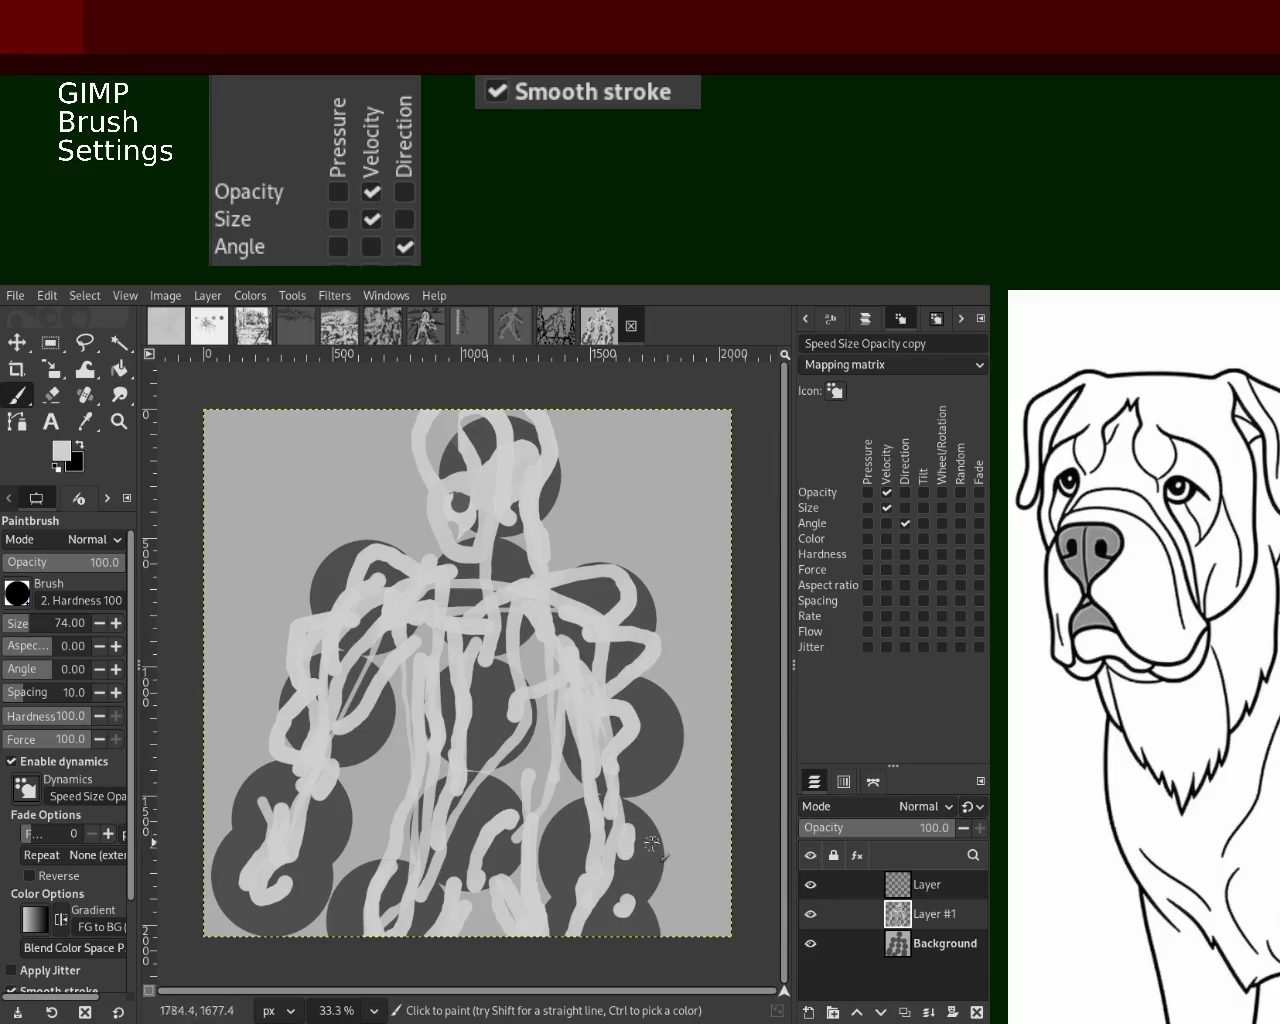
# Paint a dark-grey stroke down the torso and light strokes around the lower torso, then hide Background
pyautogui.keyDown('ctrl'); pyautogui.click(484, 692); pyautogui.keyUp('ctrl')
pyautogui.moveTo(470, 700)
pyautogui.mouseDown()
pyautogui.moveTo(500, 597)
pyautogui.moveTo(513, 620)
pyautogui.moveTo(450, 805)
pyautogui.moveTo(458, 822)
pyautogui.mouseUp()
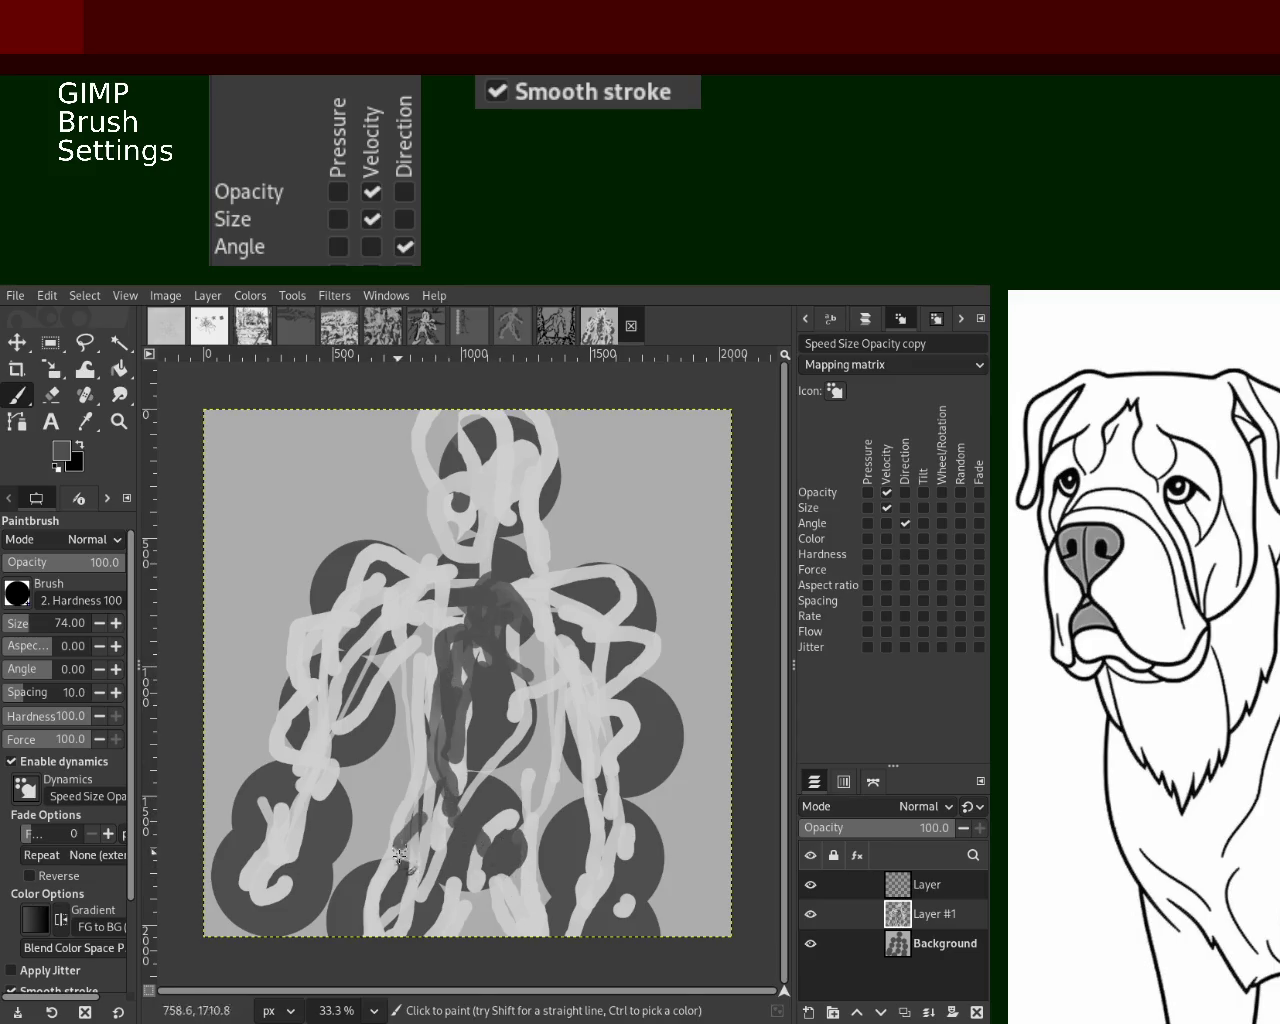
pyautogui.keyDown('ctrl'); pyautogui.click(414, 806); pyautogui.keyUp('ctrl')
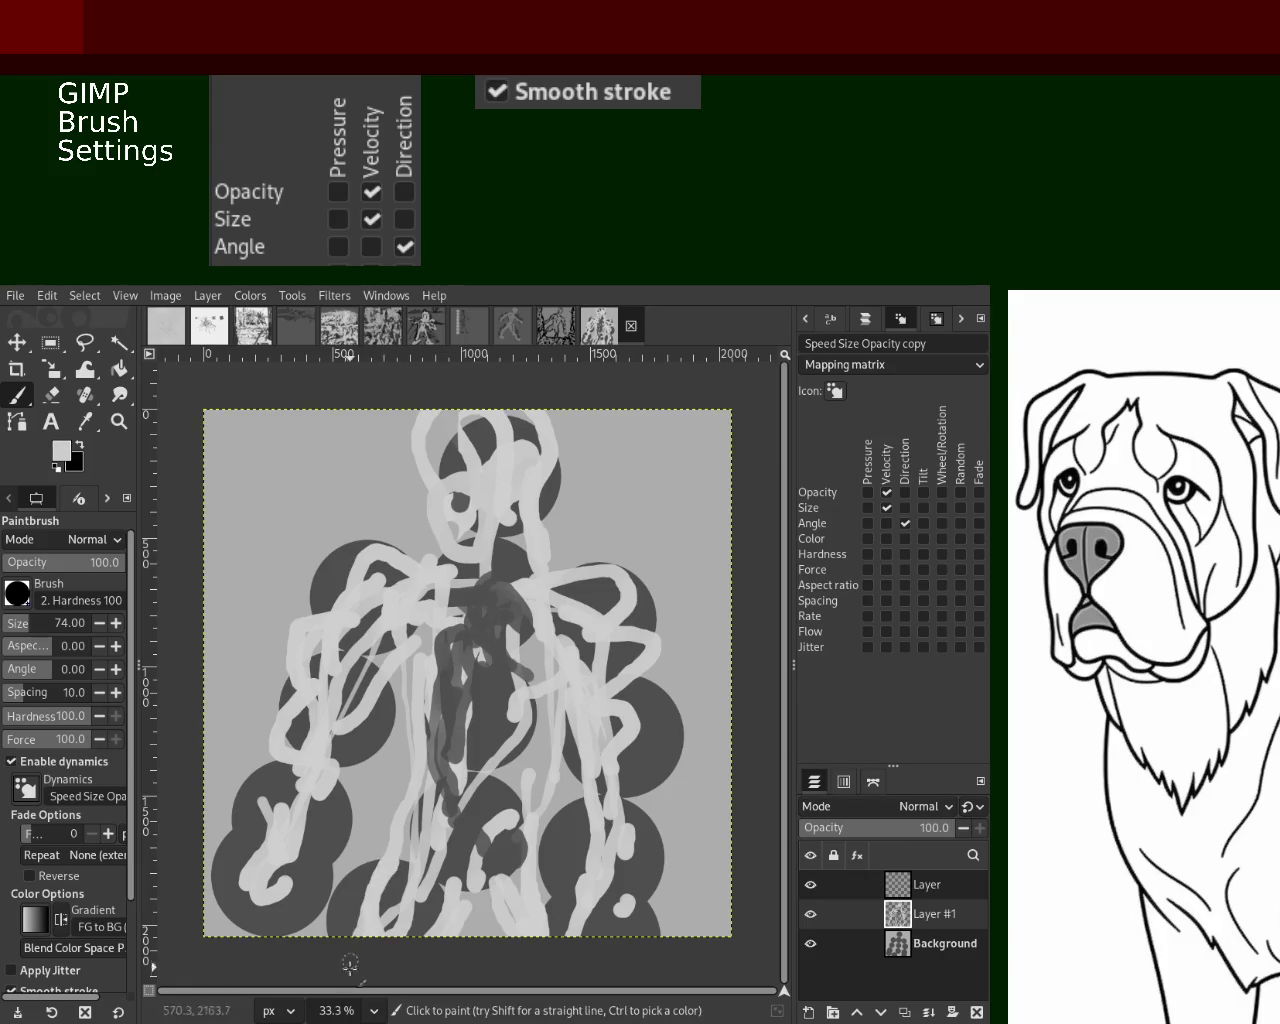
pyautogui.moveTo(500, 852)
pyautogui.mouseDown()
pyautogui.moveTo(535, 898)
pyautogui.moveTo(562, 900)
pyautogui.moveTo(583, 922)
pyautogui.moveTo(514, 669)
pyautogui.mouseUp()
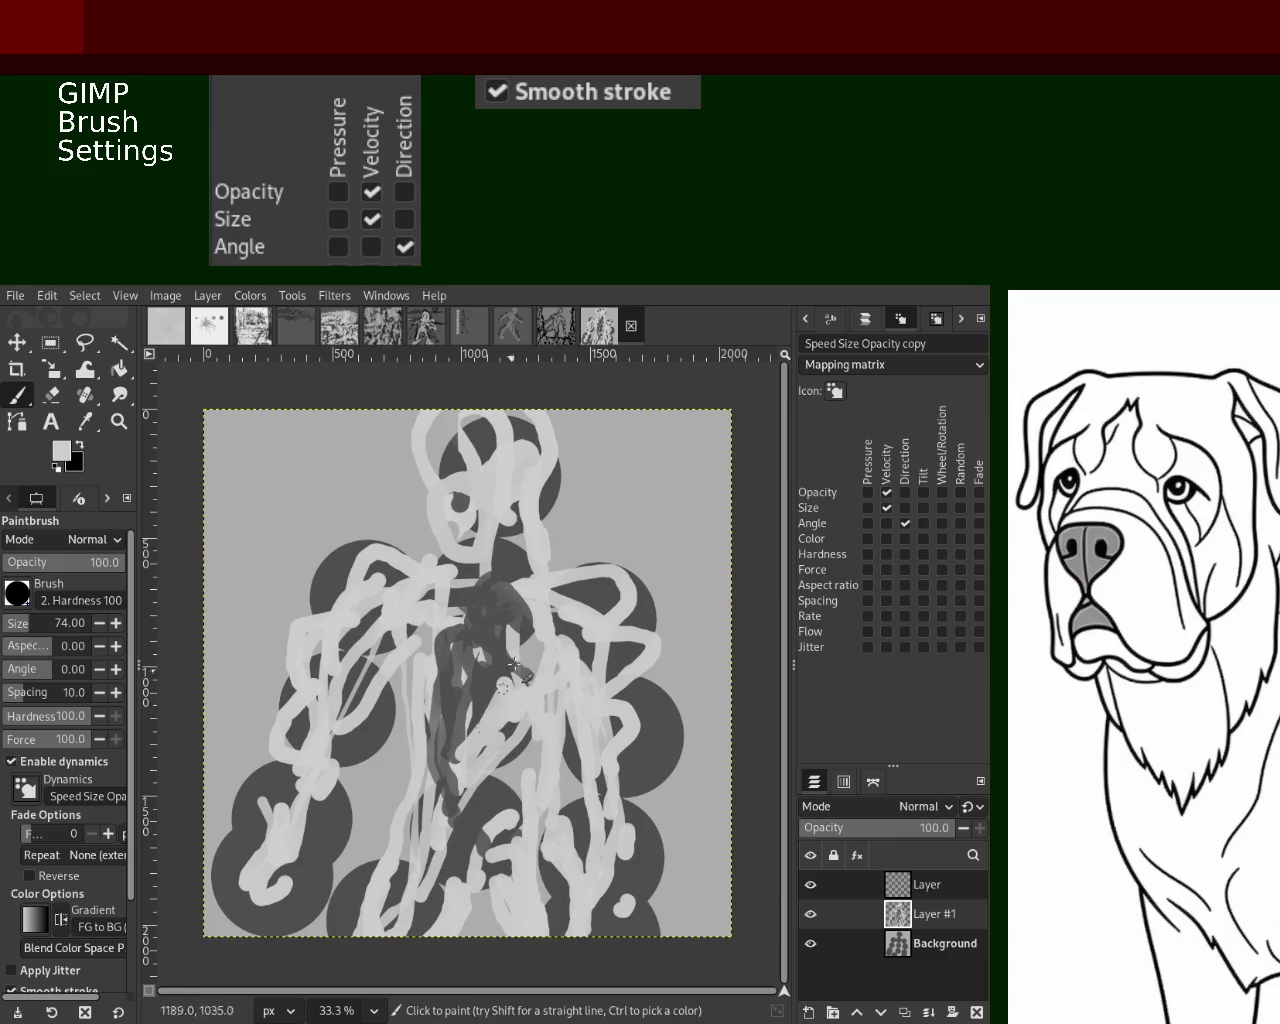
pyautogui.click(812, 943)
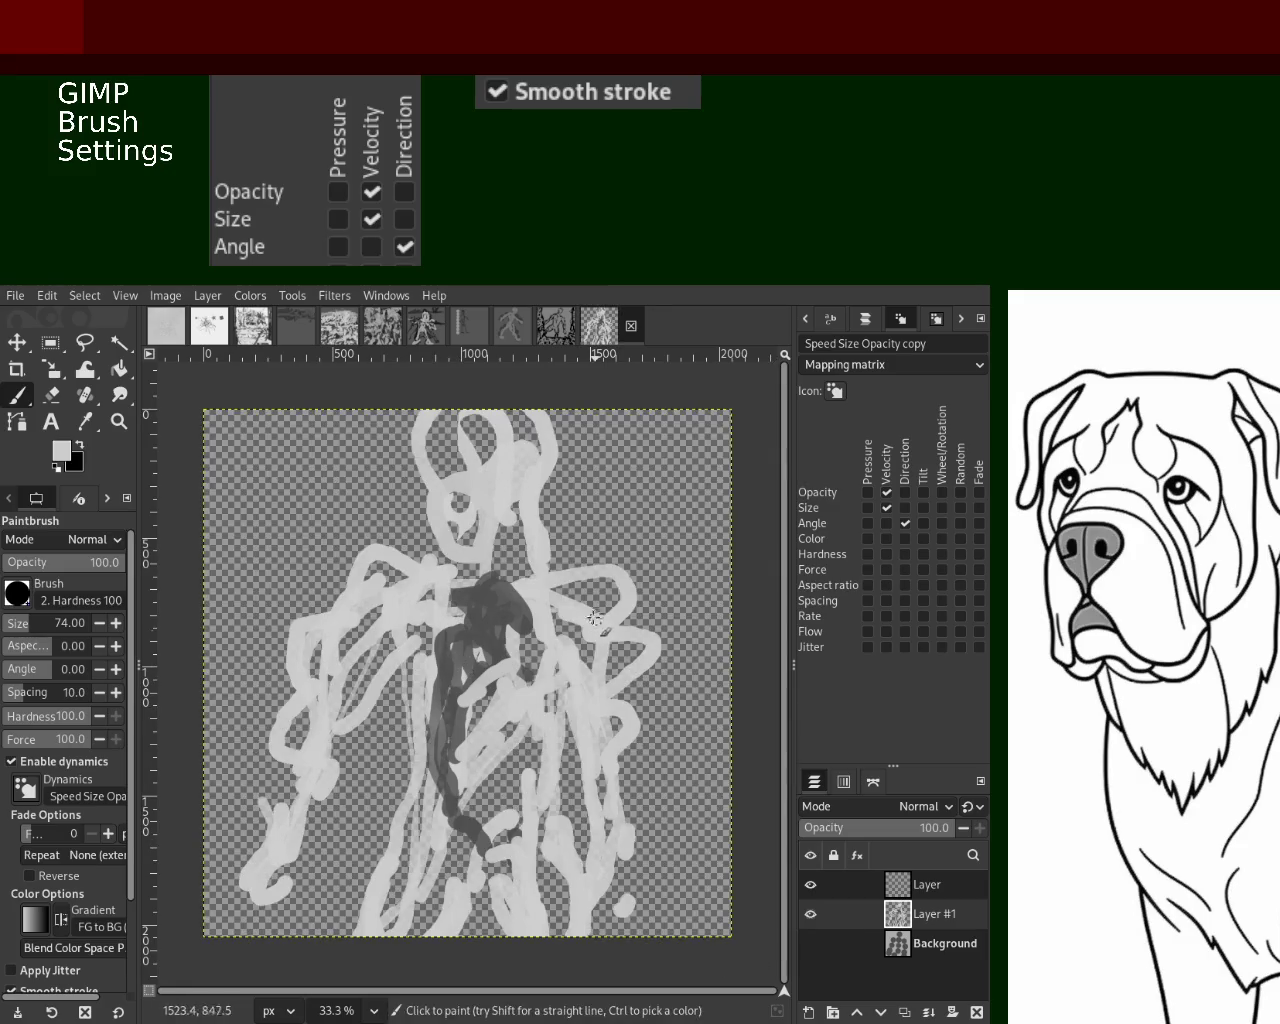
# Delete the Background layer and add a new Layer #2 below Layer #1
pyautogui.click(811, 943)
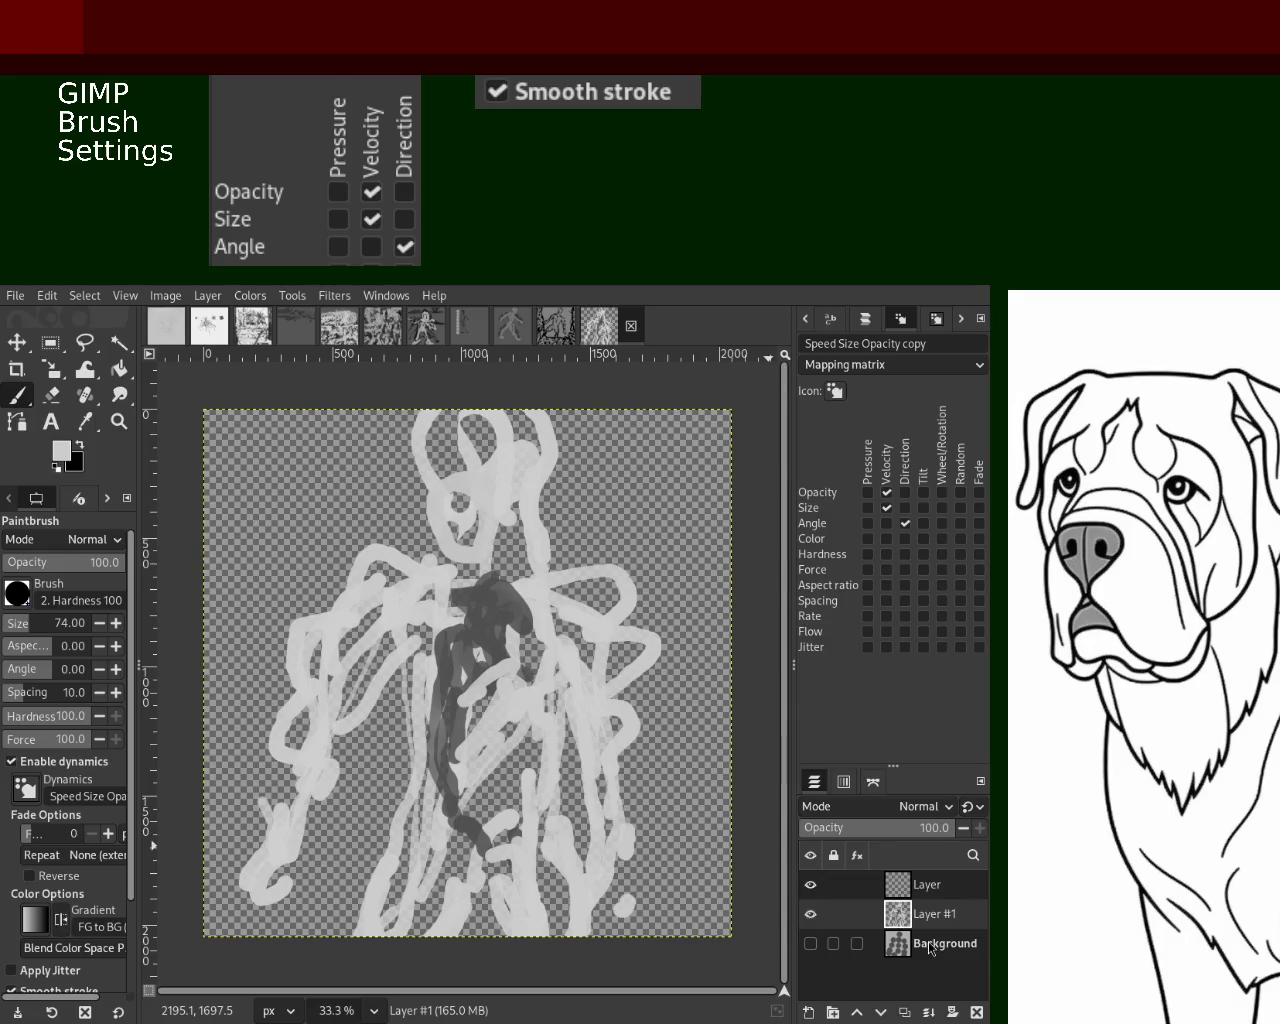
pyautogui.click(930, 944)
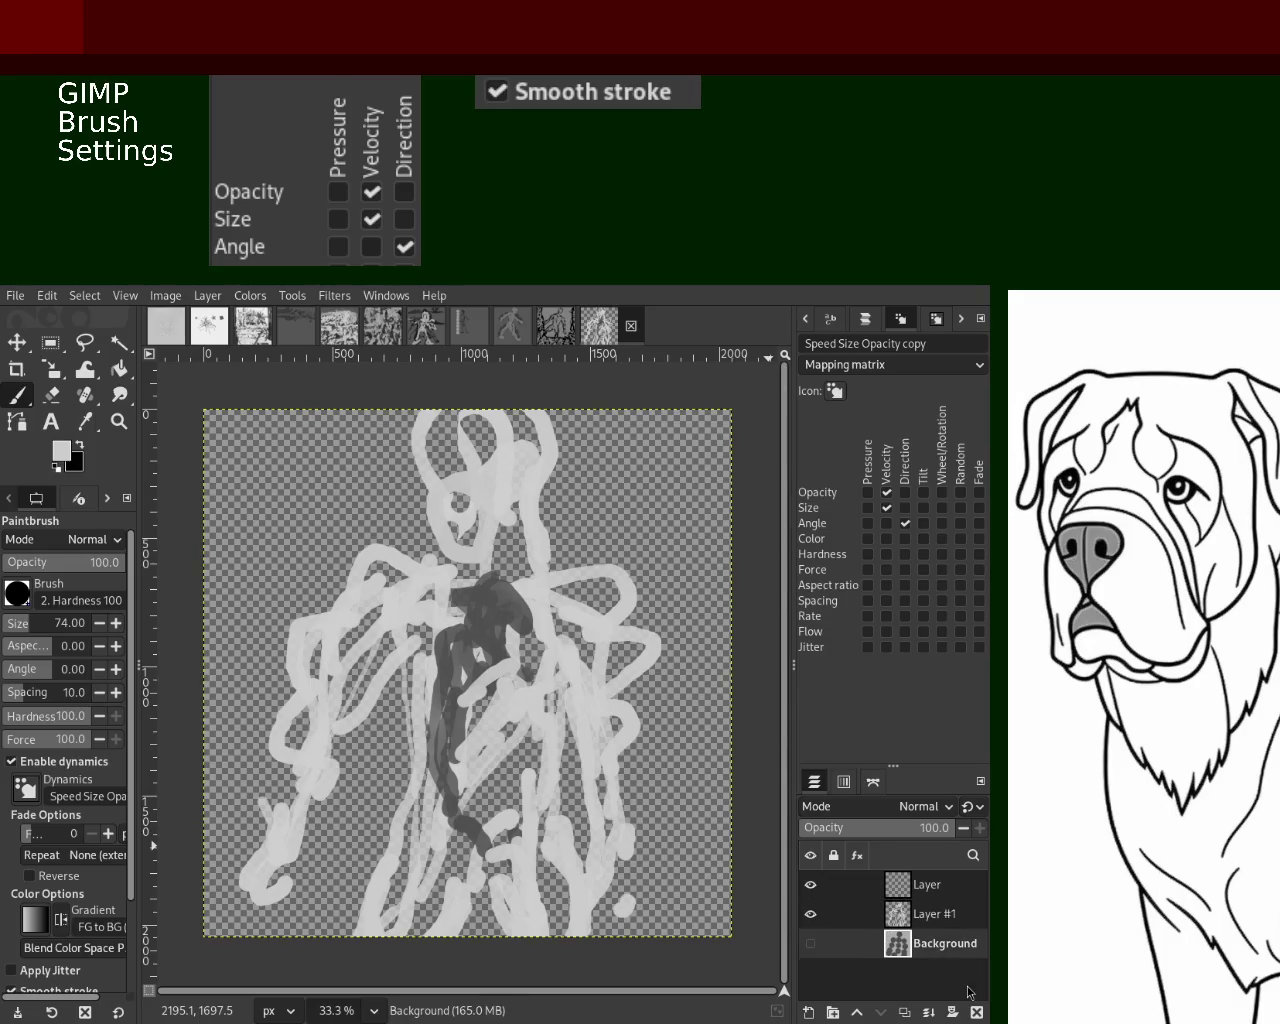
pyautogui.click(972, 1014)
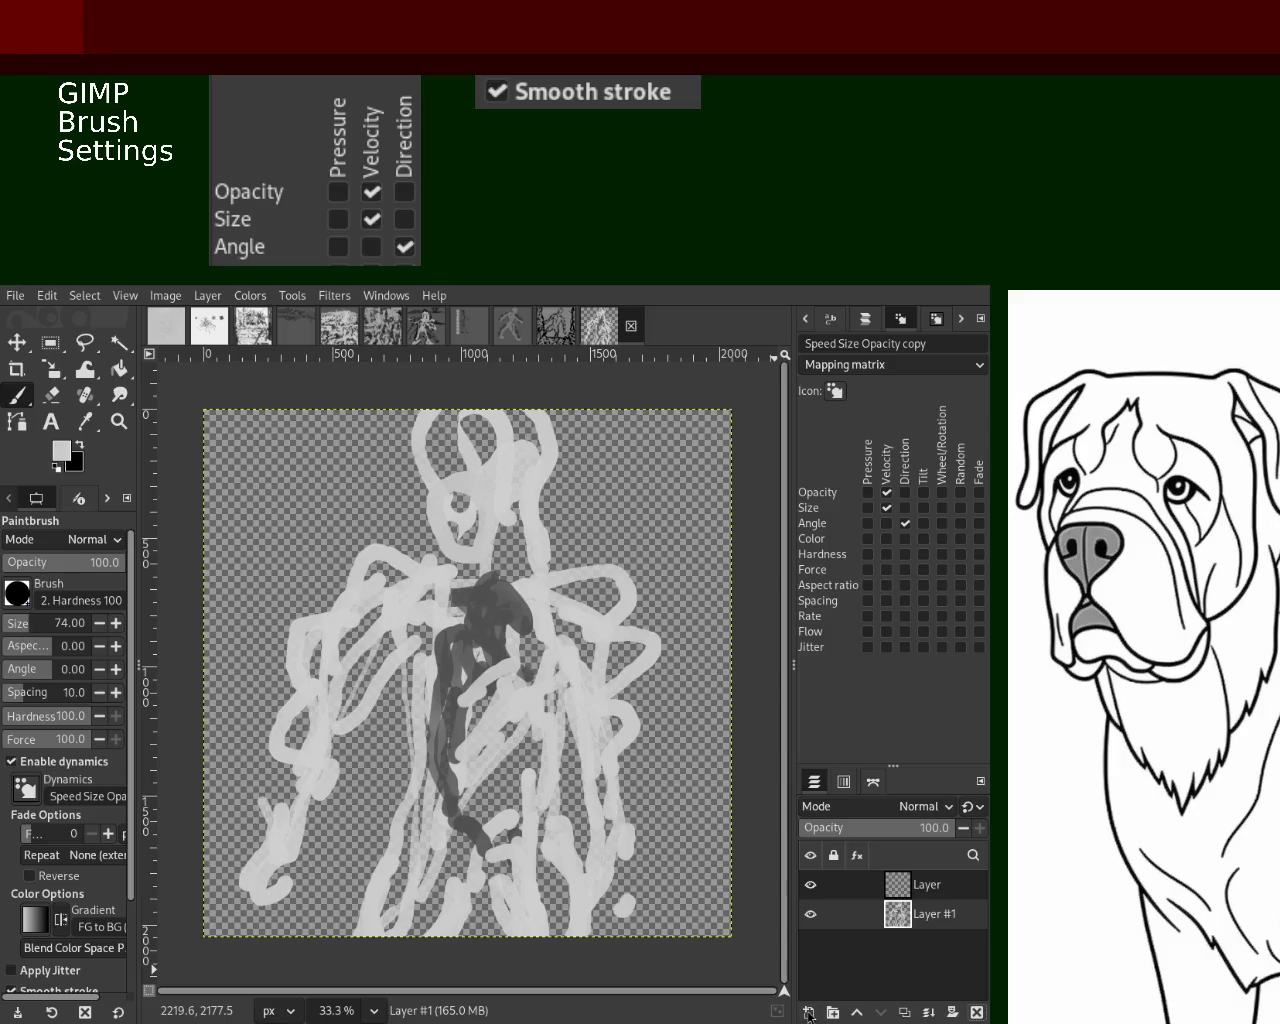
pyautogui.hotkey('shift', 'ctrl', 'n')
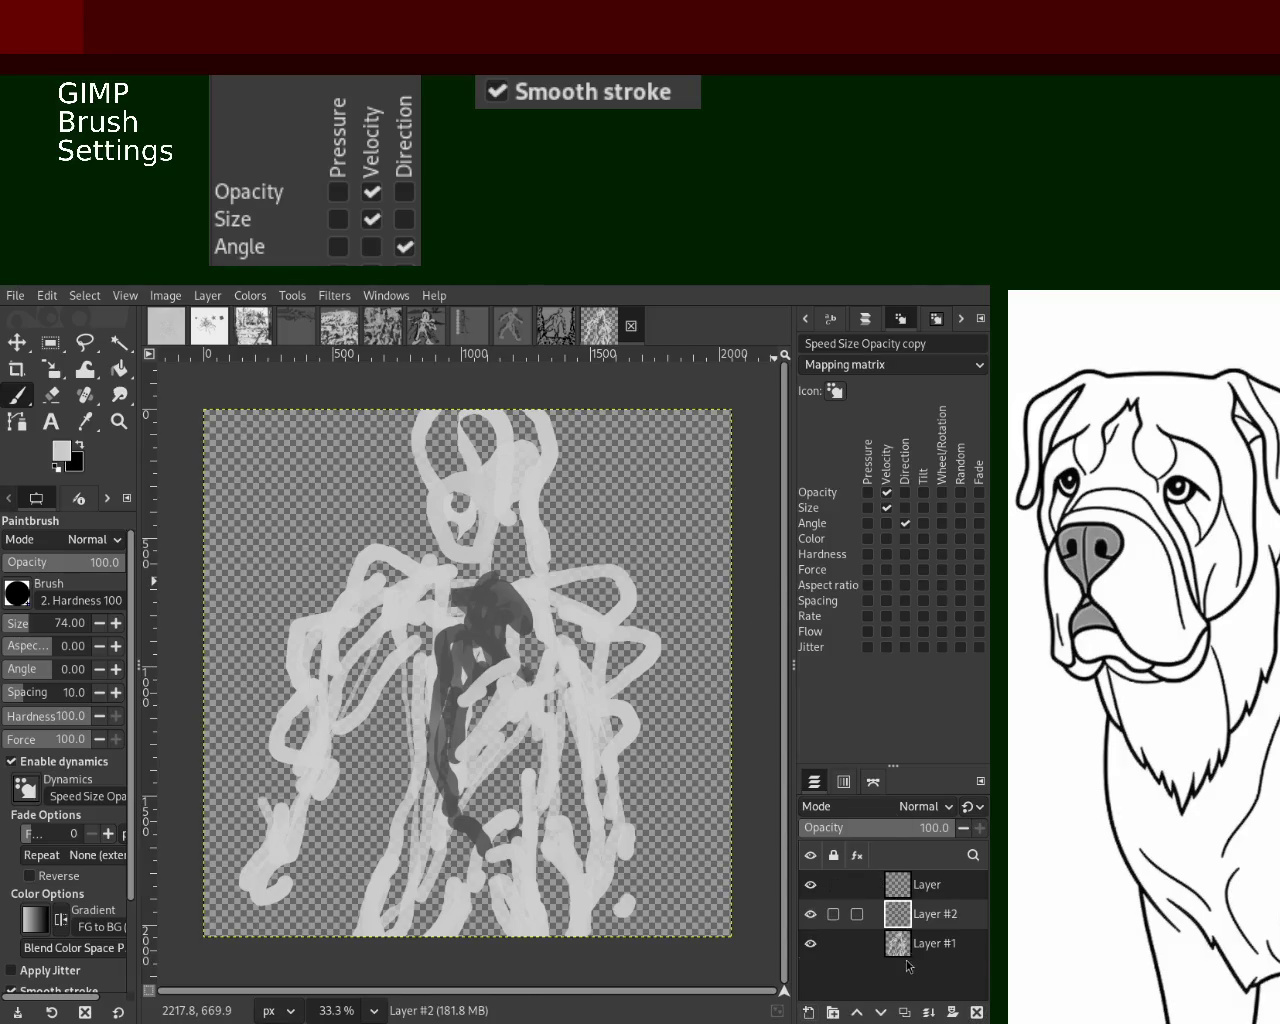
pyautogui.moveTo(907, 960); pyautogui.dragTo(907, 962)
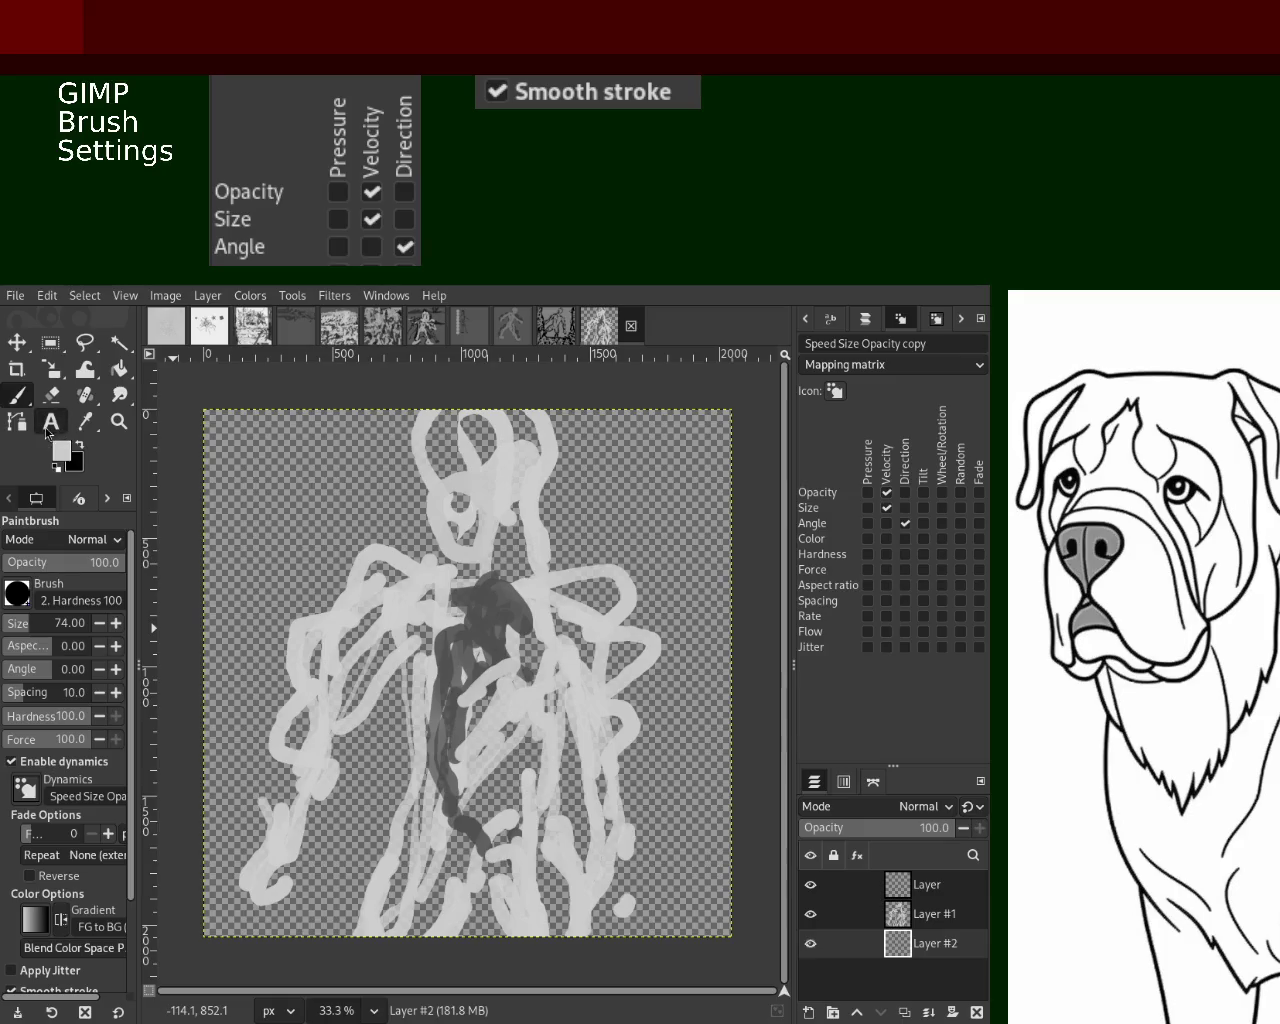
# Bucket-fill Layer #2 with solid grey, then make Layer #1 active with the Paintbrush
pyautogui.click(119, 369)
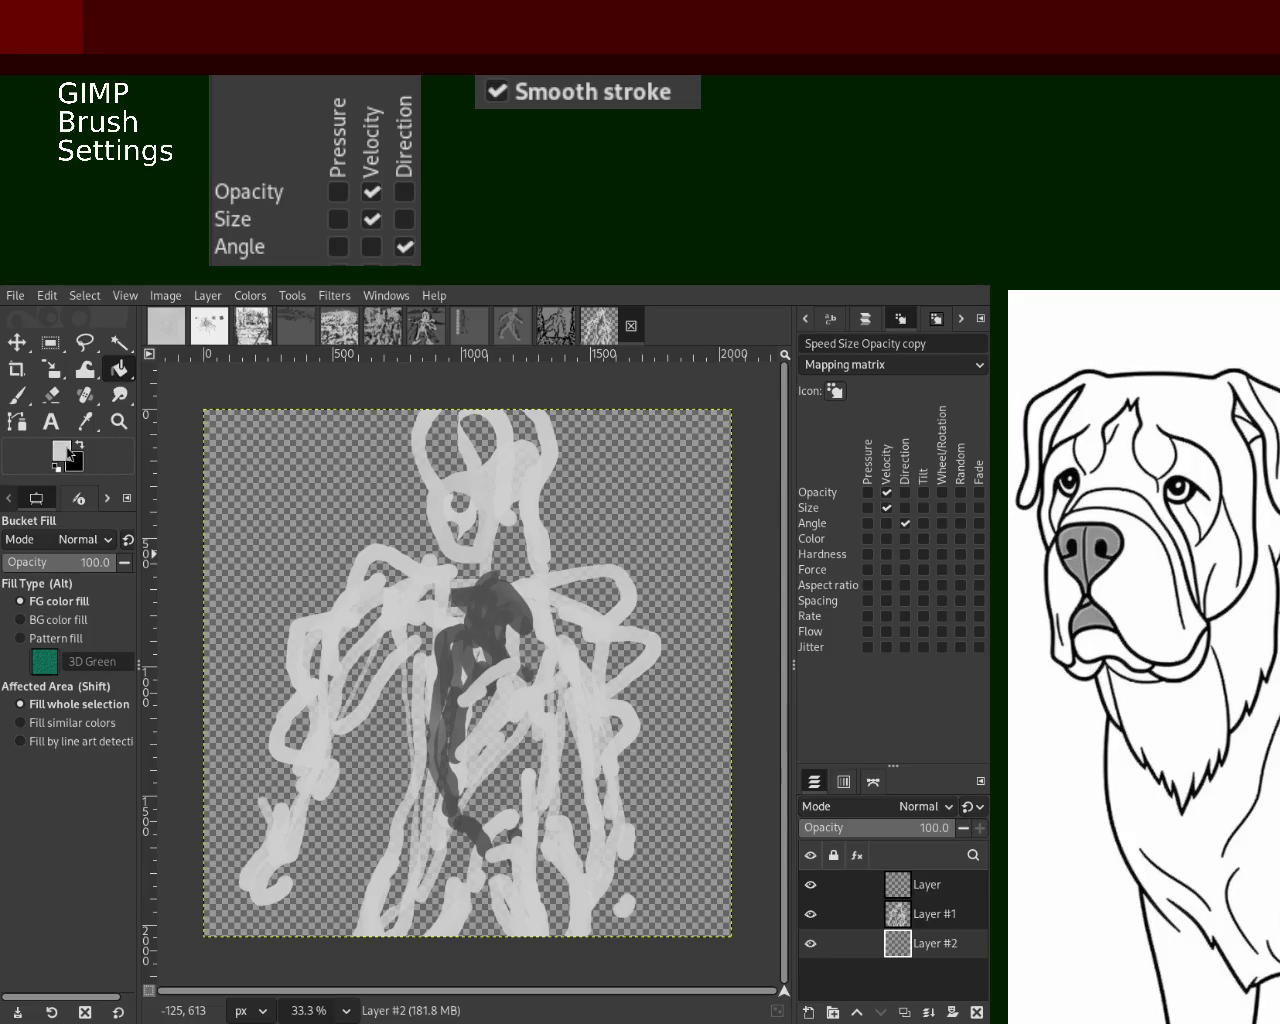
pyautogui.click(282, 511)
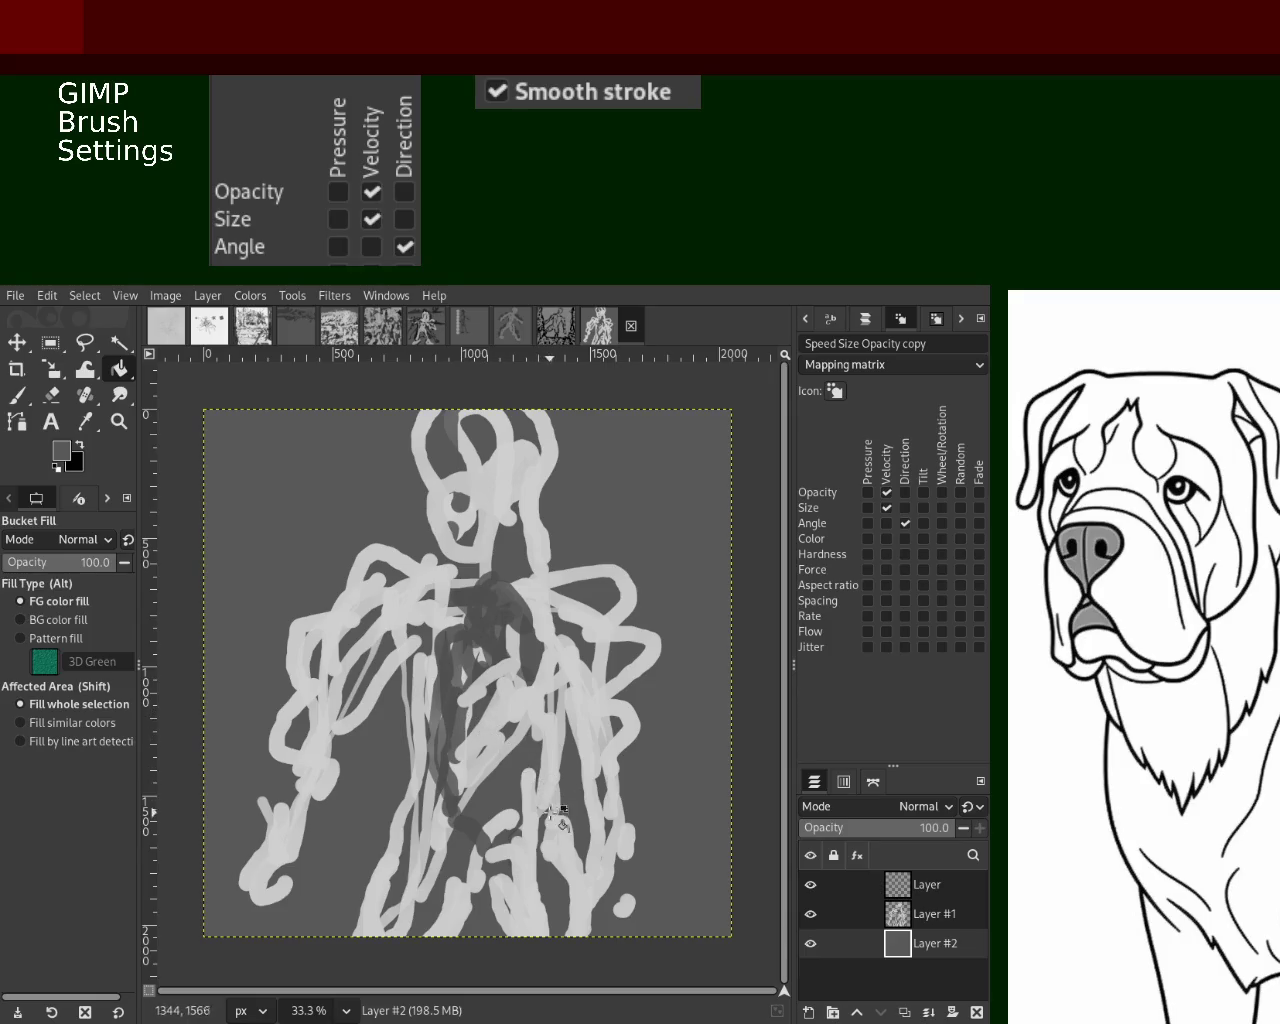
pyautogui.click(895, 917)
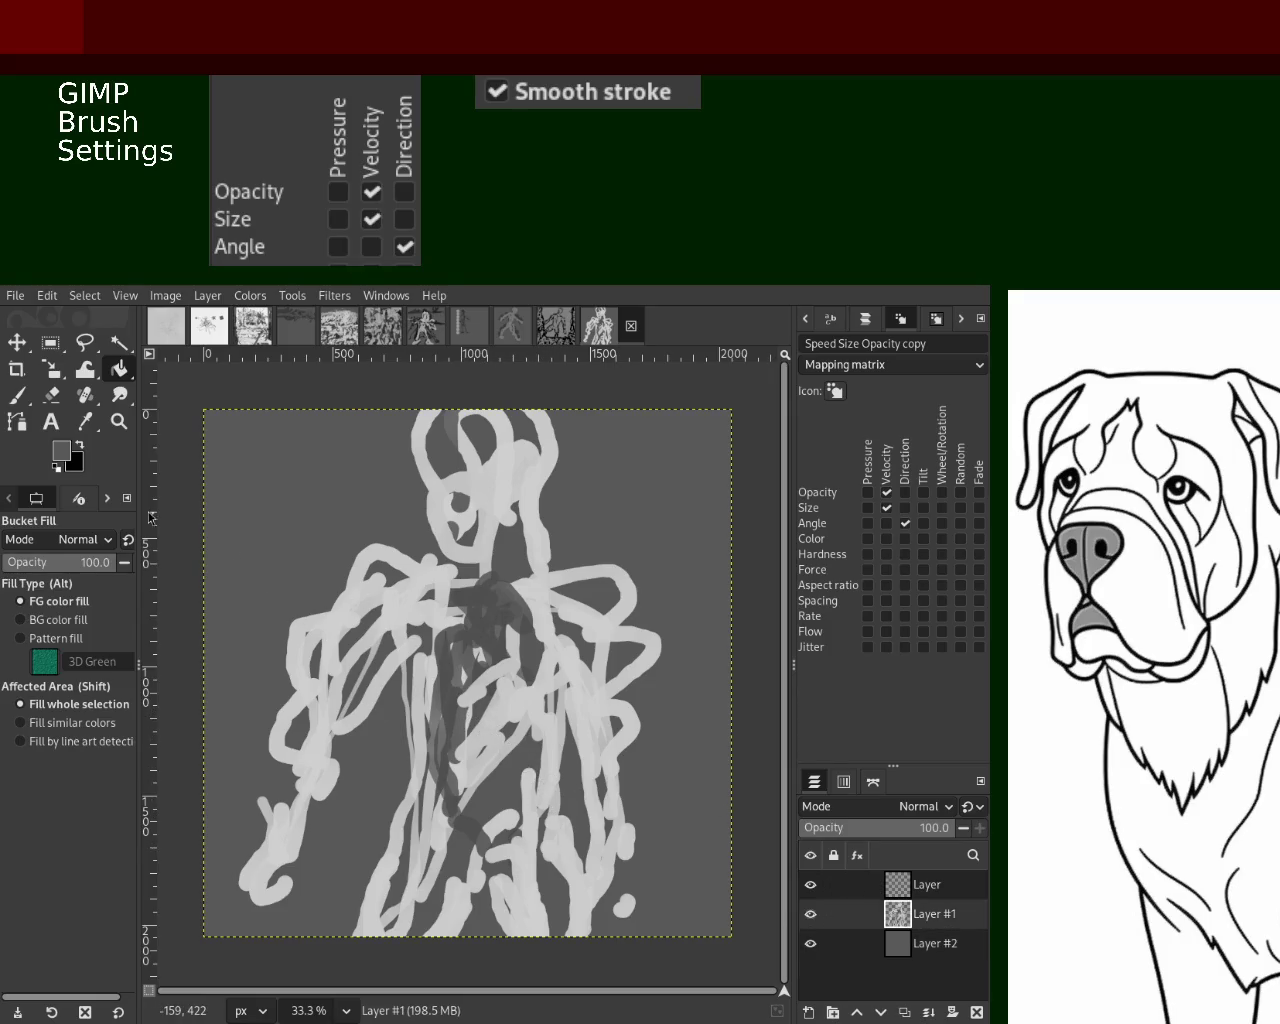
pyautogui.click(31, 398)
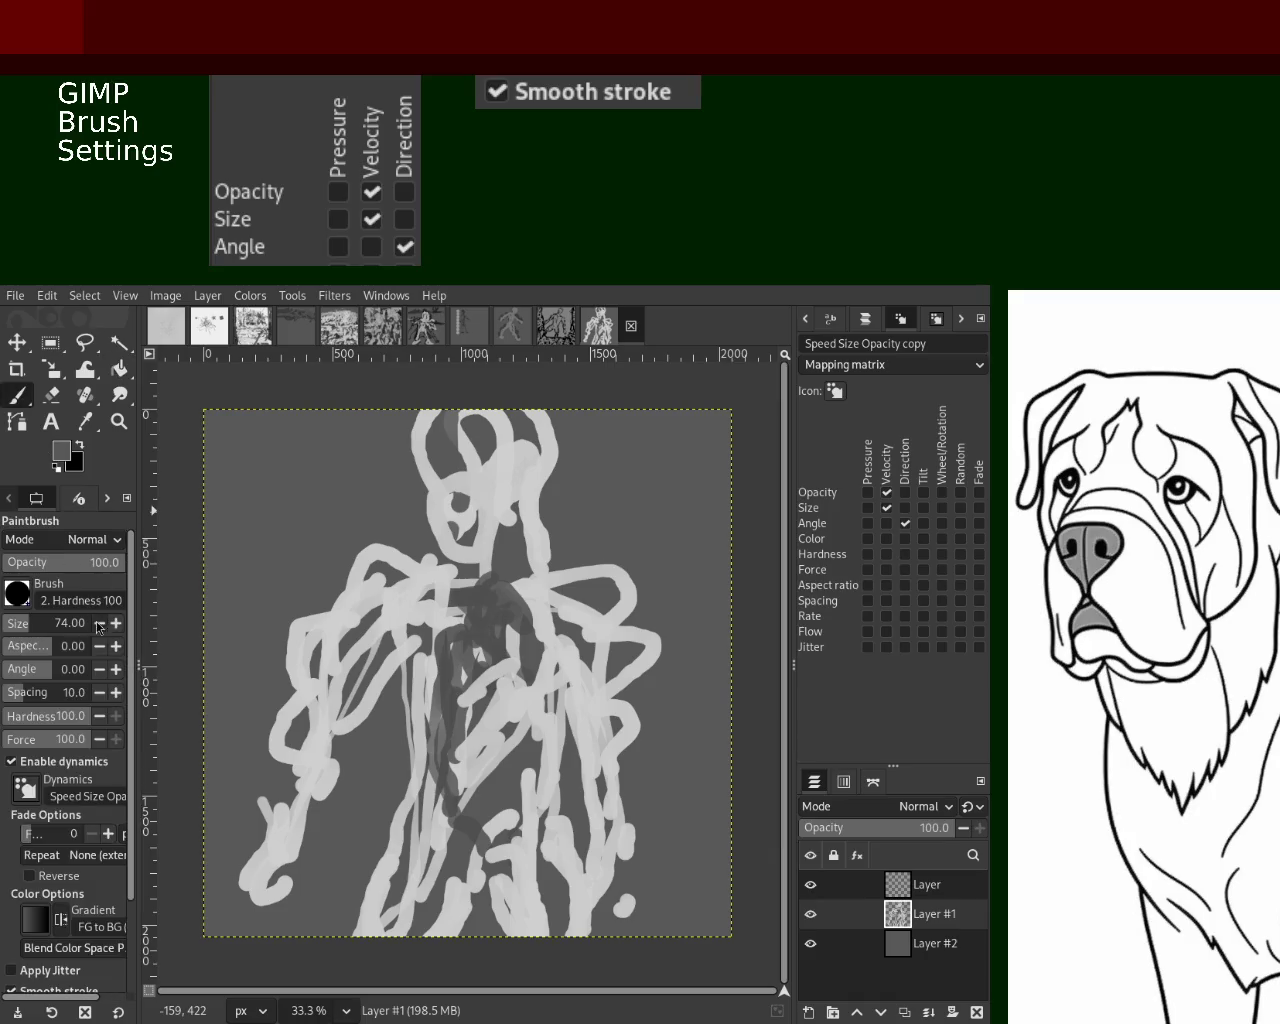
# Set the brush size to 122 and paint light-grey strokes over the lower legs
pyautogui.keyDown('ctrl'); pyautogui.click(394, 626); pyautogui.keyUp('ctrl')
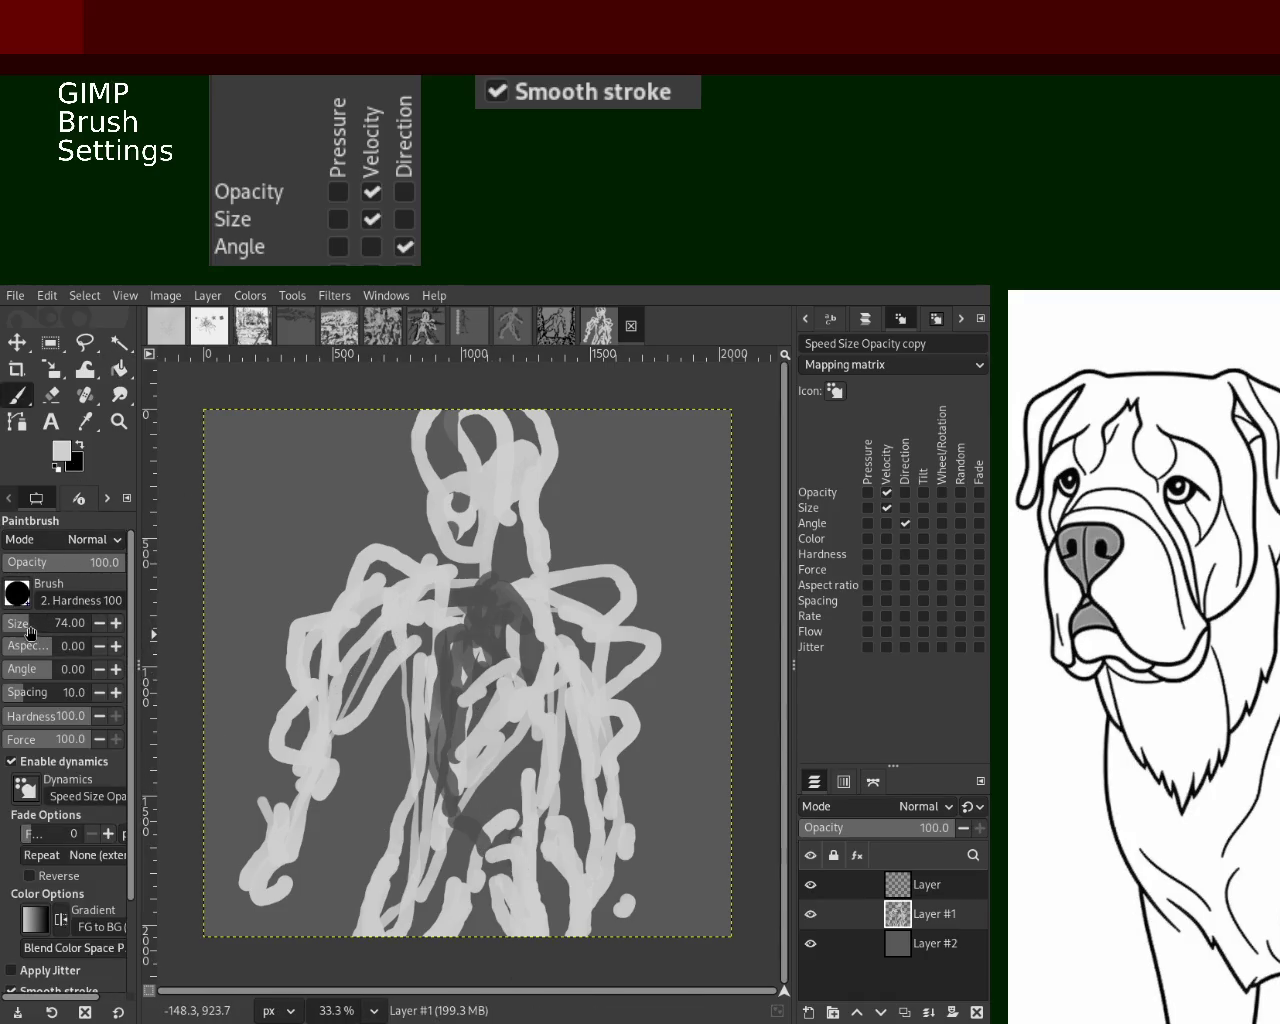
pyautogui.moveTo(31, 630); pyautogui.dragTo(45, 630)
pyautogui.moveTo(426, 951)
pyautogui.mouseDown()
pyautogui.moveTo(440, 870)
pyautogui.moveTo(500, 860)
pyautogui.moveTo(417, 866)
pyautogui.mouseUp()
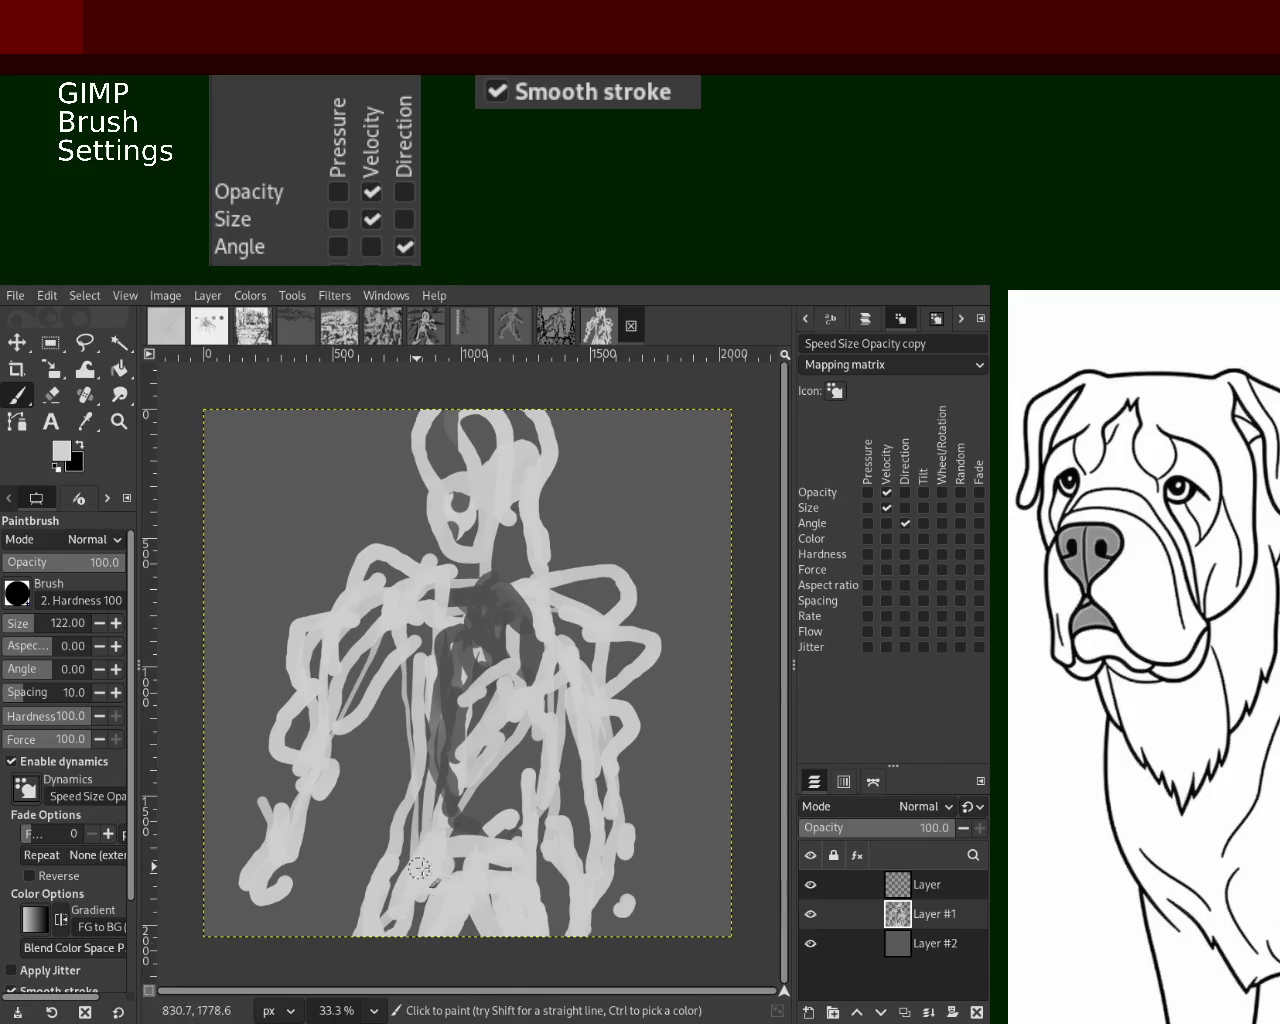
pyautogui.moveTo(415, 770)
pyautogui.mouseDown()
pyautogui.moveTo(370, 925)
pyautogui.moveTo(345, 930)
pyautogui.mouseUp()
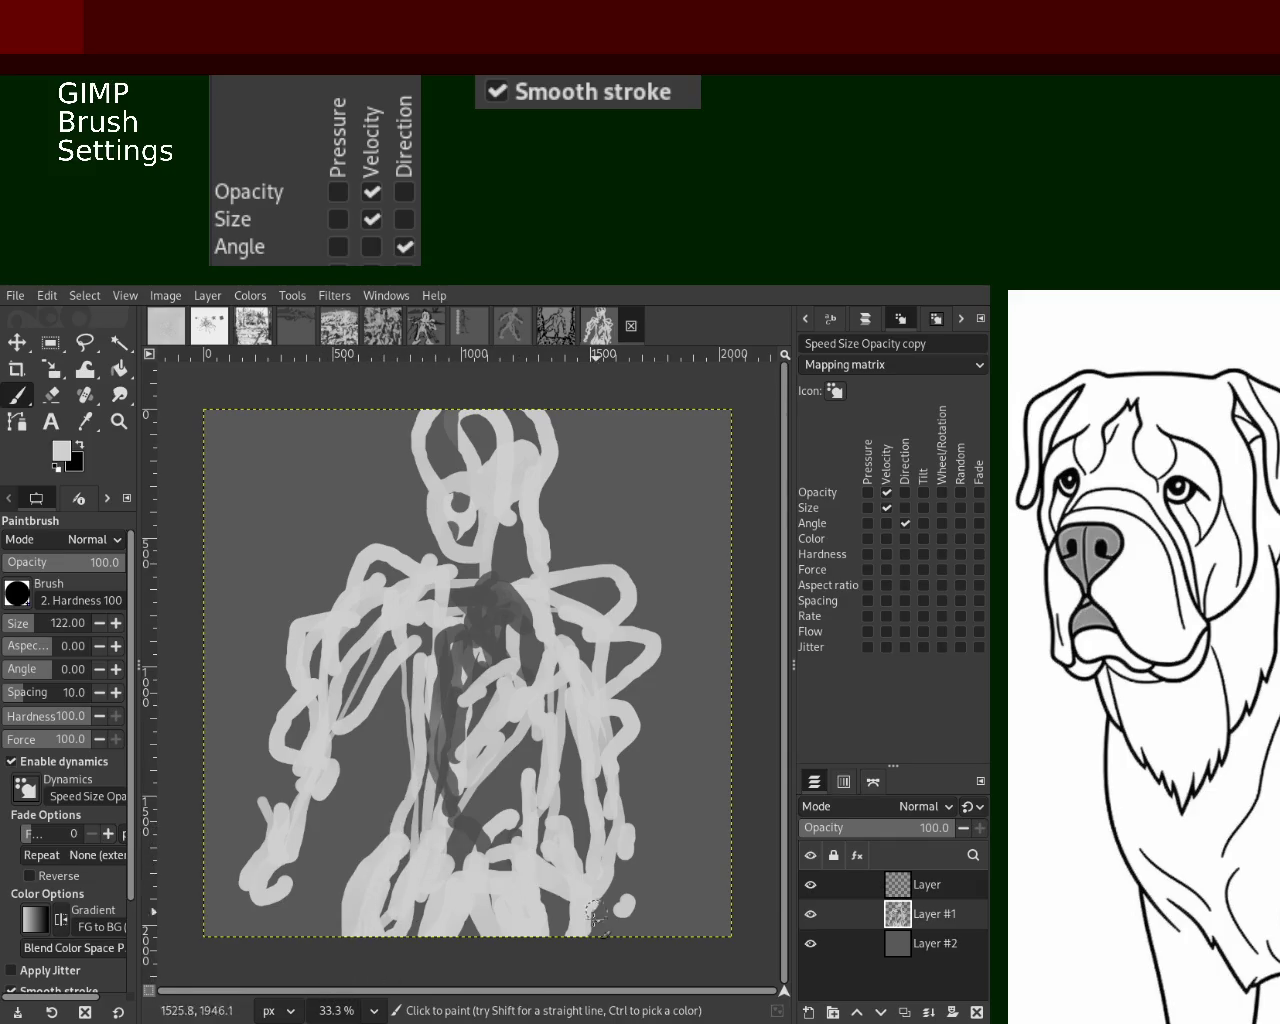
pyautogui.moveTo(565, 870); pyautogui.dragTo(545, 932)
pyautogui.moveTo(395, 825); pyautogui.dragTo(329, 943)
pyautogui.hotkey('ctrl', 'z')
pyautogui.hotkey('ctrl', 'z')
pyautogui.moveTo(370, 860)
pyautogui.mouseDown()
pyautogui.moveTo(340, 935)
pyautogui.moveTo(390, 930)
pyautogui.mouseUp()
pyautogui.hotkey('ctrl', 'z')
pyautogui.hotkey('ctrl', 'z')
pyautogui.hotkey('ctrl', 'z')
pyautogui.moveTo(400, 850)
pyautogui.mouseDown()
pyautogui.moveTo(350, 935)
pyautogui.moveTo(350, 883)
pyautogui.mouseUp()
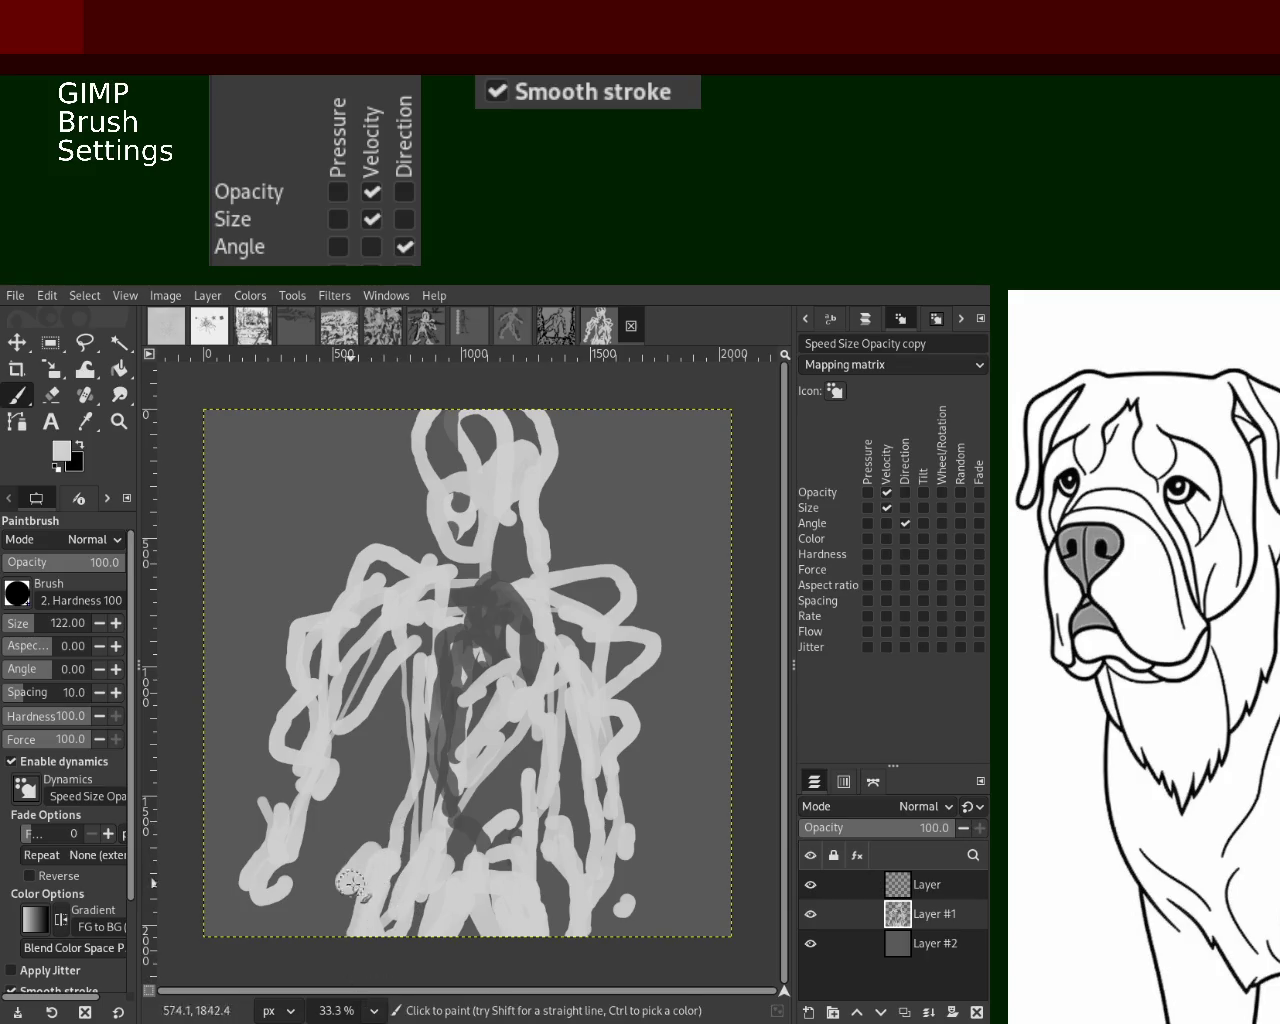
# Erase a small dab, then paint mid-dark grey down the torso's left side
pyautogui.click(51, 395)
pyautogui.click(388, 805)
pyautogui.click(18, 396)
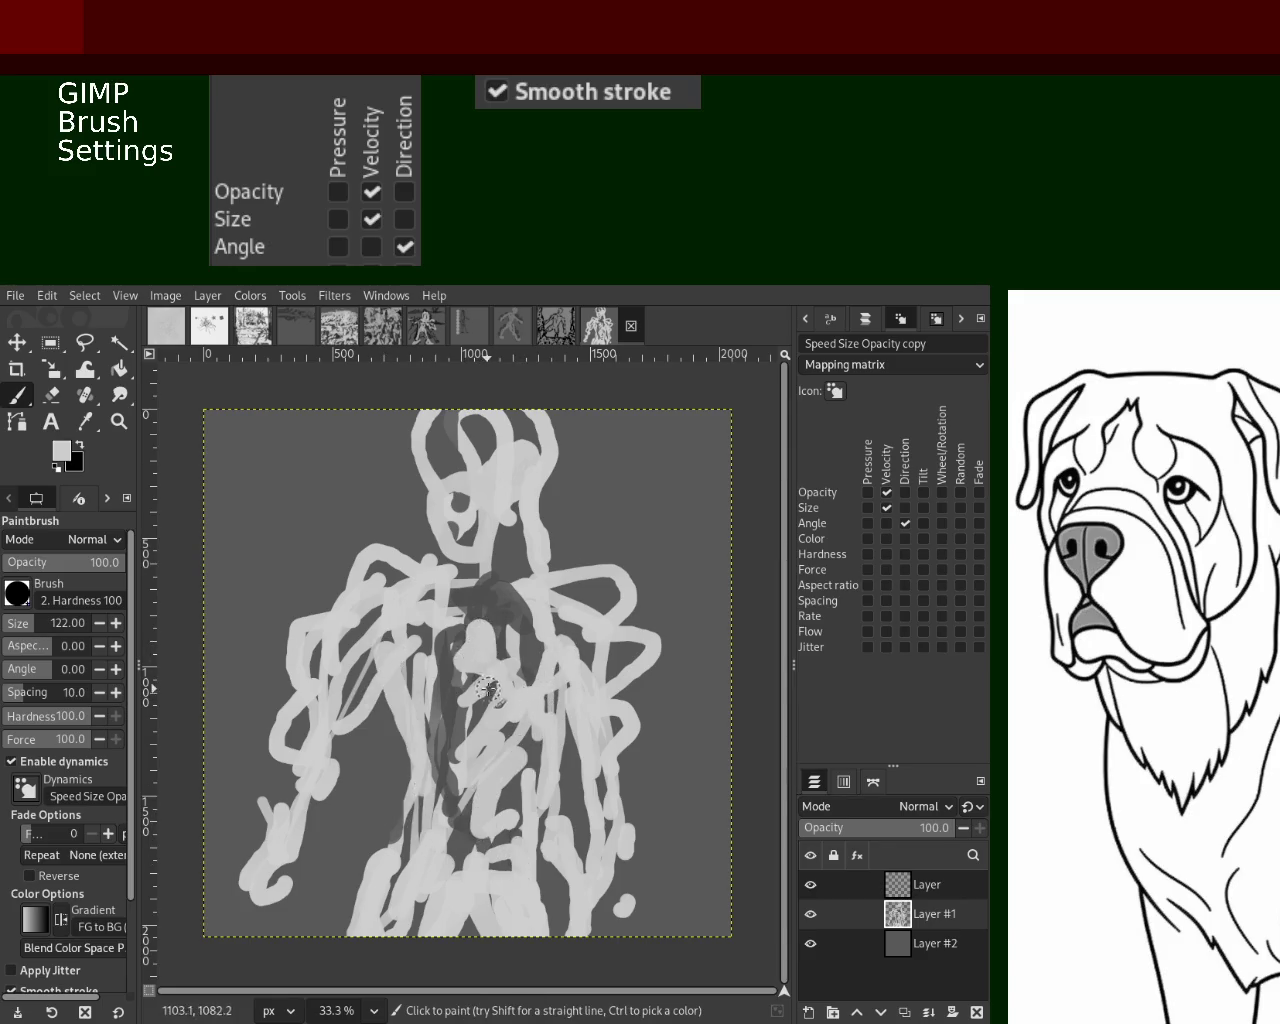
pyautogui.keyDown('ctrl'); pyautogui.click(478, 660); pyautogui.keyUp('ctrl')
pyautogui.moveTo(440, 595); pyautogui.dragTo(425, 750)
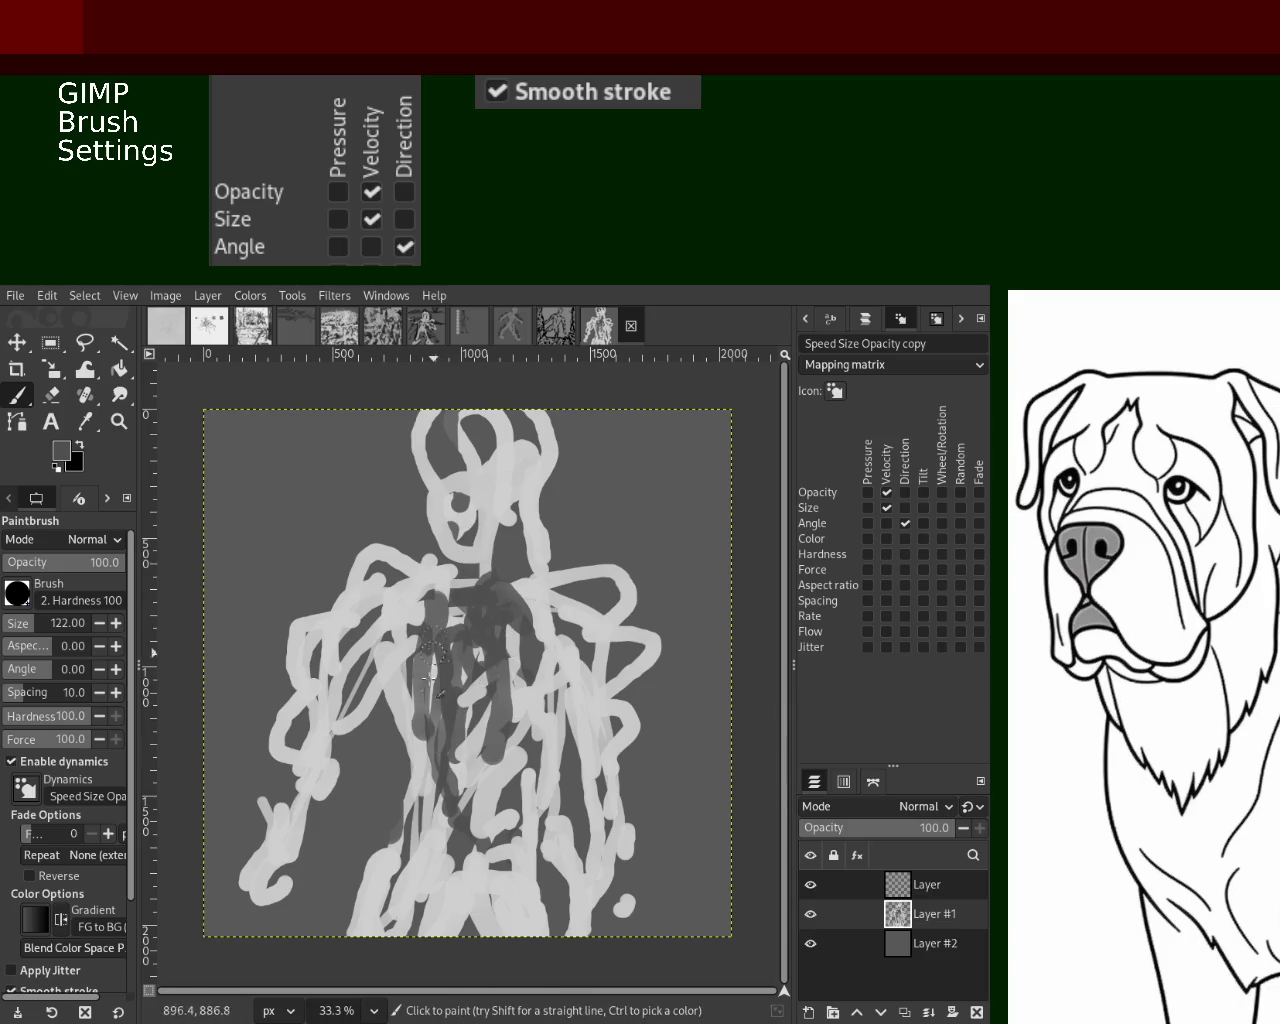
pyautogui.moveTo(448, 645); pyautogui.dragTo(432, 775)
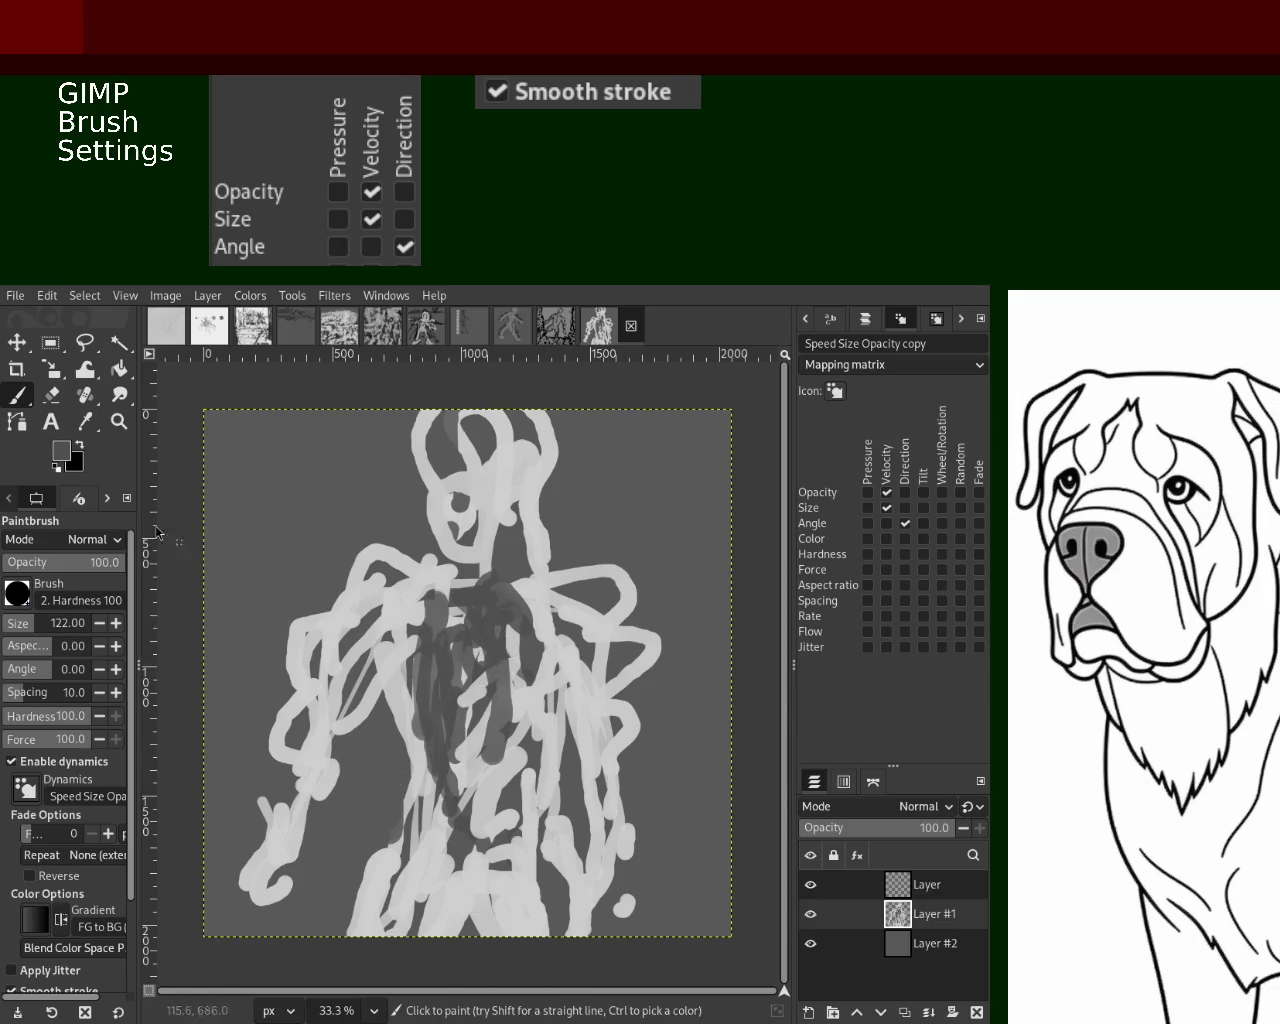
# Paint a light-grey stroke down the left arm and undo stray eraser marks on the right leg
pyautogui.keyDown('ctrl'); pyautogui.click(305, 697); pyautogui.keyUp('ctrl')
pyautogui.moveTo(300, 700)
pyautogui.mouseDown()
pyautogui.moveTo(280, 765)
pyautogui.moveTo(282, 880)
pyautogui.moveTo(265, 890)
pyautogui.mouseUp()
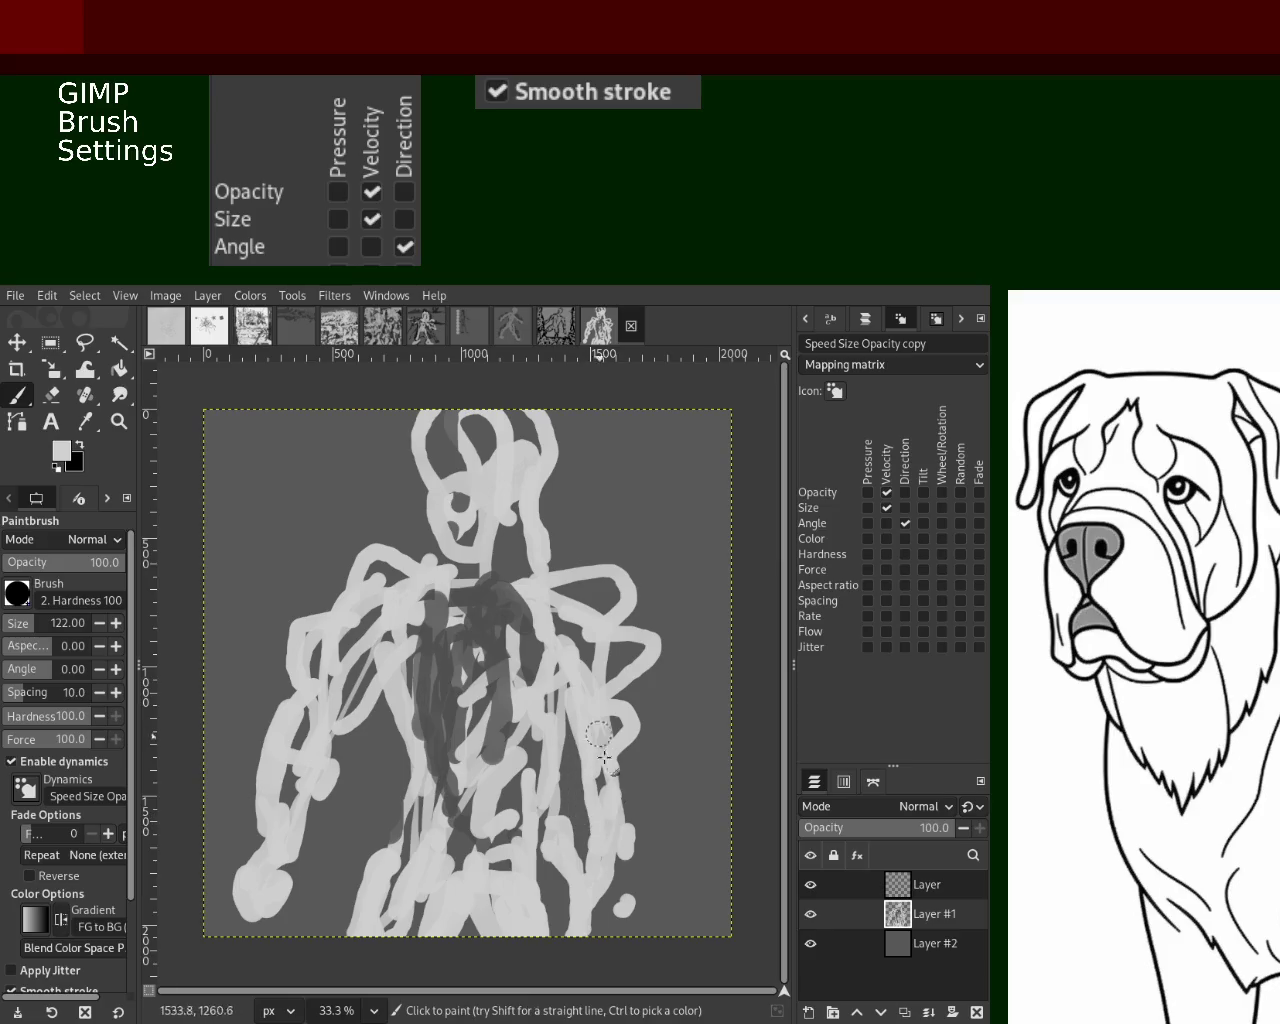
pyautogui.click(55, 397)
pyautogui.moveTo(575, 815)
pyautogui.mouseDown()
pyautogui.moveTo(565, 930)
pyautogui.moveTo(573, 850)
pyautogui.mouseUp()
pyautogui.hotkey('ctrl', 'z')
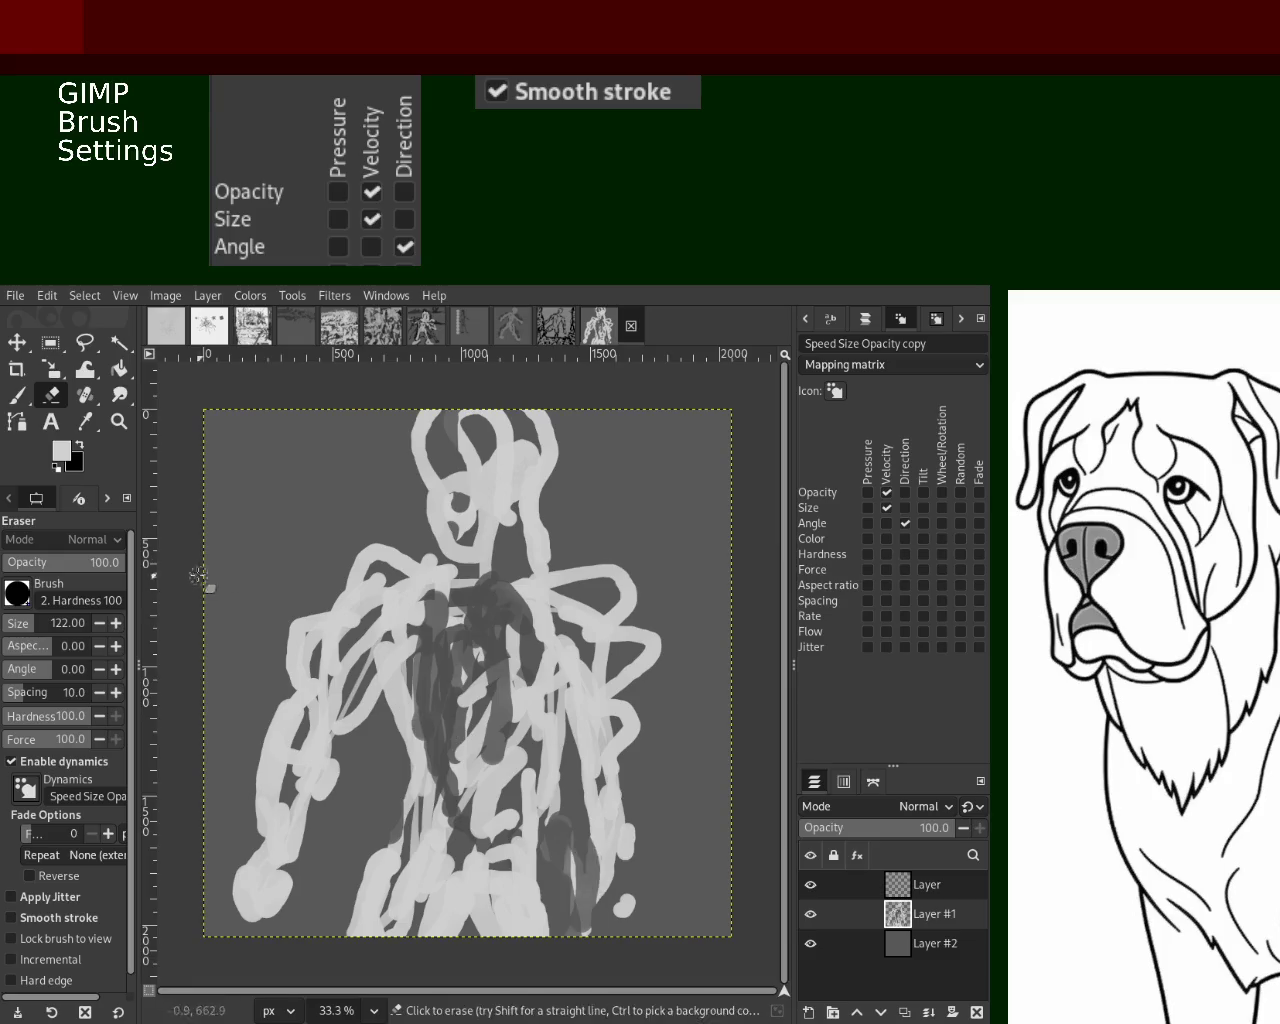
# Undo the right-leg erasing and paint light-grey strokes down the torso centre and upper torso
pyautogui.hotkey('ctrl', 'z')
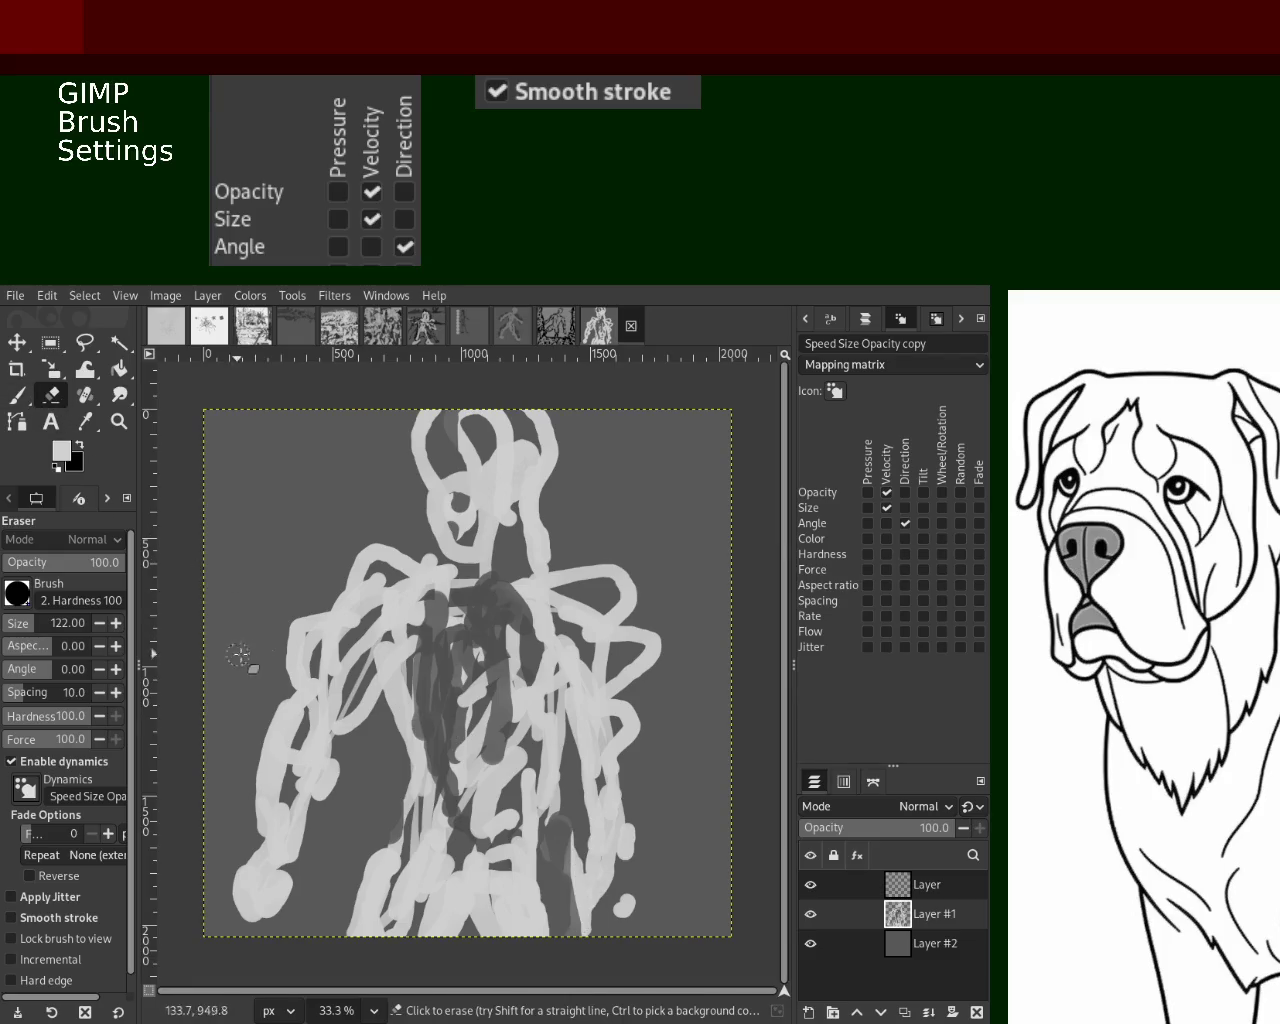
pyautogui.click(17, 396)
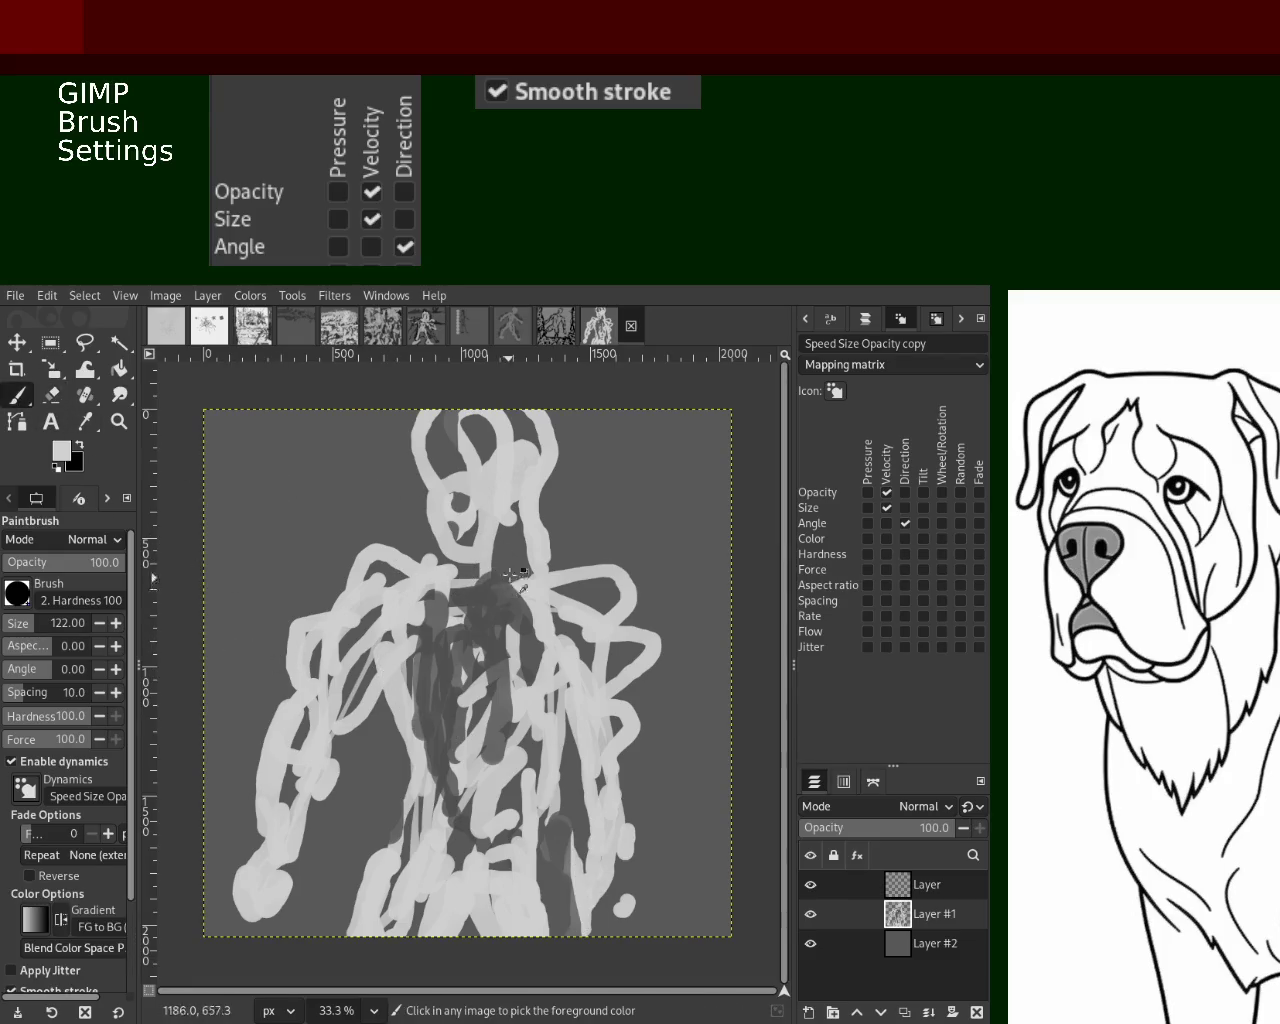
pyautogui.moveTo(455, 585); pyautogui.dragTo(482, 845)
pyautogui.hotkey('ctrl', 'z')
pyautogui.keyDown('ctrl'); pyautogui.click(433, 736); pyautogui.keyUp('ctrl')
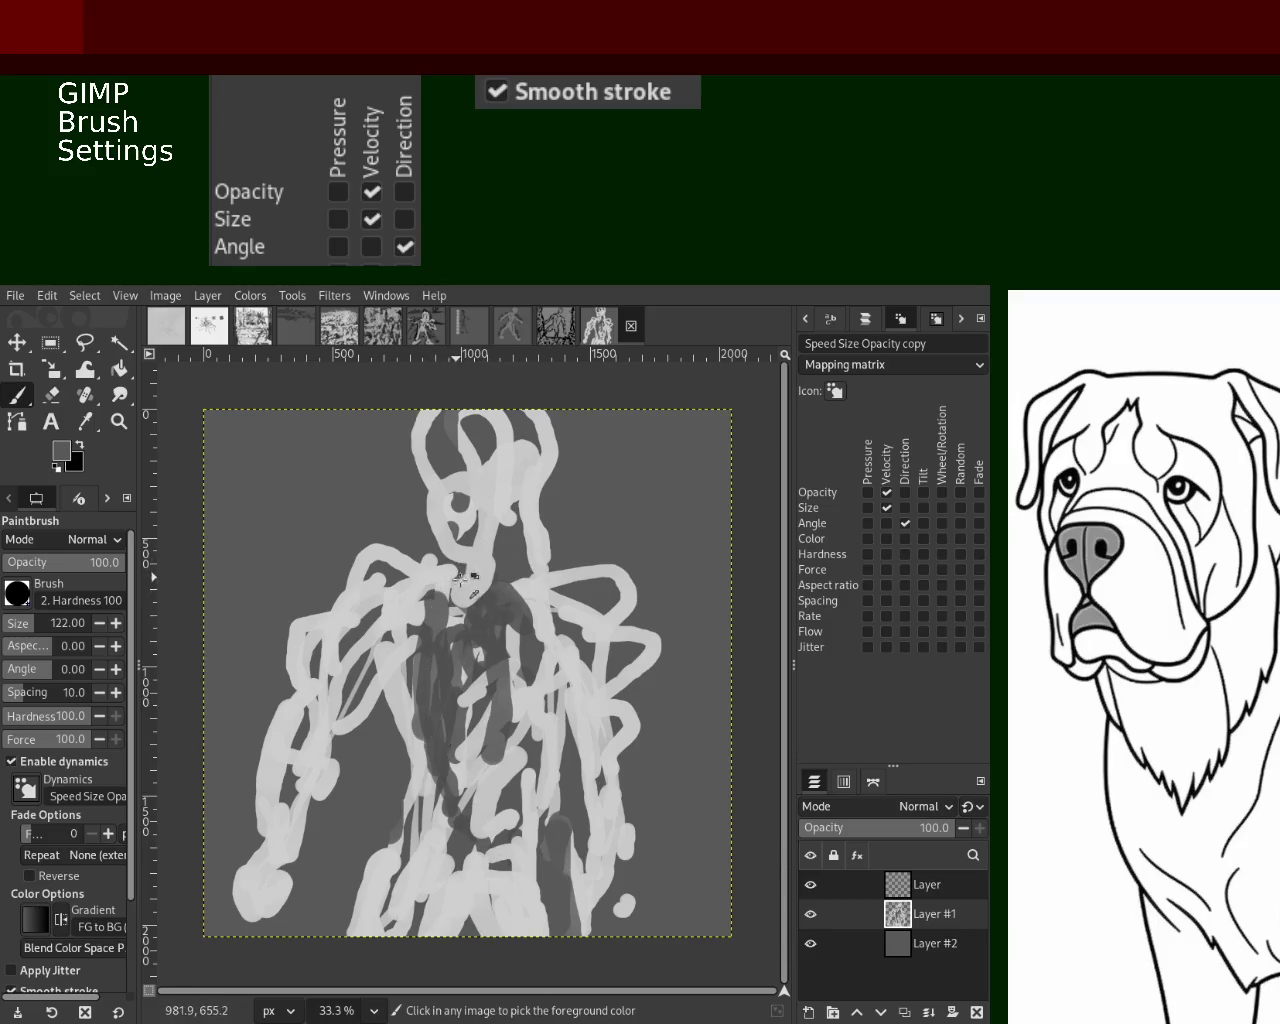
pyautogui.keyDown('ctrl'); pyautogui.click(460, 577); pyautogui.keyUp('ctrl')
pyautogui.moveTo(458, 580); pyautogui.dragTo(456, 770)
pyautogui.moveTo(540, 598); pyautogui.dragTo(500, 728)
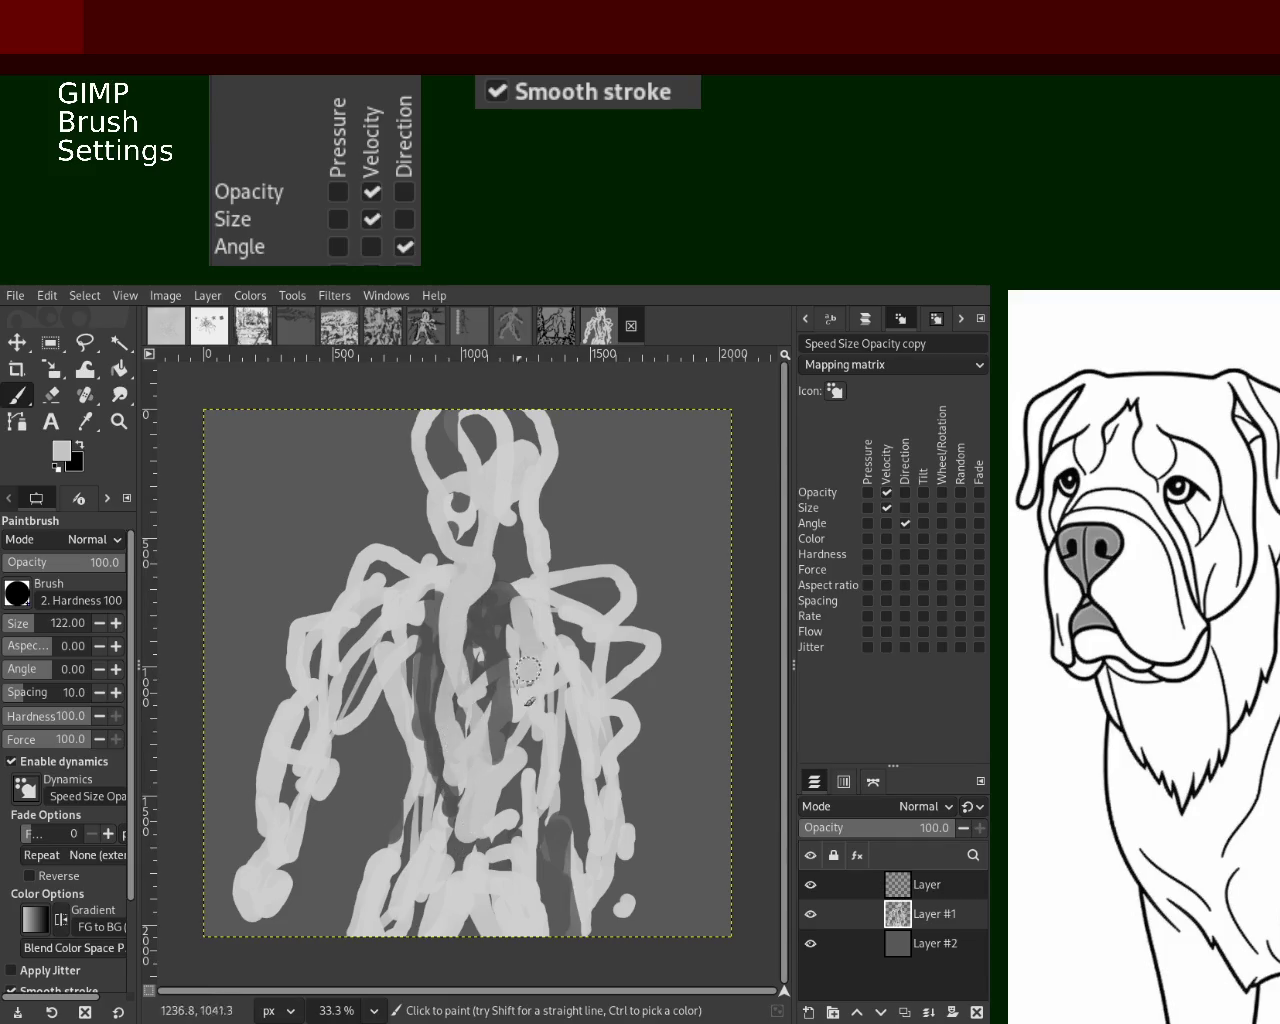
# Add more light strokes to the upper torso and shoulder, then dark strokes down the torso centre
pyautogui.hotkey('ctrl', 'z')
pyautogui.moveTo(485, 566); pyautogui.dragTo(510, 705)
pyautogui.moveTo(540, 603); pyautogui.dragTo(535, 650)
pyautogui.moveTo(420, 640)
pyautogui.mouseDown()
pyautogui.moveTo(440, 810)
pyautogui.moveTo(415, 868)
pyautogui.mouseUp()
pyautogui.keyDown('ctrl'); pyautogui.click(430, 680); pyautogui.keyUp('ctrl')
pyautogui.moveTo(430, 680)
pyautogui.mouseDown()
pyautogui.moveTo(420, 815)
pyautogui.moveTo(385, 910)
pyautogui.mouseUp()
pyautogui.moveTo(470, 905)
pyautogui.mouseDown()
pyautogui.moveTo(495, 963)
pyautogui.moveTo(535, 905)
pyautogui.mouseUp()
# Cover the dark torso patches with light grey and add a light stroke at the lower right
pyautogui.keyDown('ctrl'); pyautogui.click(455, 915); pyautogui.keyUp('ctrl')
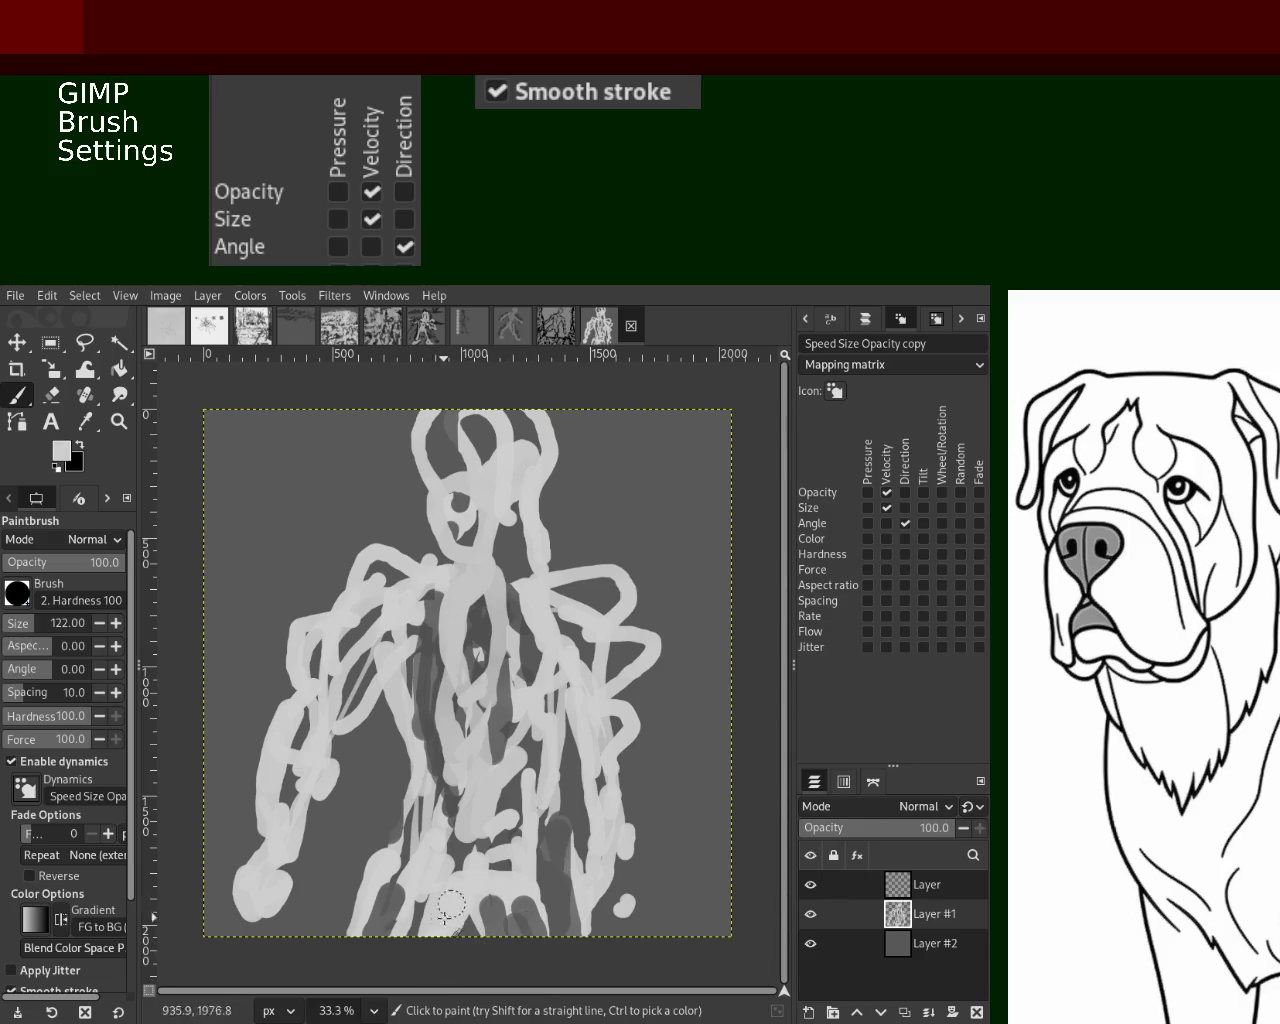
pyautogui.moveTo(522, 712)
pyautogui.mouseDown()
pyautogui.moveTo(505, 810)
pyautogui.moveTo(456, 688)
pyautogui.mouseUp()
pyautogui.moveTo(476, 565)
pyautogui.mouseDown()
pyautogui.moveTo(477, 650)
pyautogui.moveTo(535, 612)
pyautogui.moveTo(449, 568)
pyautogui.mouseUp()
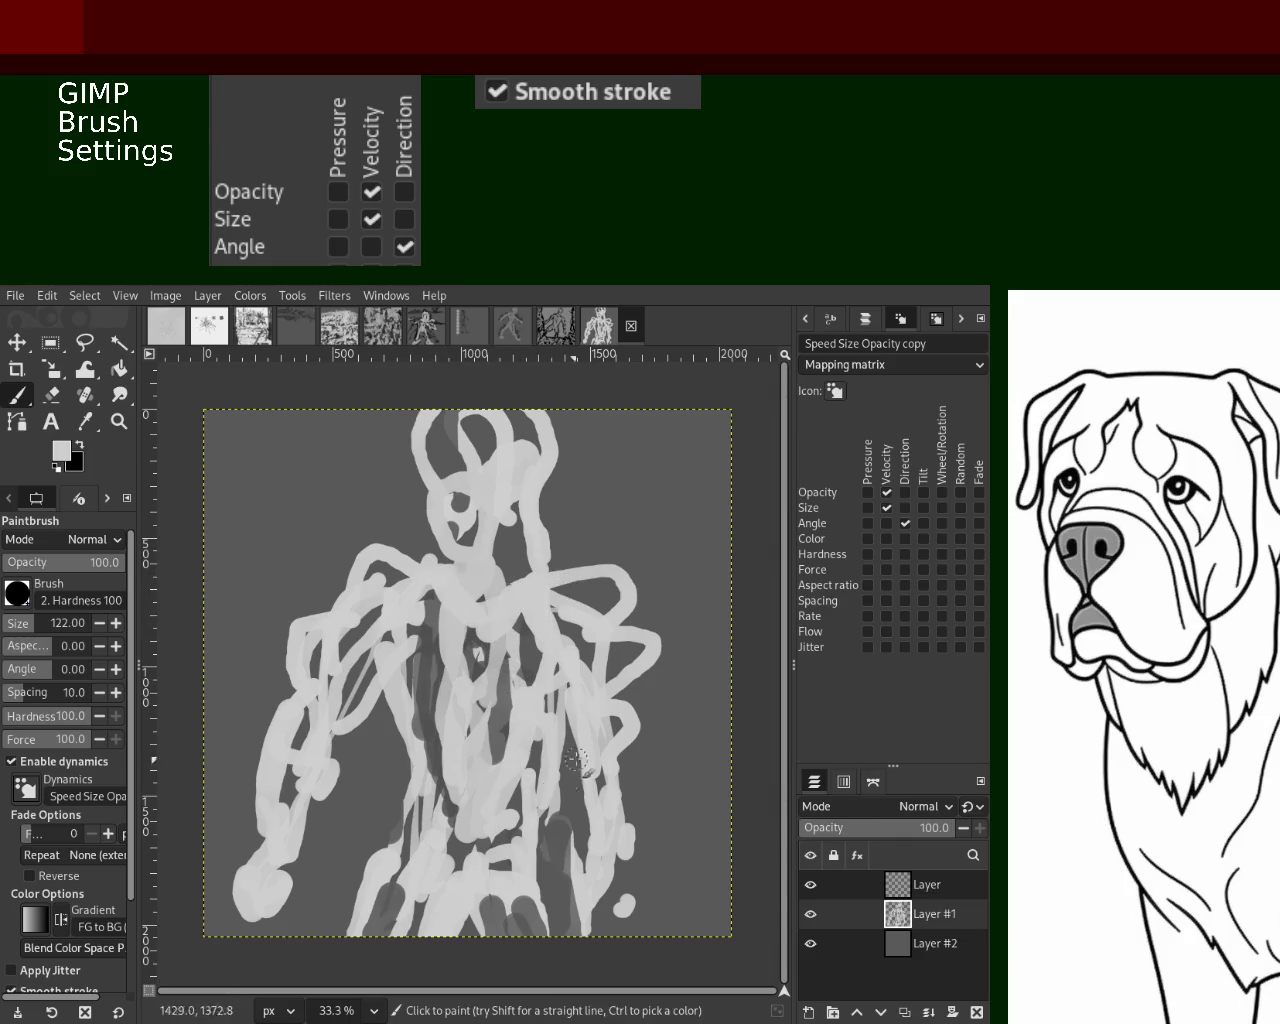
pyautogui.moveTo(597, 897)
pyautogui.mouseDown()
pyautogui.moveTo(625, 790)
pyautogui.moveTo(646, 942)
pyautogui.moveTo(622, 905)
pyautogui.moveTo(640, 862)
pyautogui.moveTo(665, 930)
pyautogui.moveTo(641, 856)
pyautogui.mouseUp()
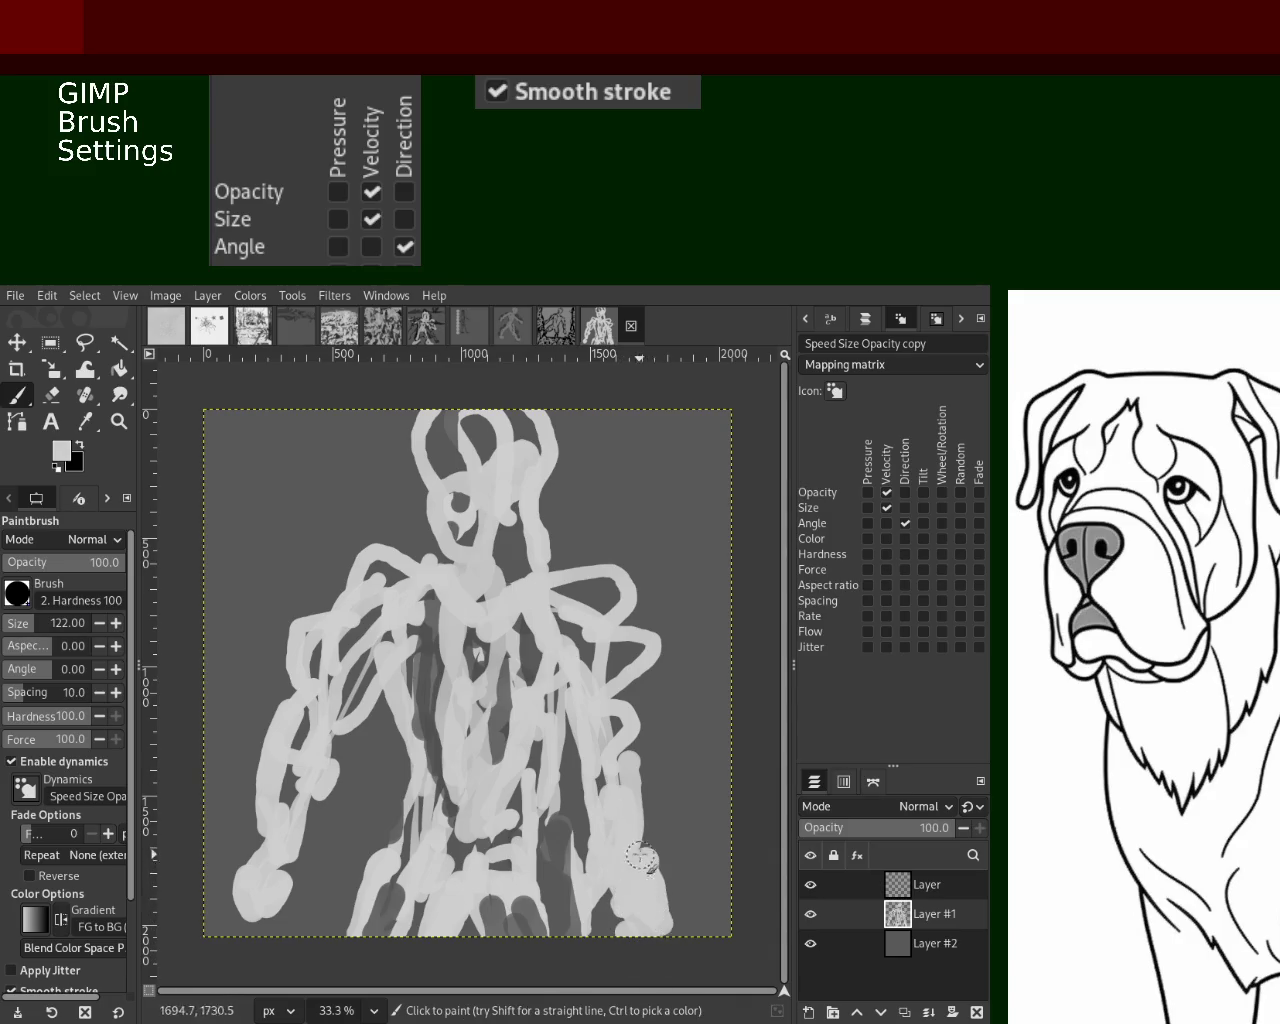
# Erase the lower-right stroke, then touch up the lower right, lower left and left chest
pyautogui.click(51, 394)
pyautogui.moveTo(670, 860)
pyautogui.mouseDown()
pyautogui.moveTo(652, 842)
pyautogui.moveTo(637, 737)
pyautogui.mouseUp()
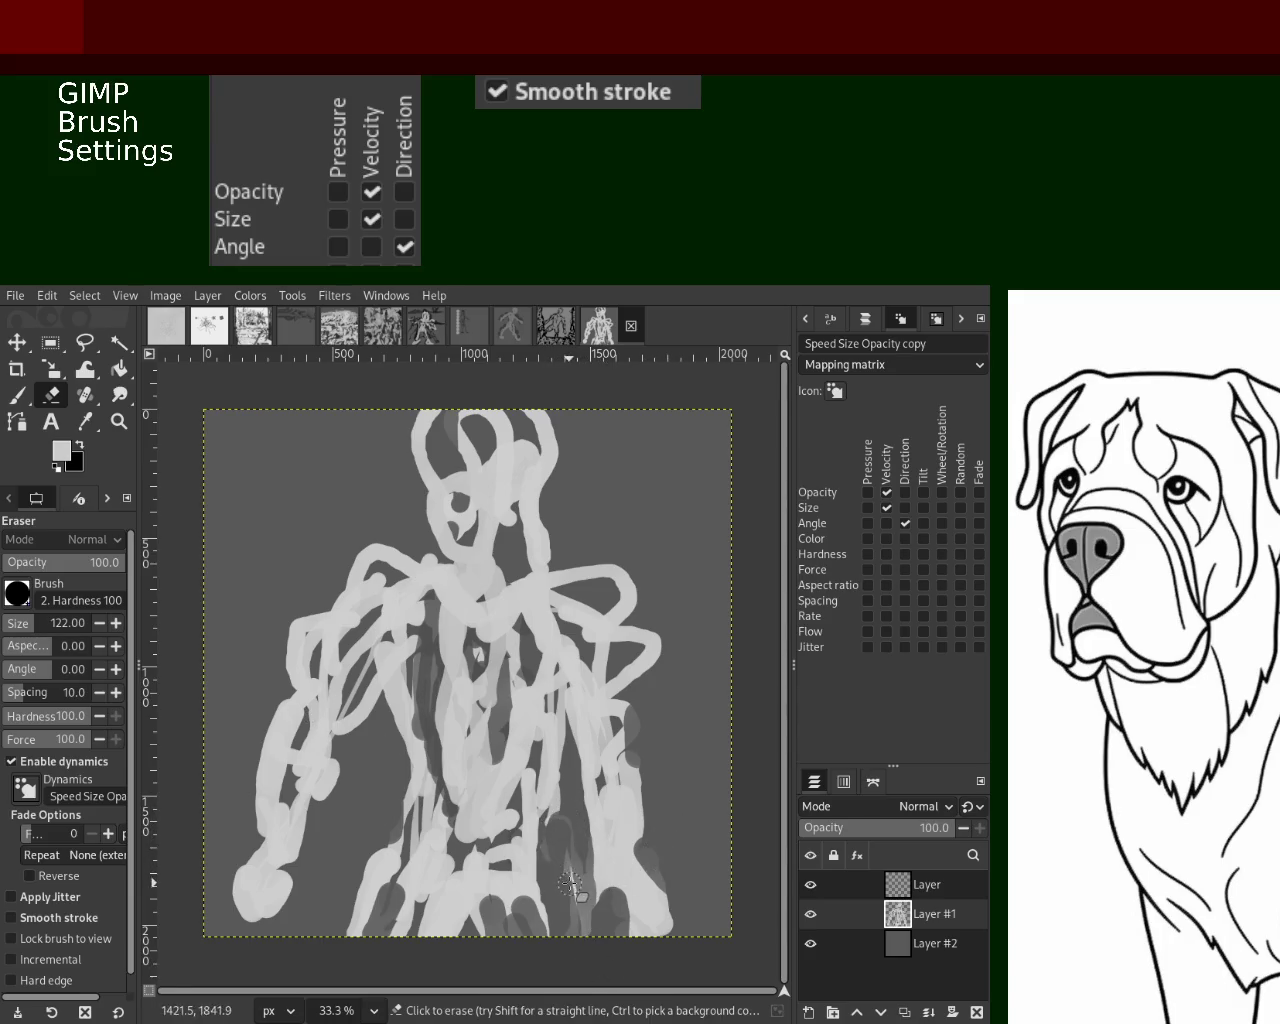
pyautogui.moveTo(570, 882); pyautogui.dragTo(583, 901)
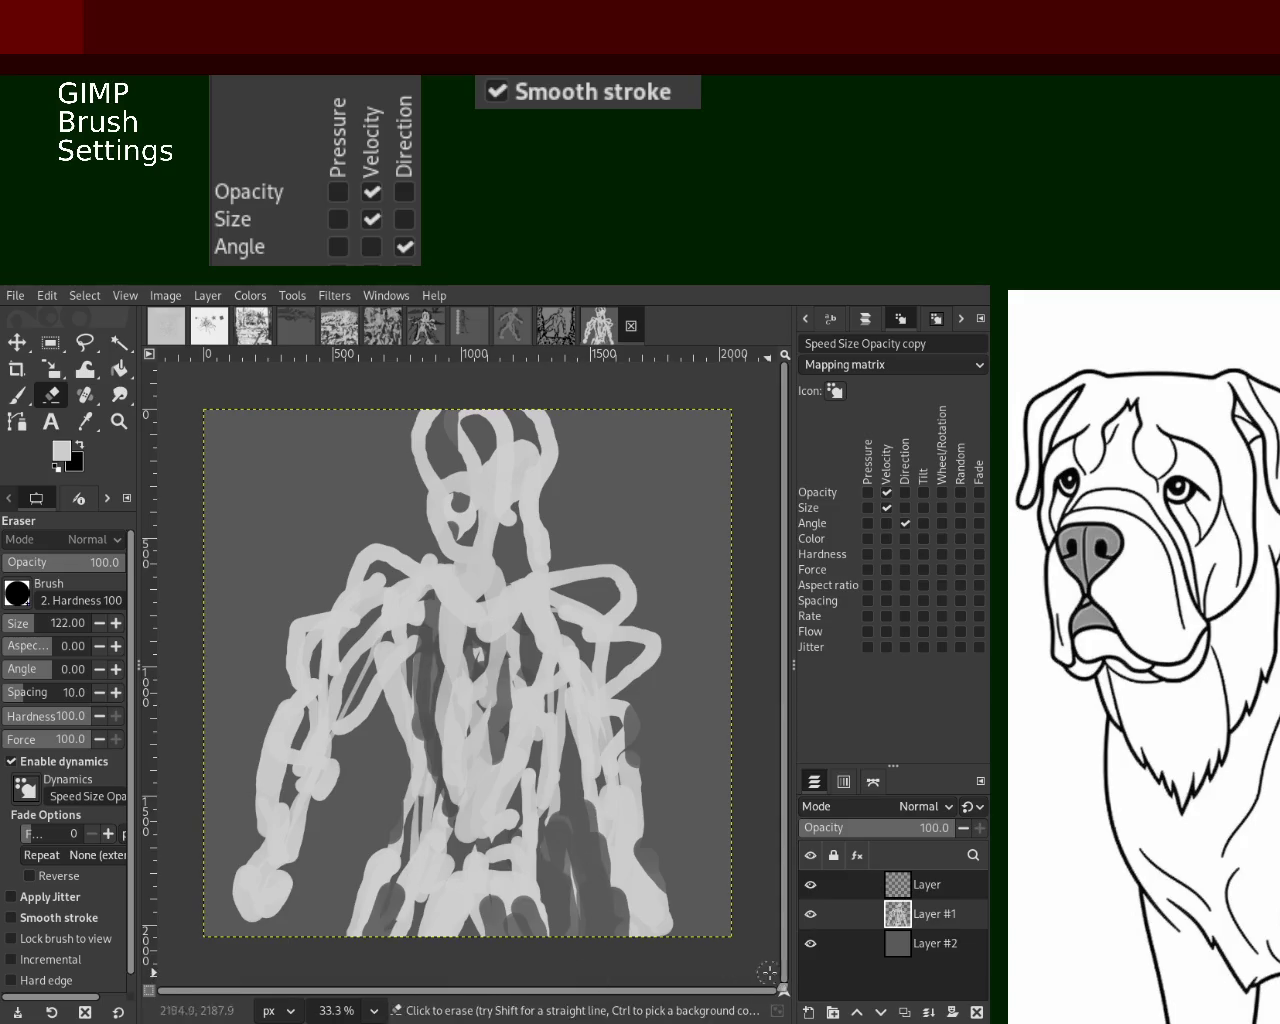
pyautogui.moveTo(581, 842); pyautogui.dragTo(578, 963)
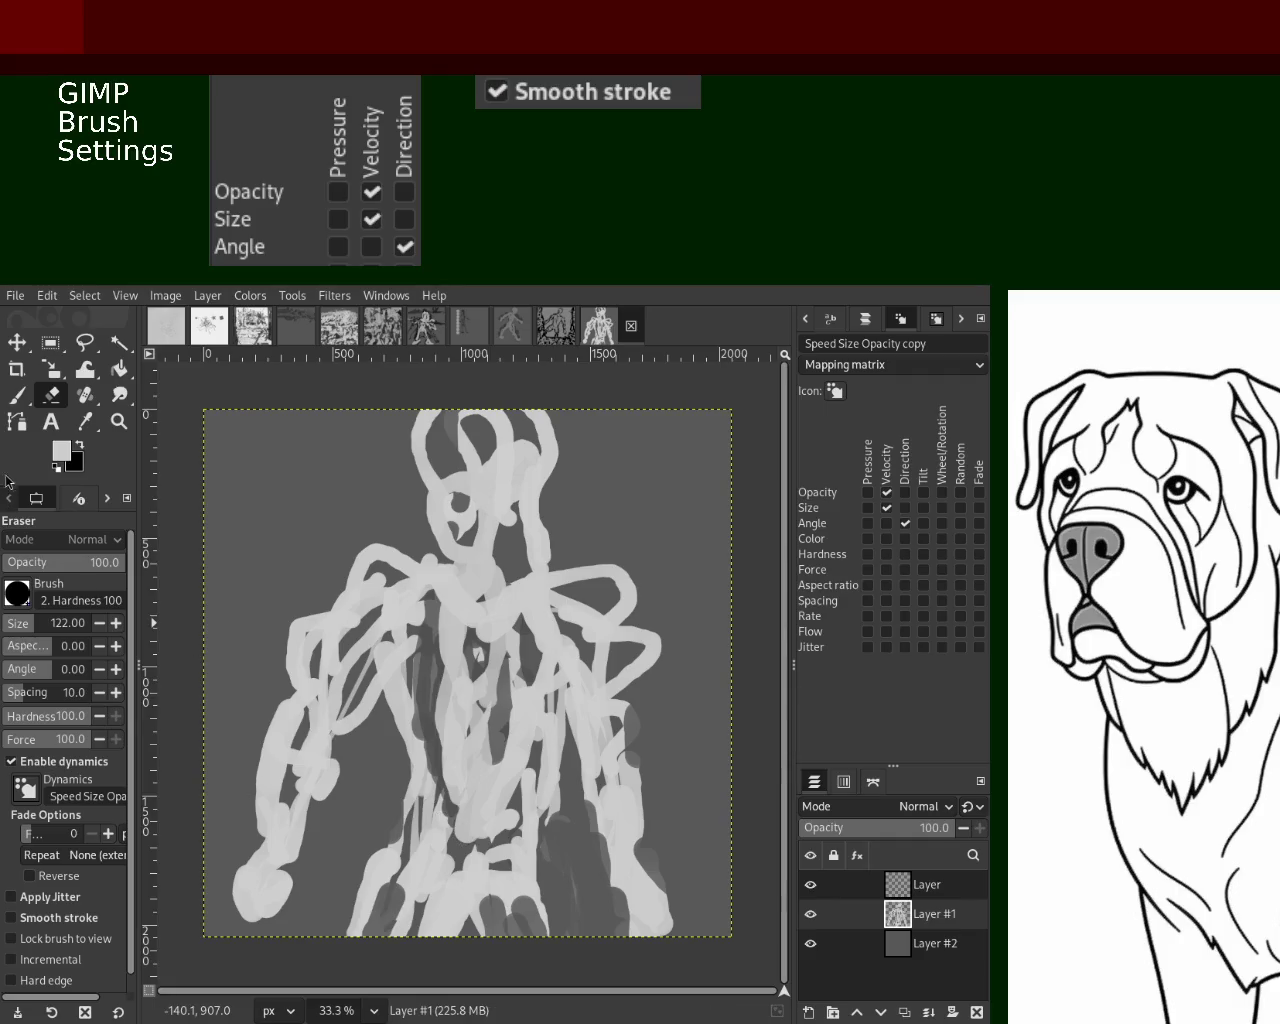
pyautogui.click(17, 398)
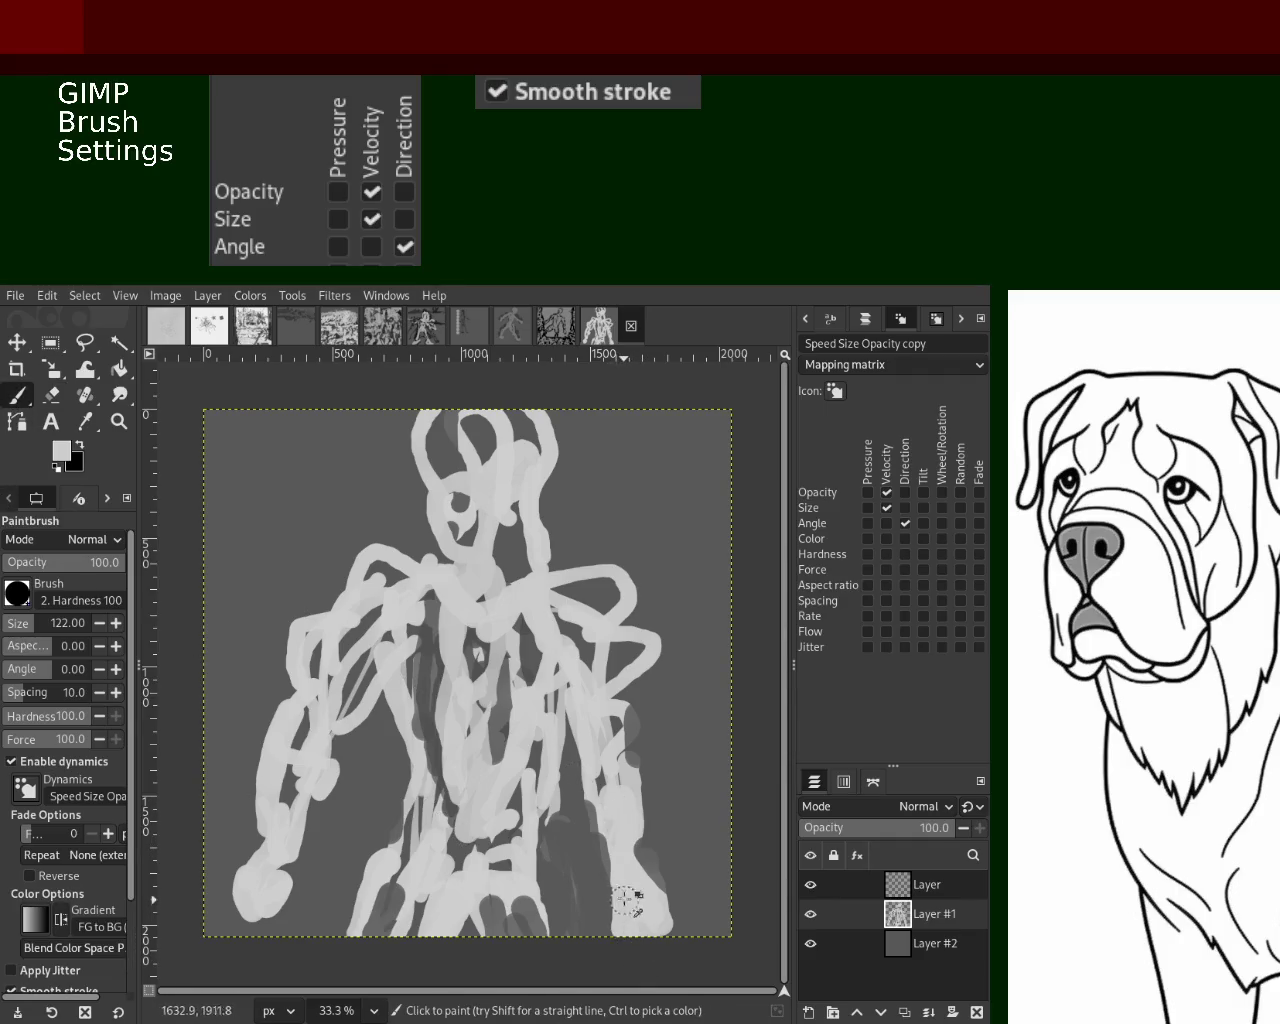
pyautogui.moveTo(631, 918)
pyautogui.mouseDown()
pyautogui.moveTo(605, 912)
pyautogui.moveTo(628, 943)
pyautogui.mouseUp()
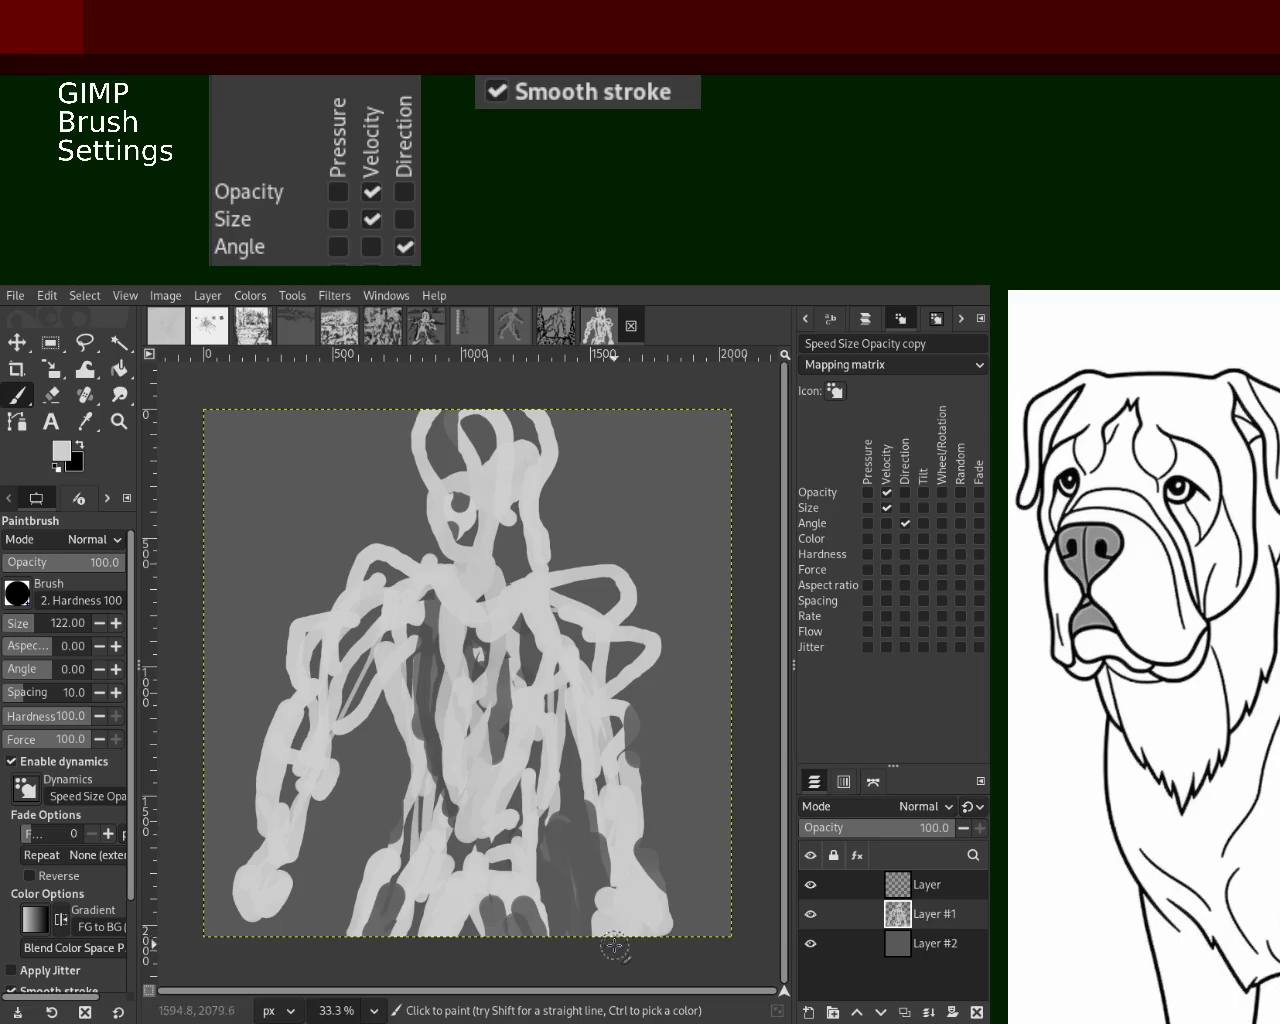
pyautogui.moveTo(260, 853); pyautogui.dragTo(262, 880)
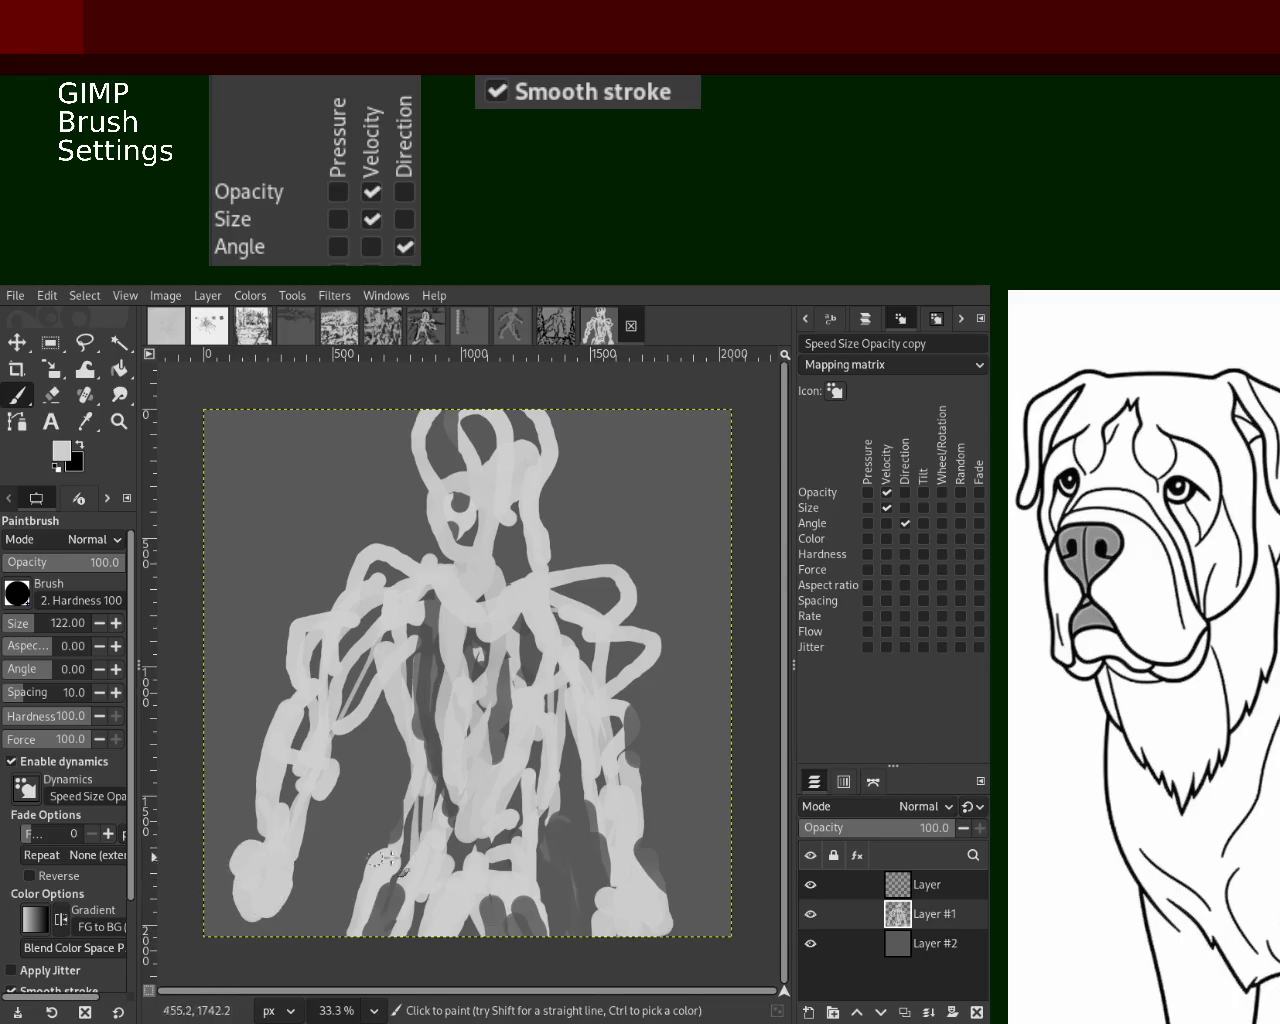
pyautogui.moveTo(355, 718); pyautogui.dragTo(366, 600)
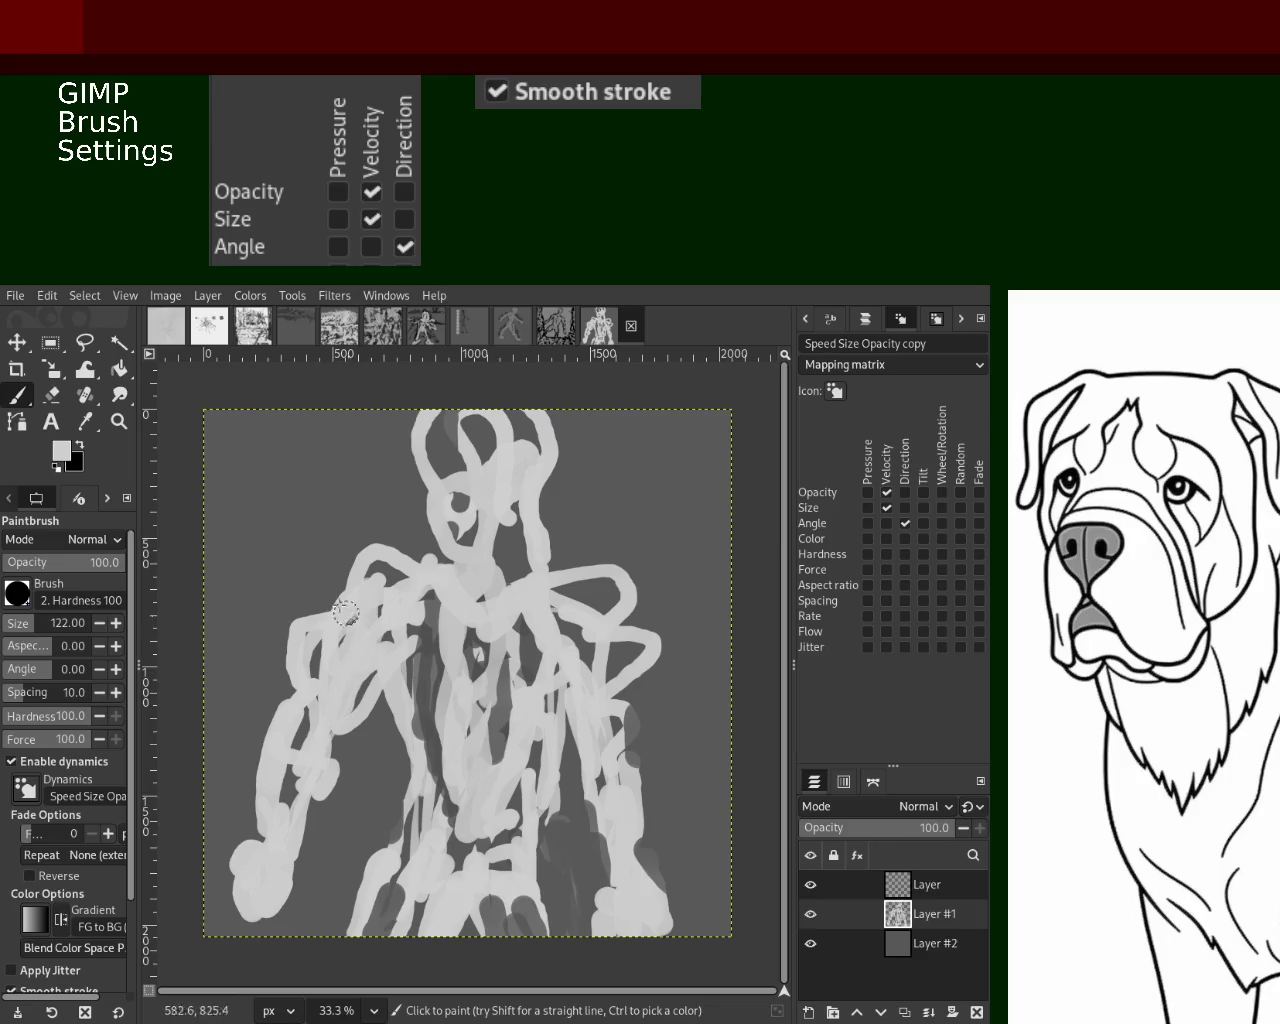
# Erase paint across the neck and shoulders, then glance at another open painting
pyautogui.click(51, 395)
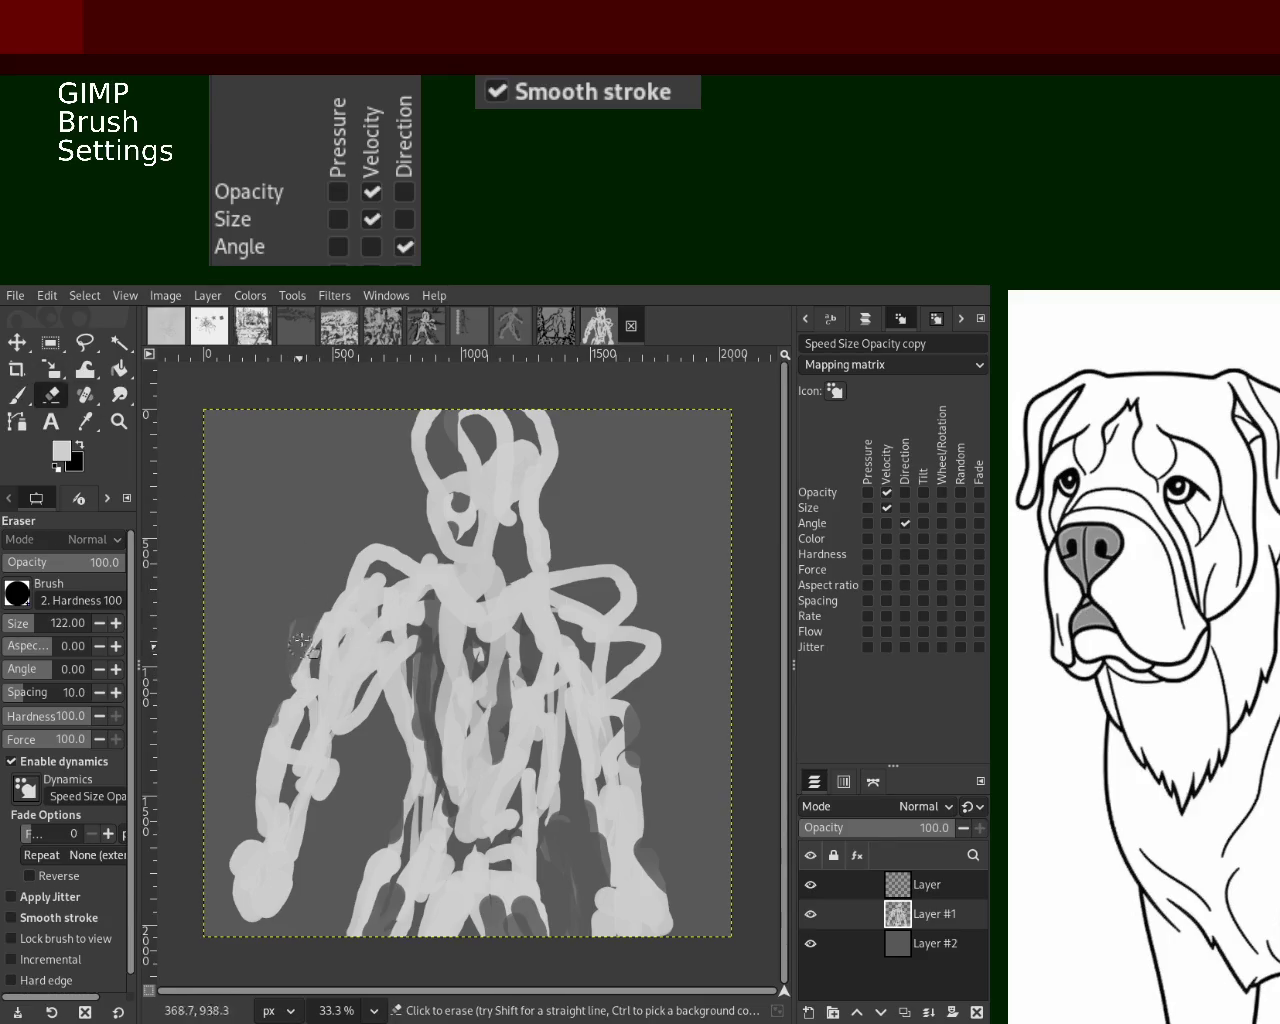
pyautogui.moveTo(437, 540)
pyautogui.mouseDown()
pyautogui.moveTo(417, 562)
pyautogui.moveTo(433, 587)
pyautogui.moveTo(596, 586)
pyautogui.moveTo(640, 600)
pyautogui.mouseUp()
pyautogui.moveTo(521, 565)
pyautogui.mouseDown()
pyautogui.moveTo(535, 515)
pyautogui.moveTo(541, 549)
pyautogui.mouseUp()
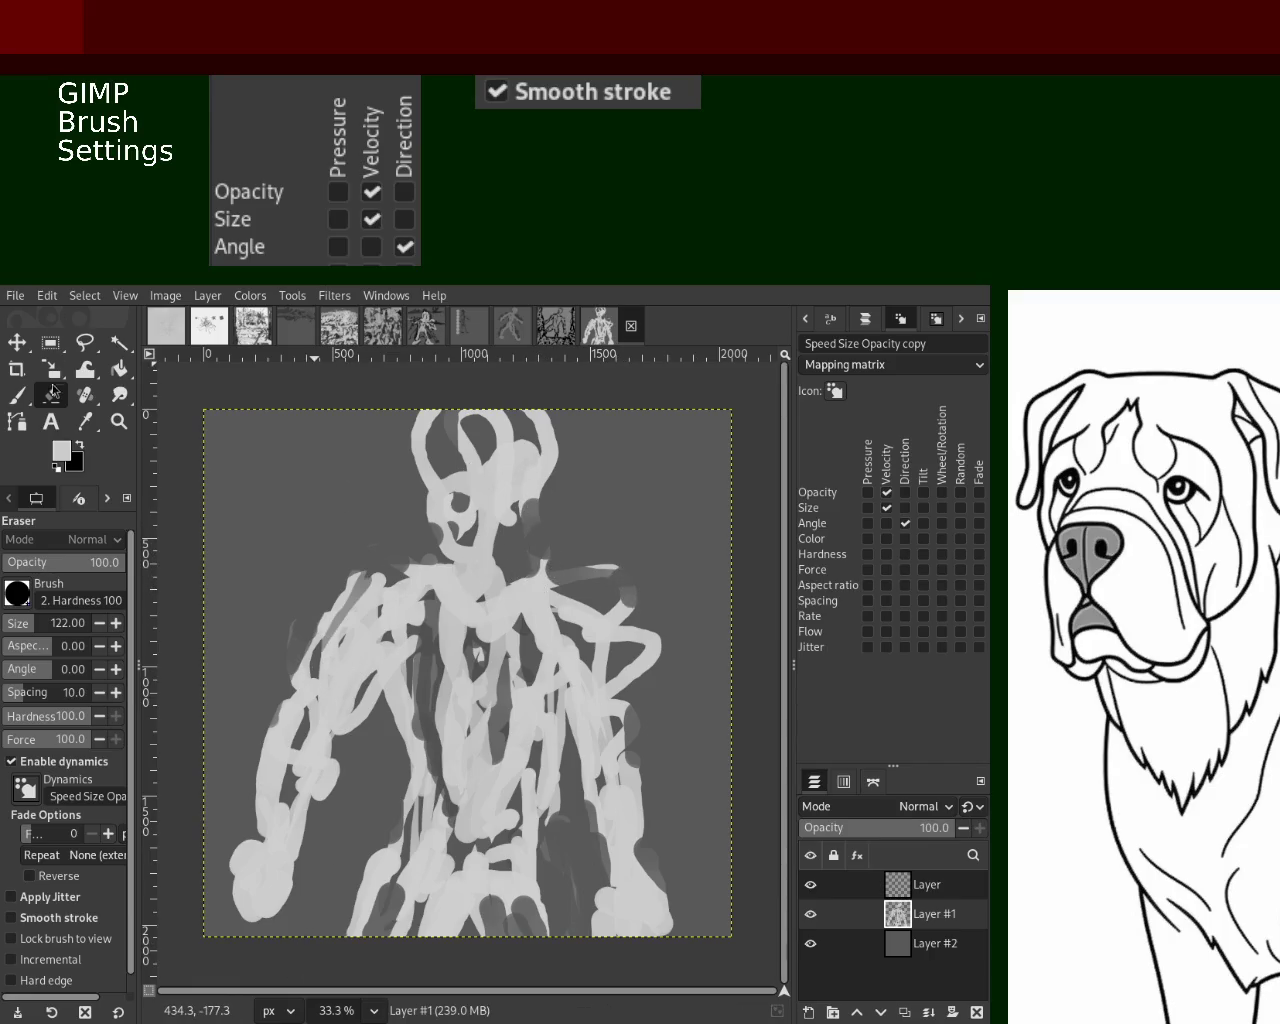
pyautogui.click(552, 324)
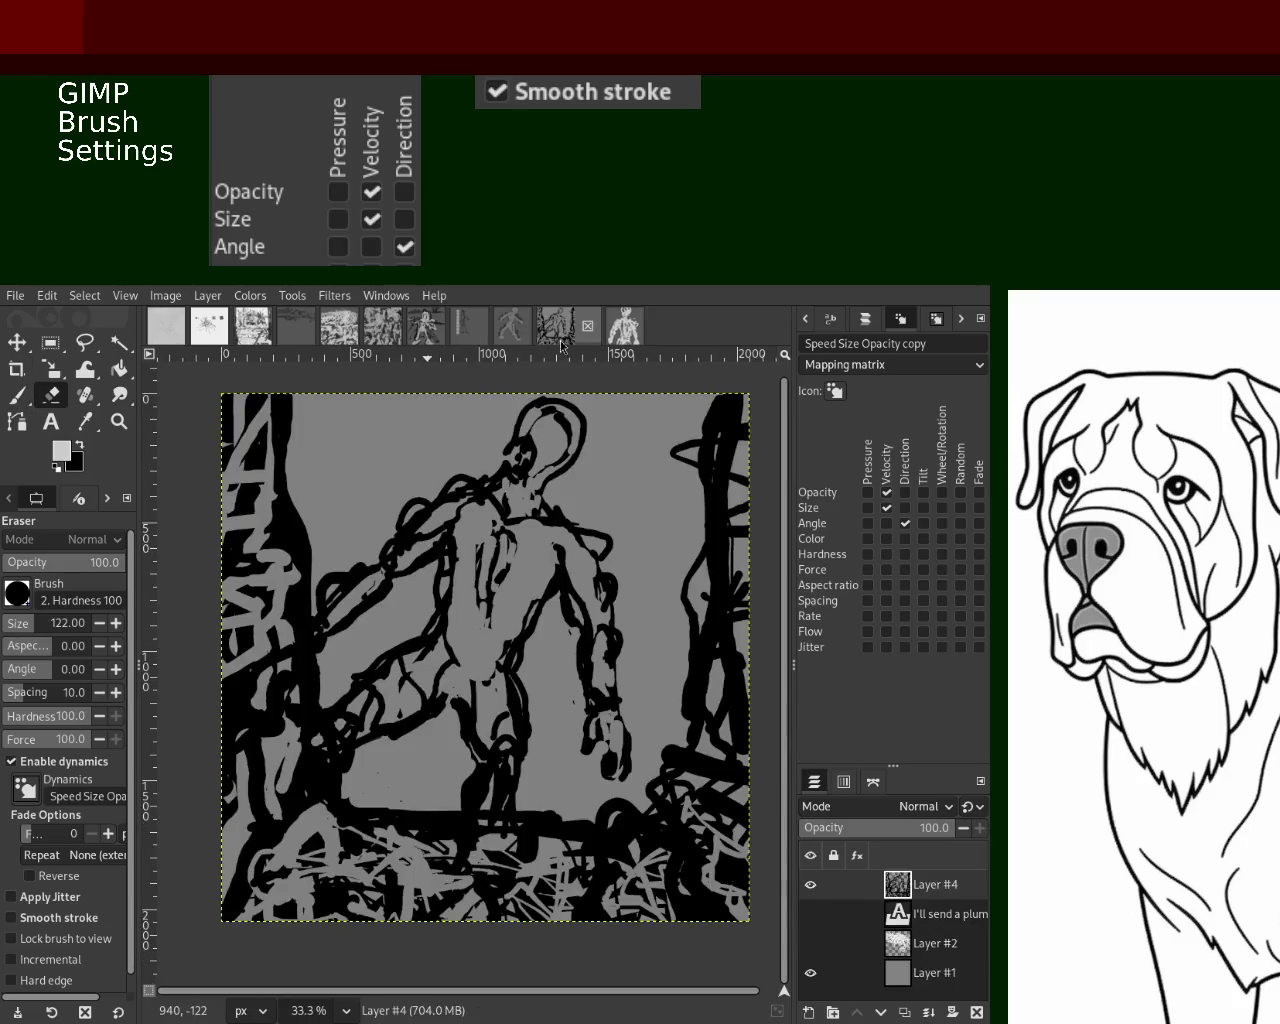
# Compare the two paintings and save the dark line-drawing as 83.xcf
pyautogui.click(608, 338)
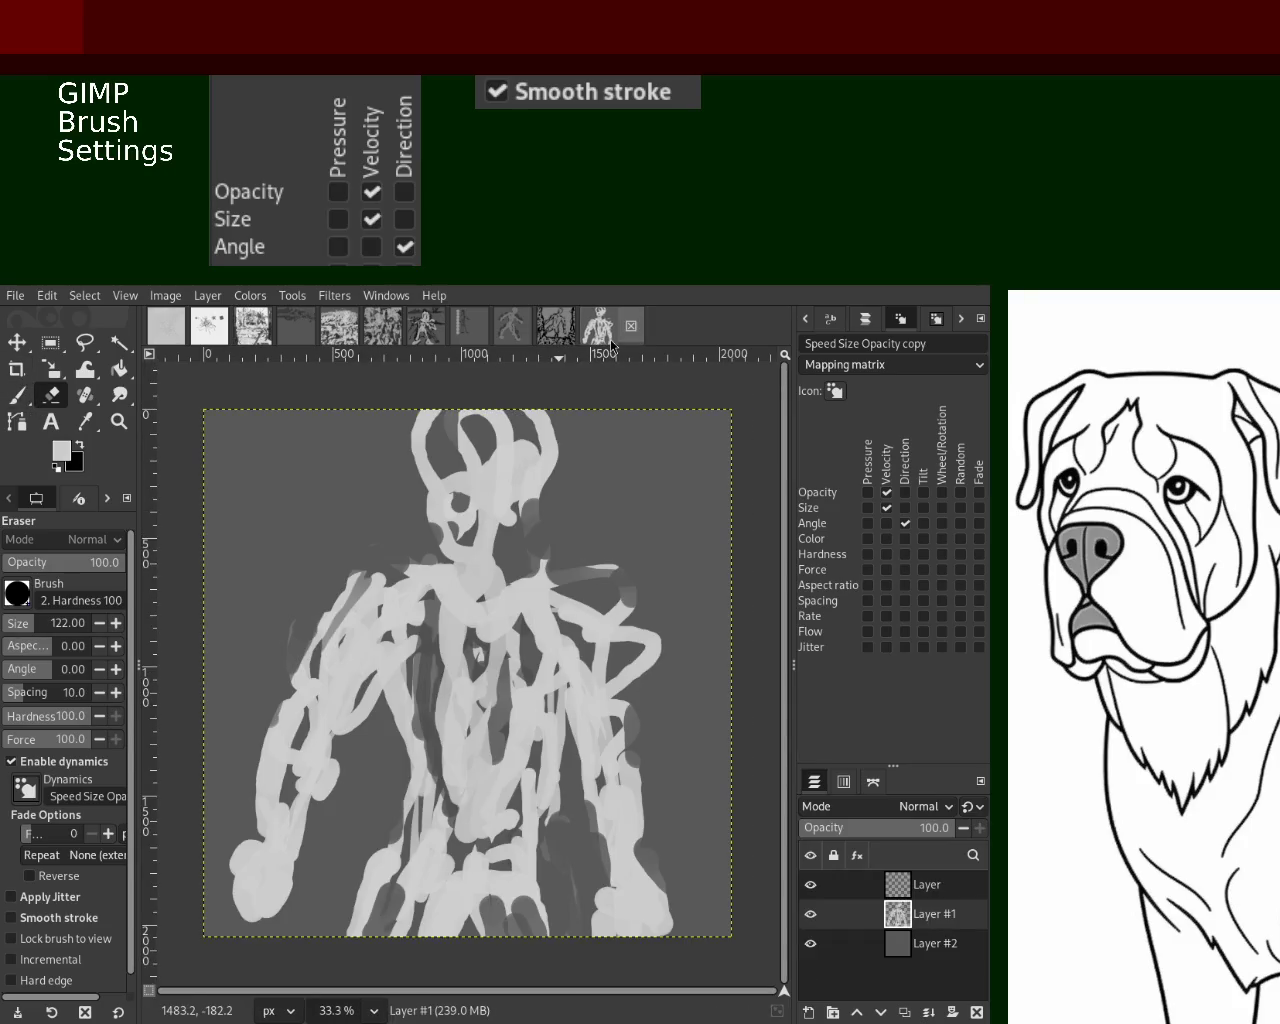
pyautogui.click(547, 332)
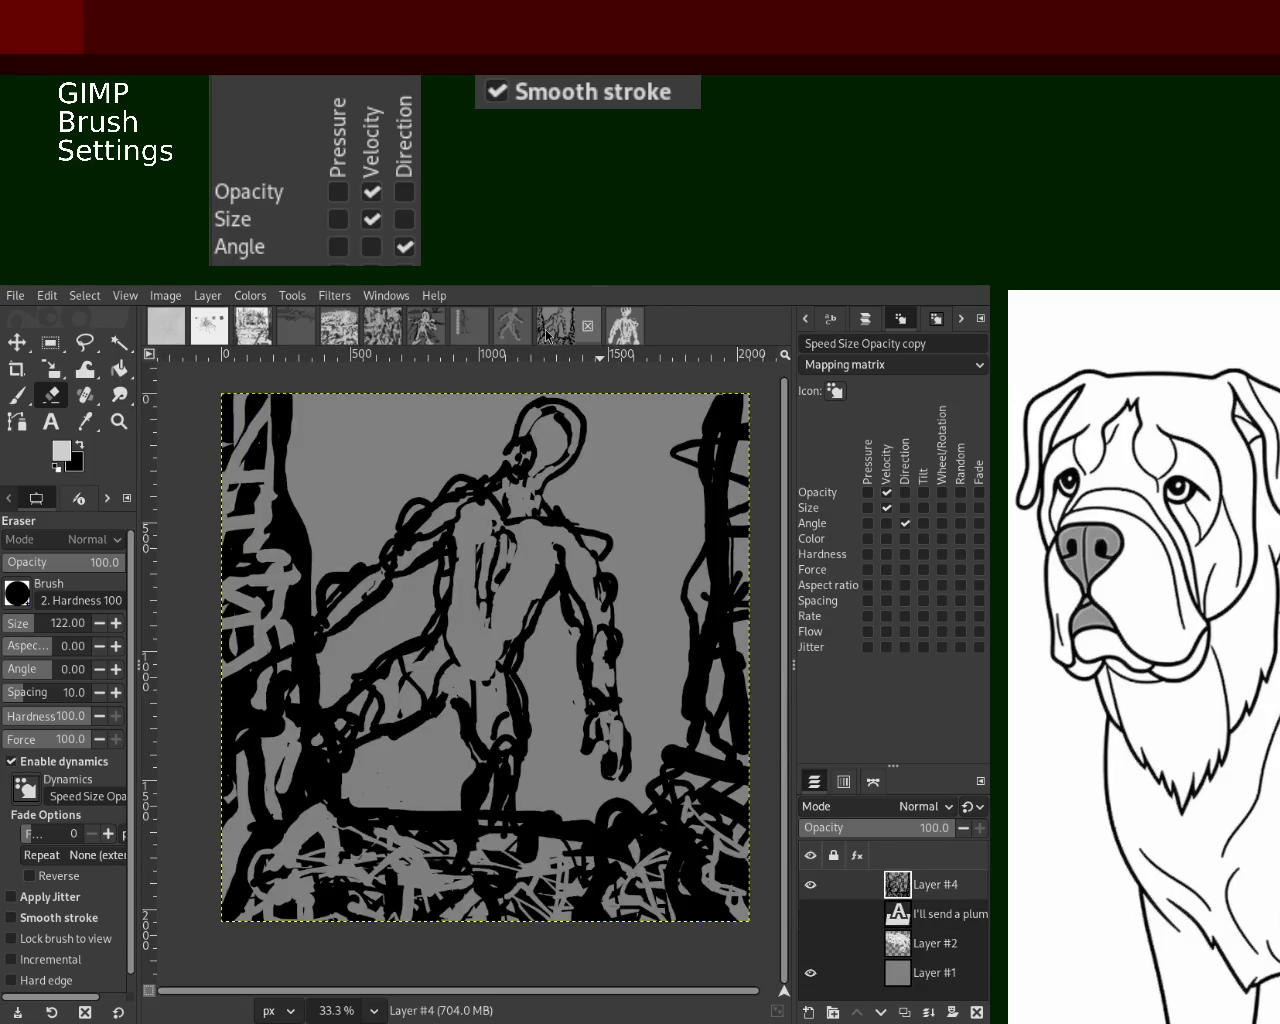
pyautogui.hotkey('ctrl', 's')
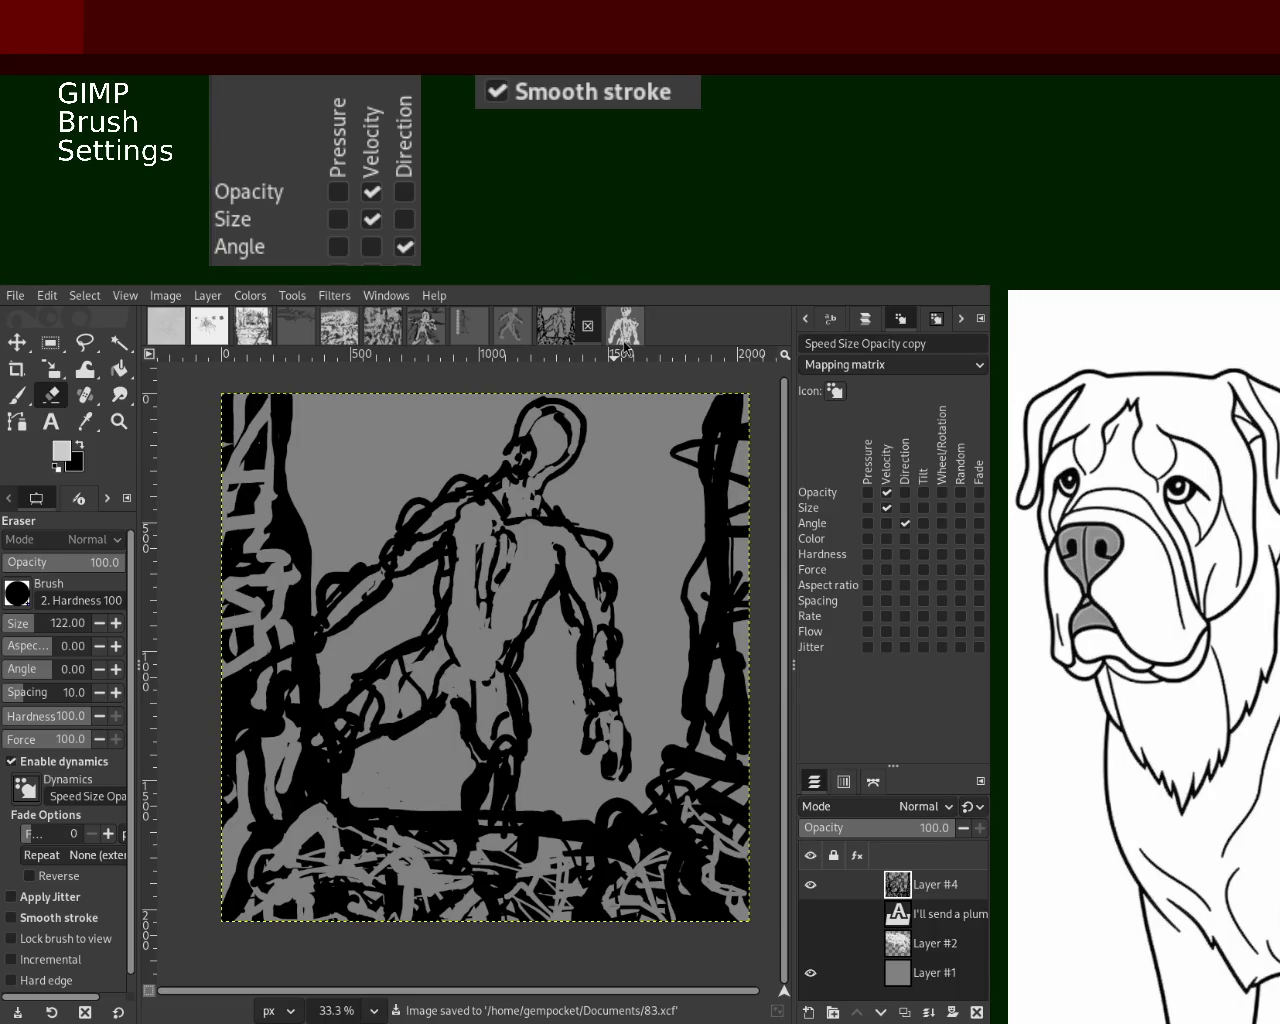
# Create a new image with a solid black background
pyautogui.click(622, 340)
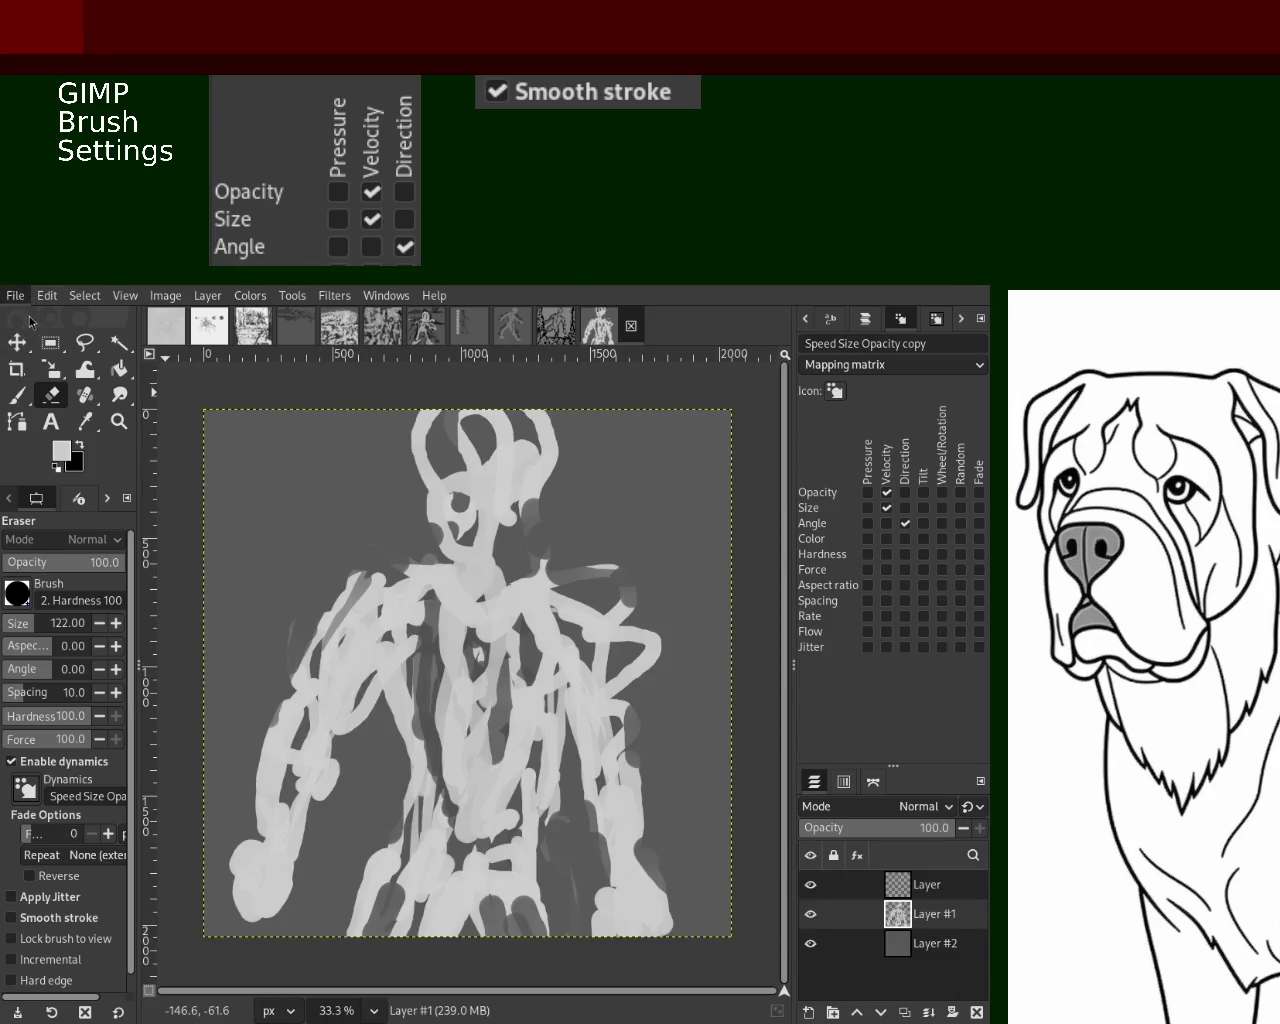
pyautogui.hotkey('ctrl', 'n')
pyautogui.press('Return')
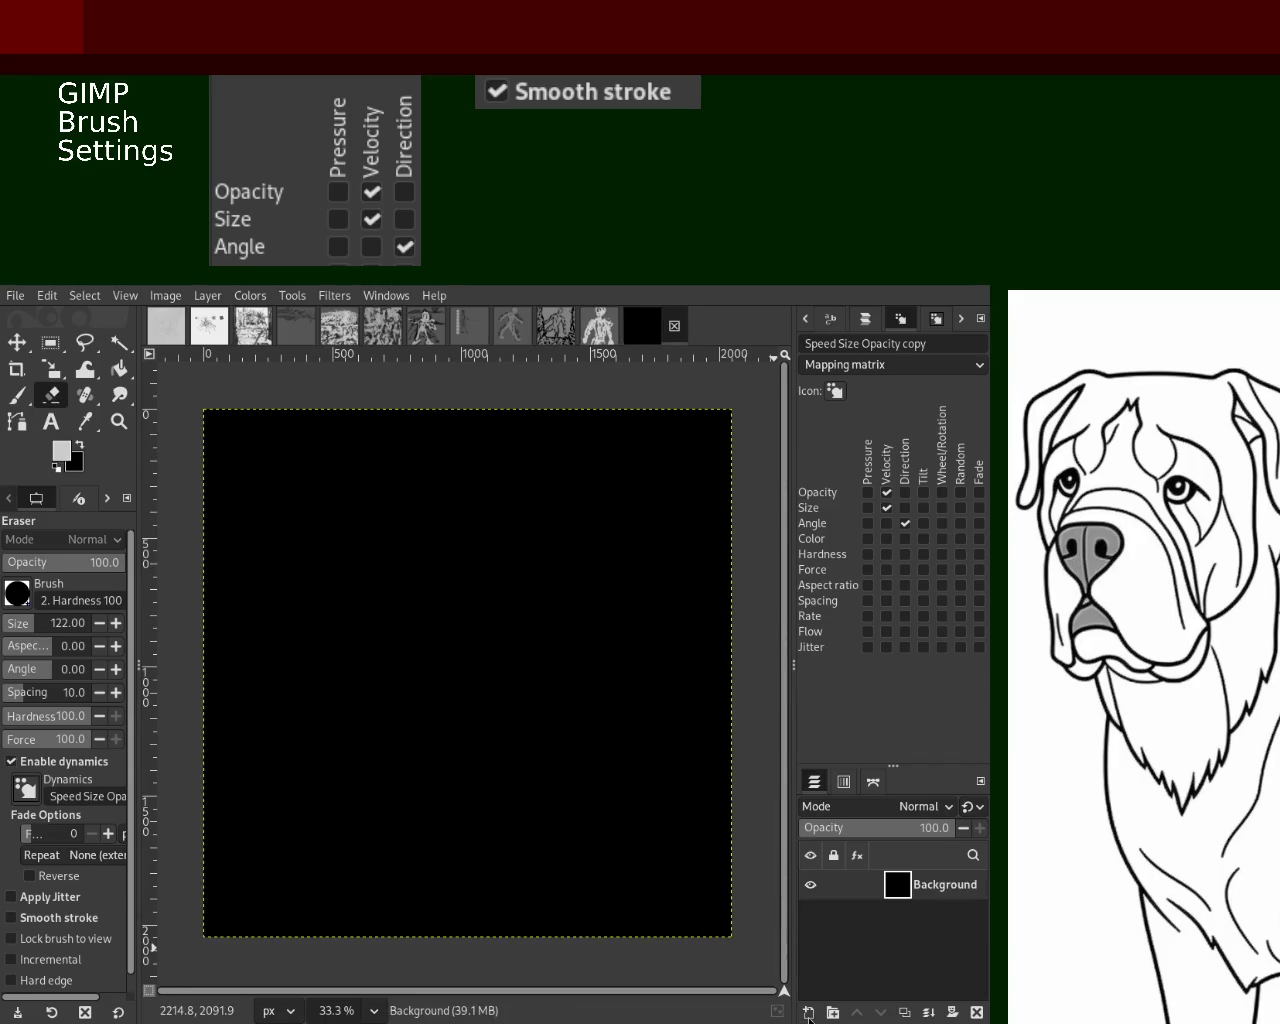
# Add a transparent layer and set up a white Paintbrush at about size 452
pyautogui.hotkey('shift', 'ctrl', 'n')
pyautogui.press('Return')
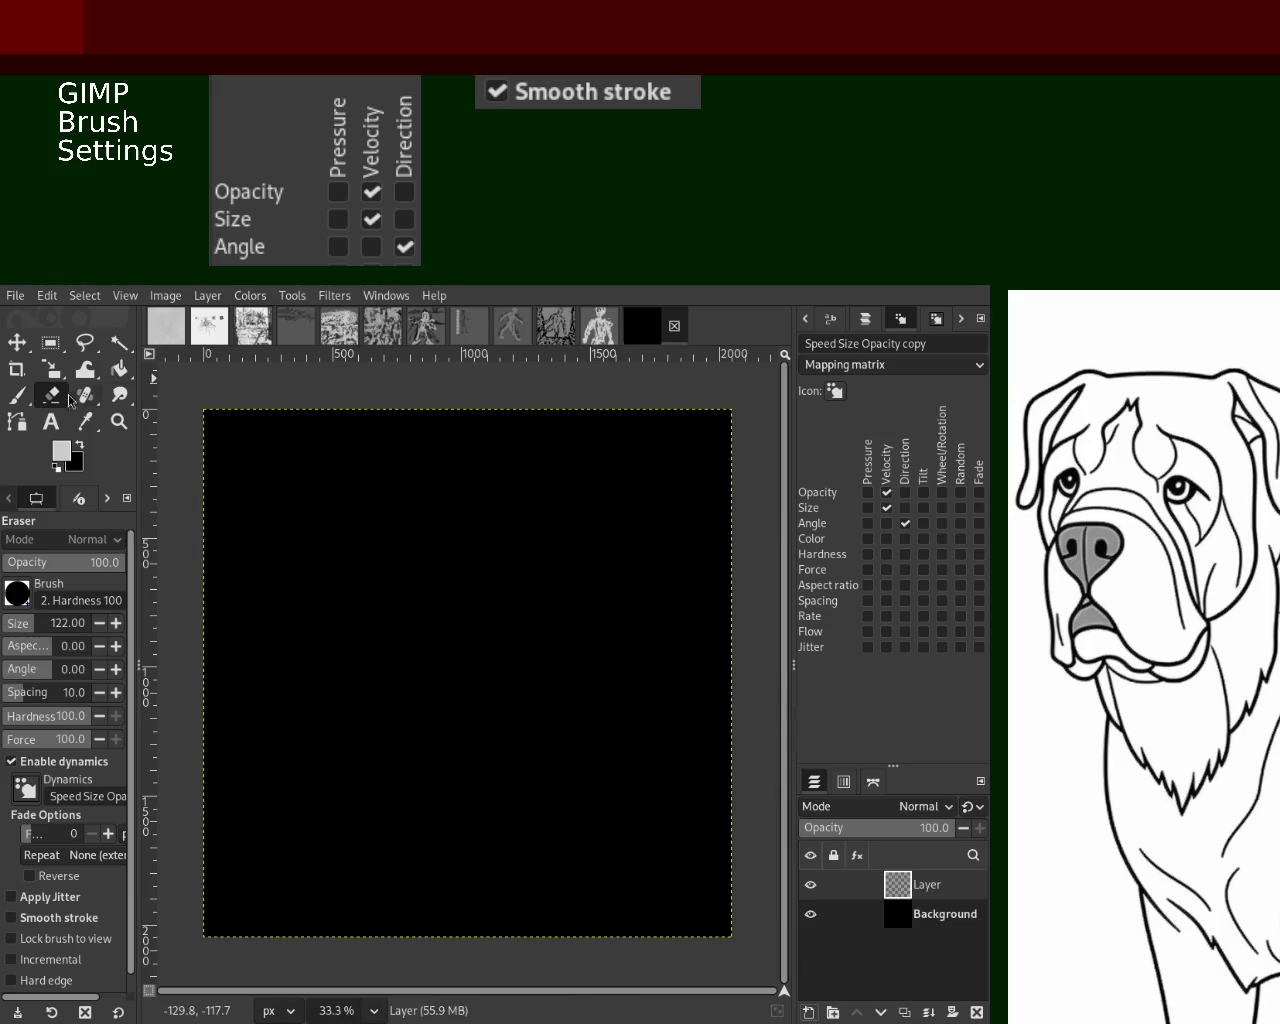
pyautogui.click(22, 402)
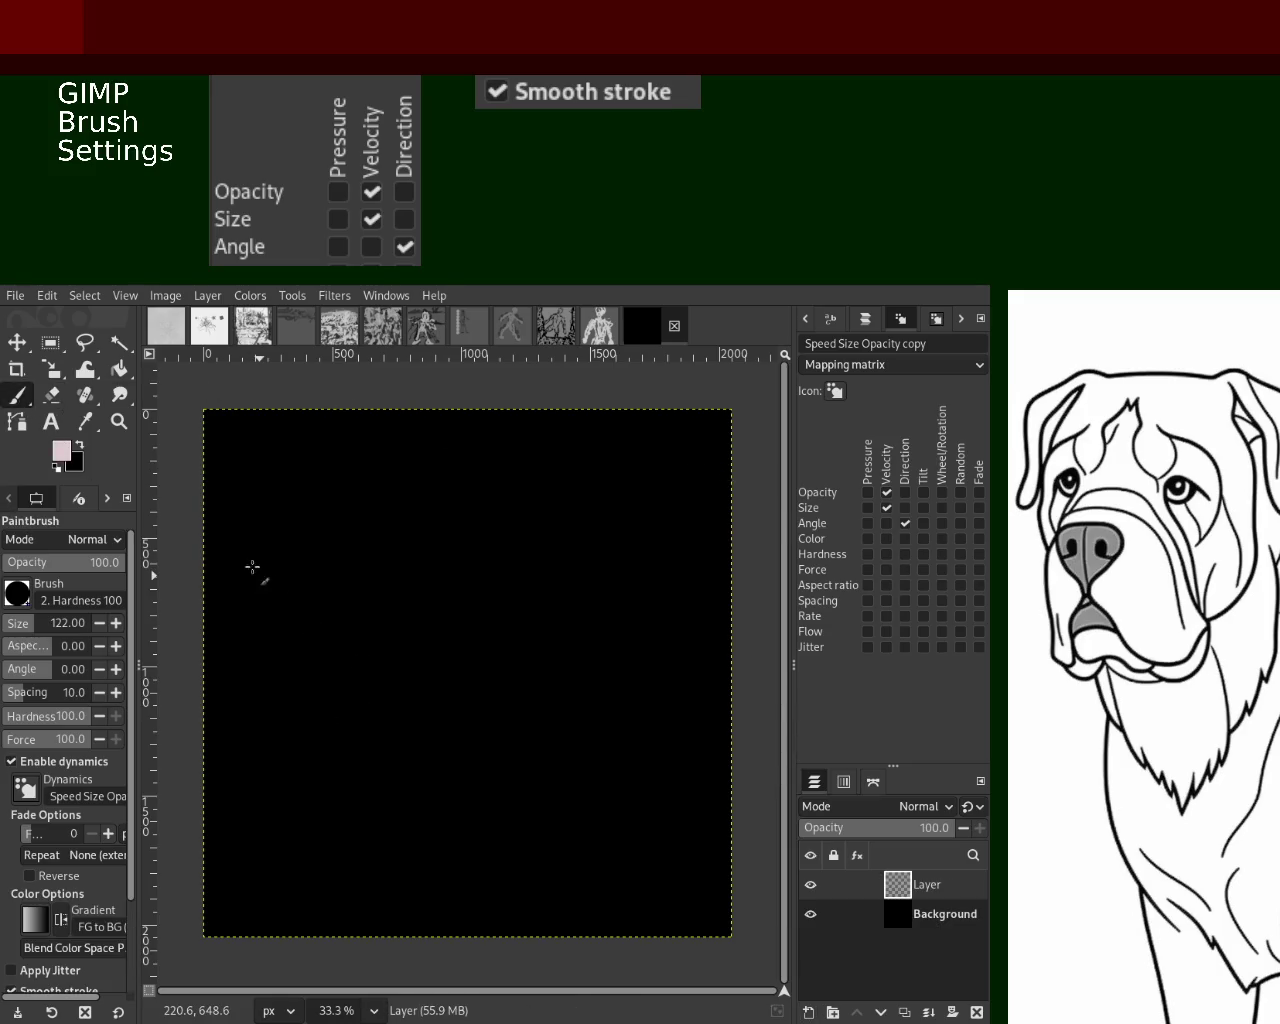
pyautogui.press('d')
pyautogui.press('x')
pyautogui.moveTo(32, 623); pyautogui.dragTo(51, 623)
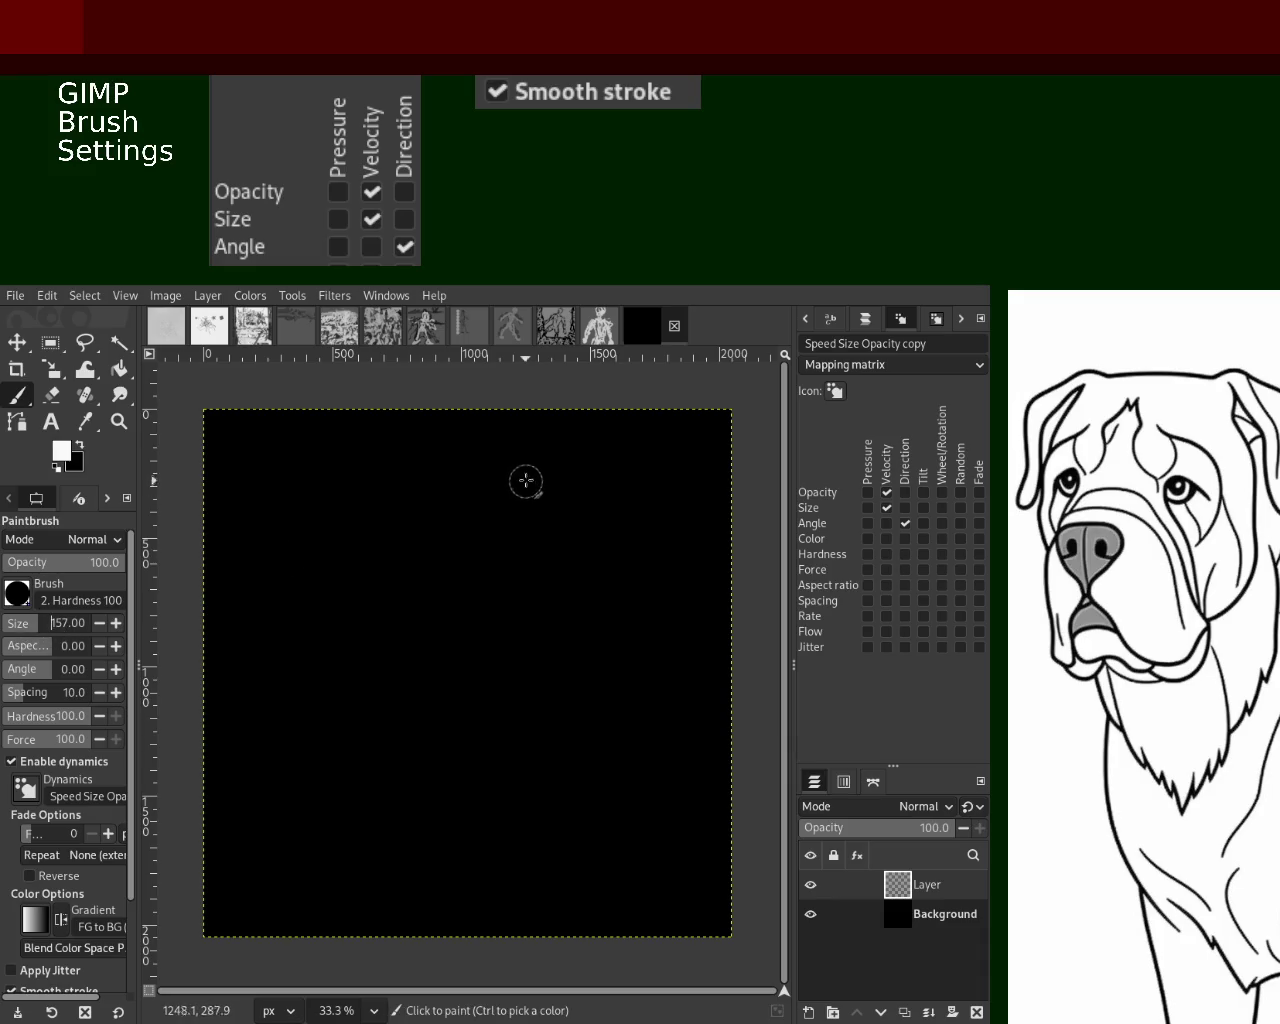
pyautogui.click(52, 623)
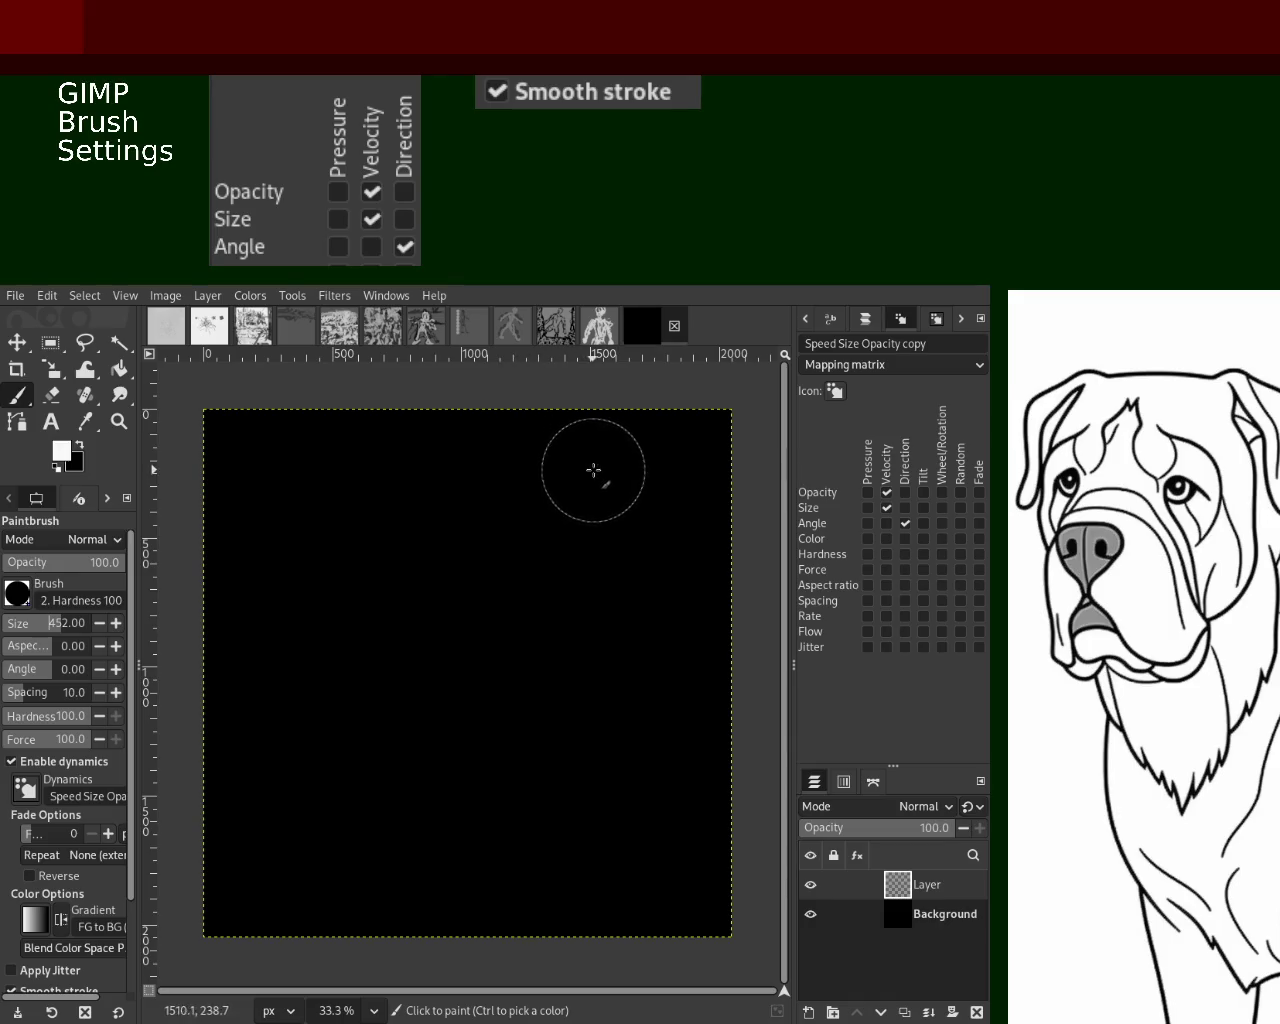
# Stamp three test white dabs down the canvas, then undo them
pyautogui.click(598, 469)
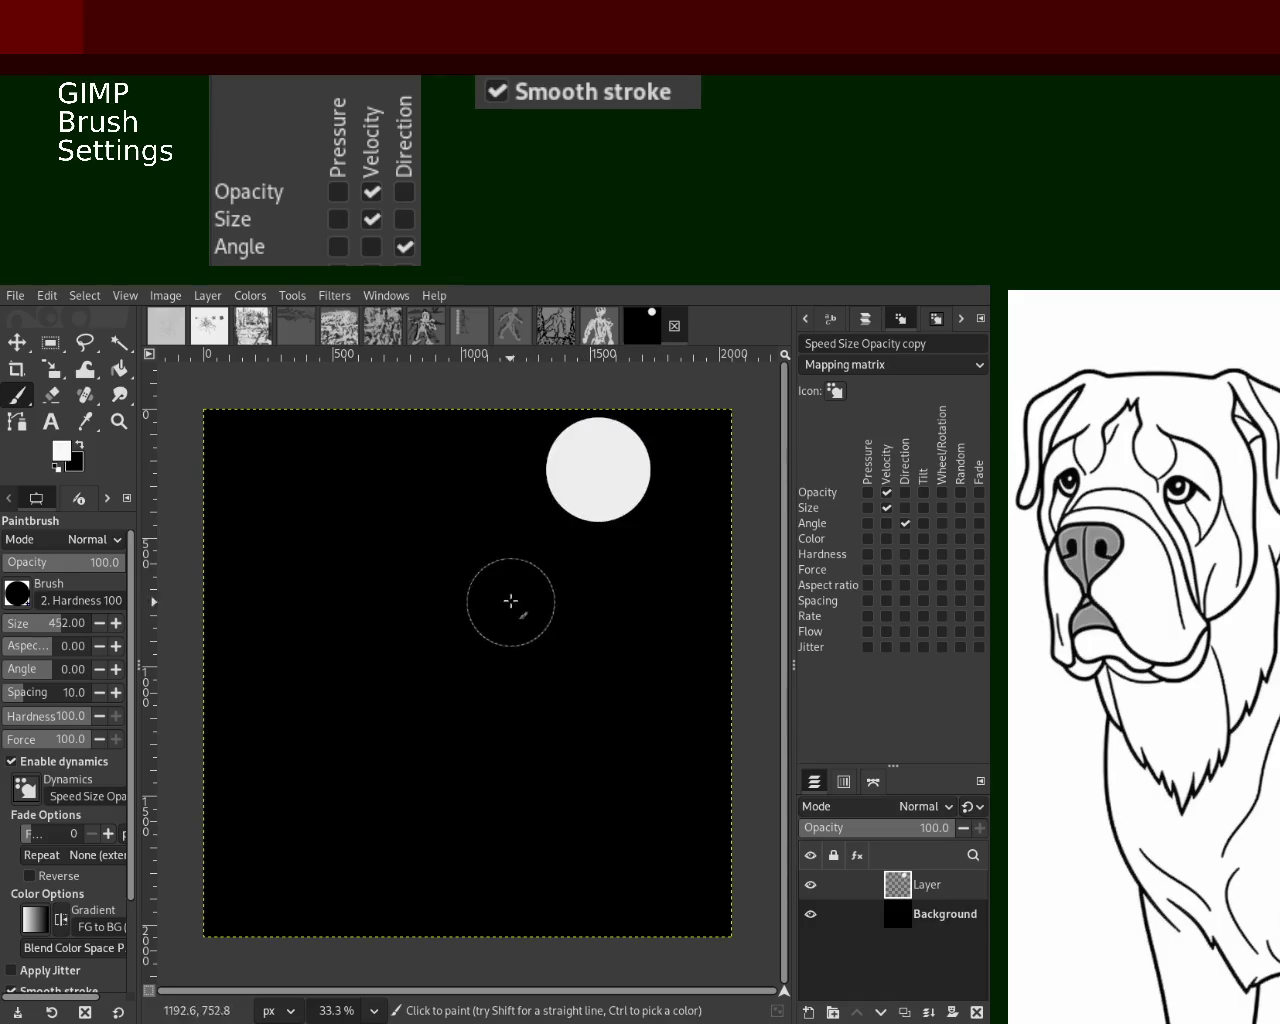
pyautogui.click(602, 575)
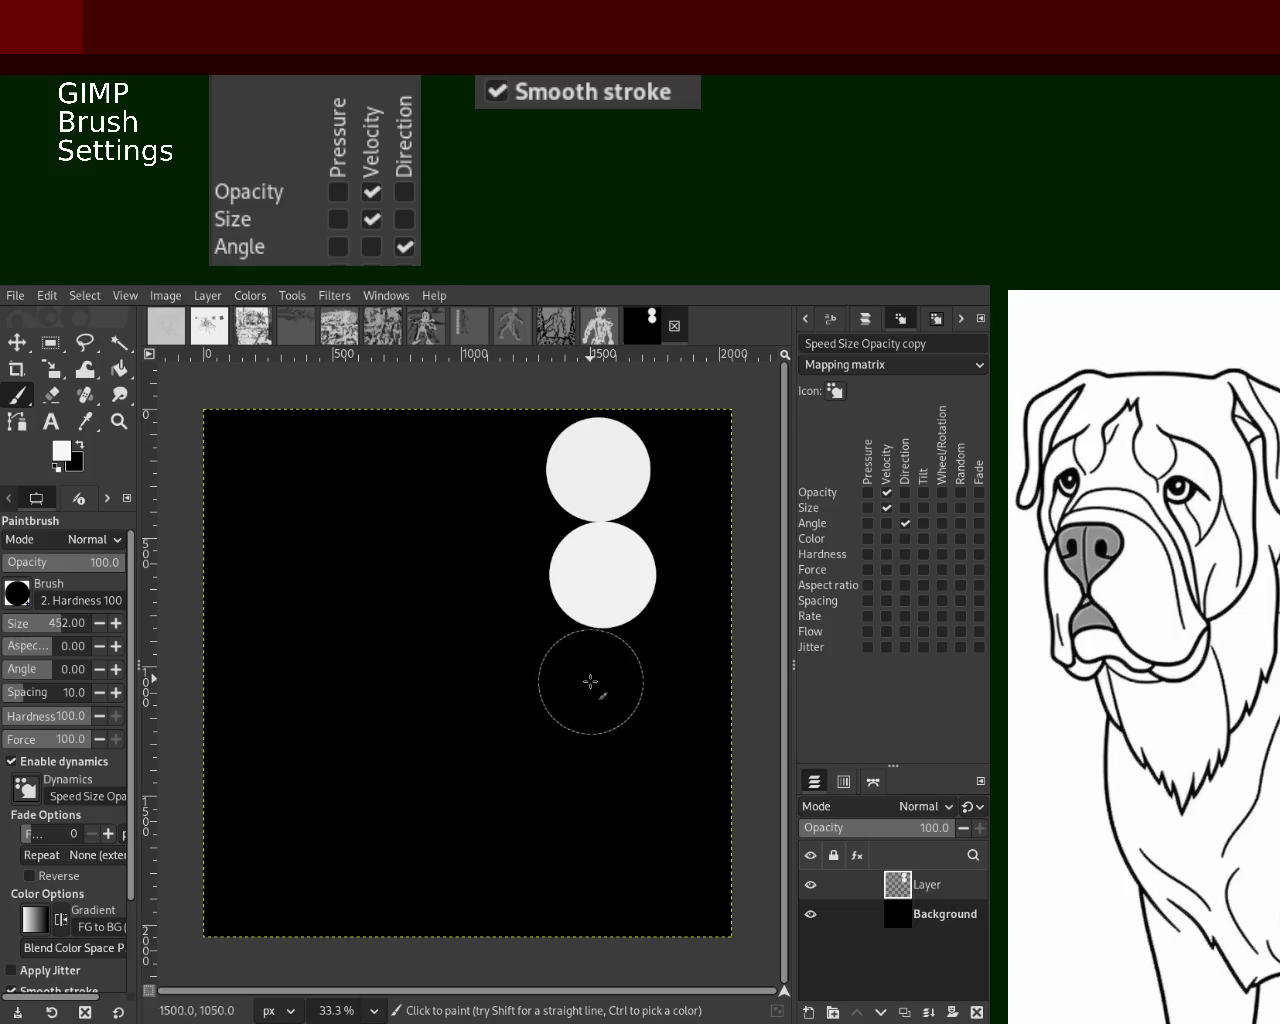
pyautogui.click(594, 682)
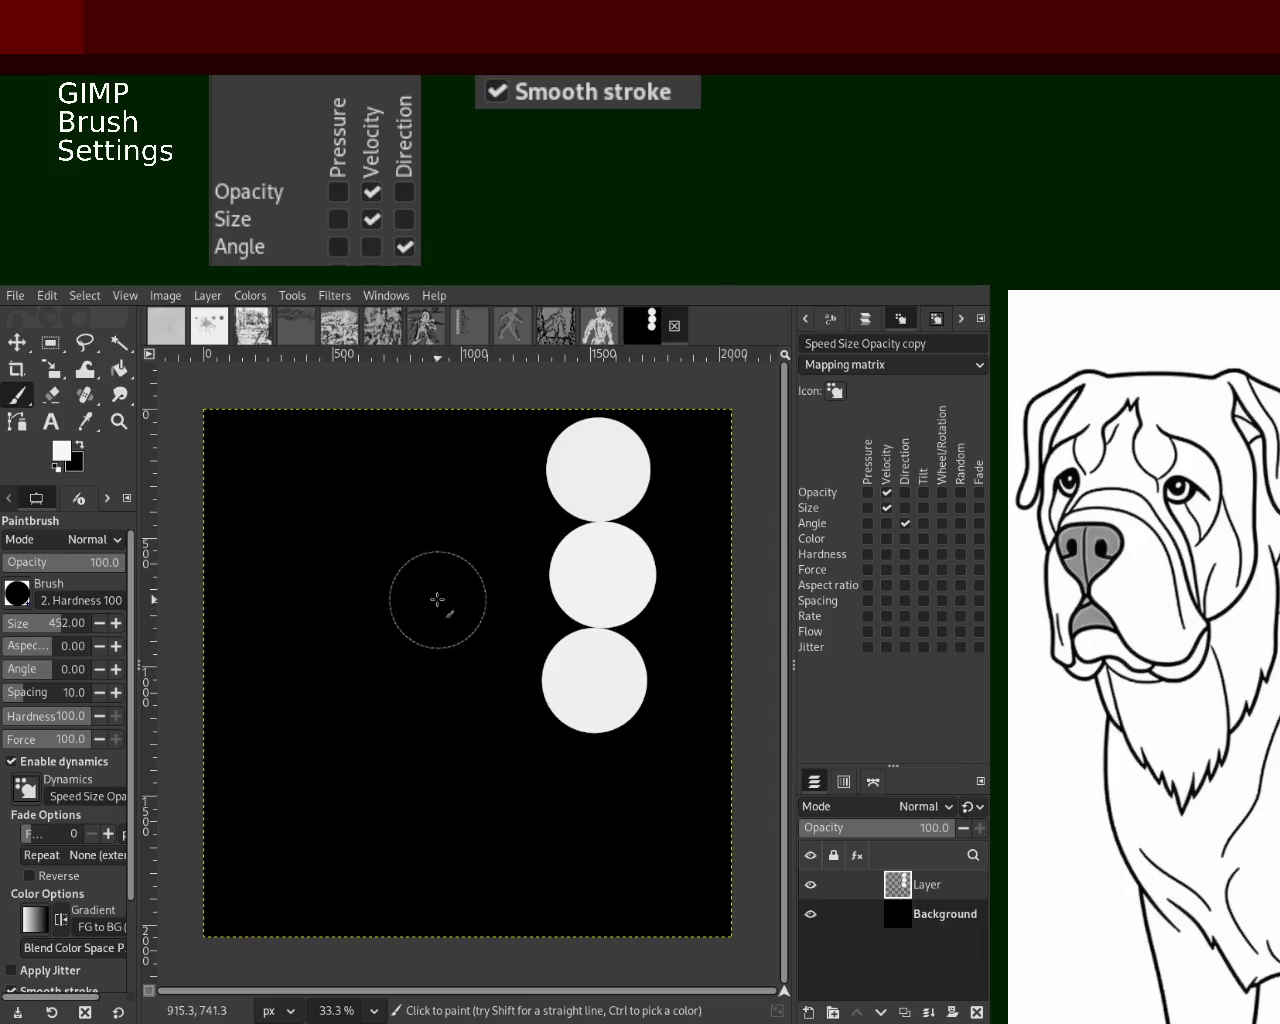
pyautogui.hotkey('ctrl', 'z')
pyautogui.hotkey('ctrl', 'z')
pyautogui.hotkey('ctrl', 'z')
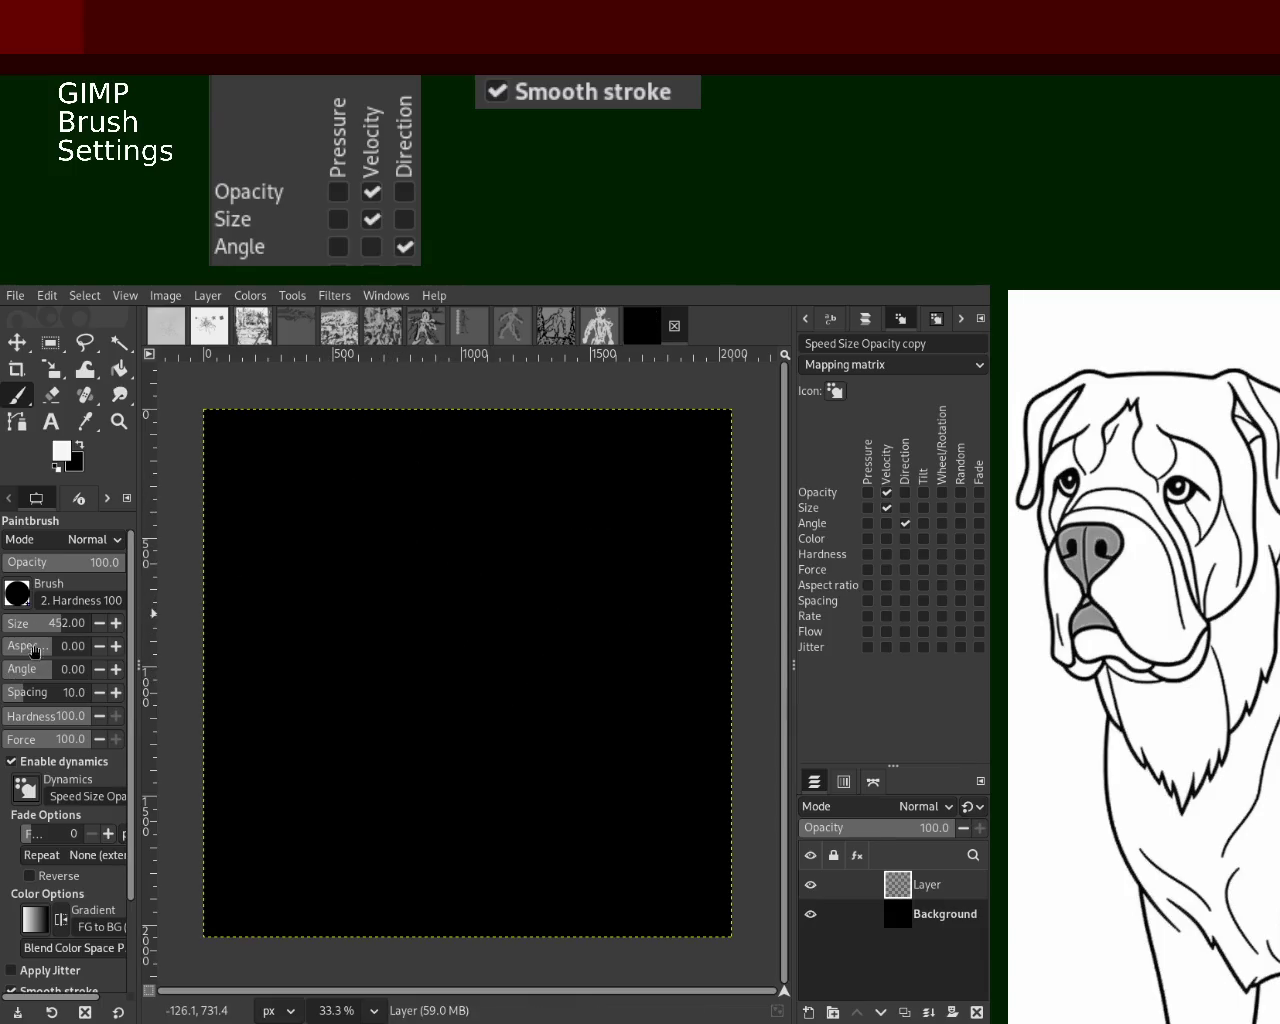
# Enlarge the brush to 615 and stamp four white circles down the canvas, undoing stray dabs
pyautogui.scroll(-5, 76, 630)
pyautogui.moveTo(146, 635); pyautogui.dragTo(170, 630)
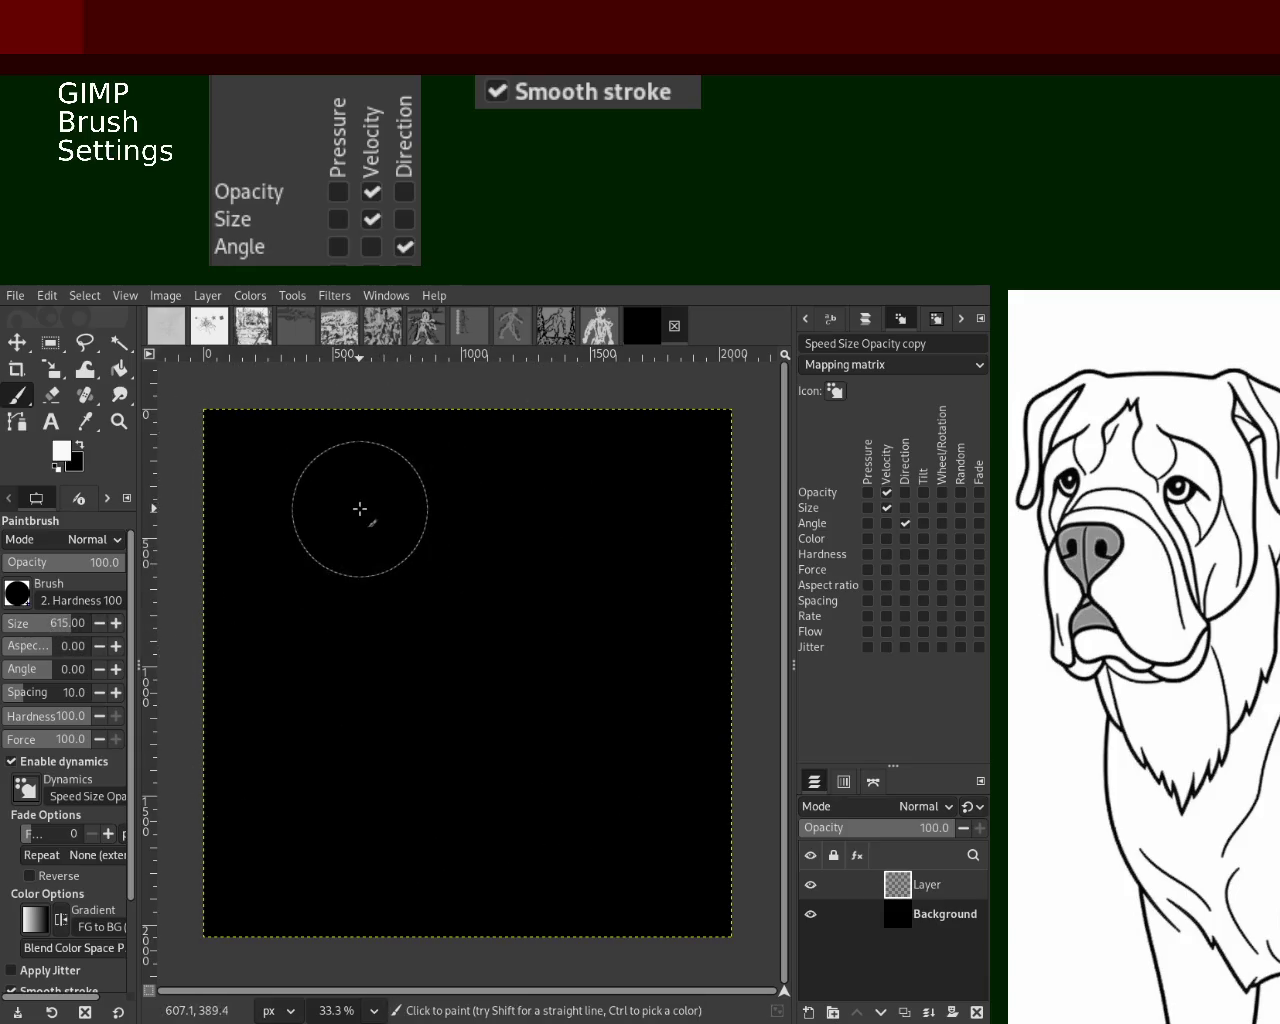
pyautogui.click(368, 497)
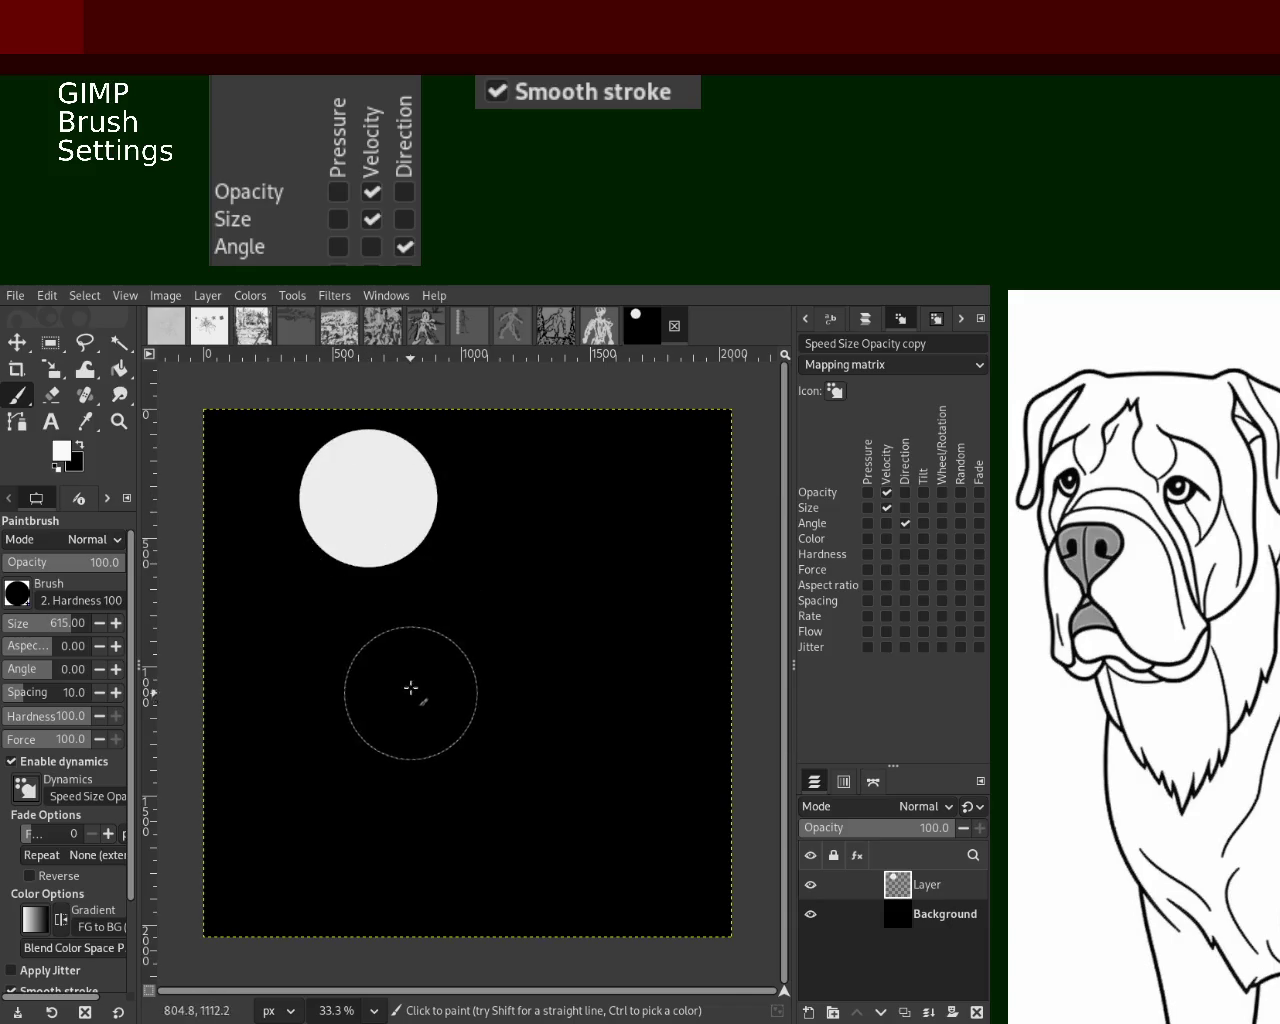
pyautogui.click(405, 638)
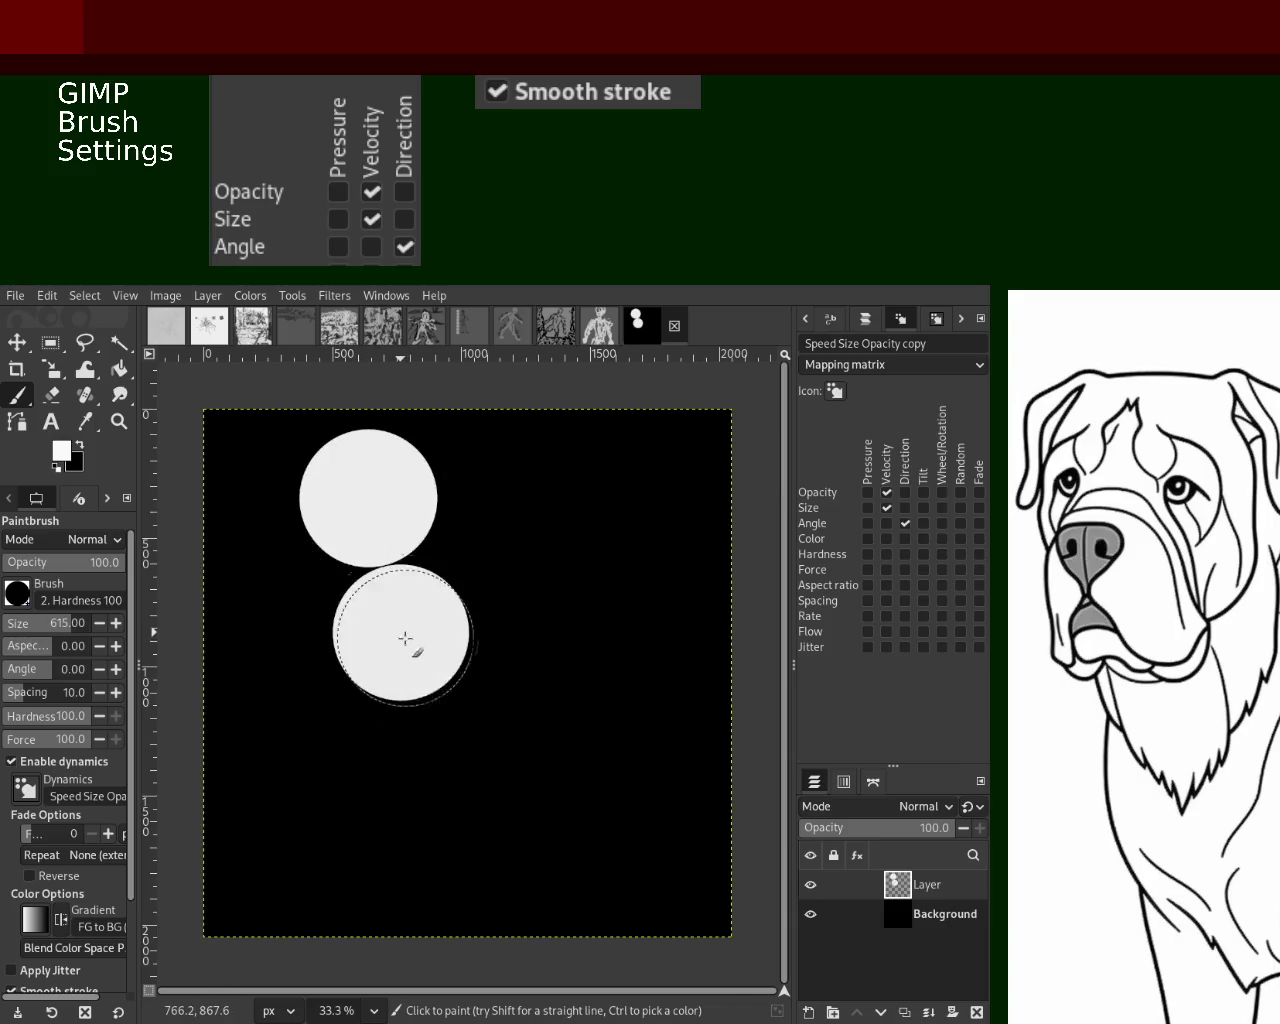
pyautogui.click(424, 772)
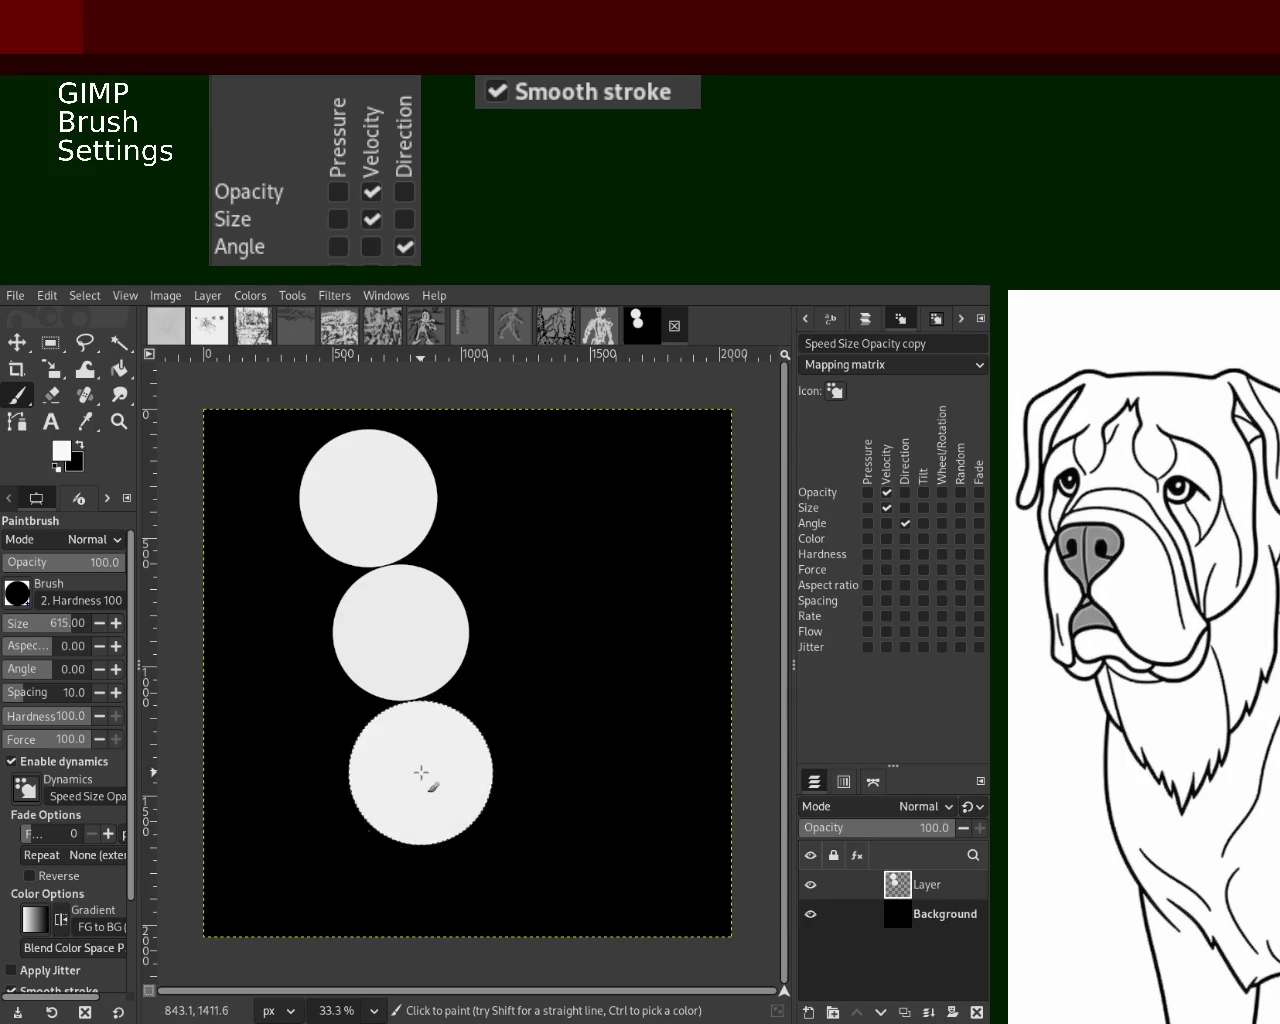
pyautogui.click(419, 913)
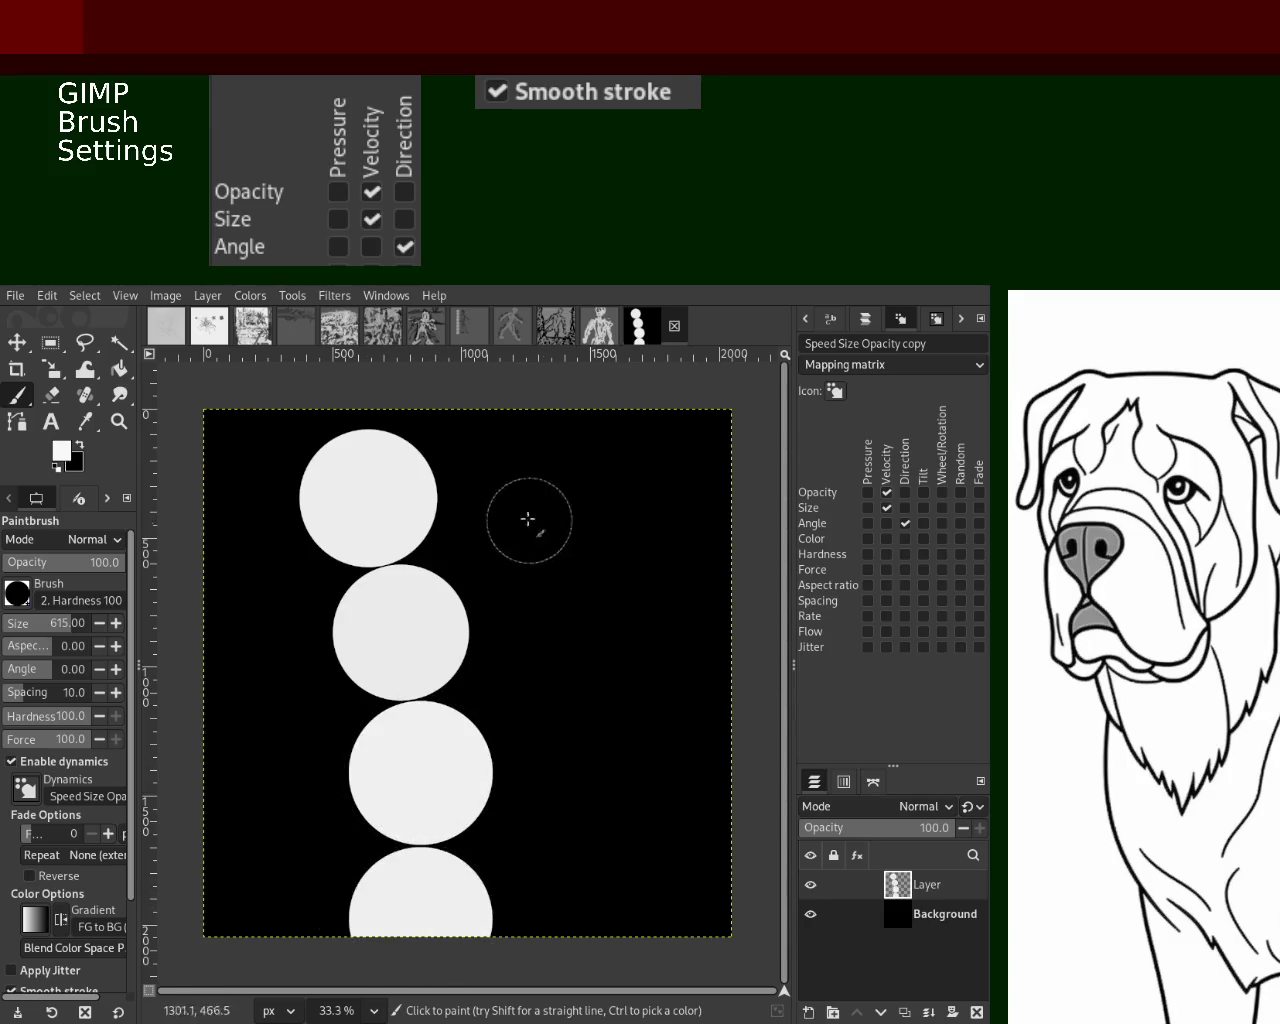
pyautogui.click(520, 633)
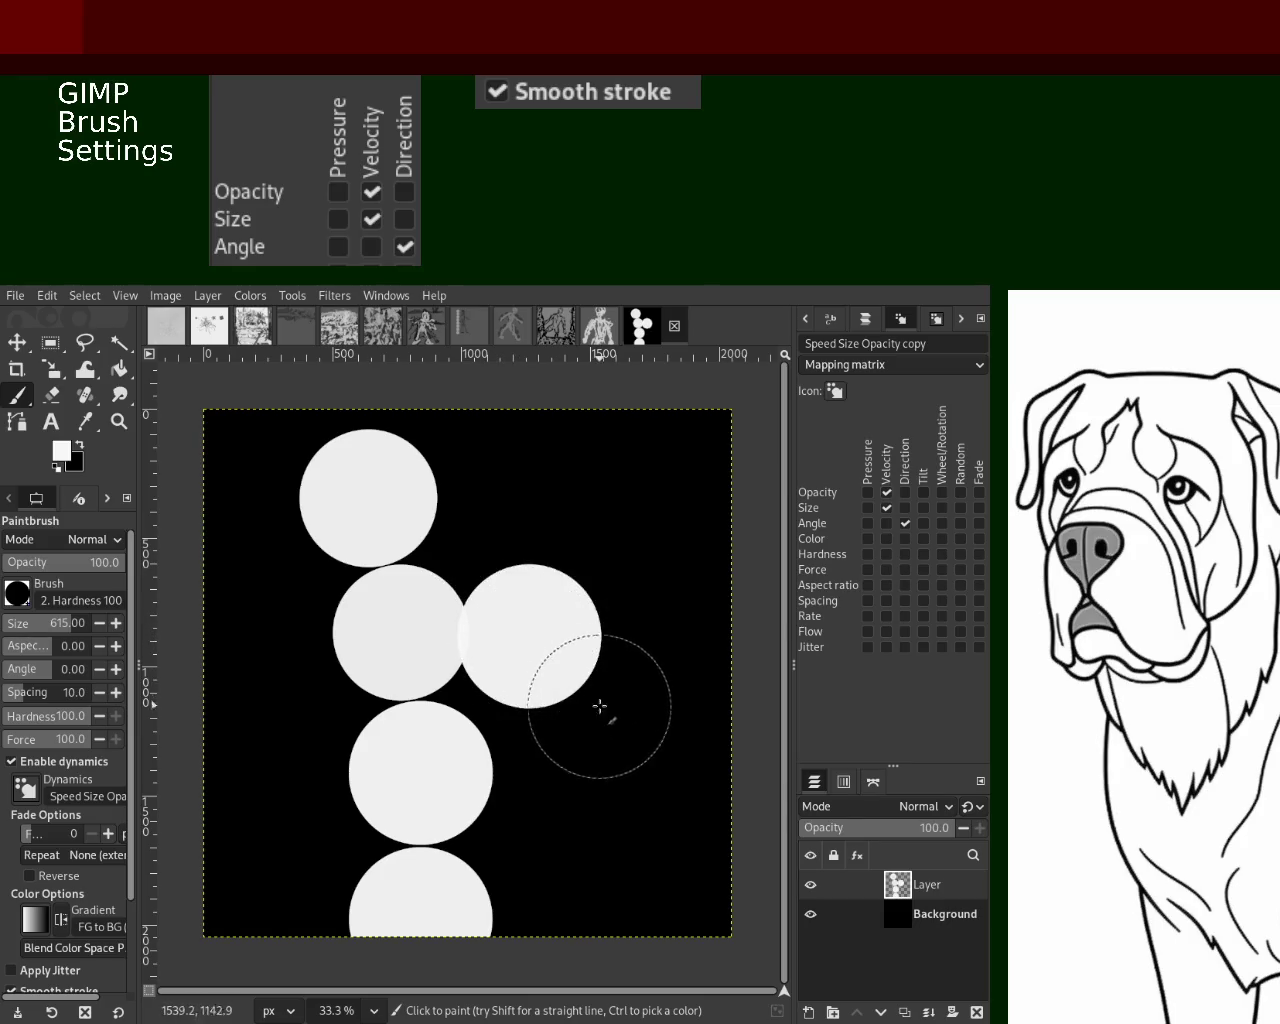
pyautogui.hotkey('ctrl', 'z')
pyautogui.click(445, 635)
pyautogui.hotkey('ctrl', 'z')
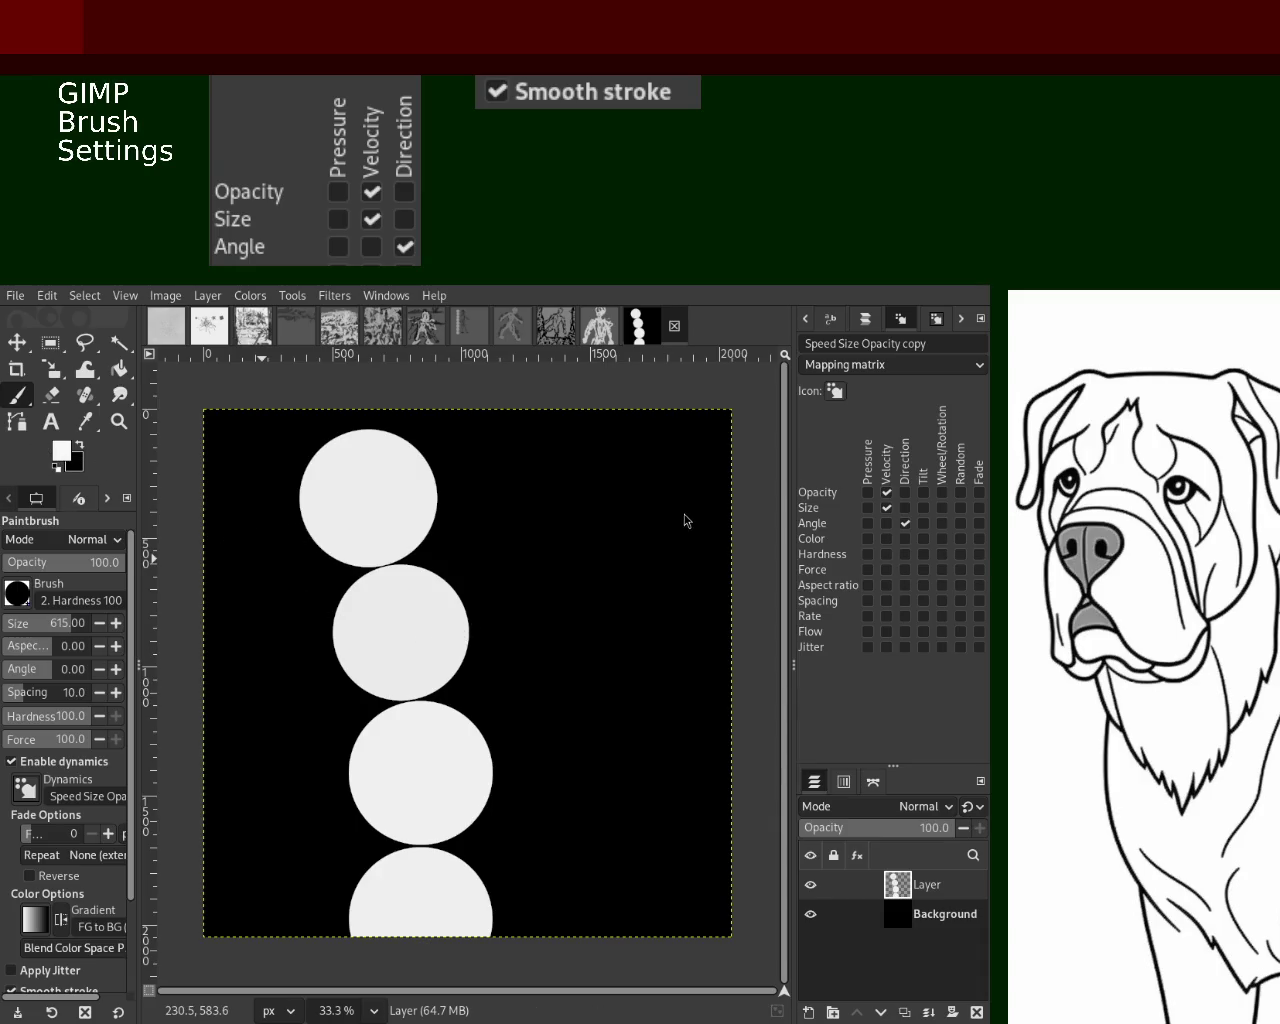
# Set brush opacity to 48 and stamp a translucent dark-red circle over the second white circle
pyautogui.click(59, 563)
pyautogui.click(434, 622)
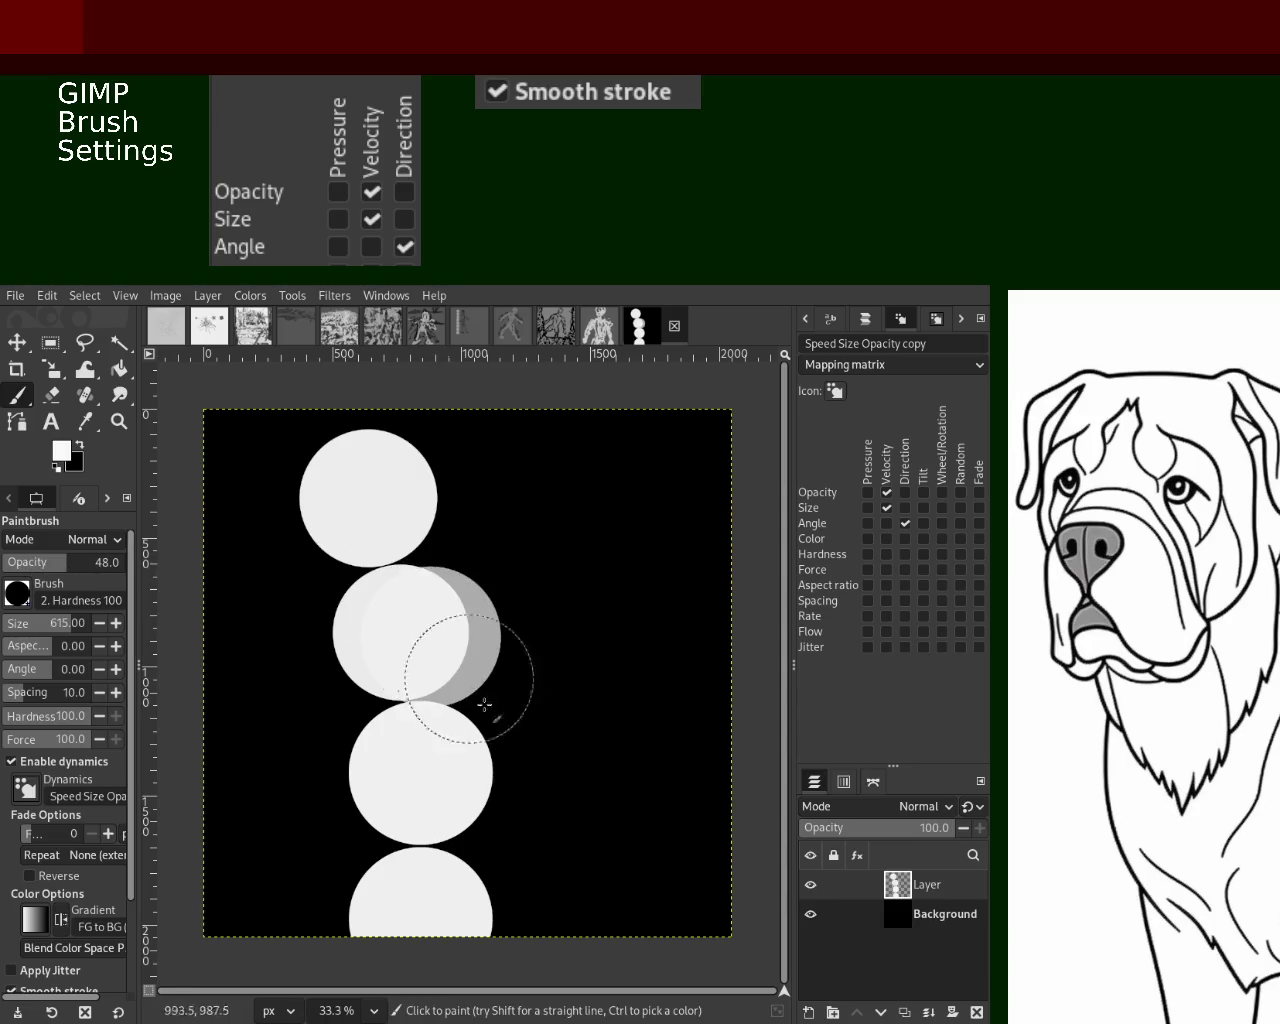
pyautogui.hotkey('ctrl', 'z')
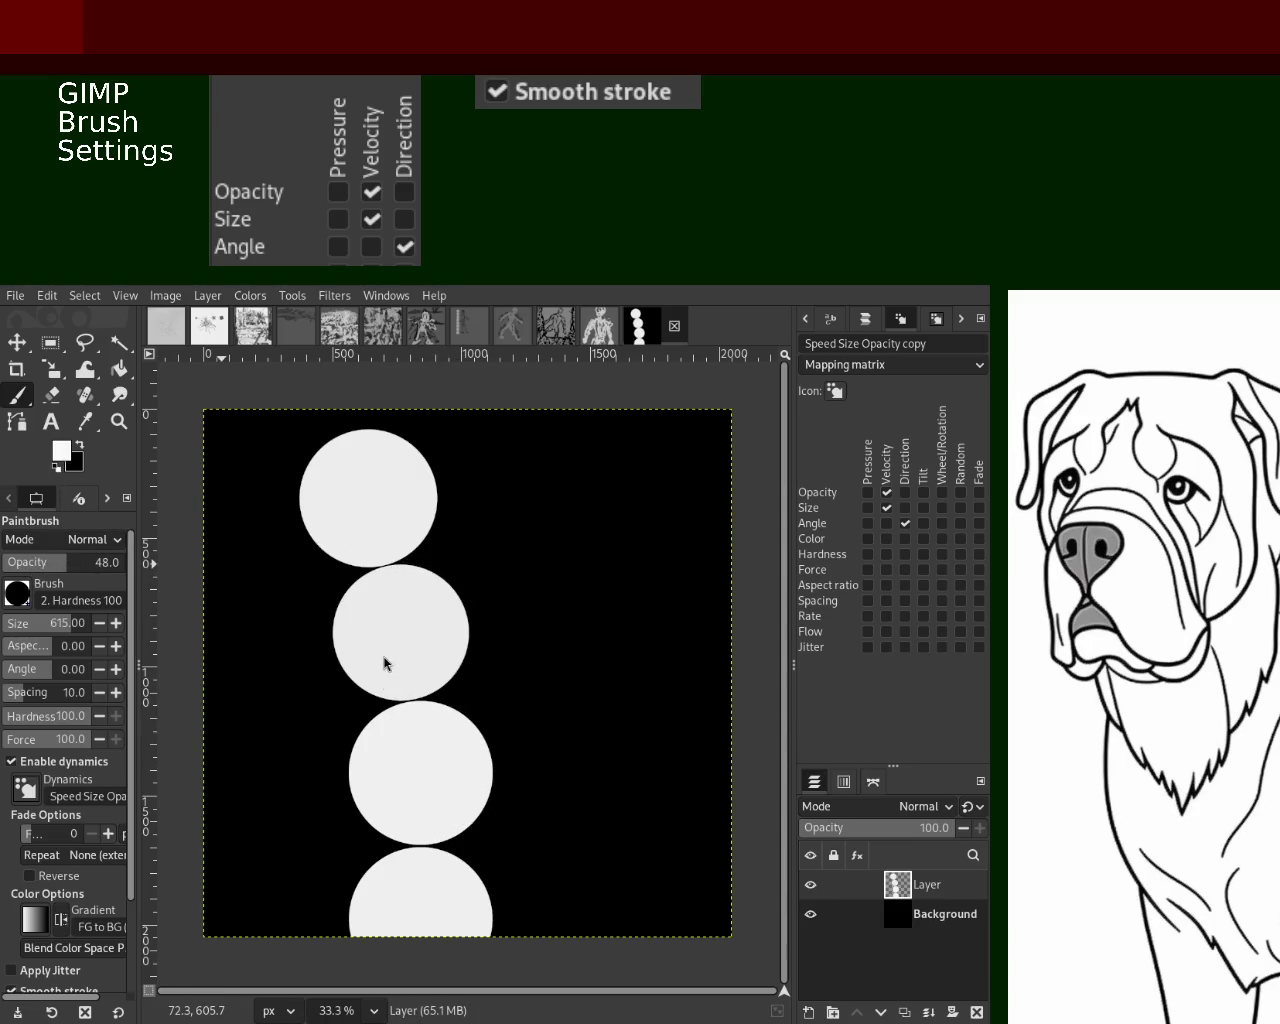
pyautogui.click(432, 636)
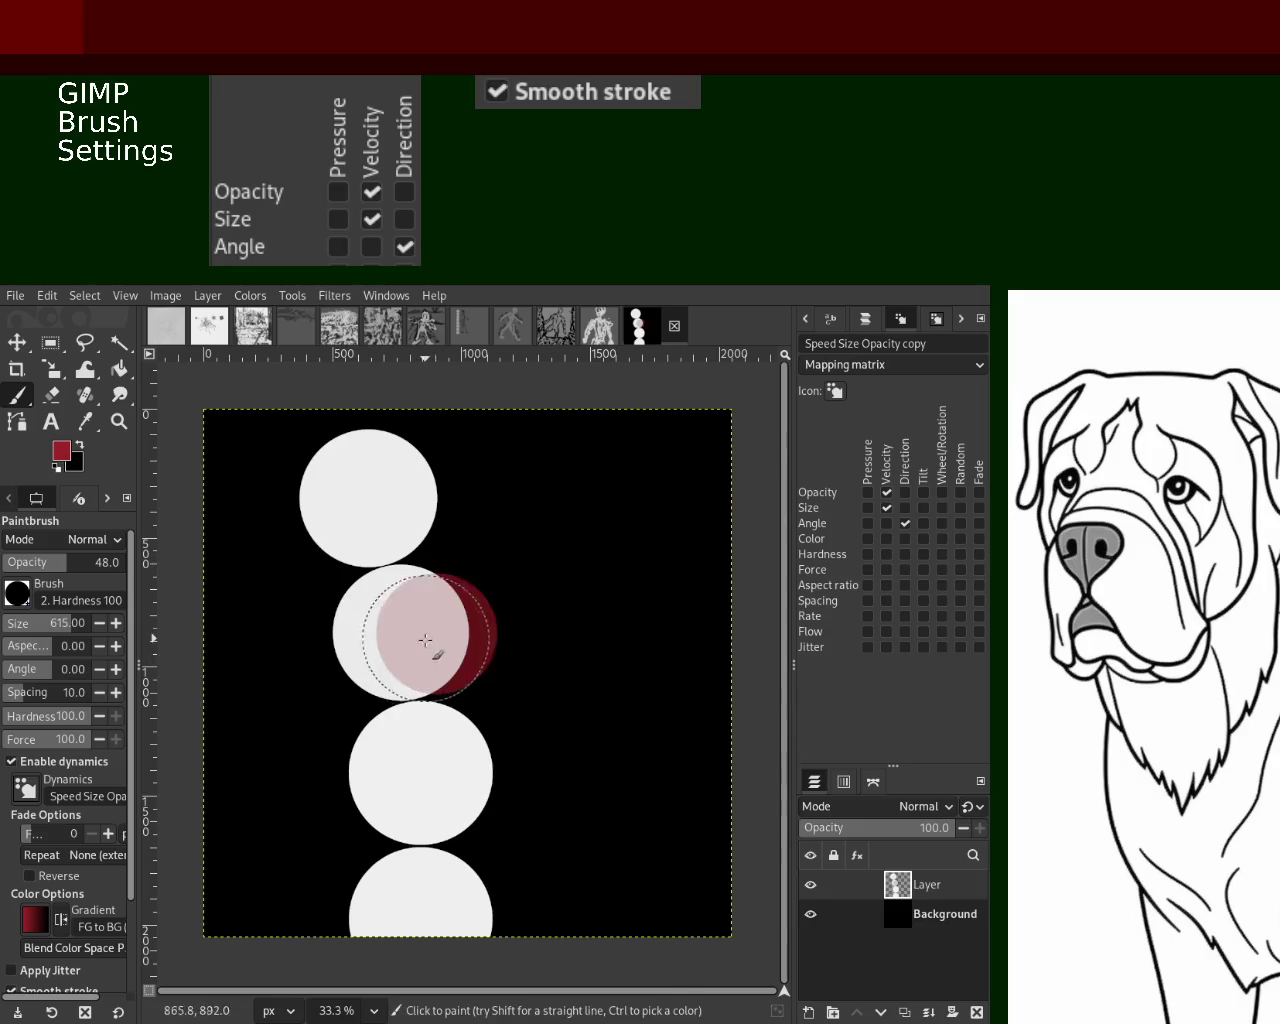
pyautogui.hotkey('ctrl', 'z')
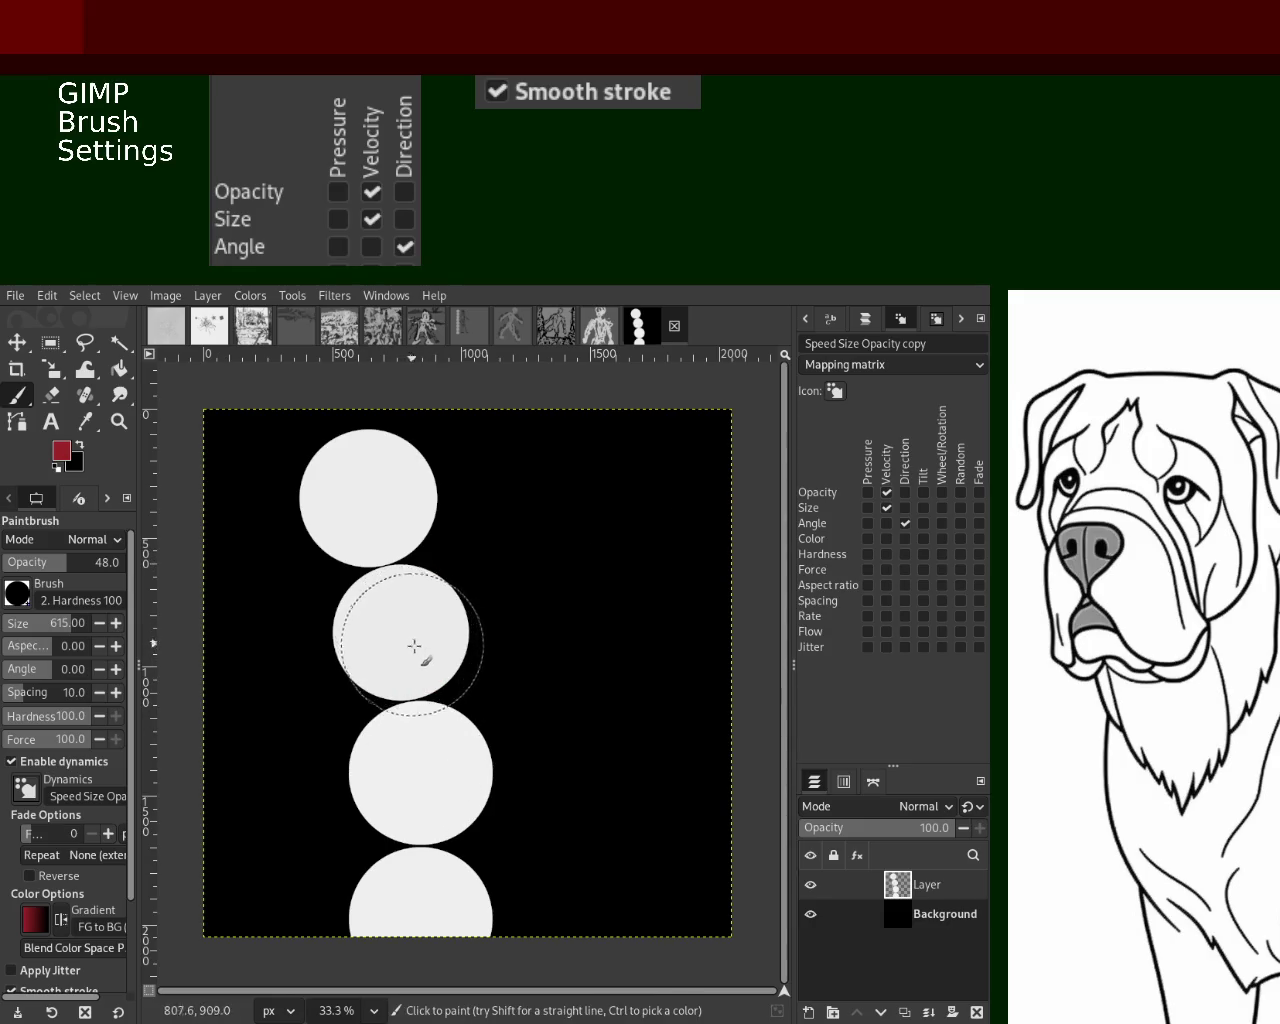
pyautogui.click(416, 642)
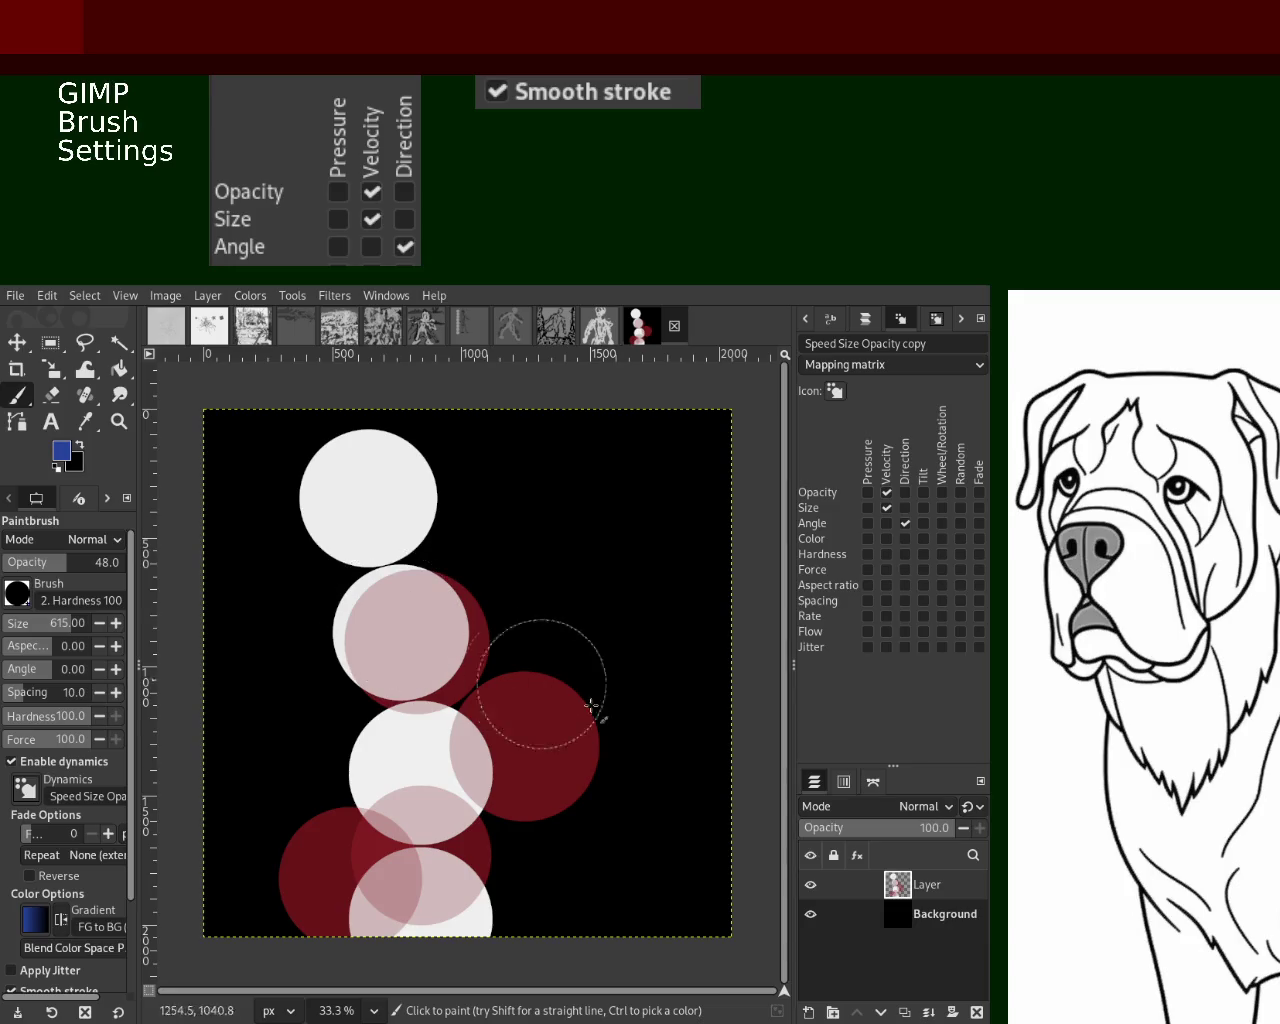
# Try several translucent blue circle placements around the column, undoing each attempt
pyautogui.click(431, 623)
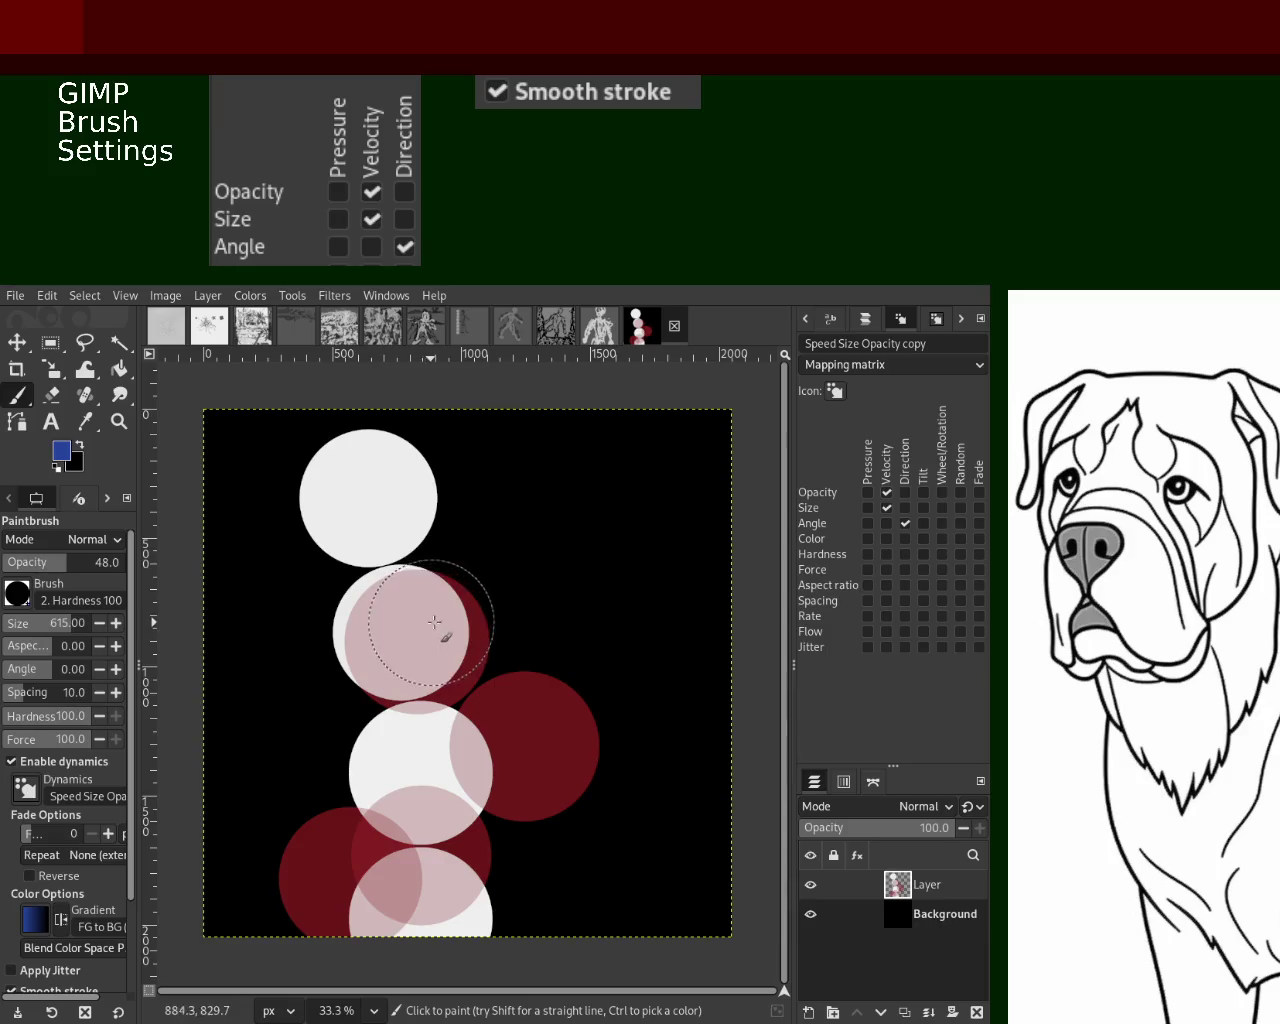
pyautogui.click(670, 660)
pyautogui.hotkey('ctrl', 'z')
pyautogui.hotkey('ctrl', 'z')
pyautogui.click(341, 648)
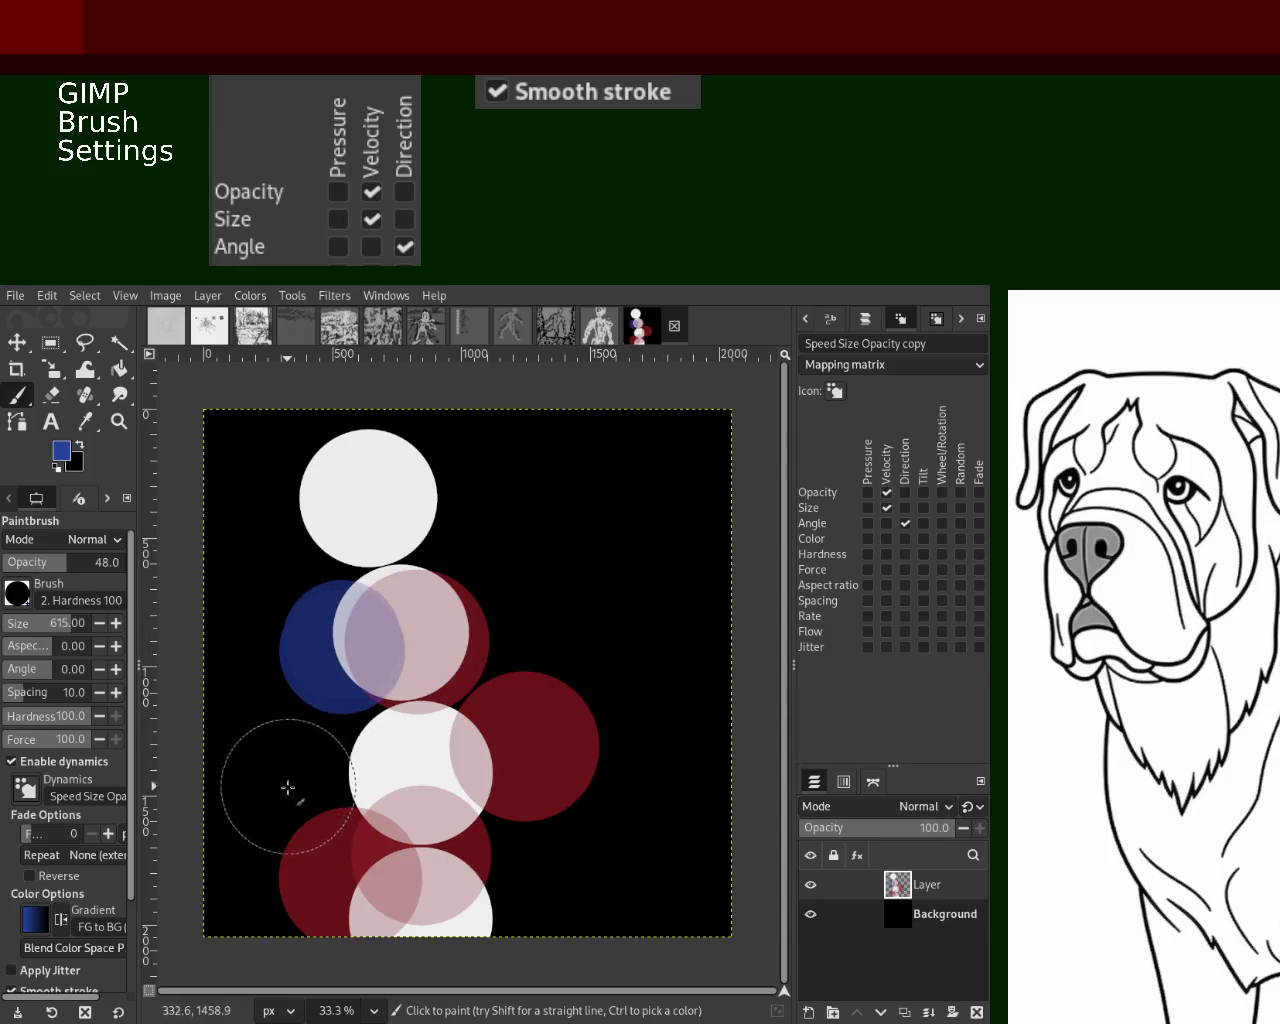
pyautogui.click(285, 780)
pyautogui.hotkey('ctrl', 'z')
pyautogui.hotkey('ctrl', 'z')
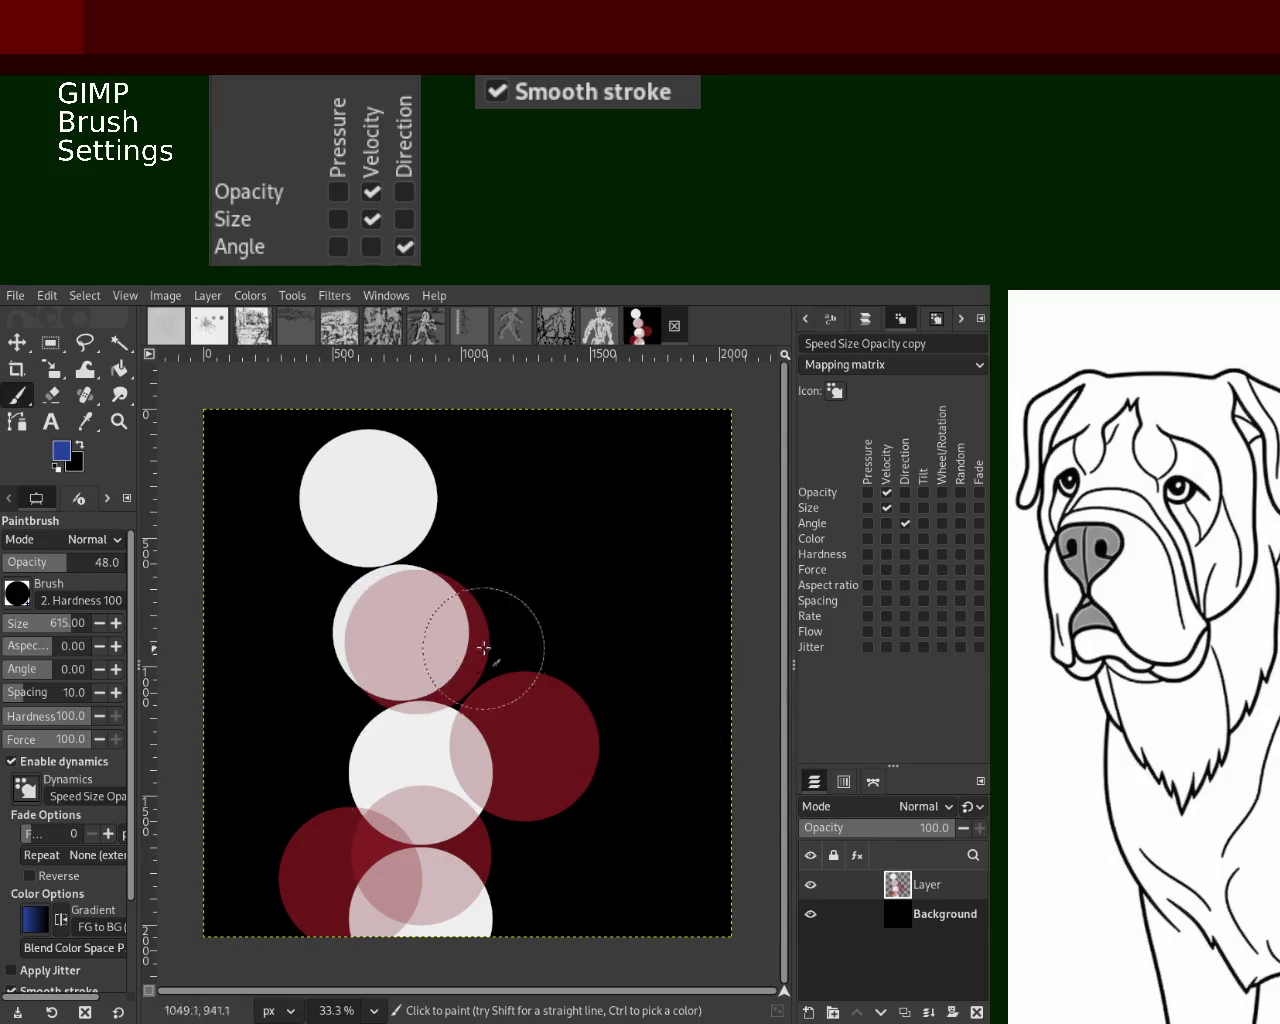
pyautogui.click(504, 643)
pyautogui.click(650, 702)
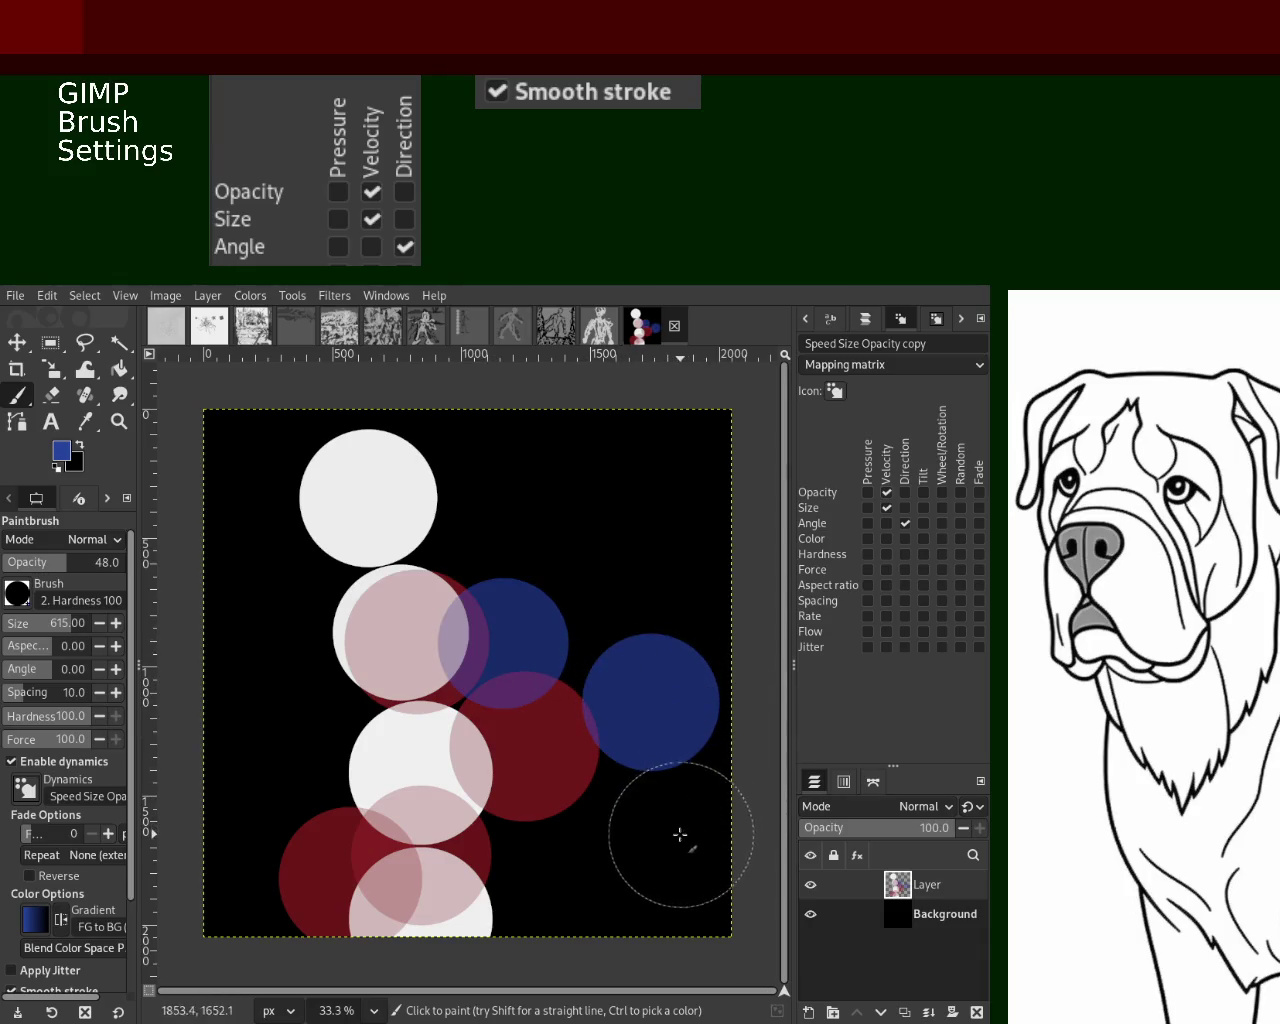
pyautogui.hotkey('ctrl', 'z')
pyautogui.hotkey('ctrl', 'z')
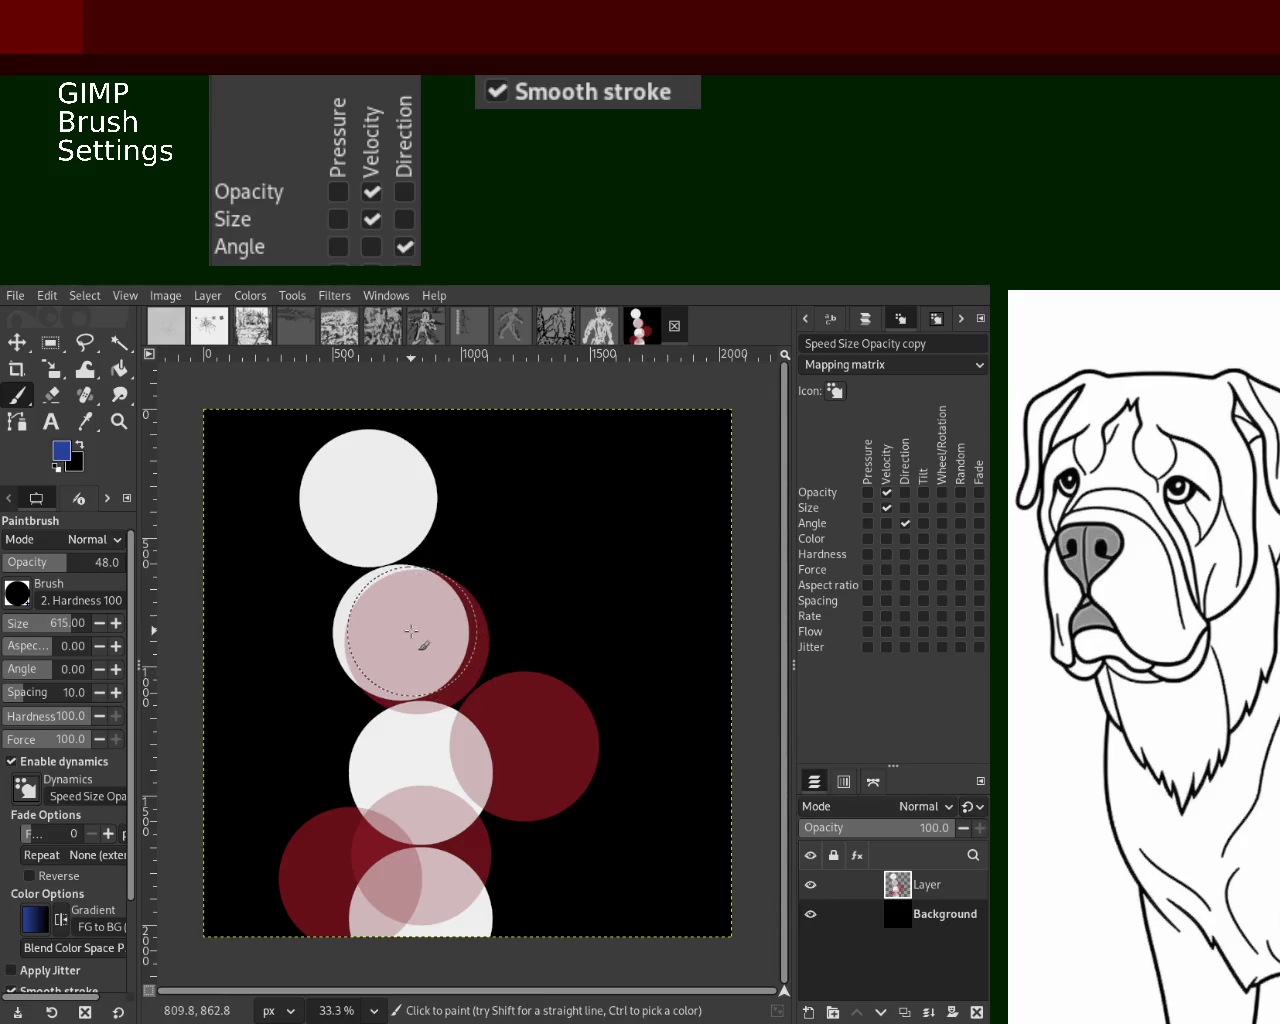
# Stamp four translucent blue circles over and to the right of the column
pyautogui.click(410, 631)
pyautogui.click(553, 641)
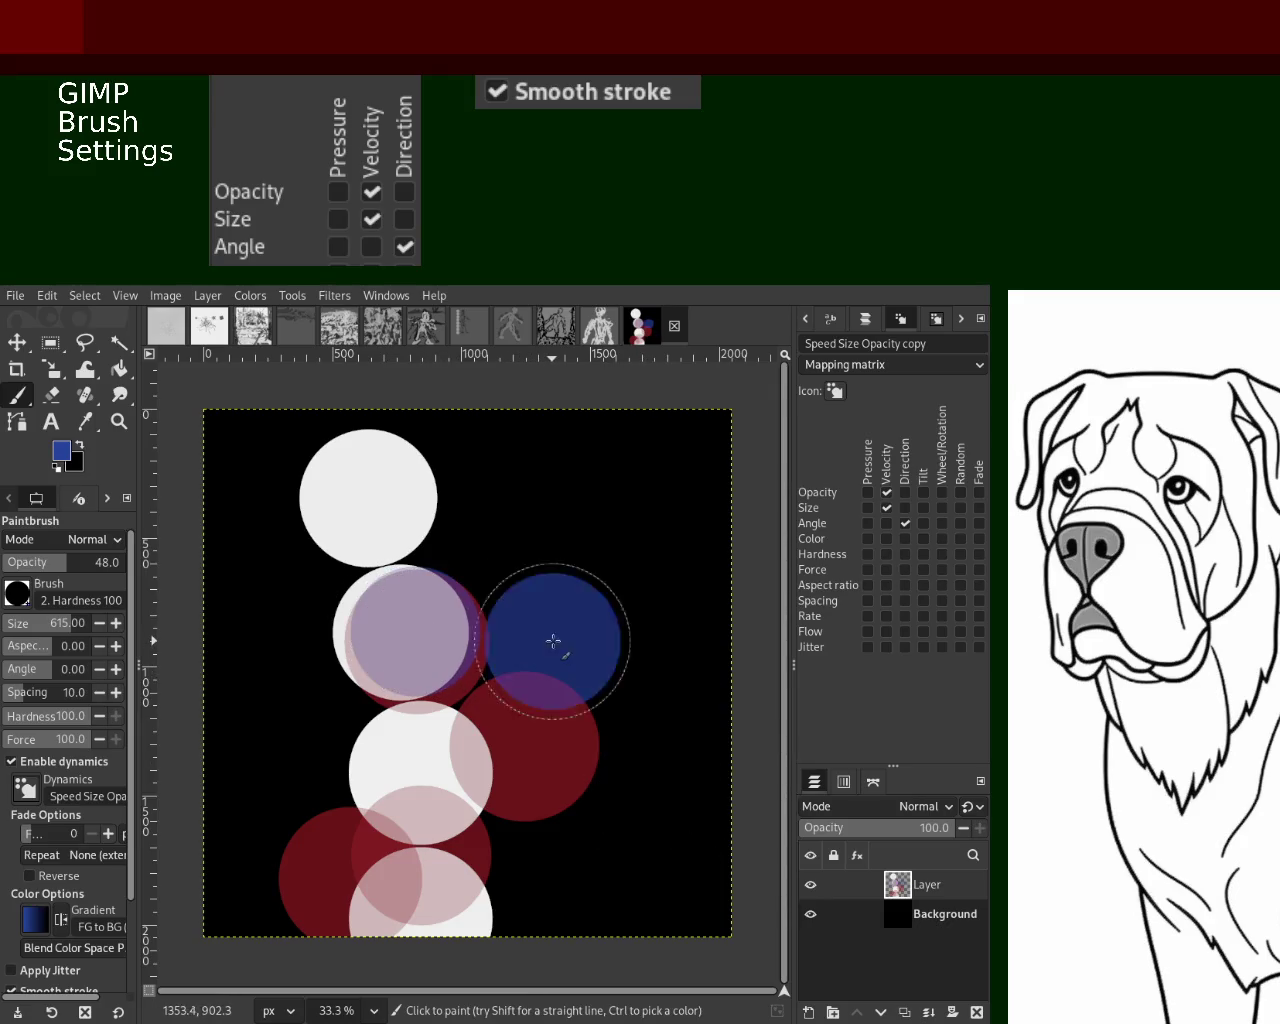
pyautogui.click(648, 737)
pyautogui.click(636, 886)
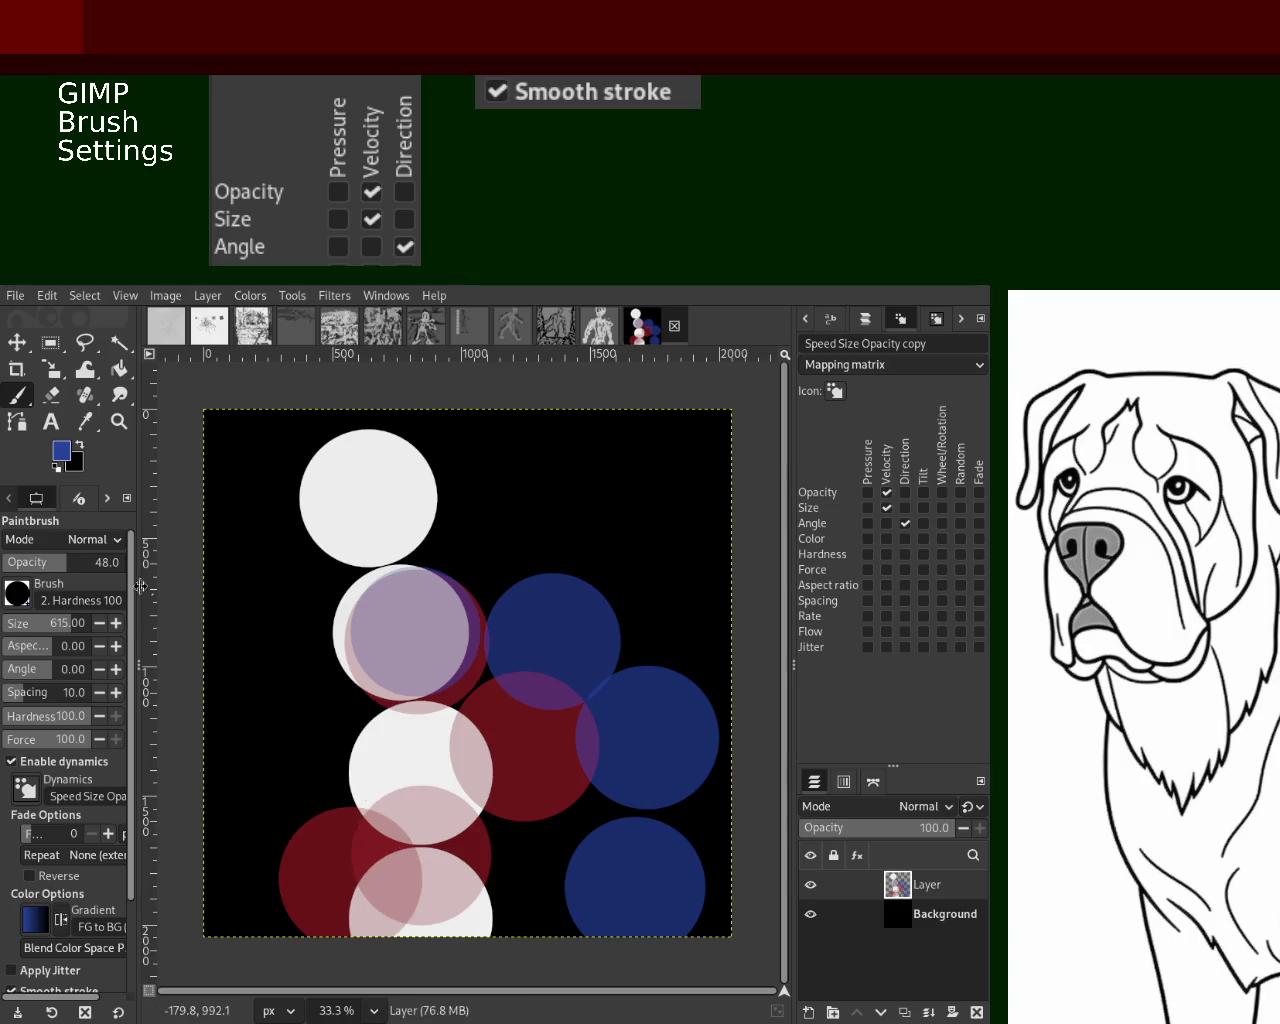
# Pick white, raise opacity to 100, and stamp white circles at the lower left
pyautogui.keyDown('ctrl'); pyautogui.click(371, 482); pyautogui.keyUp('ctrl')
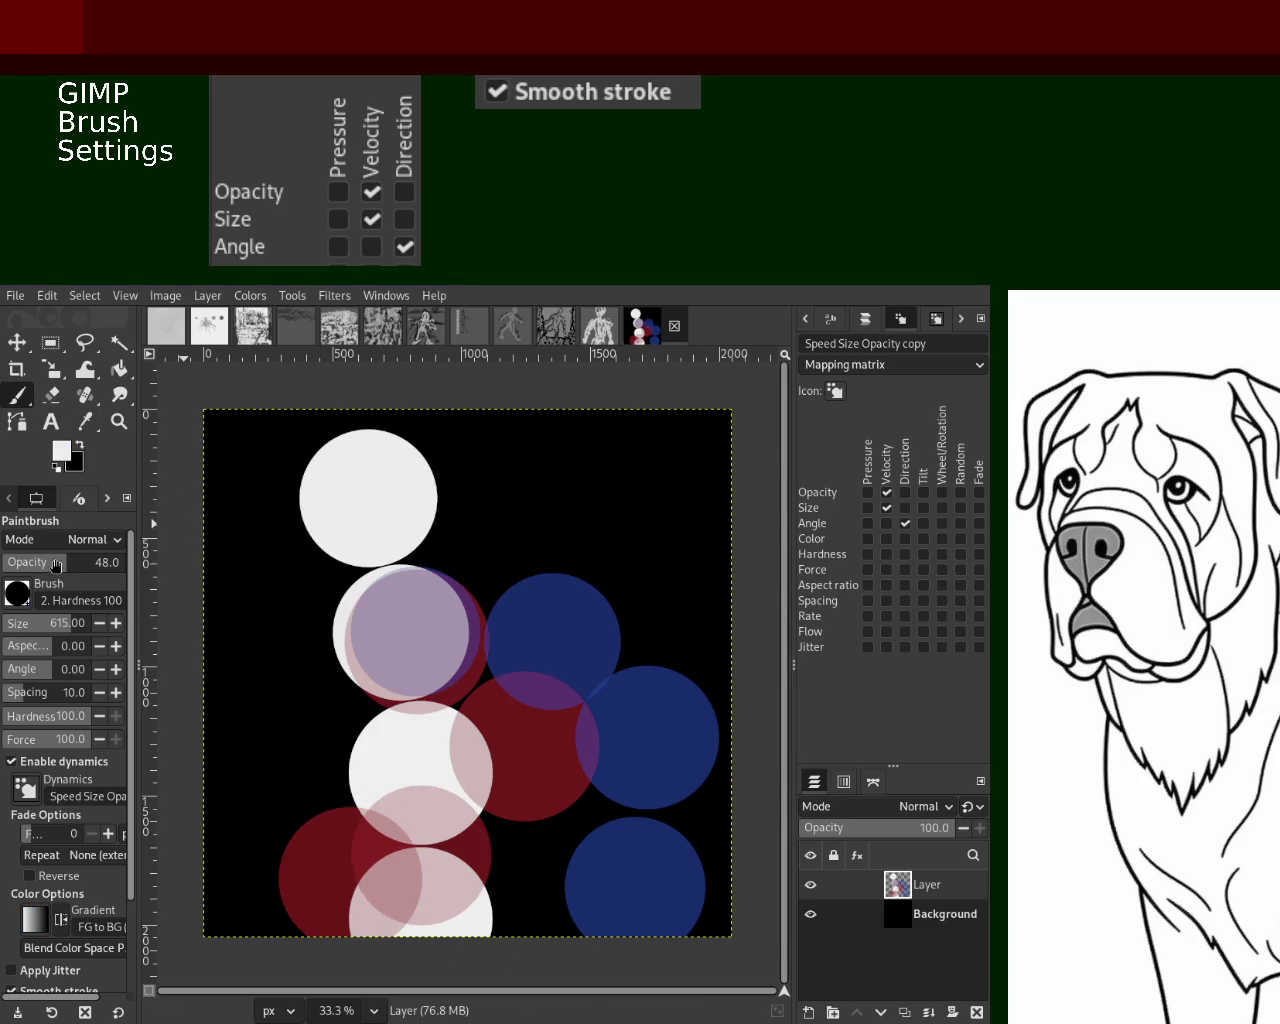
pyautogui.moveTo(56, 566); pyautogui.dragTo(377, 503)
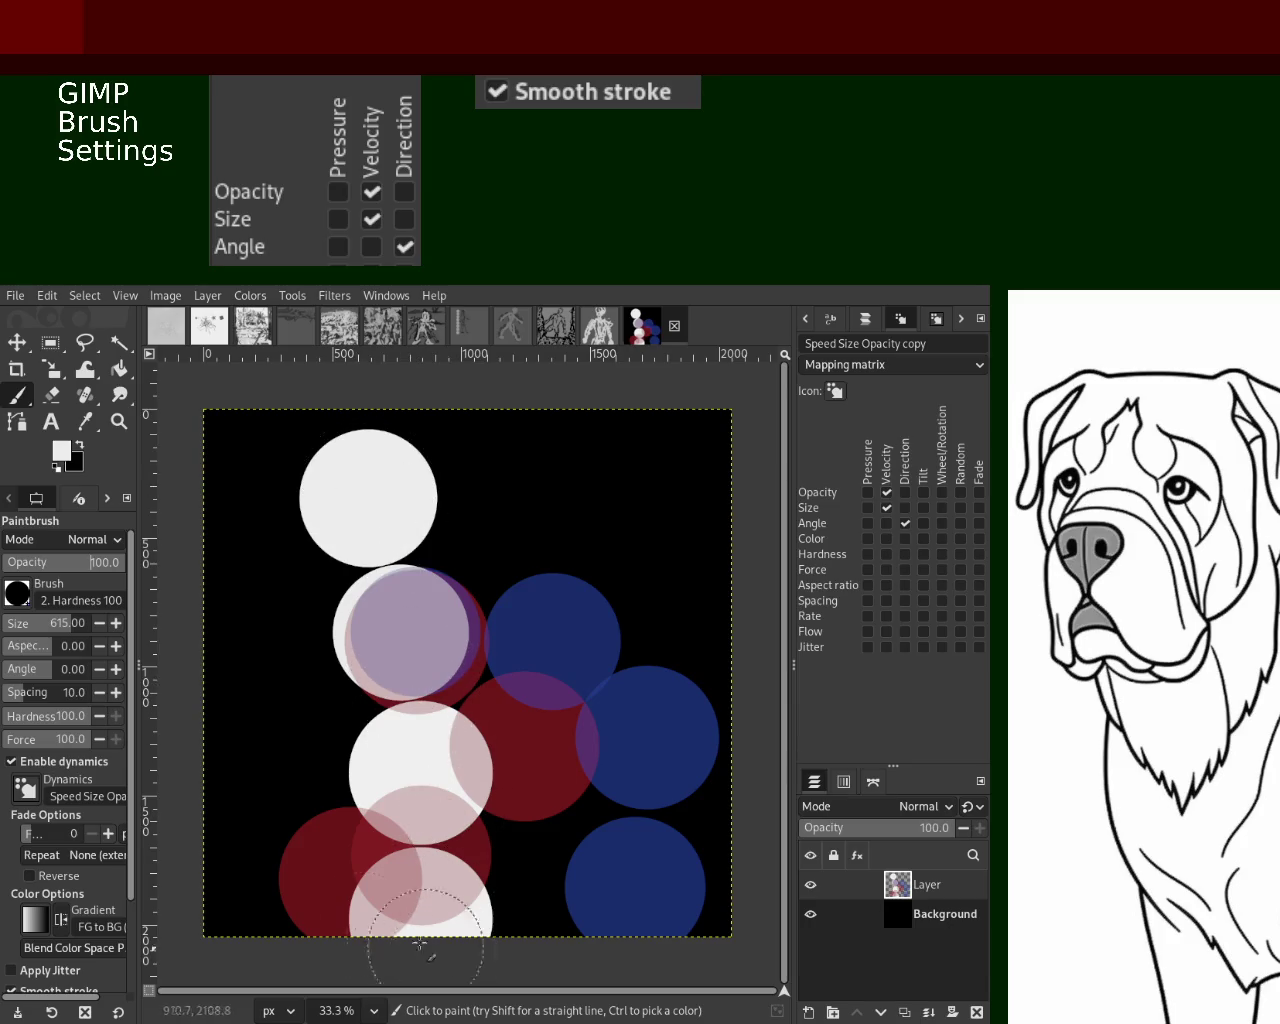
pyautogui.click(298, 858)
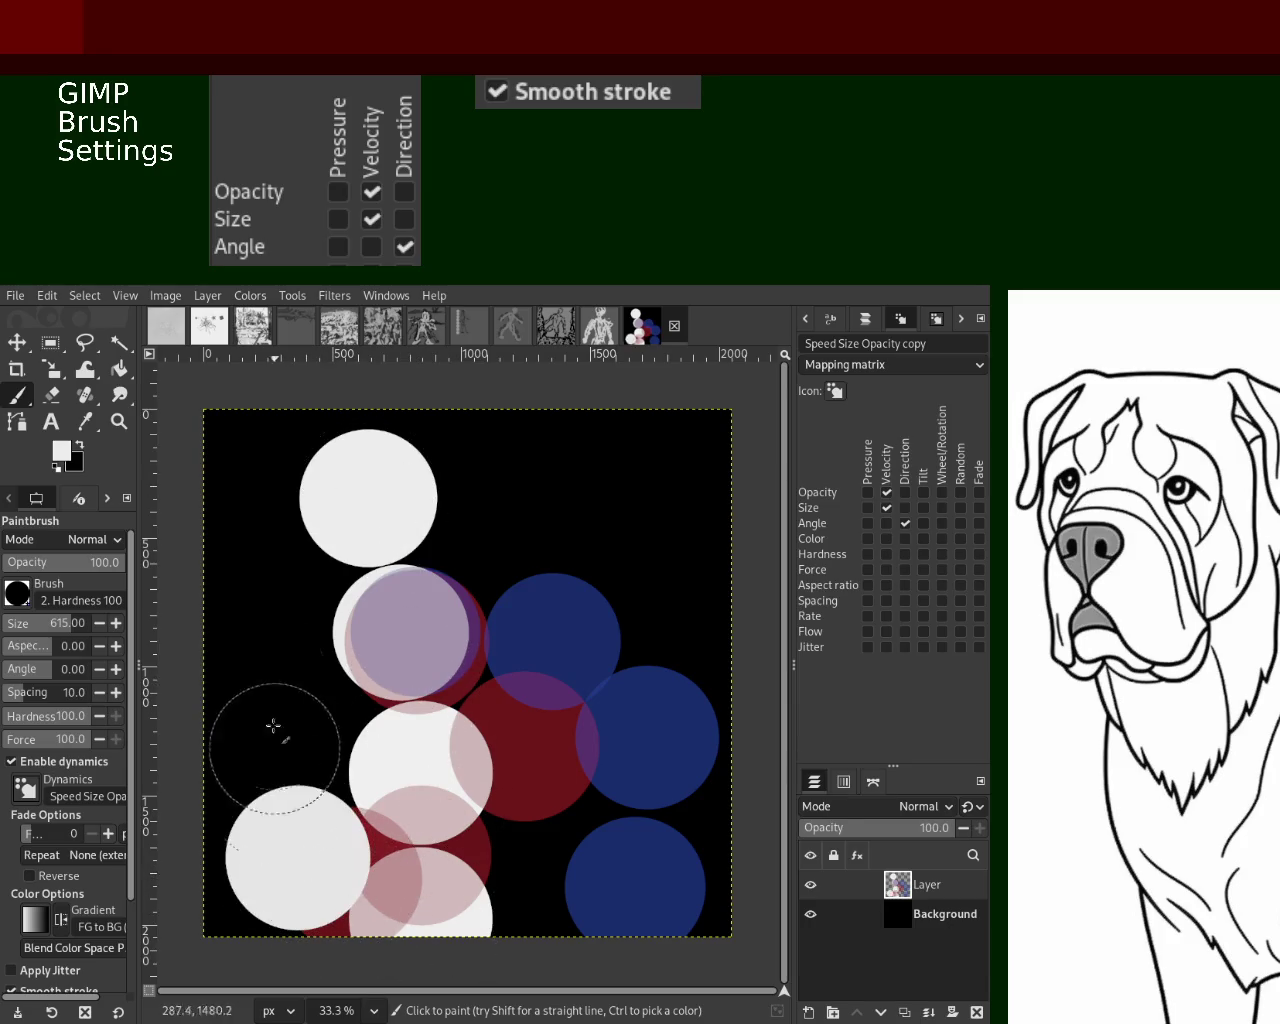
pyautogui.click(266, 736)
pyautogui.hotkey('ctrl', 'z')
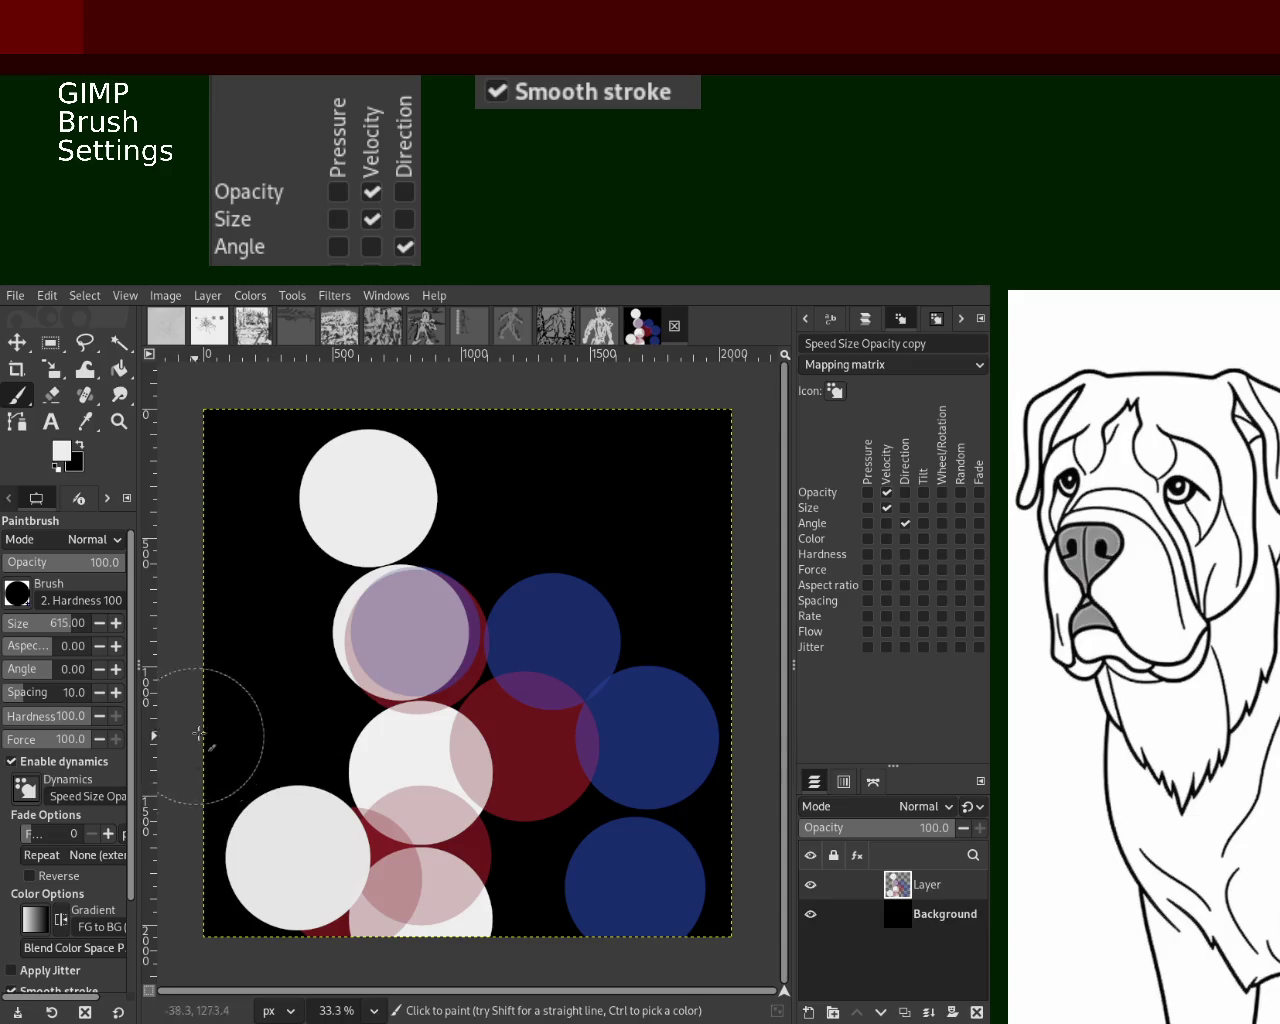
pyautogui.click(220, 733)
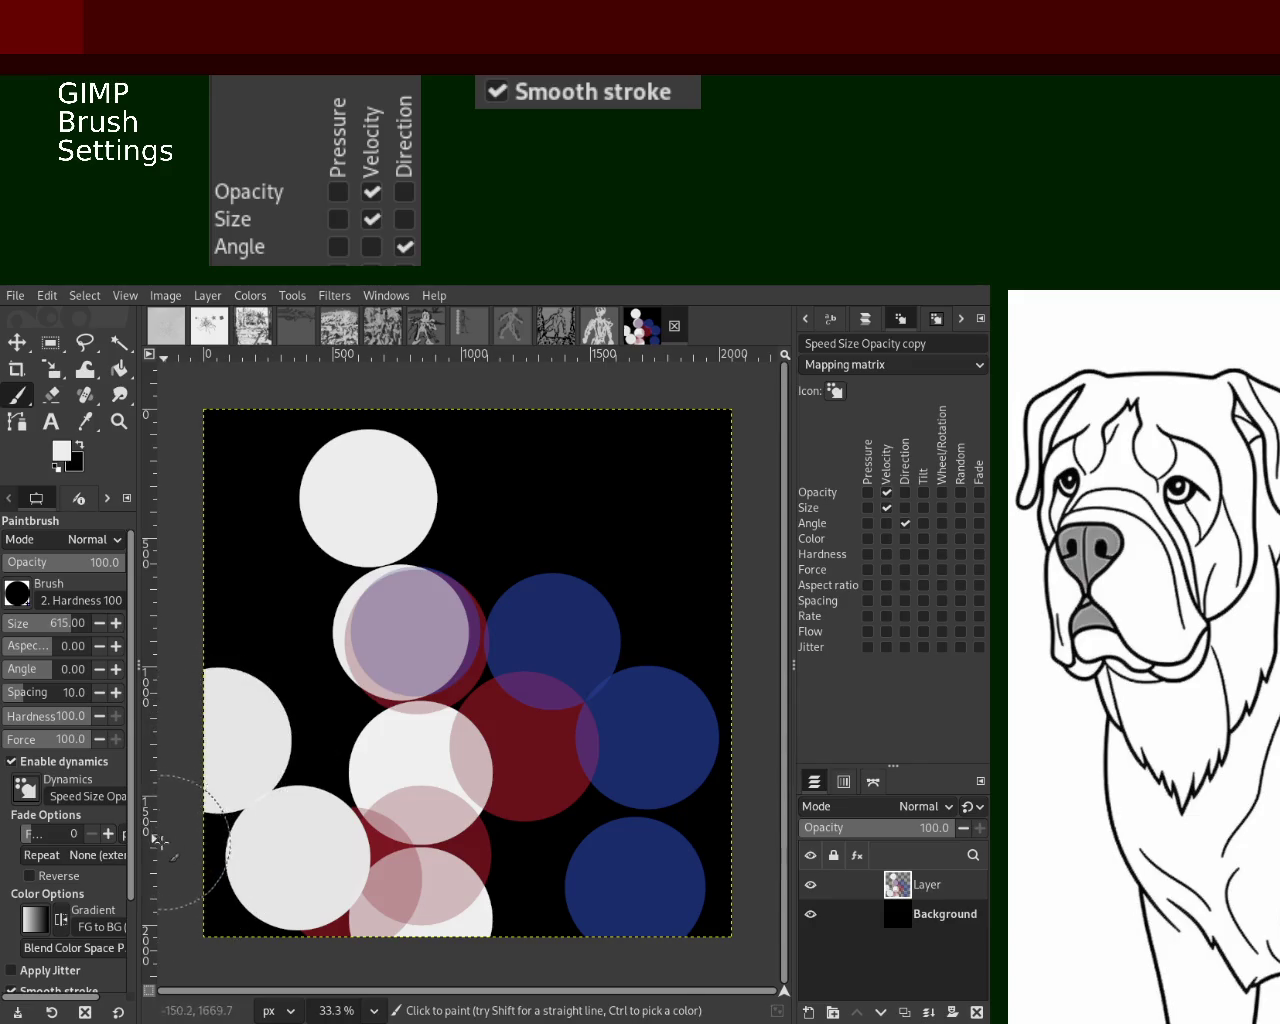
pyautogui.click(527, 892)
pyautogui.hotkey('ctrl', 'z')
pyautogui.hotkey('ctrl', 'z')
pyautogui.hotkey('ctrl', 'z')
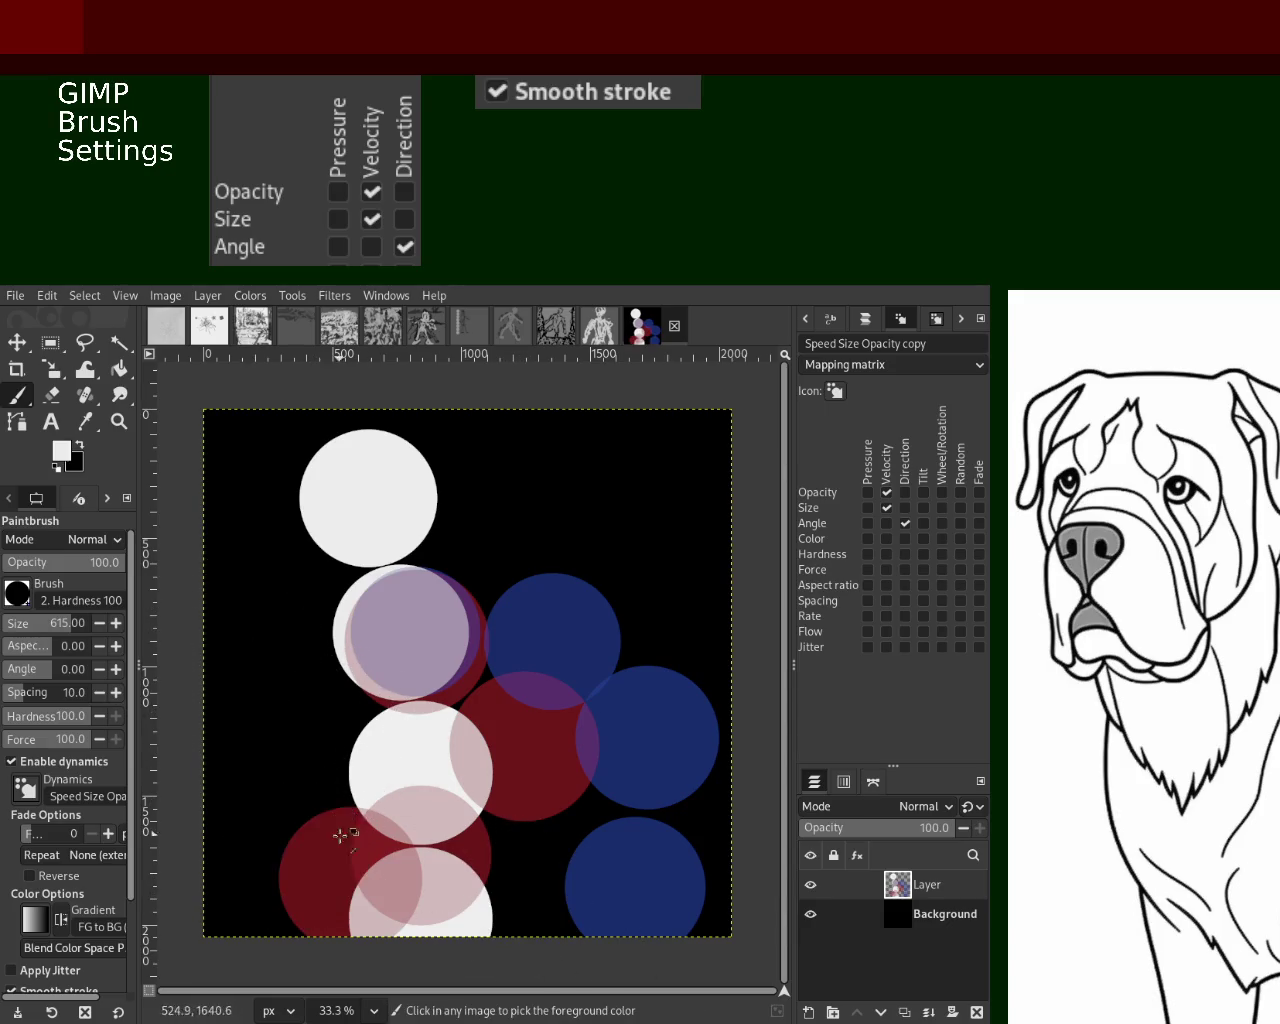
# Add more white circles along the bottom, undo the last two, and add a new layer
pyautogui.click(305, 866)
pyautogui.click(183, 915)
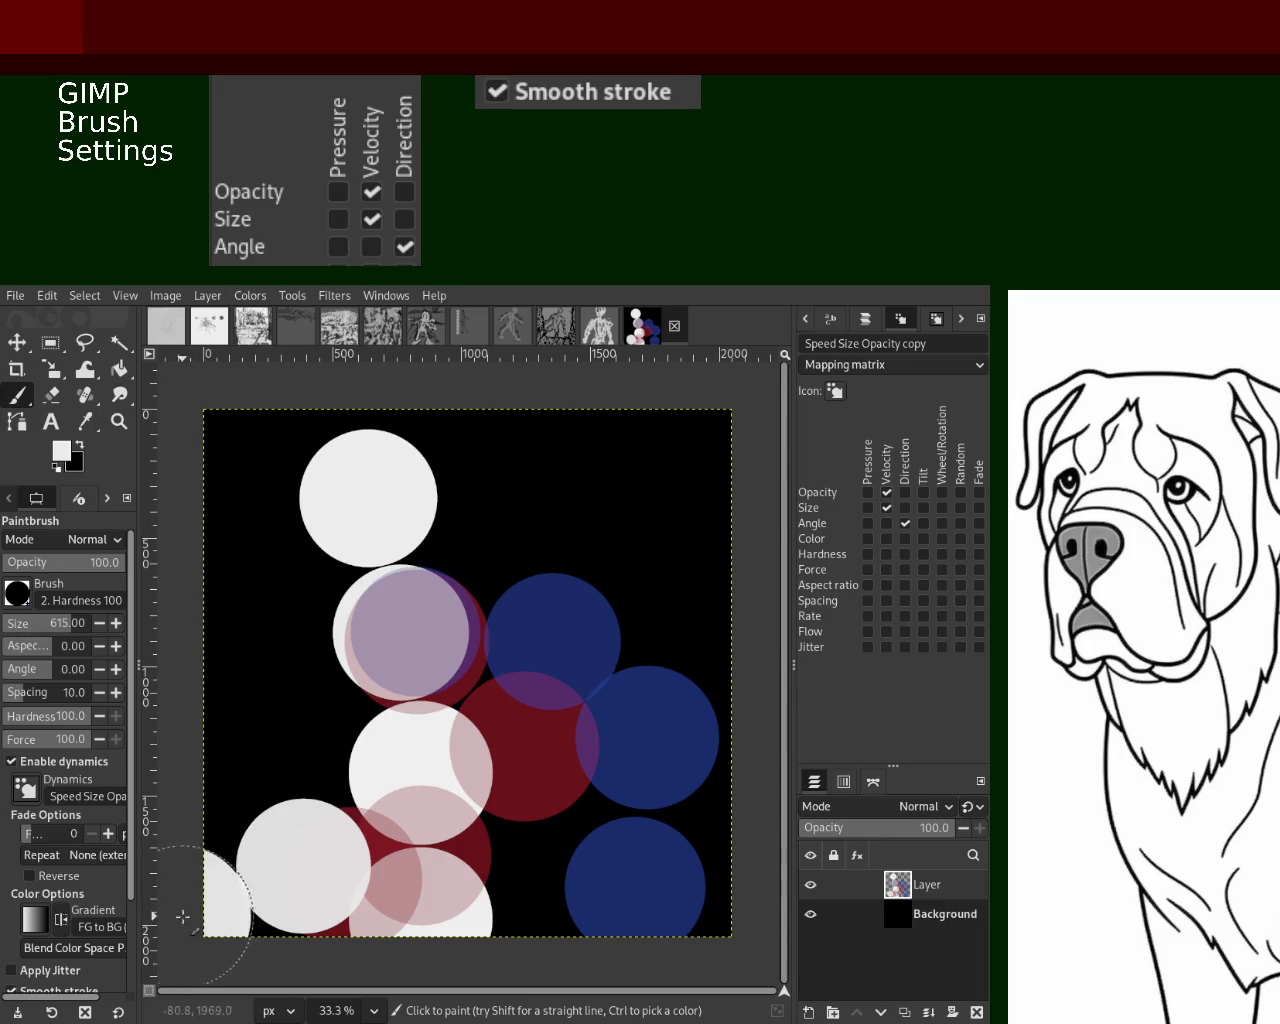
pyautogui.click(549, 869)
pyautogui.click(653, 972)
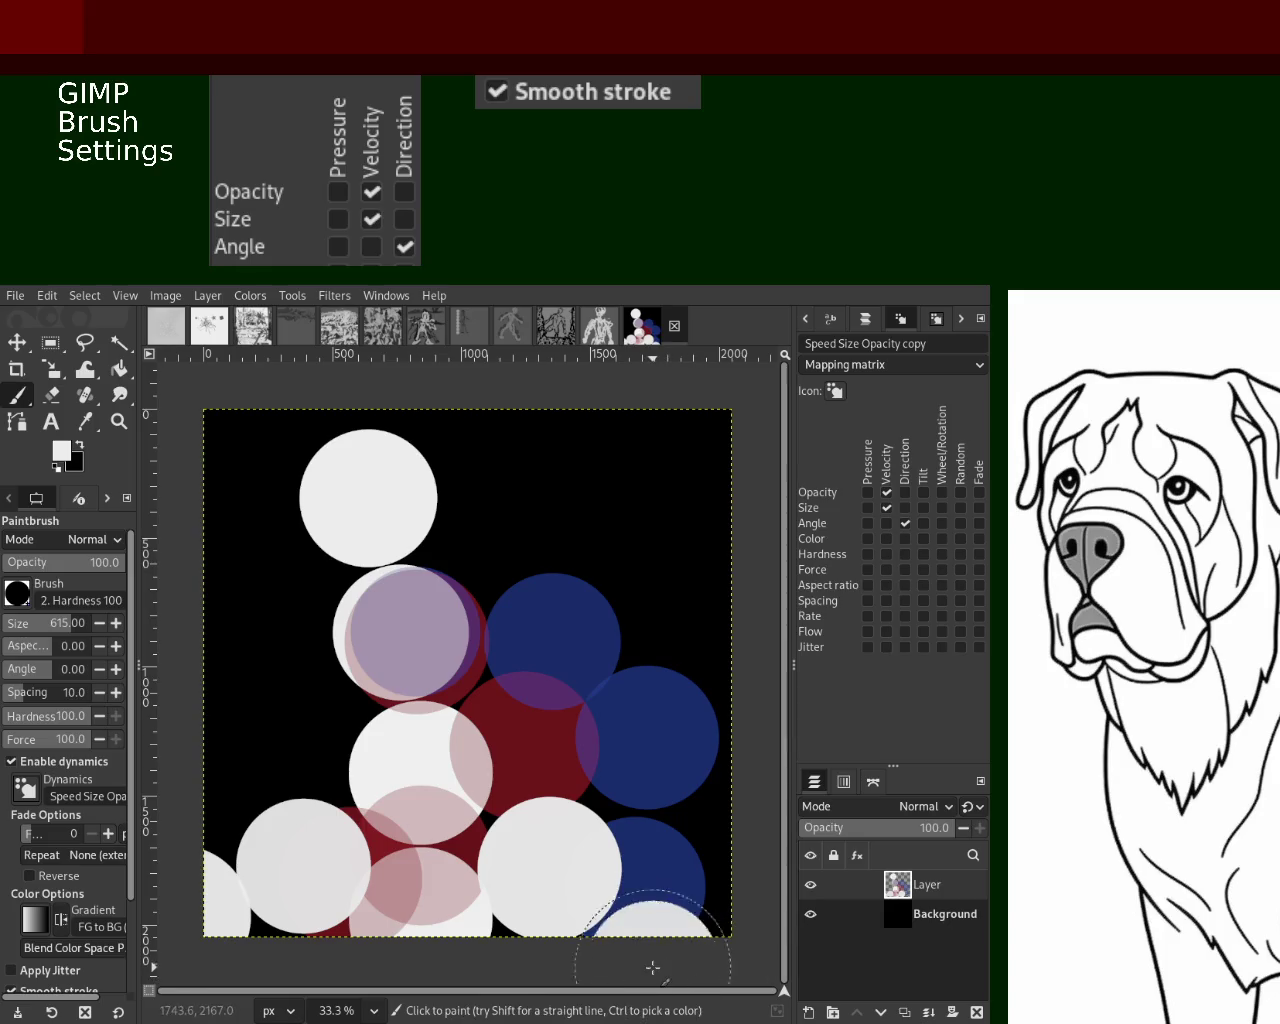
pyautogui.hotkey('ctrl', 'z')
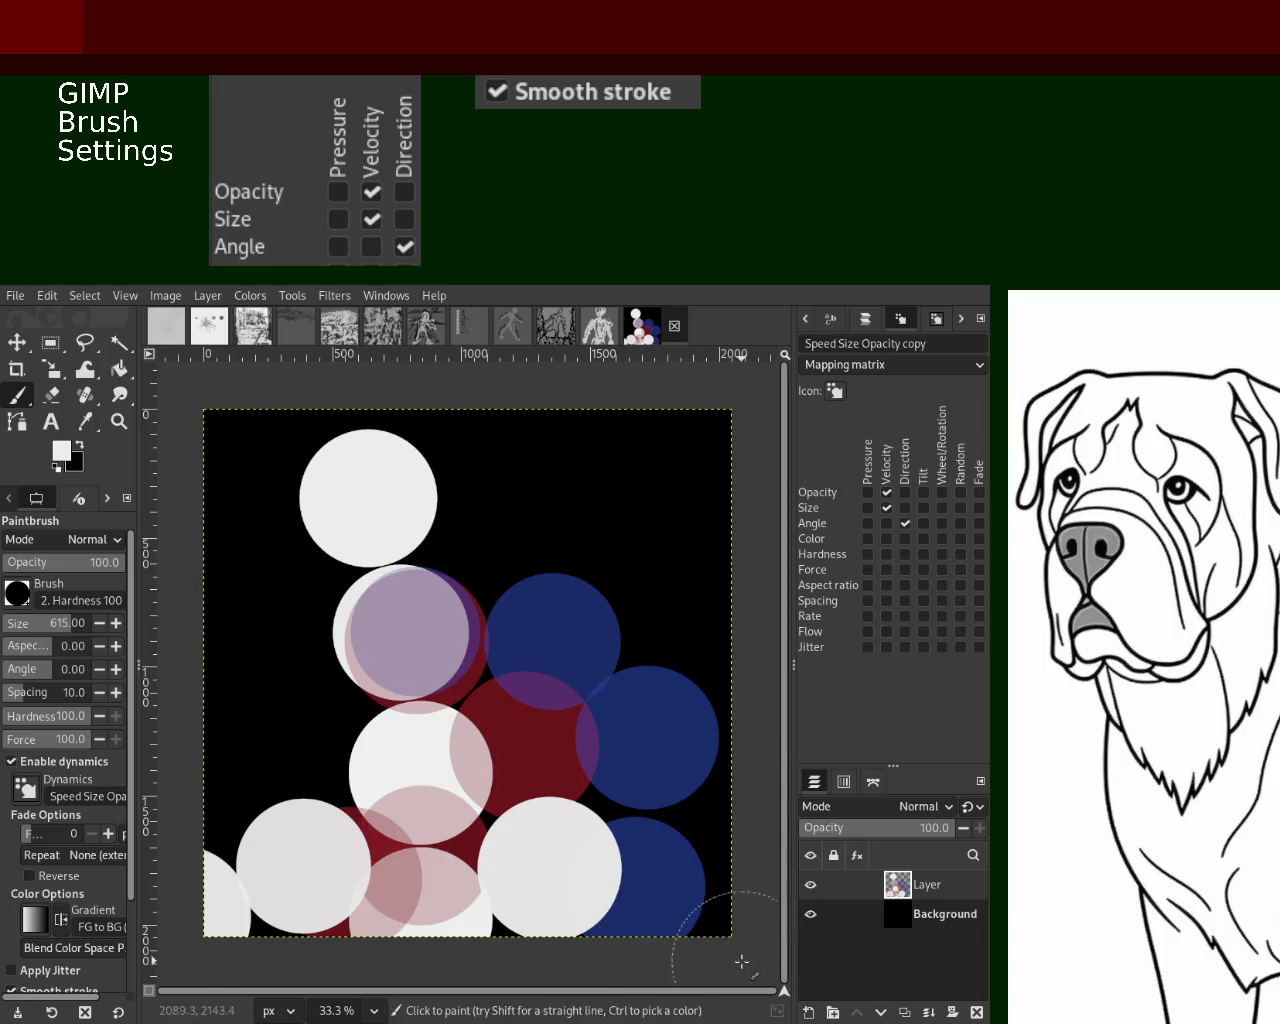
pyautogui.hotkey('ctrl', 'z')
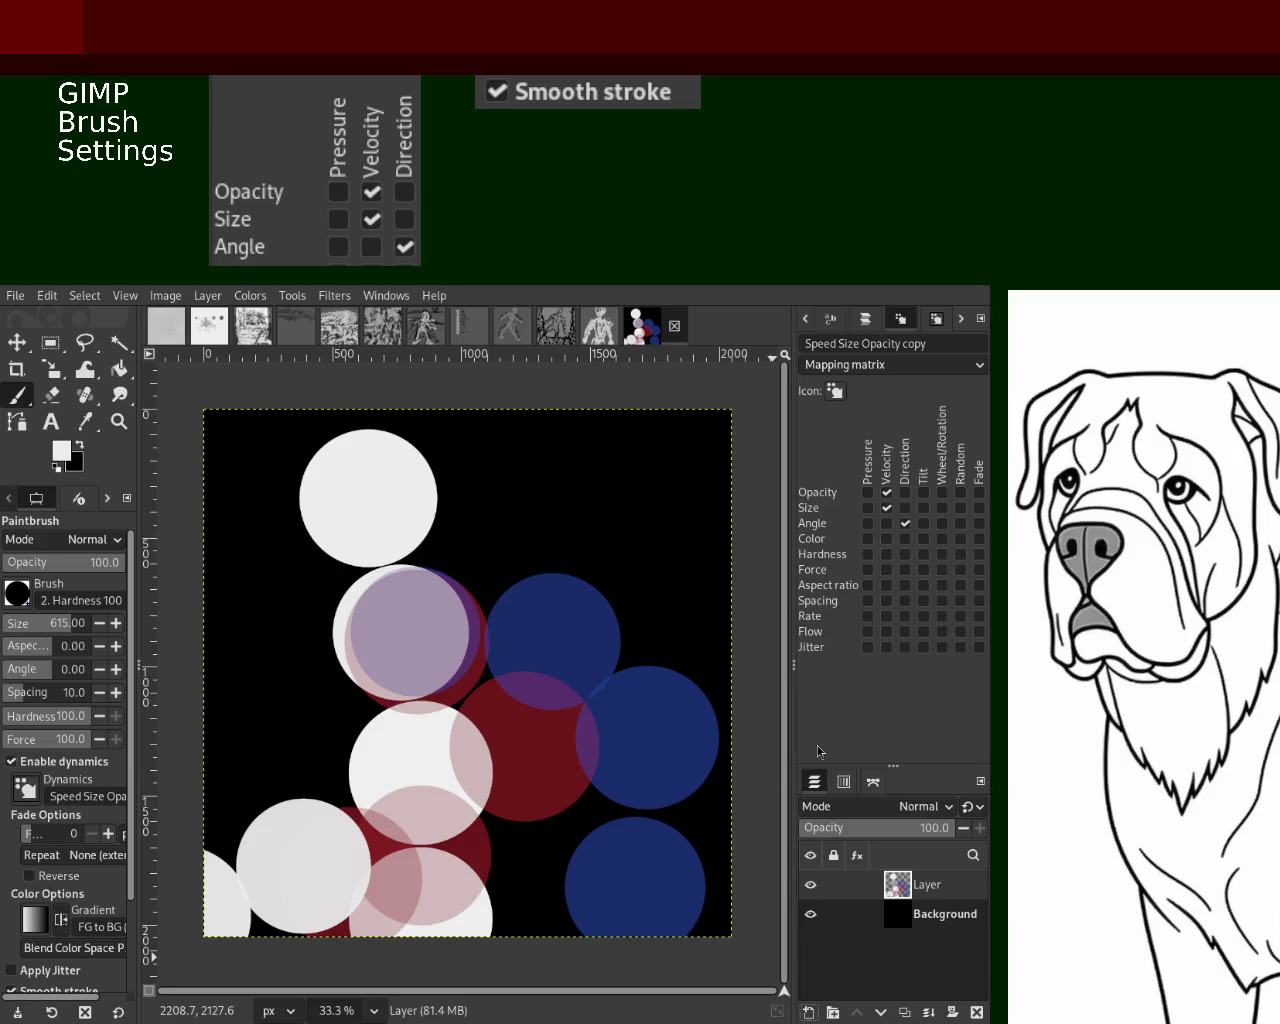
pyautogui.hotkey('shift', 'ctrl', 'n')
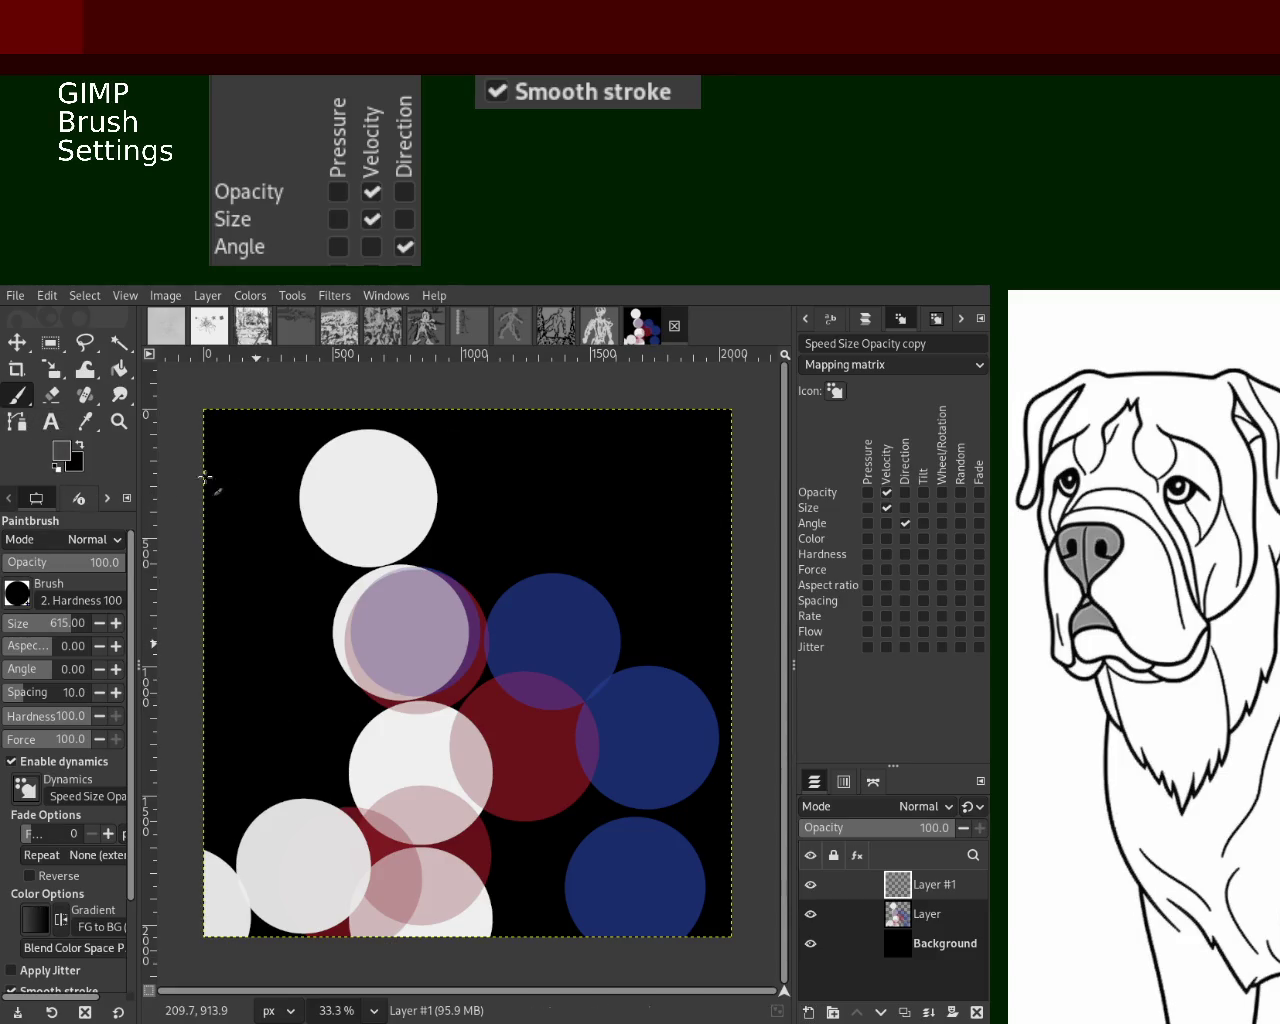
# Set the Paintbrush to size 36 and sketch the head and first grey lines, undoing three missteps
pyautogui.click(18, 627)
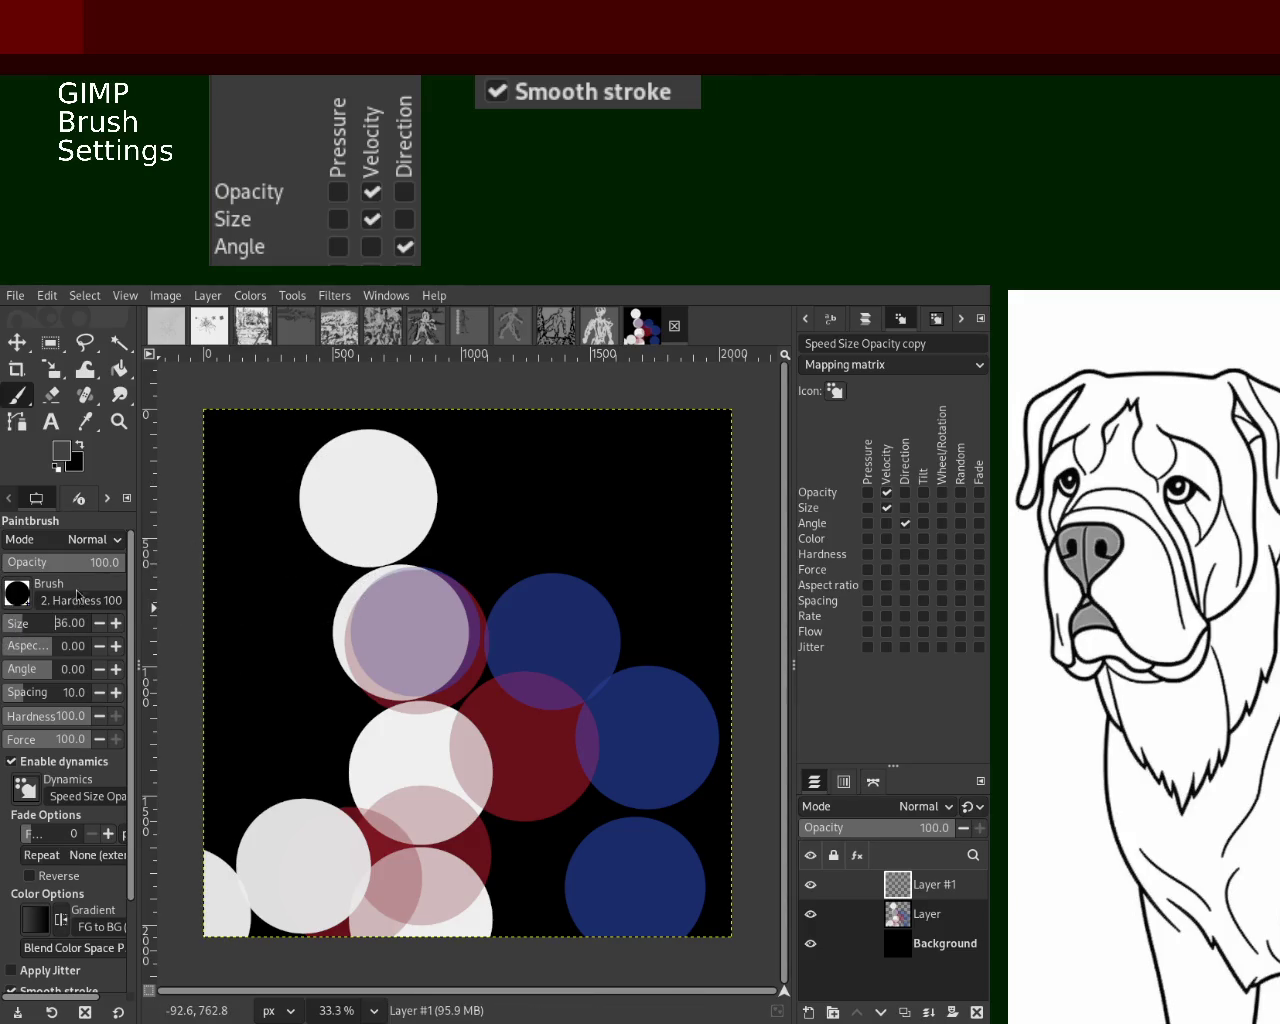
pyautogui.moveTo(352, 464)
pyautogui.mouseDown()
pyautogui.moveTo(340, 480)
pyautogui.moveTo(360, 490)
pyautogui.moveTo(327, 521)
pyautogui.moveTo(395, 458)
pyautogui.moveTo(338, 545)
pyautogui.moveTo(352, 456)
pyautogui.mouseUp()
pyautogui.hotkey('ctrl', 'z')
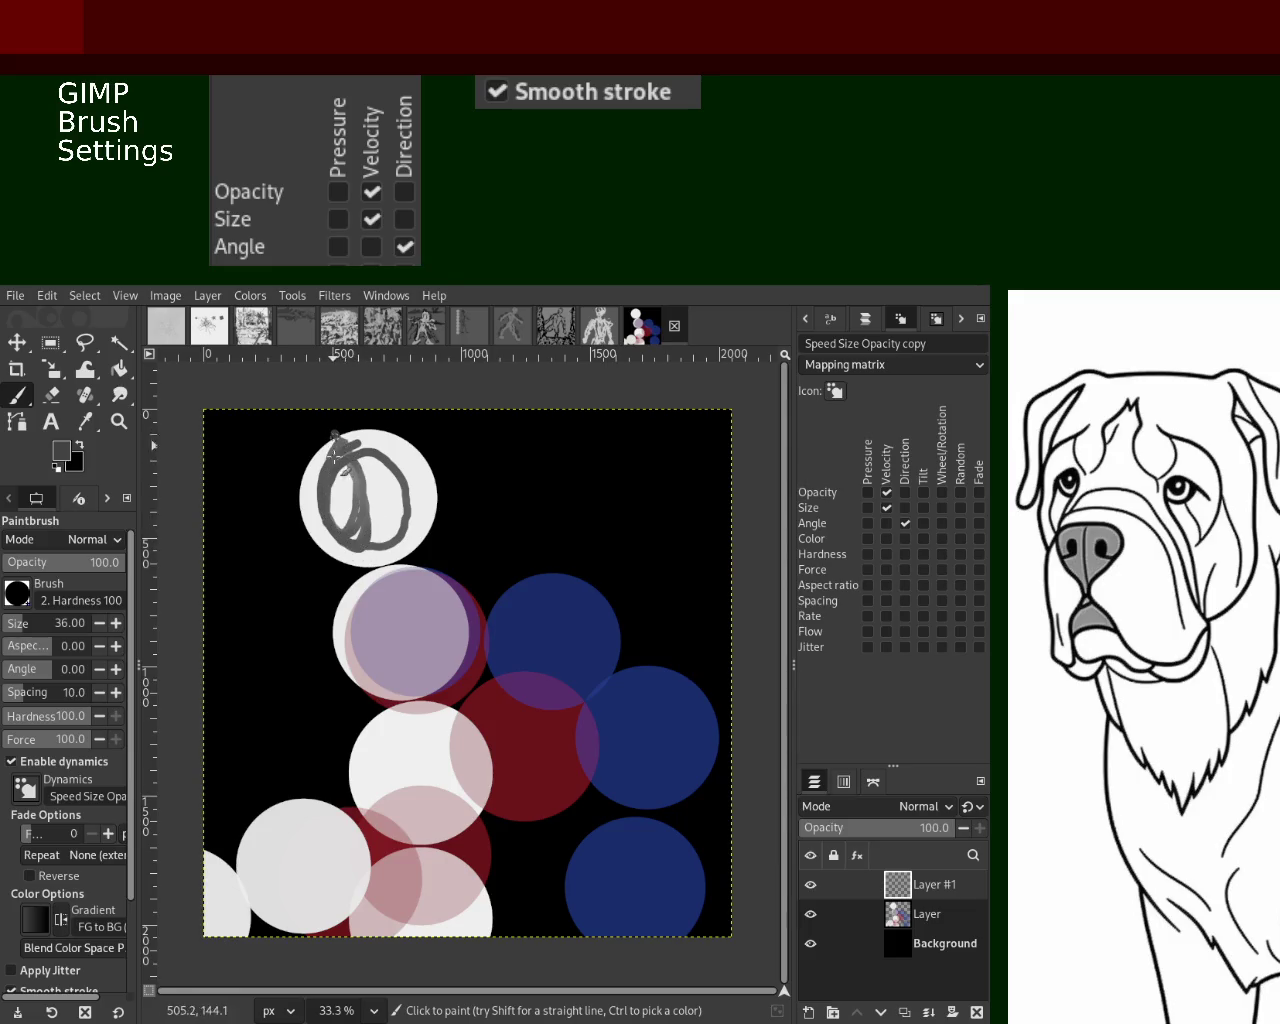
pyautogui.moveTo(330, 551)
pyautogui.mouseDown()
pyautogui.moveTo(352, 448)
pyautogui.moveTo(365, 572)
pyautogui.moveTo(367, 500)
pyautogui.moveTo(424, 632)
pyautogui.mouseUp()
pyautogui.hotkey('ctrl', 'z')
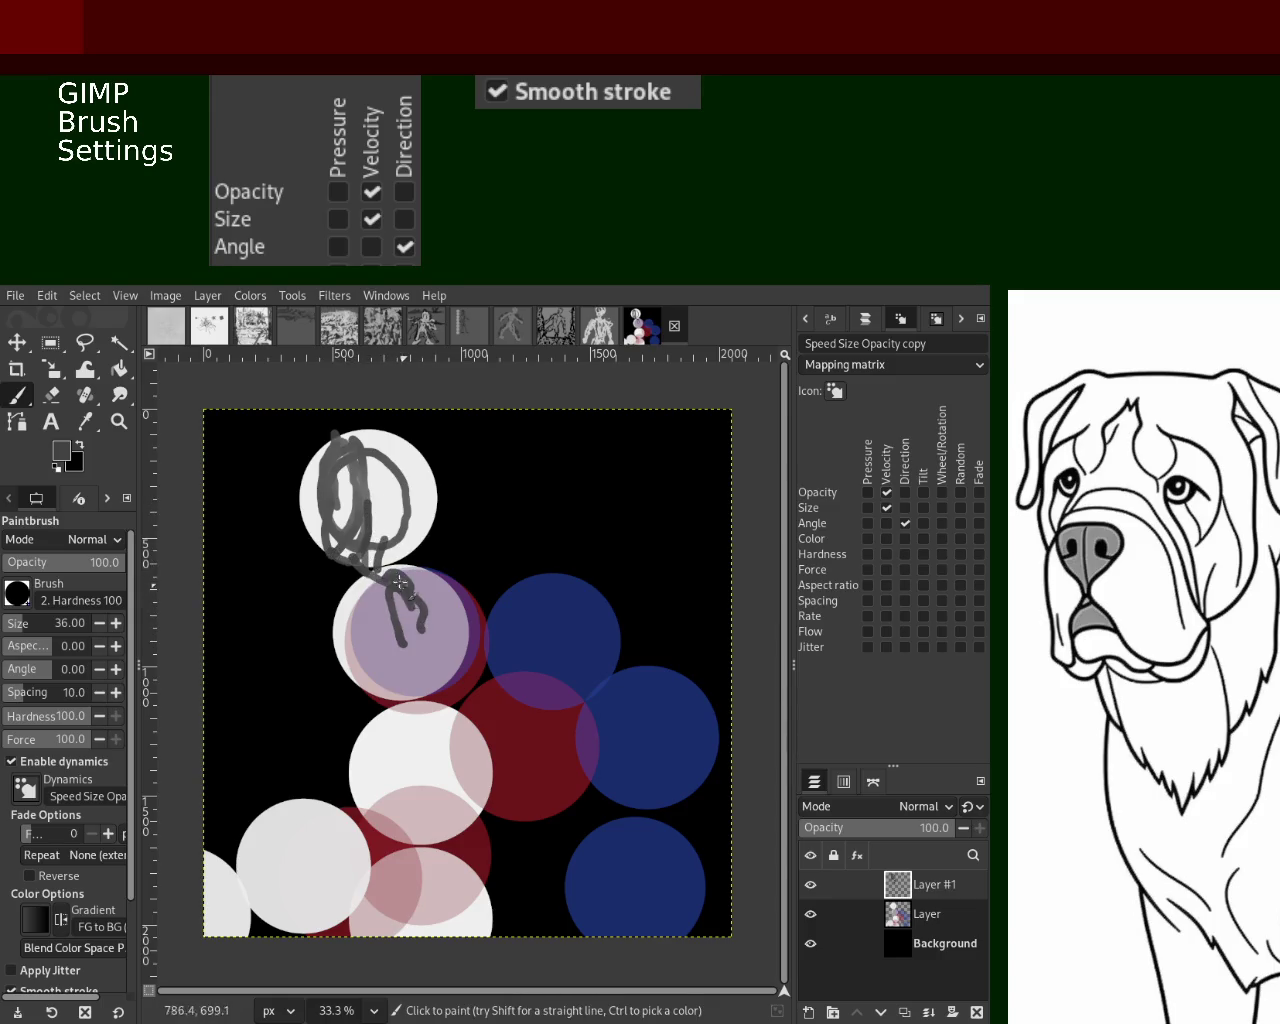
pyautogui.moveTo(399, 640); pyautogui.dragTo(518, 739)
pyautogui.hotkey('ctrl', 'z')
# Draw the arm reaching into the blue circles, thicken it with heavy grey strokes, and make black the painting colour
pyautogui.moveTo(412, 603); pyautogui.dragTo(653, 745)
pyautogui.moveTo(641, 808); pyautogui.dragTo(590, 700)
pyautogui.moveTo(395, 590); pyautogui.dragTo(600, 727)
pyautogui.moveTo(408, 624); pyautogui.dragTo(414, 652)
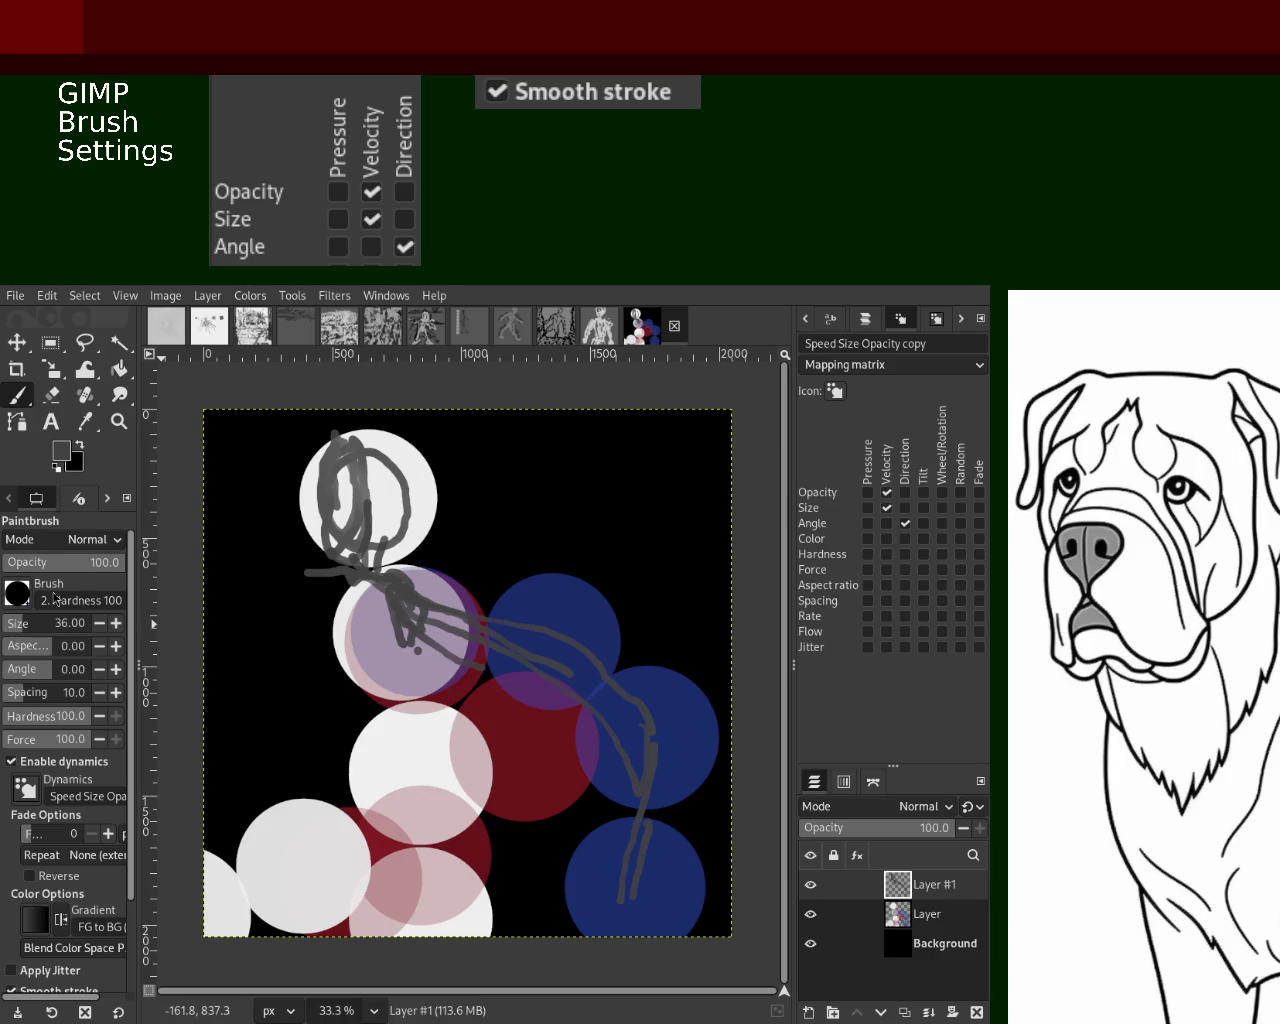
pyautogui.moveTo(370, 615)
pyautogui.mouseDown()
pyautogui.moveTo(594, 665)
pyautogui.moveTo(602, 646)
pyautogui.moveTo(493, 645)
pyautogui.moveTo(502, 650)
pyautogui.mouseUp()
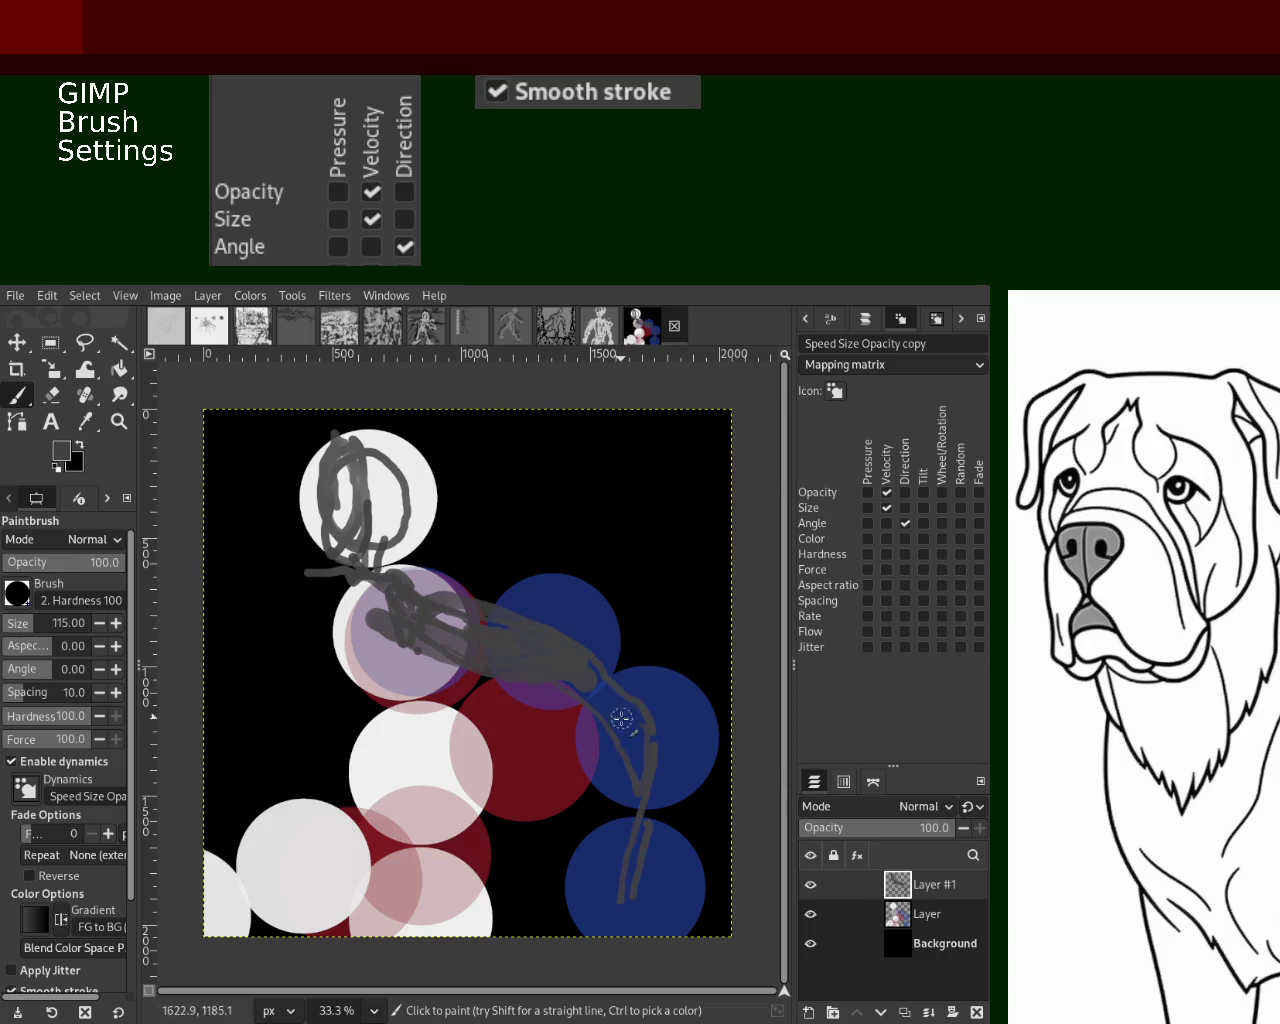
pyautogui.moveTo(590, 705)
pyautogui.mouseDown()
pyautogui.moveTo(653, 818)
pyautogui.moveTo(600, 851)
pyautogui.moveTo(629, 889)
pyautogui.mouseUp()
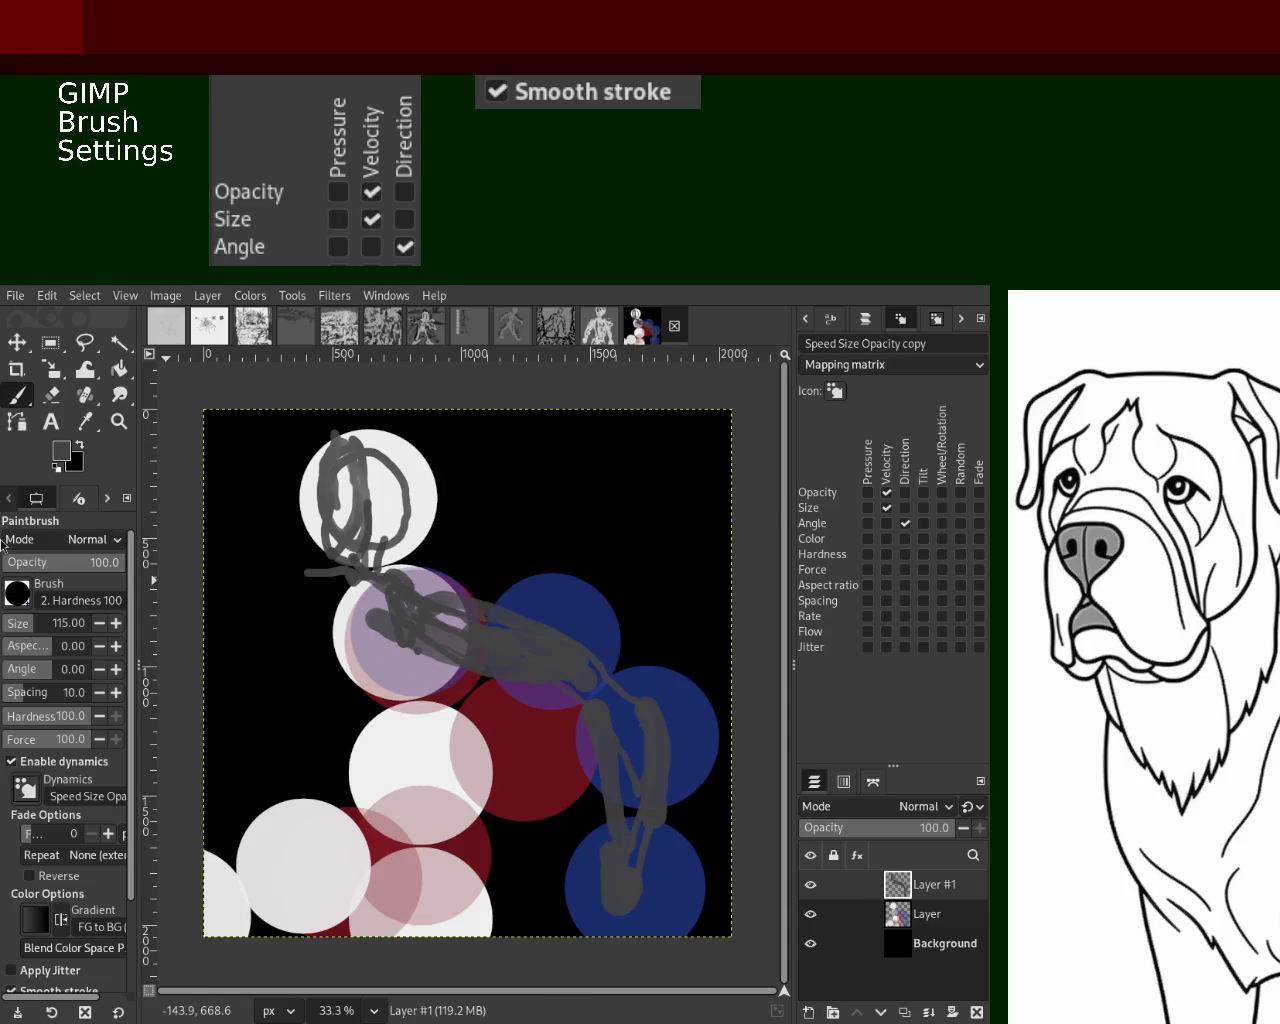
pyautogui.click(80, 448)
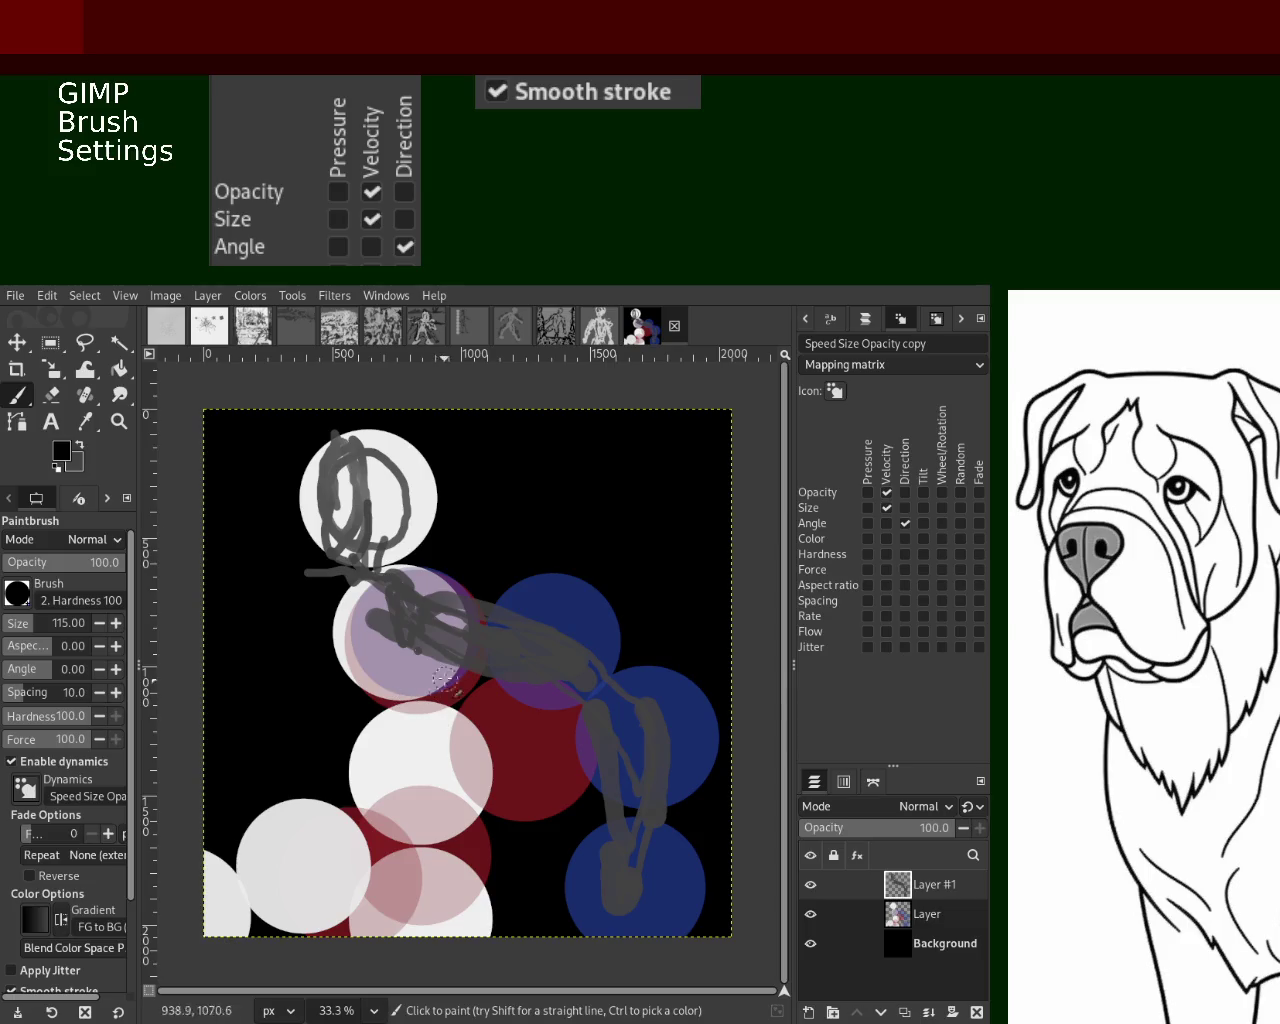
# Undo a dark stroke, sample grey from the canvas, and paint vertical grey strokes for the body and legs
pyautogui.moveTo(403, 637)
pyautogui.mouseDown()
pyautogui.moveTo(557, 766)
pyautogui.moveTo(457, 651)
pyautogui.moveTo(551, 741)
pyautogui.moveTo(500, 729)
pyautogui.moveTo(560, 766)
pyautogui.moveTo(459, 876)
pyautogui.moveTo(490, 790)
pyautogui.moveTo(486, 820)
pyautogui.moveTo(514, 806)
pyautogui.moveTo(456, 703)
pyautogui.mouseUp()
pyautogui.hotkey('ctrl', 'z')
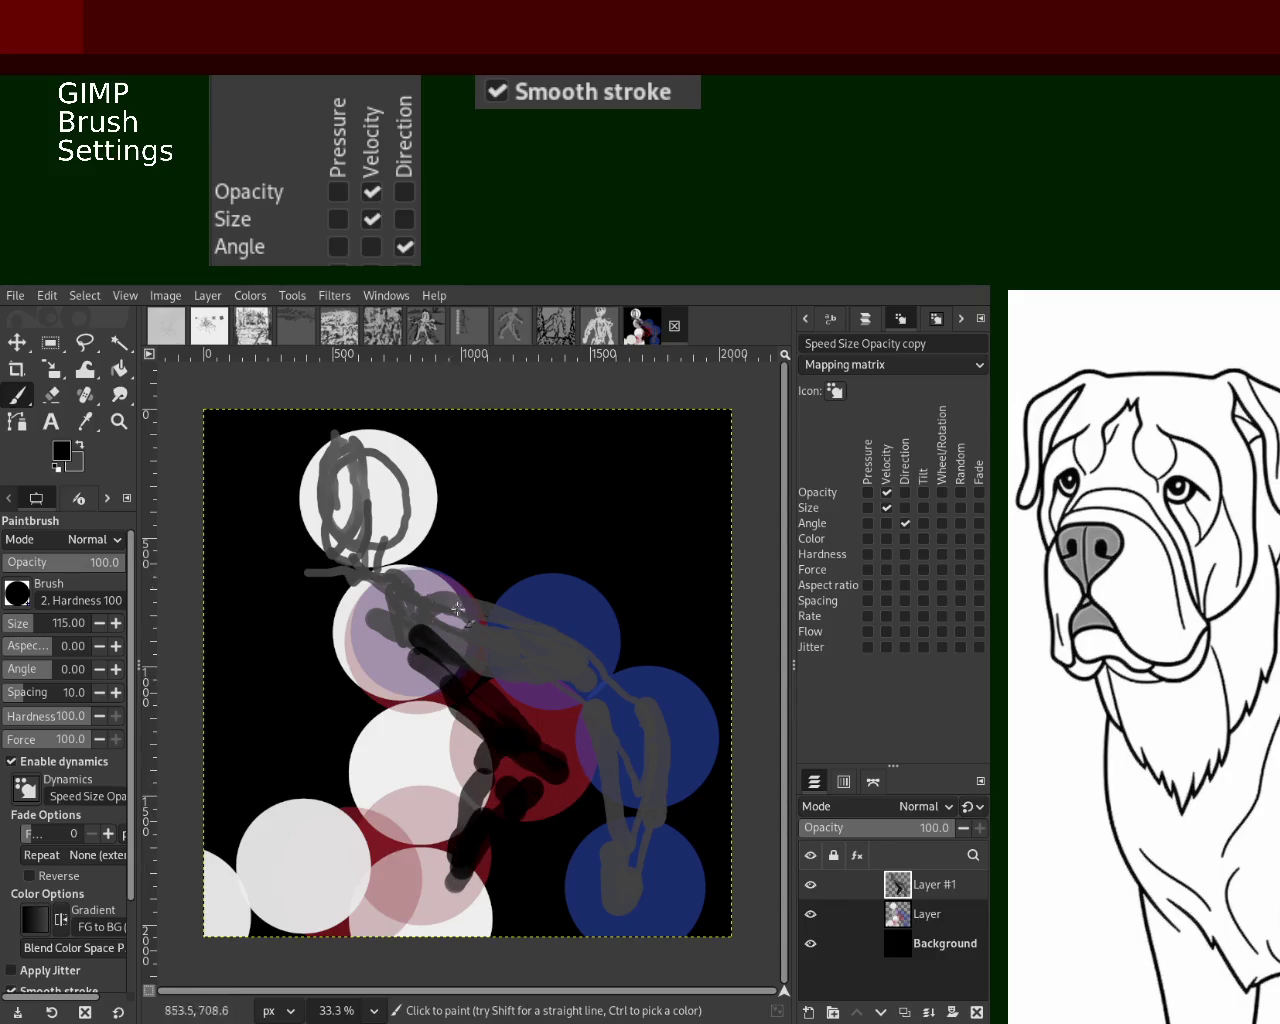
pyautogui.keyDown('ctrl'); pyautogui.click(523, 634); pyautogui.keyUp('ctrl')
pyautogui.moveTo(385, 600); pyautogui.dragTo(395, 765)
pyautogui.moveTo(415, 620); pyautogui.dragTo(420, 728)
pyautogui.moveTo(456, 654); pyautogui.dragTo(418, 772)
pyautogui.moveTo(376, 584)
pyautogui.mouseDown()
pyautogui.moveTo(378, 684)
pyautogui.moveTo(408, 806)
pyautogui.mouseUp()
# Shade the head with dark scribbles and try long down-left grey strokes, undoing two of them
pyautogui.moveTo(388, 530); pyautogui.dragTo(368, 520)
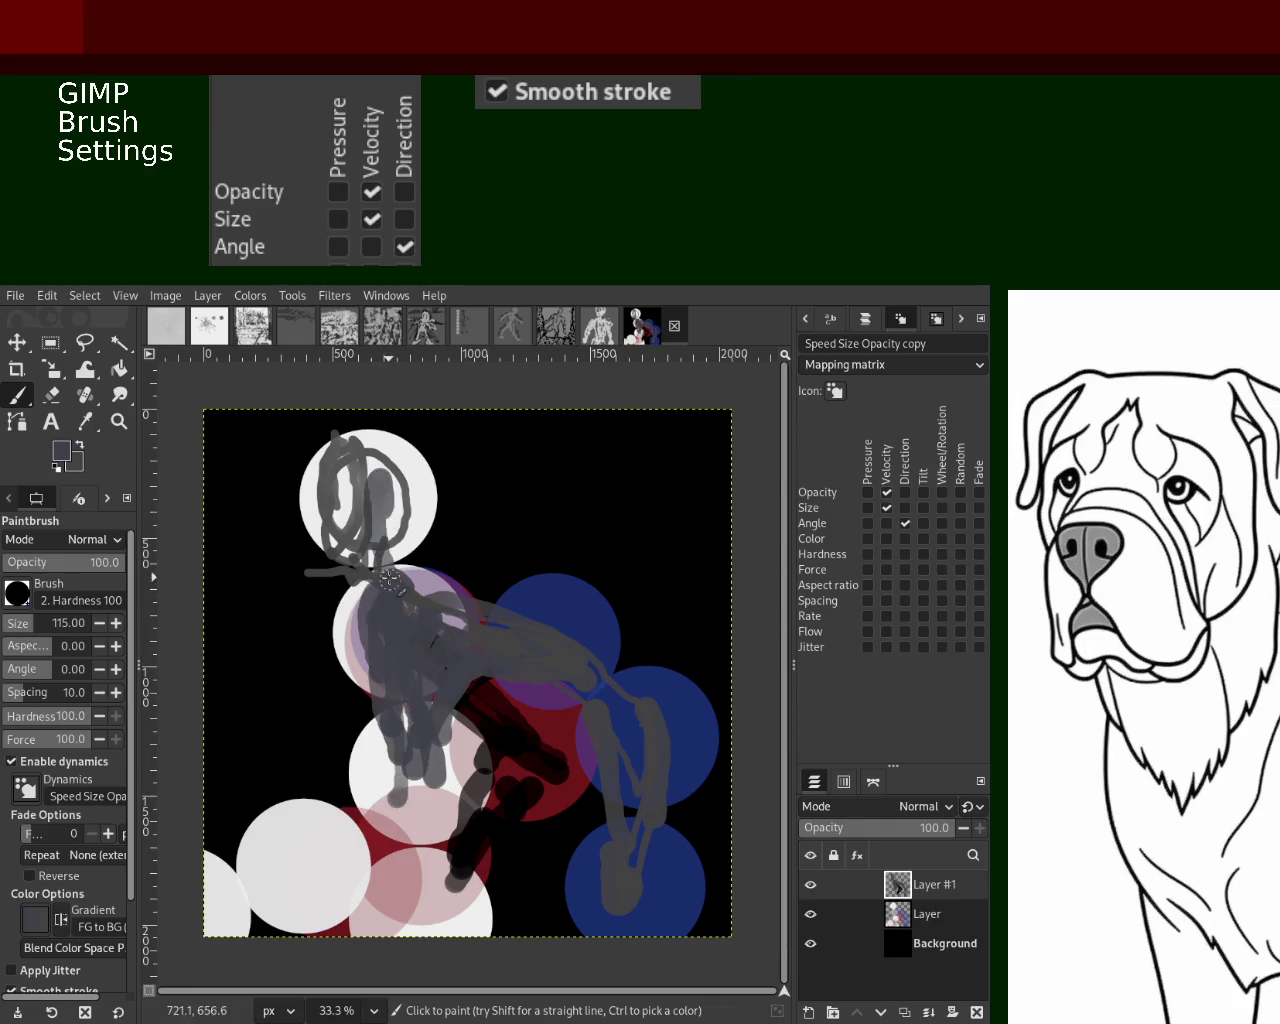
pyautogui.moveTo(604, 870)
pyautogui.mouseDown()
pyautogui.moveTo(557, 908)
pyautogui.moveTo(620, 905)
pyautogui.mouseUp()
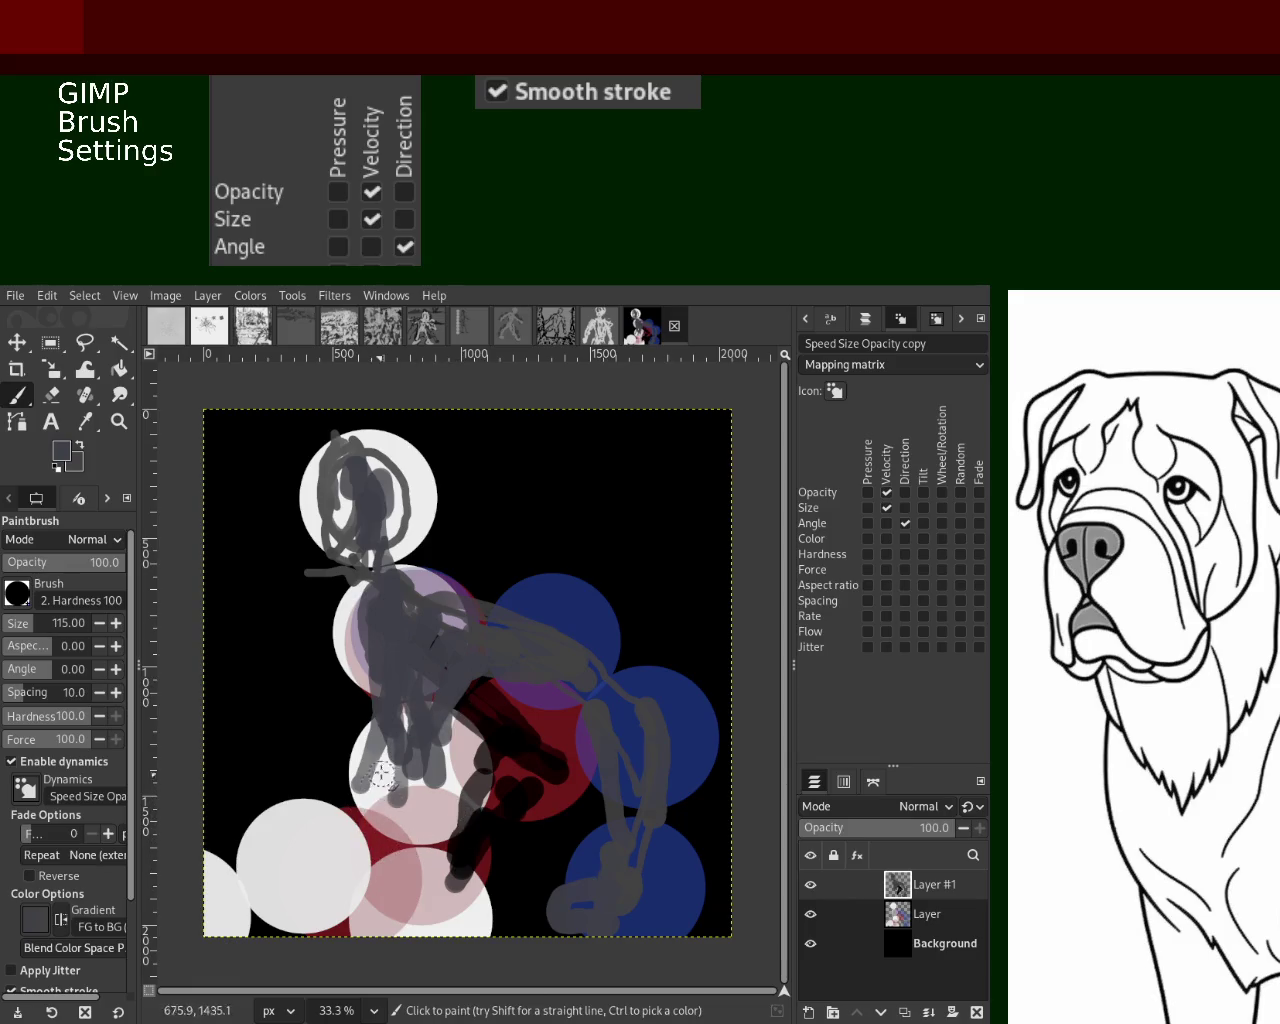
pyautogui.moveTo(395, 737)
pyautogui.mouseDown()
pyautogui.moveTo(380, 815)
pyautogui.moveTo(270, 895)
pyautogui.mouseUp()
pyautogui.hotkey('ctrl', 'z')
pyautogui.moveTo(400, 752); pyautogui.dragTo(254, 884)
pyautogui.hotkey('ctrl', 'z')
# Paint grey strokes down-left toward the lower-left corner and down the canvas centre
pyautogui.moveTo(395, 705)
pyautogui.mouseDown()
pyautogui.moveTo(385, 890)
pyautogui.moveTo(320, 880)
pyautogui.moveTo(262, 915)
pyautogui.mouseUp()
pyautogui.moveTo(348, 852); pyautogui.dragTo(225, 905)
pyautogui.moveTo(250, 886)
pyautogui.mouseDown()
pyautogui.moveTo(360, 860)
pyautogui.moveTo(340, 790)
pyautogui.moveTo(232, 895)
pyautogui.mouseUp()
pyautogui.moveTo(402, 860); pyautogui.dragTo(428, 942)
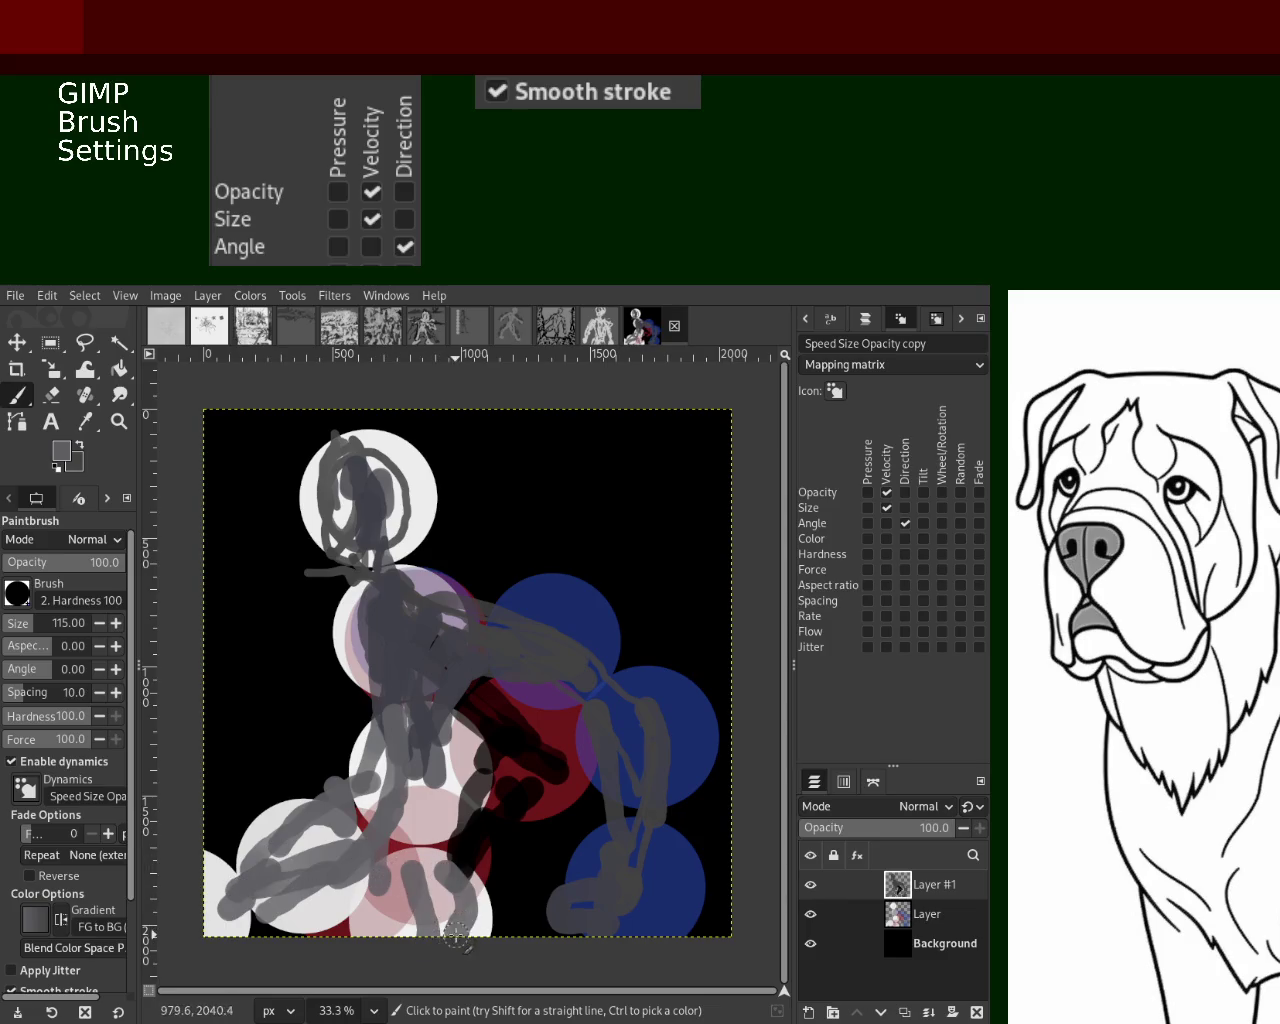
pyautogui.moveTo(470, 735); pyautogui.dragTo(488, 912)
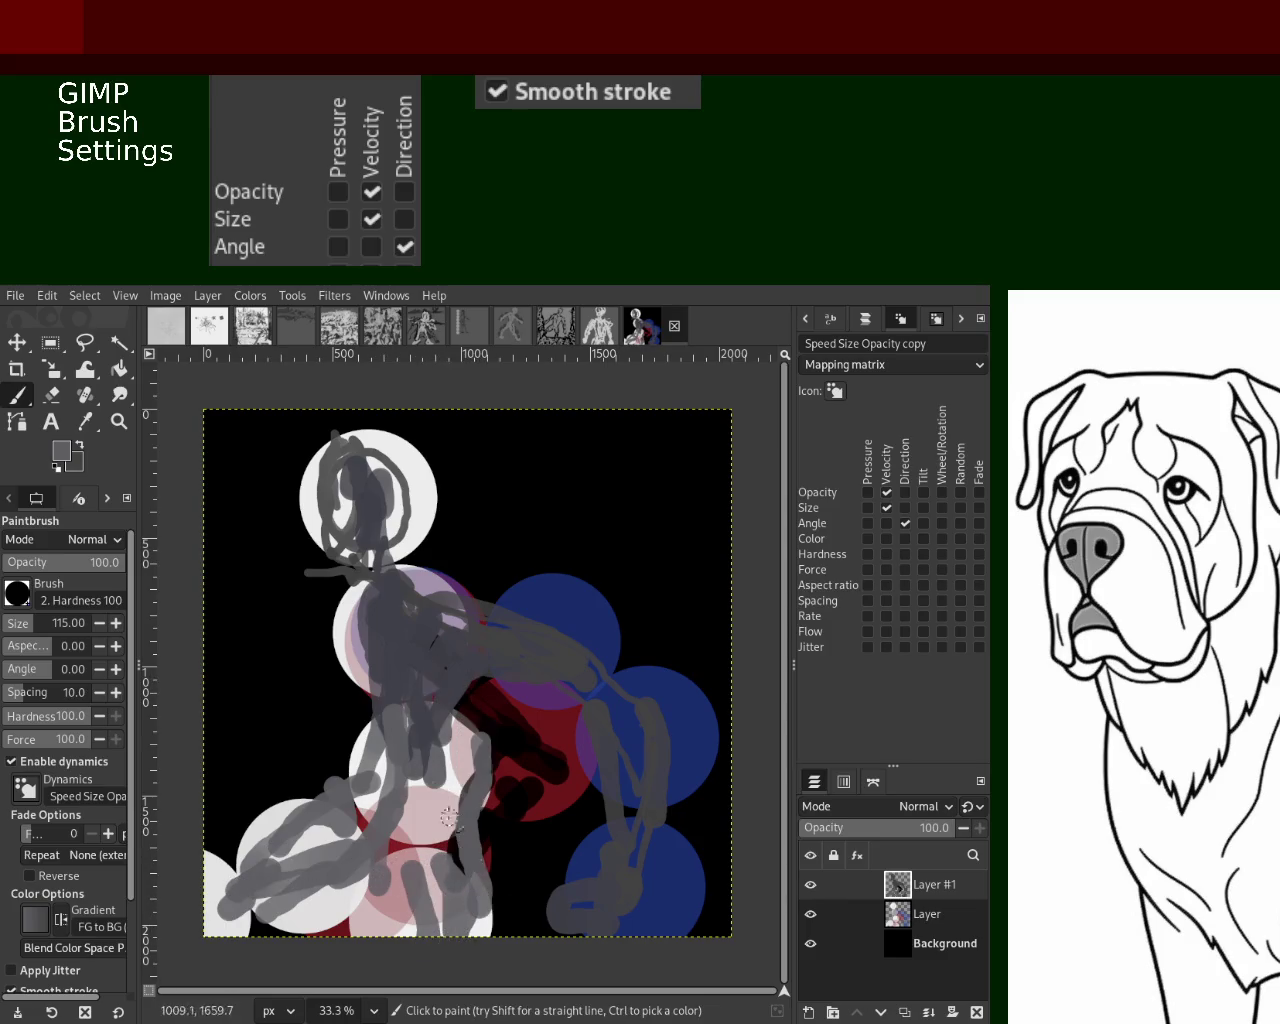
pyautogui.moveTo(446, 860); pyautogui.dragTo(452, 680)
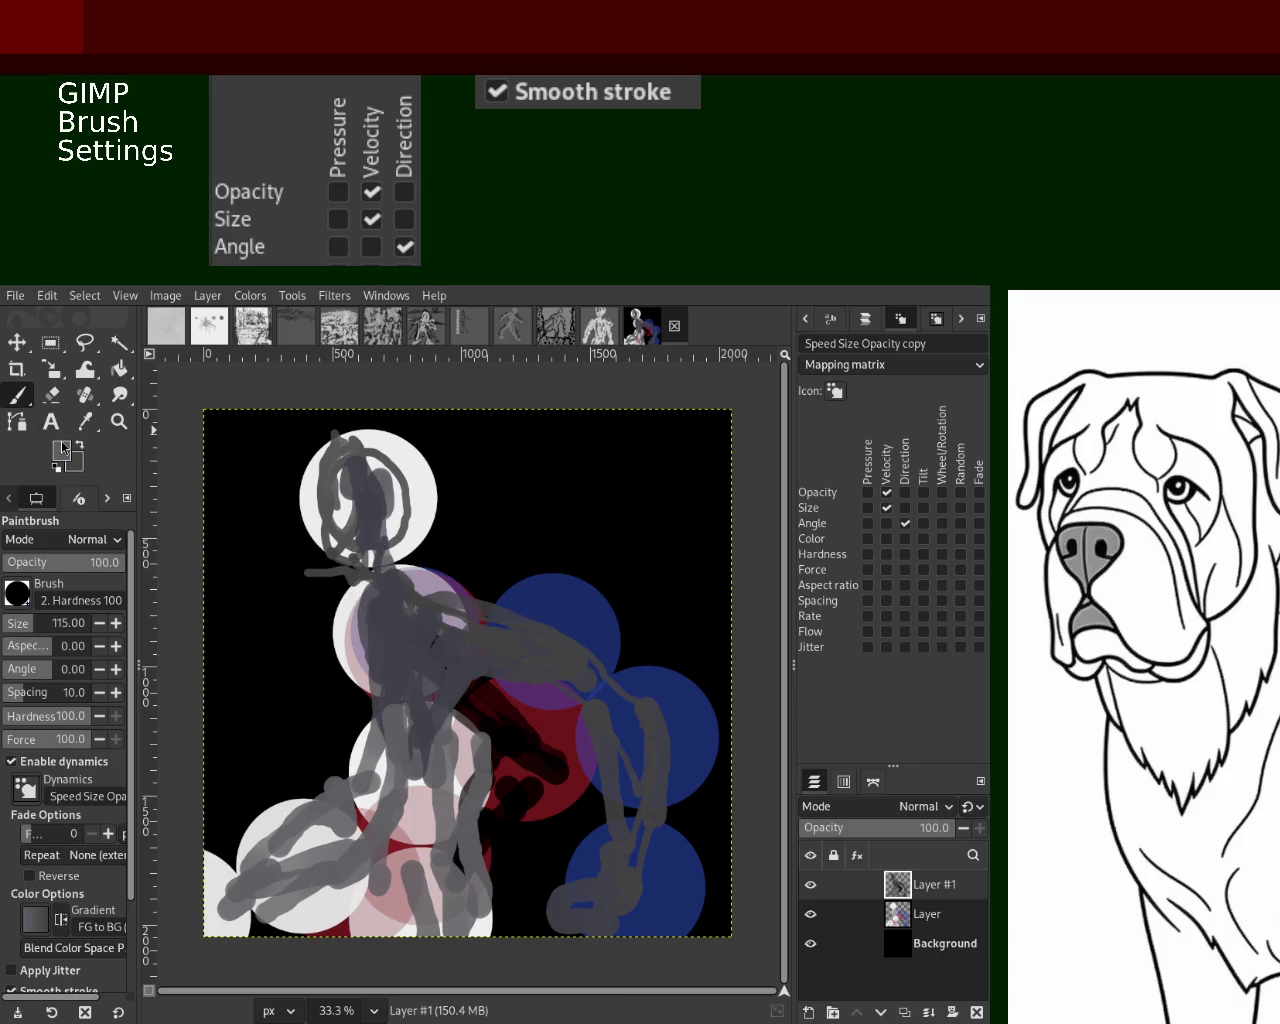
# Pick a light grey and paint the head, neck and outstretched arm from shoulder to hand
pyautogui.keyDown('ctrl'); pyautogui.click(346, 668); pyautogui.keyUp('ctrl')
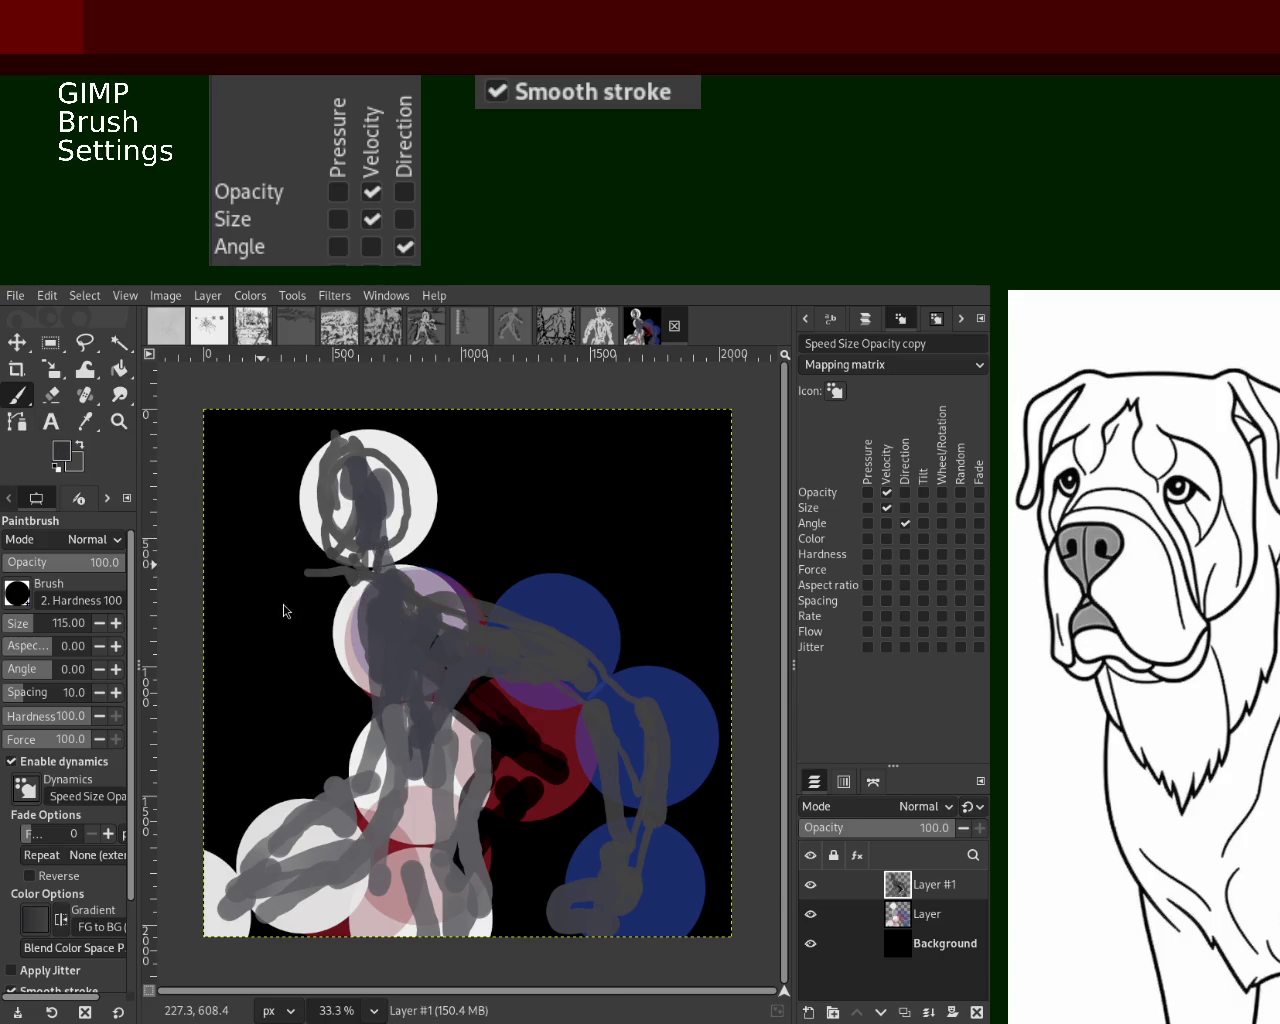
pyautogui.keyDown('ctrl'); pyautogui.click(345, 600); pyautogui.keyUp('ctrl')
pyautogui.moveTo(345, 452); pyautogui.dragTo(400, 653)
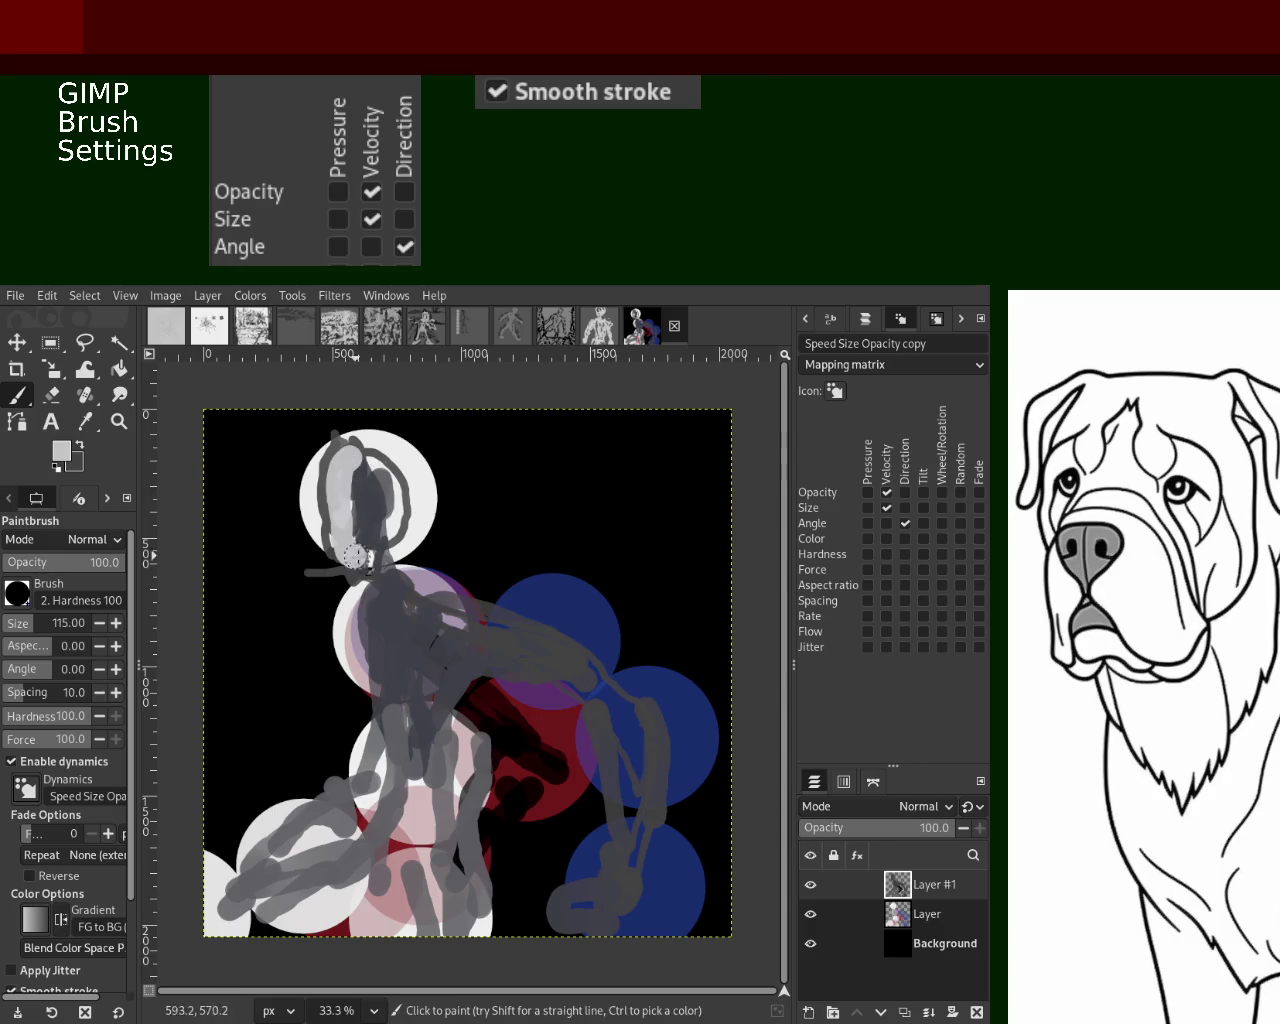
pyautogui.moveTo(378, 592); pyautogui.dragTo(632, 742)
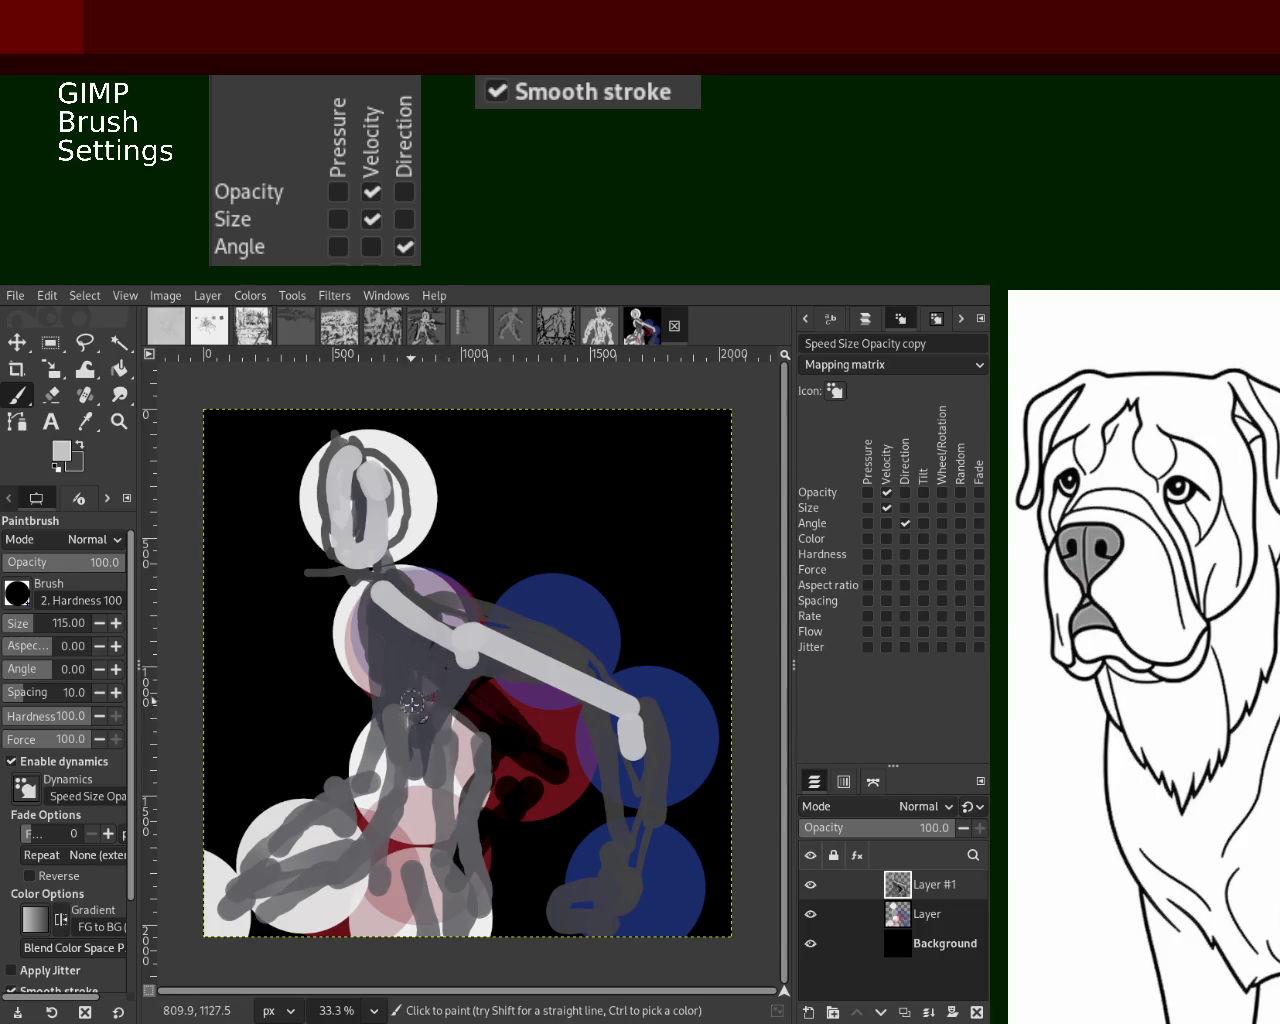
pyautogui.click(369, 449)
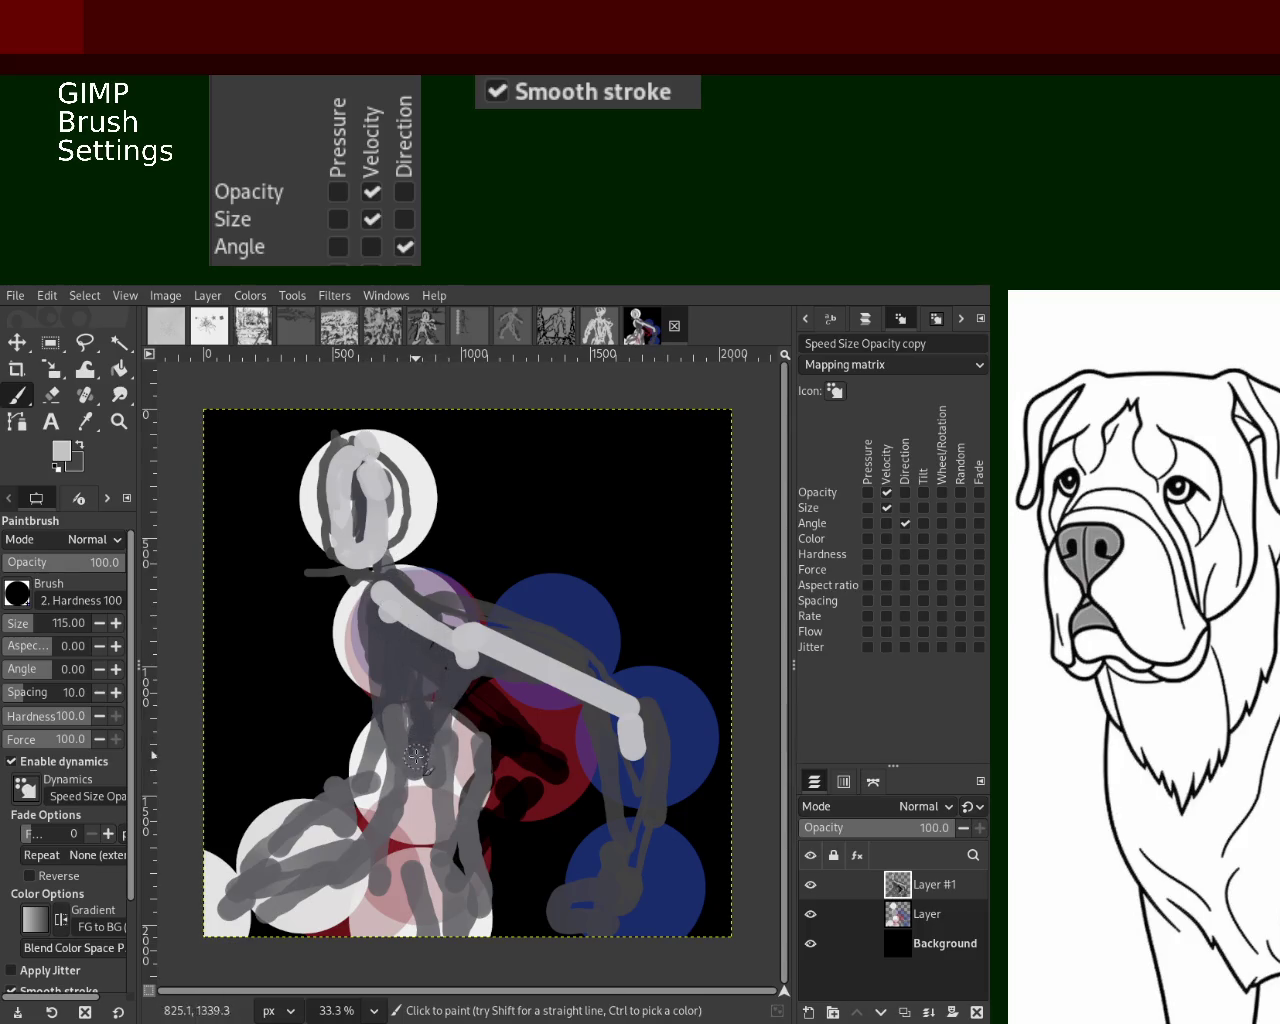
# Paint light-grey strokes across the torso, hips and lower left, undoing the last one
pyautogui.moveTo(408, 886)
pyautogui.mouseDown()
pyautogui.moveTo(390, 730)
pyautogui.moveTo(390, 880)
pyautogui.moveTo(285, 910)
pyautogui.moveTo(390, 907)
pyautogui.mouseUp()
pyautogui.moveTo(370, 825); pyautogui.dragTo(265, 880)
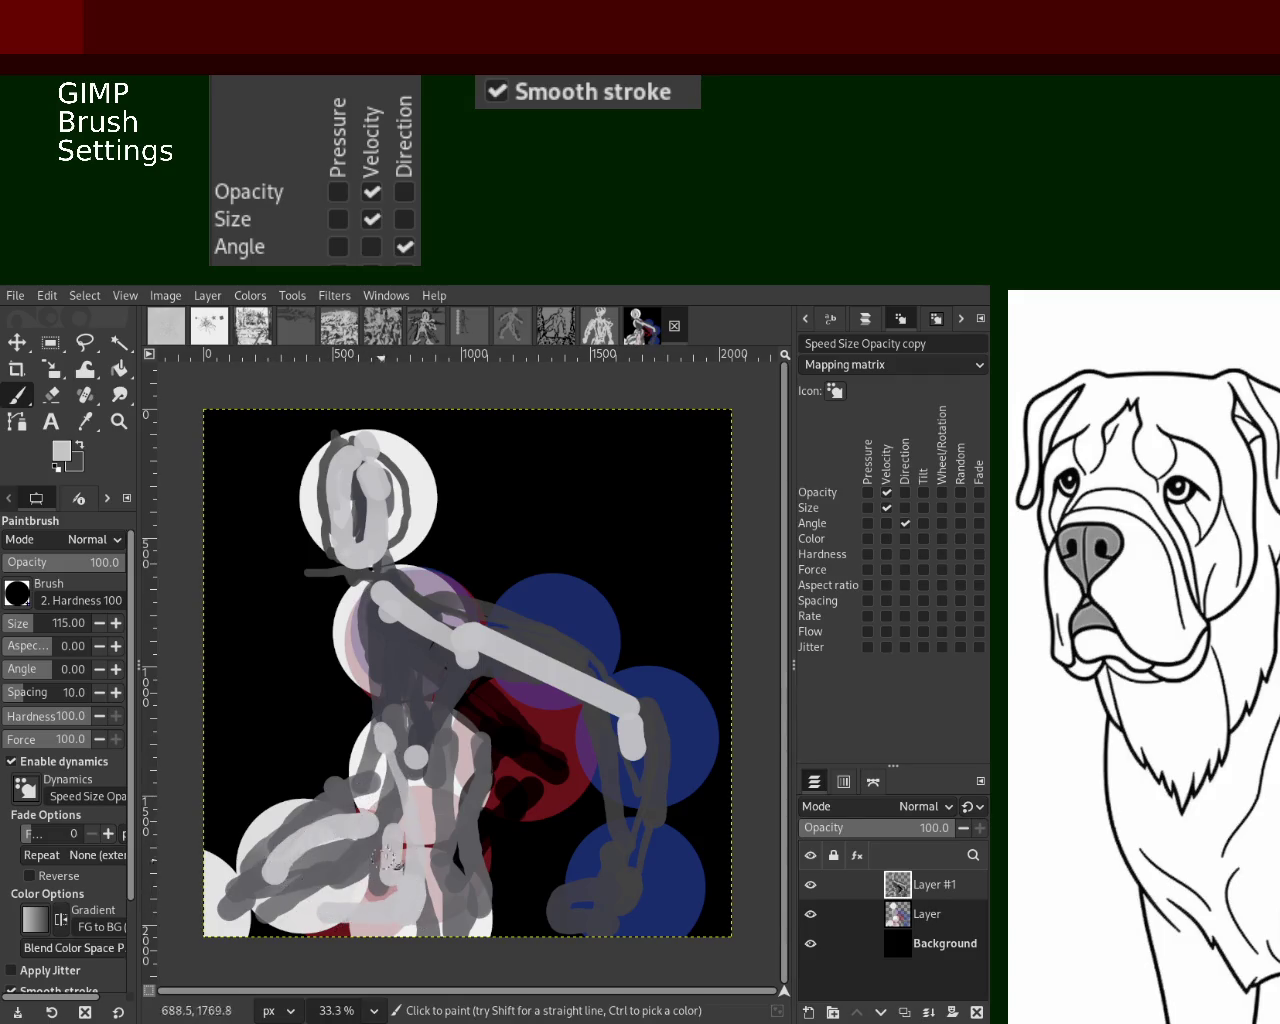
pyautogui.moveTo(340, 820)
pyautogui.mouseDown()
pyautogui.moveTo(238, 877)
pyautogui.moveTo(300, 895)
pyautogui.mouseUp()
pyautogui.moveTo(395, 880)
pyautogui.mouseDown()
pyautogui.moveTo(440, 930)
pyautogui.moveTo(475, 930)
pyautogui.moveTo(480, 870)
pyautogui.mouseUp()
pyautogui.moveTo(462, 800)
pyautogui.mouseDown()
pyautogui.moveTo(458, 645)
pyautogui.moveTo(445, 900)
pyautogui.moveTo(495, 880)
pyautogui.moveTo(505, 822)
pyautogui.mouseUp()
pyautogui.hotkey('ctrl', 'z')
pyautogui.hotkey('ctrl', 'z')
pyautogui.hotkey('ctrl', 'z')
pyautogui.hotkey('ctrl', 'z')
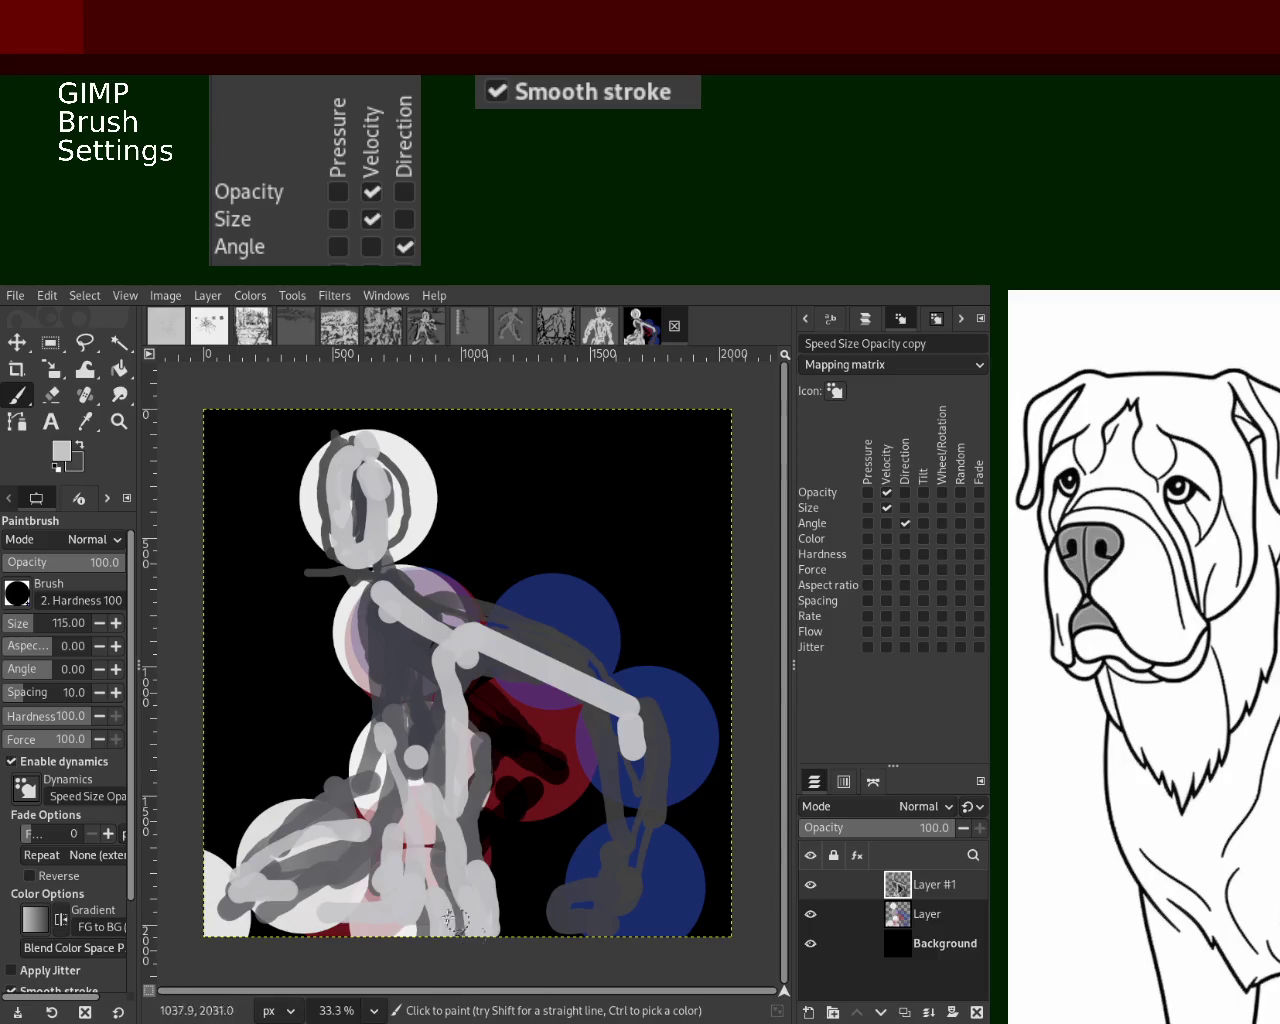
# Paint a dark-grey stroke down the torso, then erase some grey strokes on the torso
pyautogui.keyDown('ctrl'); pyautogui.click(418, 677); pyautogui.keyUp('ctrl')
pyautogui.moveTo(414, 702); pyautogui.dragTo(408, 880)
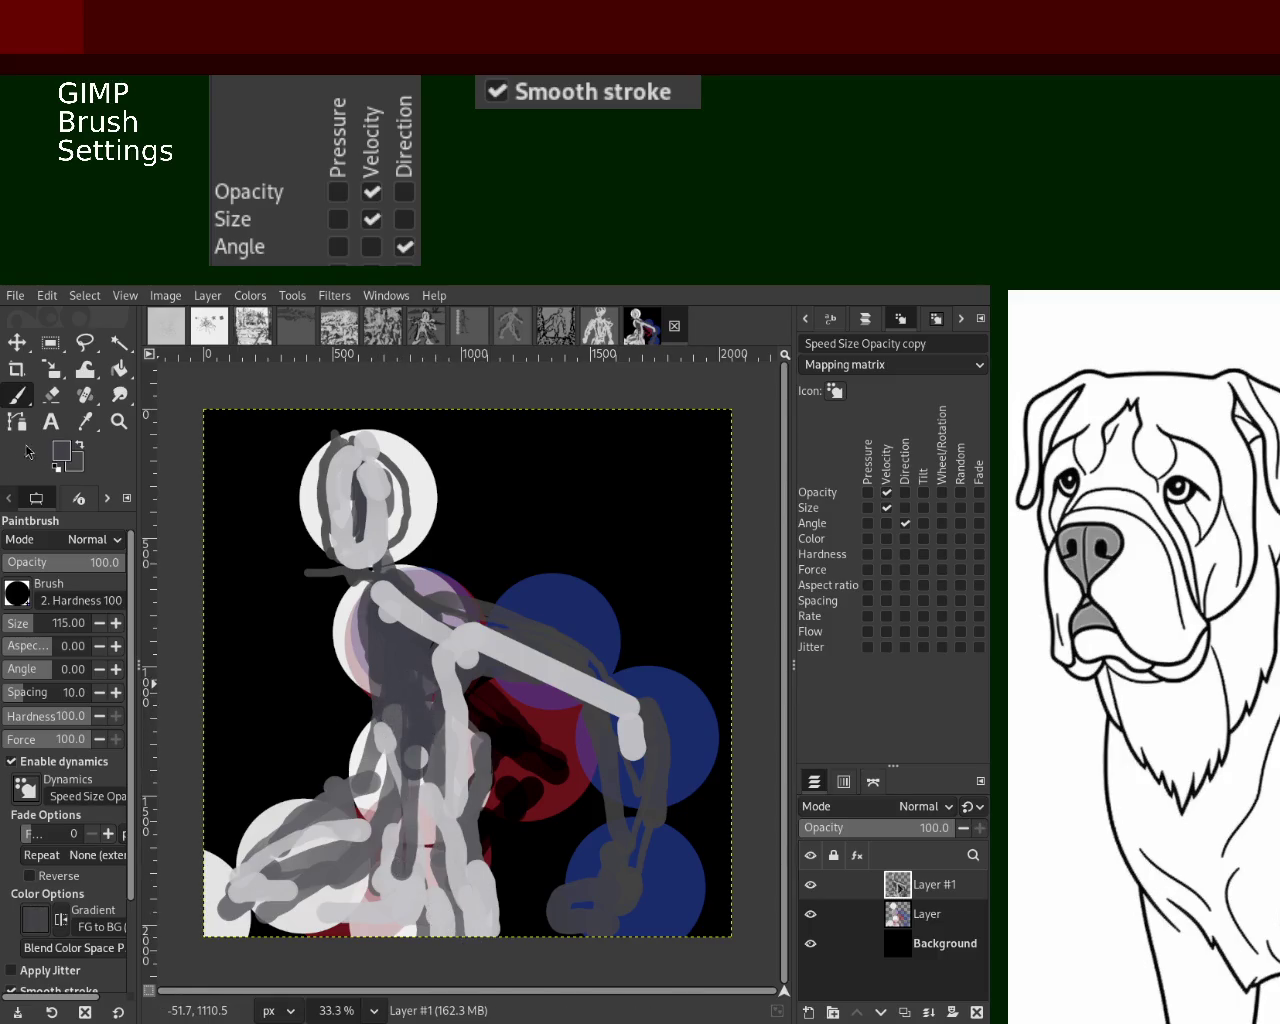
pyautogui.click(57, 400)
pyautogui.moveTo(365, 710)
pyautogui.mouseDown()
pyautogui.moveTo(385, 780)
pyautogui.moveTo(340, 830)
pyautogui.moveTo(245, 852)
pyautogui.moveTo(258, 860)
pyautogui.mouseUp()
# Erase dark paint over the red area, repaint it dark grey, and add a light-grey right-leg stroke
pyautogui.moveTo(479, 737)
pyautogui.mouseDown()
pyautogui.moveTo(490, 860)
pyautogui.moveTo(500, 743)
pyautogui.mouseUp()
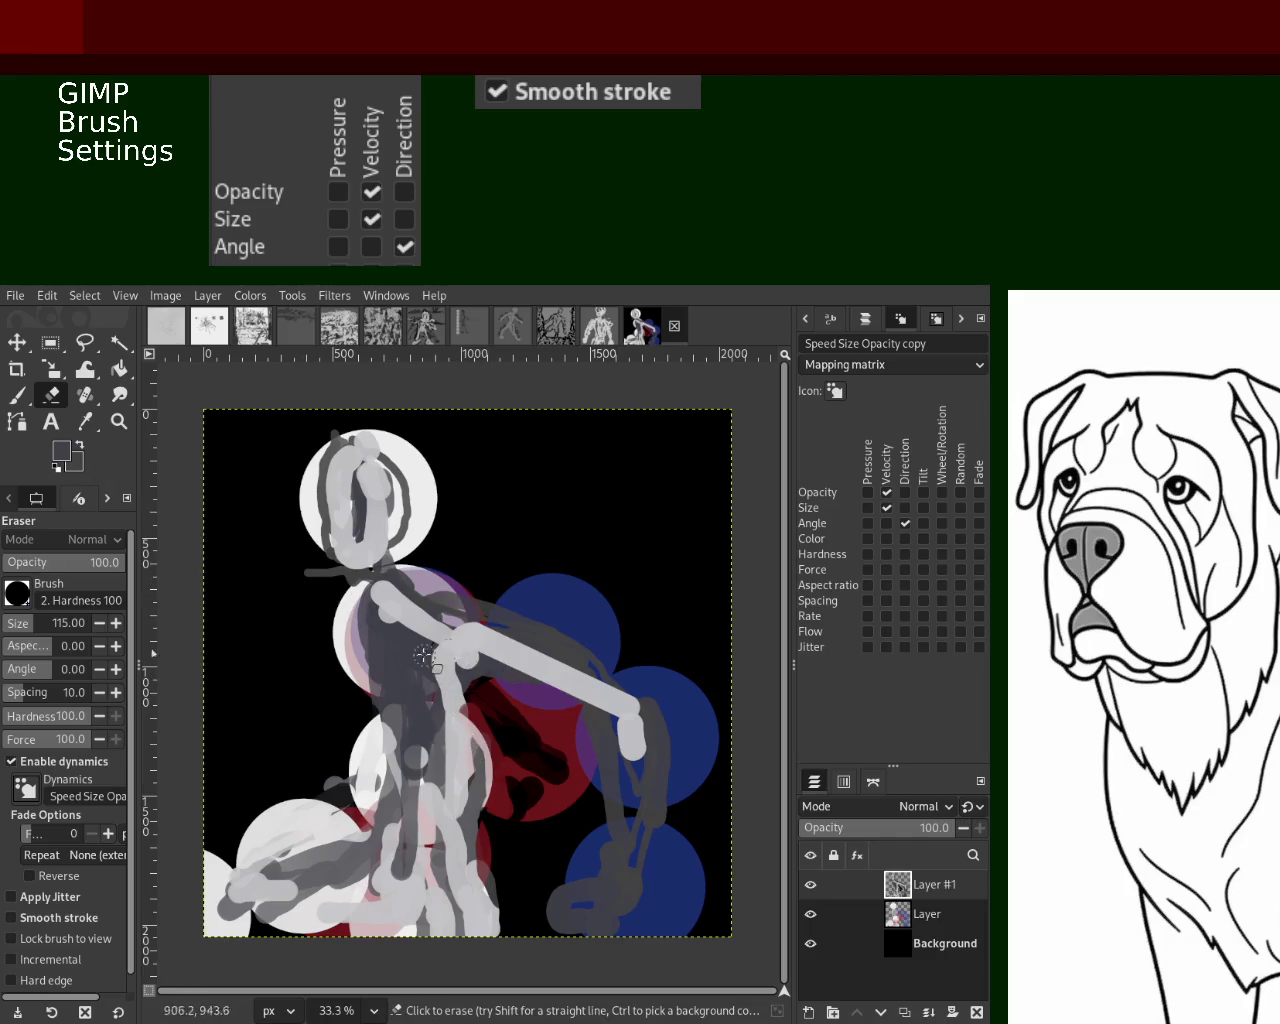
pyautogui.press('p')
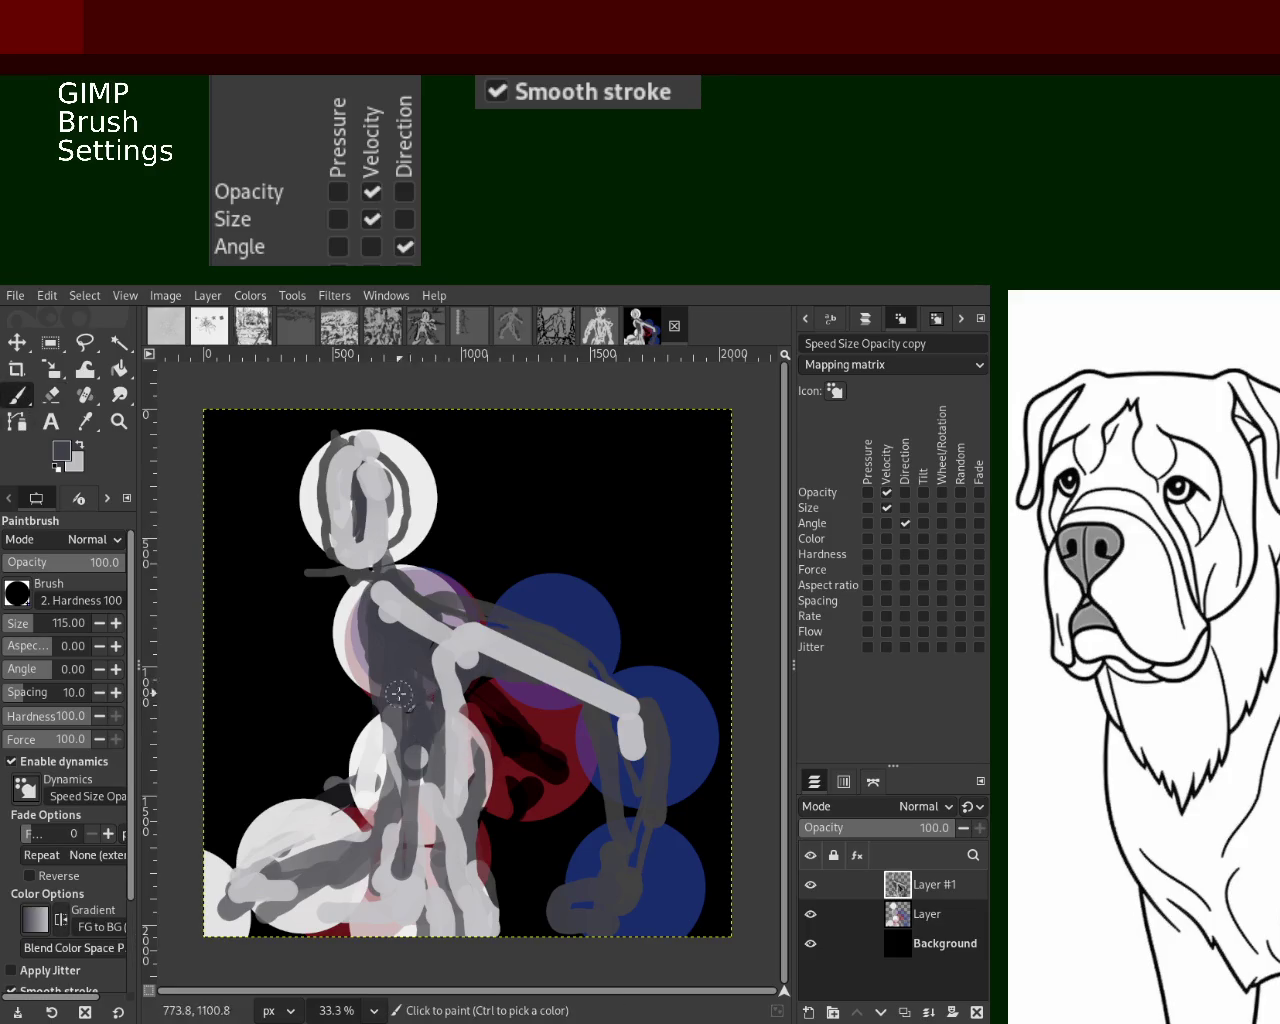
pyautogui.moveTo(545, 788)
pyautogui.mouseDown()
pyautogui.moveTo(507, 708)
pyautogui.moveTo(452, 826)
pyautogui.mouseUp()
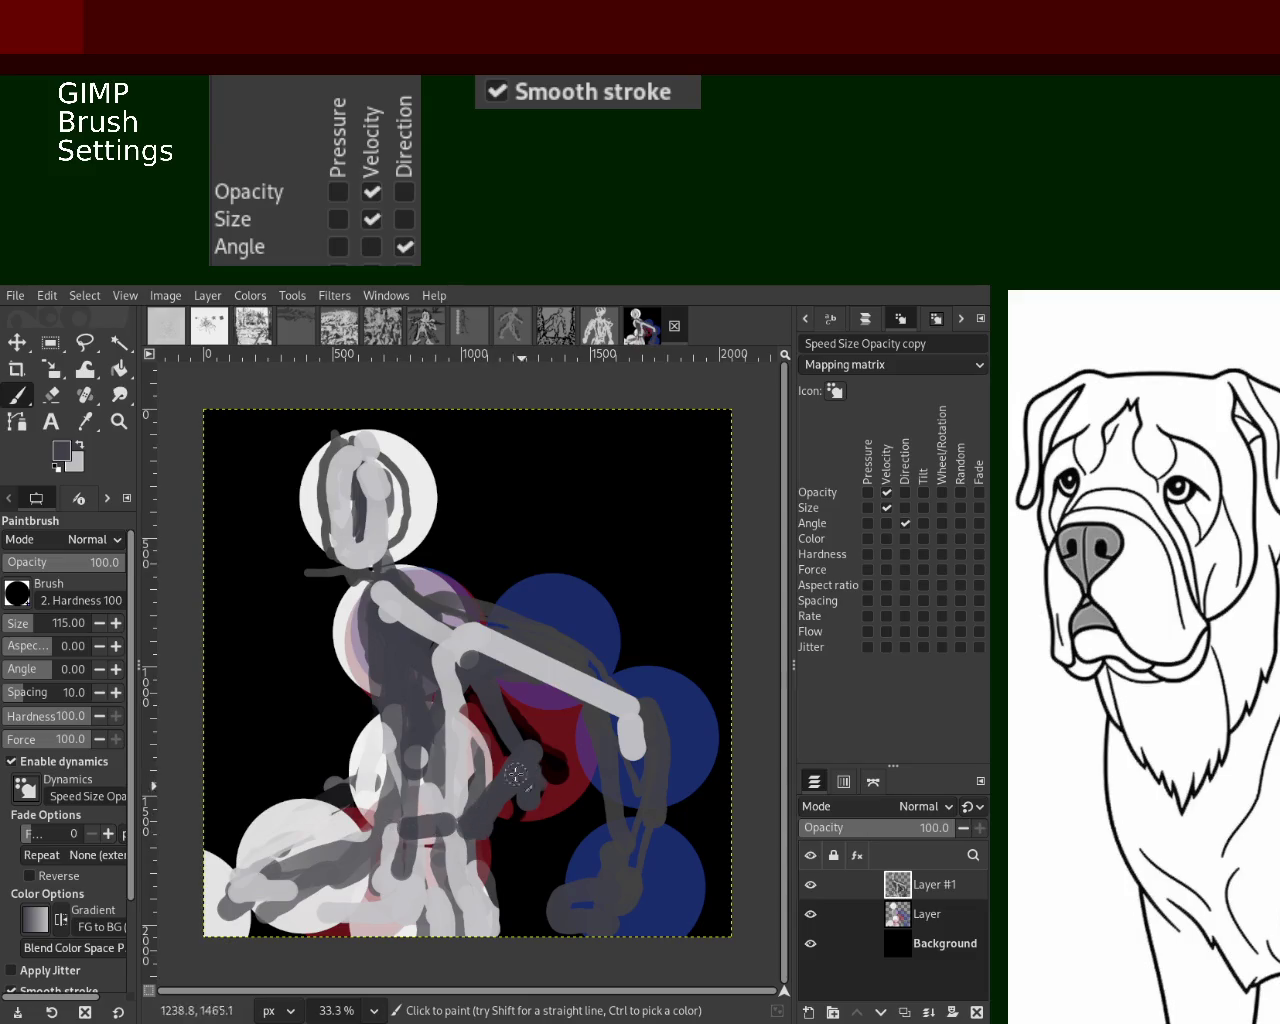
pyautogui.keyDown('ctrl'); pyautogui.click(488, 657); pyautogui.keyUp('ctrl')
pyautogui.moveTo(627, 722)
pyautogui.mouseDown()
pyautogui.moveTo(588, 984)
pyautogui.moveTo(625, 845)
pyautogui.moveTo(620, 690)
pyautogui.moveTo(462, 658)
pyautogui.moveTo(500, 750)
pyautogui.moveTo(461, 648)
pyautogui.mouseUp()
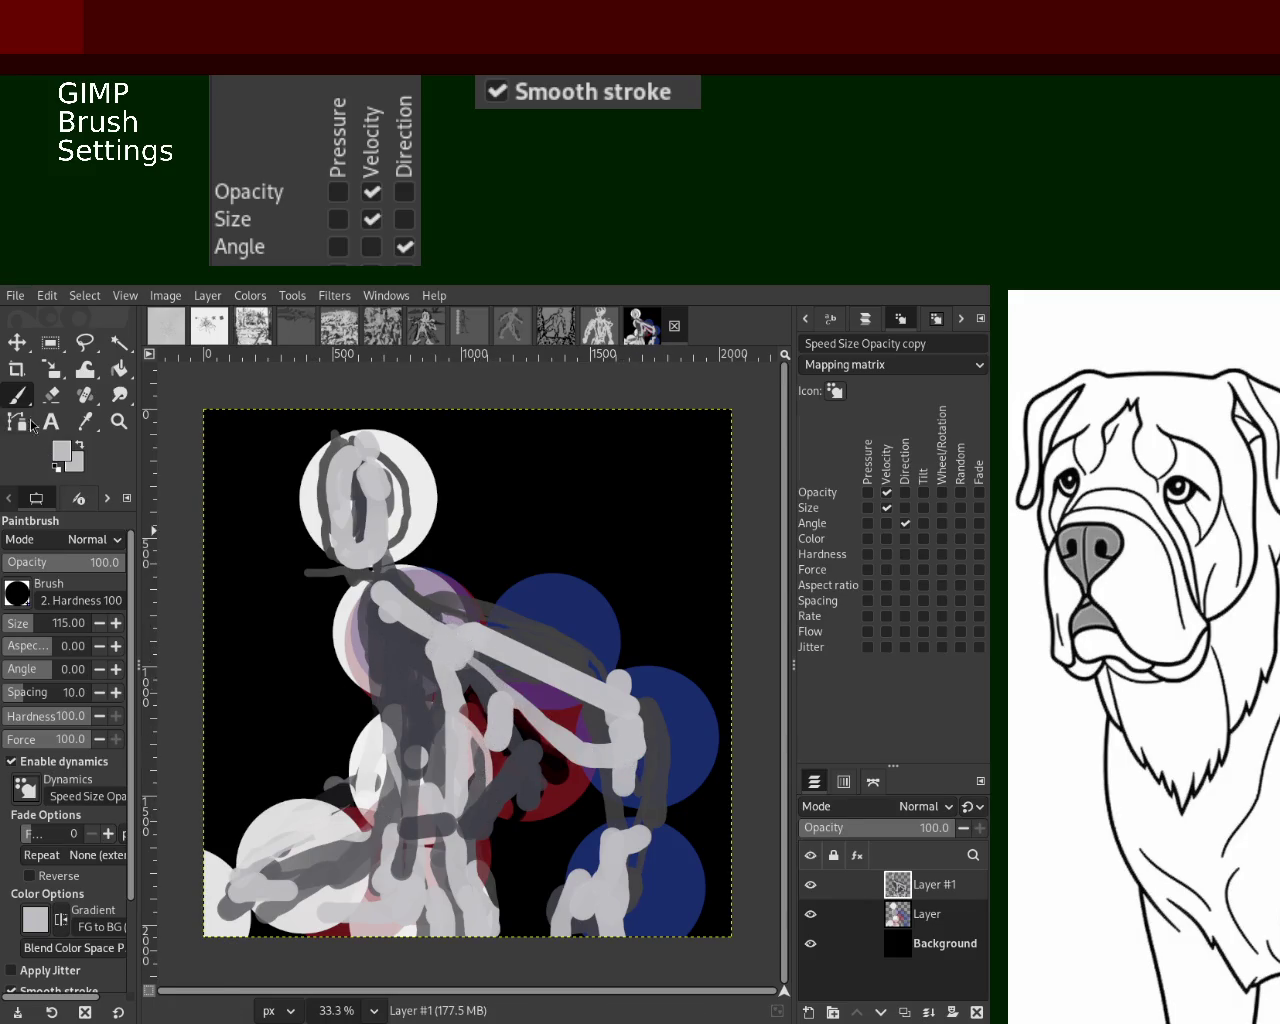
# Add dark-grey strokes at the left and middle, erase stray left strokes, and hide the circles layer
pyautogui.keyDown('ctrl'); pyautogui.click(364, 780); pyautogui.keyUp('ctrl')
pyautogui.moveTo(364, 780)
pyautogui.mouseDown()
pyautogui.moveTo(318, 772)
pyautogui.moveTo(250, 792)
pyautogui.moveTo(365, 800)
pyautogui.mouseUp()
pyautogui.moveTo(480, 838)
pyautogui.mouseDown()
pyautogui.moveTo(505, 795)
pyautogui.moveTo(487, 760)
pyautogui.mouseUp()
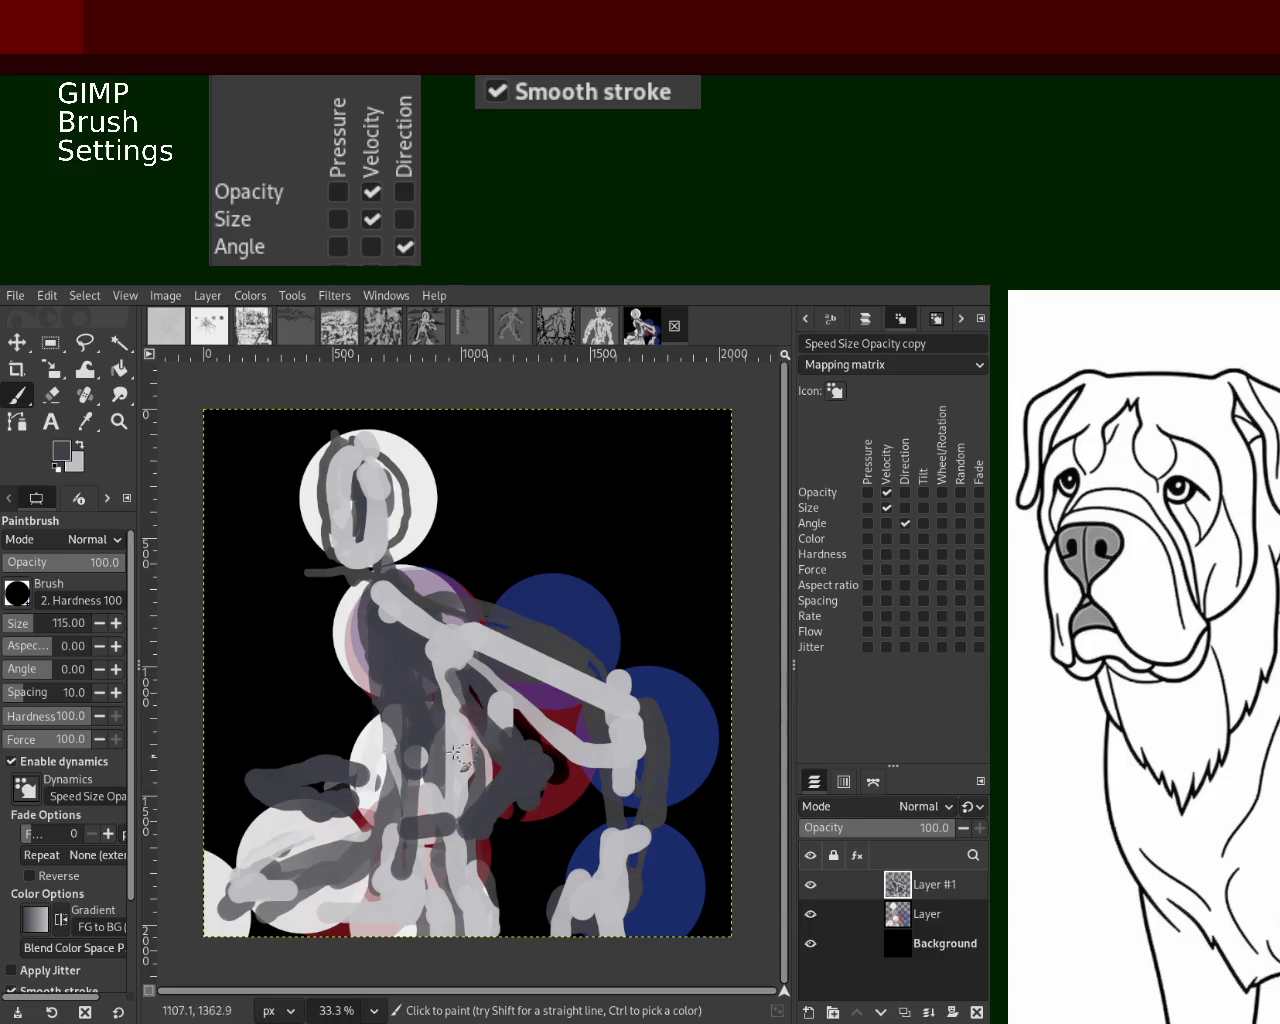
pyautogui.click(51, 394)
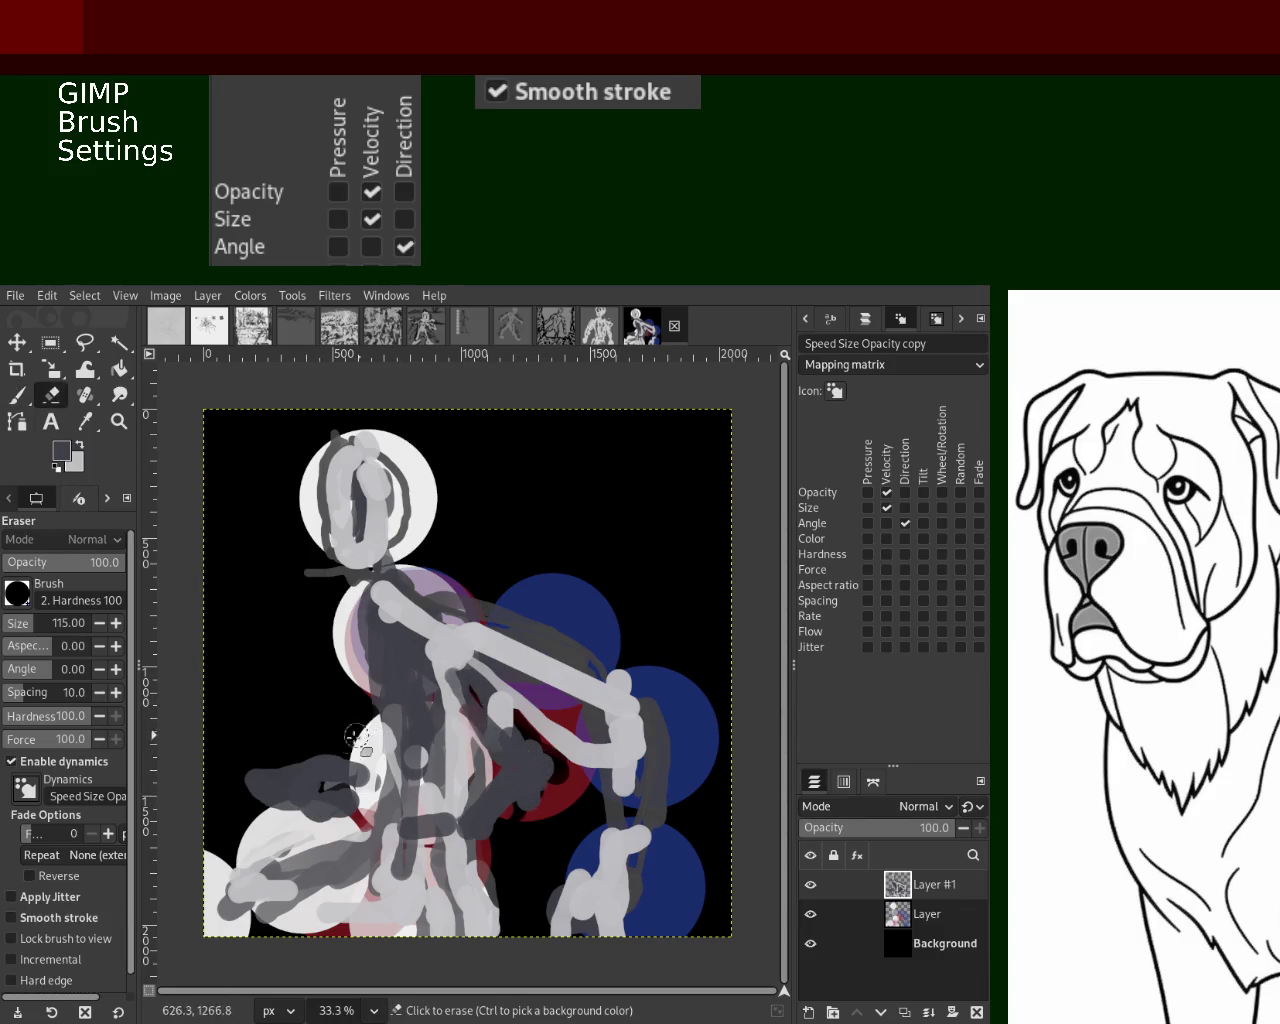
pyautogui.moveTo(265, 762); pyautogui.dragTo(255, 785)
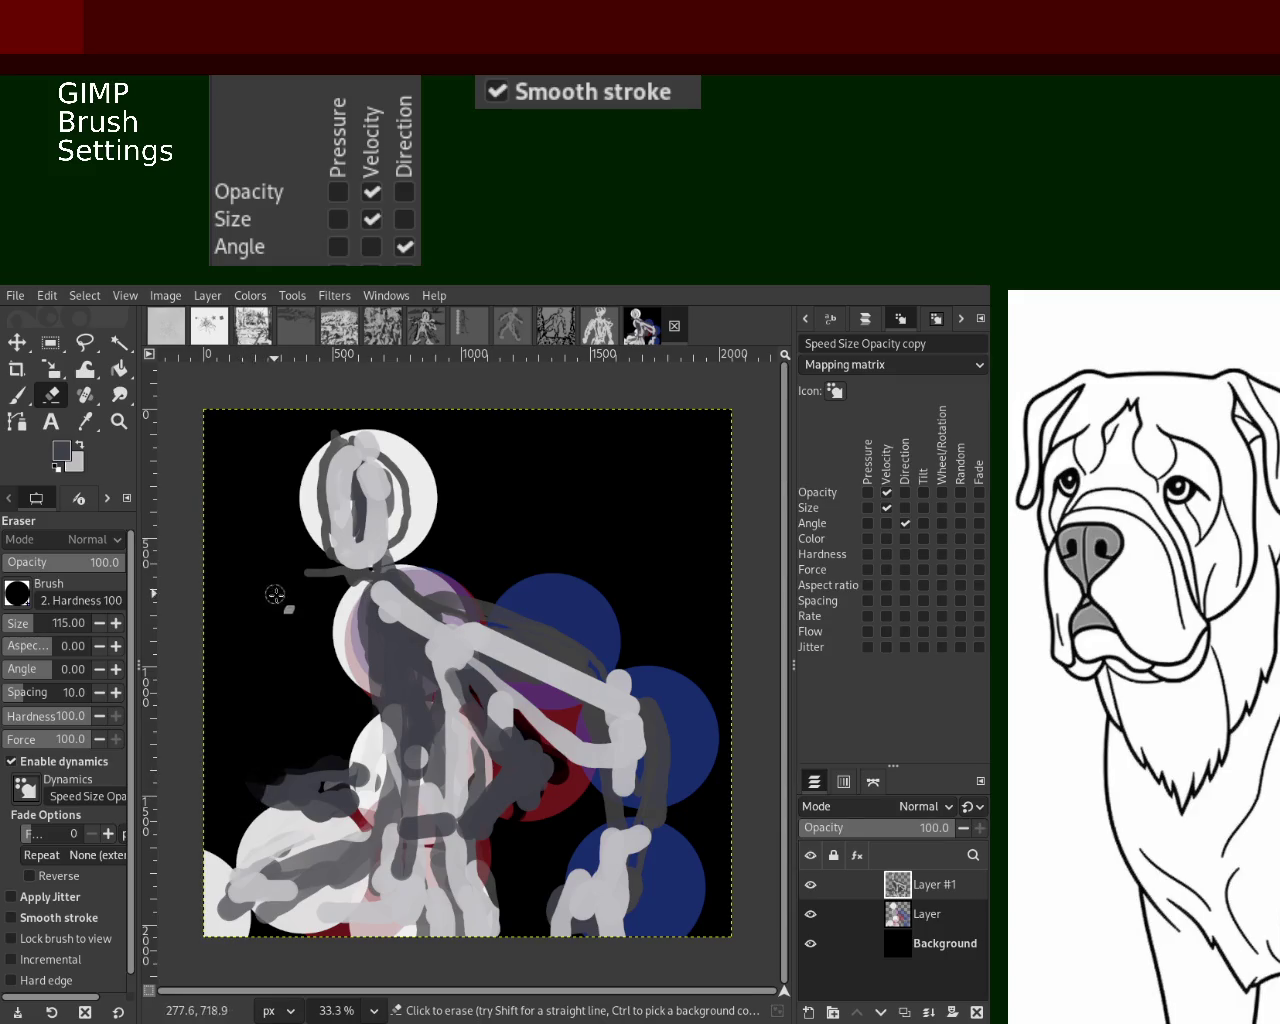
pyautogui.moveTo(302, 582); pyautogui.dragTo(323, 571)
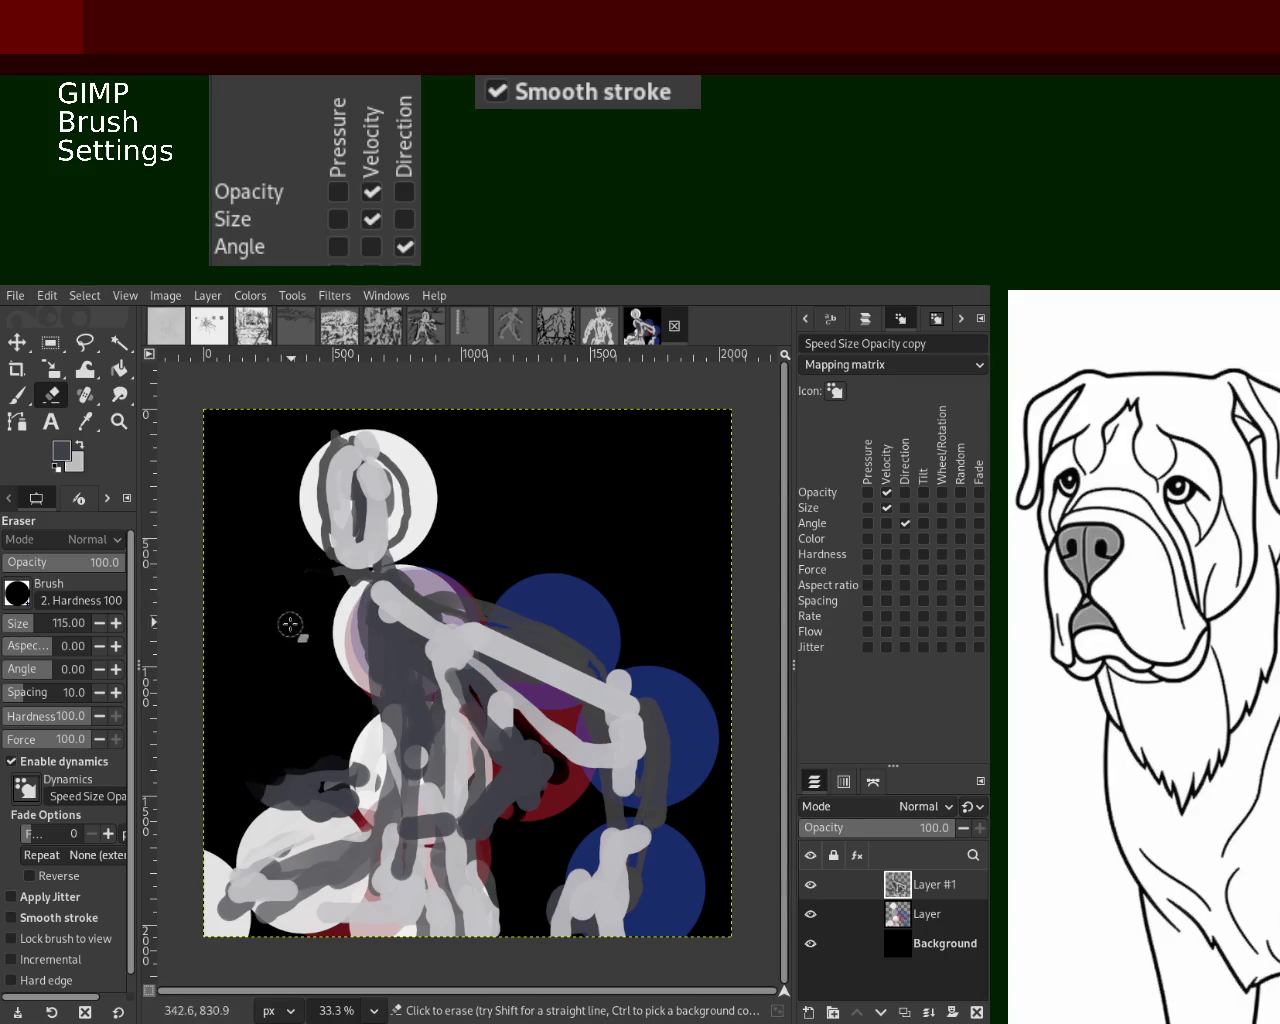
pyautogui.click(810, 914)
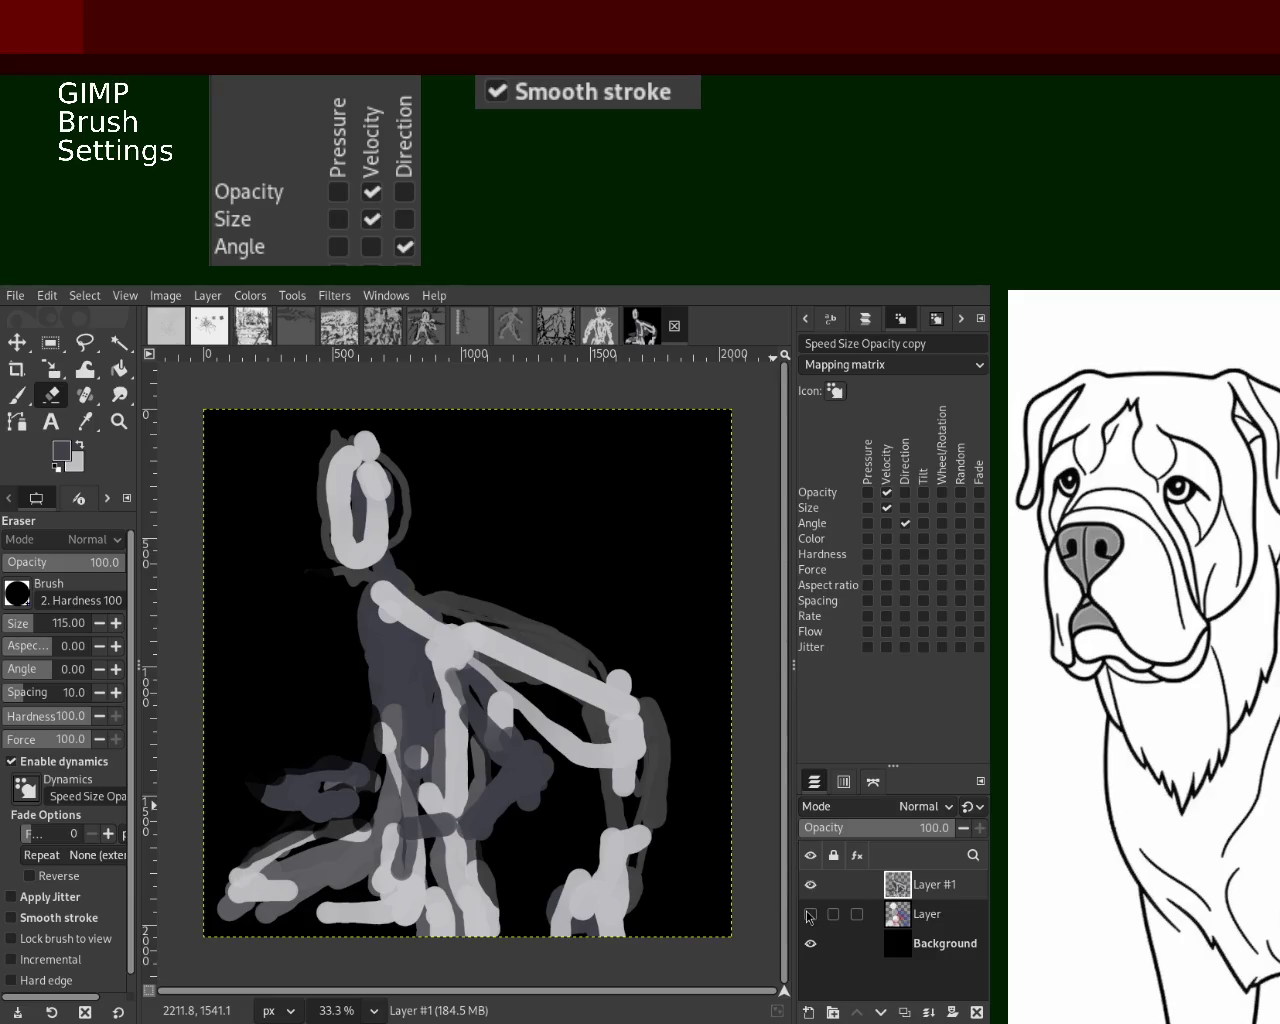
# Erase three dark gaps through the bottom light strokes, then repaint two light strokes at the lower left
pyautogui.click(16, 396)
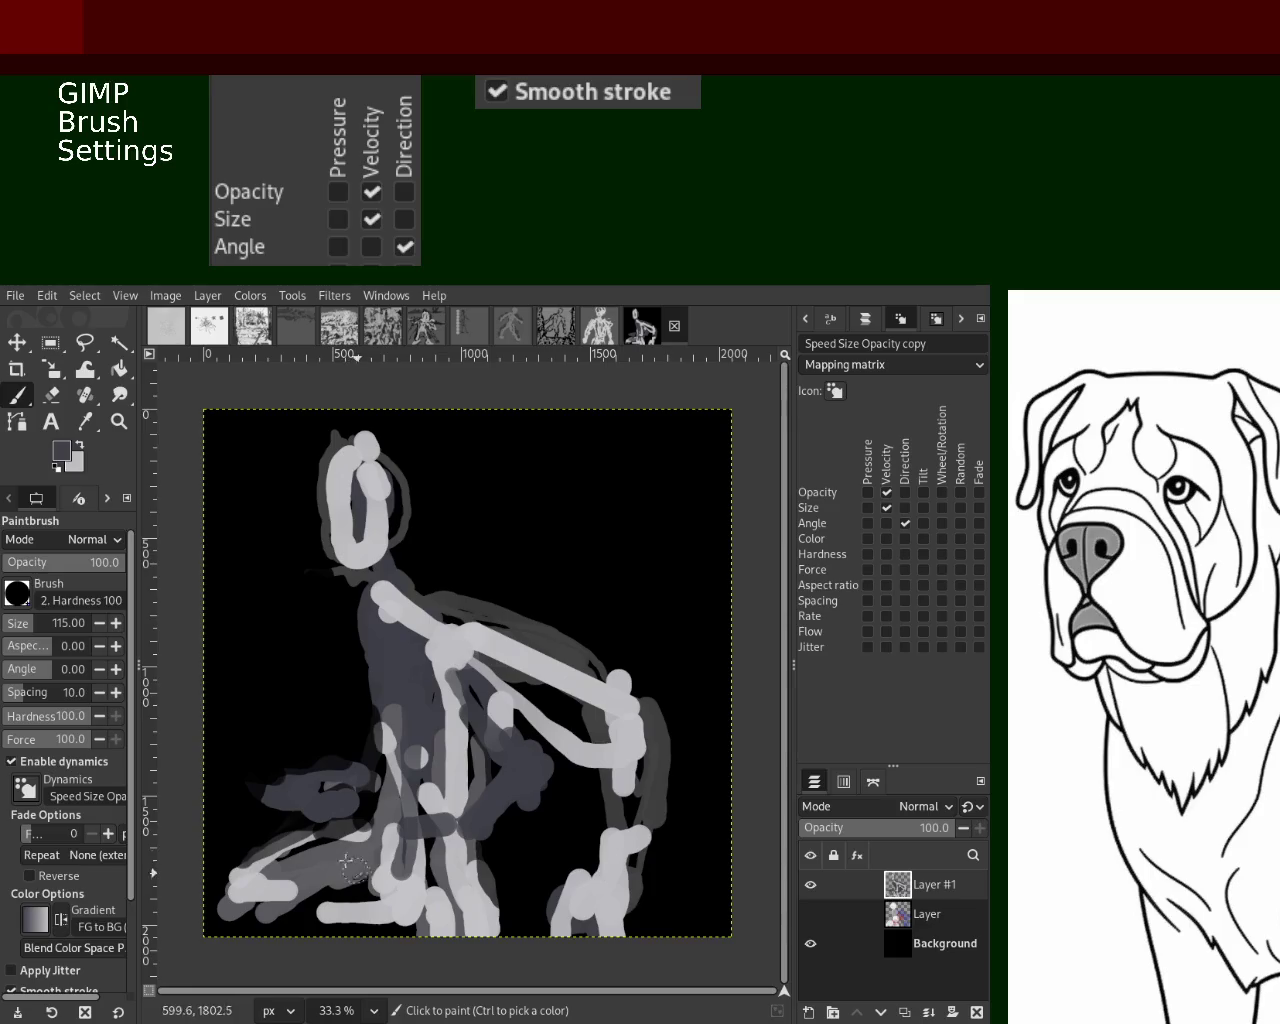
pyautogui.click(55, 397)
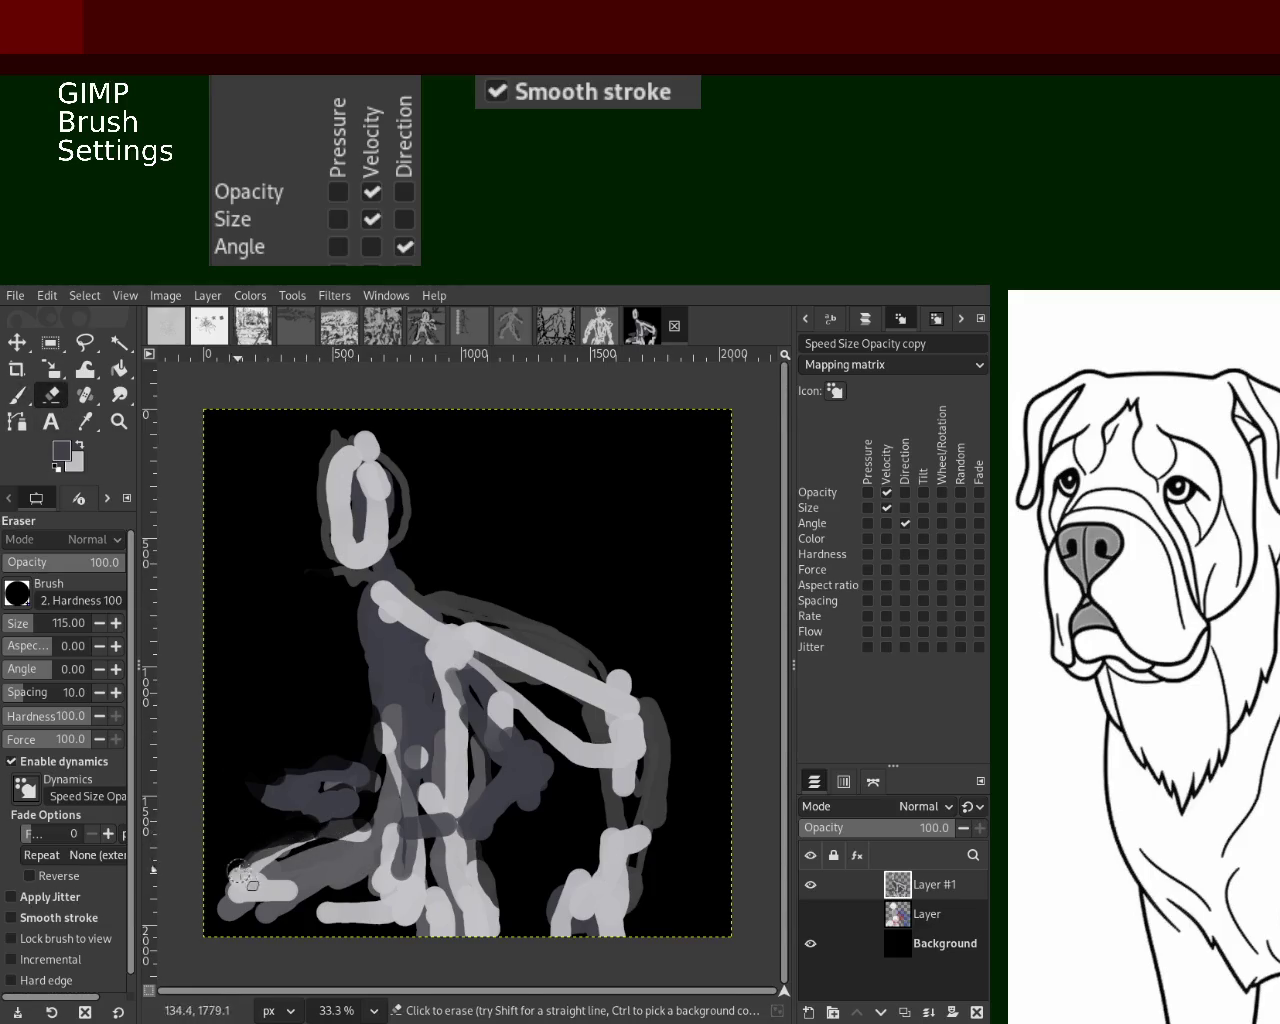
pyautogui.click(430, 910)
pyautogui.moveTo(499, 869); pyautogui.dragTo(493, 857)
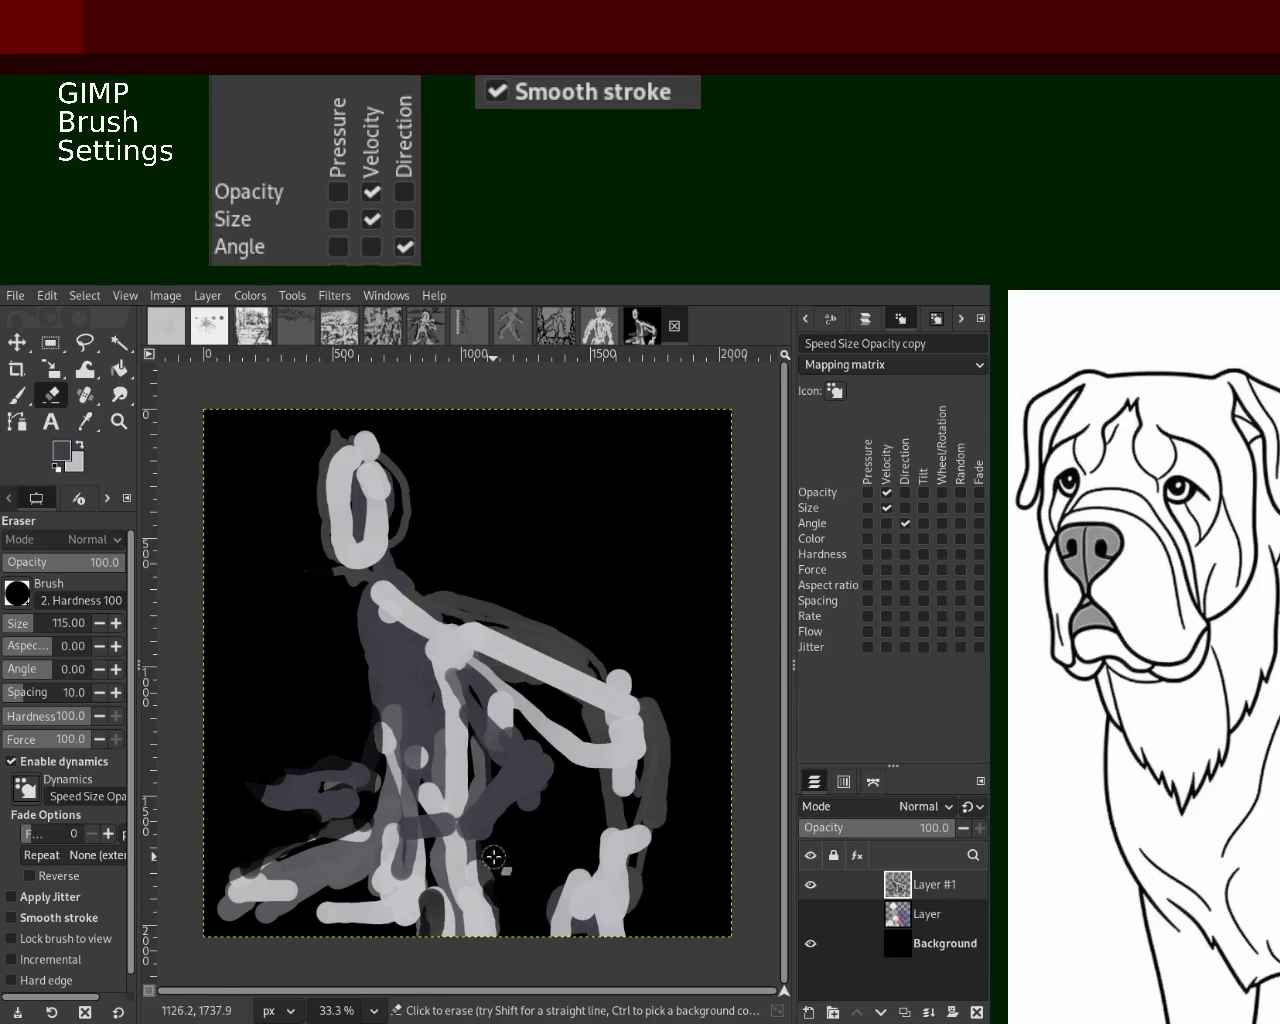
pyautogui.moveTo(380, 826)
pyautogui.mouseDown()
pyautogui.moveTo(295, 870)
pyautogui.moveTo(330, 850)
pyautogui.moveTo(190, 872)
pyautogui.mouseUp()
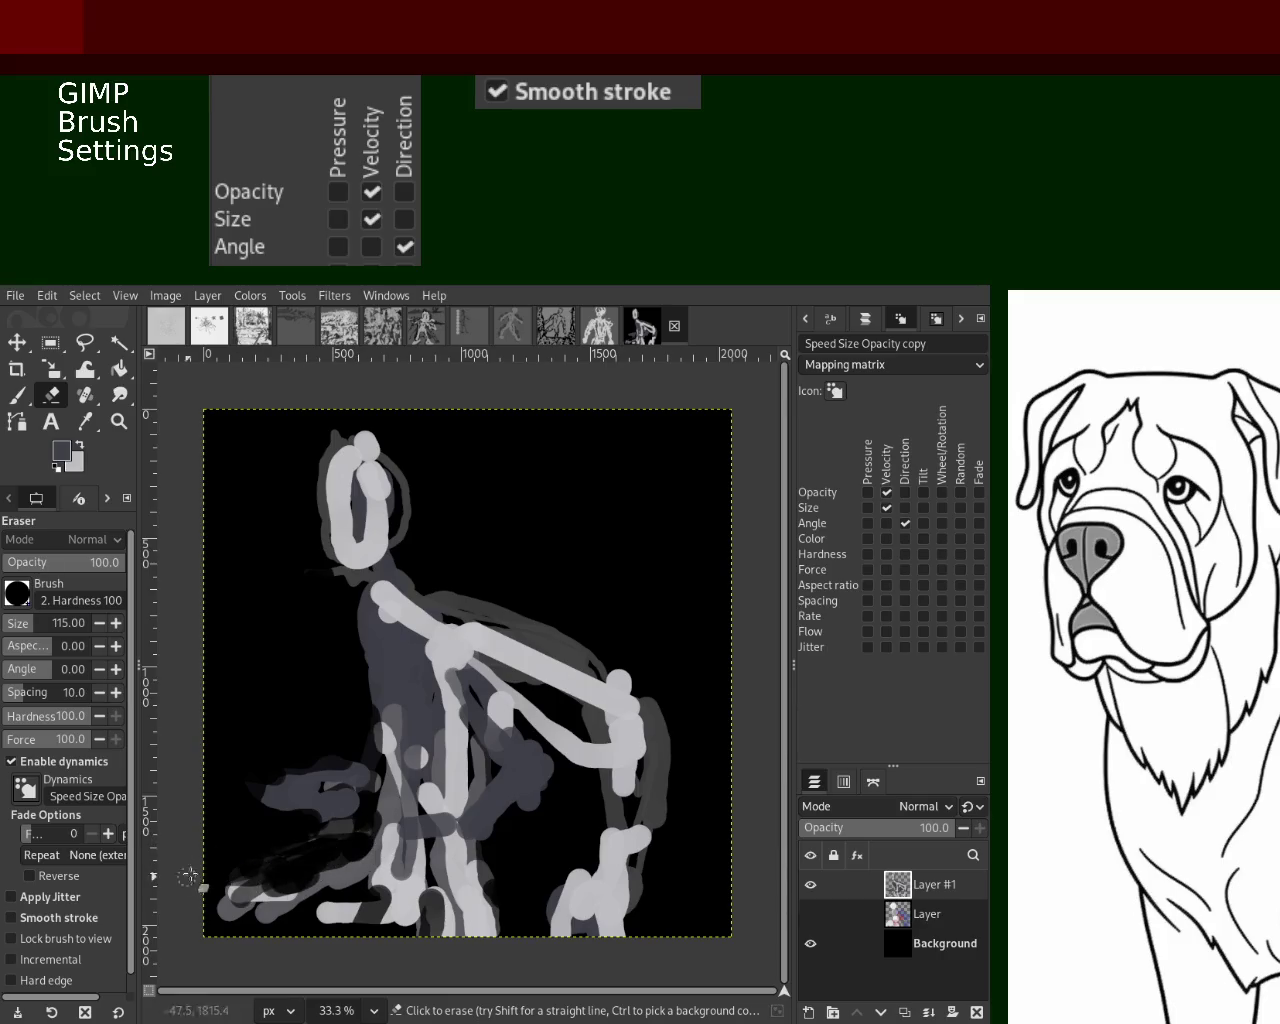
pyautogui.click(22, 398)
pyautogui.moveTo(372, 868)
pyautogui.mouseDown()
pyautogui.moveTo(232, 918)
pyautogui.moveTo(350, 900)
pyautogui.moveTo(230, 925)
pyautogui.moveTo(390, 895)
pyautogui.moveTo(465, 915)
pyautogui.mouseUp()
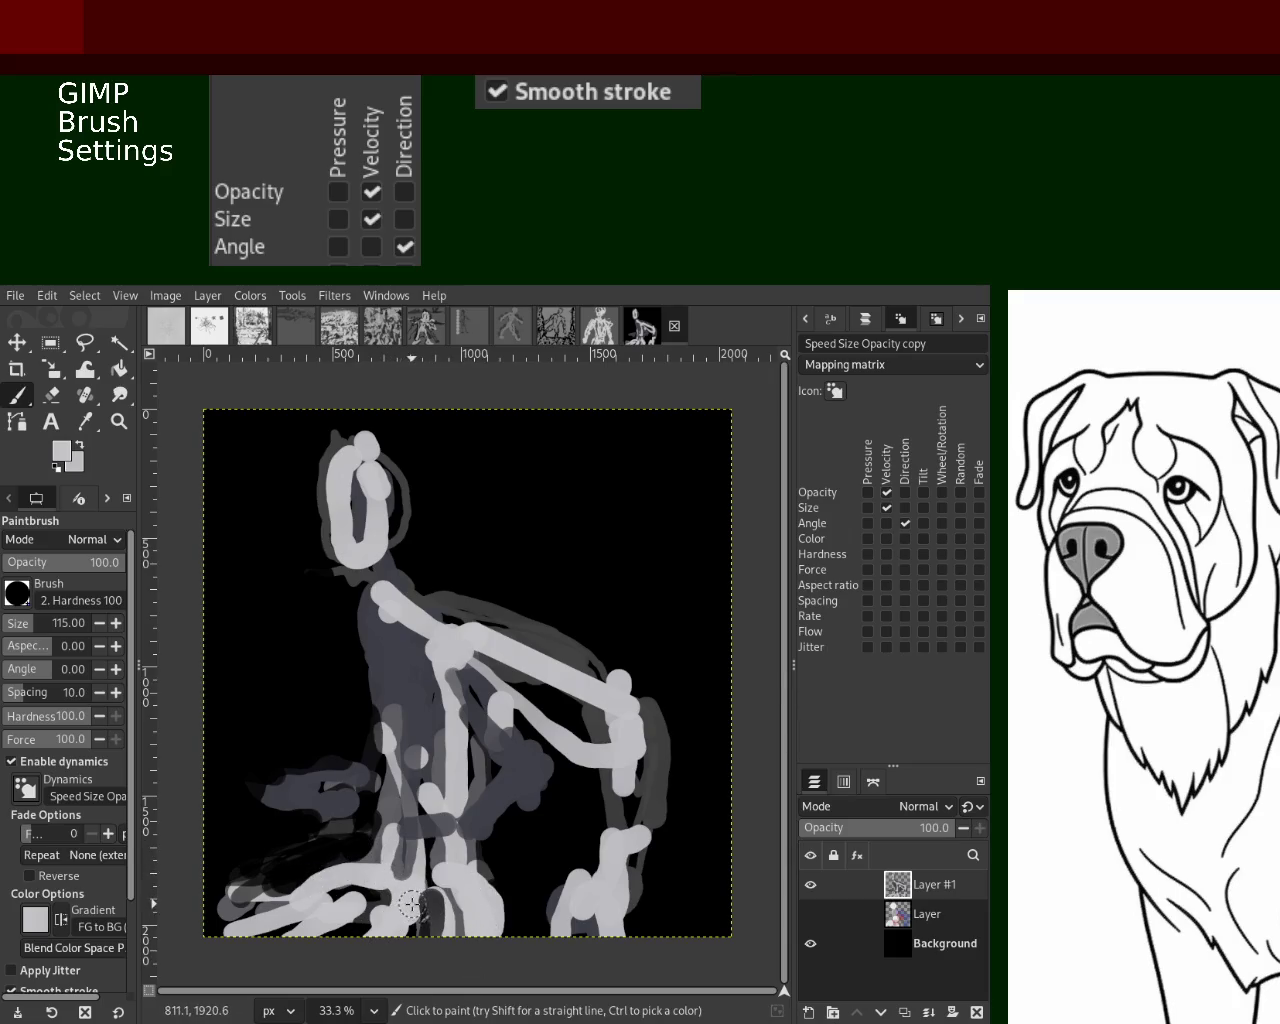
pyautogui.moveTo(351, 866)
pyautogui.mouseDown()
pyautogui.moveTo(212, 876)
pyautogui.moveTo(382, 884)
pyautogui.mouseUp()
# Zoom in to inspect the lower strokes closely, then return to viewing the whole painting
pyautogui.press('z')
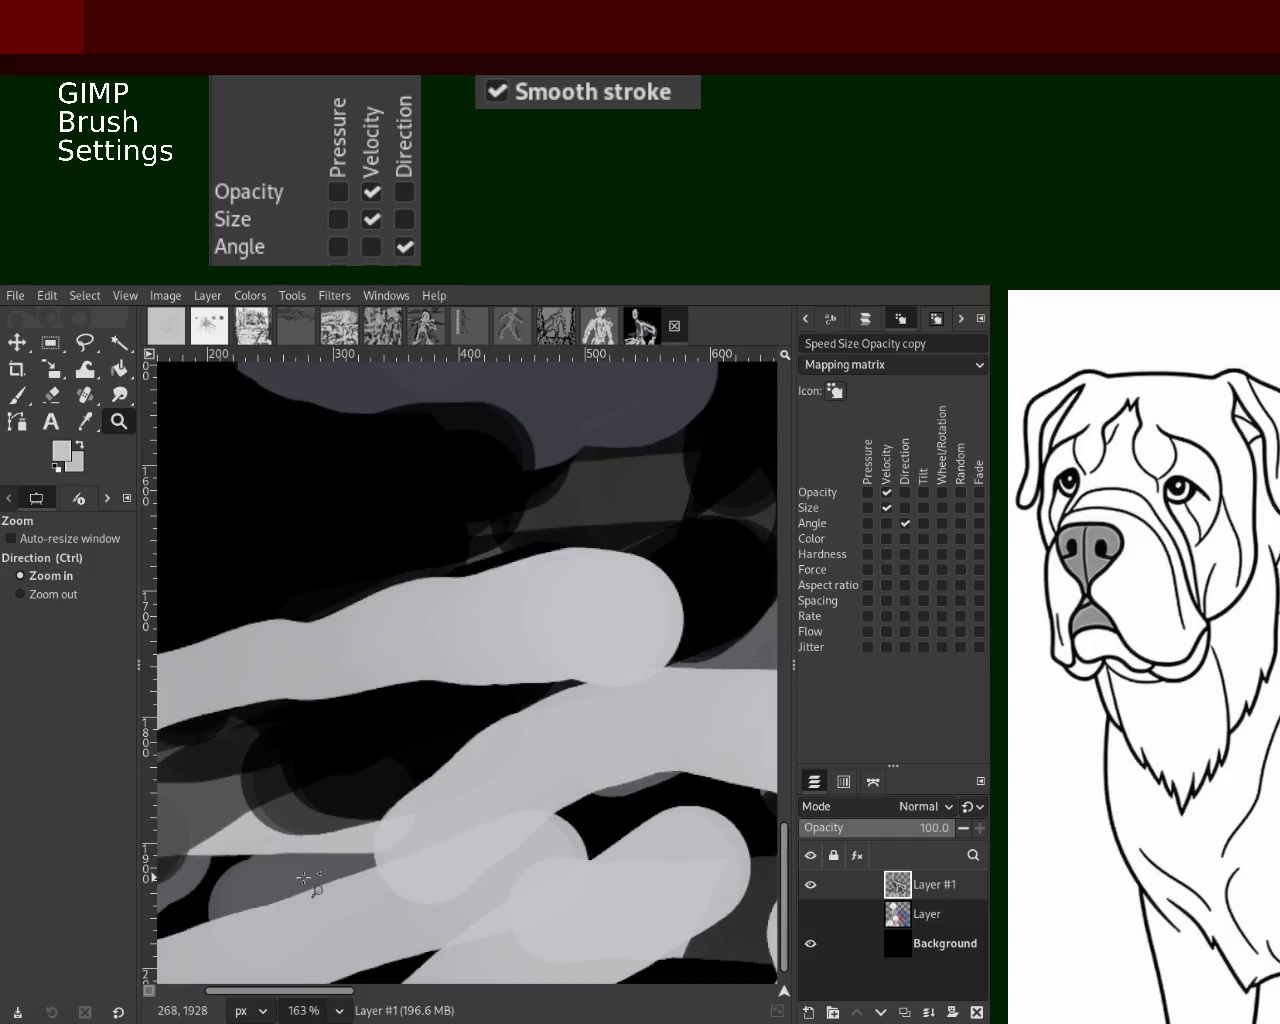
pyautogui.keyDown('ctrl'); pyautogui.click(440, 818); pyautogui.keyUp('ctrl')
pyautogui.keyDown('ctrl'); pyautogui.click(440, 818); pyautogui.keyUp('ctrl')
pyautogui.keyDown('ctrl'); pyautogui.click(440, 818); pyautogui.keyUp('ctrl')
pyautogui.moveTo(607, 808); pyautogui.dragTo(664, 893)
pyautogui.keyDown('ctrl'); pyautogui.click(486, 766); pyautogui.keyUp('ctrl')
pyautogui.keyDown('ctrl'); pyautogui.click(486, 766); pyautogui.keyUp('ctrl')
pyautogui.keyDown('ctrl'); pyautogui.click(486, 766); pyautogui.keyUp('ctrl')
pyautogui.keyDown('ctrl'); pyautogui.click(486, 766); pyautogui.keyUp('ctrl')
pyautogui.keyDown('ctrl'); pyautogui.click(486, 766); pyautogui.keyUp('ctrl')
pyautogui.keyDown('ctrl'); pyautogui.click(486, 766); pyautogui.keyUp('ctrl')
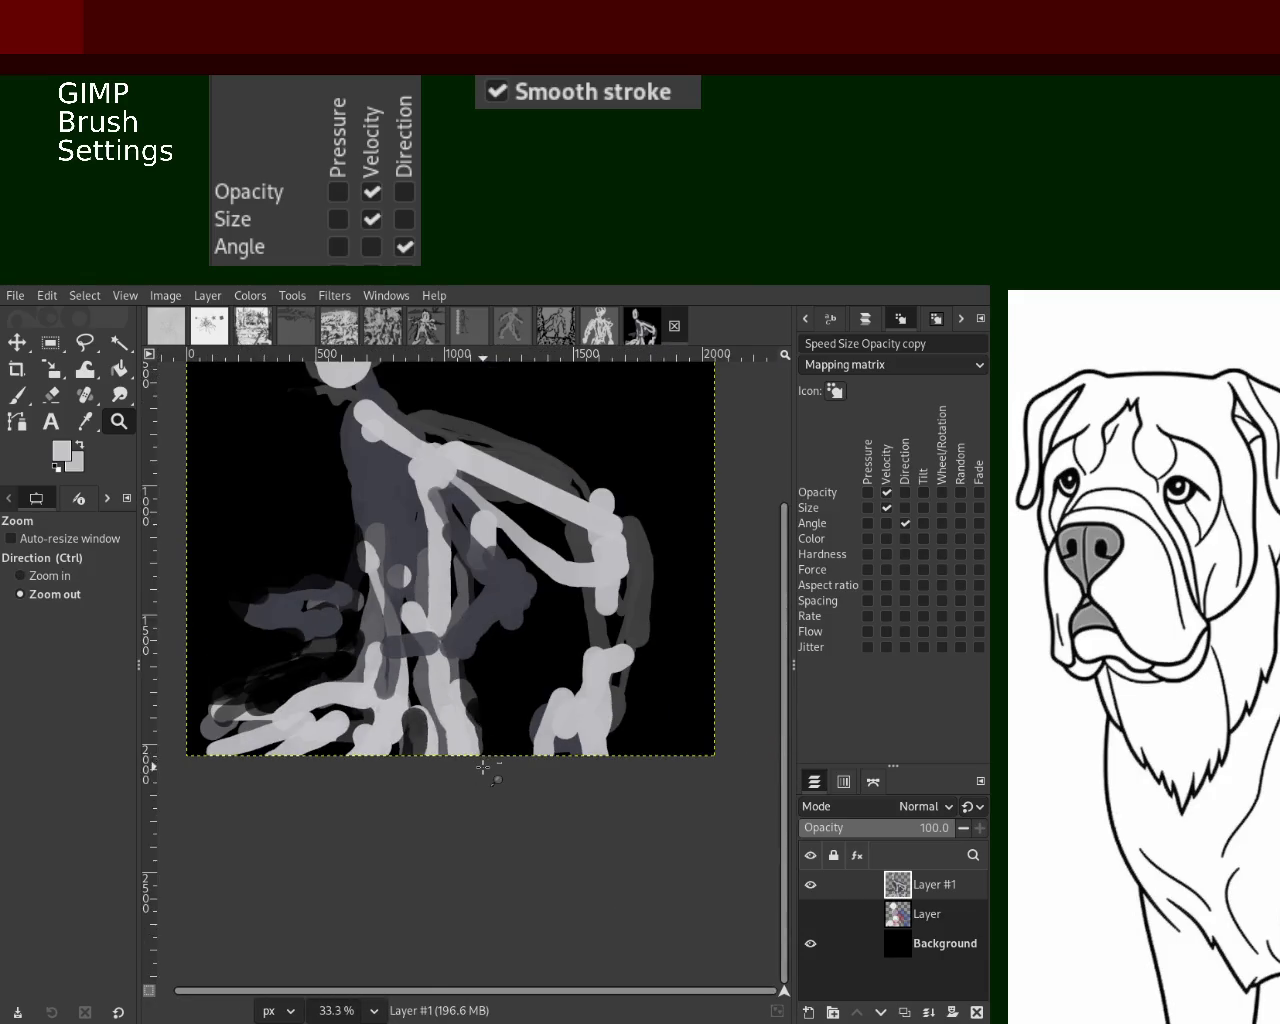
# Toggle between brush and eraser, then zoom out and back in to 33.3%
pyautogui.click(18, 396)
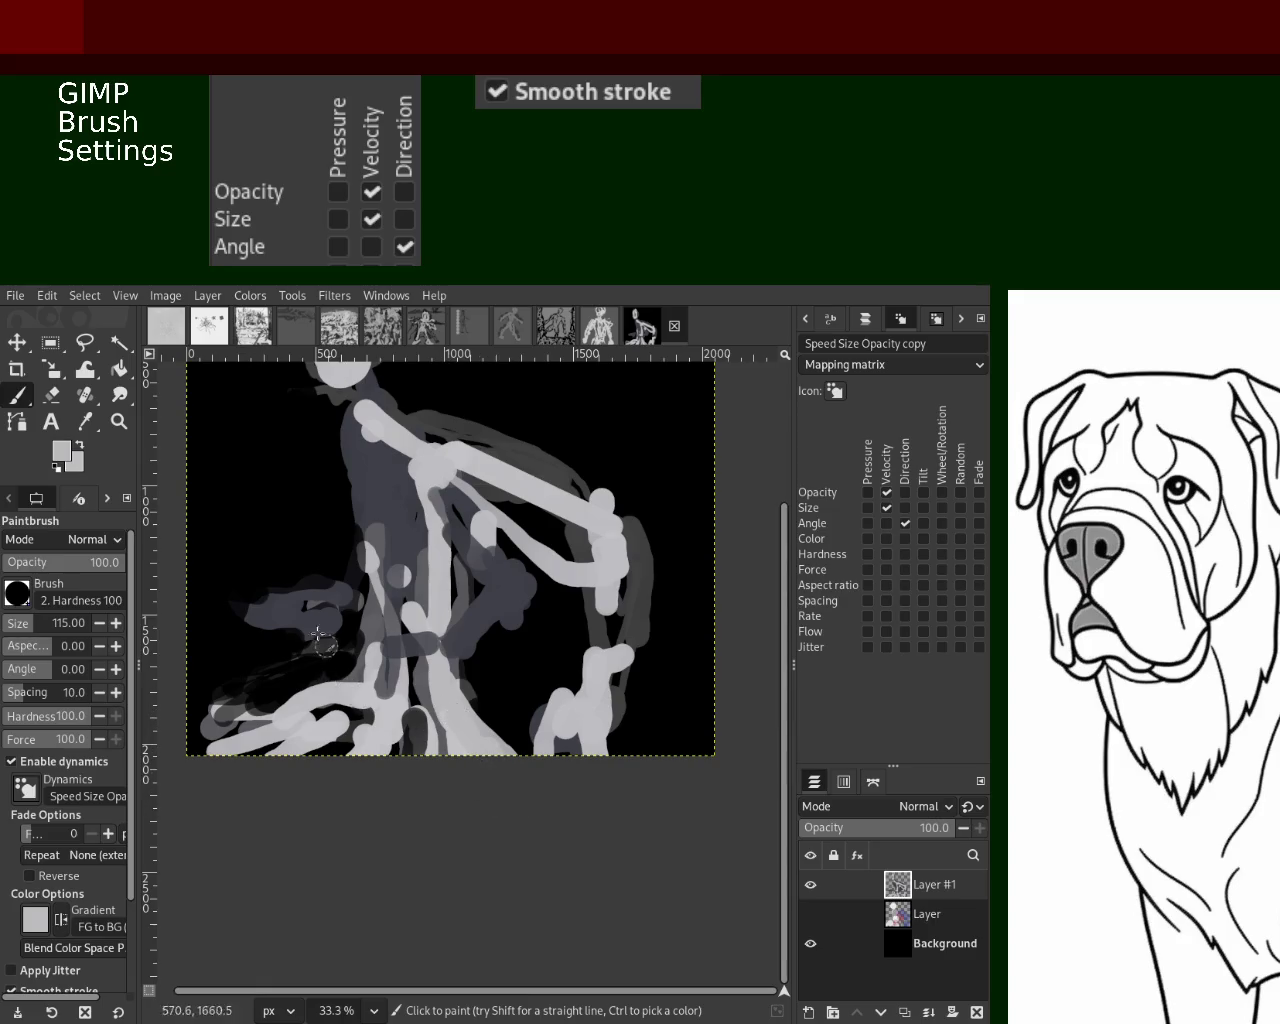
pyautogui.click(52, 395)
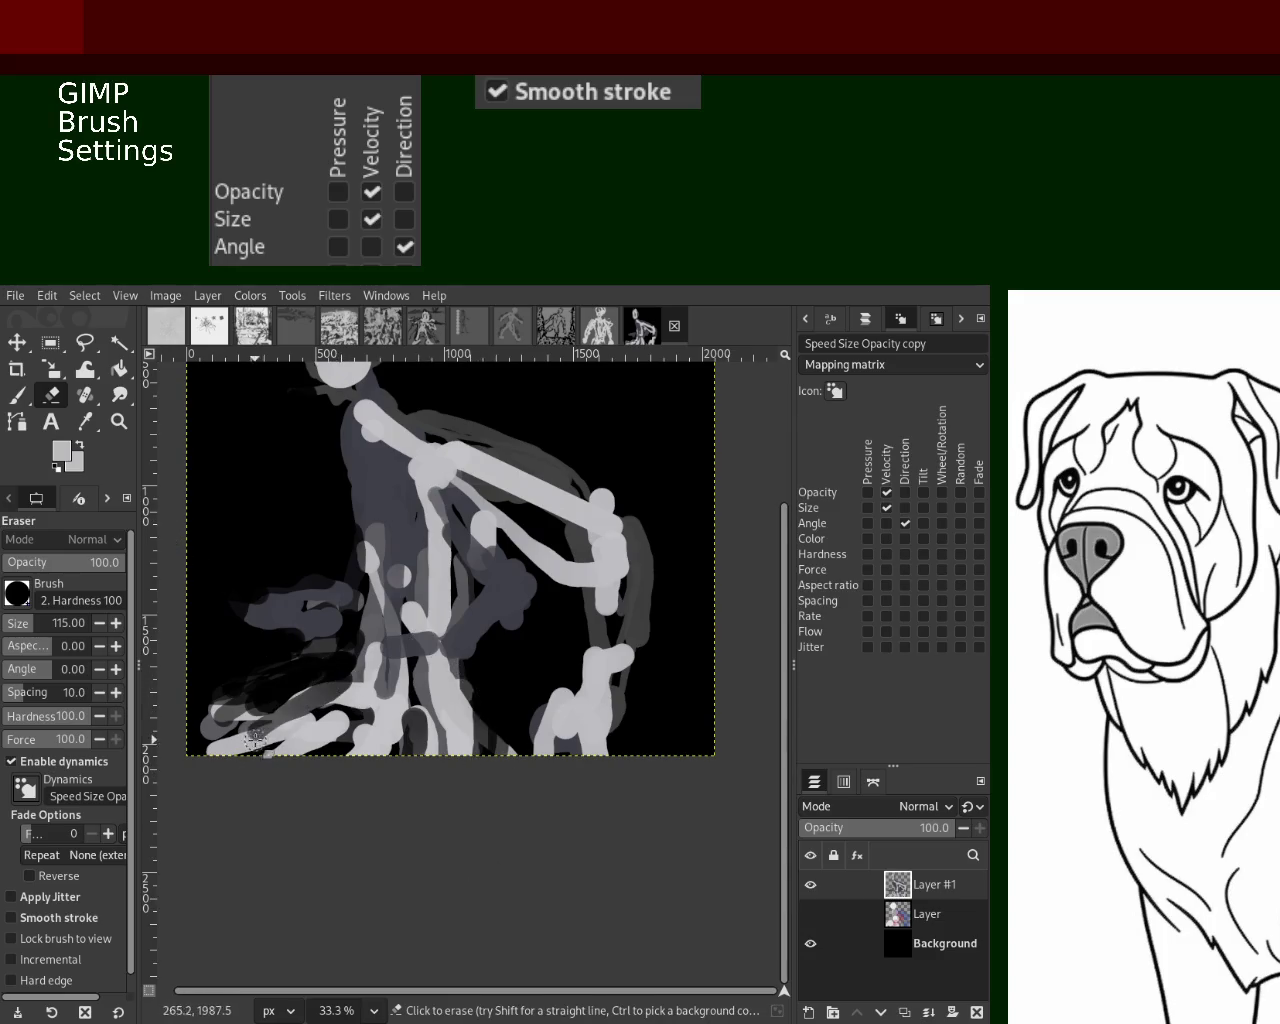
pyautogui.click(119, 421)
pyautogui.keyDown('ctrl'); pyautogui.click(528, 820); pyautogui.keyUp('ctrl')
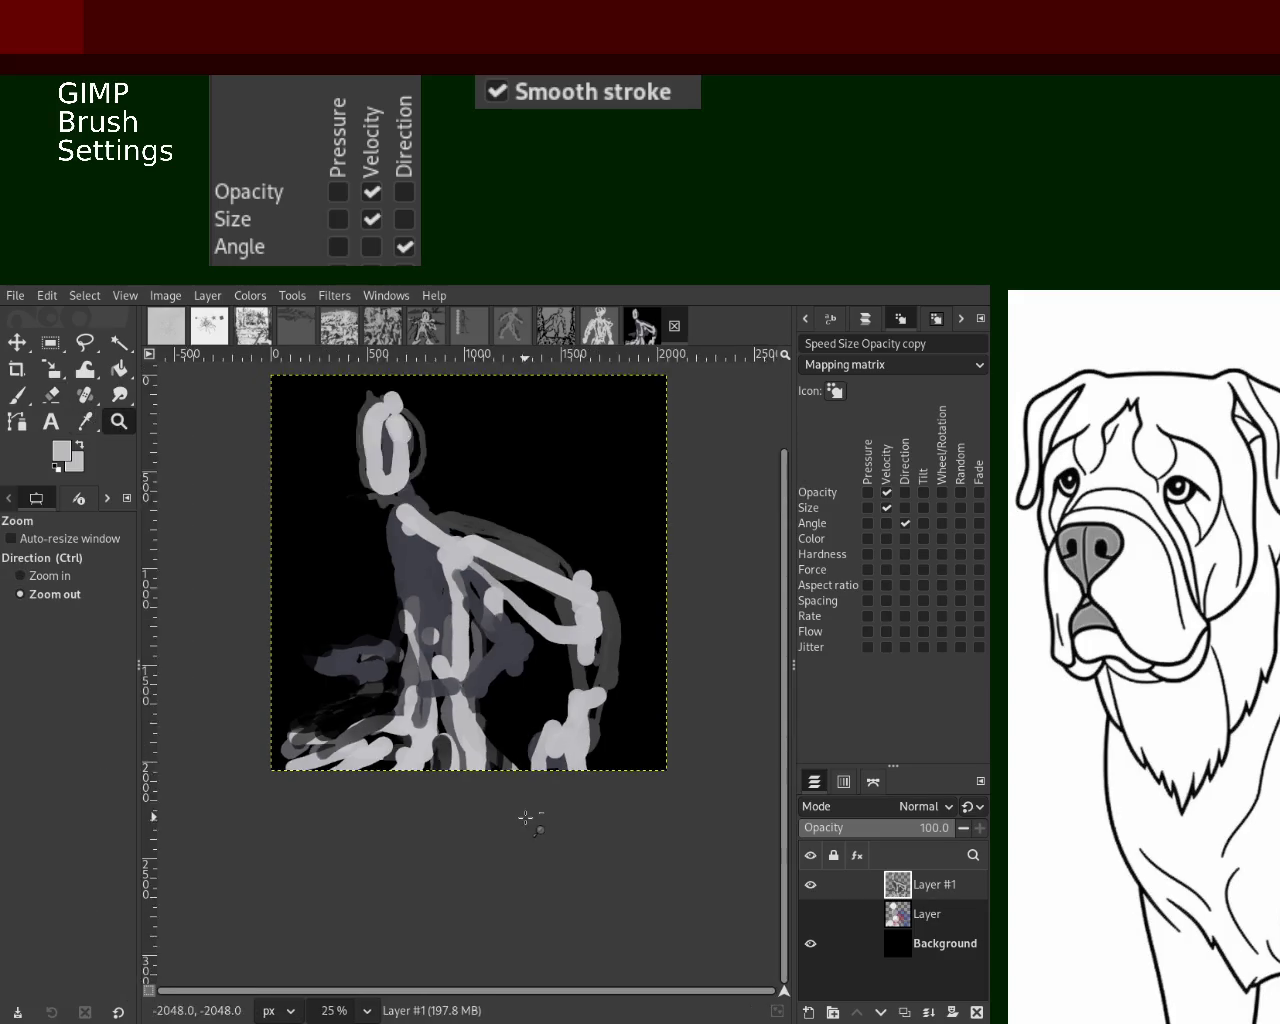
pyautogui.click(478, 710)
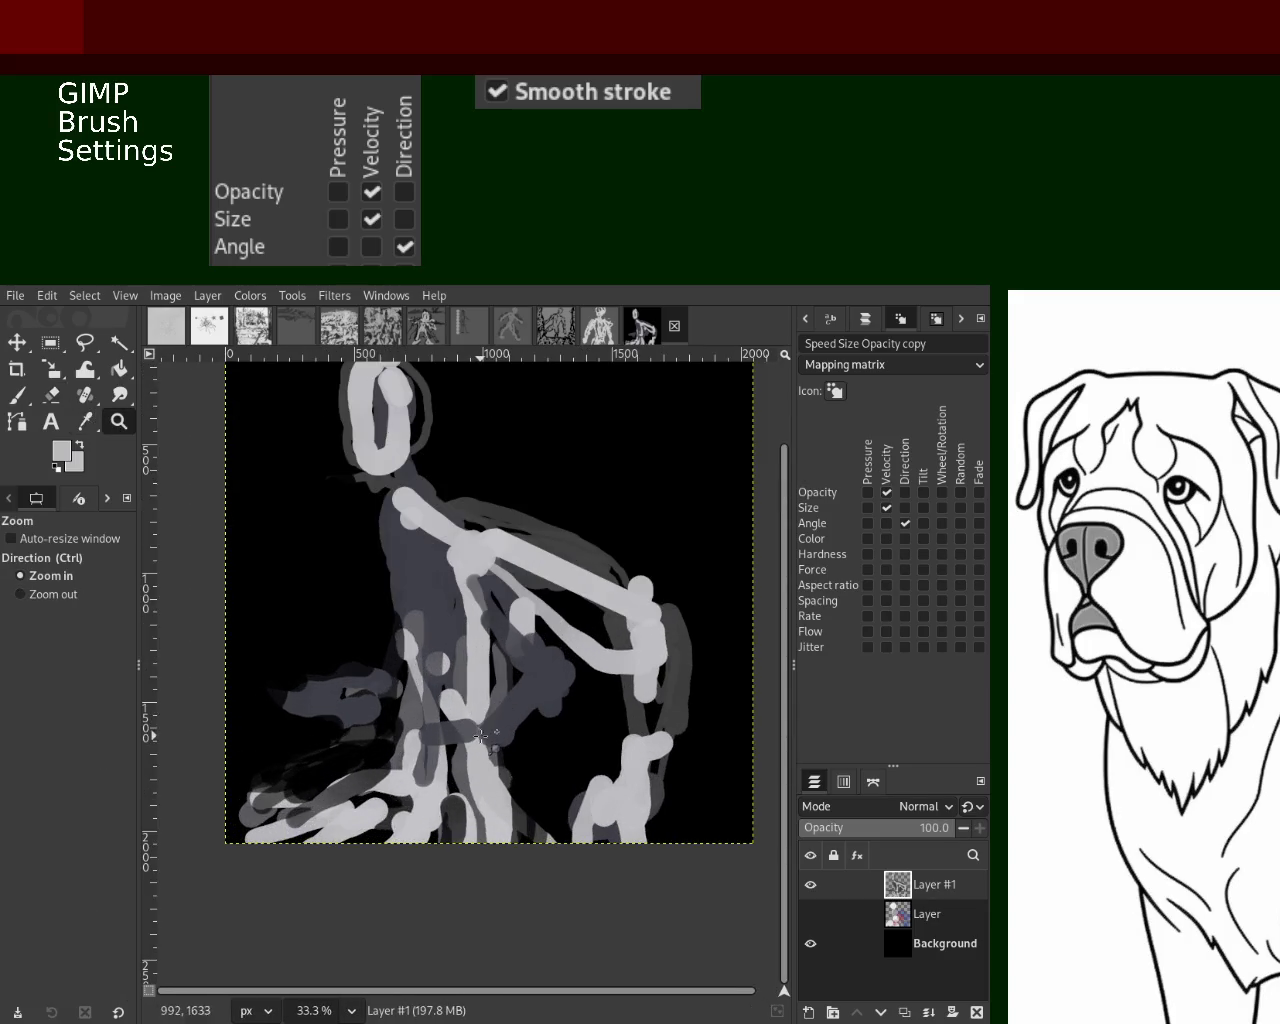
pyautogui.click(14, 395)
# Paint light grey across the left arm and curving grey strokes down the lower right side
pyautogui.moveTo(350, 698)
pyautogui.mouseDown()
pyautogui.moveTo(400, 686)
pyautogui.moveTo(375, 727)
pyautogui.mouseUp()
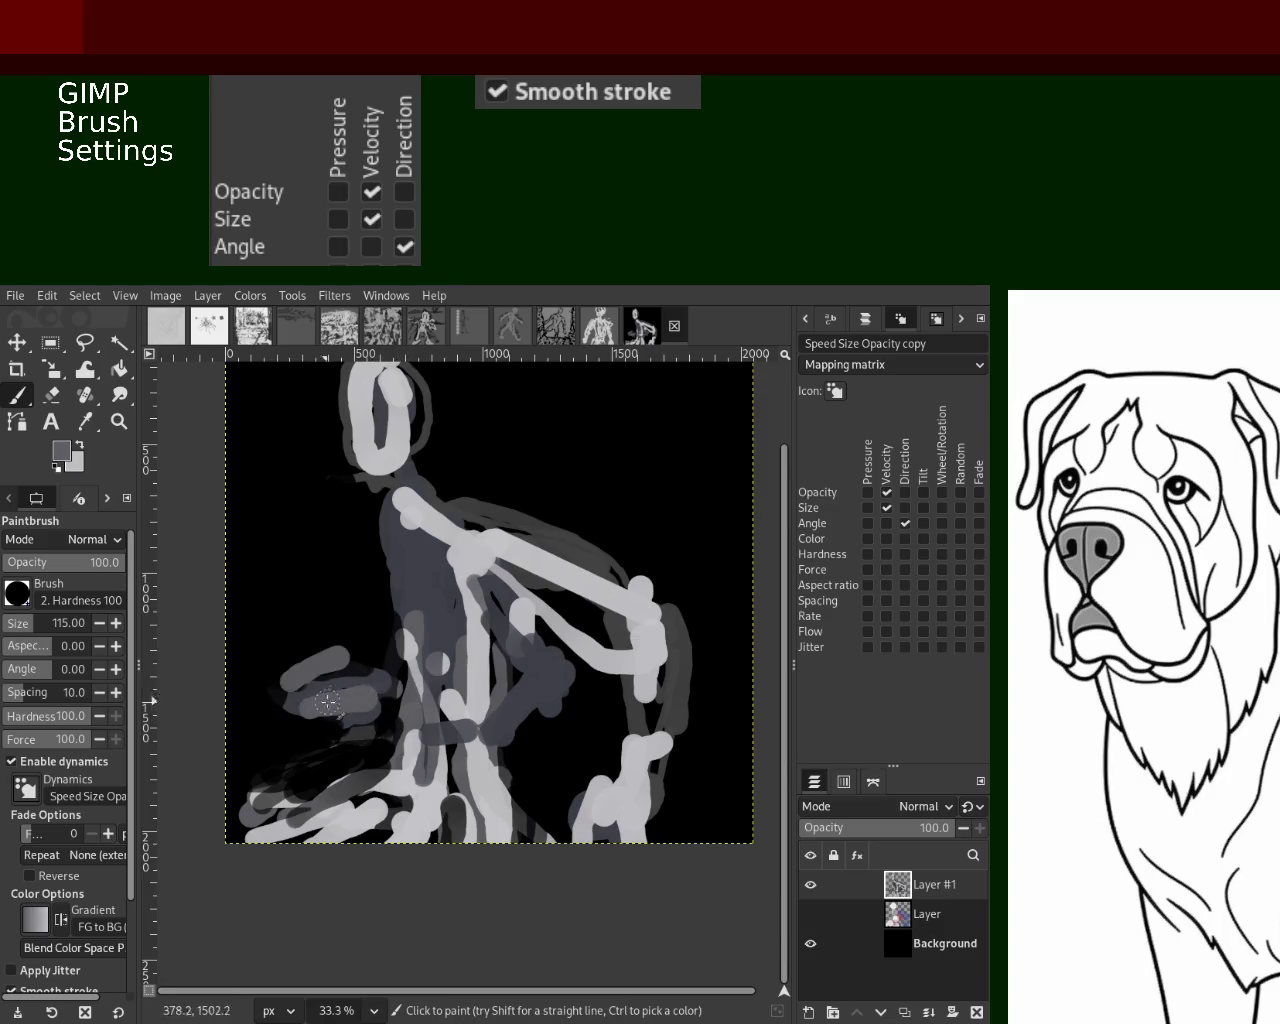
pyautogui.moveTo(596, 782); pyautogui.dragTo(625, 790)
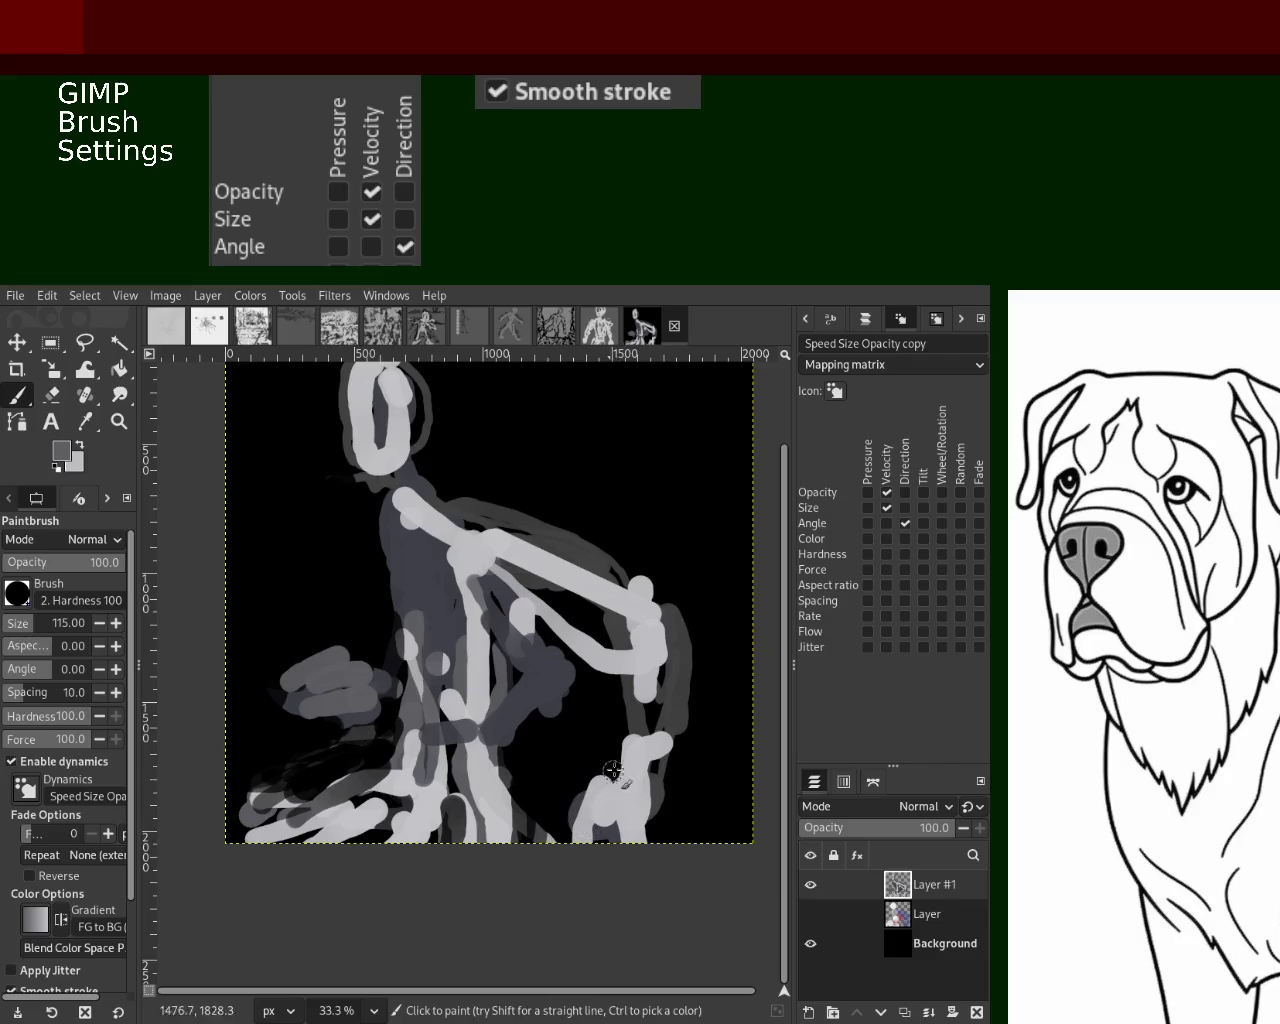
pyautogui.moveTo(505, 740); pyautogui.dragTo(533, 848)
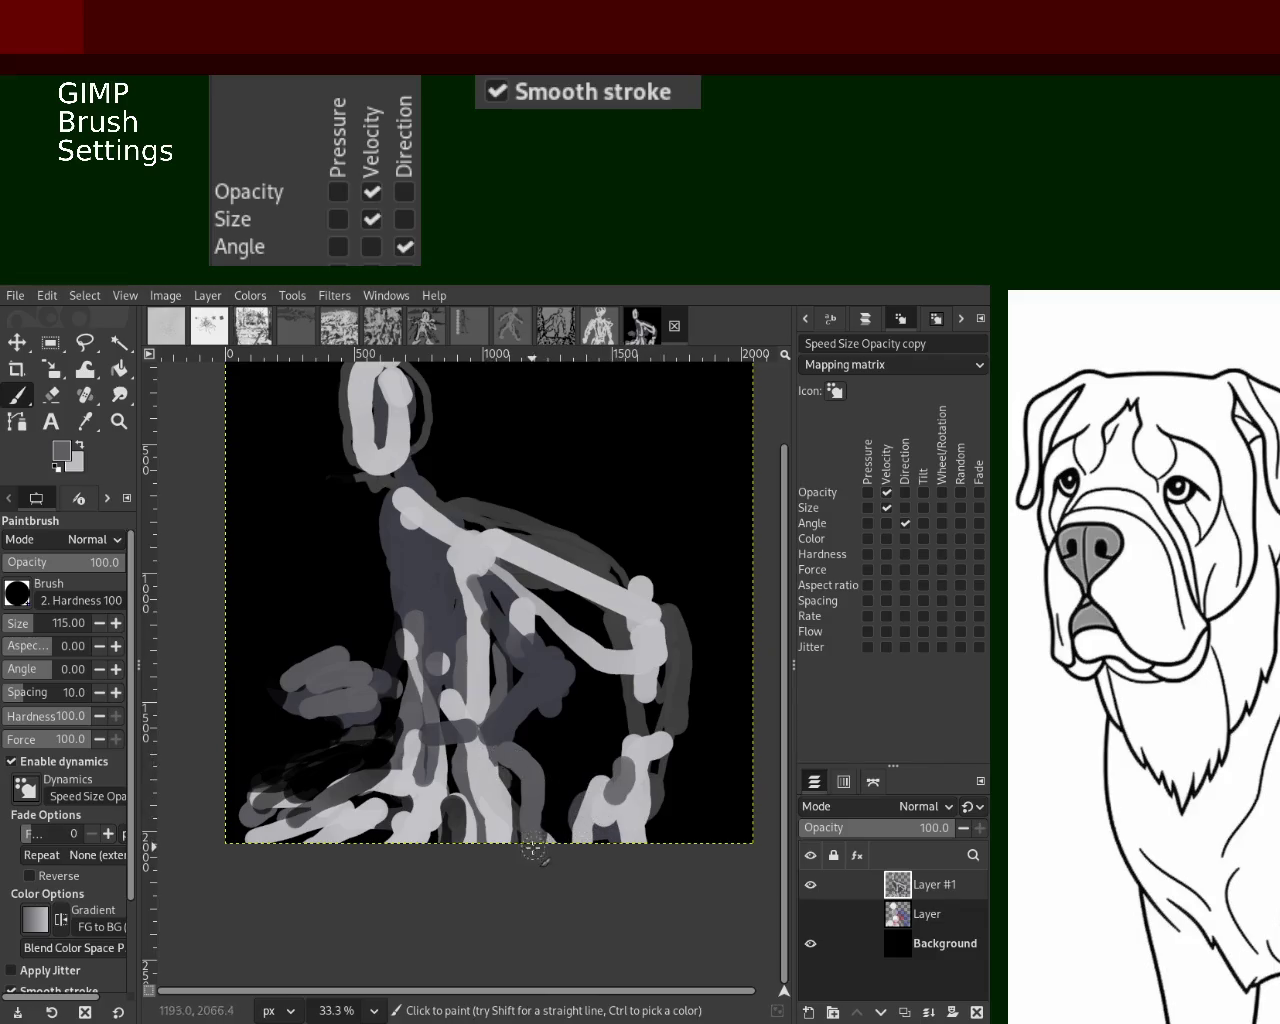
pyautogui.keyDown('ctrl'); pyautogui.click(428, 810); pyautogui.keyUp('ctrl')
# Erase the bottom-left strokes back to black and carve black out of the grey beside the arm
pyautogui.hotkey('shift', 'e')
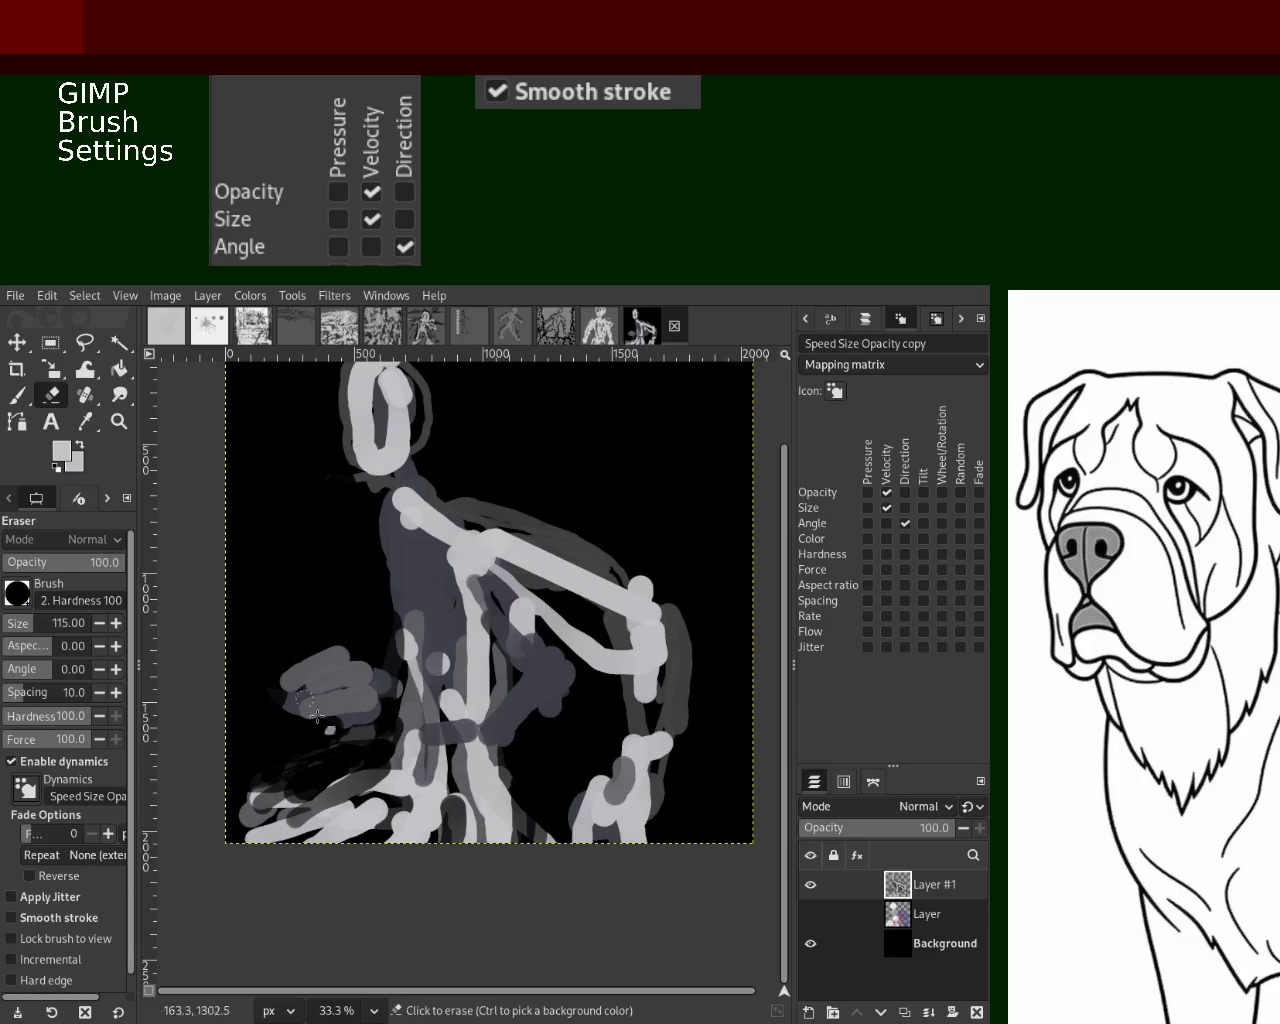
pyautogui.moveTo(393, 780); pyautogui.dragTo(206, 750)
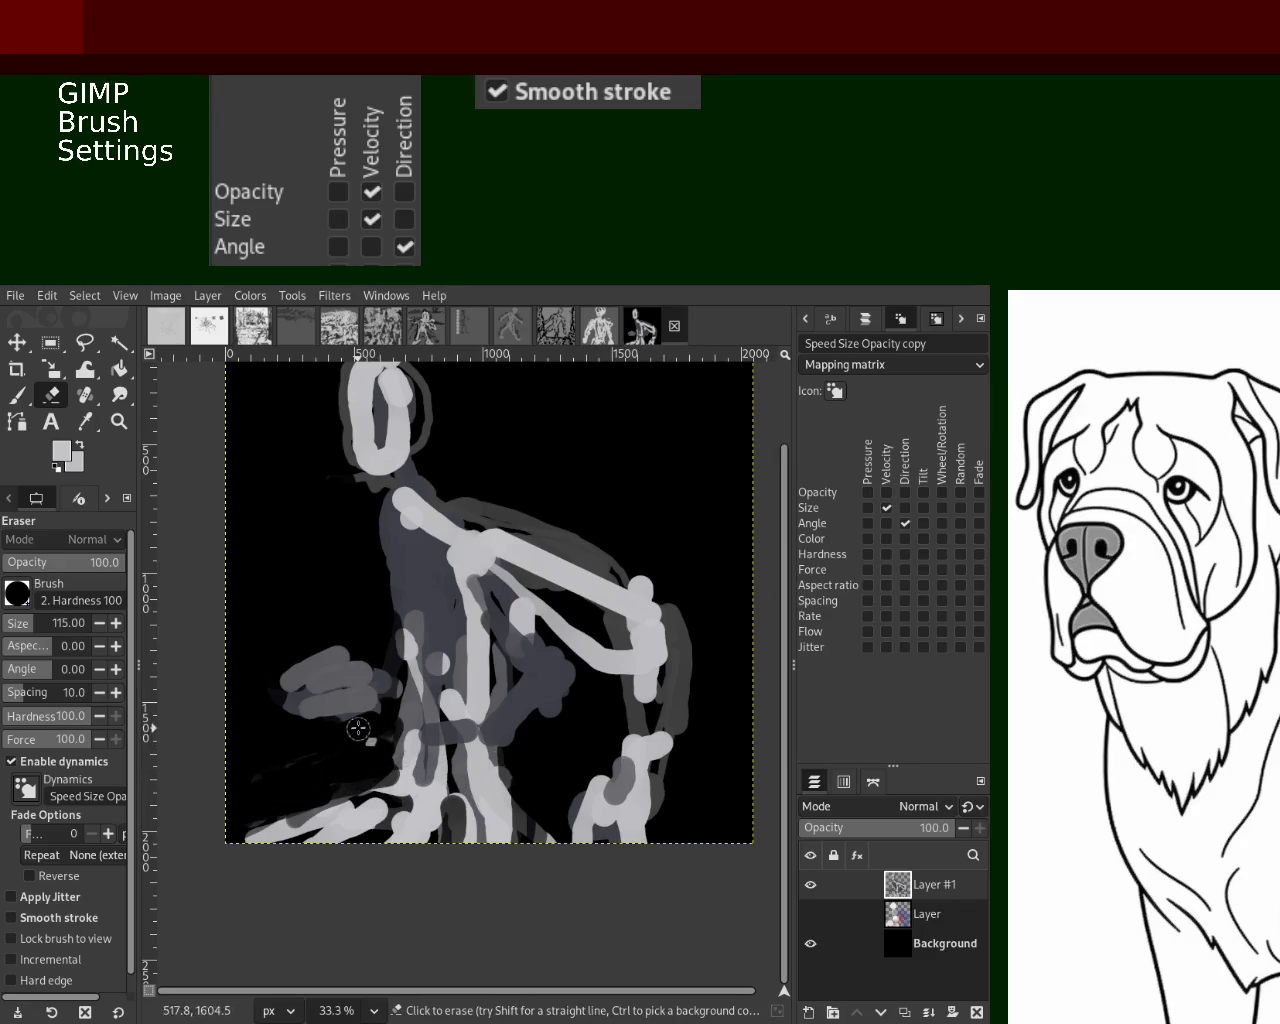
pyautogui.moveTo(373, 715)
pyautogui.mouseDown()
pyautogui.moveTo(328, 650)
pyautogui.moveTo(250, 668)
pyautogui.mouseUp()
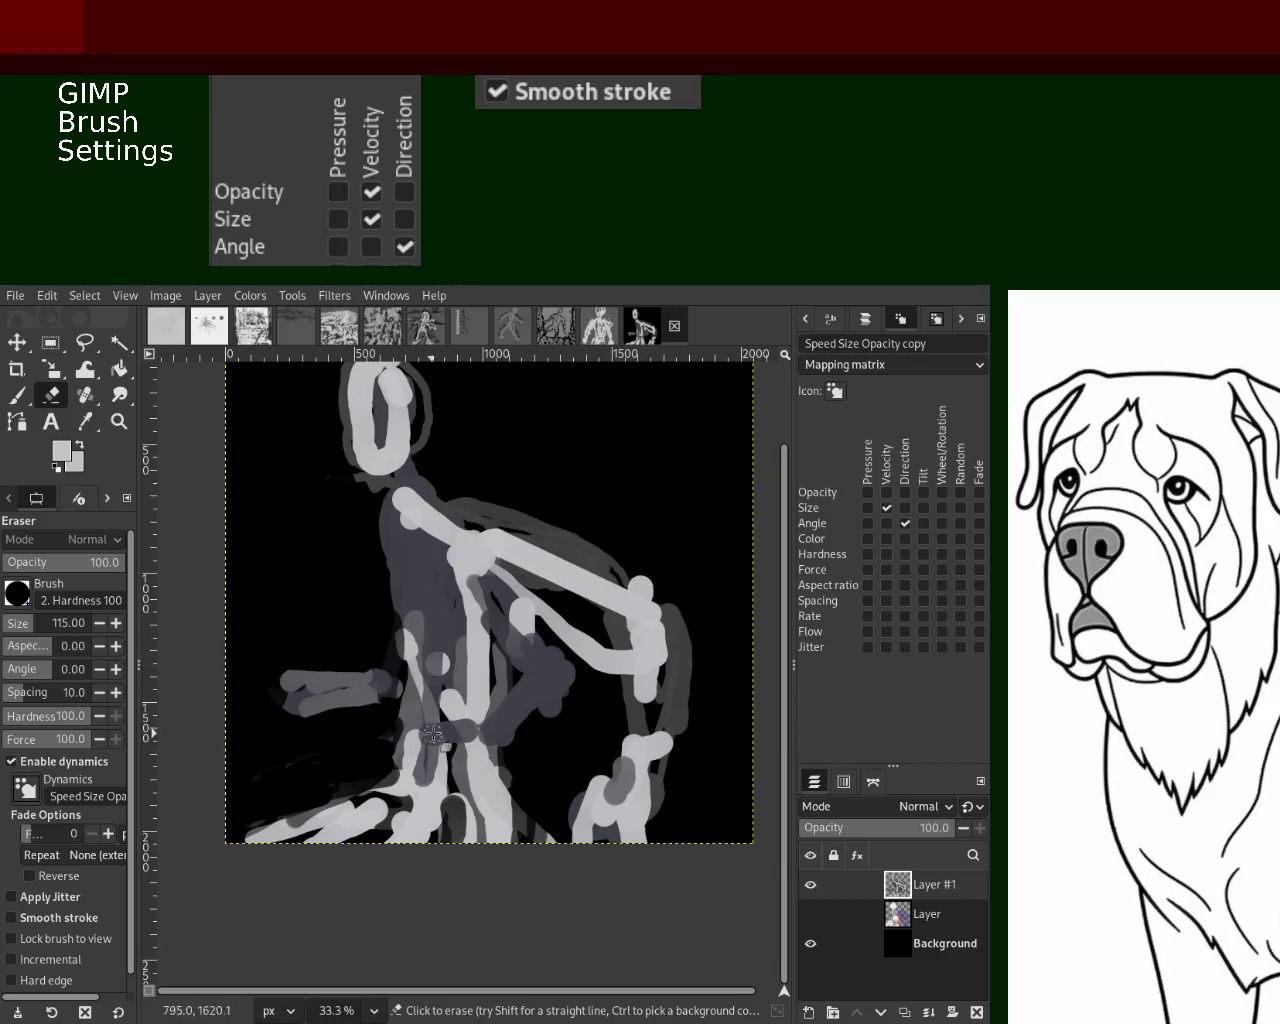
pyautogui.moveTo(520, 729)
pyautogui.mouseDown()
pyautogui.moveTo(571, 697)
pyautogui.moveTo(531, 729)
pyautogui.mouseUp()
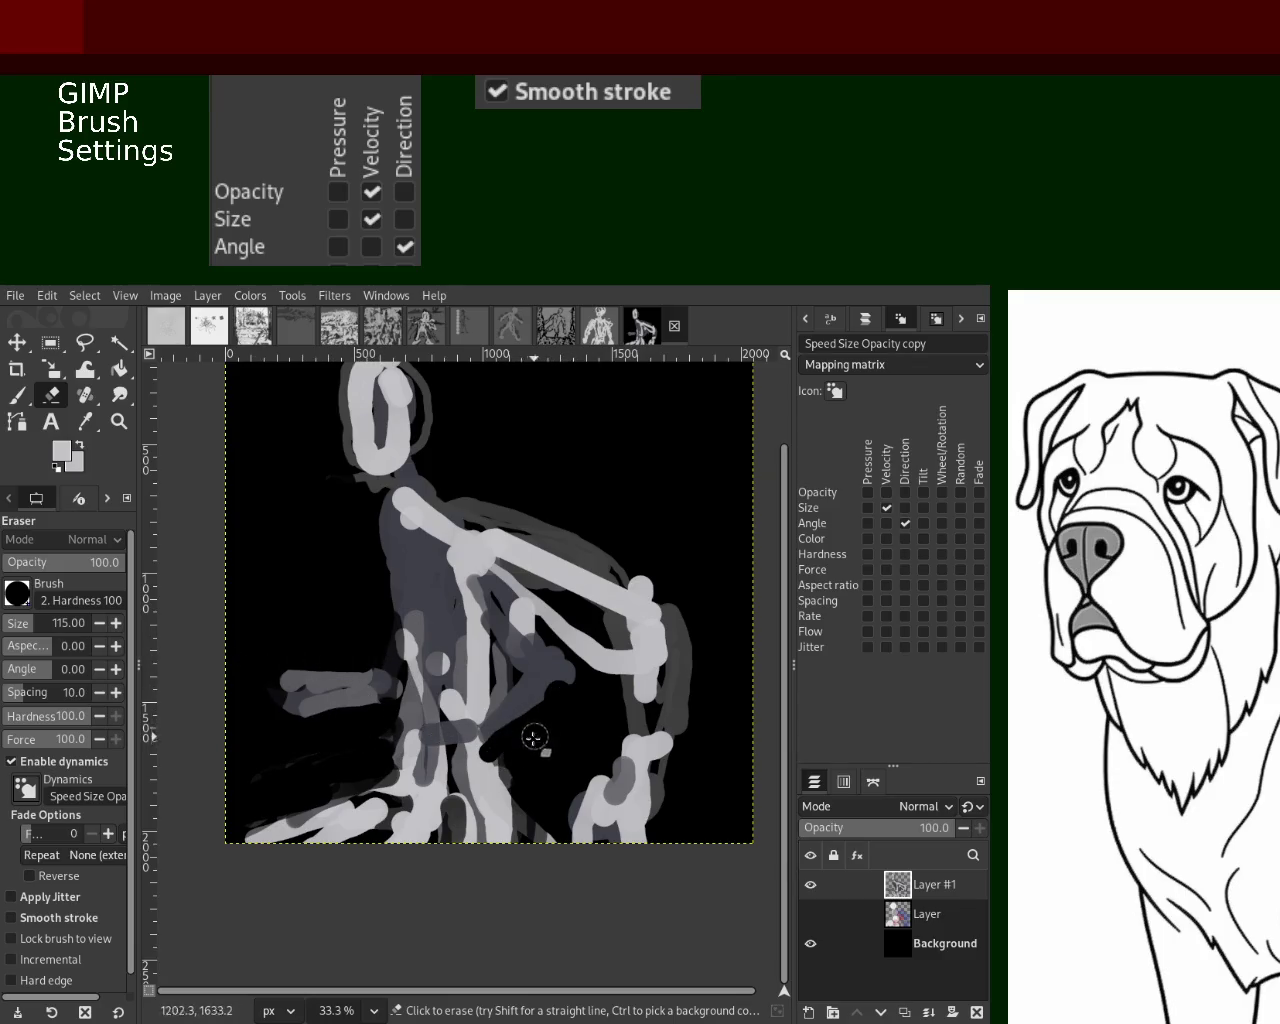
pyautogui.moveTo(538, 657)
pyautogui.mouseDown()
pyautogui.moveTo(546, 634)
pyautogui.moveTo(608, 694)
pyautogui.moveTo(520, 591)
pyautogui.moveTo(586, 666)
pyautogui.moveTo(569, 657)
pyautogui.moveTo(507, 749)
pyautogui.mouseUp()
pyautogui.moveTo(490, 603); pyautogui.dragTo(498, 612)
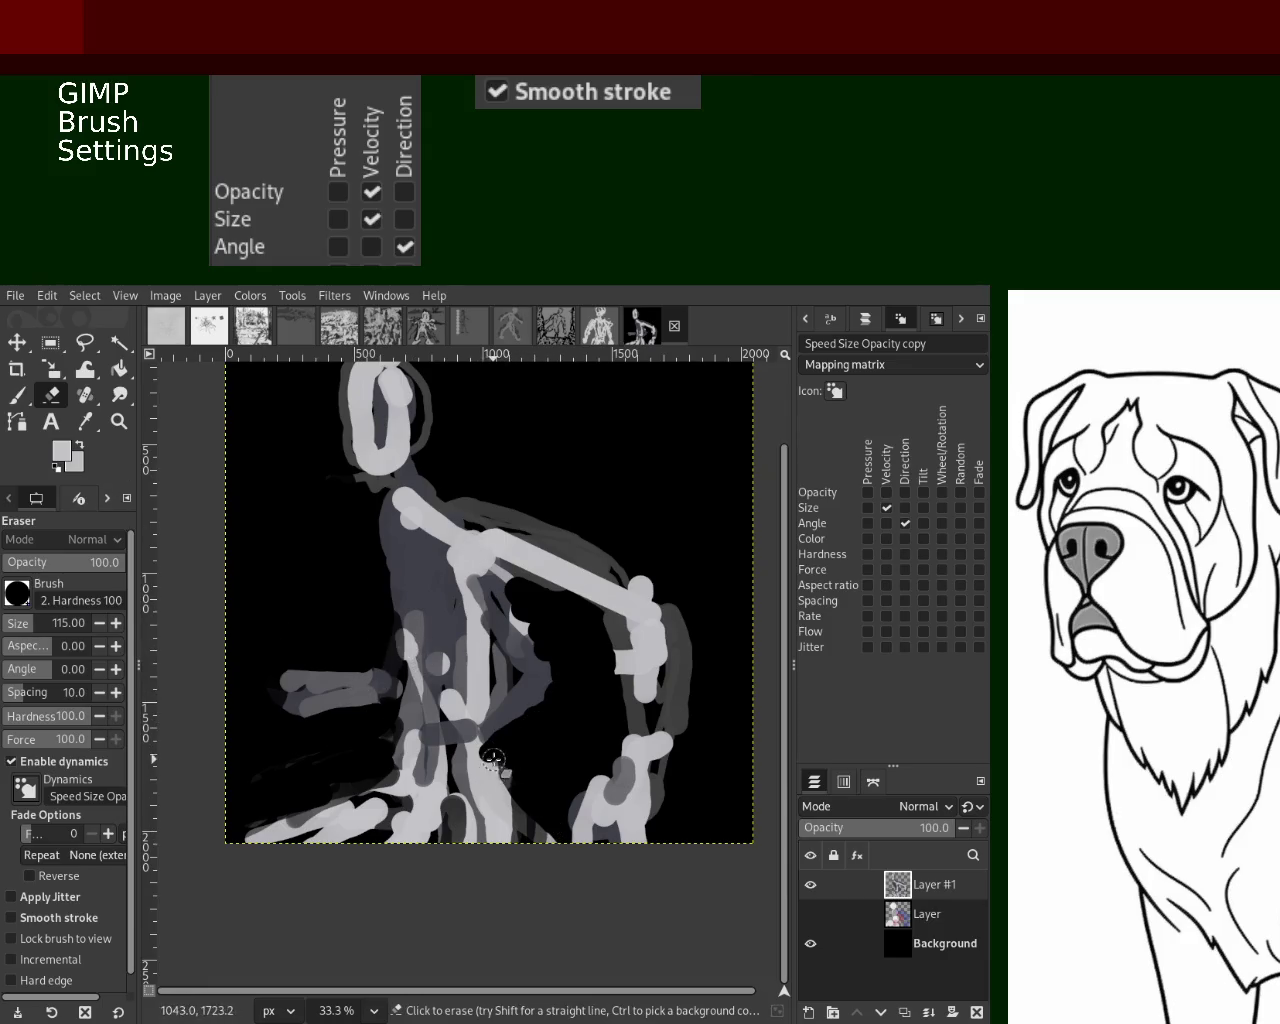
# Sample a light colour, paint looping light strokes at the lower left, and add dark streaks below
pyautogui.press('p')
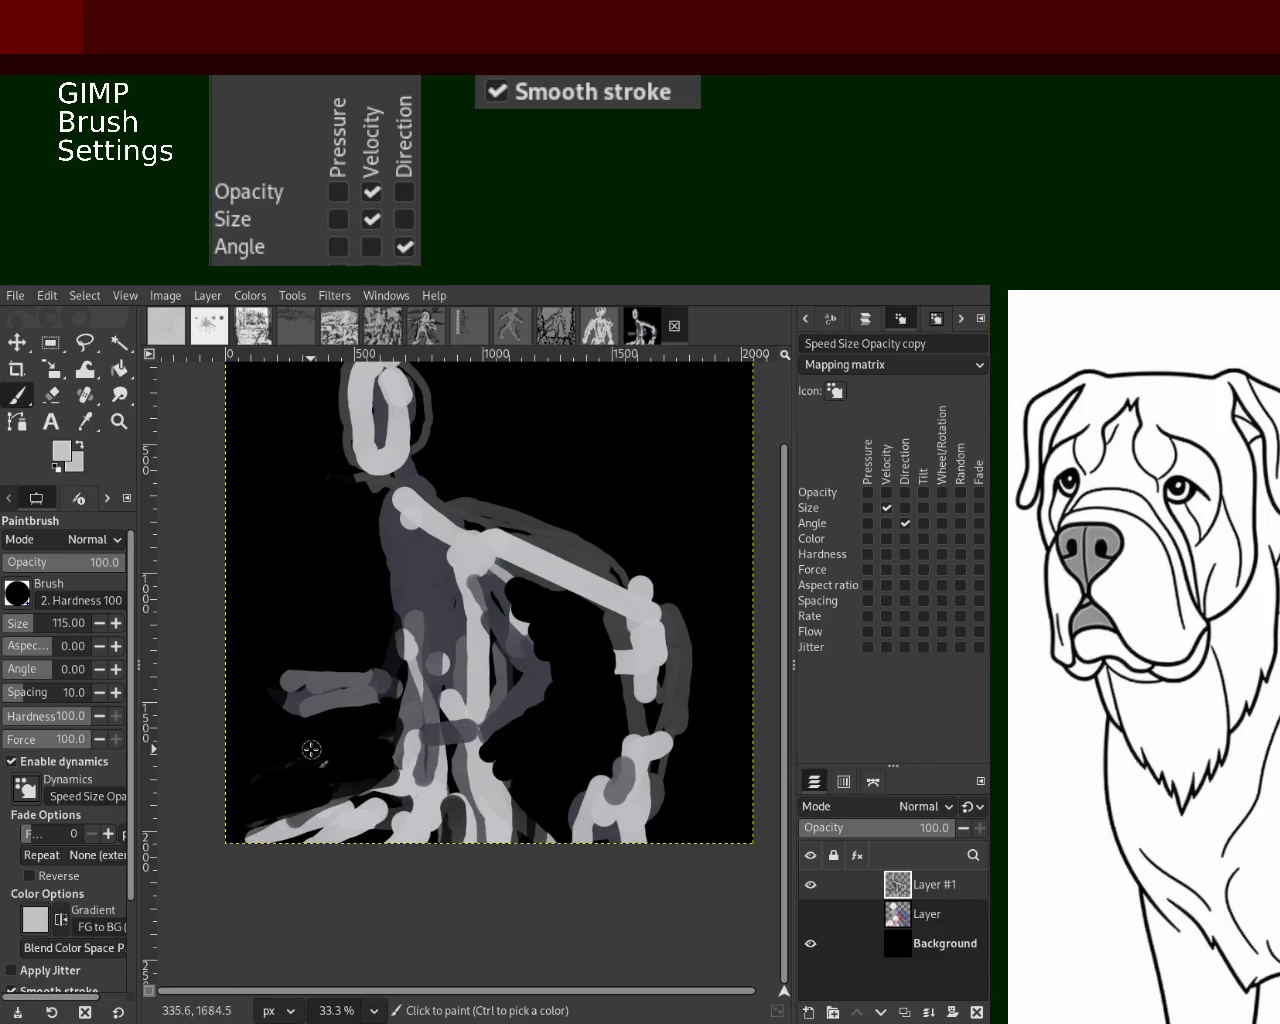
pyautogui.keyDown('ctrl'); pyautogui.click(418, 789); pyautogui.keyUp('ctrl')
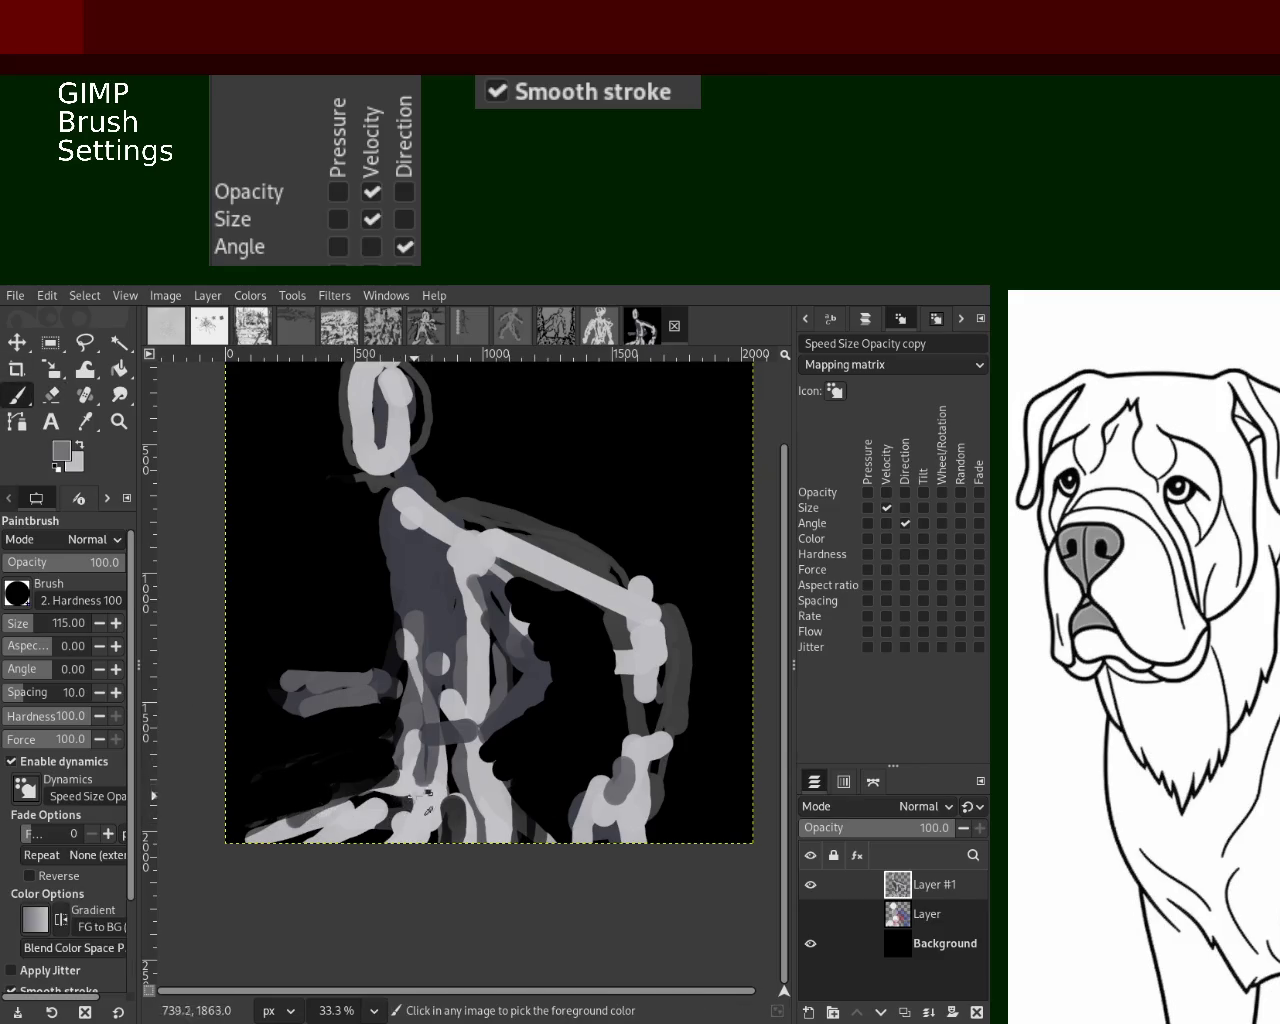
pyautogui.keyDown('ctrl'); pyautogui.click(420, 797); pyautogui.keyUp('ctrl')
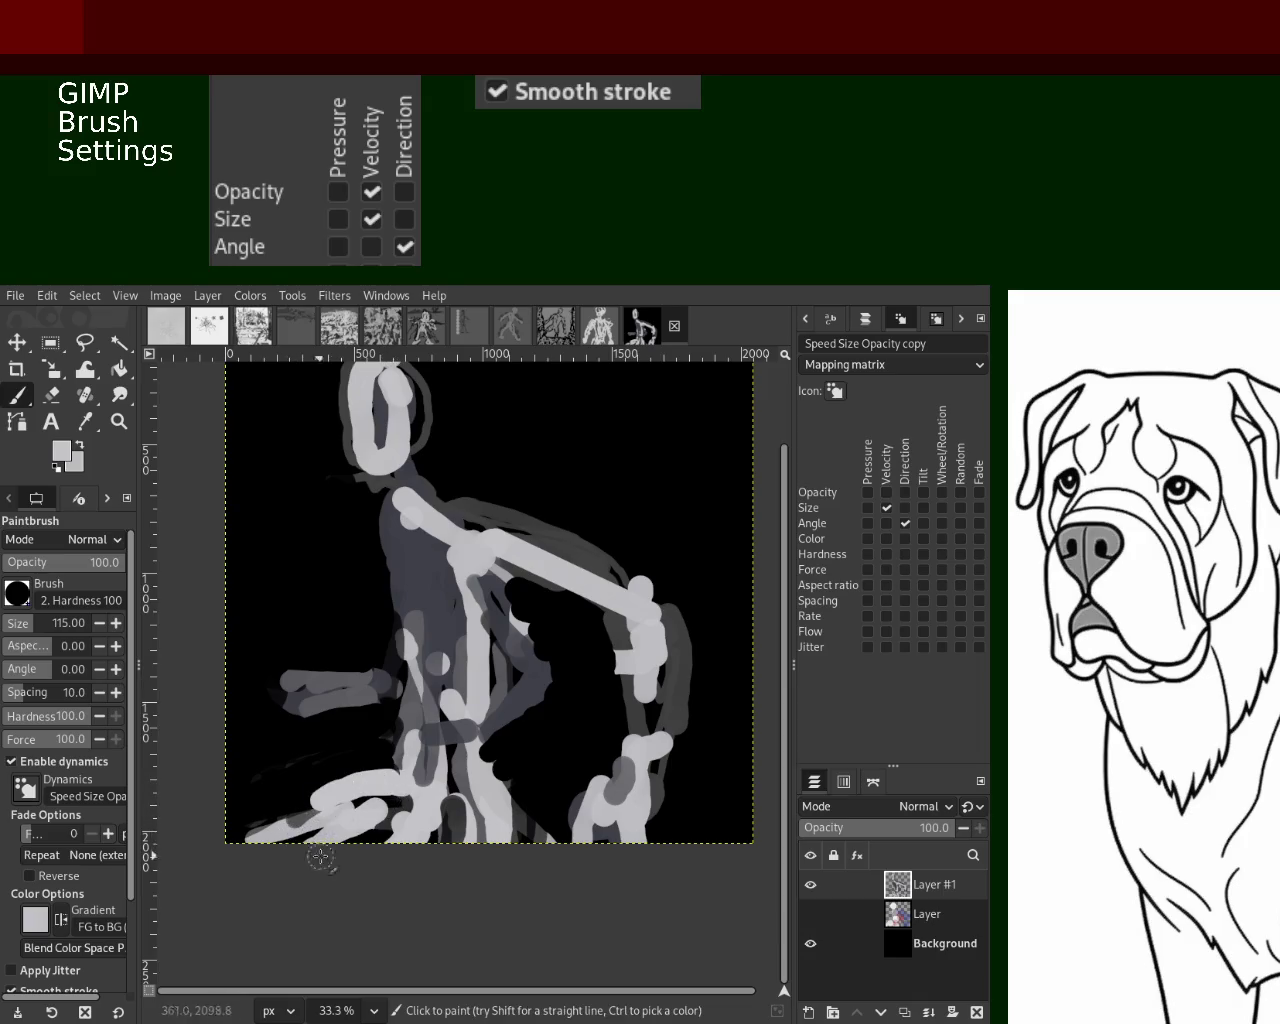
pyautogui.moveTo(392, 783); pyautogui.dragTo(276, 822)
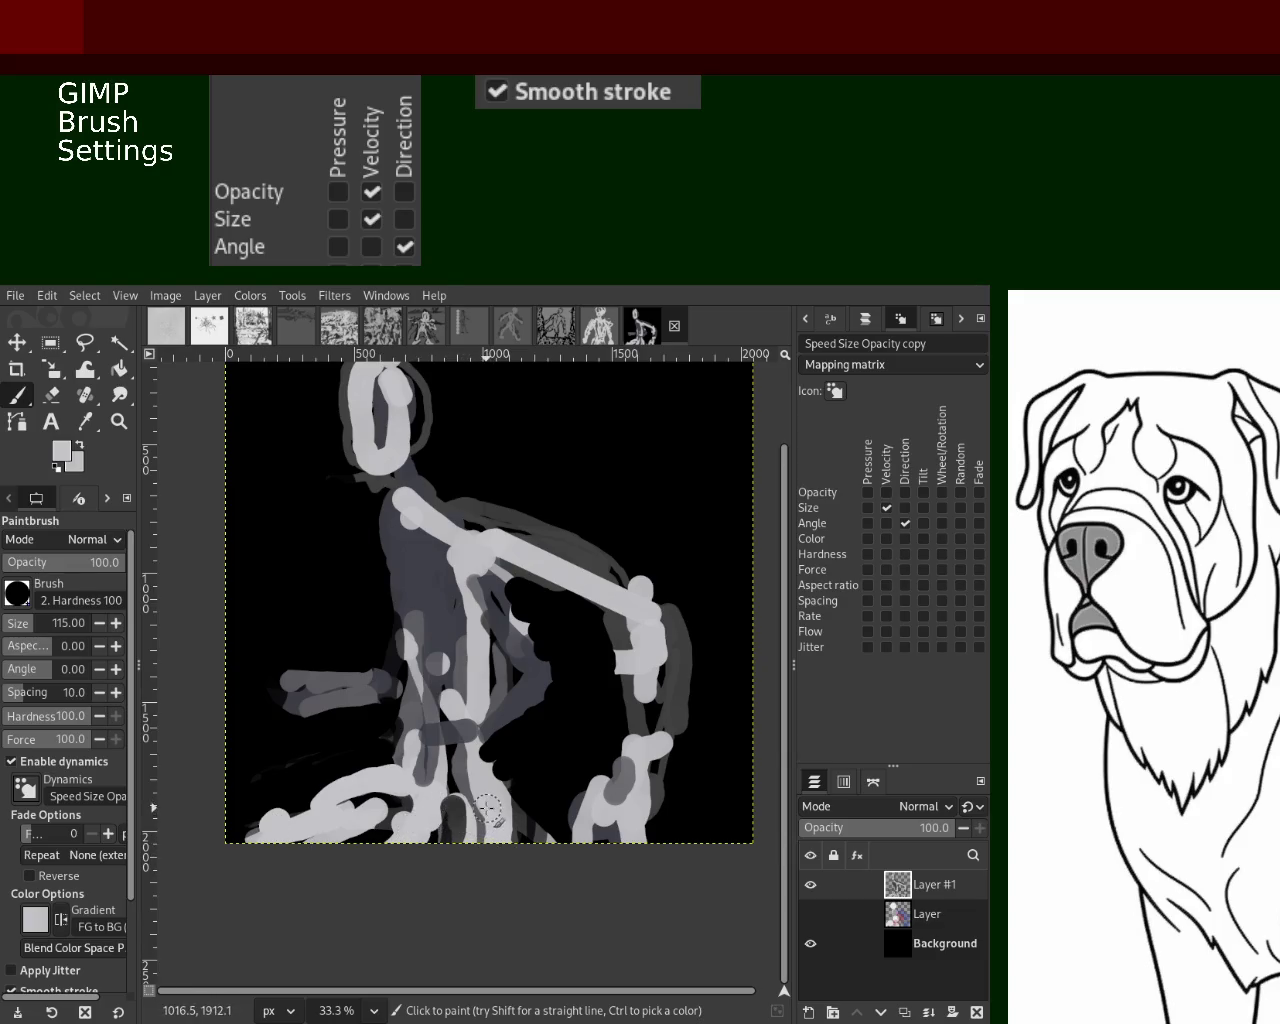
pyautogui.moveTo(508, 816); pyautogui.dragTo(446, 796)
pyautogui.moveTo(540, 868); pyautogui.dragTo(452, 795)
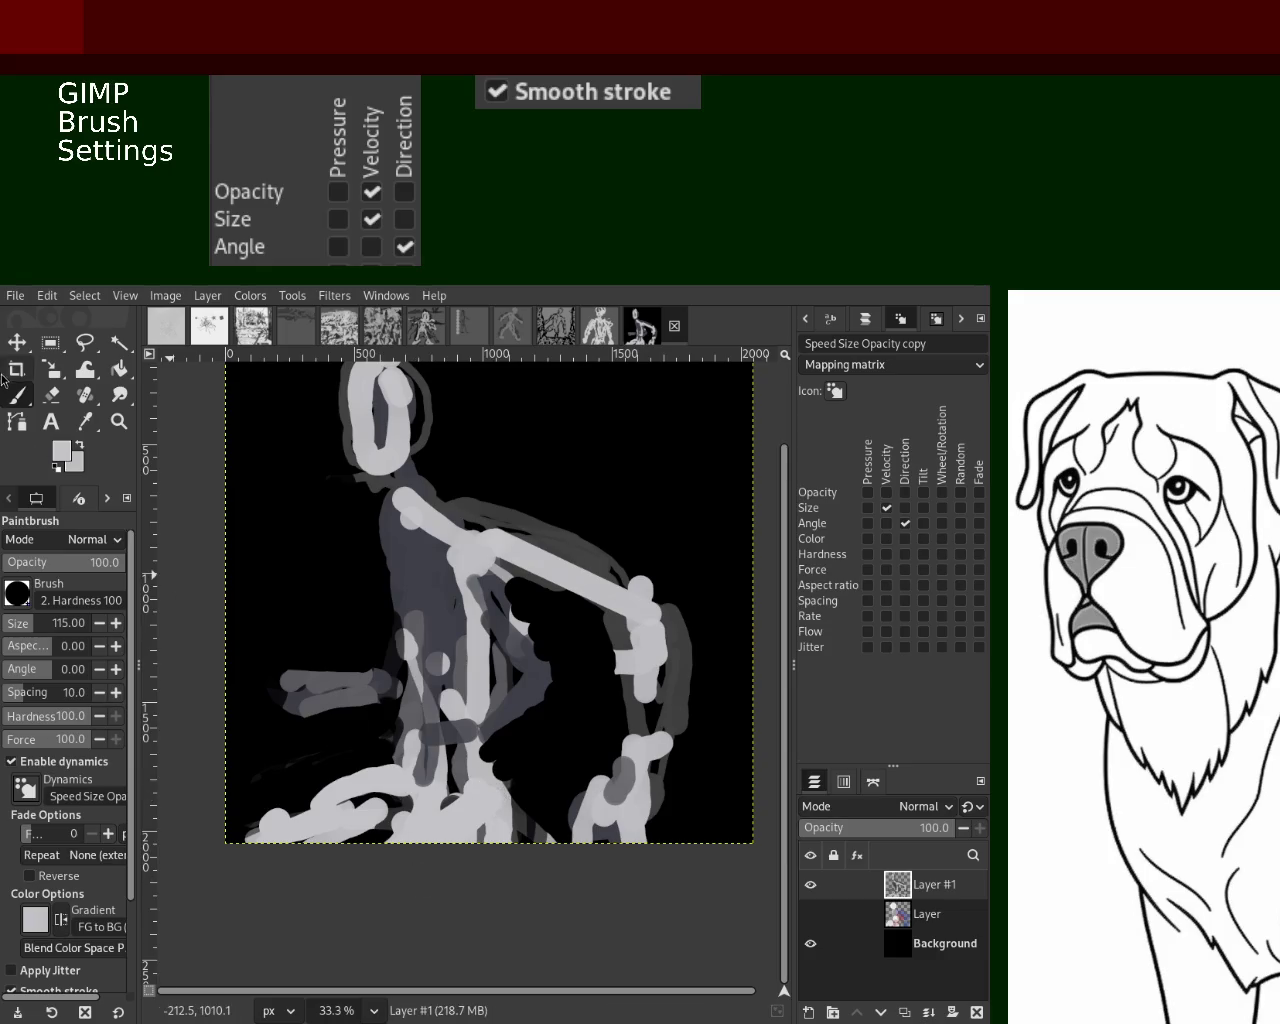
pyautogui.click(51, 395)
# Erase paint at the figure's bottom, then dab mottled darker grey there and light grey along the lower left
pyautogui.moveTo(506, 810); pyautogui.dragTo(500, 840)
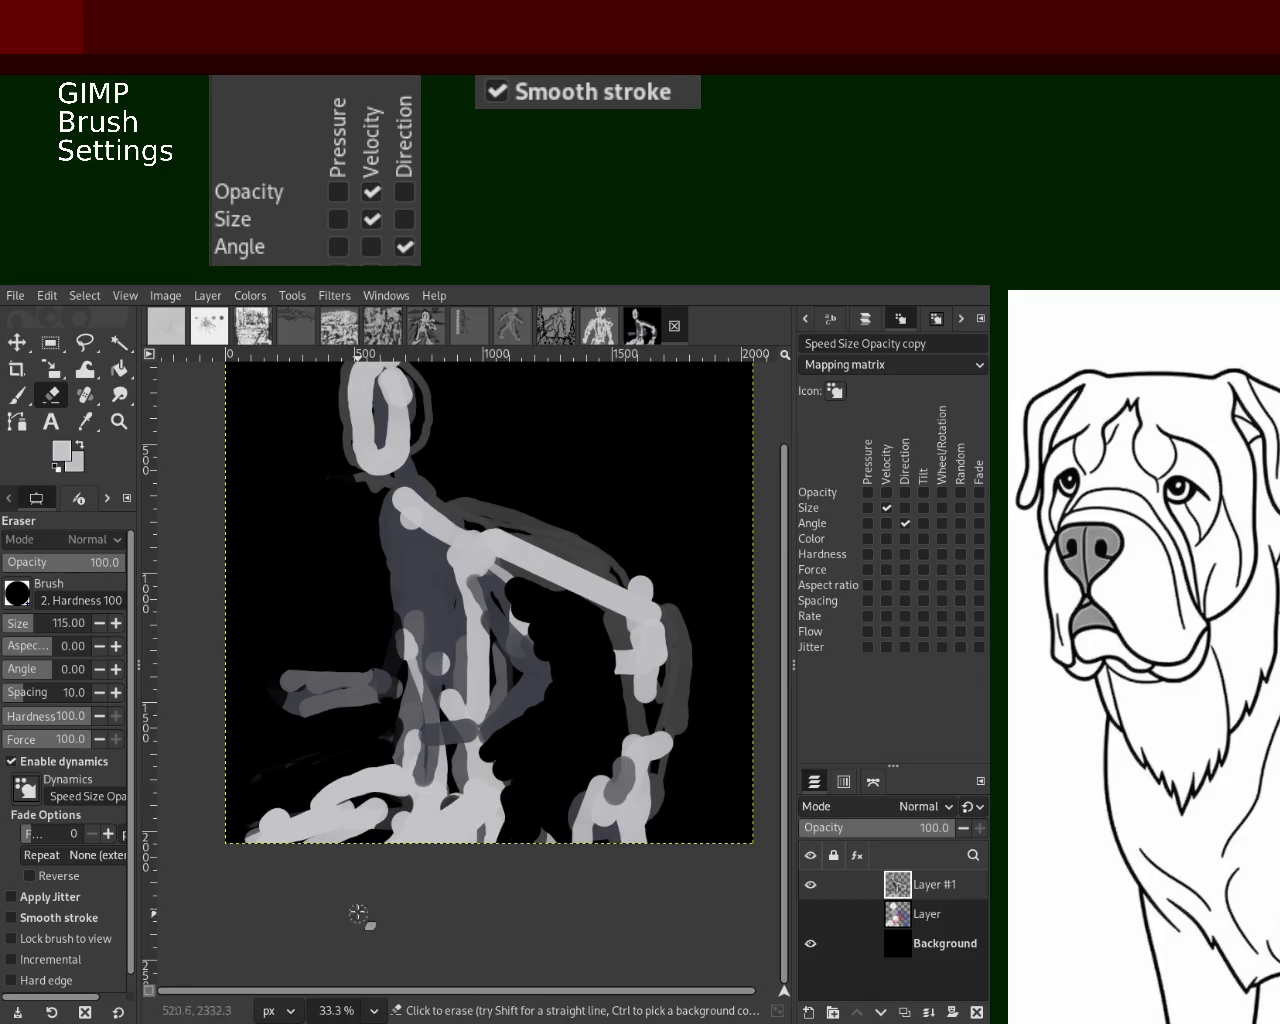
pyautogui.click(17, 395)
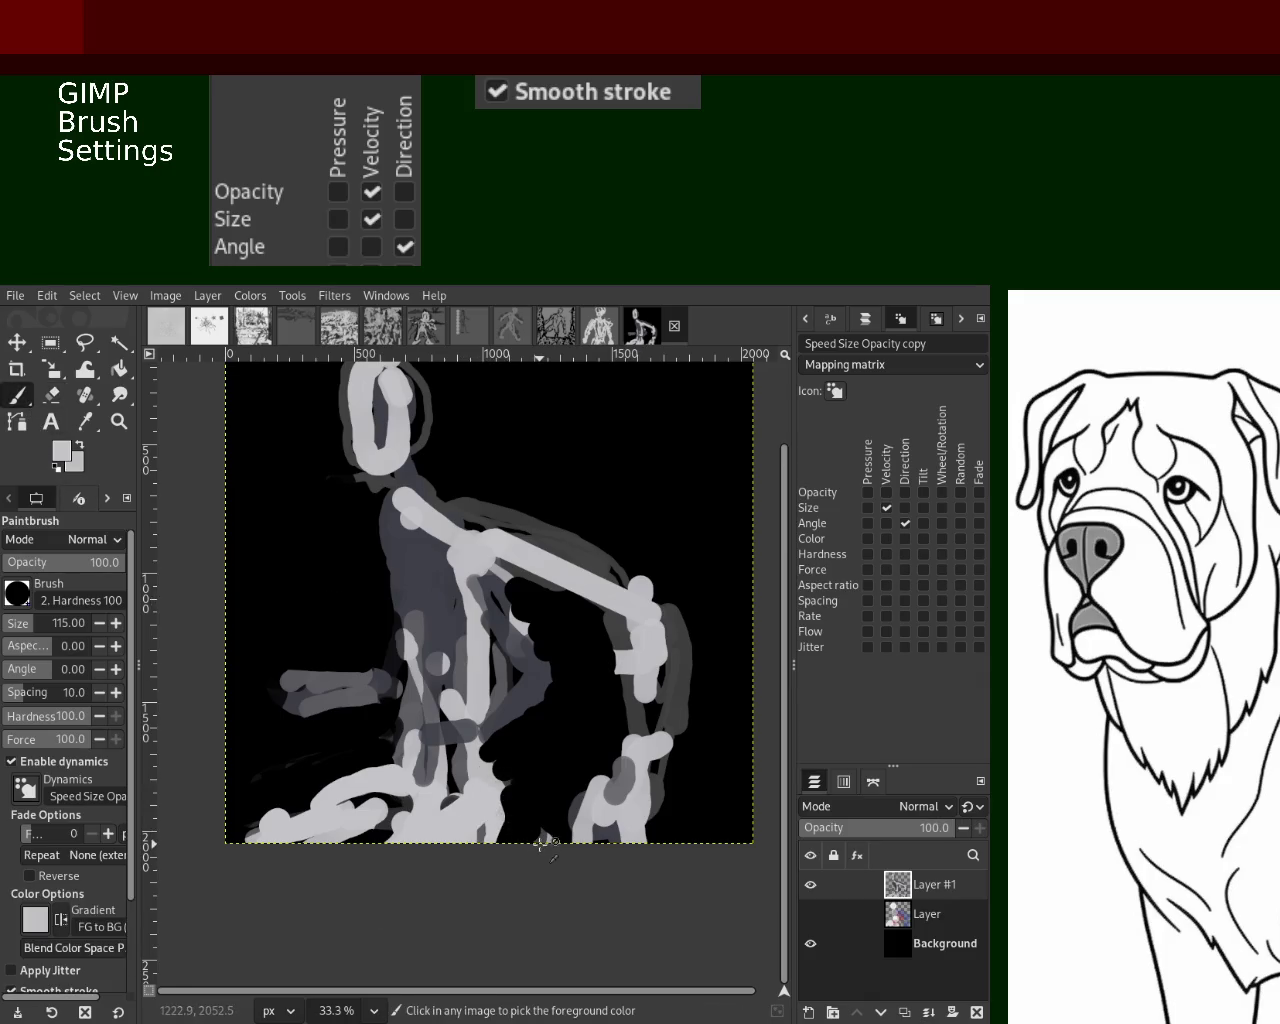
pyautogui.keyDown('ctrl'); pyautogui.click(524, 816); pyautogui.keyUp('ctrl')
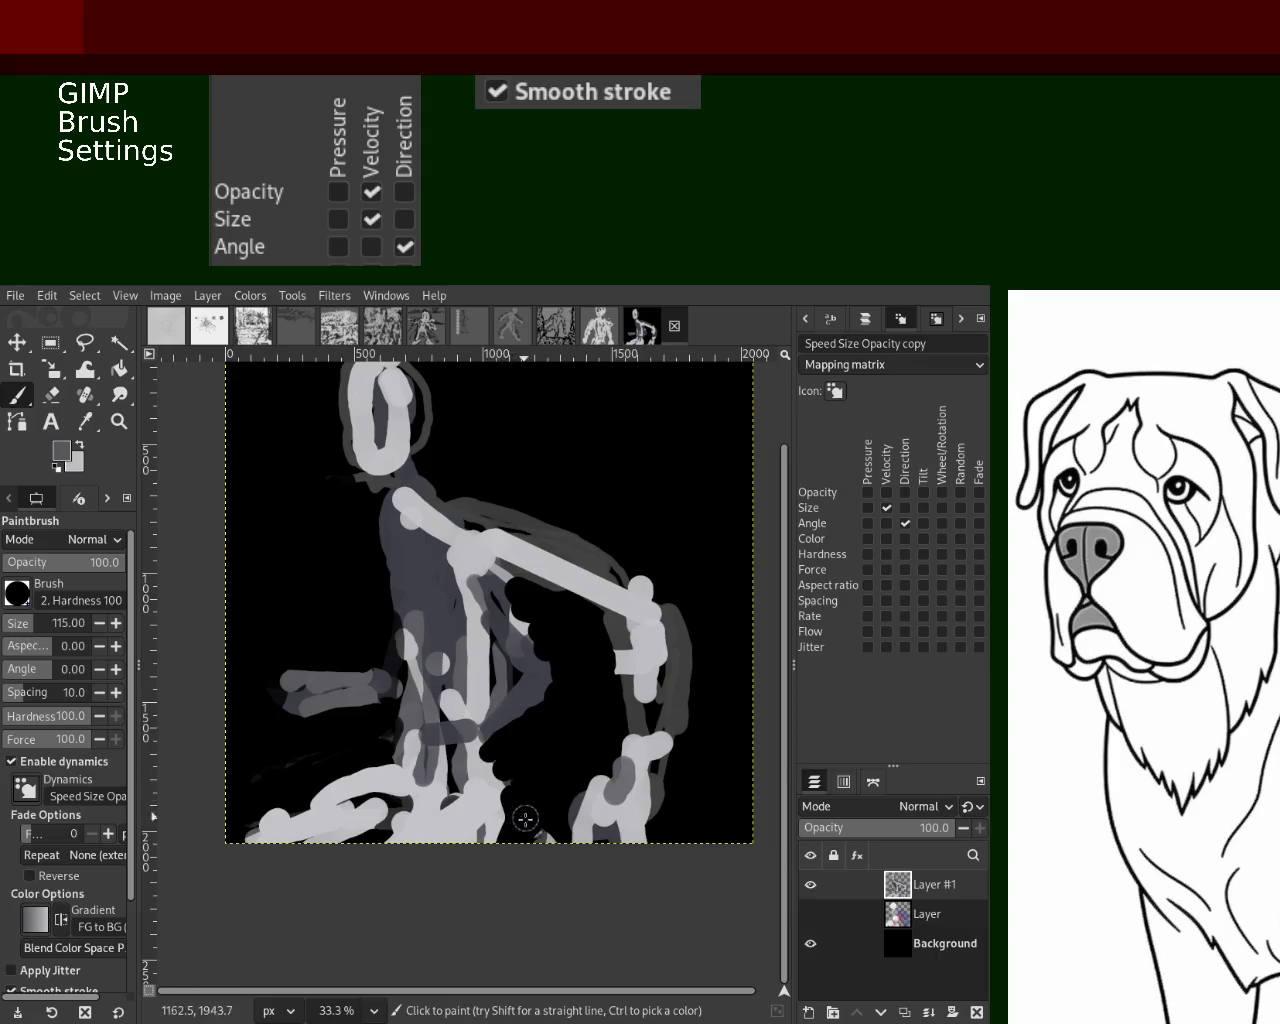
pyautogui.moveTo(520, 816); pyautogui.dragTo(511, 822)
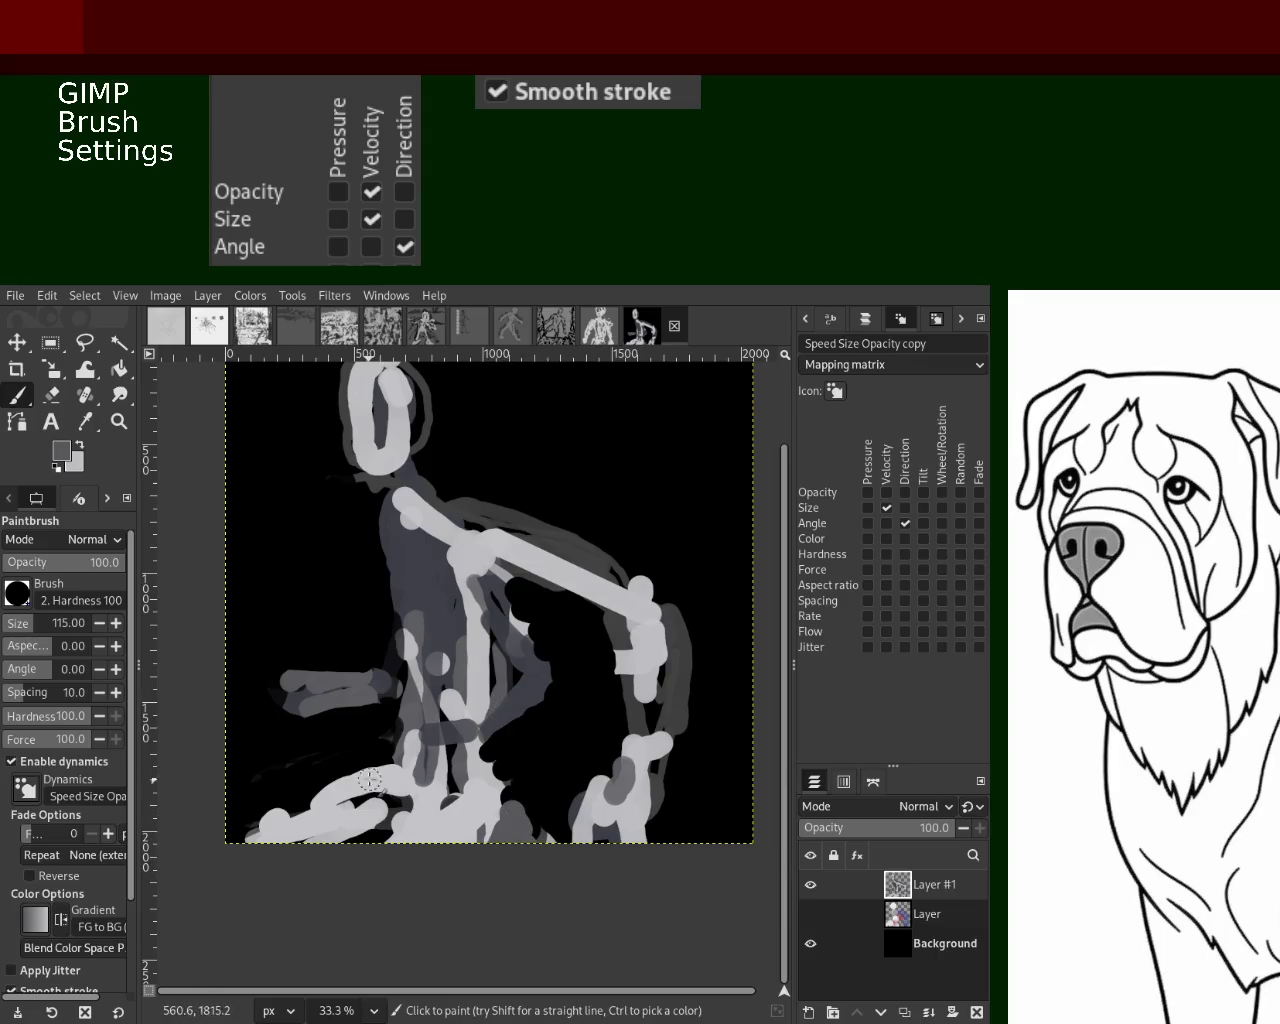
pyautogui.moveTo(369, 784); pyautogui.dragTo(266, 821)
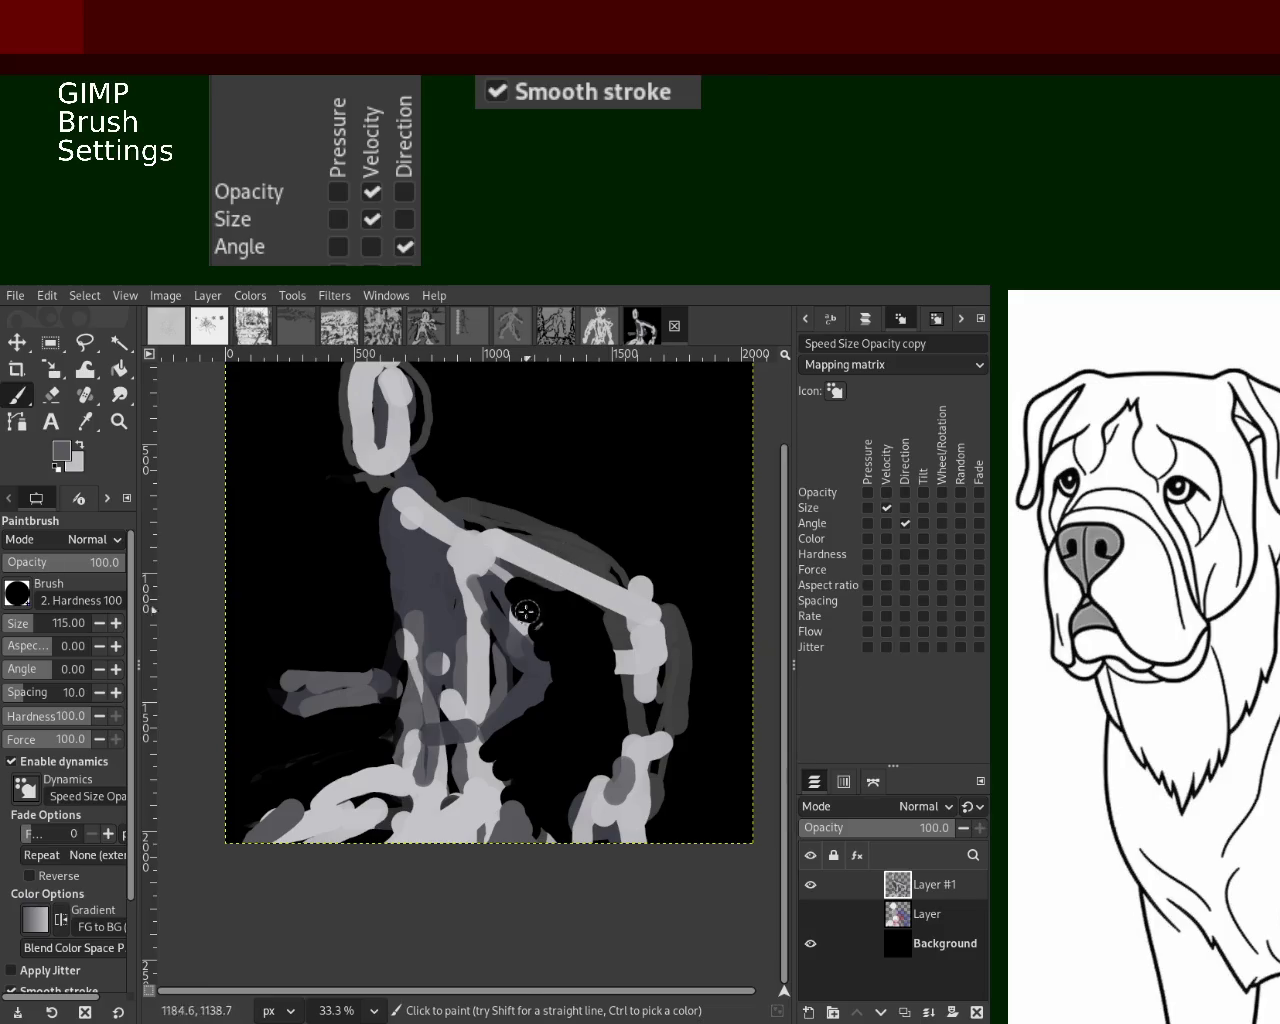
# Darken the area beside the arm, paint dark-grey torso strokes, and erase part of a left grey stroke
pyautogui.moveTo(529, 609); pyautogui.dragTo(515, 600)
pyautogui.keyDown('ctrl'); pyautogui.click(499, 593); pyautogui.keyUp('ctrl')
pyautogui.keyDown('ctrl'); pyautogui.click(390, 518); pyautogui.keyUp('ctrl')
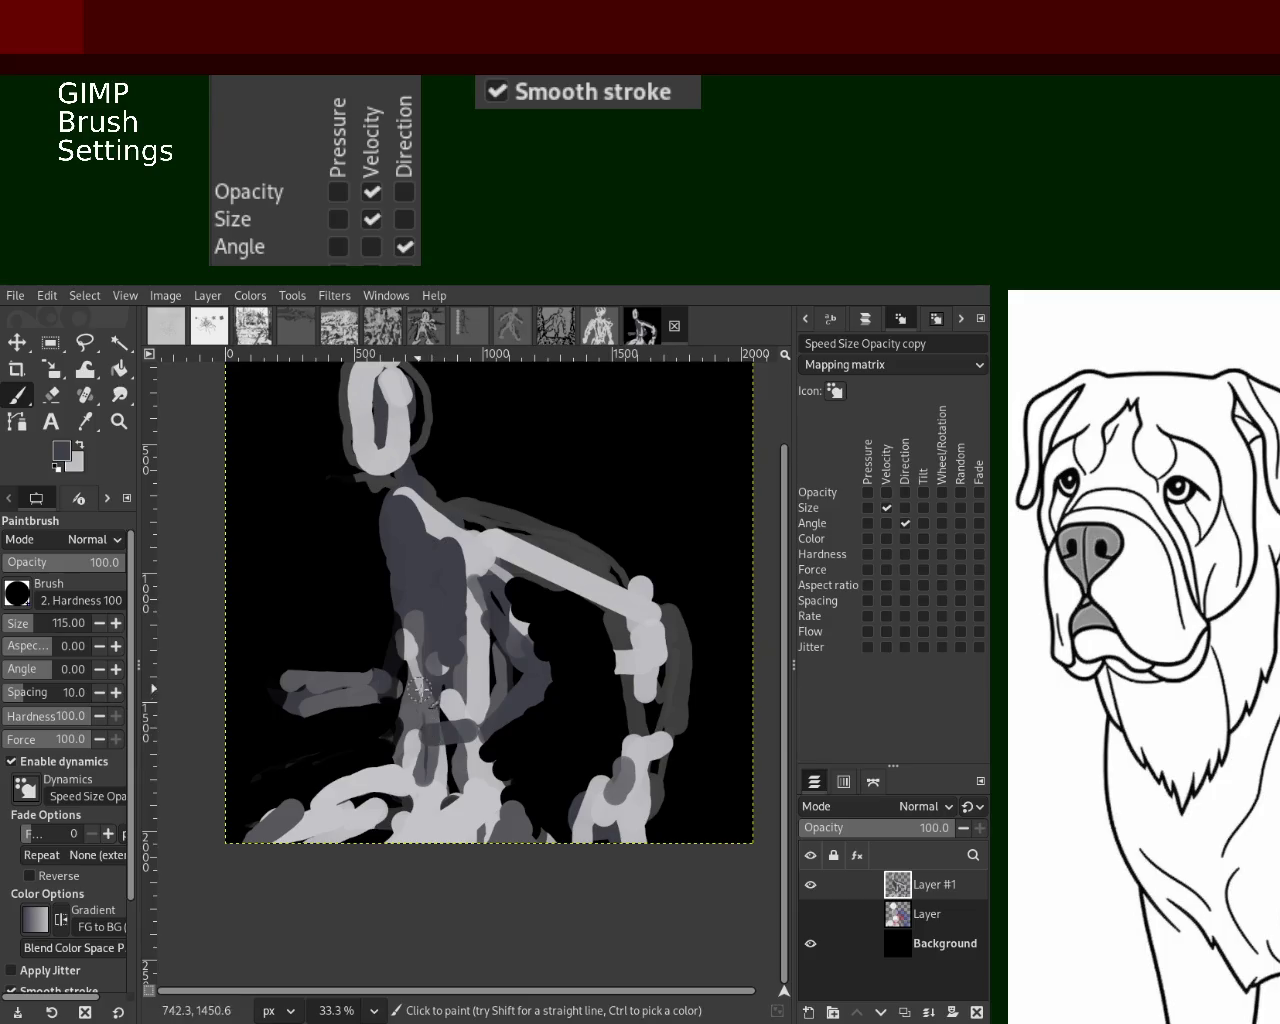
pyautogui.moveTo(525, 670); pyautogui.dragTo(490, 720)
pyautogui.hotkey('ctrl', 'z')
pyautogui.moveTo(525, 625); pyautogui.dragTo(460, 720)
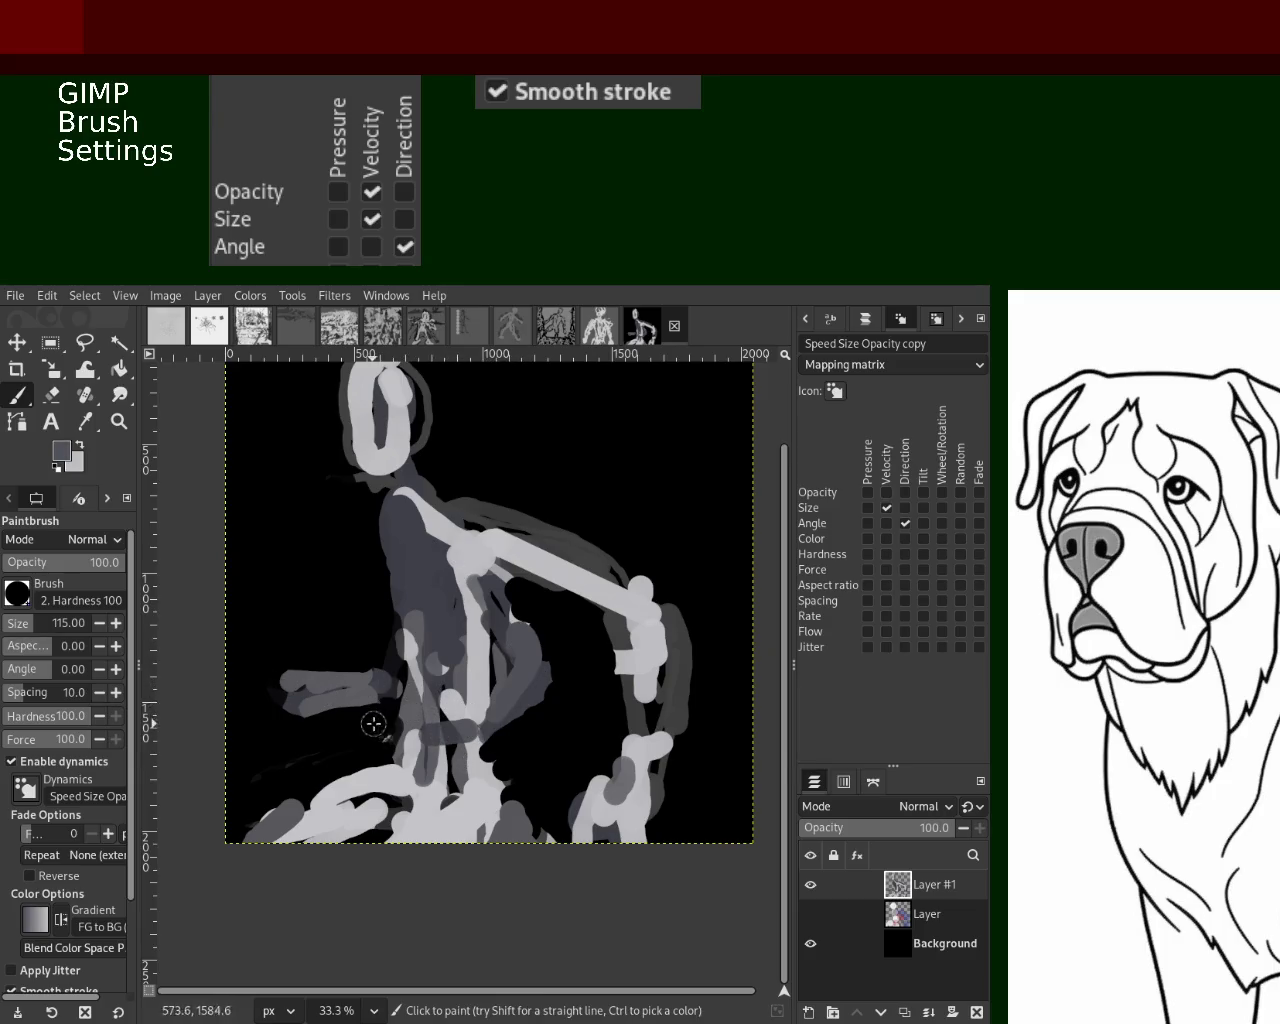
pyautogui.click(51, 395)
pyautogui.moveTo(300, 690)
pyautogui.mouseDown()
pyautogui.moveTo(283, 717)
pyautogui.moveTo(300, 700)
pyautogui.mouseUp()
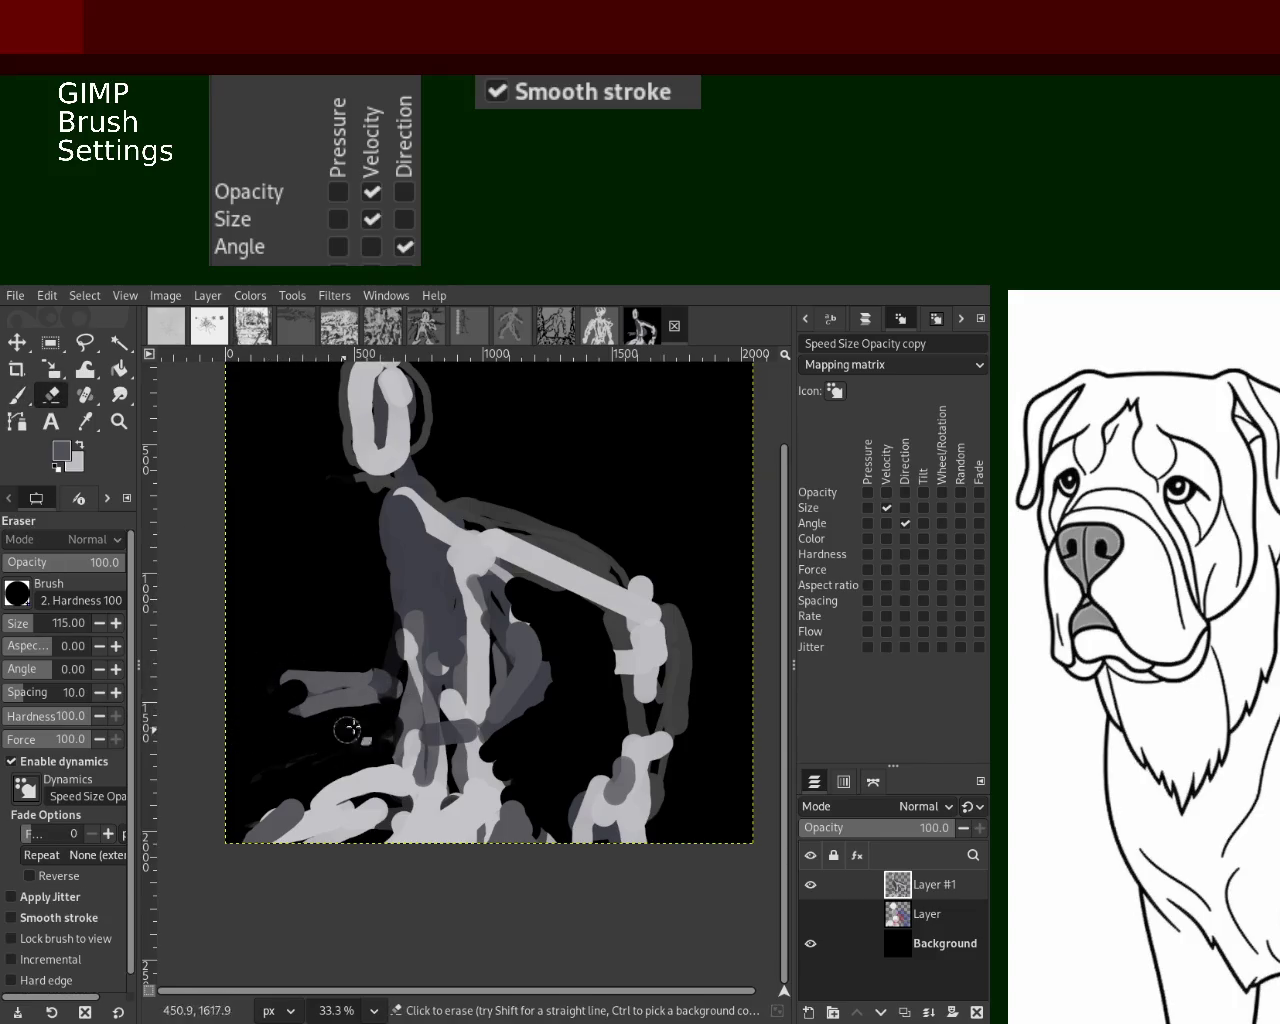
# Paint a light-grey loop around the head, undoing the neck loop and a dark fill inside the head
pyautogui.click(17, 395)
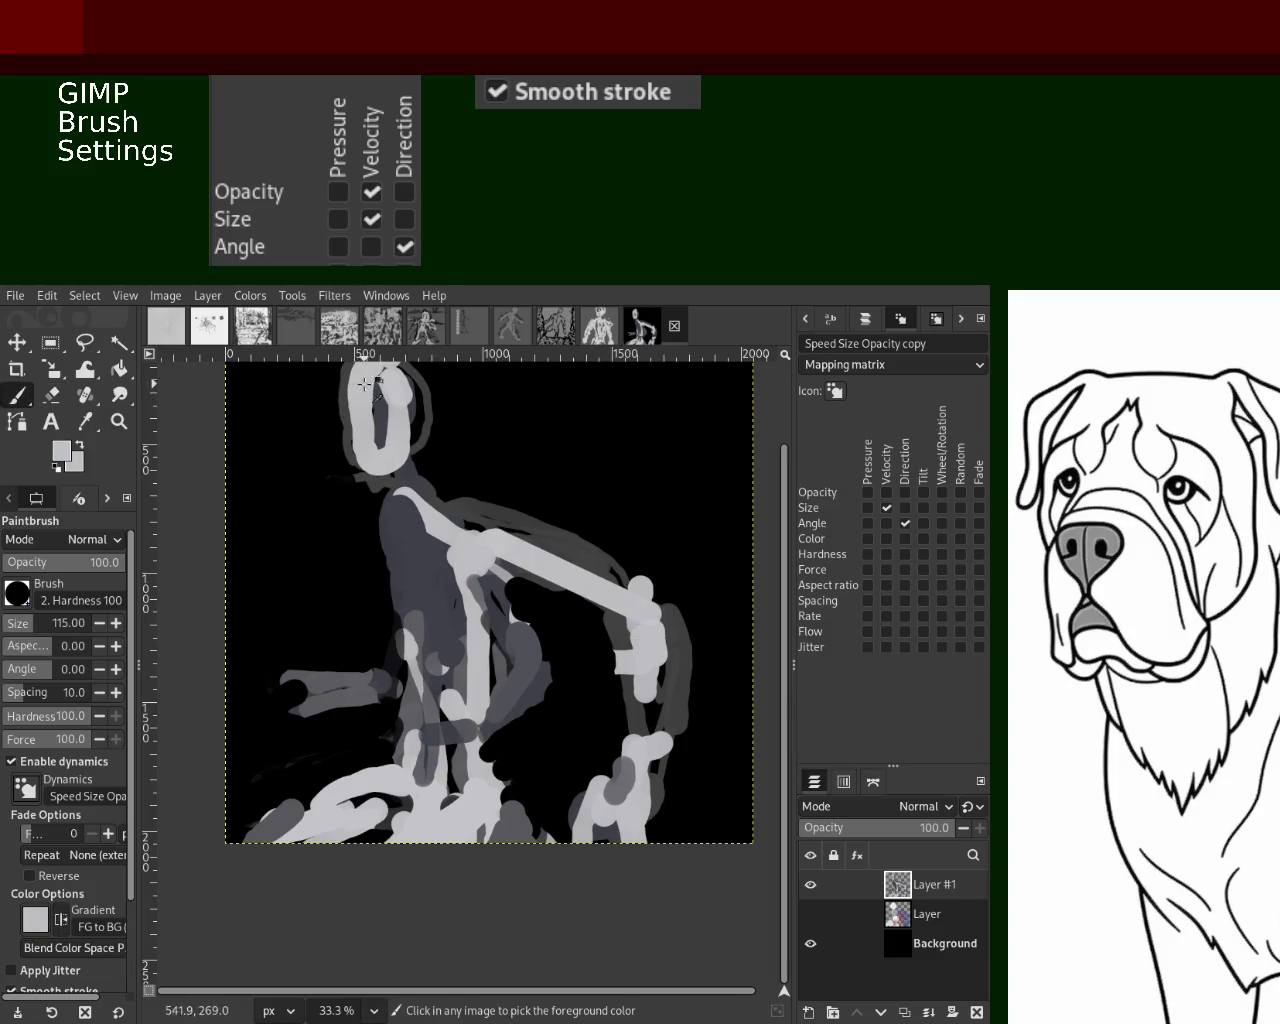
pyautogui.moveTo(316, 398)
pyautogui.mouseDown()
pyautogui.moveTo(340, 450)
pyautogui.moveTo(345, 410)
pyautogui.moveTo(362, 497)
pyautogui.mouseUp()
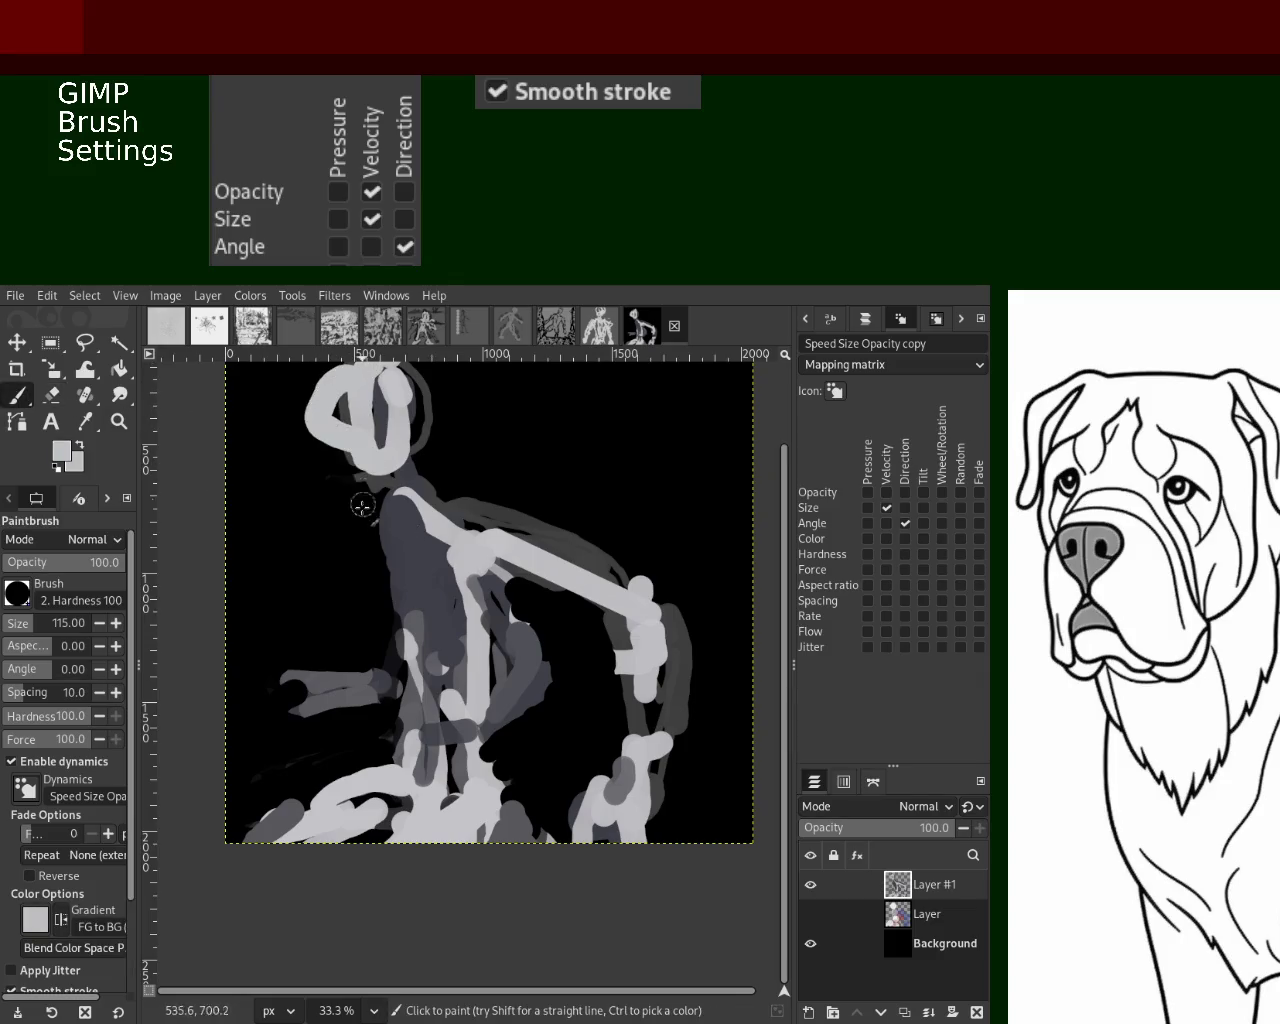
pyautogui.moveTo(350, 436)
pyautogui.mouseDown()
pyautogui.moveTo(323, 466)
pyautogui.moveTo(372, 455)
pyautogui.mouseUp()
pyautogui.hotkey('ctrl', 'z')
pyautogui.hotkey('ctrl', 'y')
pyautogui.hotkey('ctrl', 'z')
pyautogui.keyDown('ctrl'); pyautogui.click(380, 428); pyautogui.keyUp('ctrl')
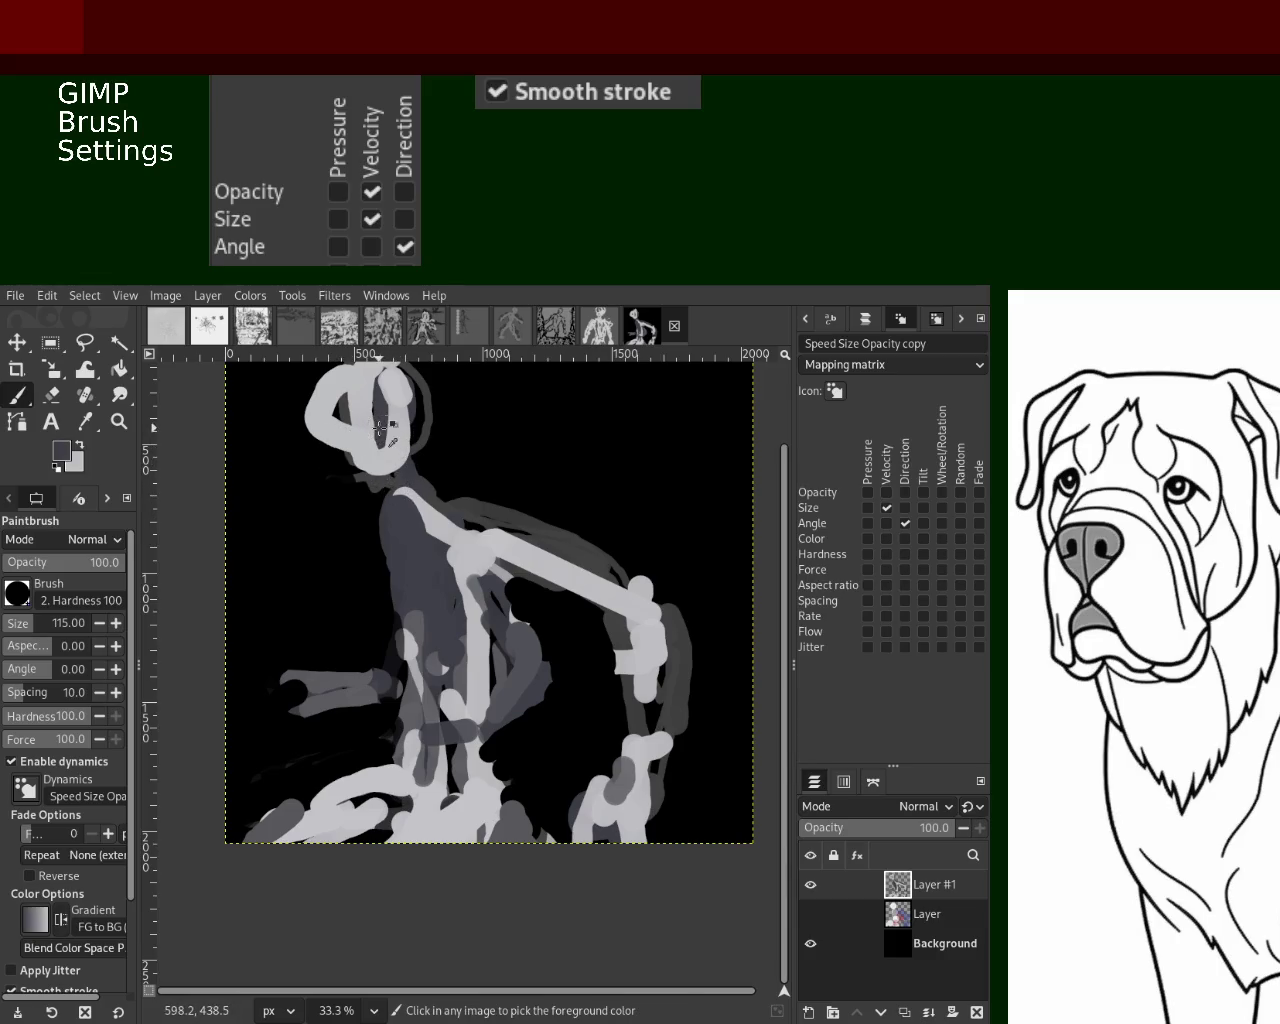
pyautogui.moveTo(345, 415); pyautogui.dragTo(389, 451)
pyautogui.hotkey('ctrl', 'z')
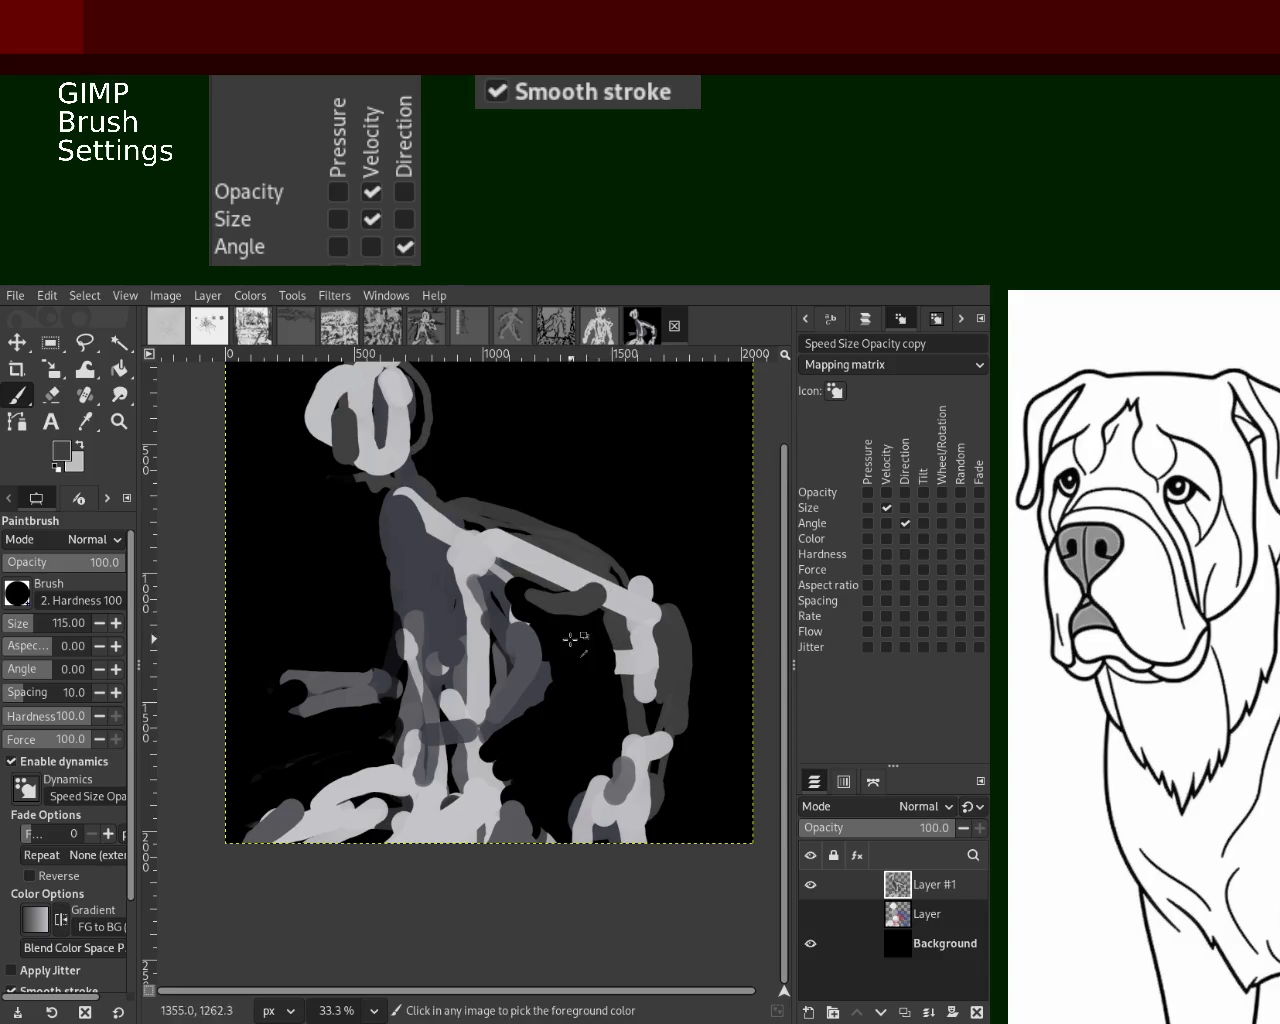
# Paint a light-grey stroke down the torso to the hips and dark grey below the shoulder
pyautogui.moveTo(500, 550)
pyautogui.mouseDown()
pyautogui.moveTo(592, 586)
pyautogui.moveTo(440, 522)
pyautogui.moveTo(430, 690)
pyautogui.mouseUp()
pyautogui.keyDown('ctrl'); pyautogui.click(592, 585); pyautogui.keyUp('ctrl')
pyautogui.hotkey('ctrl', 'z')
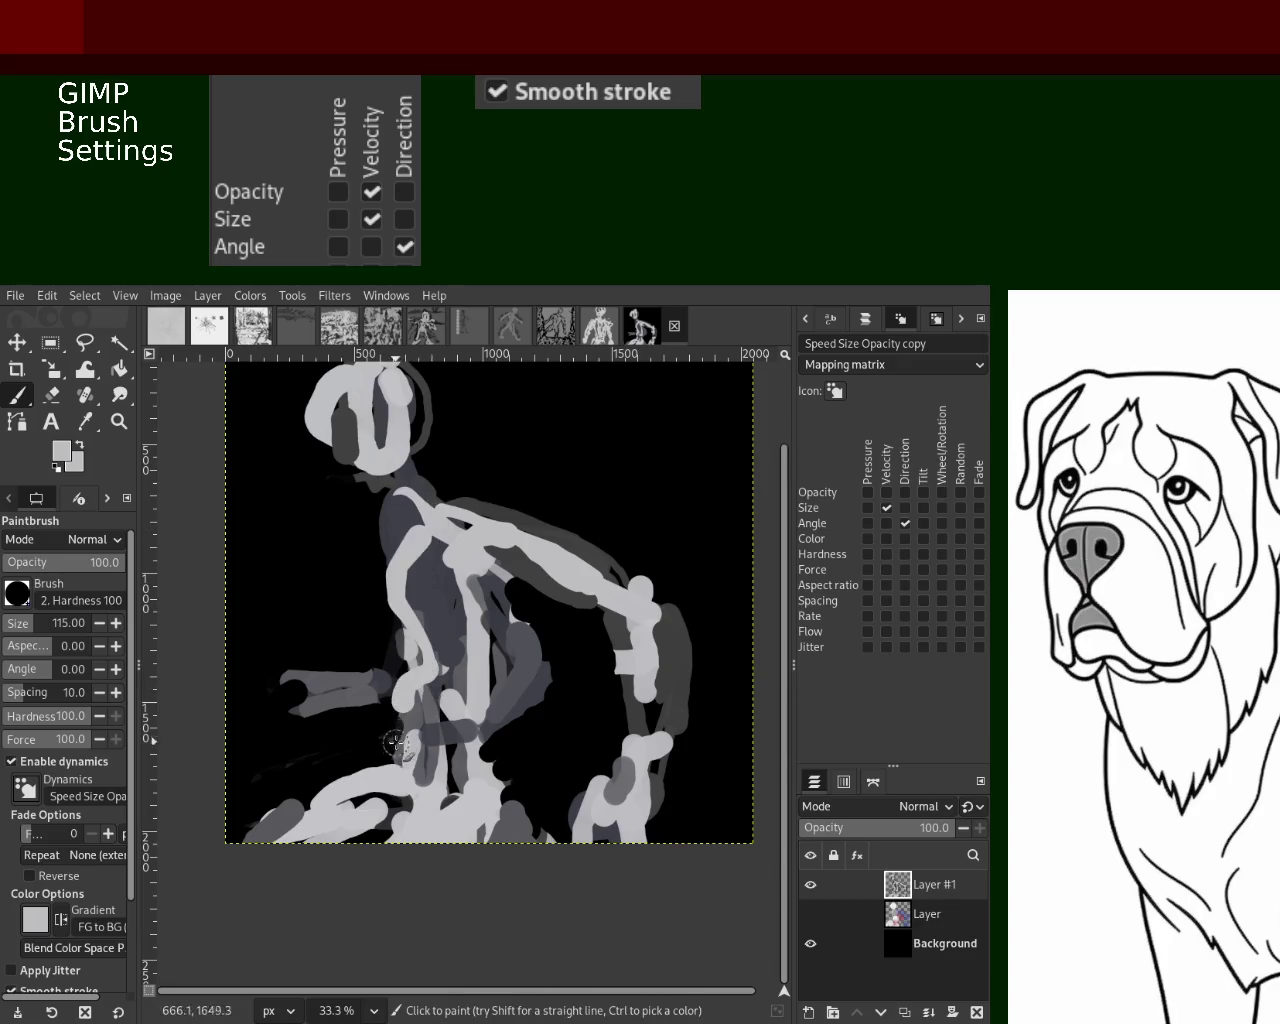
pyautogui.moveTo(428, 533); pyautogui.dragTo(414, 815)
pyautogui.keyDown('ctrl'); pyautogui.click(401, 507); pyautogui.keyUp('ctrl')
pyautogui.moveTo(405, 550)
pyautogui.mouseDown()
pyautogui.moveTo(412, 700)
pyautogui.moveTo(350, 662)
pyautogui.mouseUp()
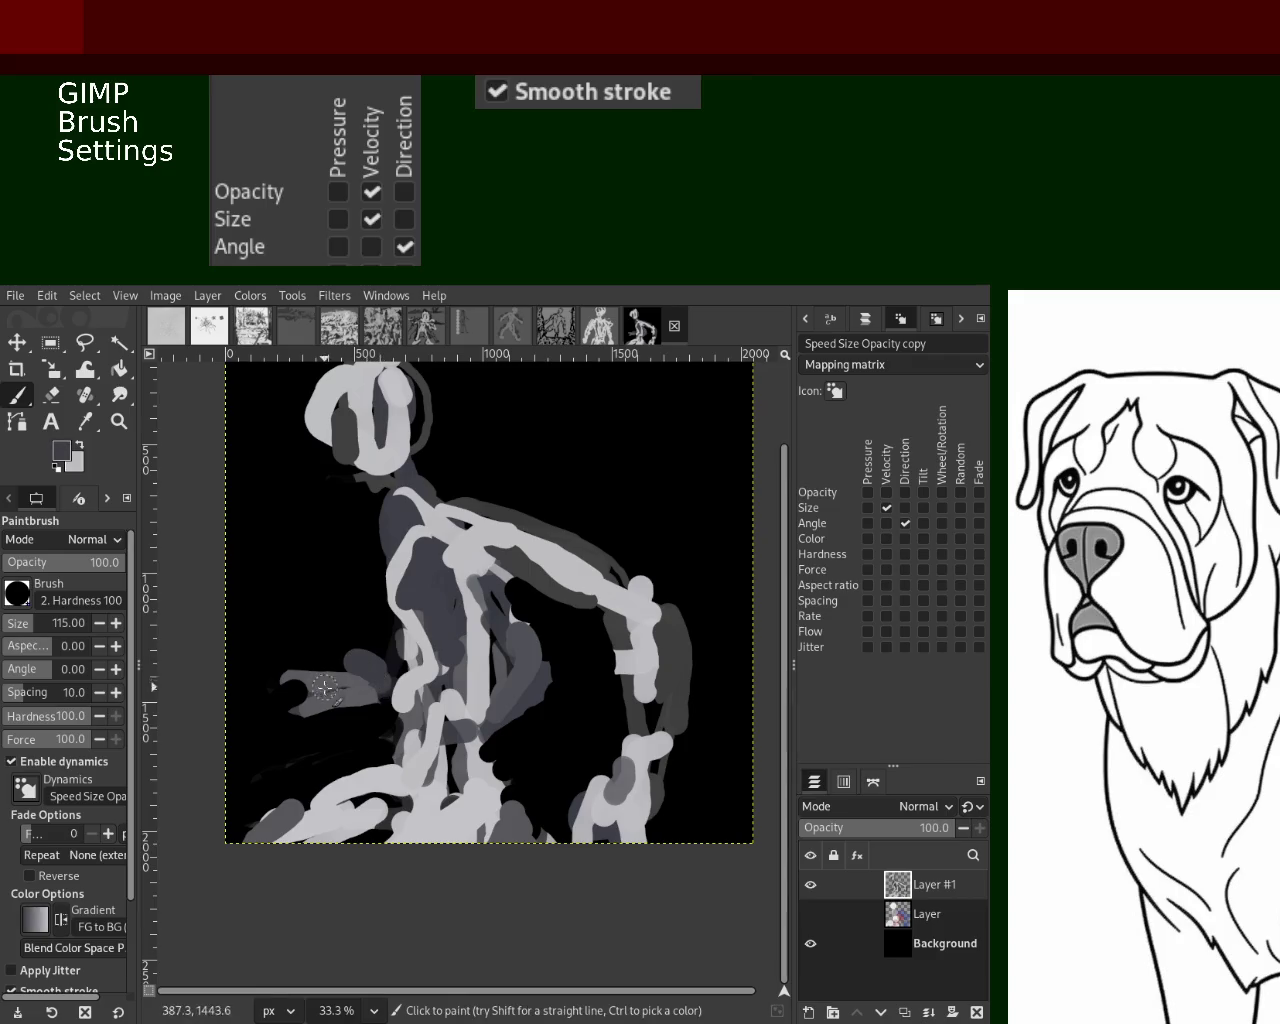
# Add dark-grey strokes at the figure's lower left and on the torso, undoing one inside the head
pyautogui.moveTo(318, 818); pyautogui.dragTo(378, 796)
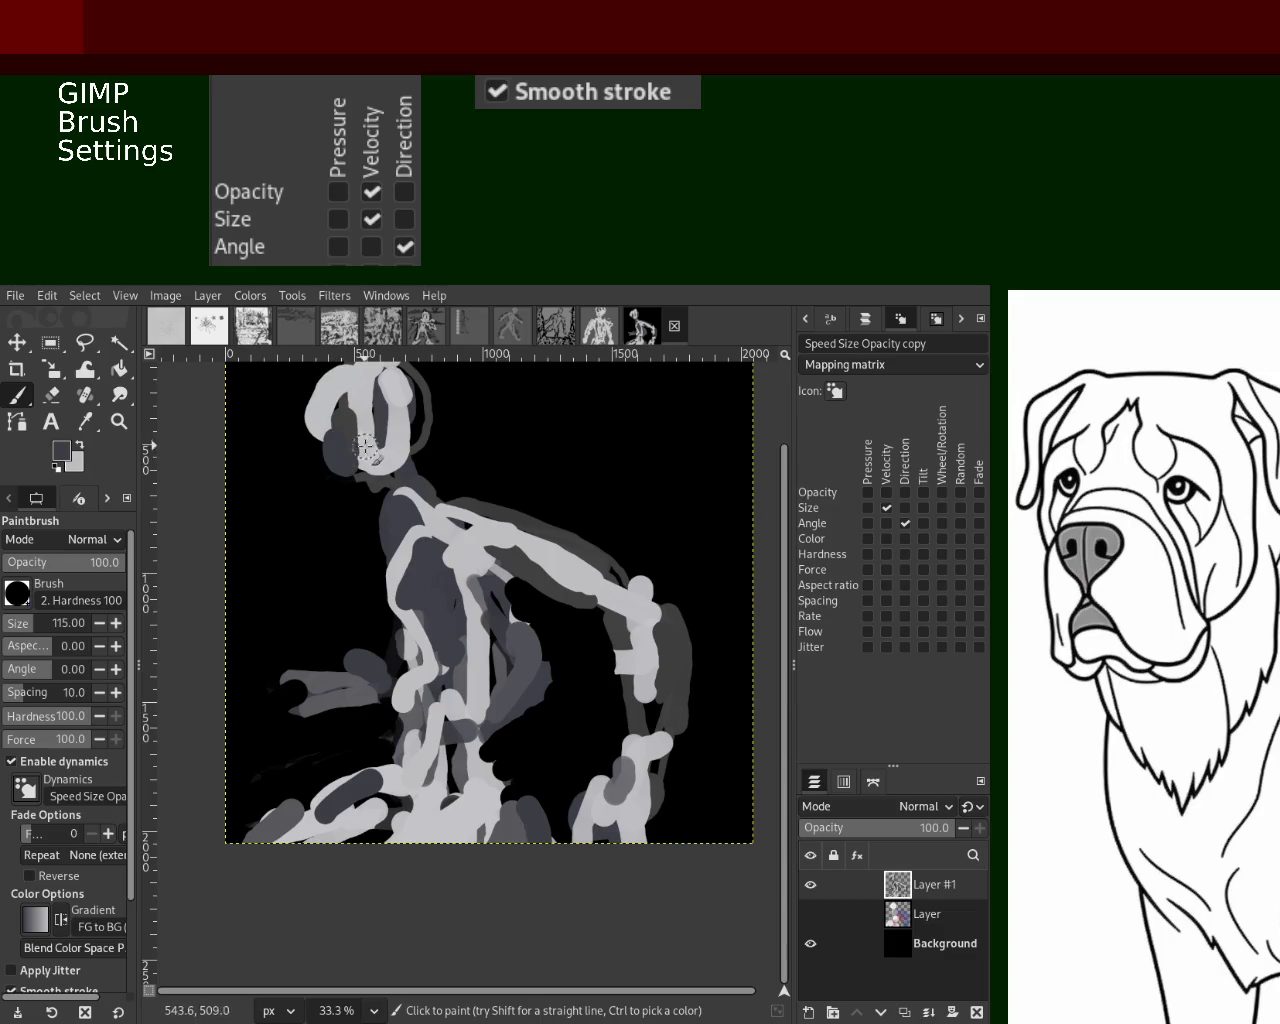
pyautogui.moveTo(358, 400); pyautogui.dragTo(357, 484)
pyautogui.hotkey('ctrl', 'z')
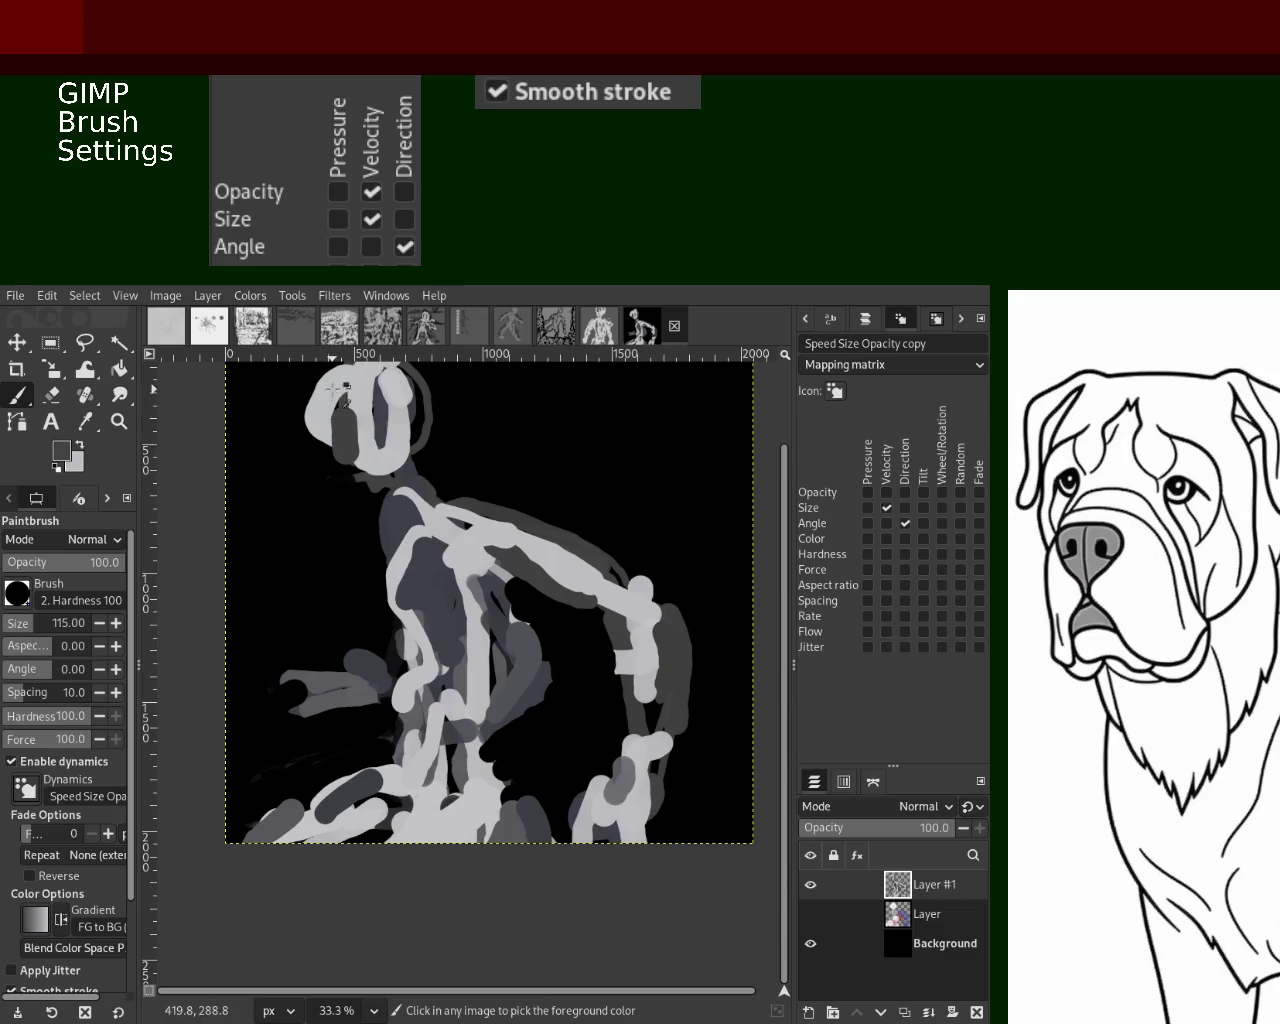
pyautogui.keyDown('ctrl'); pyautogui.click(330, 440); pyautogui.keyUp('ctrl')
pyautogui.keyDown('ctrl'); pyautogui.click(395, 520); pyautogui.keyUp('ctrl')
pyautogui.moveTo(395, 522); pyautogui.dragTo(392, 575)
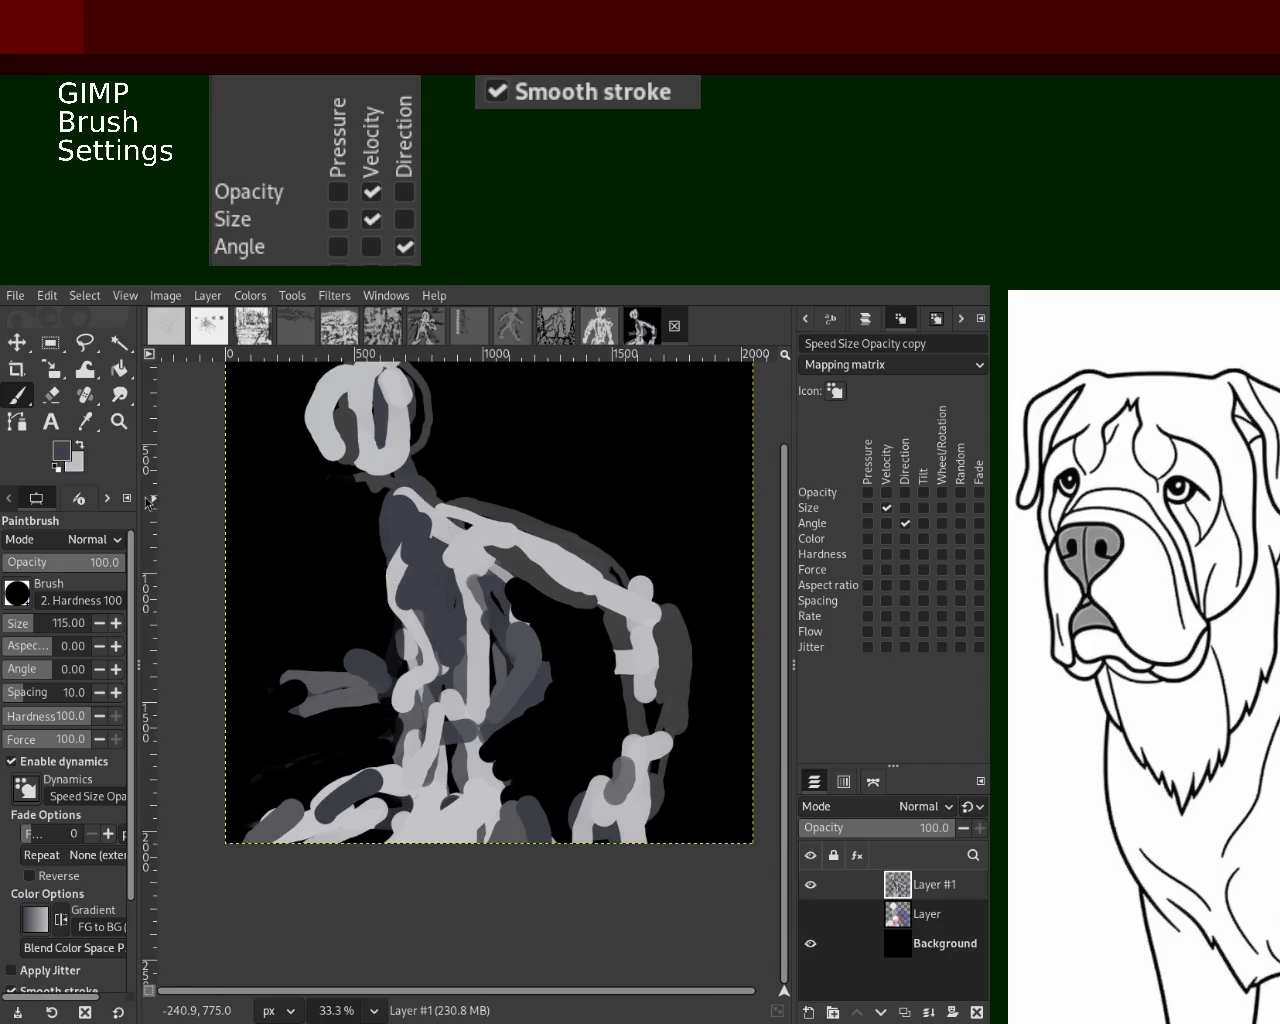
# Zoom out and back in on the figure painting on black to view it at different sizes
pyautogui.press('z')
pyautogui.keyDown('ctrl'); pyautogui.click(444, 688); pyautogui.keyUp('ctrl')
pyautogui.click(454, 606)
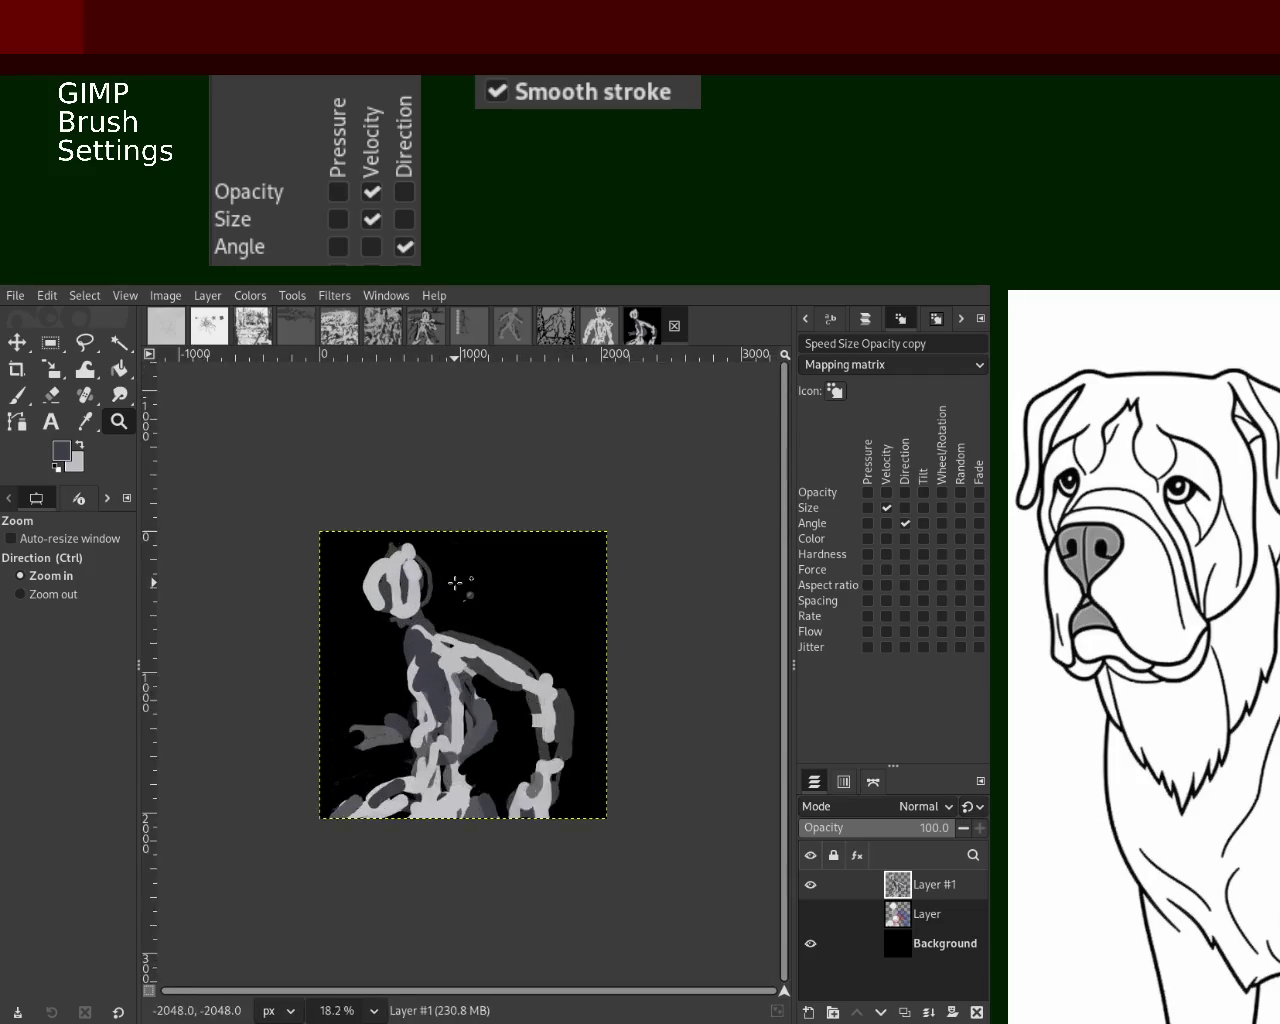
pyautogui.click(451, 570)
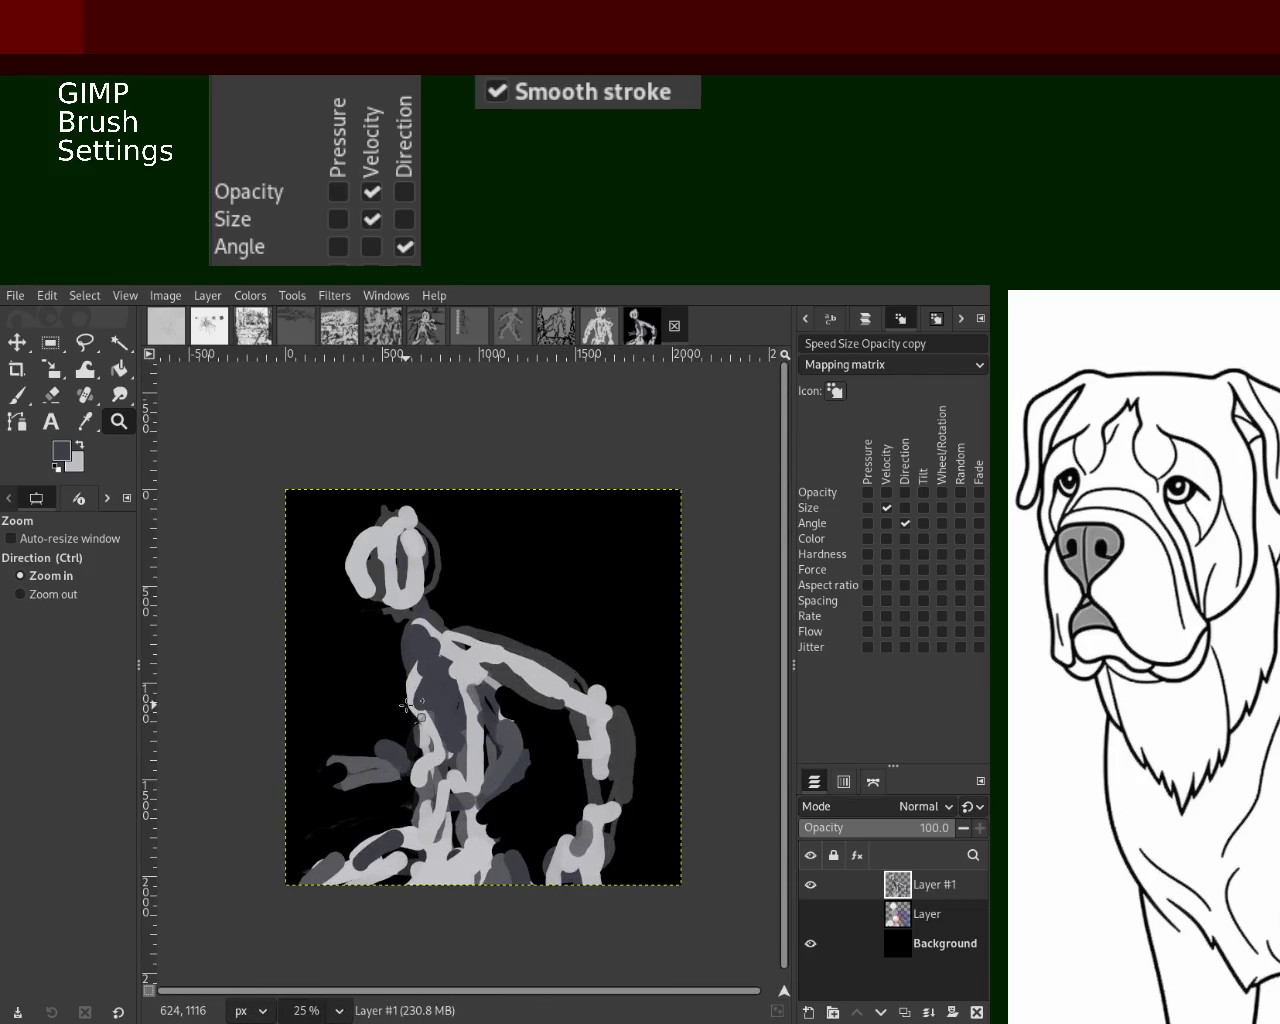
pyautogui.keyDown('ctrl'); pyautogui.click(405, 705); pyautogui.keyUp('ctrl')
pyautogui.click(405, 705)
pyautogui.click(405, 705)
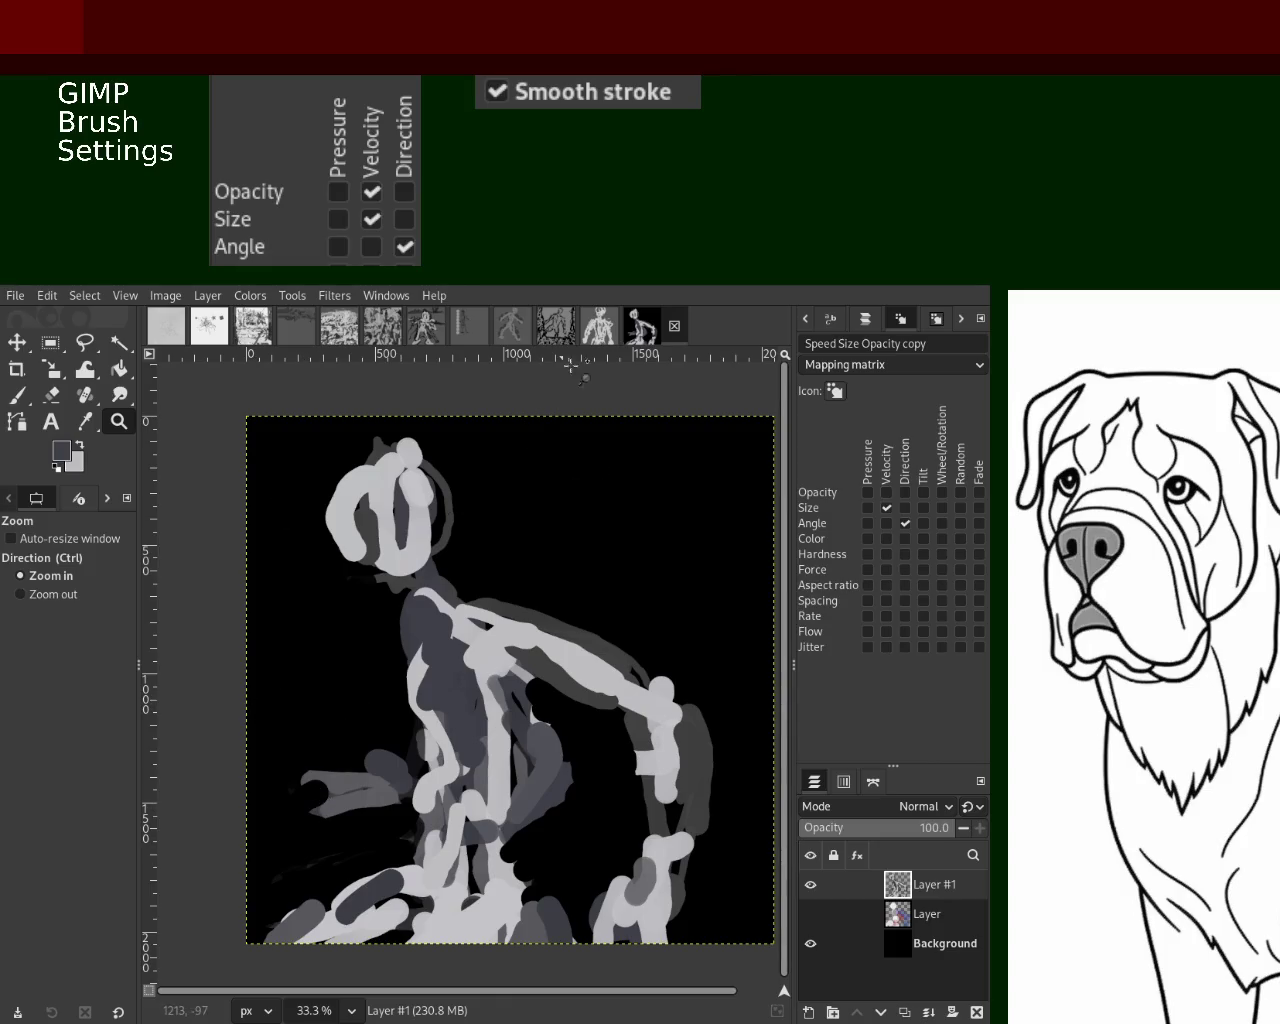
# Flip through the open paintings: skeleton on grey, dark lines, walking figure and dense strokes
pyautogui.click(596, 330)
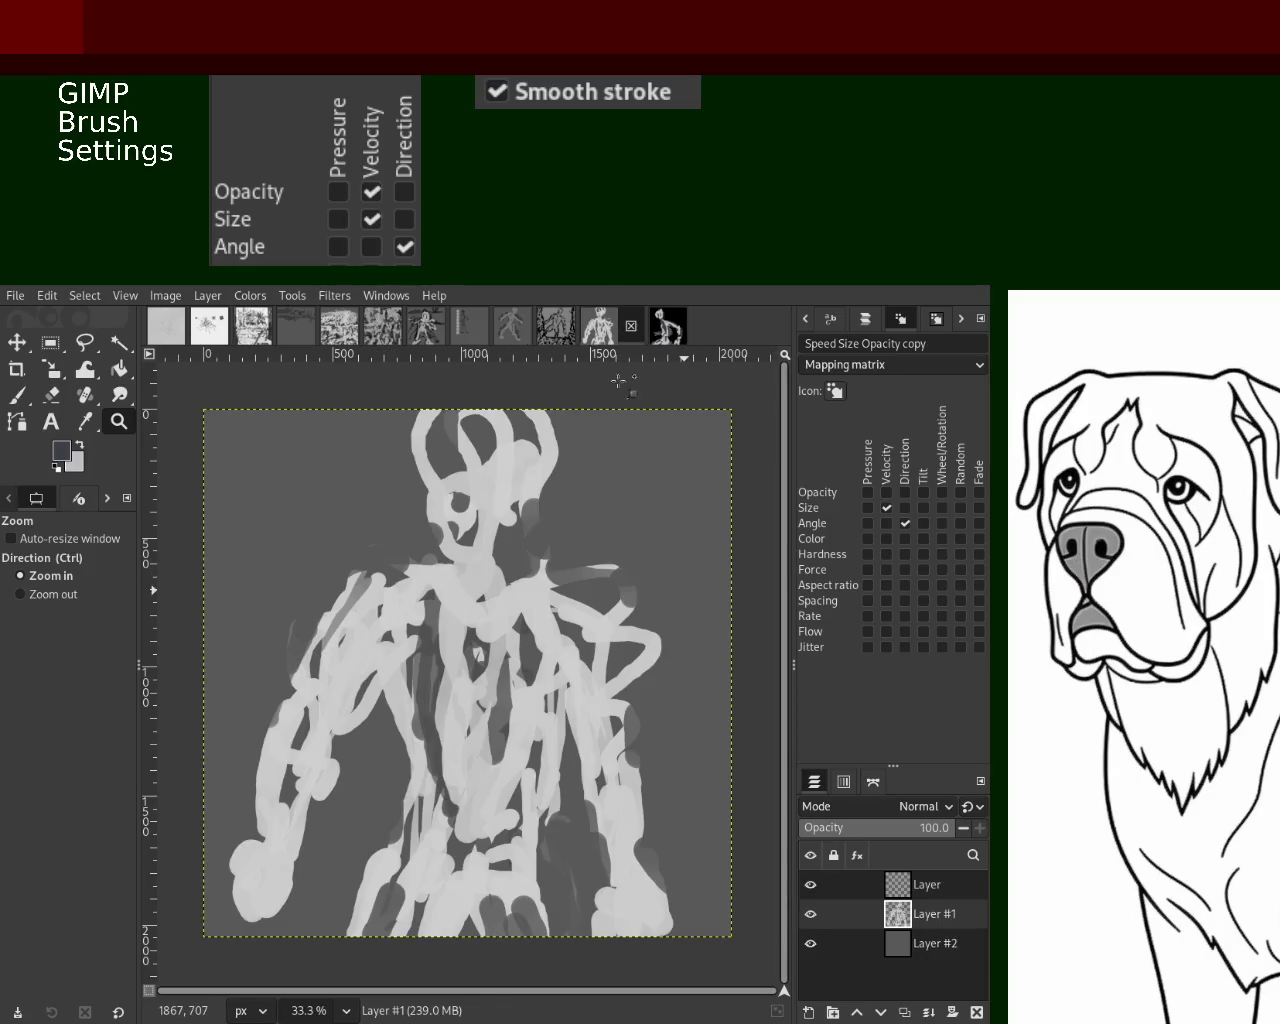
pyautogui.click(555, 325)
pyautogui.click(619, 332)
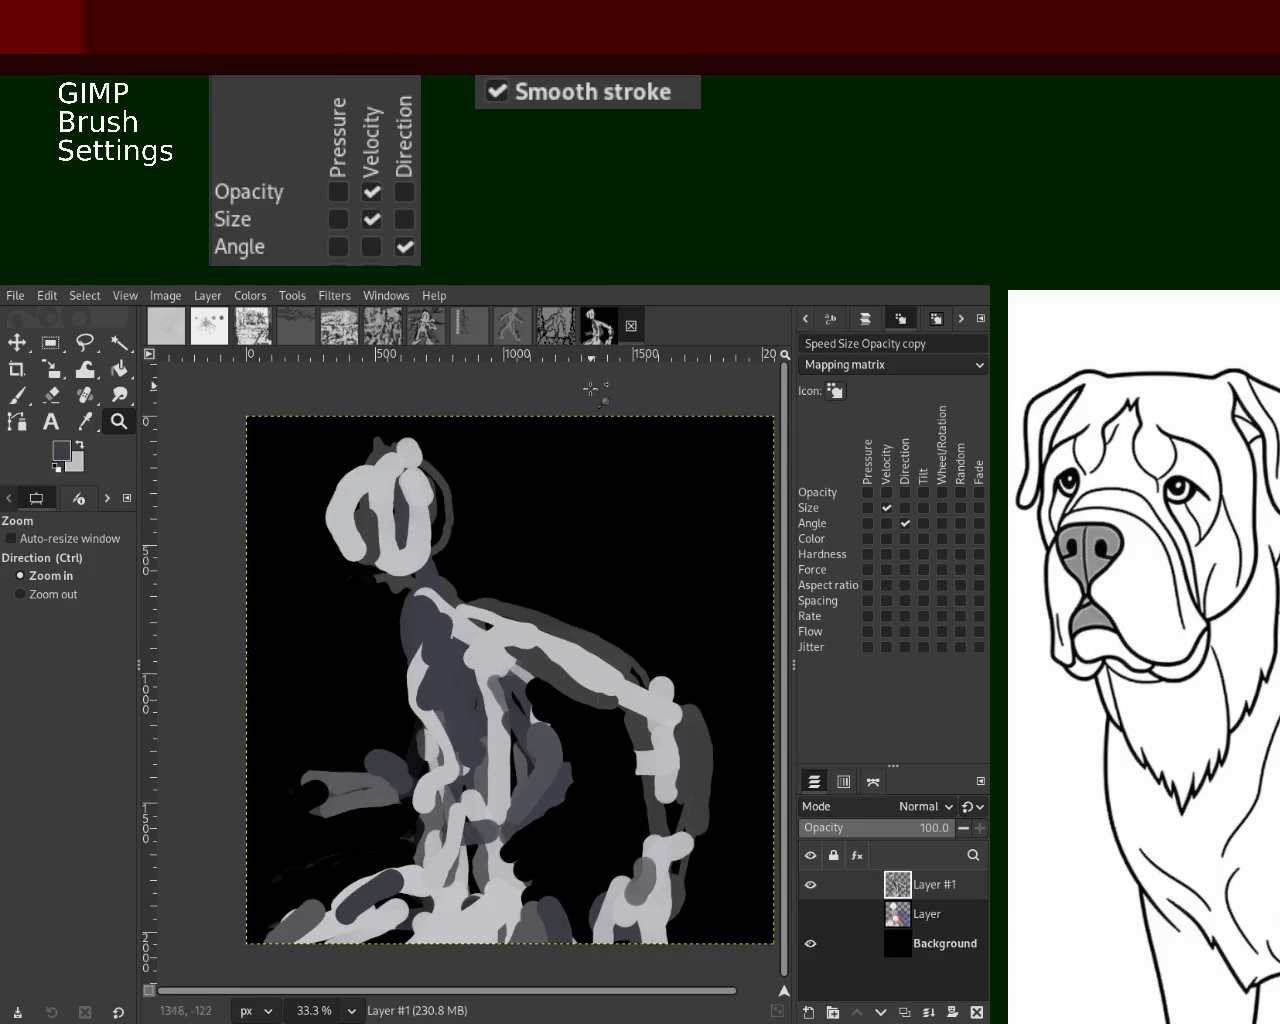
pyautogui.click(556, 335)
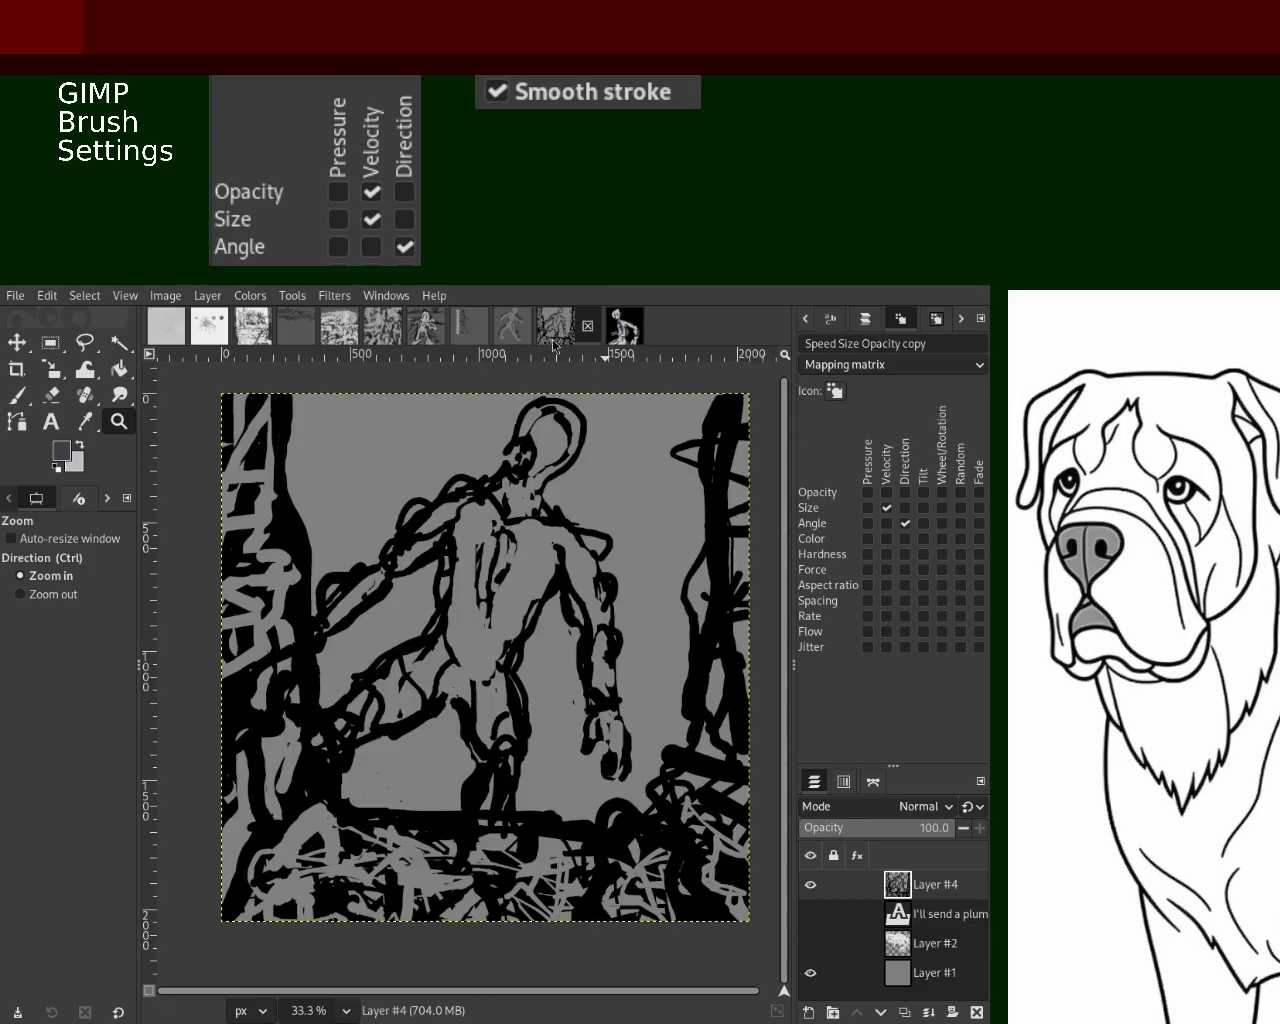
pyautogui.click(518, 338)
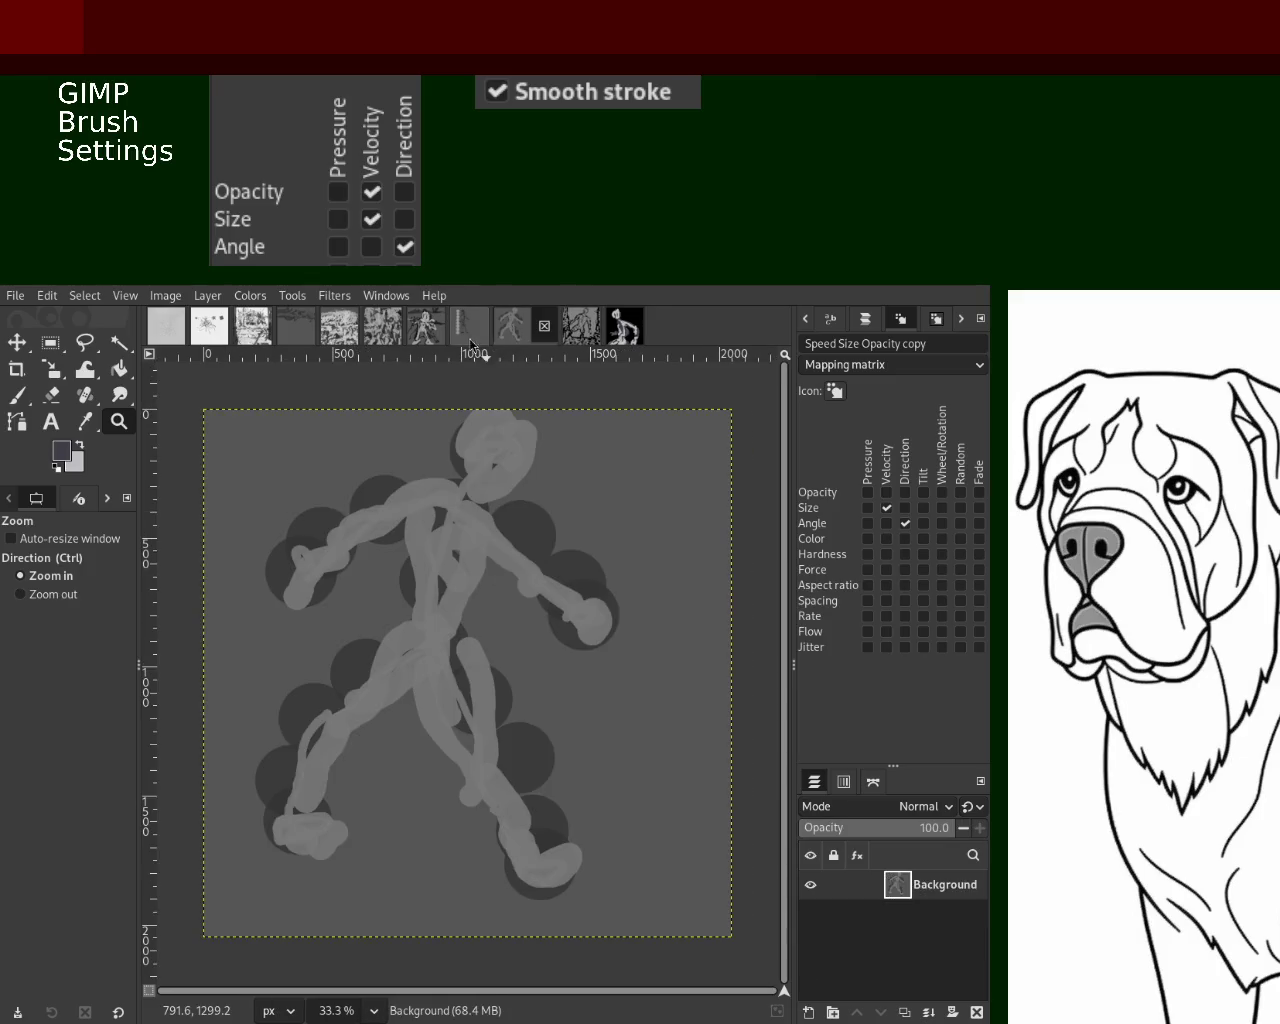
pyautogui.click(470, 335)
pyautogui.click(430, 337)
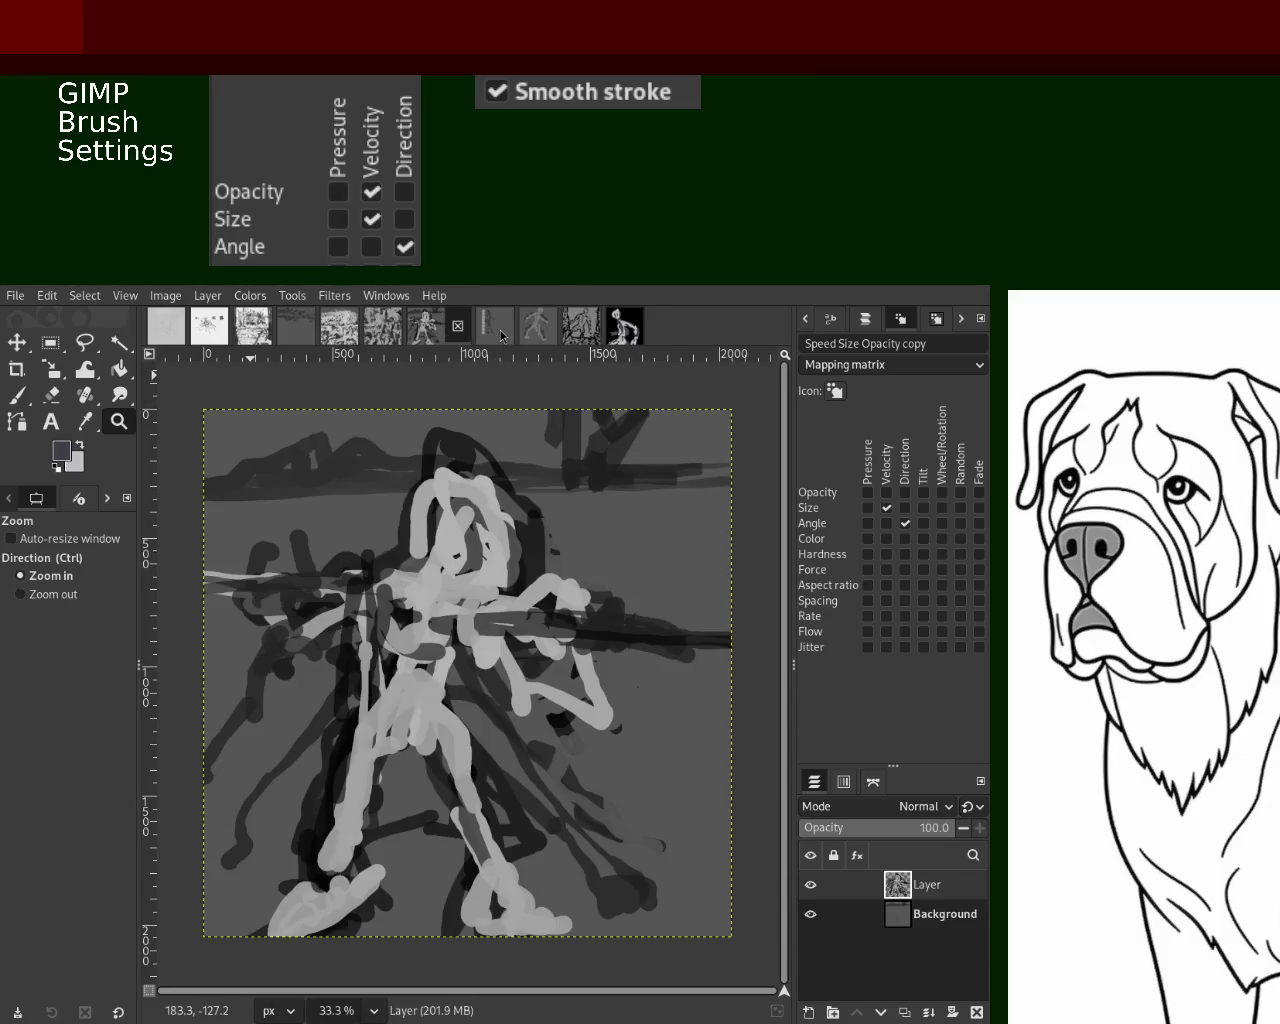
# Close the circle-and-figure sketch and the light-stroke figure image
pyautogui.click(500, 330)
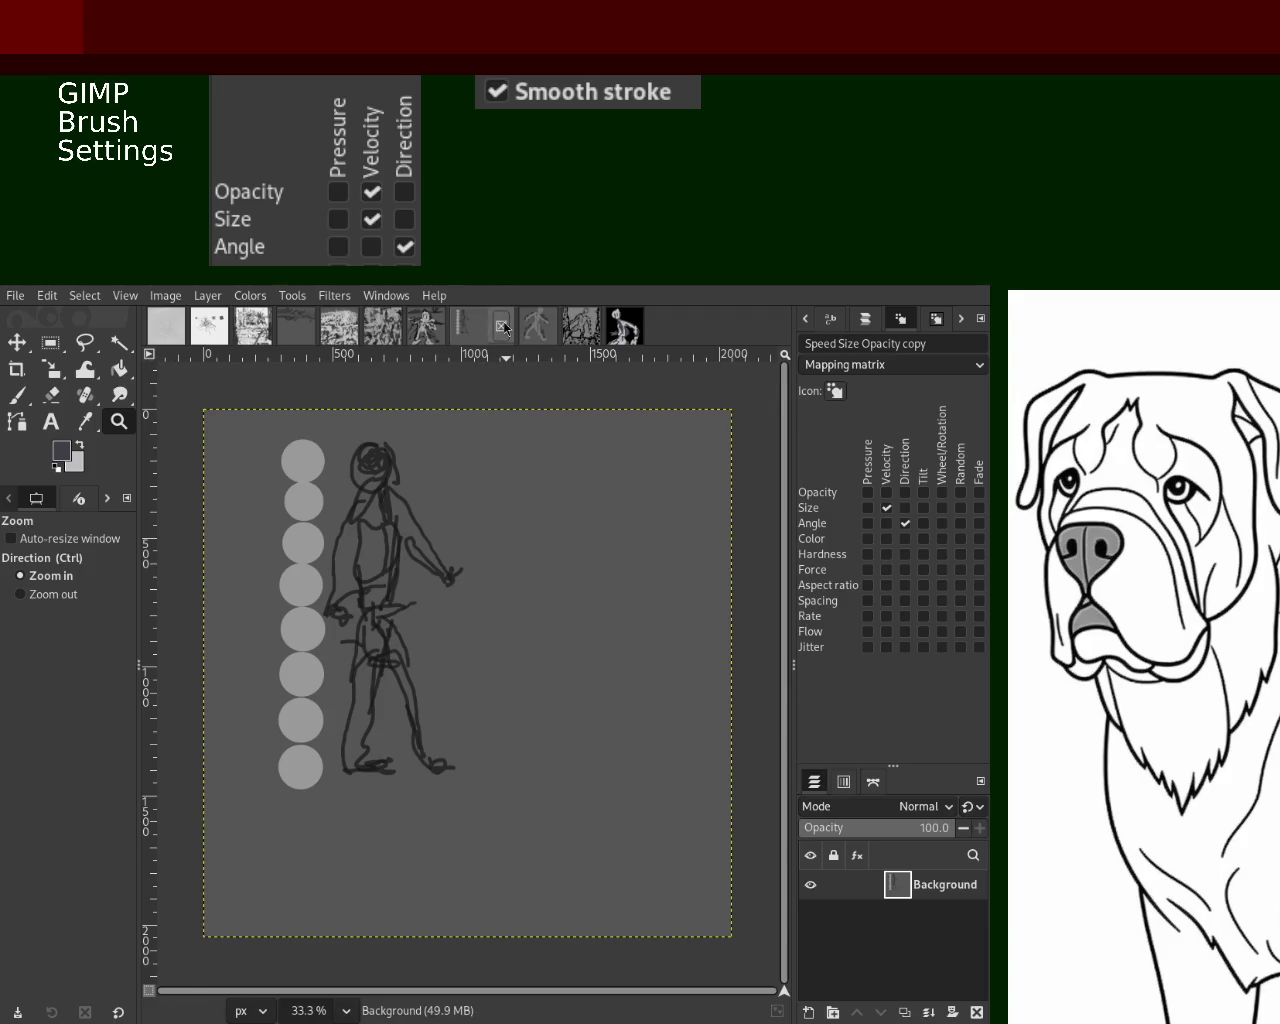
pyautogui.hotkey('ctrl', 'w')
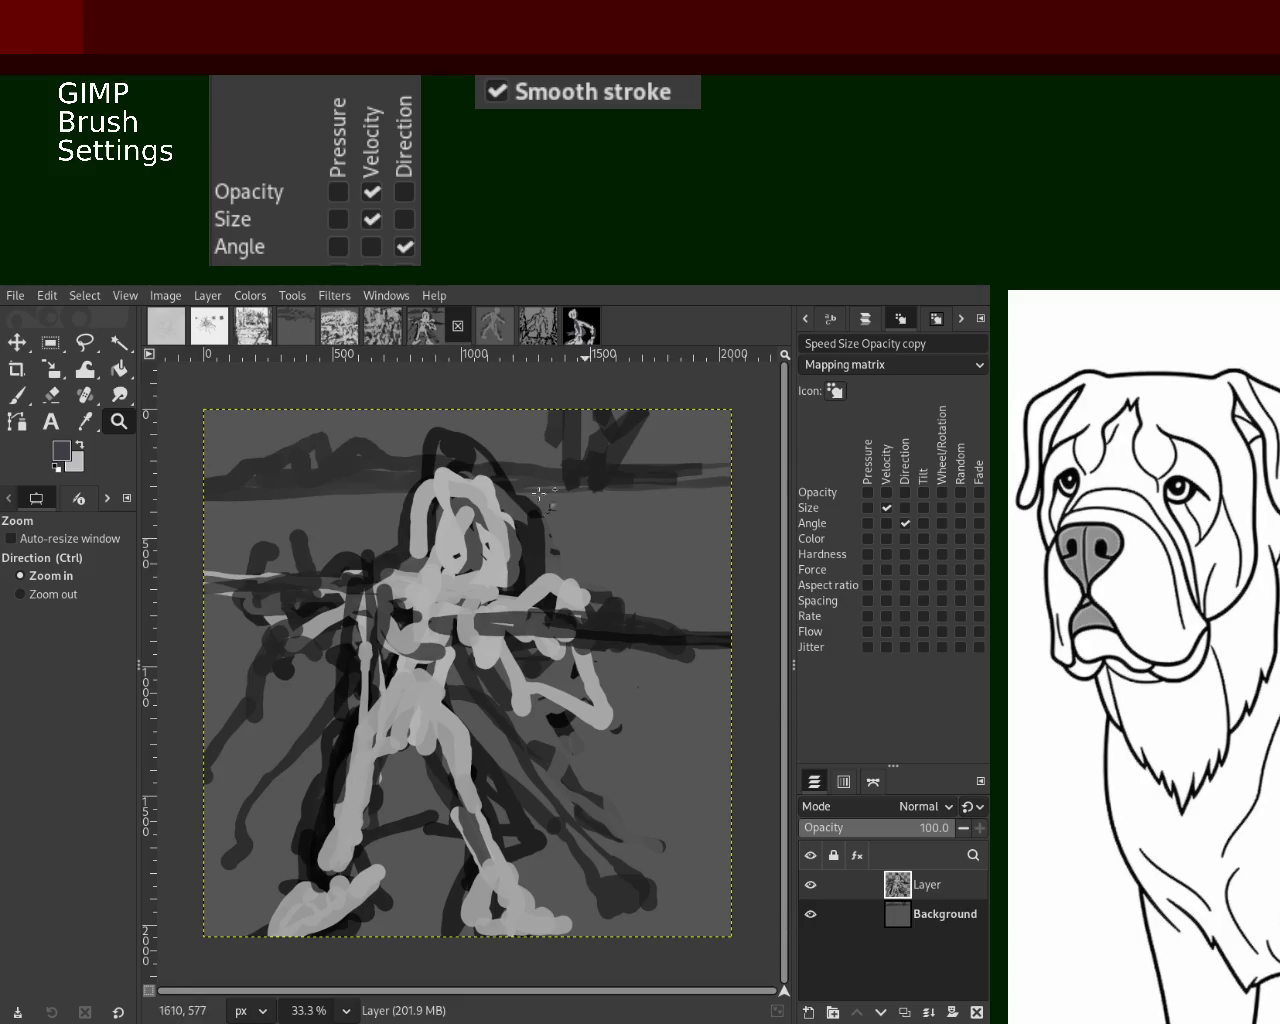
pyautogui.hotkey('ctrl', 'w')
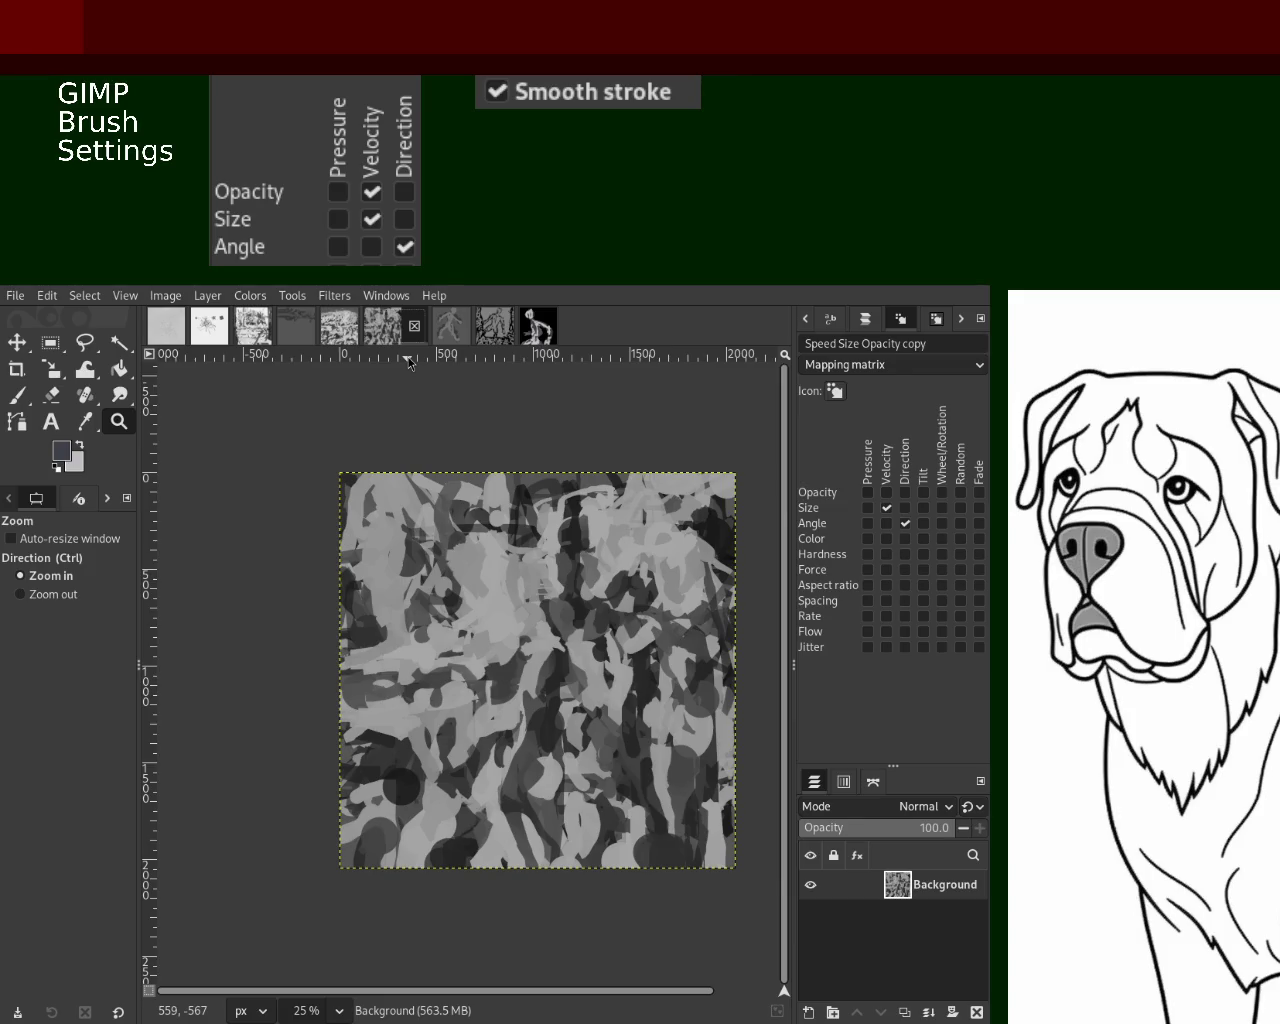
# Compare the remaining paintings and zoom the grey outlined figure painting to 25%
pyautogui.click(339, 325)
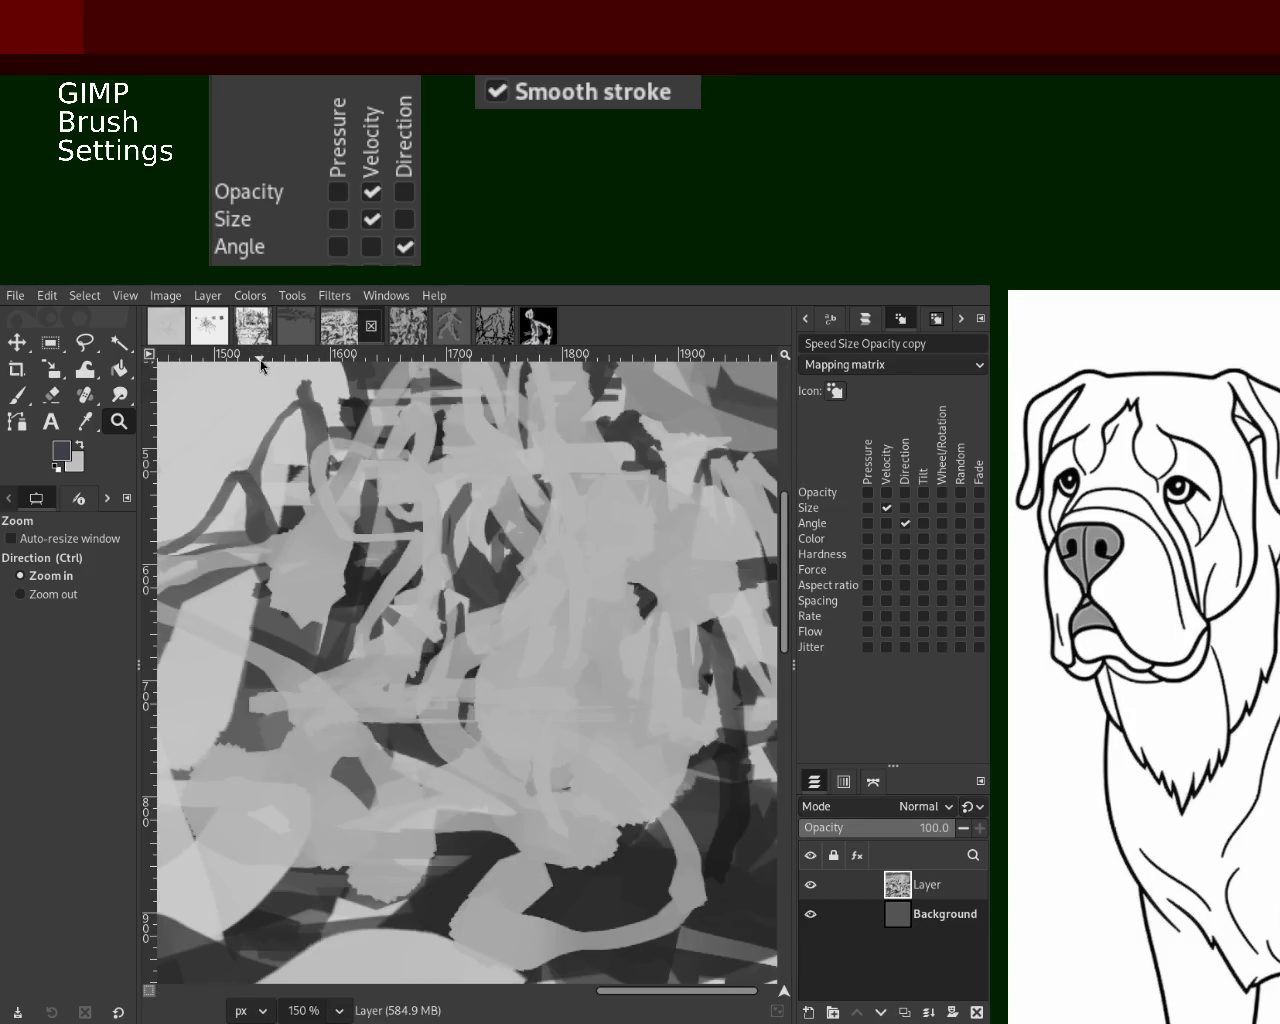
pyautogui.click(262, 336)
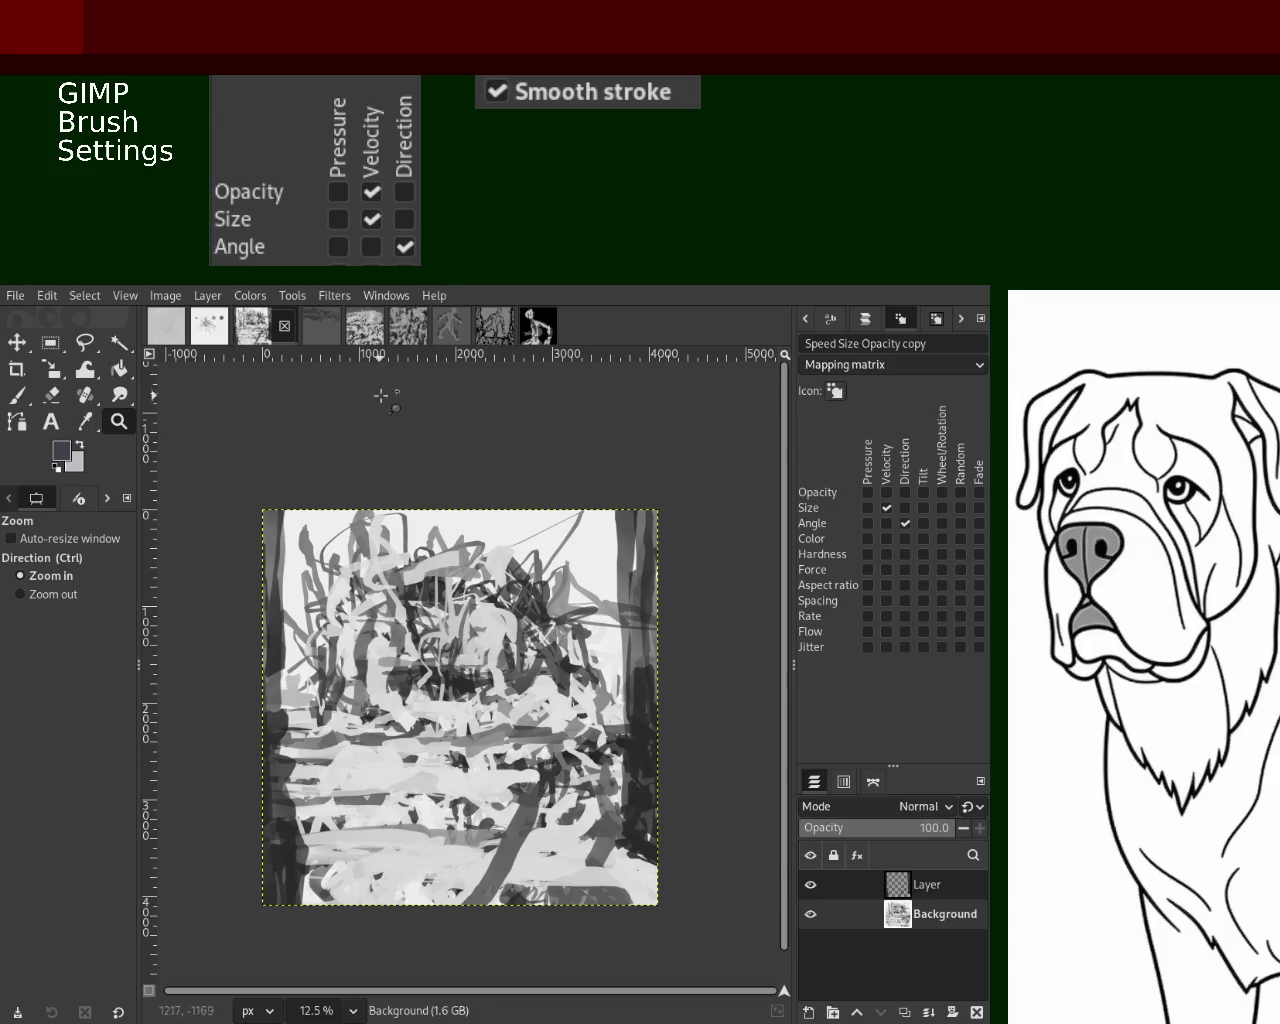
pyautogui.click(530, 327)
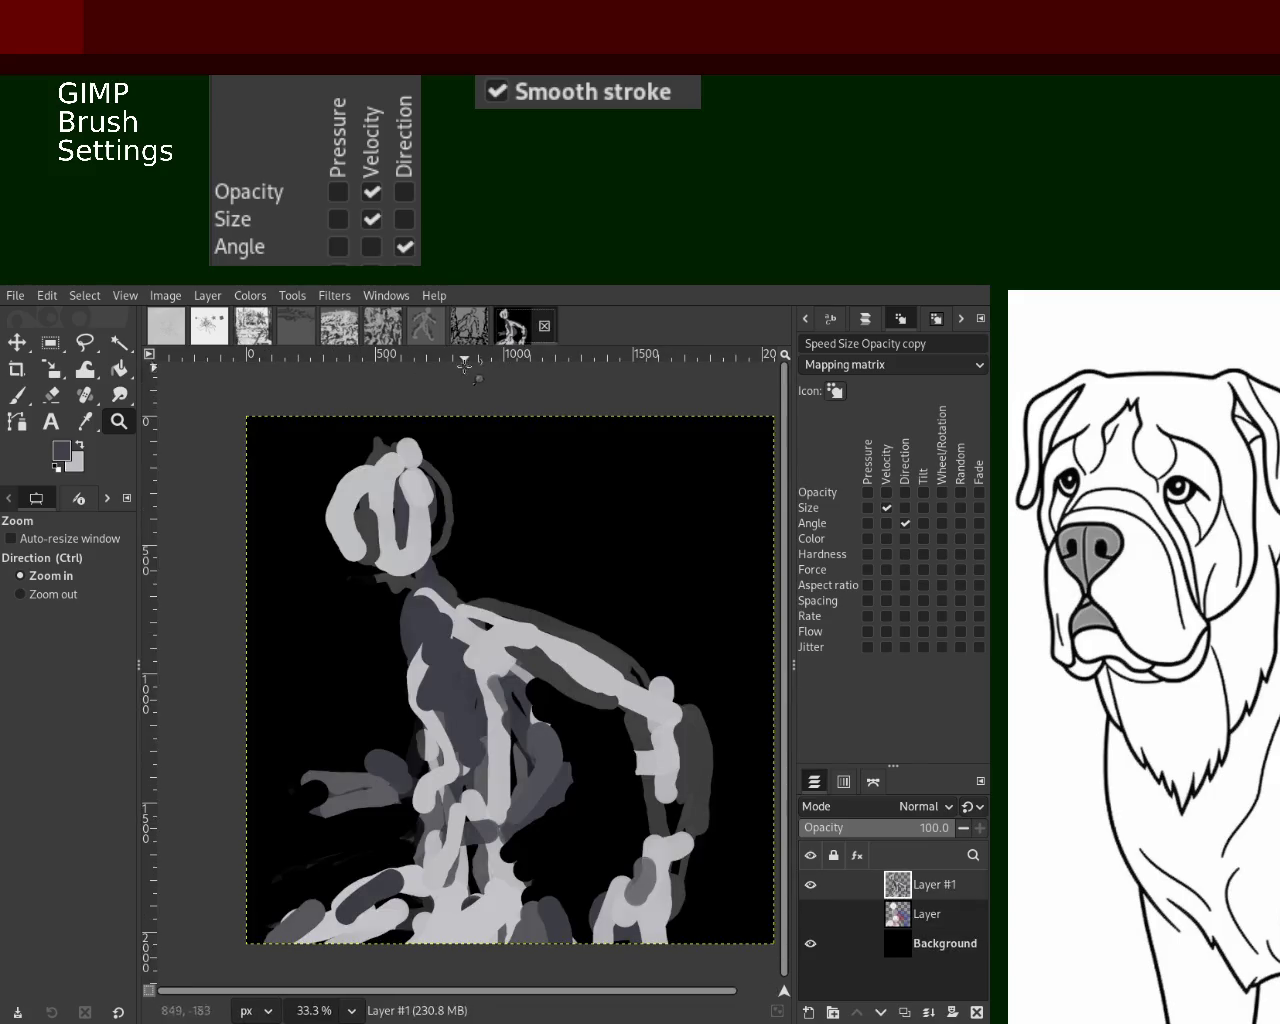
pyautogui.click(469, 326)
pyautogui.keyDown('ctrl'); pyautogui.click(458, 625); pyautogui.keyUp('ctrl')
pyautogui.keyDown('ctrl'); pyautogui.click(458, 625); pyautogui.keyUp('ctrl')
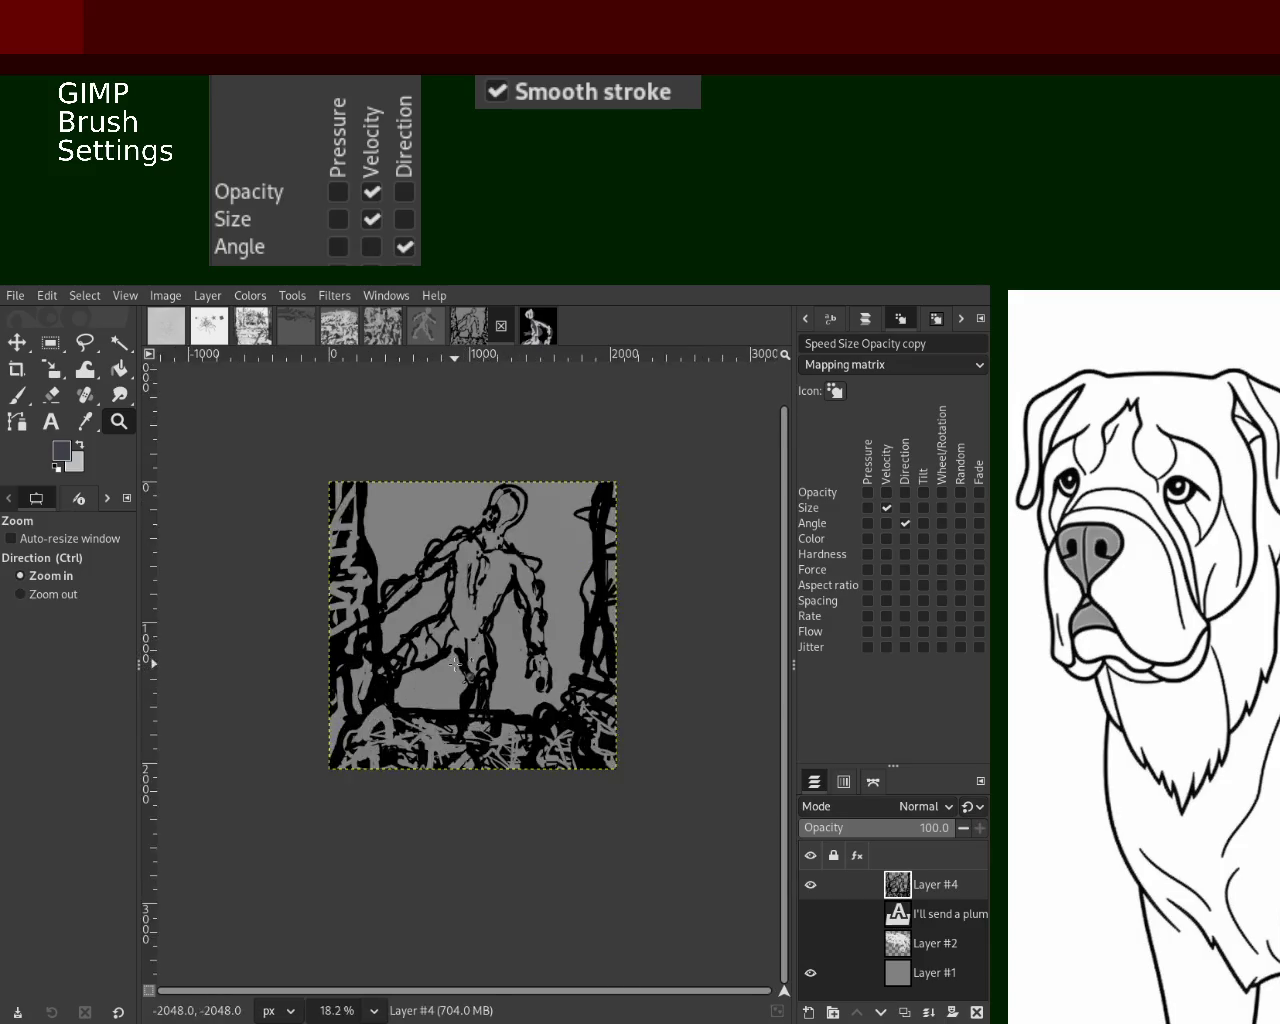
pyautogui.keyDown('ctrl'); pyautogui.click(465, 621); pyautogui.keyUp('ctrl')
pyautogui.click(468, 619)
pyautogui.keyDown('ctrl'); pyautogui.click(472, 617); pyautogui.keyUp('ctrl')
pyautogui.click(479, 614)
pyautogui.keyDown('ctrl'); pyautogui.click(479, 614); pyautogui.keyUp('ctrl')
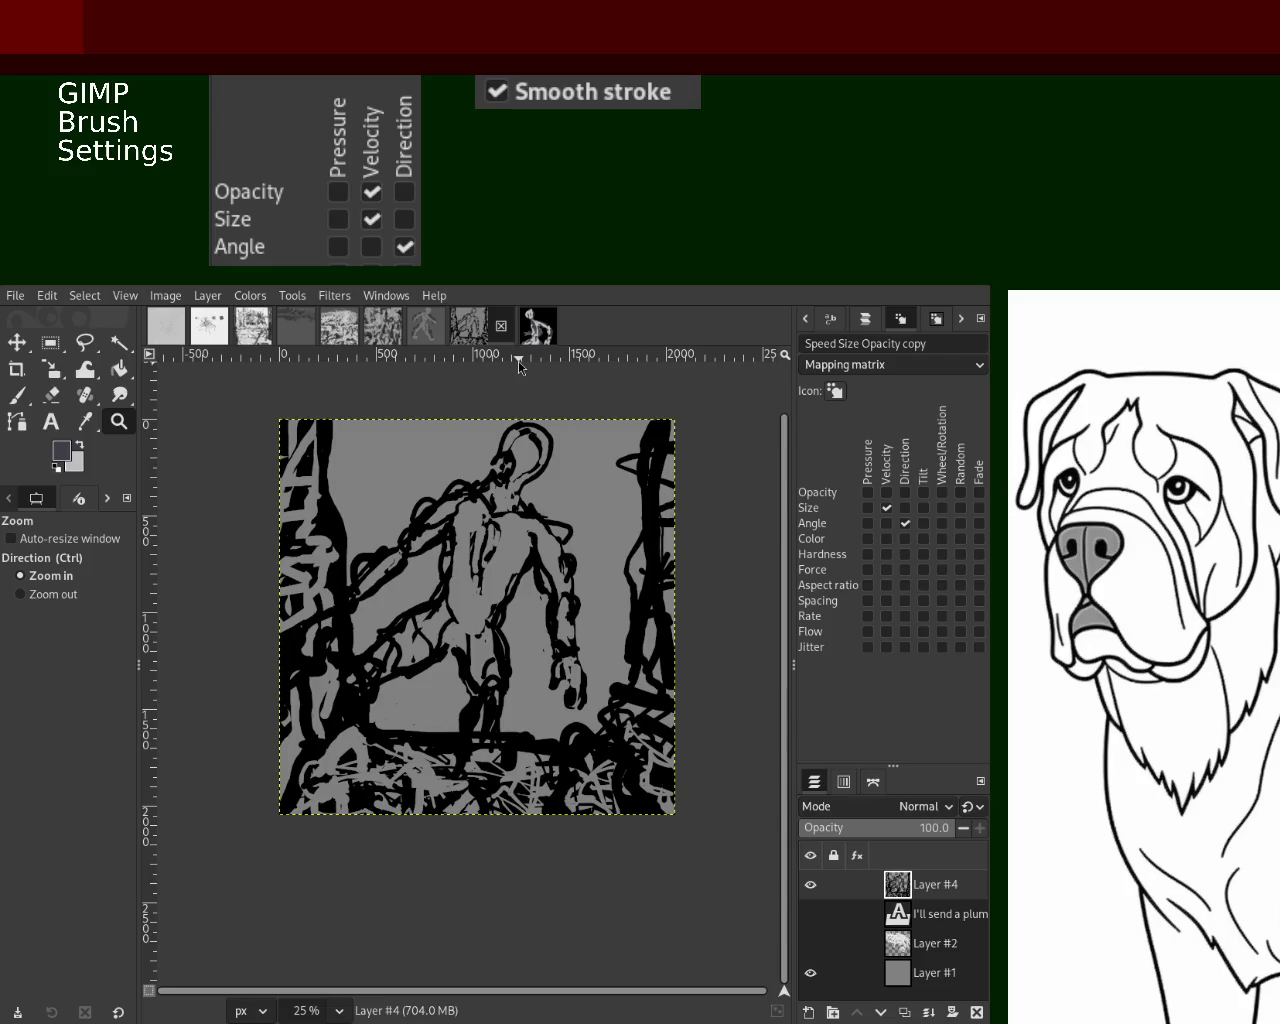
# Return to the figure painting on black and adjust its zoom
pyautogui.click(538, 326)
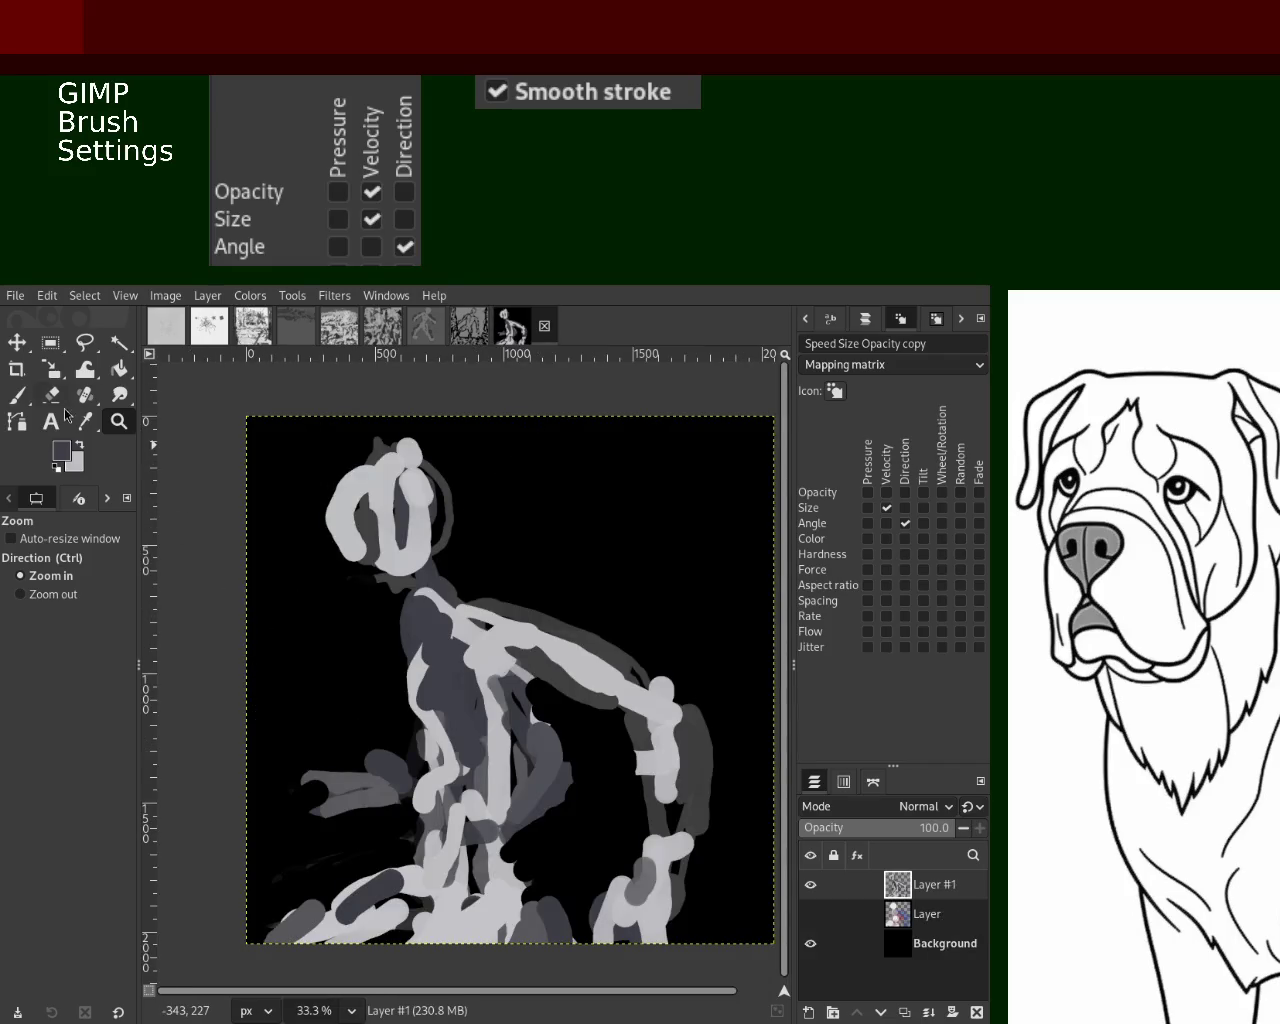
pyautogui.keyDown('ctrl'); pyautogui.click(440, 585); pyautogui.keyUp('ctrl')
pyautogui.click(448, 578)
pyautogui.keyDown('ctrl'); pyautogui.click(445, 581); pyautogui.keyUp('ctrl')
pyautogui.click(440, 595)
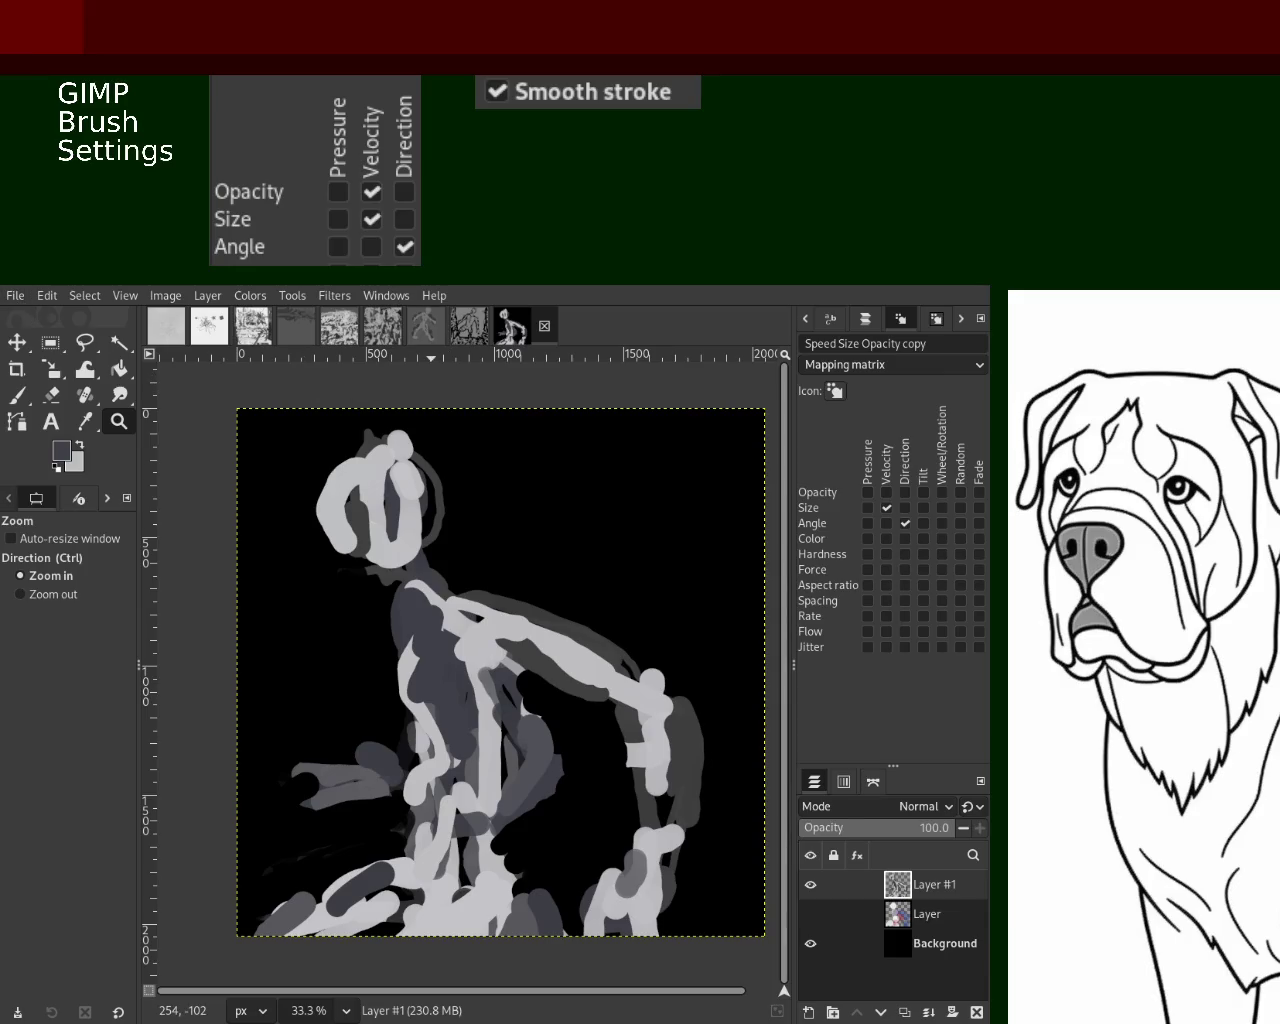
# Create a new blank image with a single light-grey Background layer
pyautogui.hotkey('shift', 'ctrl', 'v')
pyautogui.click(565, 806)
pyautogui.keyDown('ctrl'); pyautogui.click(565, 806); pyautogui.keyUp('ctrl')
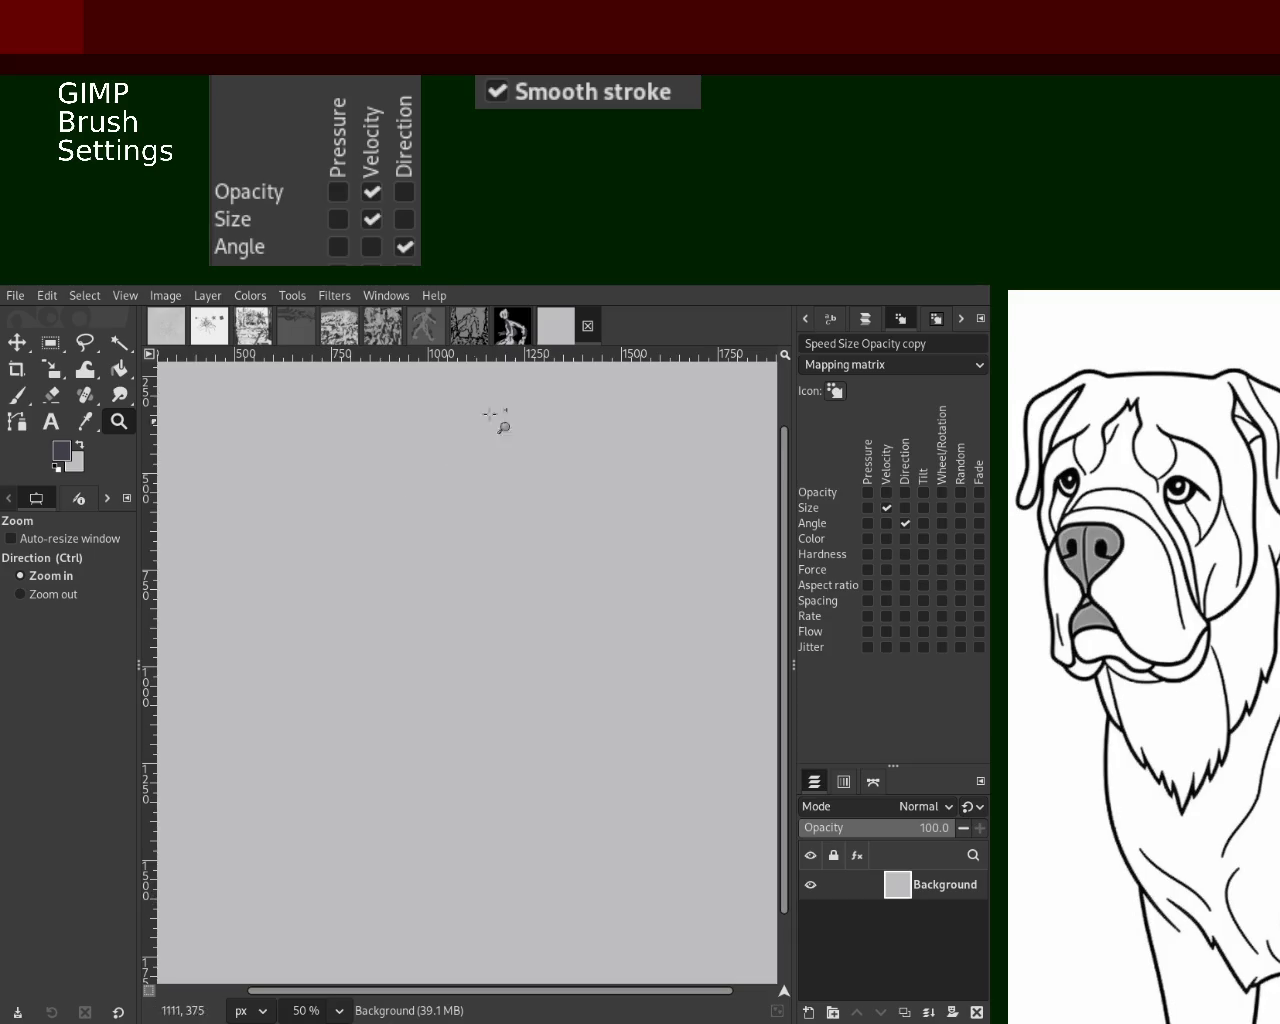
# Zoom the view out and back in, then switch to the earlier sketch image
pyautogui.keyDown('ctrl'); pyautogui.click(440, 527); pyautogui.keyUp('ctrl')
pyautogui.keyDown('ctrl'); pyautogui.click(446, 529); pyautogui.keyUp('ctrl')
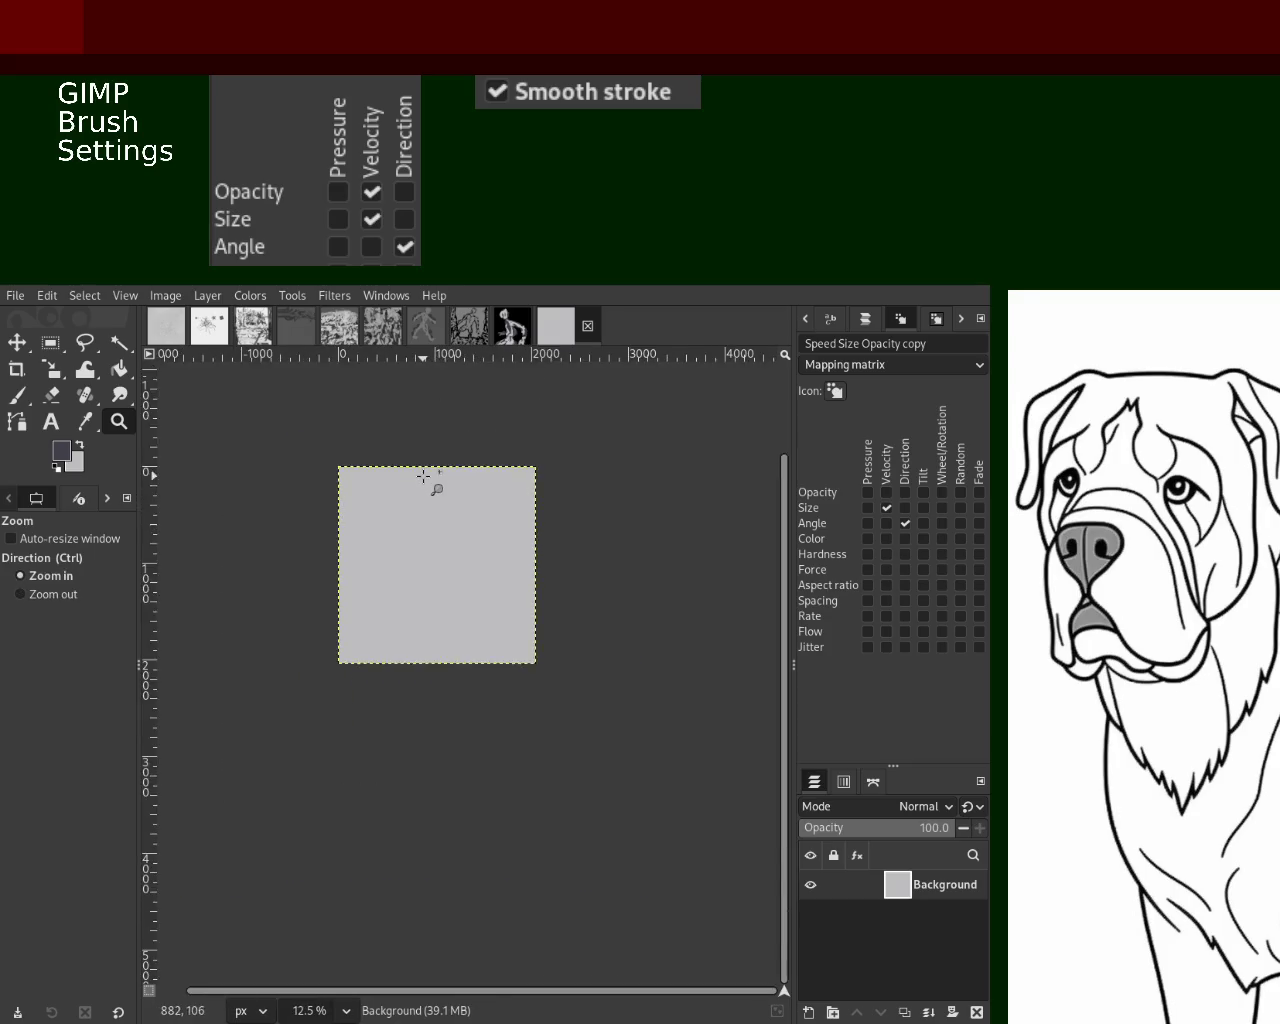
pyautogui.click(424, 477)
pyautogui.click(424, 477)
pyautogui.click(426, 478)
pyautogui.keyDown('ctrl'); pyautogui.click(486, 540); pyautogui.keyUp('ctrl')
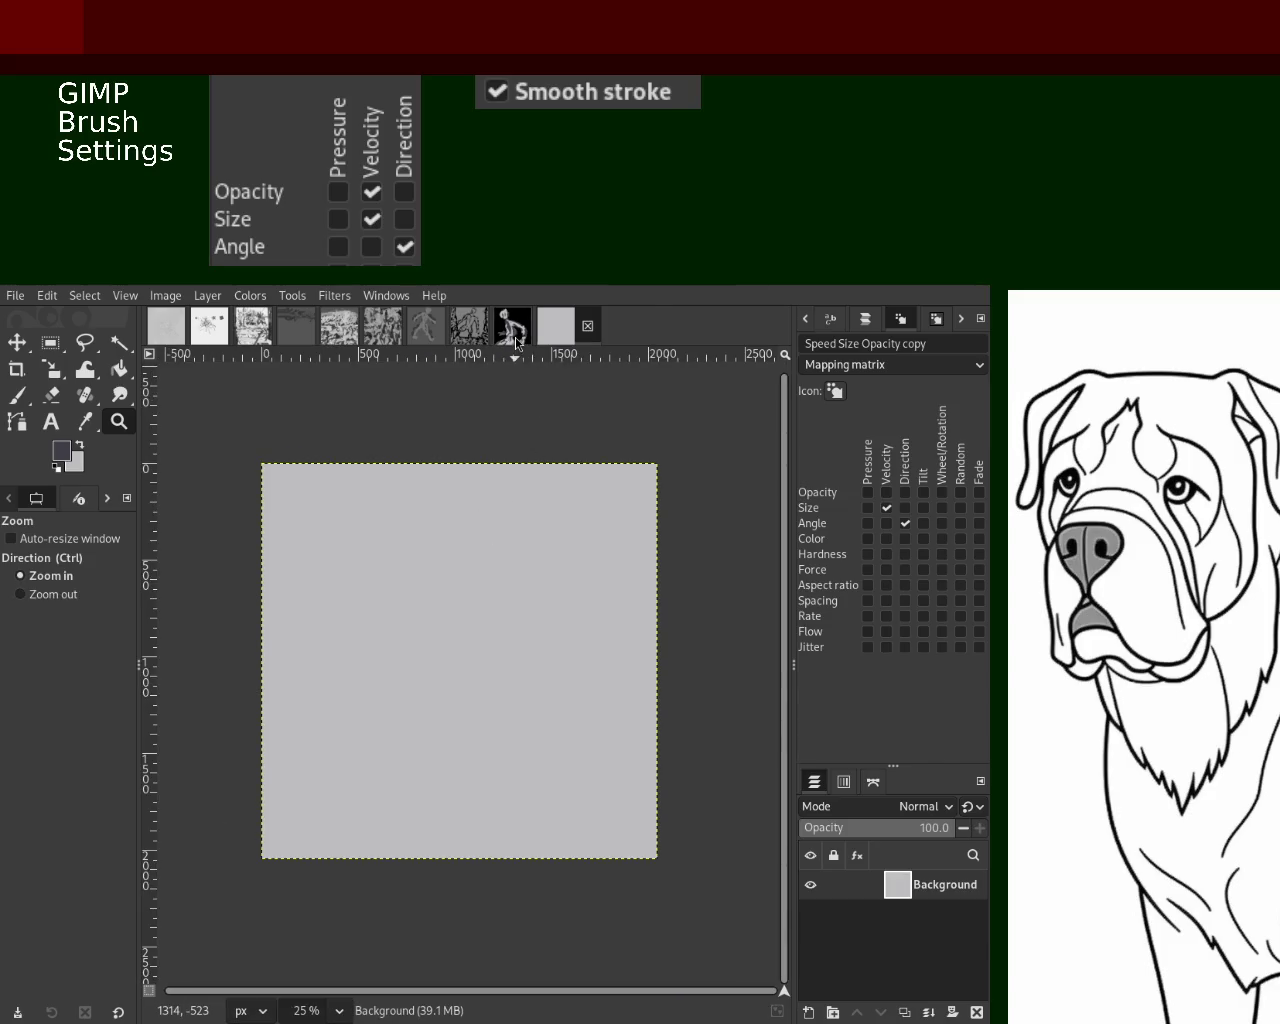
pyautogui.click(516, 341)
pyautogui.click(470, 336)
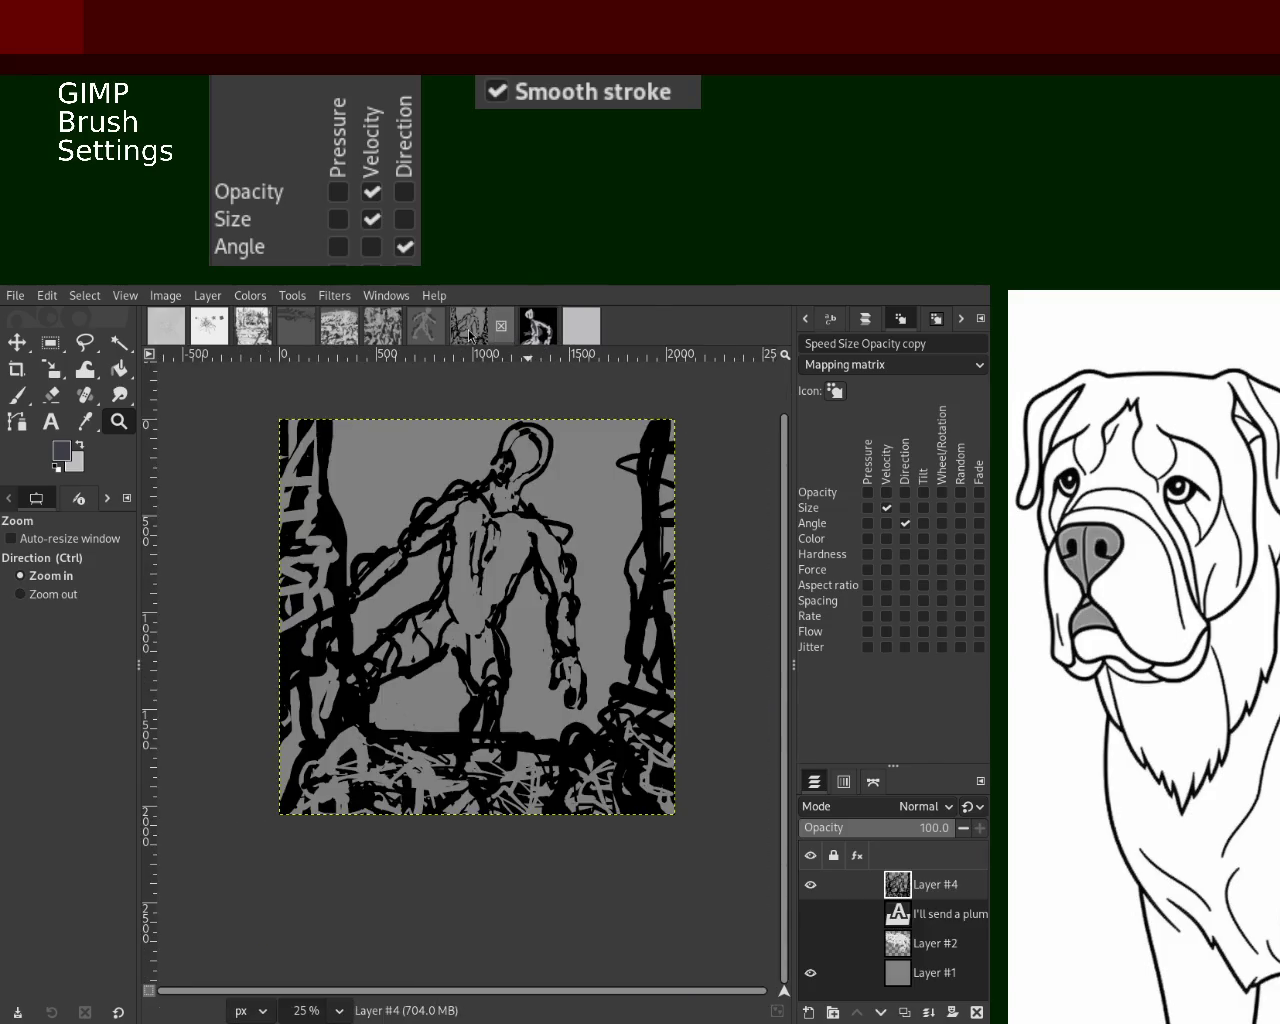
# Review the dark figure painting, then return to the grey canvas with the Paintbrush
pyautogui.click(548, 343)
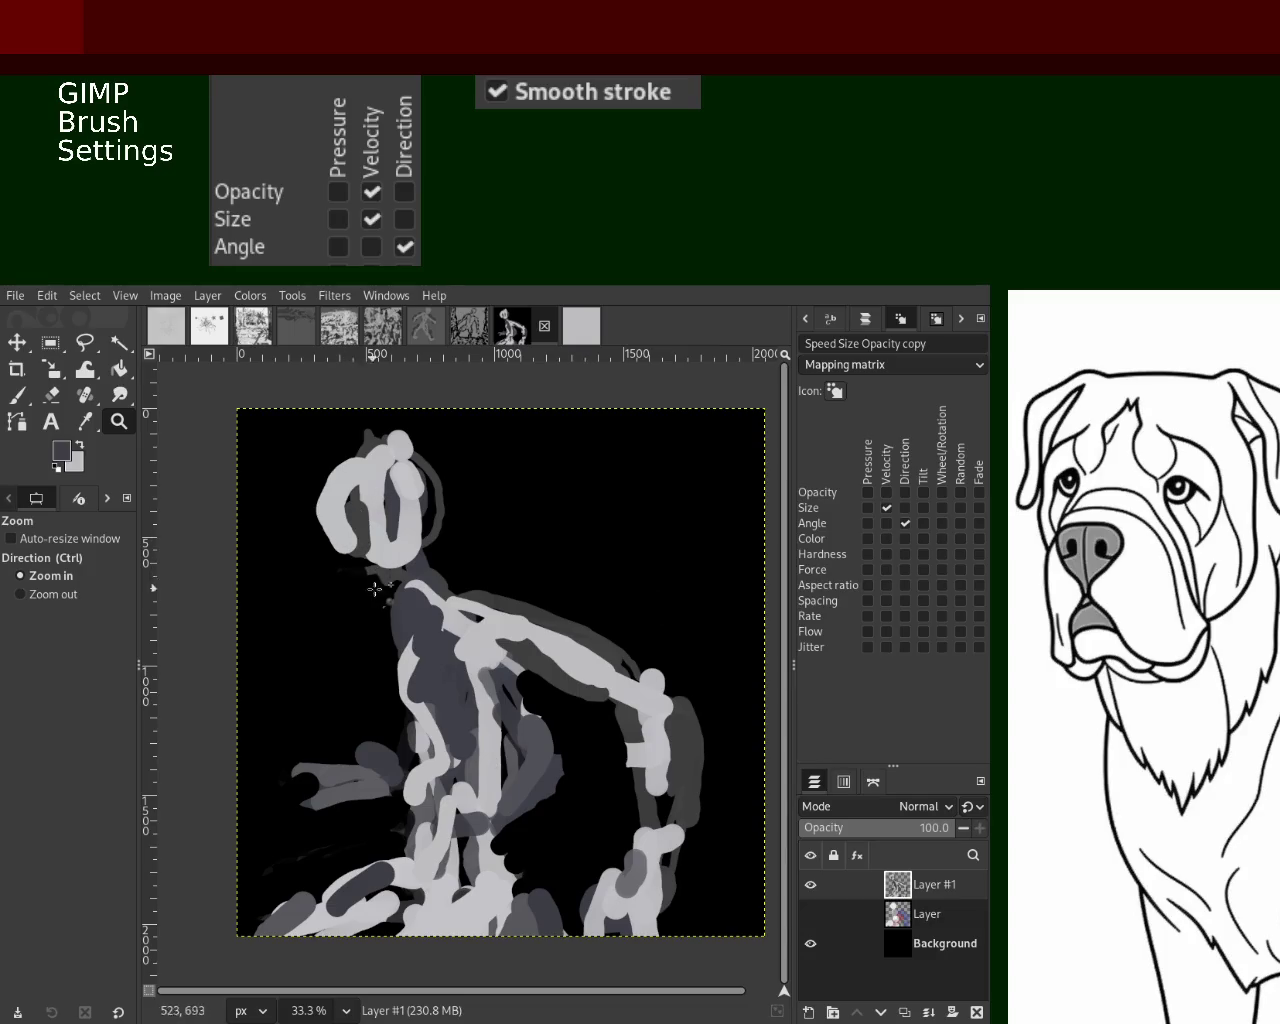
pyautogui.keyDown('ctrl'); pyautogui.click(525, 596); pyautogui.keyUp('ctrl')
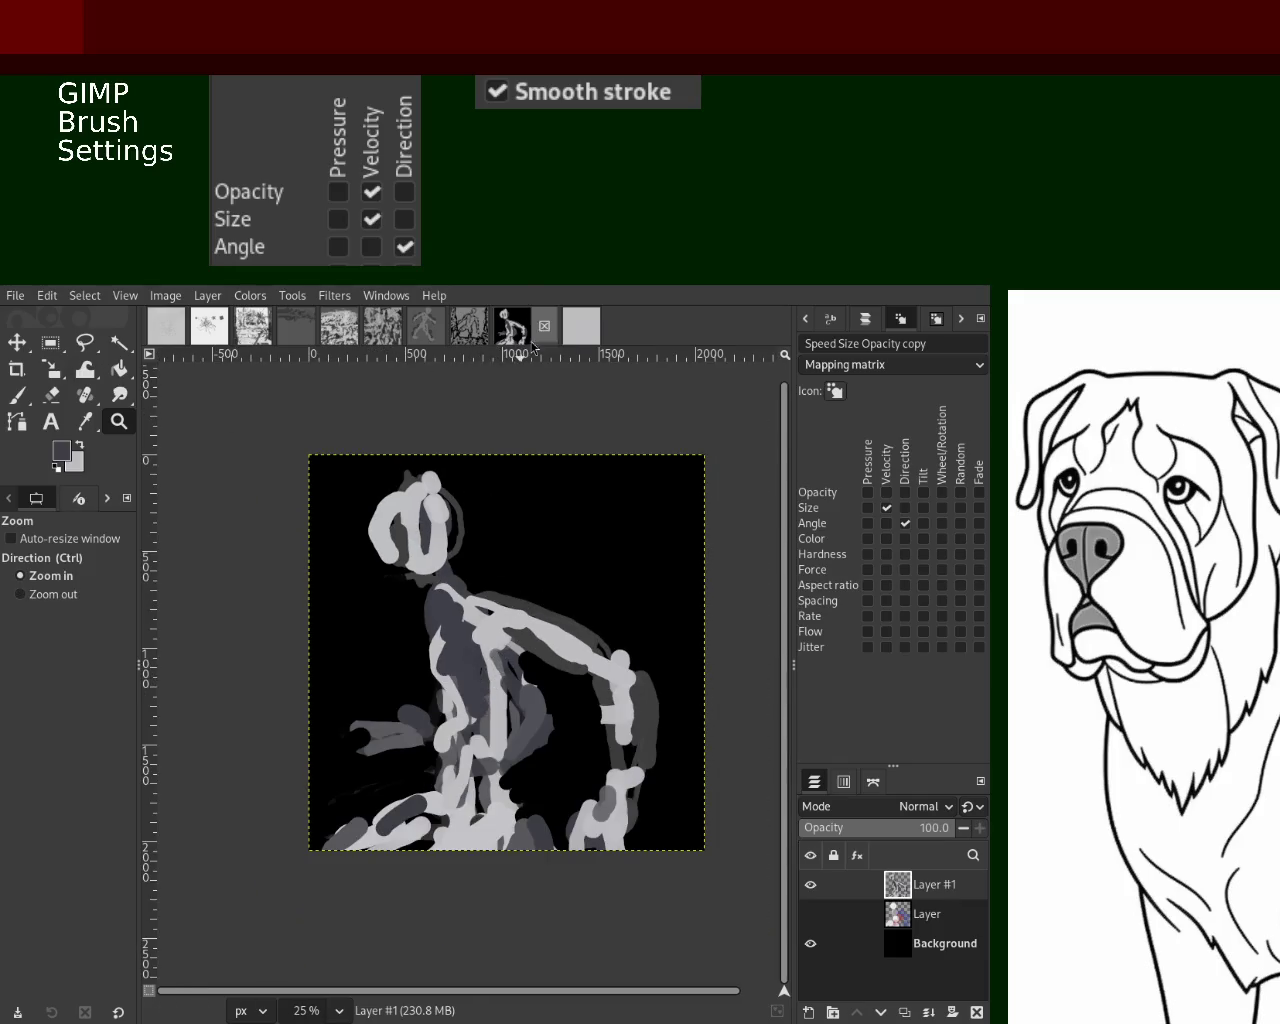
pyautogui.click(578, 326)
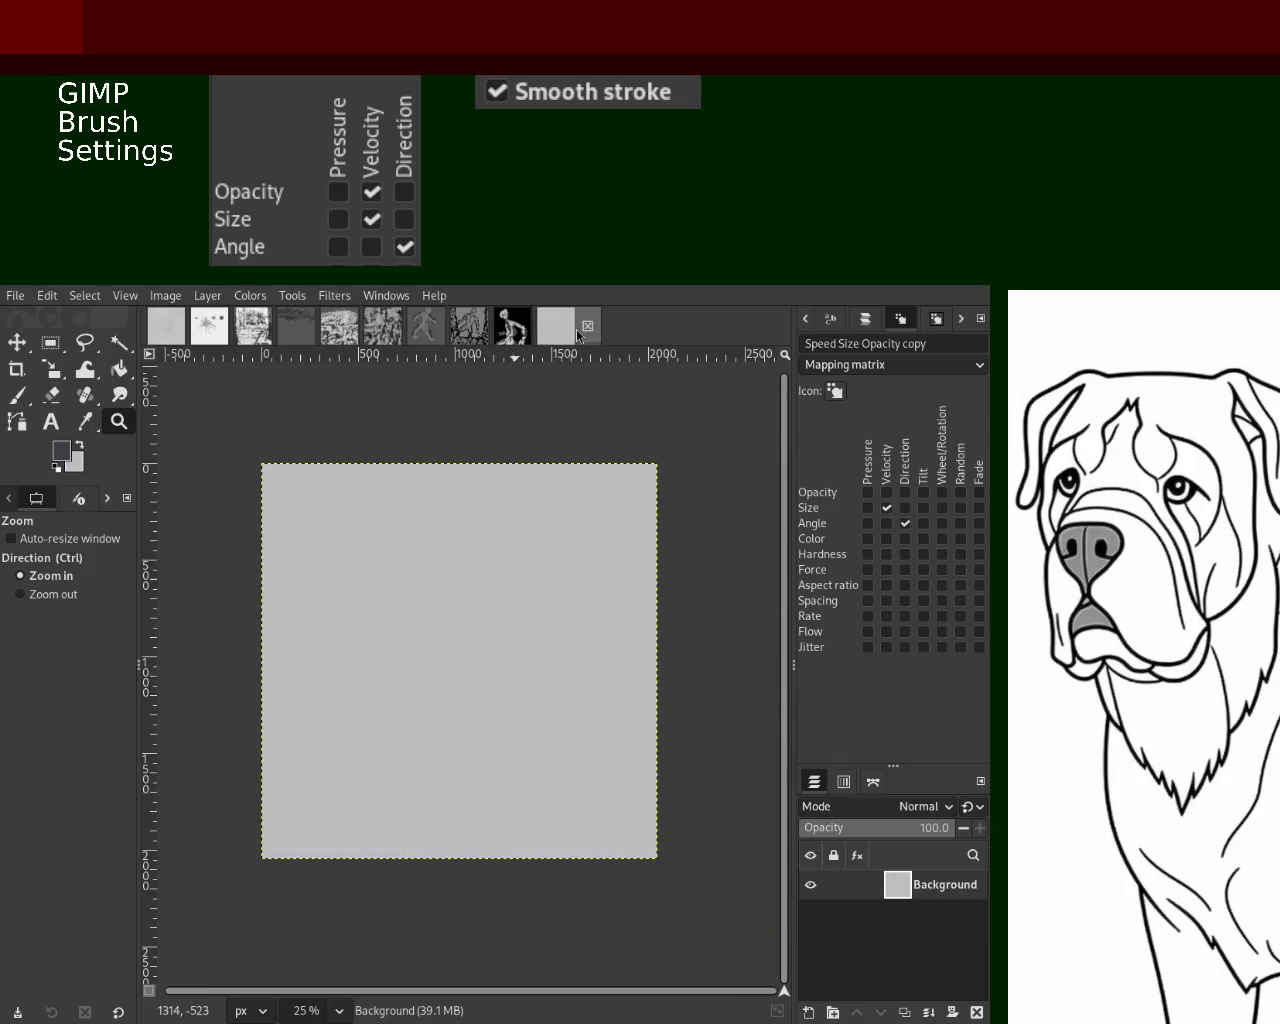
pyautogui.click(17, 395)
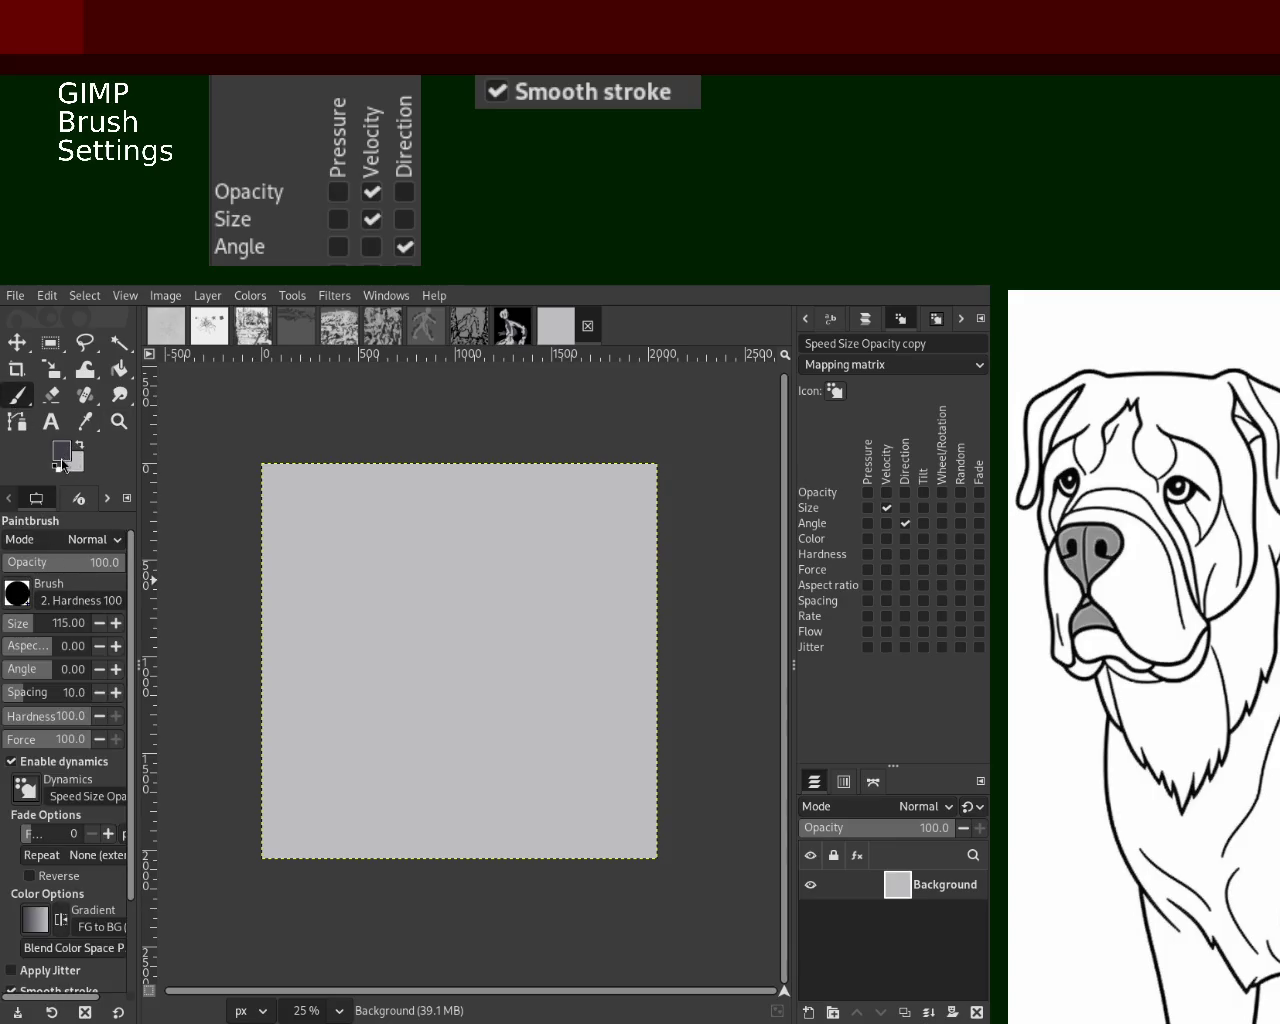
# Set black paint and a 620 brush size, test a dab and undo it
pyautogui.press('d')
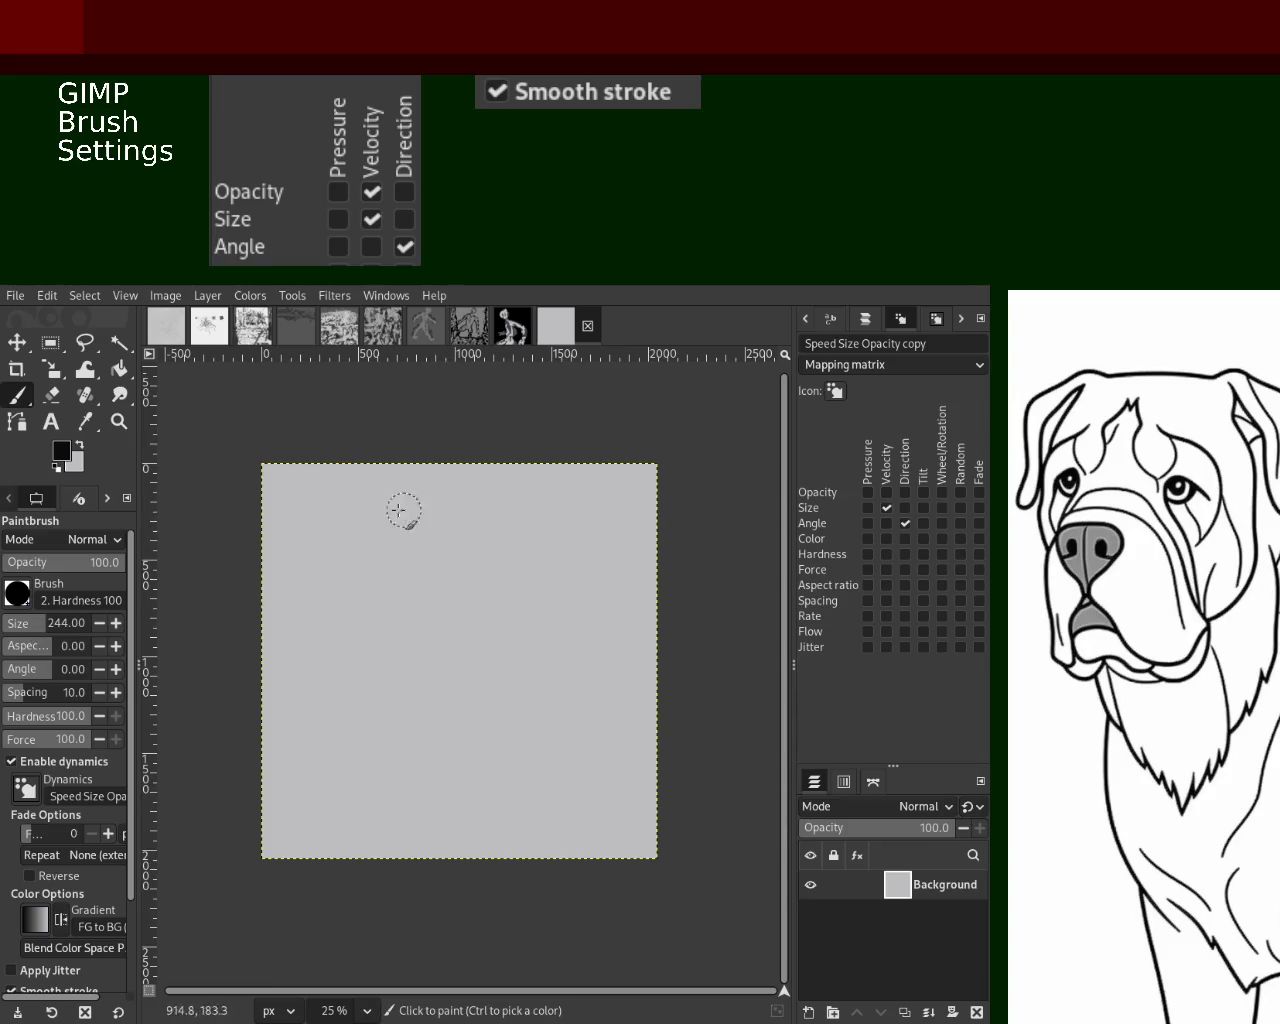
pyautogui.moveTo(45, 634); pyautogui.dragTo(128, 616)
pyautogui.write('620')
pyautogui.press('Return')
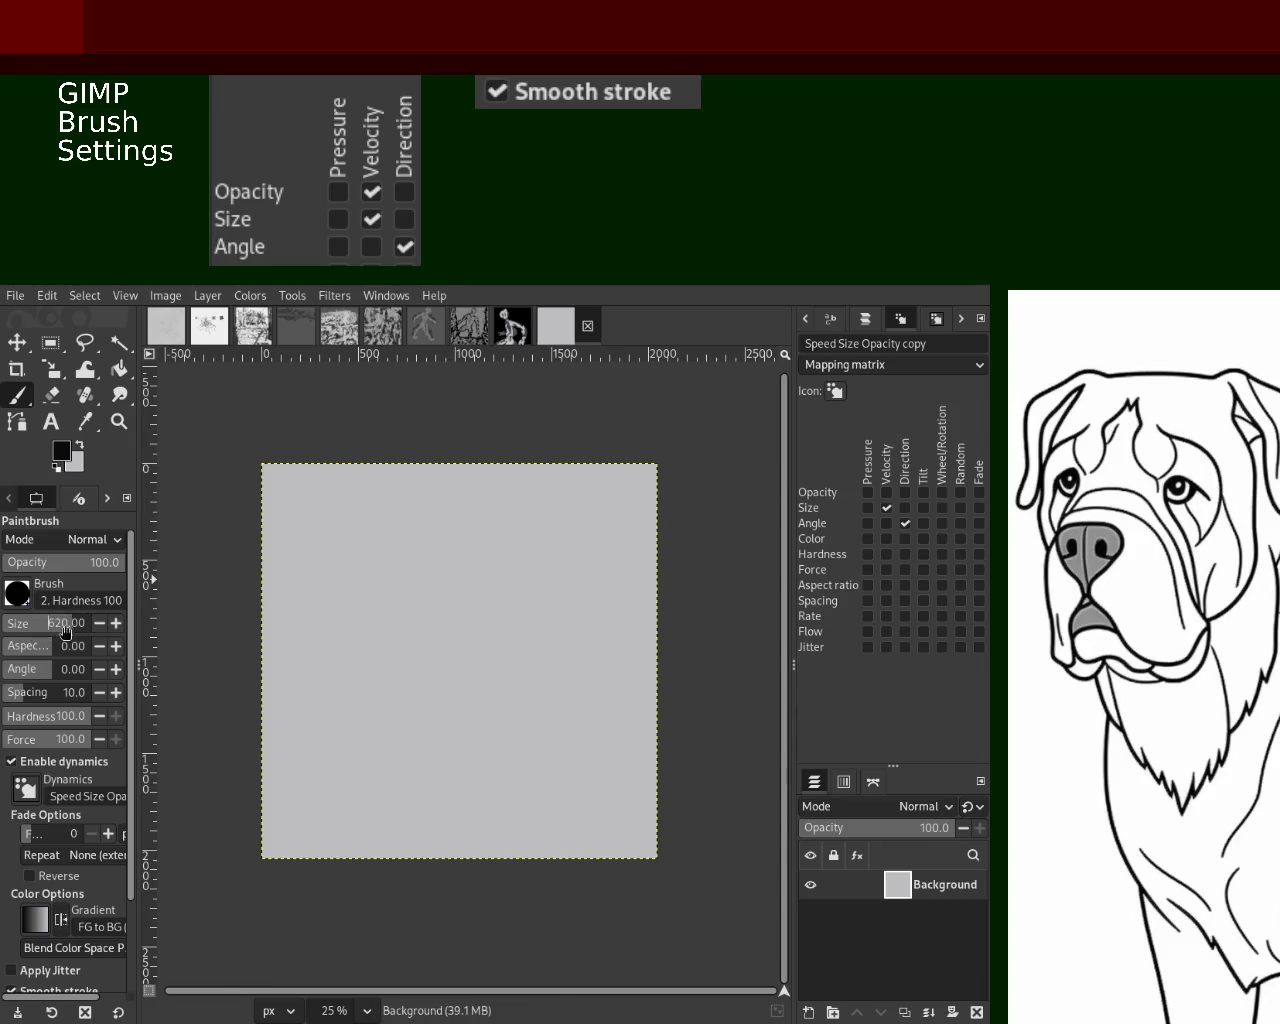
pyautogui.click(431, 521)
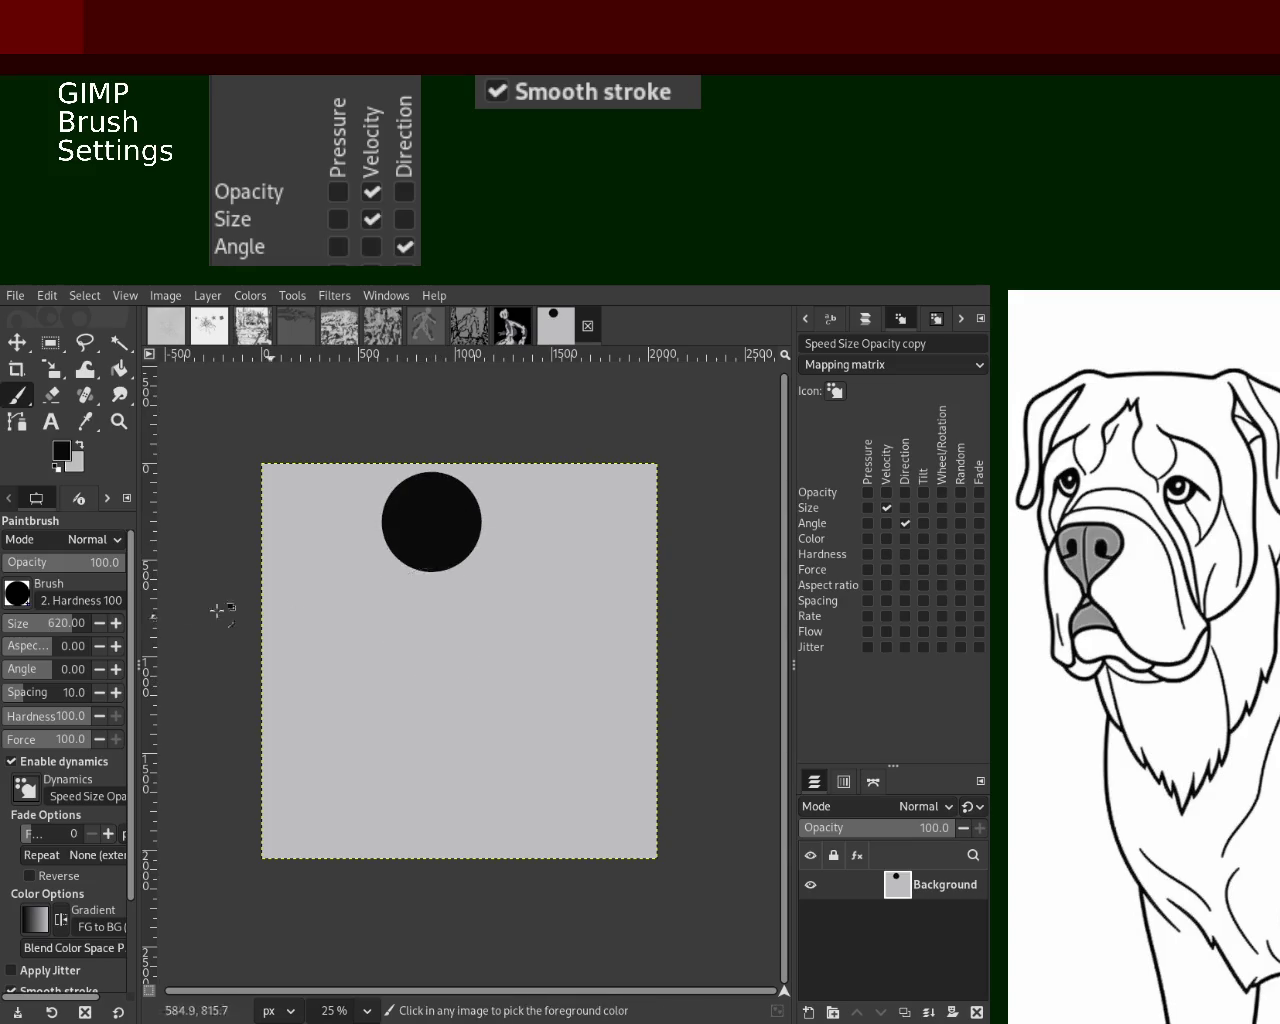
pyautogui.hotkey('ctrl', 'z')
# Paint two large stacked black circles with a ~1394 brush and add a new layer
pyautogui.moveTo(45, 630); pyautogui.dragTo(109, 632)
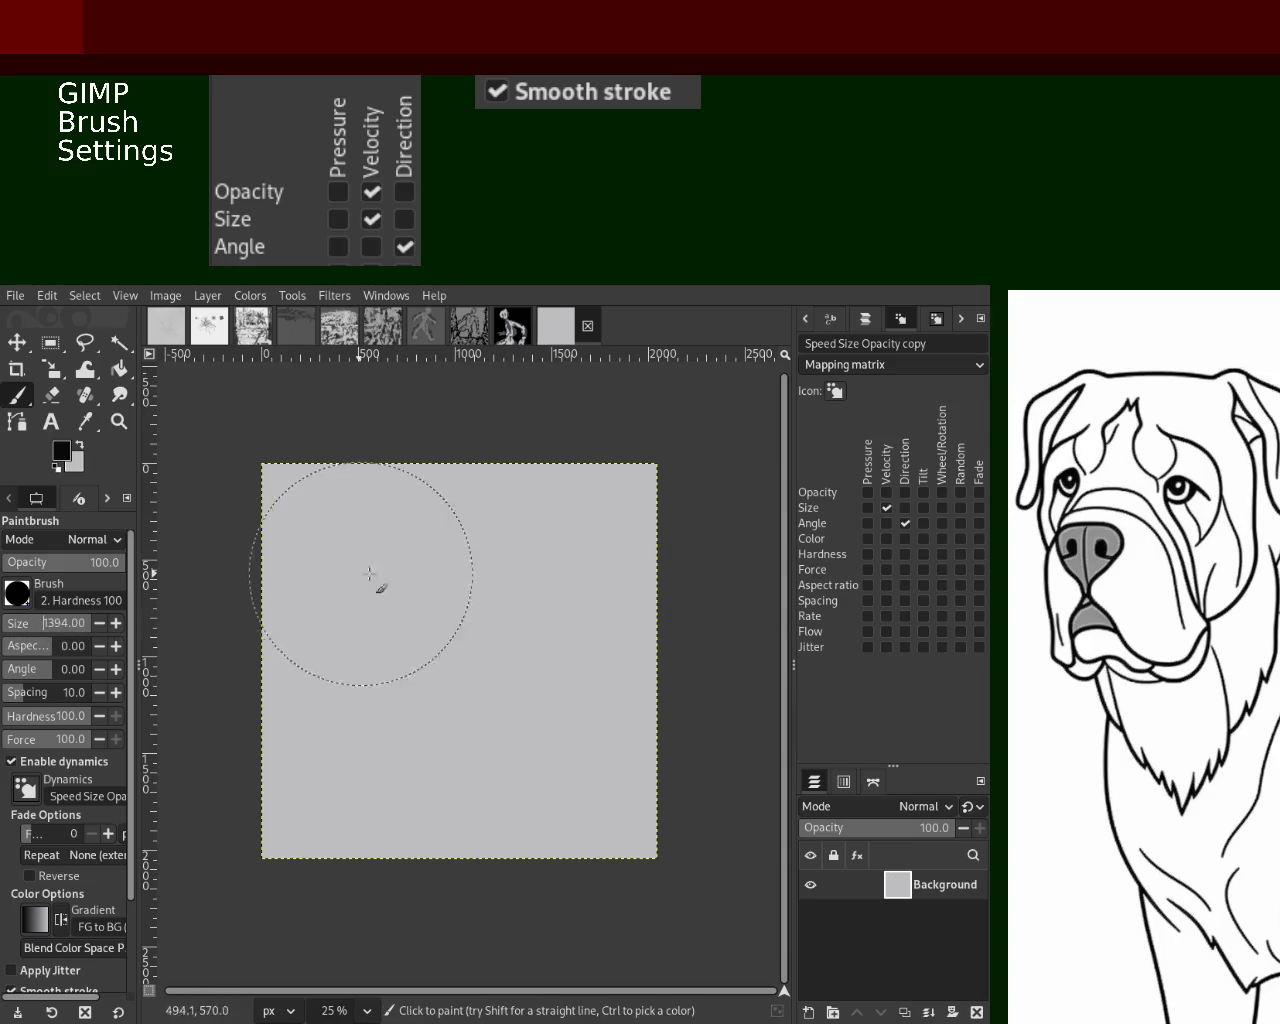
pyautogui.click(452, 578)
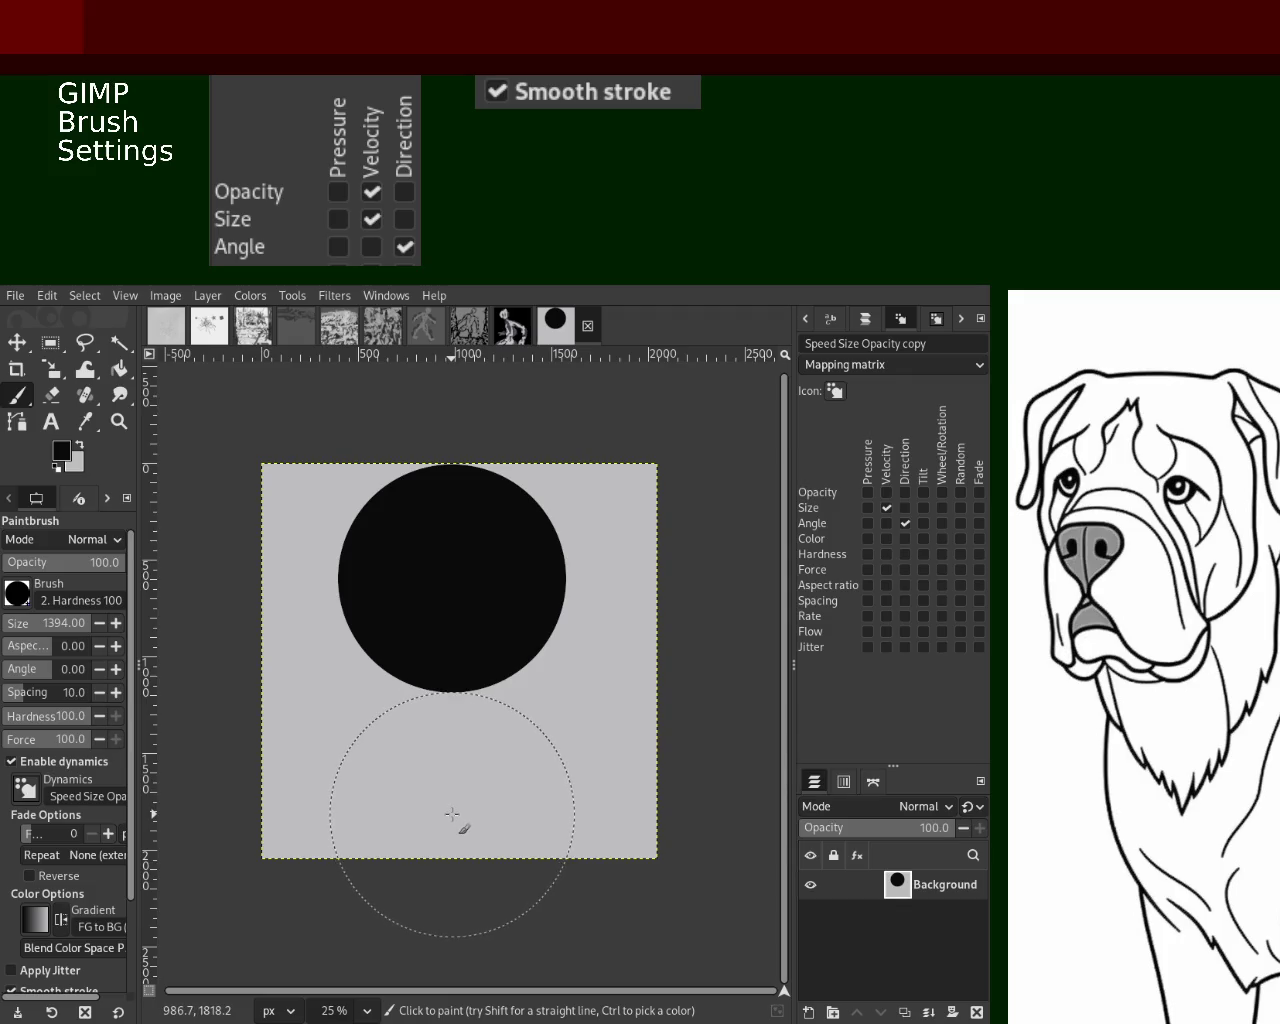
pyautogui.click(452, 814)
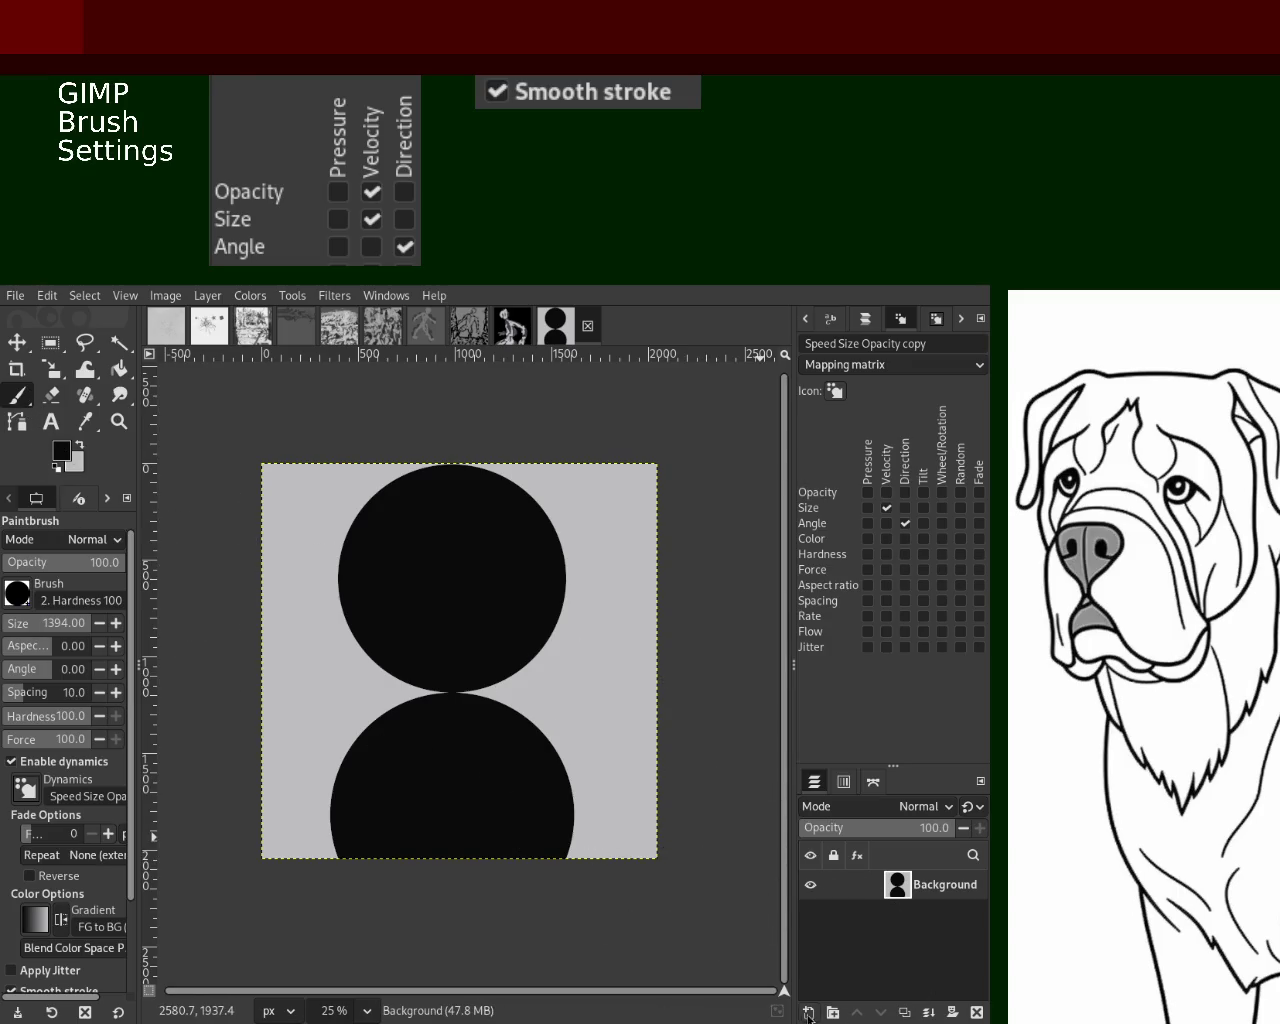
pyautogui.hotkey('shift', 'ctrl', 'n')
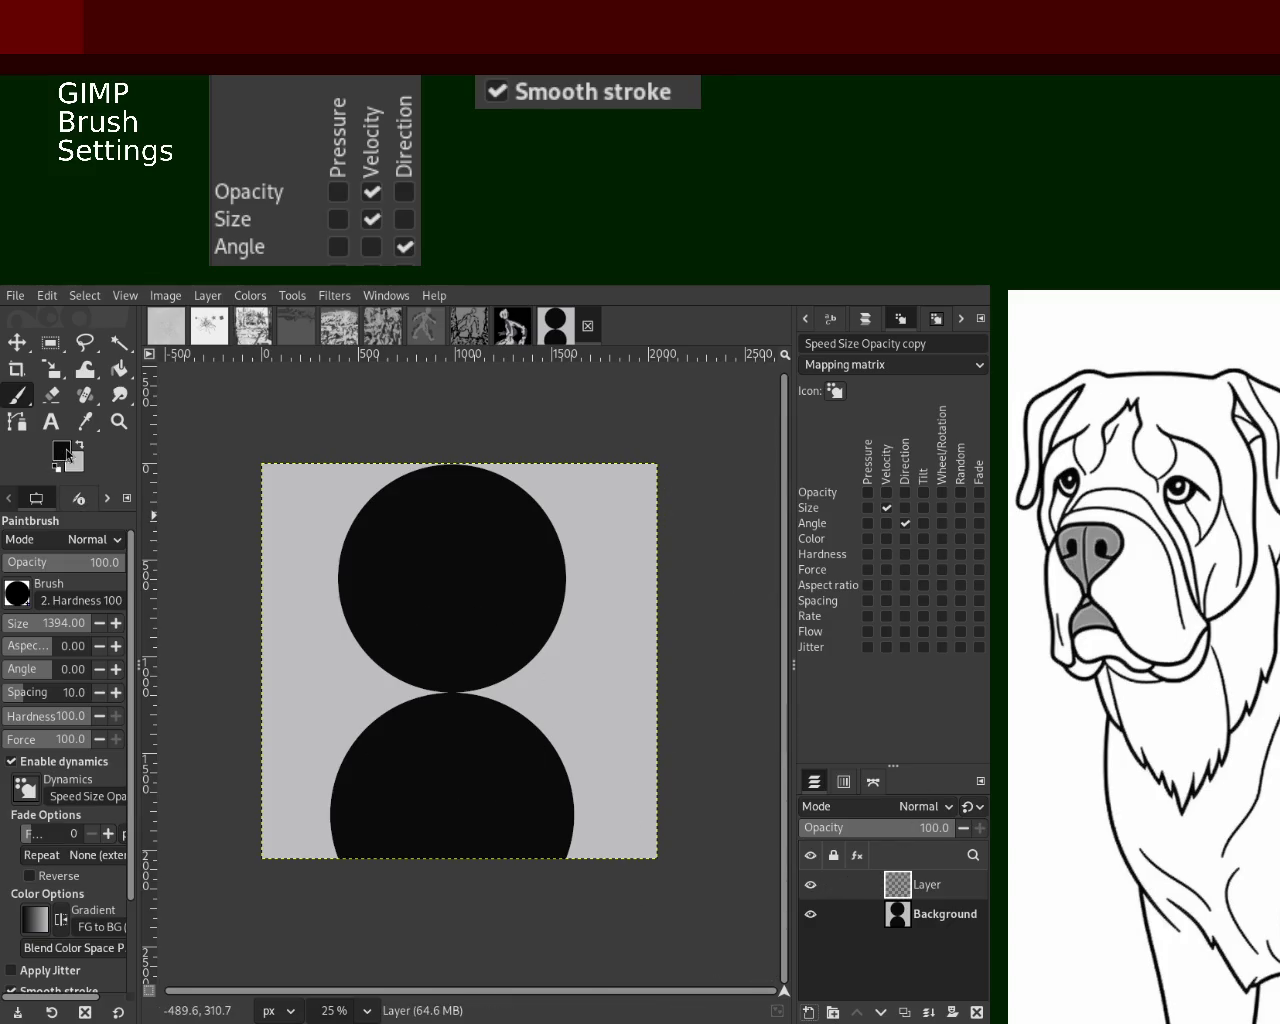
# Switch to light paint at brush size 110 and paint a white curve outlining the head
pyautogui.click(9, 622)
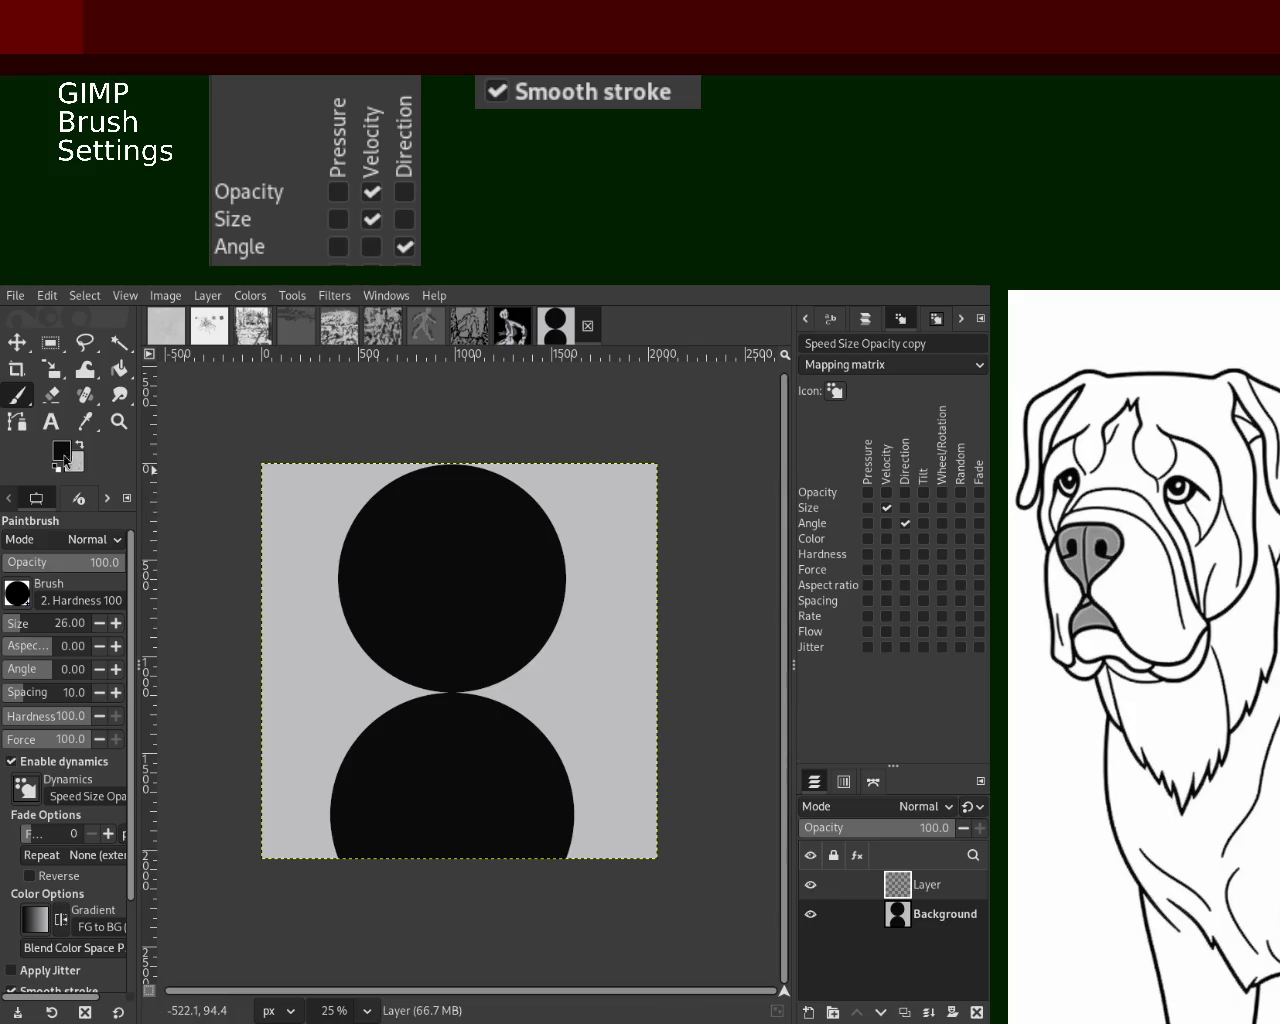
pyautogui.keyDown('ctrl'); pyautogui.click(368, 670); pyautogui.keyUp('ctrl')
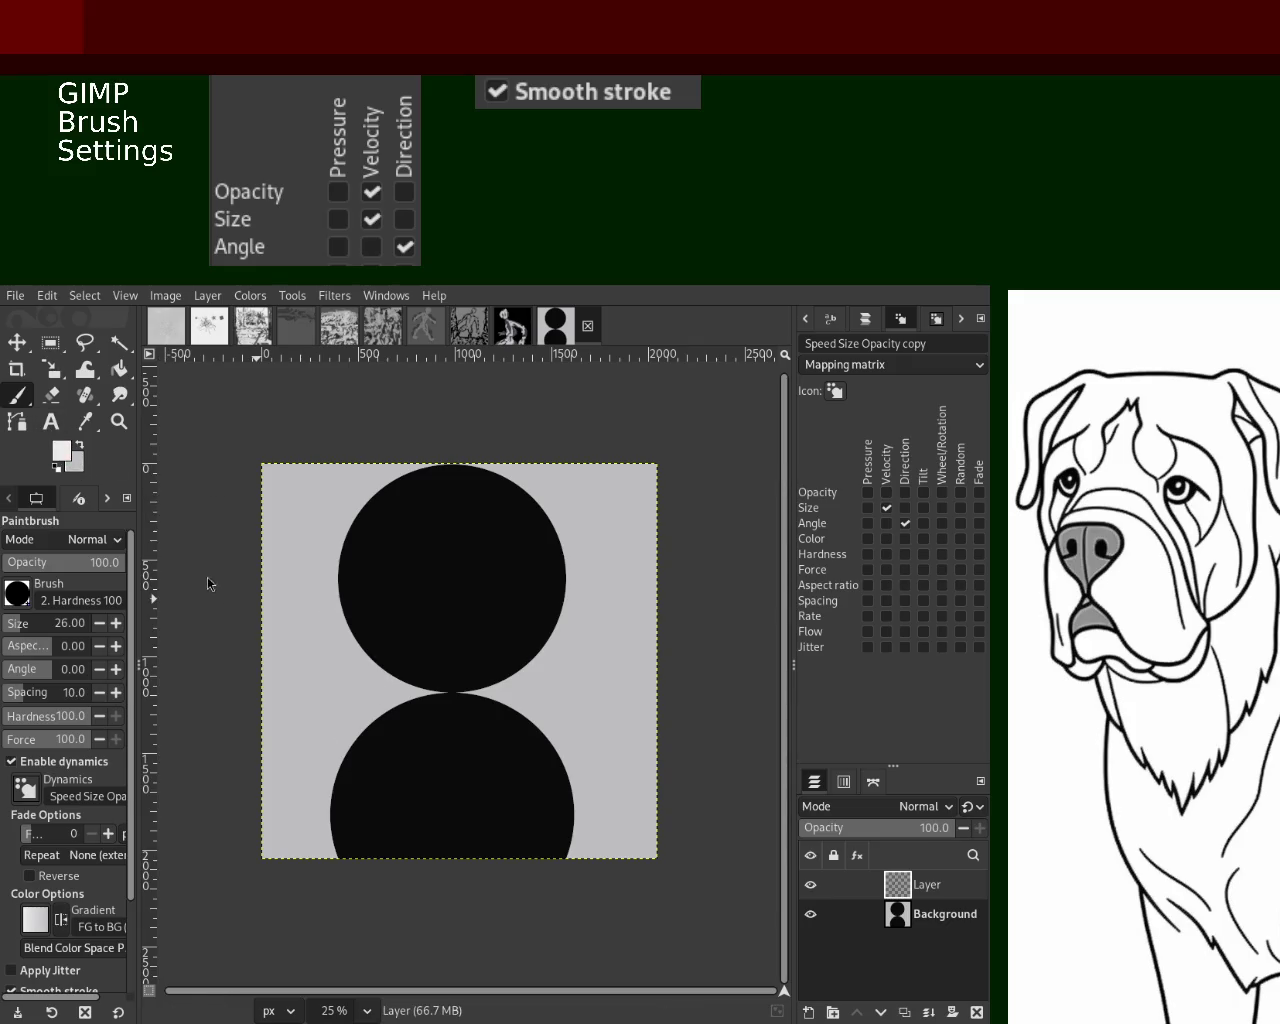
pyautogui.click(25, 630)
pyautogui.moveTo(500, 494)
pyautogui.mouseDown()
pyautogui.moveTo(449, 486)
pyautogui.moveTo(480, 530)
pyautogui.mouseUp()
pyautogui.hotkey('ctrl', 'z')
pyautogui.moveTo(430, 470)
pyautogui.mouseDown()
pyautogui.moveTo(388, 657)
pyautogui.moveTo(405, 476)
pyautogui.mouseUp()
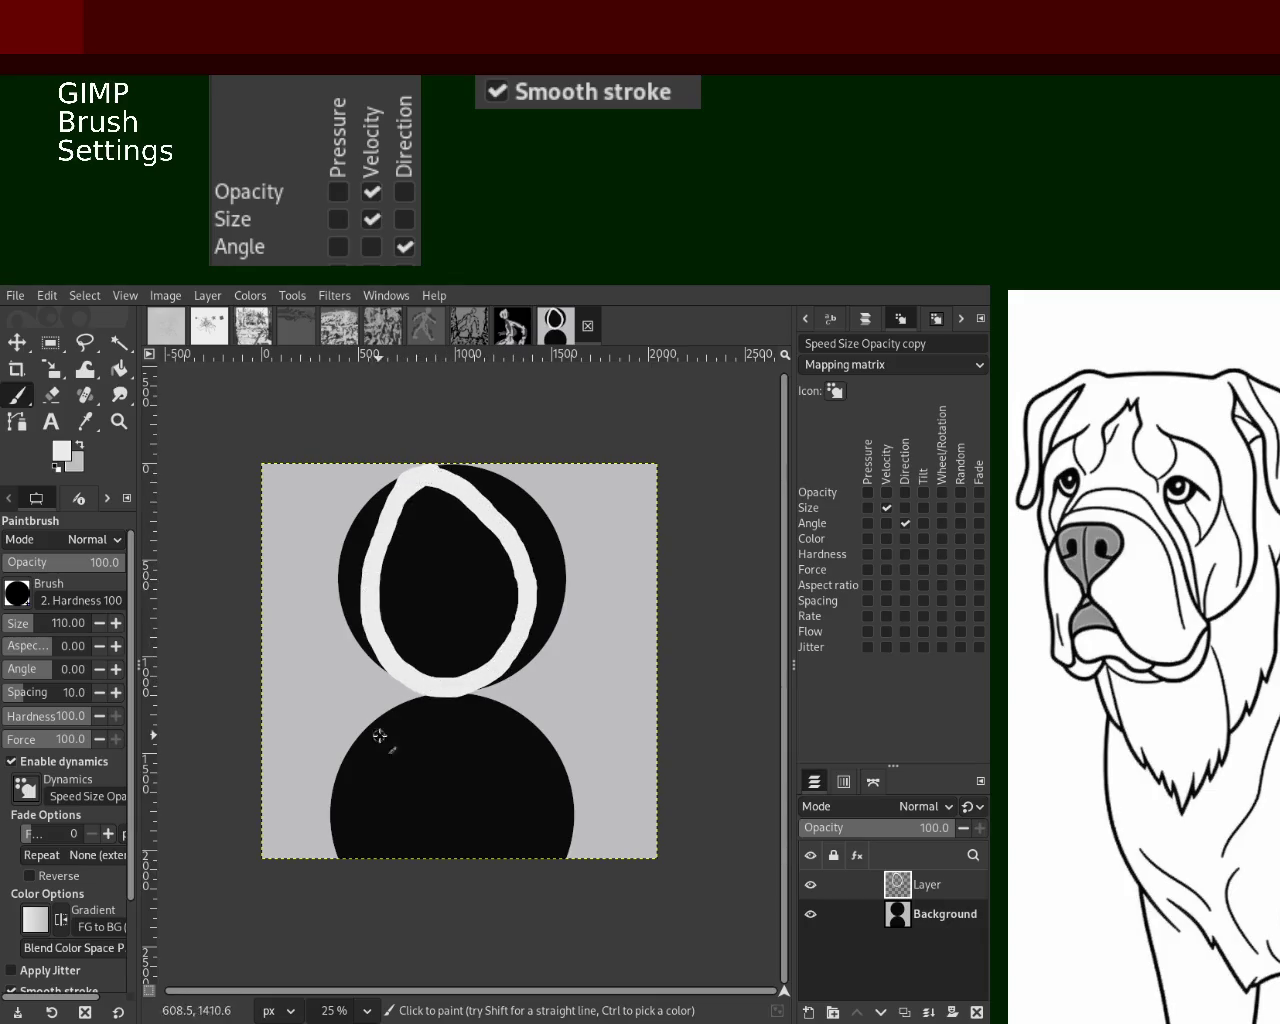
# Paint white left and right shoulder lines out to the canvas edges, redoing misplaced strokes
pyautogui.moveTo(399, 665)
pyautogui.mouseDown()
pyautogui.moveTo(372, 755)
pyautogui.moveTo(261, 894)
pyautogui.mouseUp()
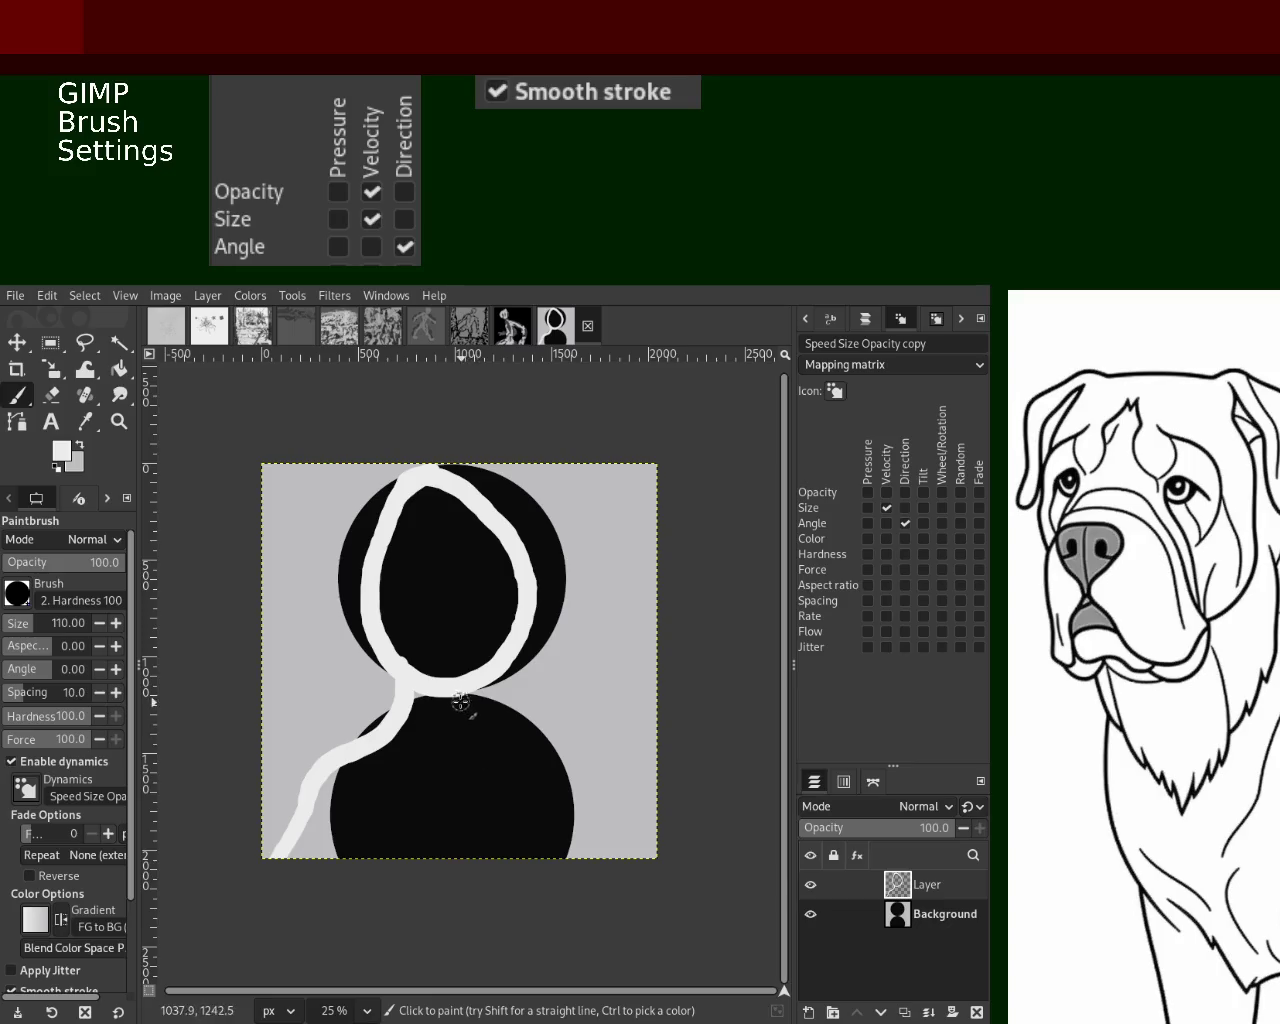
pyautogui.hotkey('ctrl', 'z')
pyautogui.moveTo(398, 690); pyautogui.dragTo(263, 790)
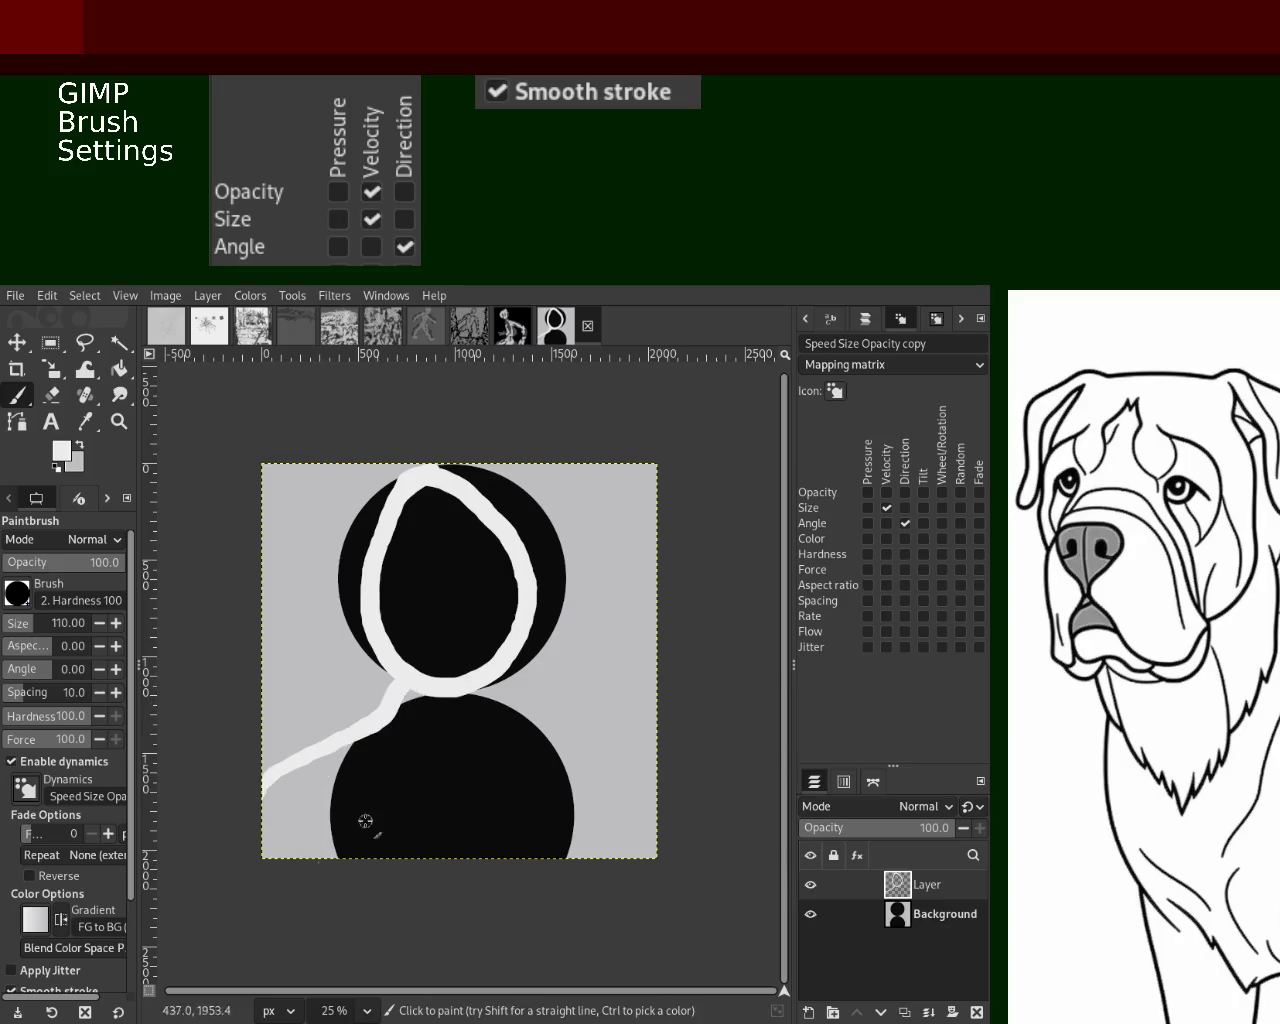
pyautogui.moveTo(470, 688)
pyautogui.mouseDown()
pyautogui.moveTo(571, 743)
pyautogui.moveTo(629, 826)
pyautogui.mouseUp()
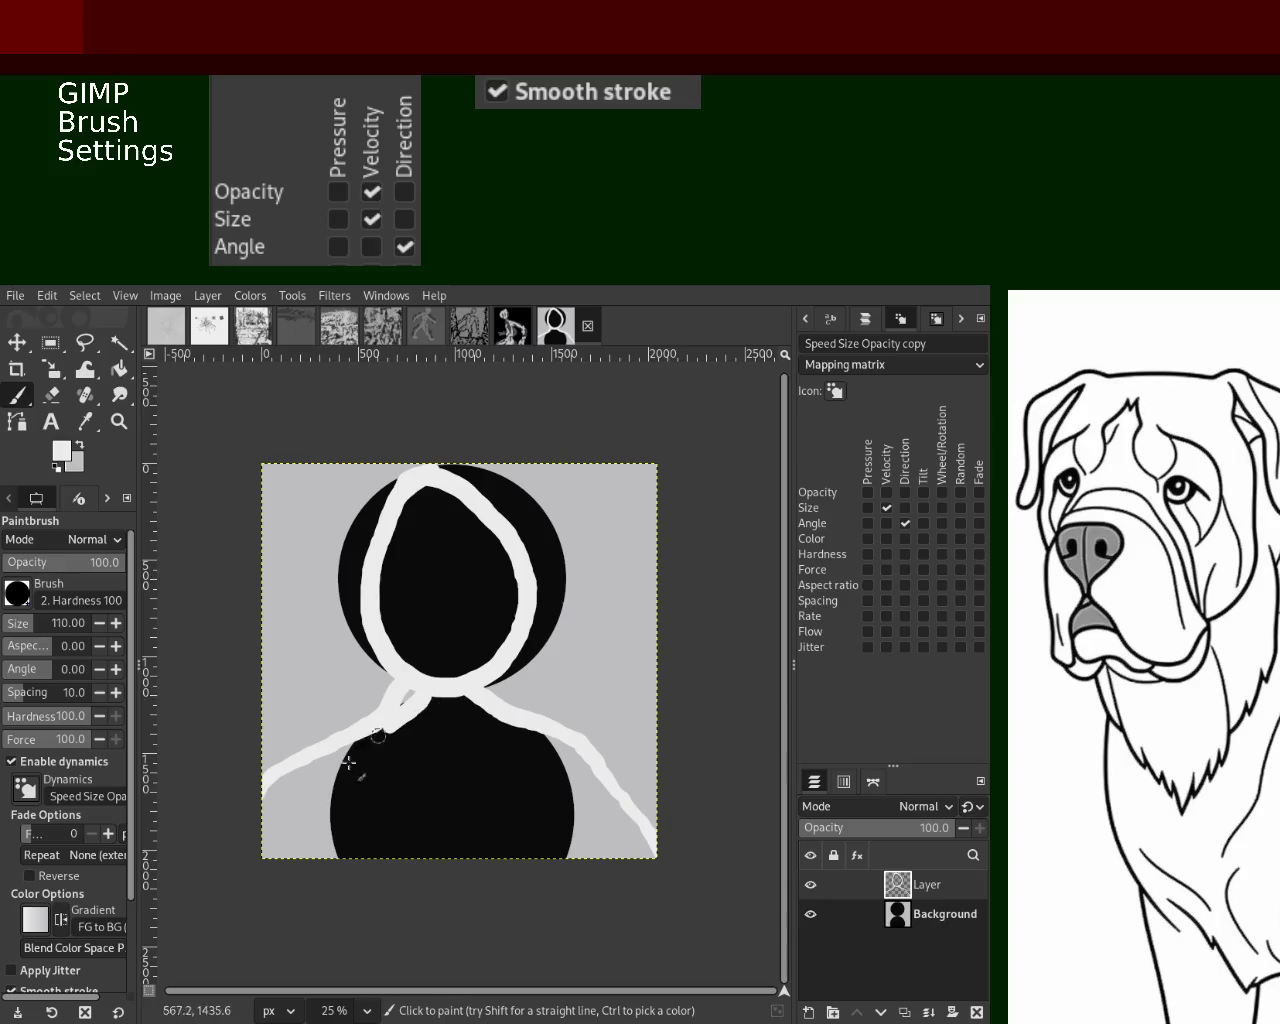
pyautogui.hotkey('ctrl', 'z')
pyautogui.hotkey('ctrl', 'z')
pyautogui.moveTo(400, 676); pyautogui.dragTo(214, 812)
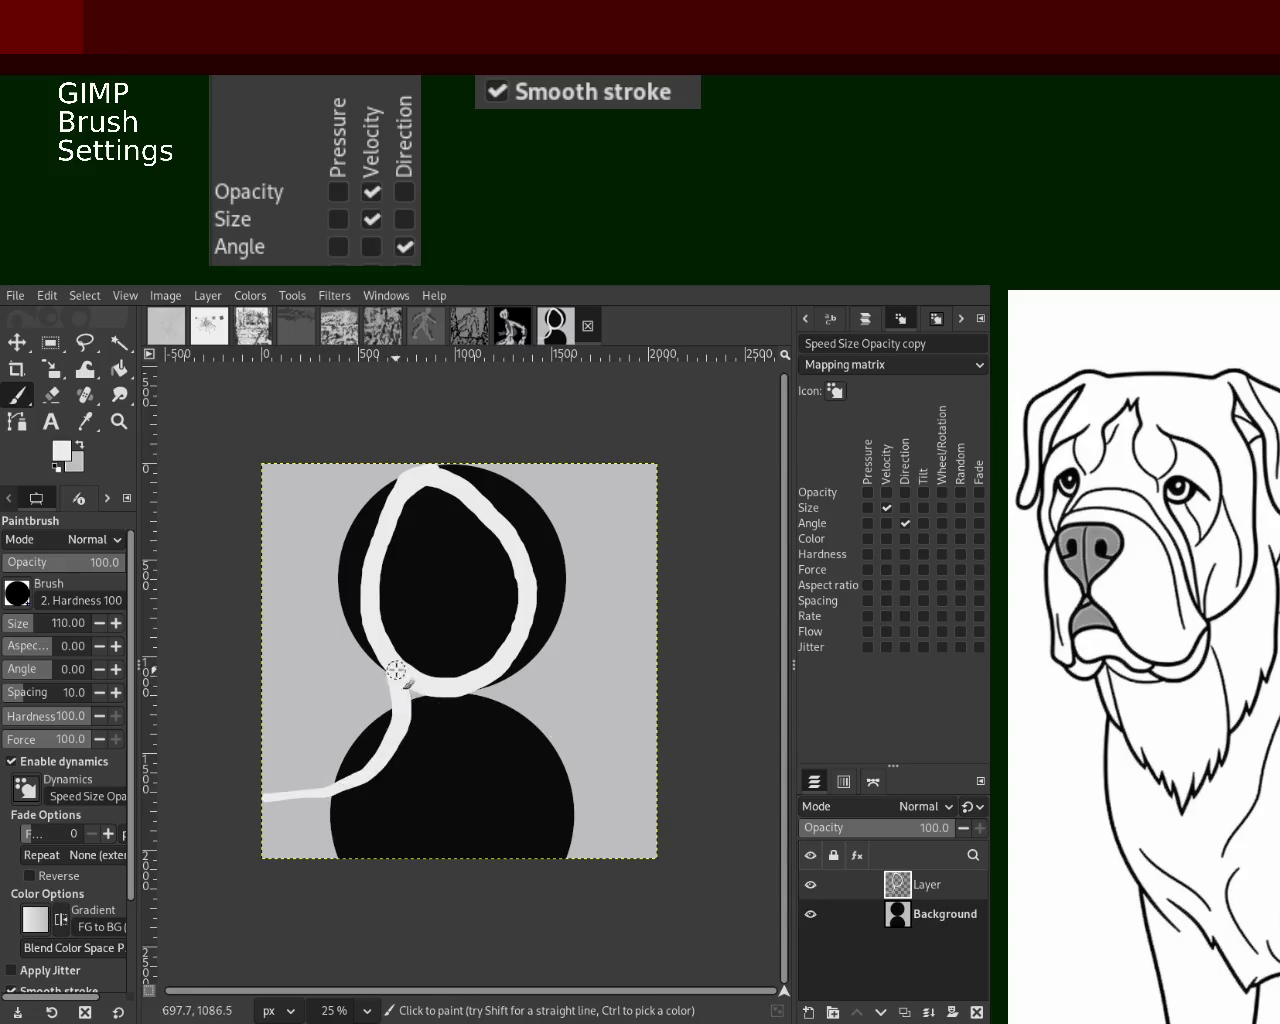
pyautogui.moveTo(500, 666); pyautogui.dragTo(660, 860)
pyautogui.hotkey('ctrl', 'z')
pyautogui.moveTo(492, 682)
pyautogui.mouseDown()
pyautogui.moveTo(660, 790)
pyautogui.moveTo(547, 838)
pyautogui.mouseUp()
# Scribble white over the lower body and head, and paint black over the band under the head
pyautogui.moveTo(479, 790)
pyautogui.mouseDown()
pyautogui.moveTo(390, 840)
pyautogui.moveTo(340, 830)
pyautogui.moveTo(505, 815)
pyautogui.moveTo(421, 719)
pyautogui.moveTo(445, 795)
pyautogui.moveTo(400, 820)
pyautogui.mouseUp()
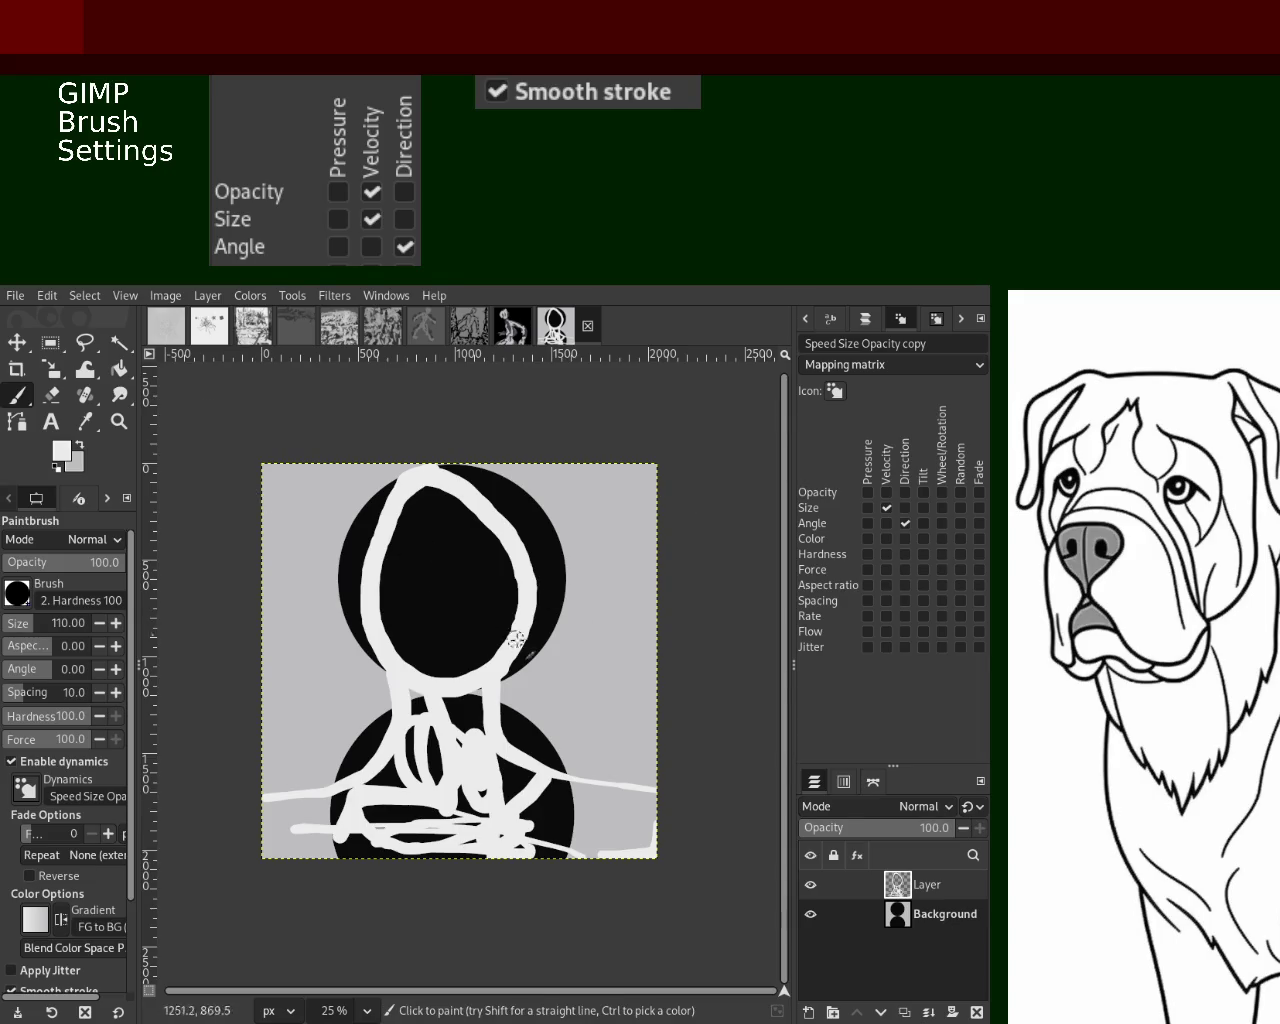
pyautogui.moveTo(408, 470)
pyautogui.mouseDown()
pyautogui.moveTo(370, 610)
pyautogui.moveTo(460, 640)
pyautogui.moveTo(505, 525)
pyautogui.moveTo(386, 500)
pyautogui.moveTo(430, 650)
pyautogui.moveTo(490, 635)
pyautogui.mouseUp()
pyautogui.moveTo(385, 650); pyautogui.dragTo(345, 780)
pyautogui.hotkey('ctrl', 'z')
pyautogui.moveTo(392, 690); pyautogui.dragTo(322, 775)
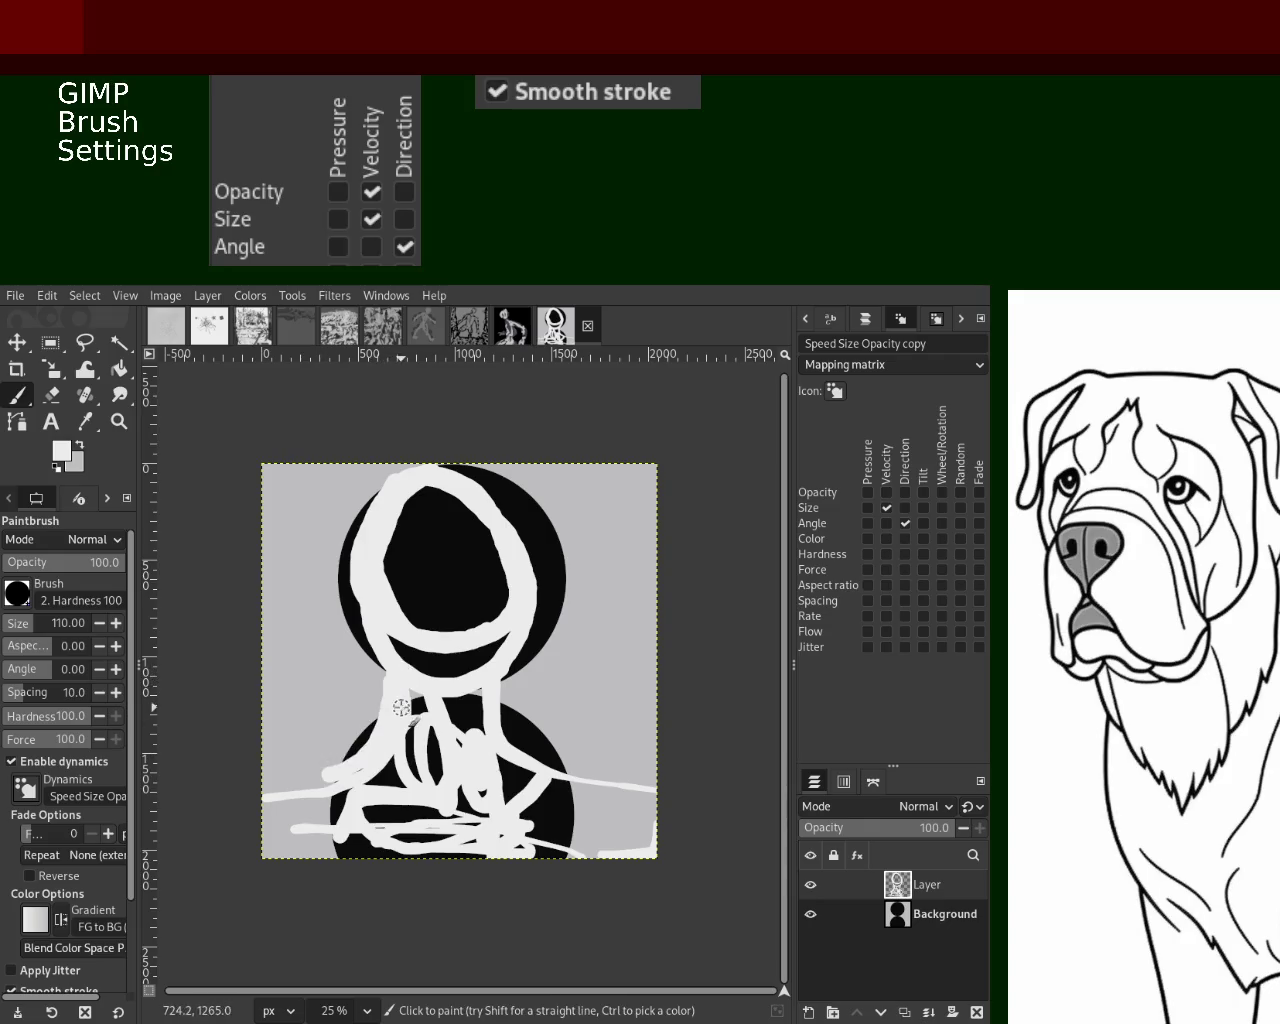
pyautogui.keyDown('ctrl'); pyautogui.click(400, 650); pyautogui.keyUp('ctrl')
pyautogui.moveTo(507, 641)
pyautogui.mouseDown()
pyautogui.moveTo(405, 660)
pyautogui.moveTo(380, 720)
pyautogui.moveTo(293, 771)
pyautogui.moveTo(365, 728)
pyautogui.mouseUp()
pyautogui.keyDown('ctrl'); pyautogui.click(399, 598); pyautogui.keyUp('ctrl')
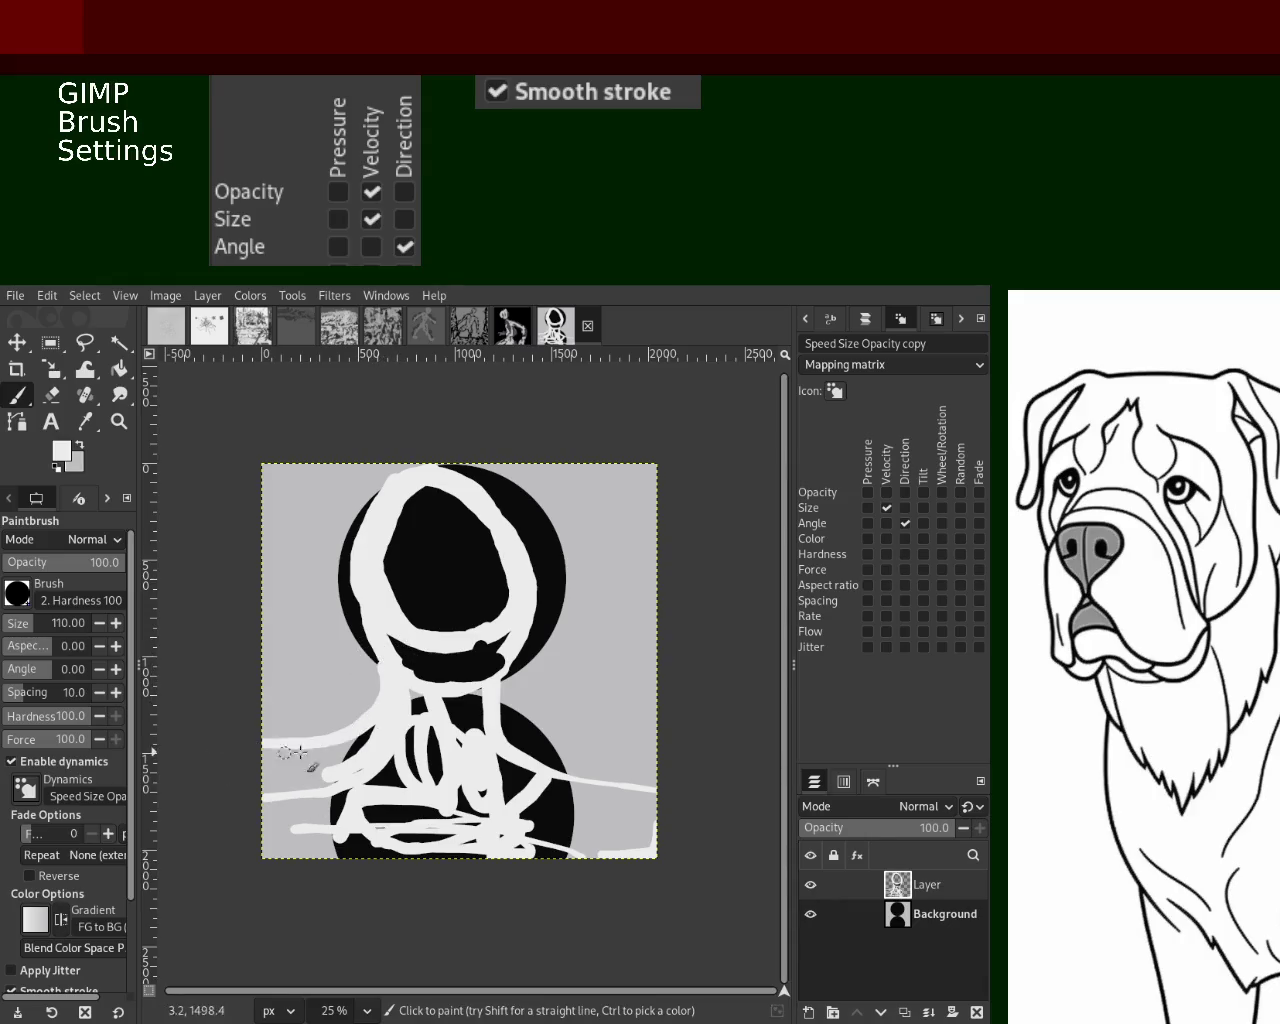
# Paint white strokes across the neck, discarding a trial stroke around the head ring
pyautogui.moveTo(475, 690); pyautogui.dragTo(717, 737)
pyautogui.hotkey('ctrl', 'z')
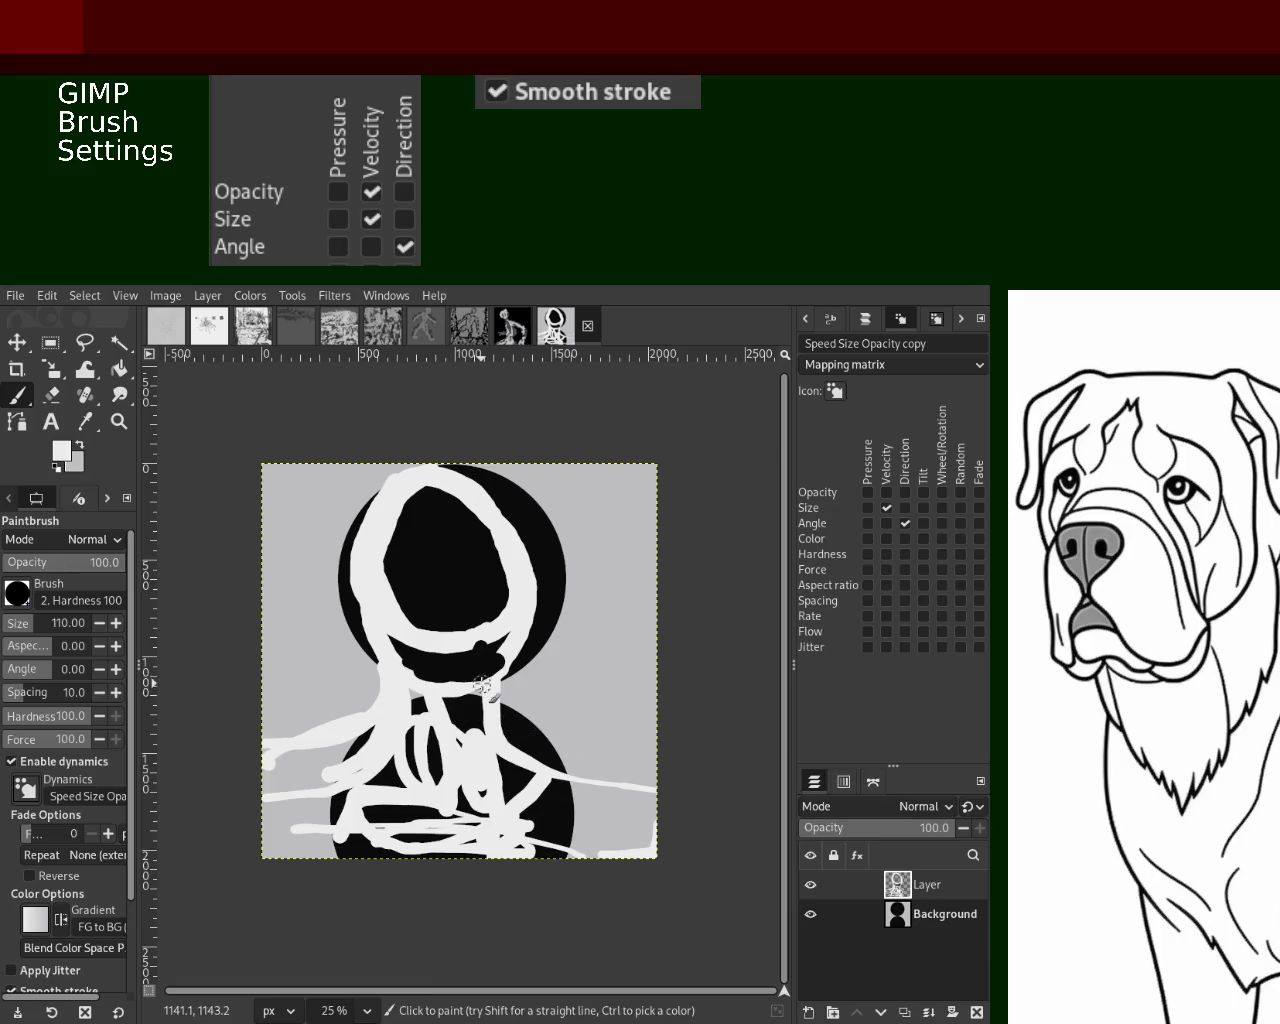
pyautogui.moveTo(492, 702); pyautogui.dragTo(658, 702)
pyautogui.hotkey('ctrl', 'z')
pyautogui.moveTo(500, 705); pyautogui.dragTo(699, 741)
pyautogui.moveTo(620, 752)
pyautogui.mouseDown()
pyautogui.moveTo(339, 776)
pyautogui.moveTo(440, 765)
pyautogui.moveTo(275, 828)
pyautogui.moveTo(640, 790)
pyautogui.moveTo(420, 775)
pyautogui.mouseUp()
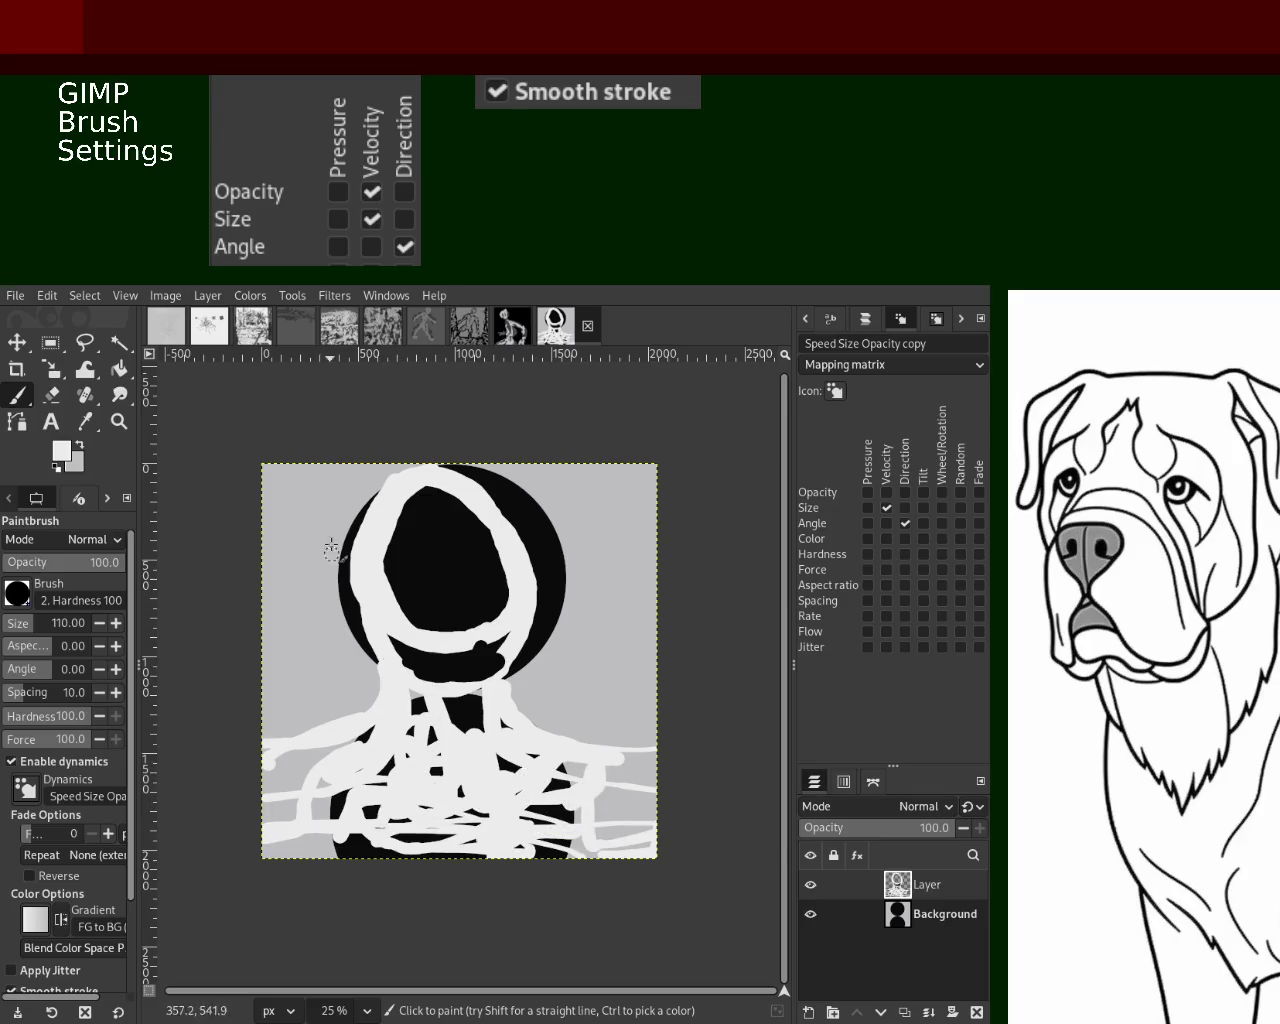
pyautogui.moveTo(338, 550); pyautogui.dragTo(470, 478)
pyautogui.hotkey('ctrl', 'z')
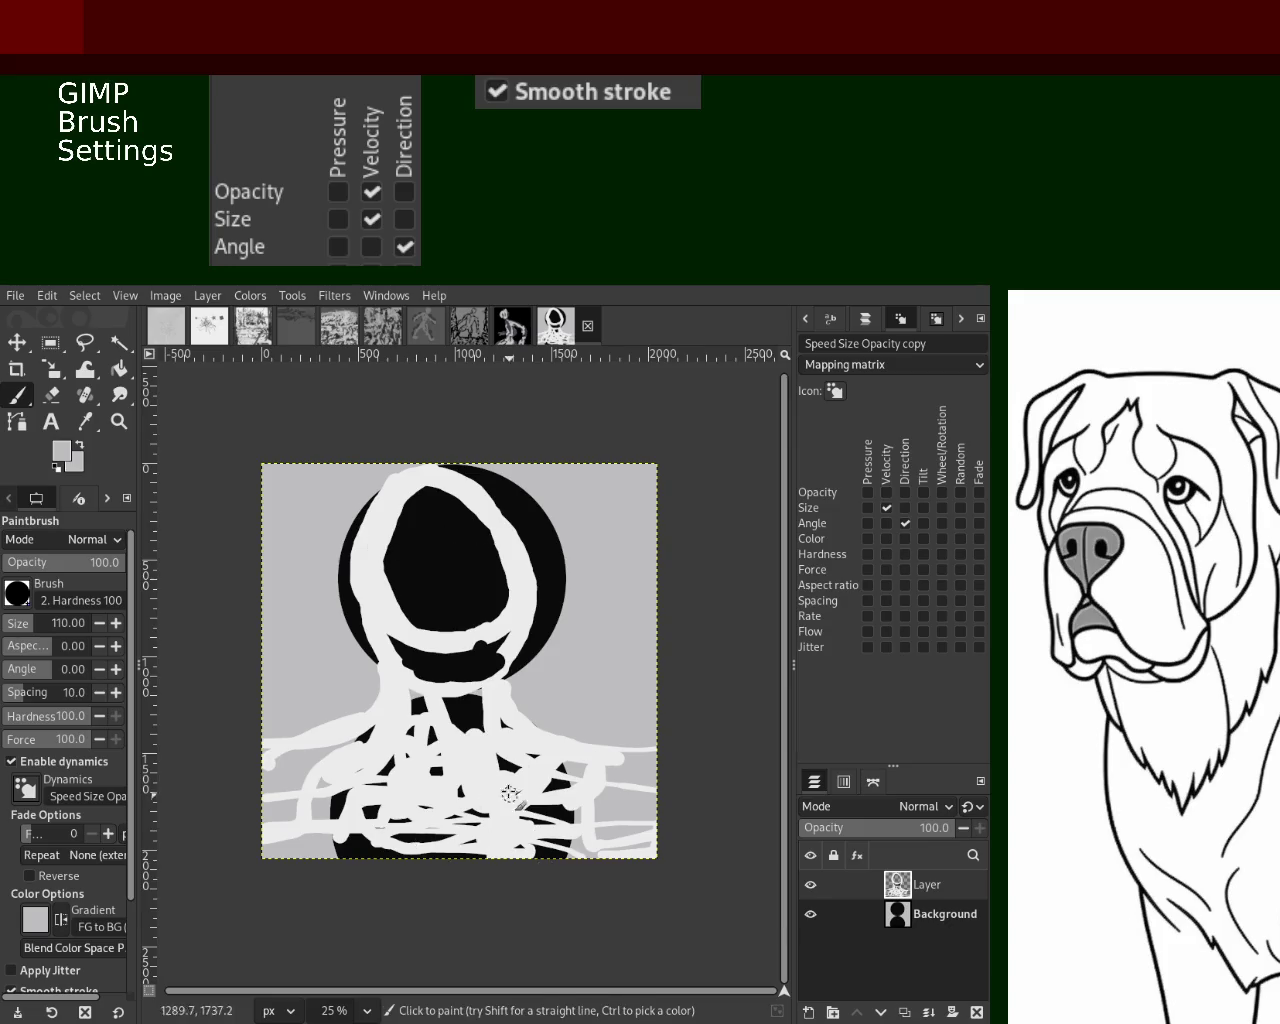
# Test the Eraser, then paint white inside the head and over the lower figure
pyautogui.hotkey('shift', 'e')
pyautogui.click(367, 716)
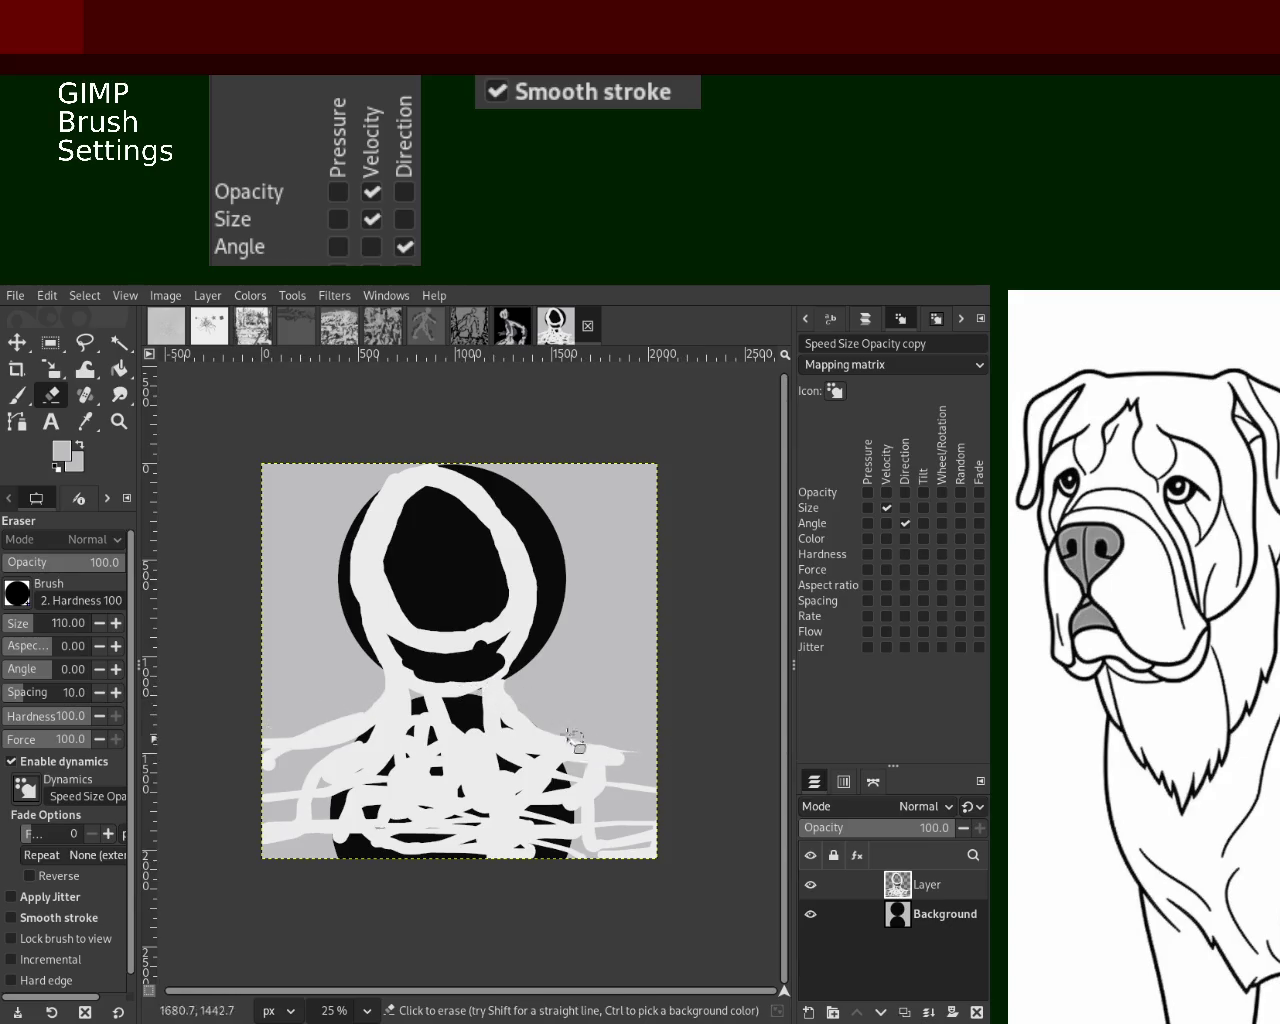
pyautogui.click(17, 395)
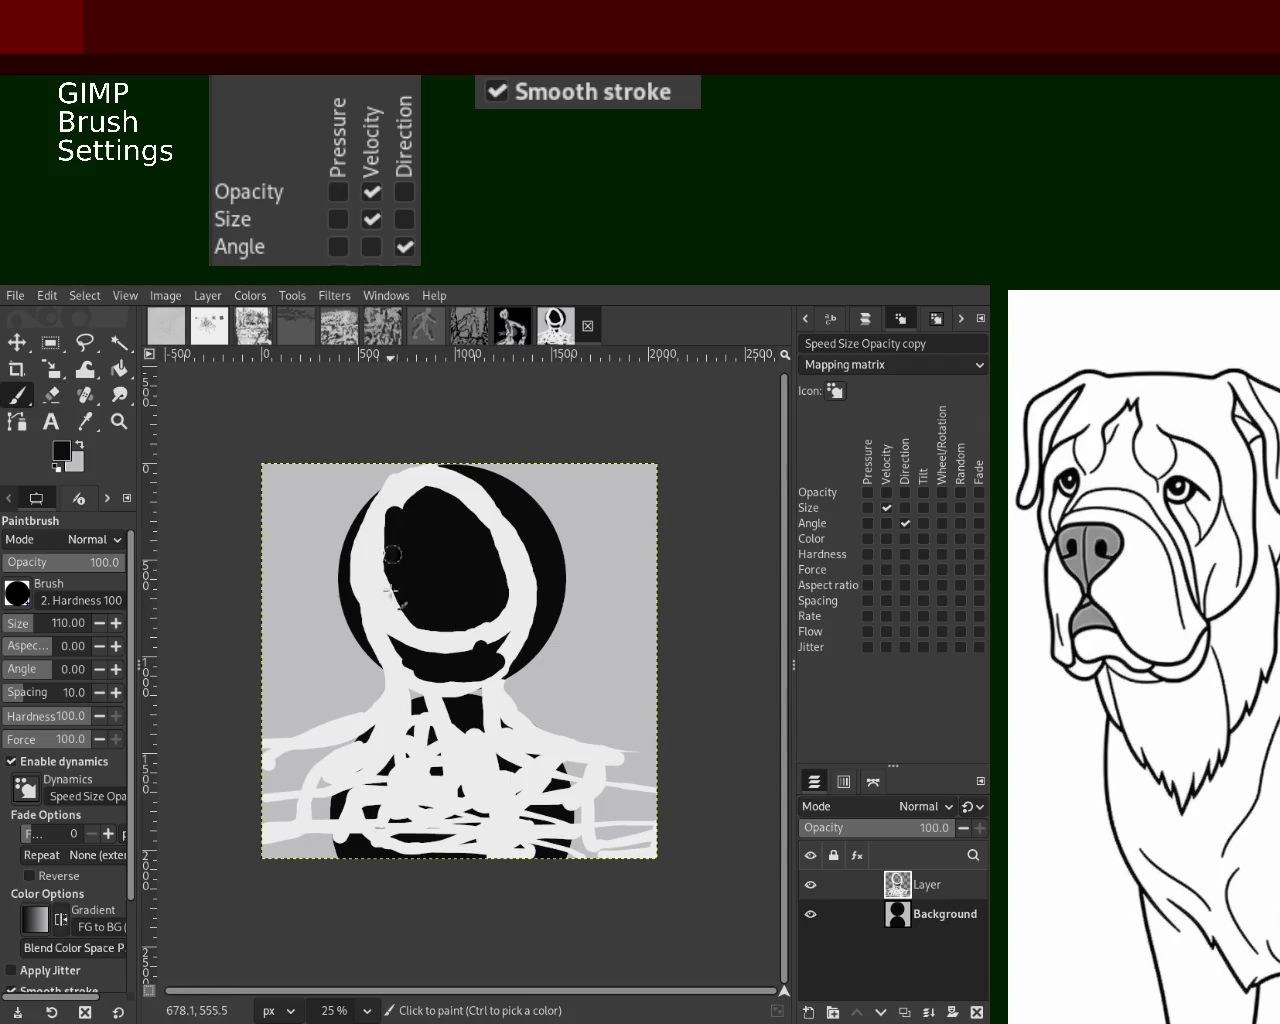
pyautogui.keyDown('ctrl'); pyautogui.click(385, 510); pyautogui.keyUp('ctrl')
pyautogui.moveTo(405, 600)
pyautogui.mouseDown()
pyautogui.moveTo(436, 627)
pyautogui.moveTo(466, 548)
pyautogui.mouseUp()
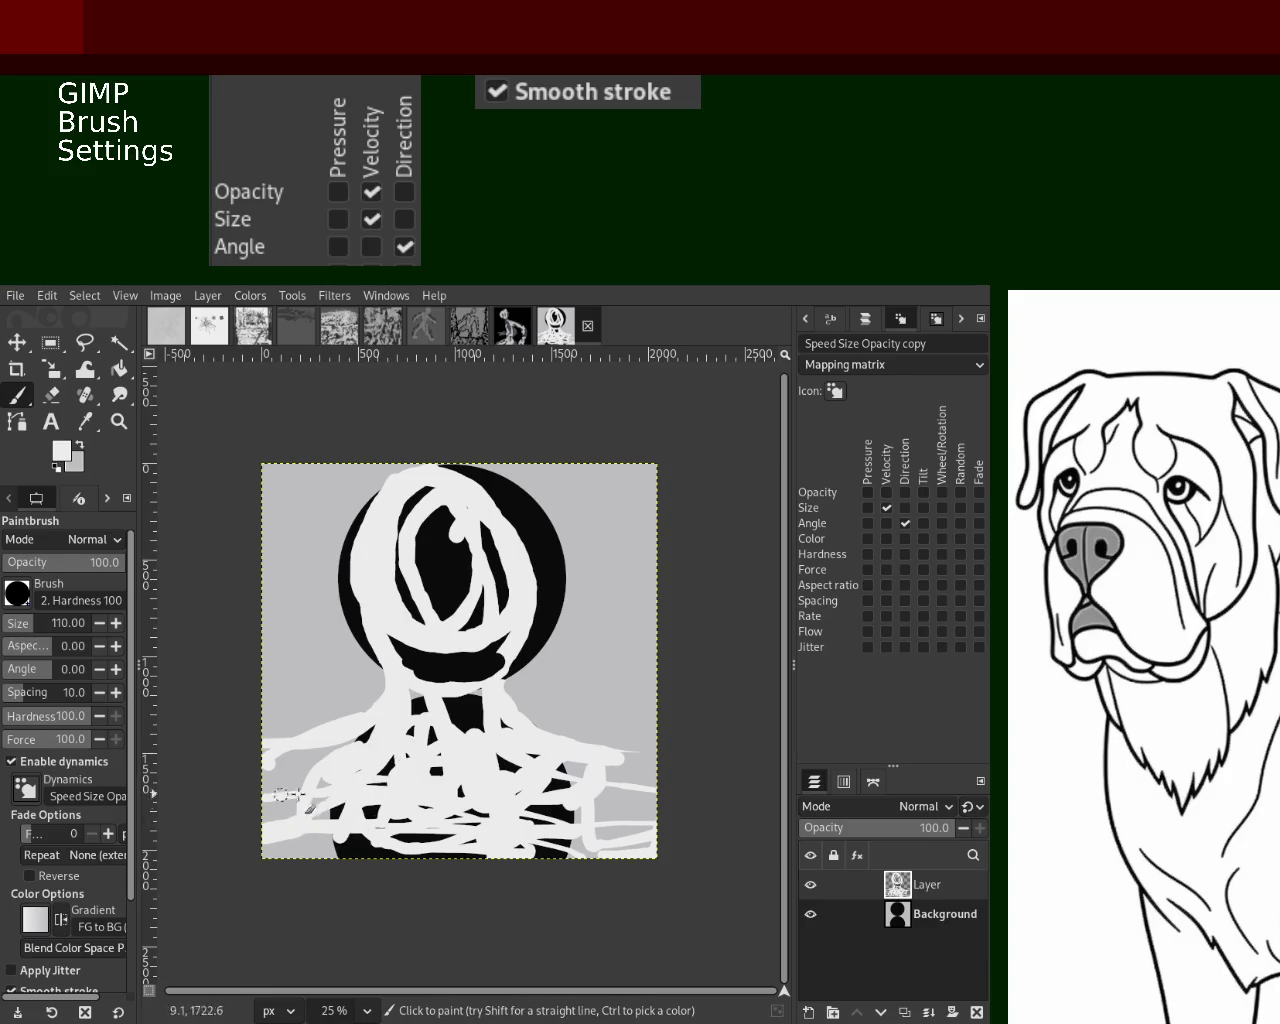
pyautogui.moveTo(270, 795); pyautogui.dragTo(330, 815)
pyautogui.moveTo(417, 783)
pyautogui.mouseDown()
pyautogui.moveTo(610, 815)
pyautogui.moveTo(430, 838)
pyautogui.mouseUp()
# At brush size 178, cover the lower canvas's dark scribbles with wide white strokes
pyautogui.moveTo(33, 630); pyautogui.dragTo(45, 626)
pyautogui.moveTo(594, 820); pyautogui.dragTo(672, 780)
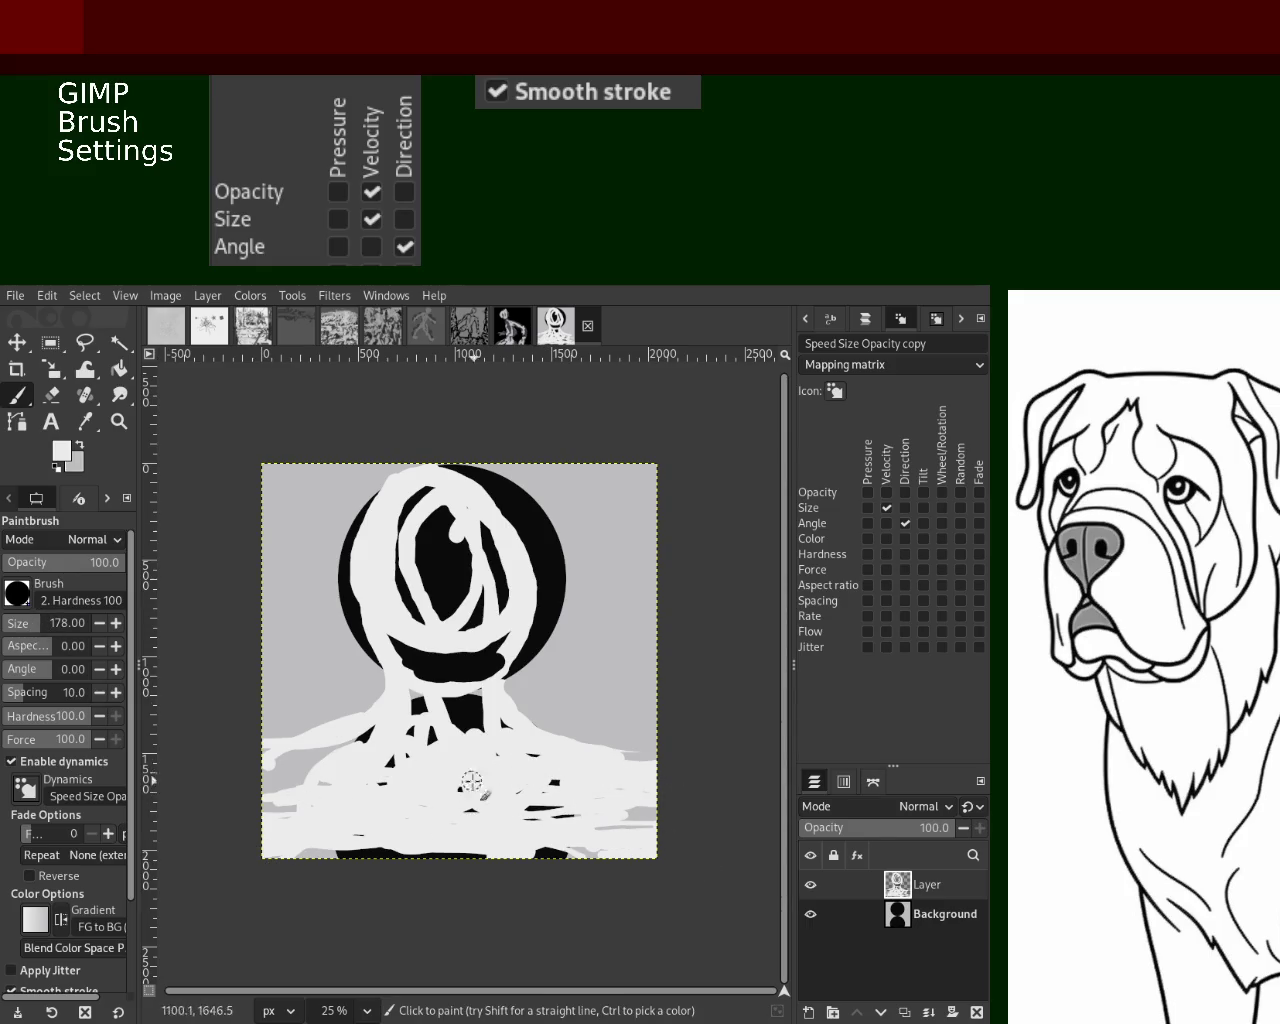
pyautogui.moveTo(560, 774); pyautogui.dragTo(537, 812)
pyautogui.moveTo(632, 808)
pyautogui.mouseDown()
pyautogui.moveTo(475, 713)
pyautogui.moveTo(411, 743)
pyautogui.moveTo(262, 775)
pyautogui.moveTo(395, 780)
pyautogui.moveTo(327, 745)
pyautogui.moveTo(259, 769)
pyautogui.mouseUp()
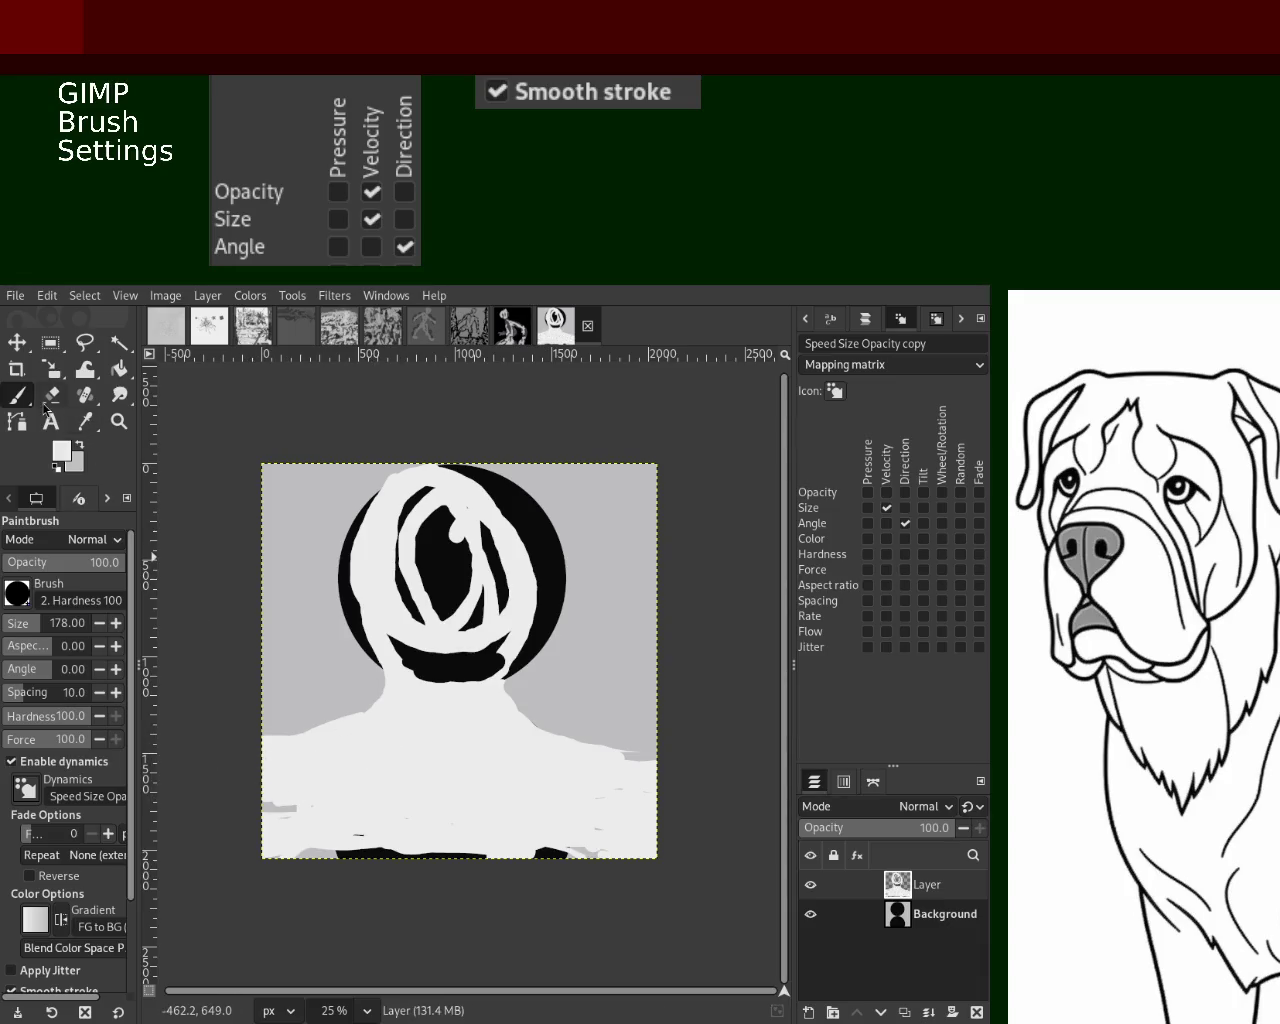
pyautogui.click(50, 395)
pyautogui.hotkey('ctrl', 'z')
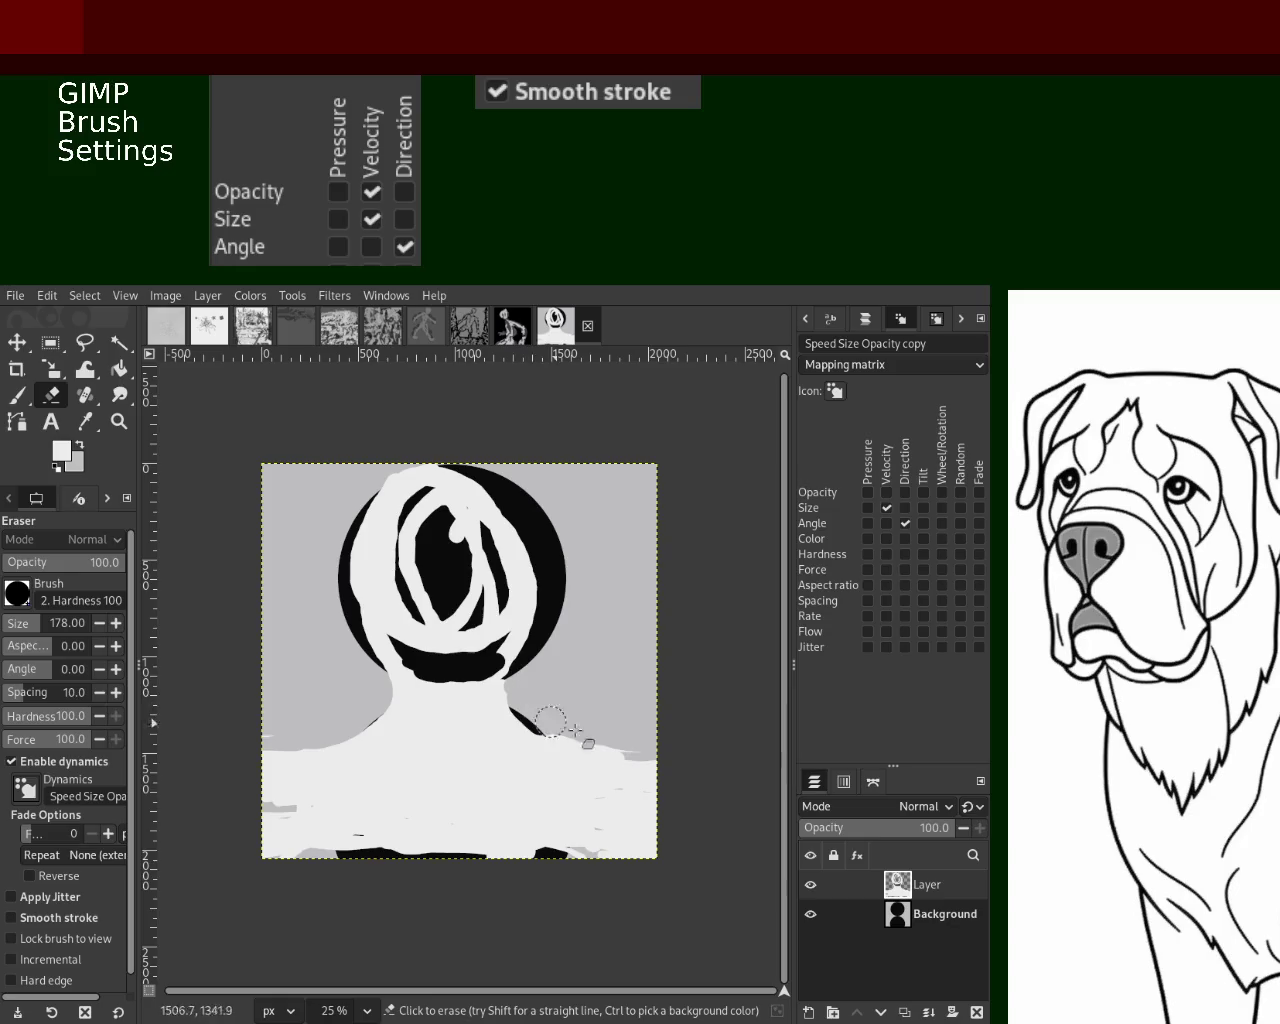
# Paint white around the face's black ring and over the bottom-edge strips
pyautogui.press('p')
pyautogui.moveTo(486, 694)
pyautogui.mouseDown()
pyautogui.moveTo(491, 560)
pyautogui.moveTo(451, 500)
pyautogui.moveTo(400, 657)
pyautogui.moveTo(449, 680)
pyautogui.moveTo(466, 671)
pyautogui.moveTo(452, 527)
pyautogui.moveTo(433, 698)
pyautogui.moveTo(451, 591)
pyautogui.moveTo(443, 523)
pyautogui.moveTo(491, 591)
pyautogui.mouseUp()
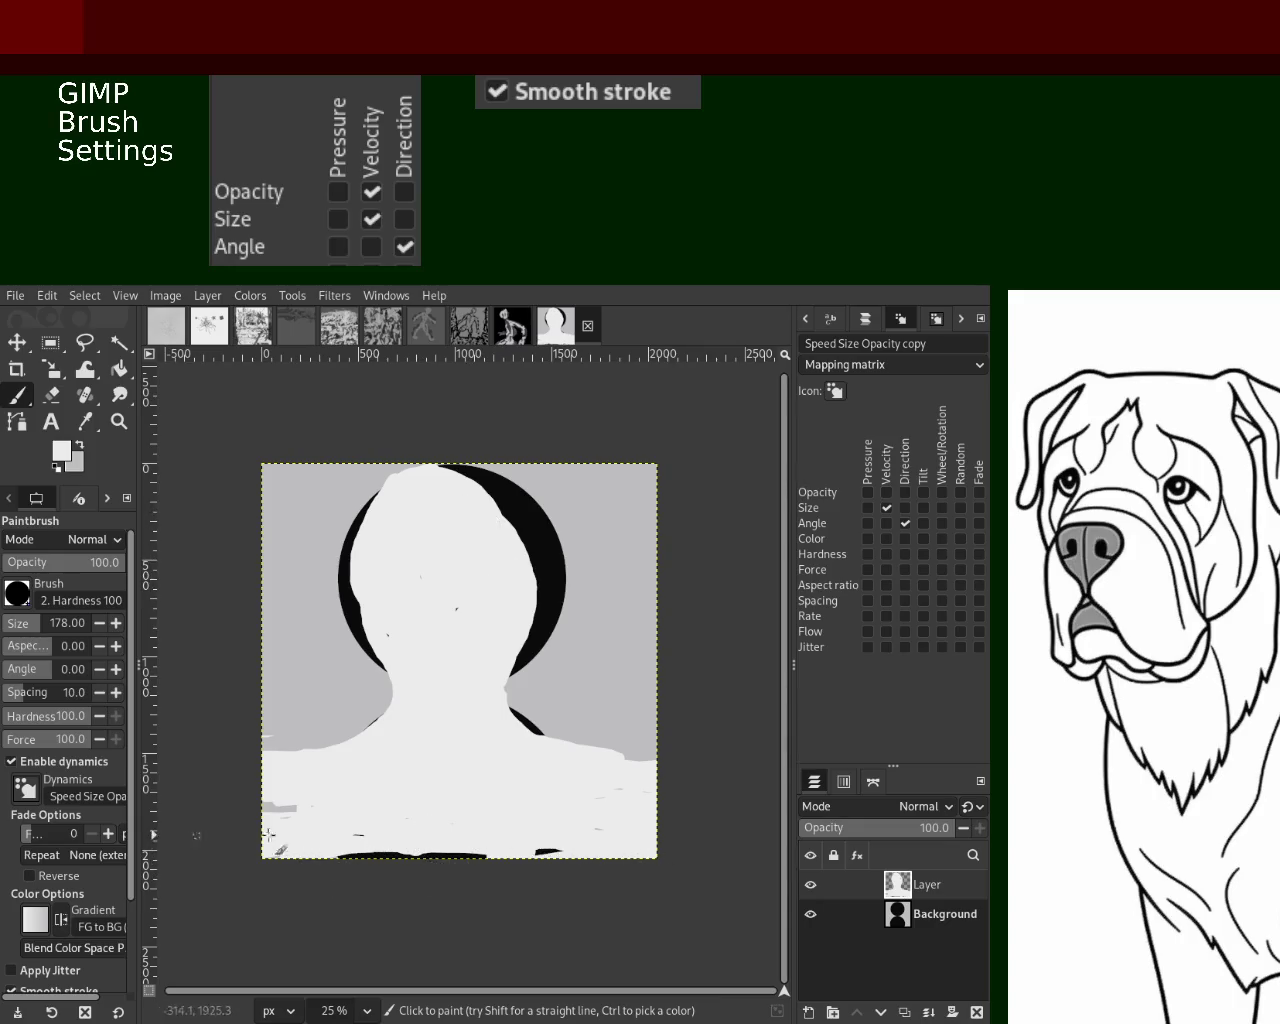
pyautogui.moveTo(305, 832); pyautogui.dragTo(458, 842)
pyautogui.moveTo(318, 852); pyautogui.dragTo(390, 822)
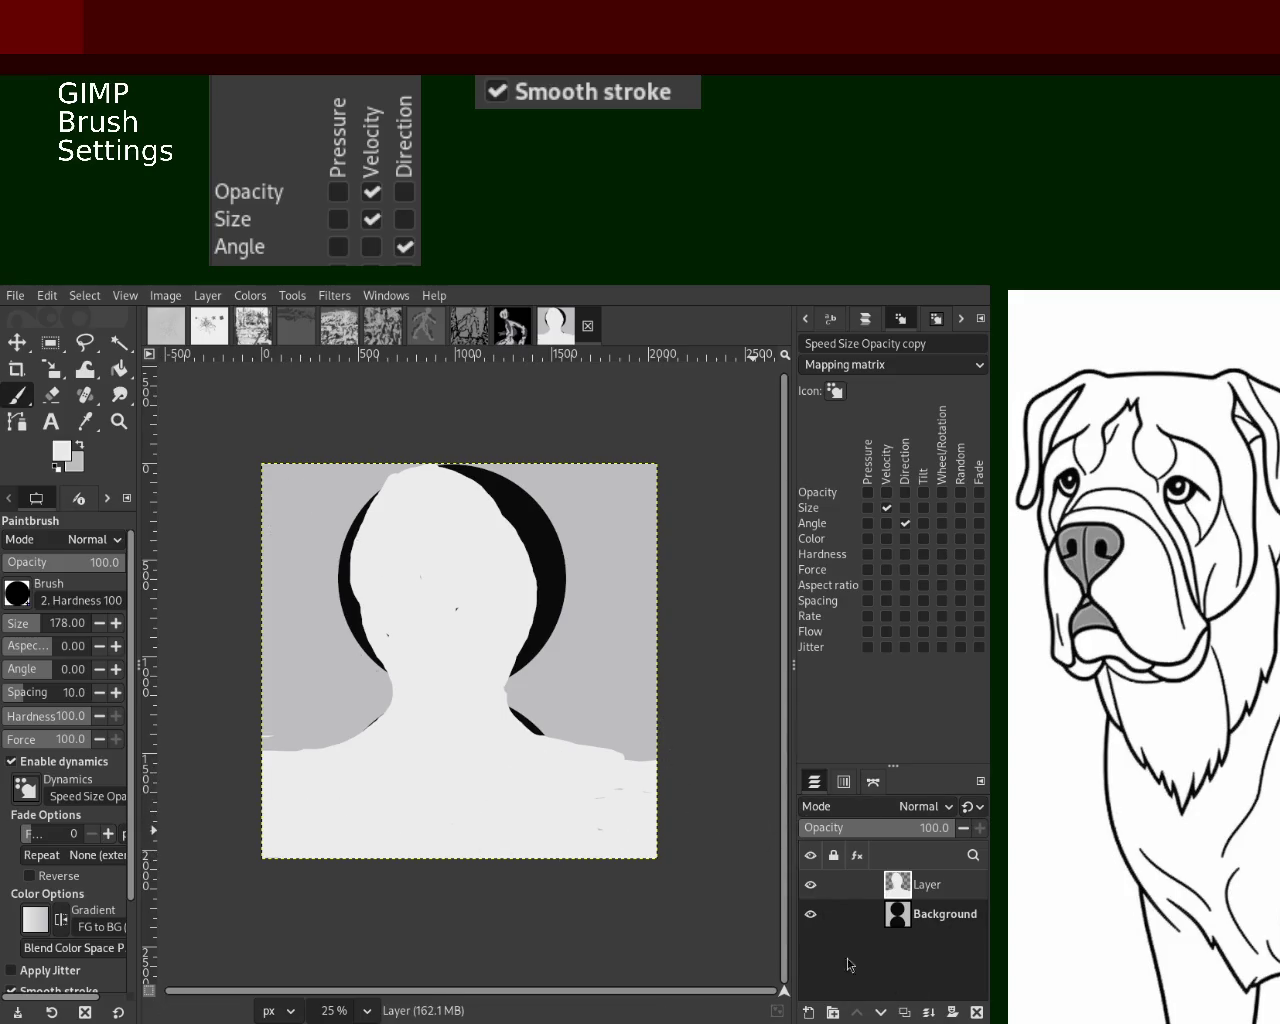
# Hide the Background layer, swap to grey paint, and discard two trial marks
pyautogui.click(811, 915)
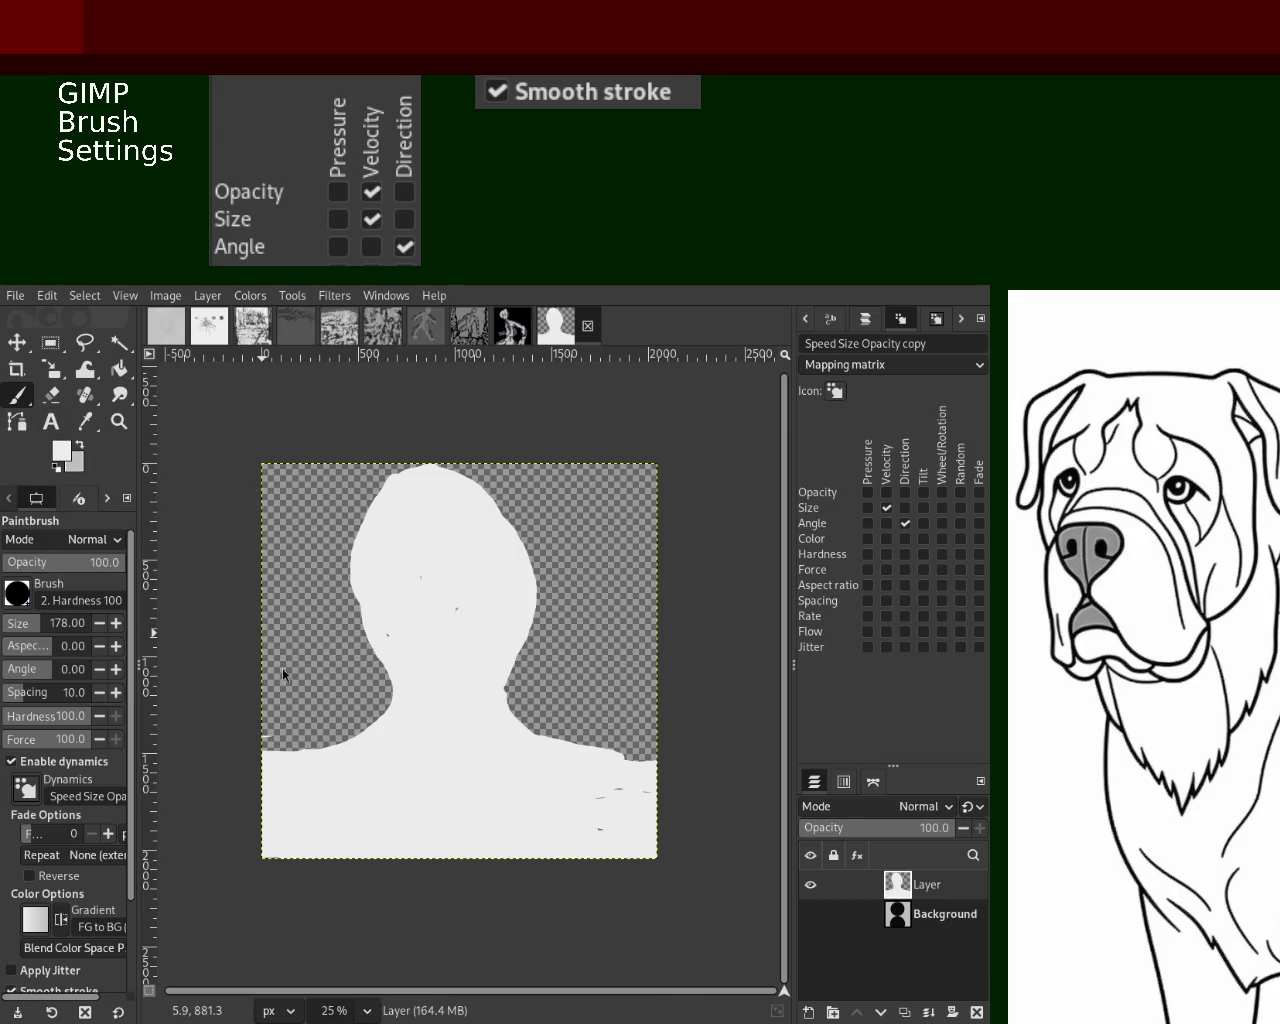
pyautogui.press('x')
pyautogui.moveTo(449, 532)
pyautogui.mouseDown()
pyautogui.moveTo(400, 560)
pyautogui.moveTo(465, 570)
pyautogui.moveTo(385, 580)
pyautogui.moveTo(398, 548)
pyautogui.mouseUp()
pyautogui.hotkey('ctrl', 'z')
pyautogui.click(394, 574)
pyautogui.hotkey('ctrl', 'z')
pyautogui.hotkey('ctrl', 'z')
pyautogui.hotkey('ctrl', 'z')
# Adjust the zoom, then draw a size-44 grey line across the top of the head
pyautogui.press('z')
pyautogui.keyDown('ctrl'); pyautogui.click(449, 569); pyautogui.keyUp('ctrl')
pyautogui.scroll(-4, 381, 539)
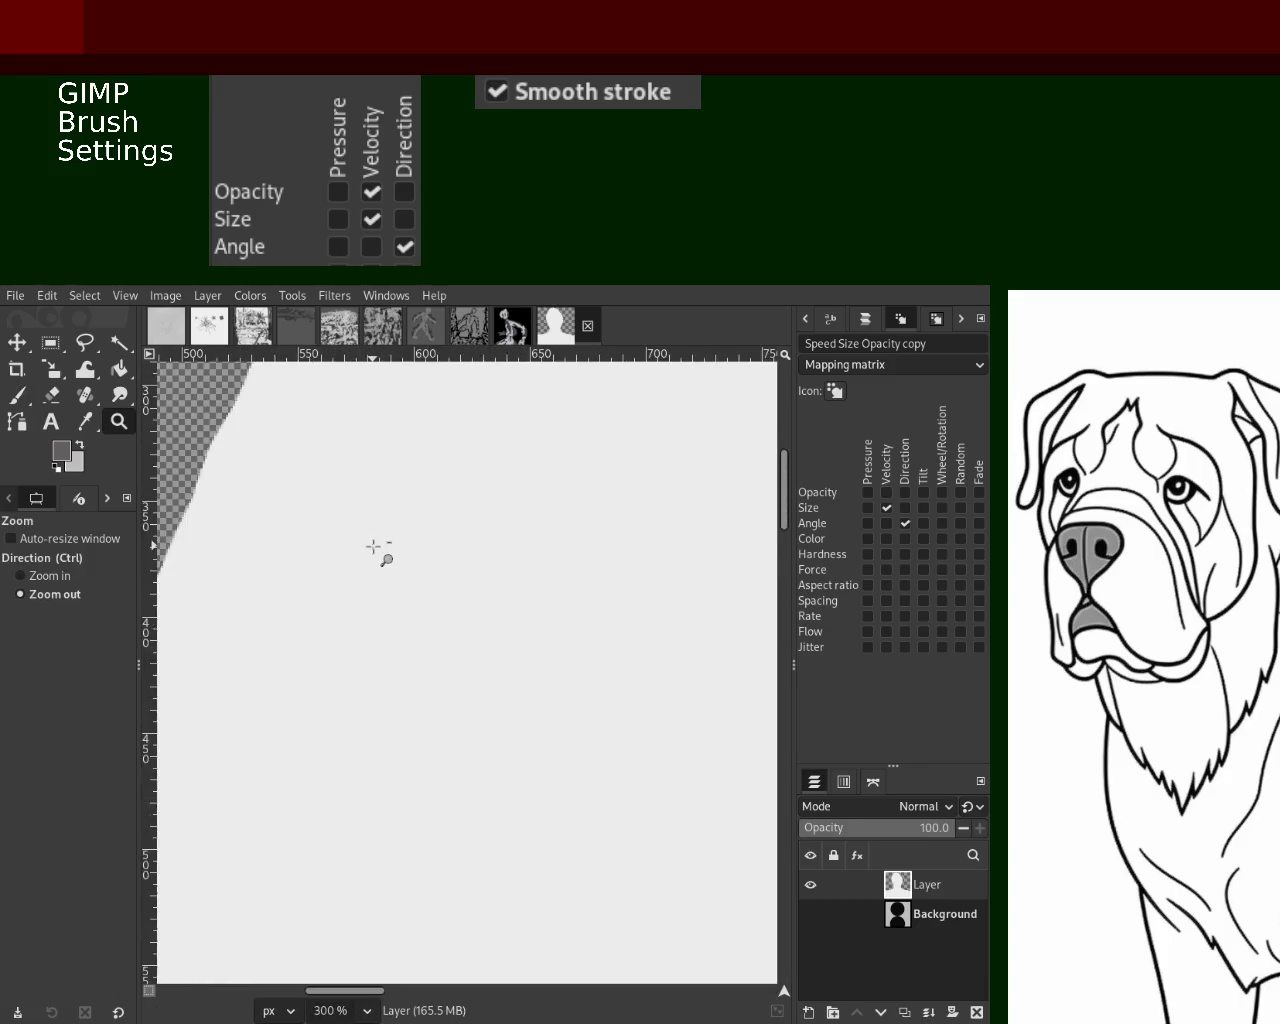
pyautogui.scroll(-6, 375, 544)
pyautogui.scroll(-1, 373, 546)
pyautogui.scroll(-1, 373, 546)
pyautogui.click(10, 405)
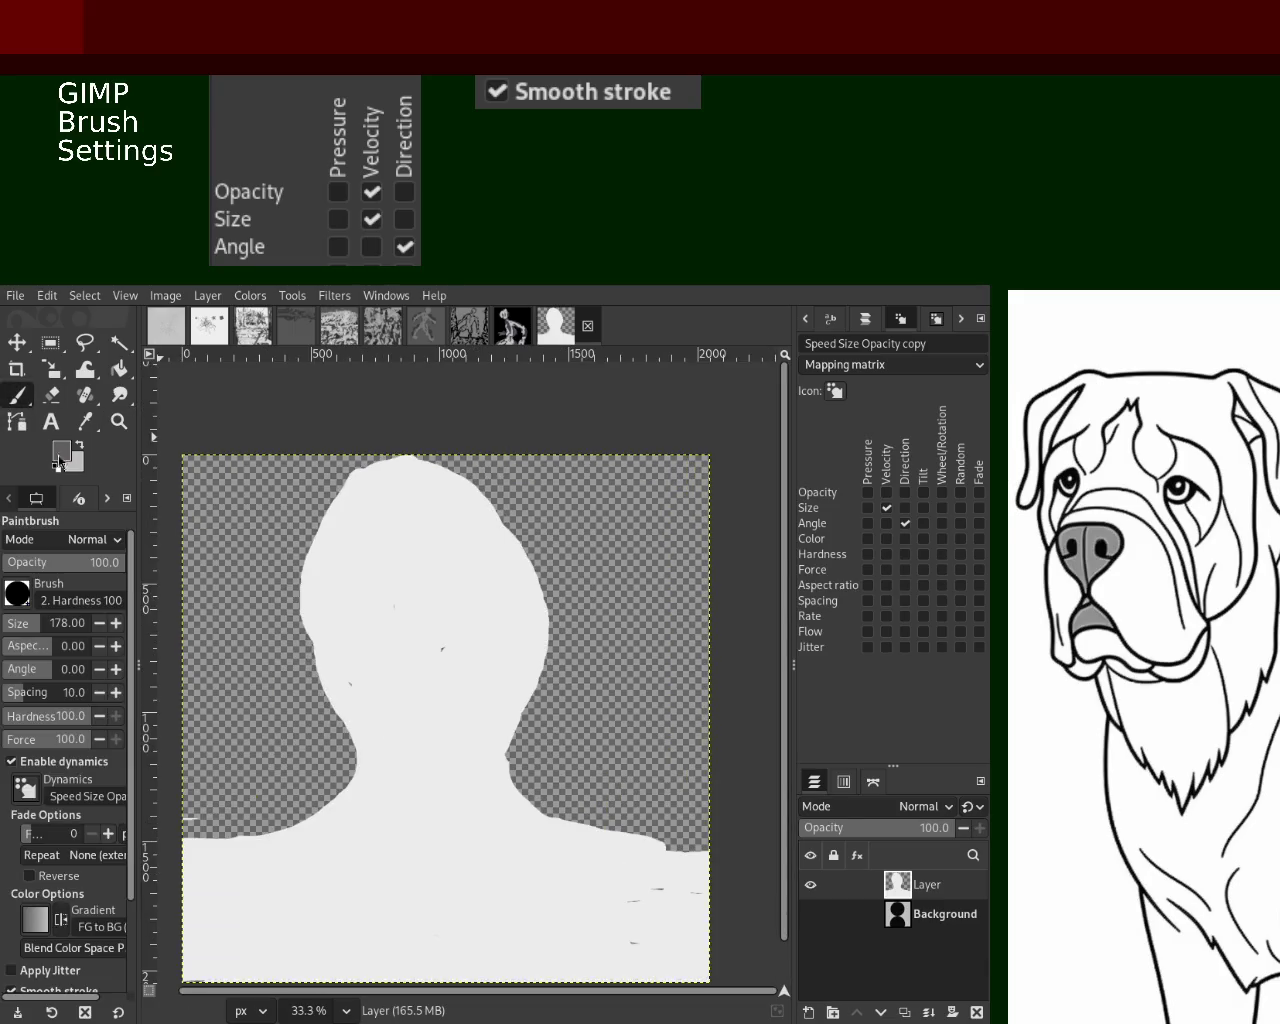
pyautogui.click(6, 627)
pyautogui.moveTo(500, 519); pyautogui.dragTo(300, 566)
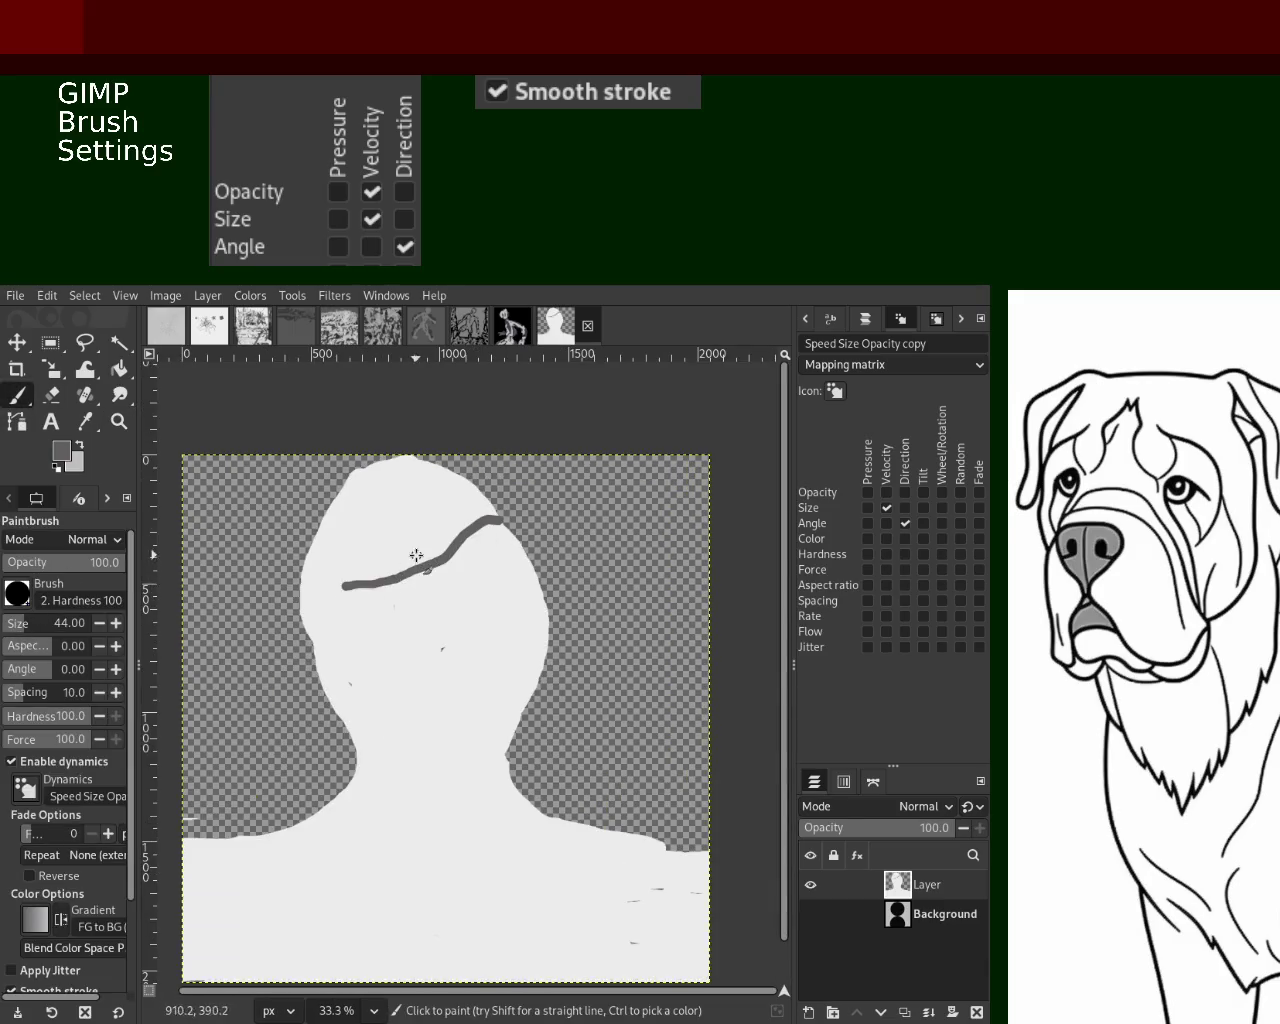
# Draw a hooked grey stroke down the head's right side, discarding misplaced strokes
pyautogui.moveTo(440, 540); pyautogui.dragTo(498, 618)
pyautogui.hotkey('ctrl', 'z')
pyautogui.moveTo(487, 545); pyautogui.dragTo(492, 655)
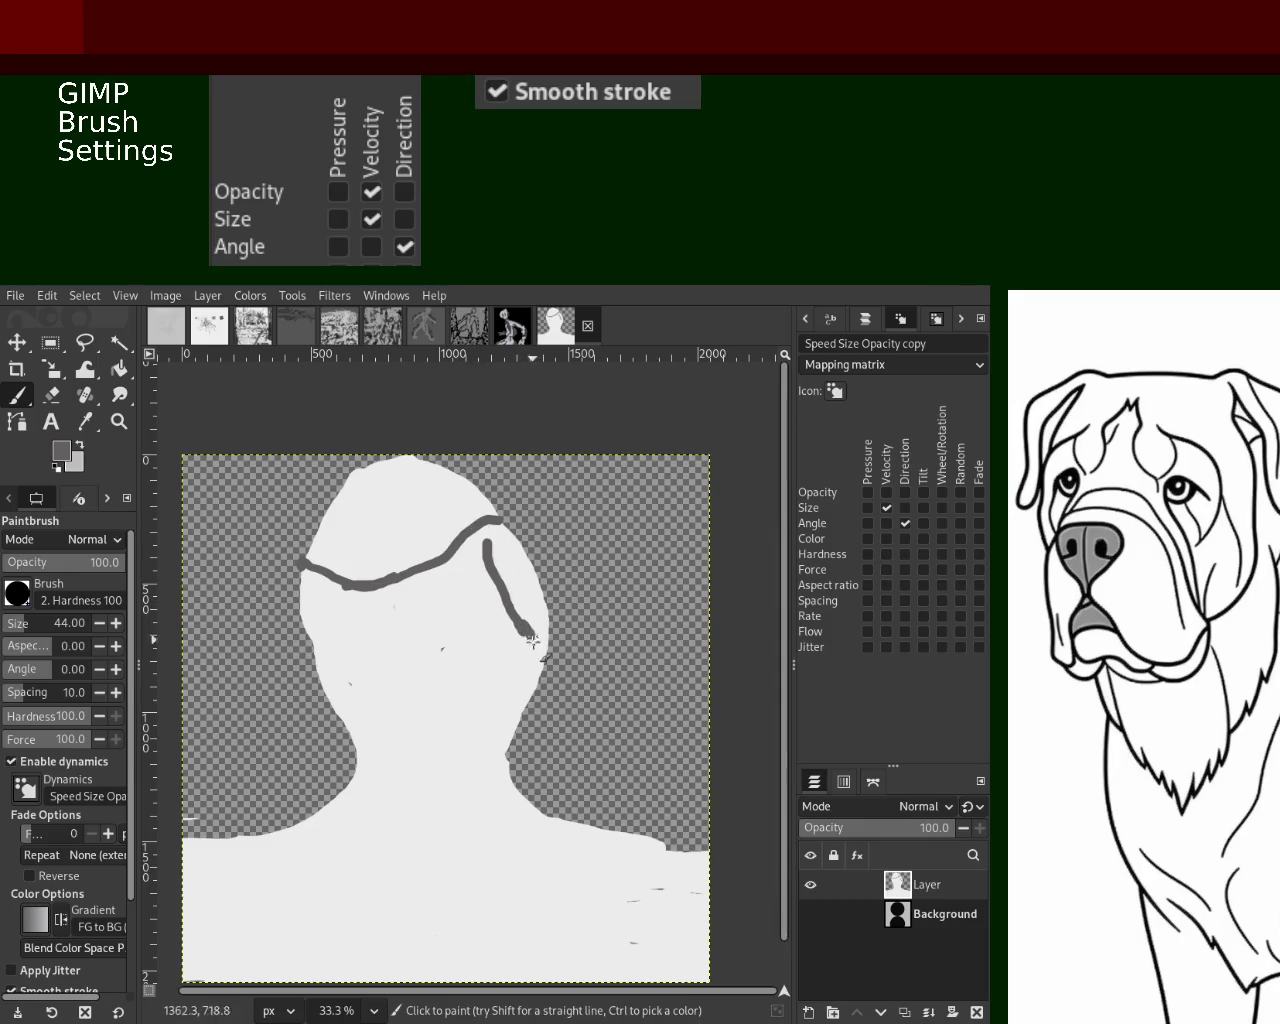
pyautogui.moveTo(439, 520)
pyautogui.mouseDown()
pyautogui.moveTo(404, 500)
pyautogui.moveTo(397, 472)
pyautogui.moveTo(368, 524)
pyautogui.moveTo(340, 540)
pyautogui.moveTo(425, 480)
pyautogui.moveTo(505, 510)
pyautogui.moveTo(525, 650)
pyautogui.mouseUp()
pyautogui.hotkey('ctrl', 'z')
# Add vertical grey face strokes and broad size-260 hair trailing down the right
pyautogui.hotkey('ctrl', 'z')
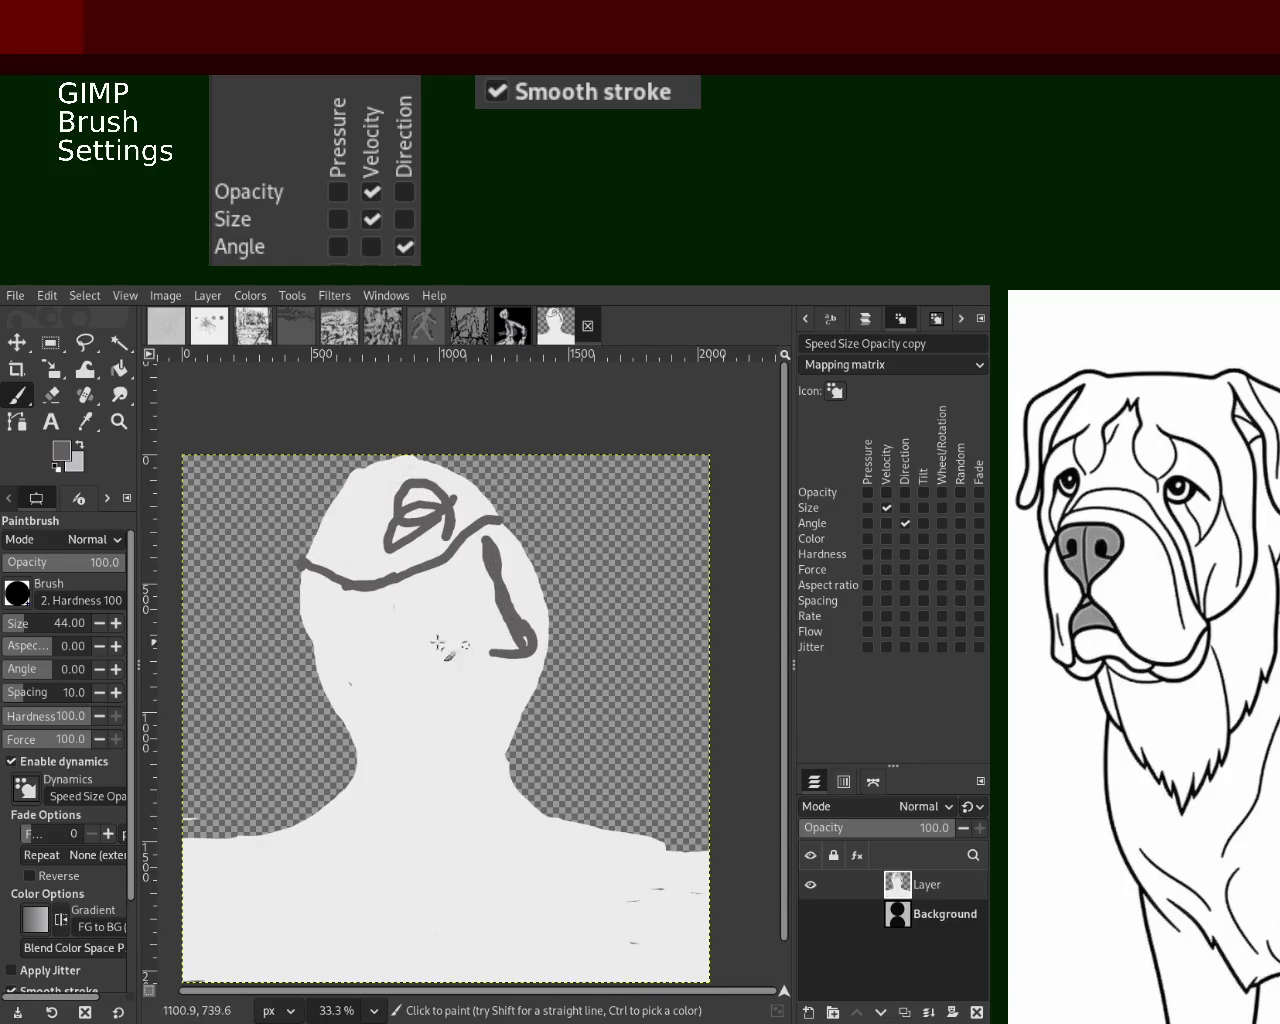
pyautogui.moveTo(418, 612); pyautogui.dragTo(410, 735)
pyautogui.moveTo(425, 638)
pyautogui.mouseDown()
pyautogui.moveTo(389, 694)
pyautogui.moveTo(450, 680)
pyautogui.mouseUp()
pyautogui.hotkey('ctrl', 'z')
pyautogui.hotkey('ctrl', 'z')
pyautogui.moveTo(408, 603); pyautogui.dragTo(386, 685)
pyautogui.moveTo(471, 506)
pyautogui.mouseDown()
pyautogui.moveTo(378, 530)
pyautogui.moveTo(370, 515)
pyautogui.mouseUp()
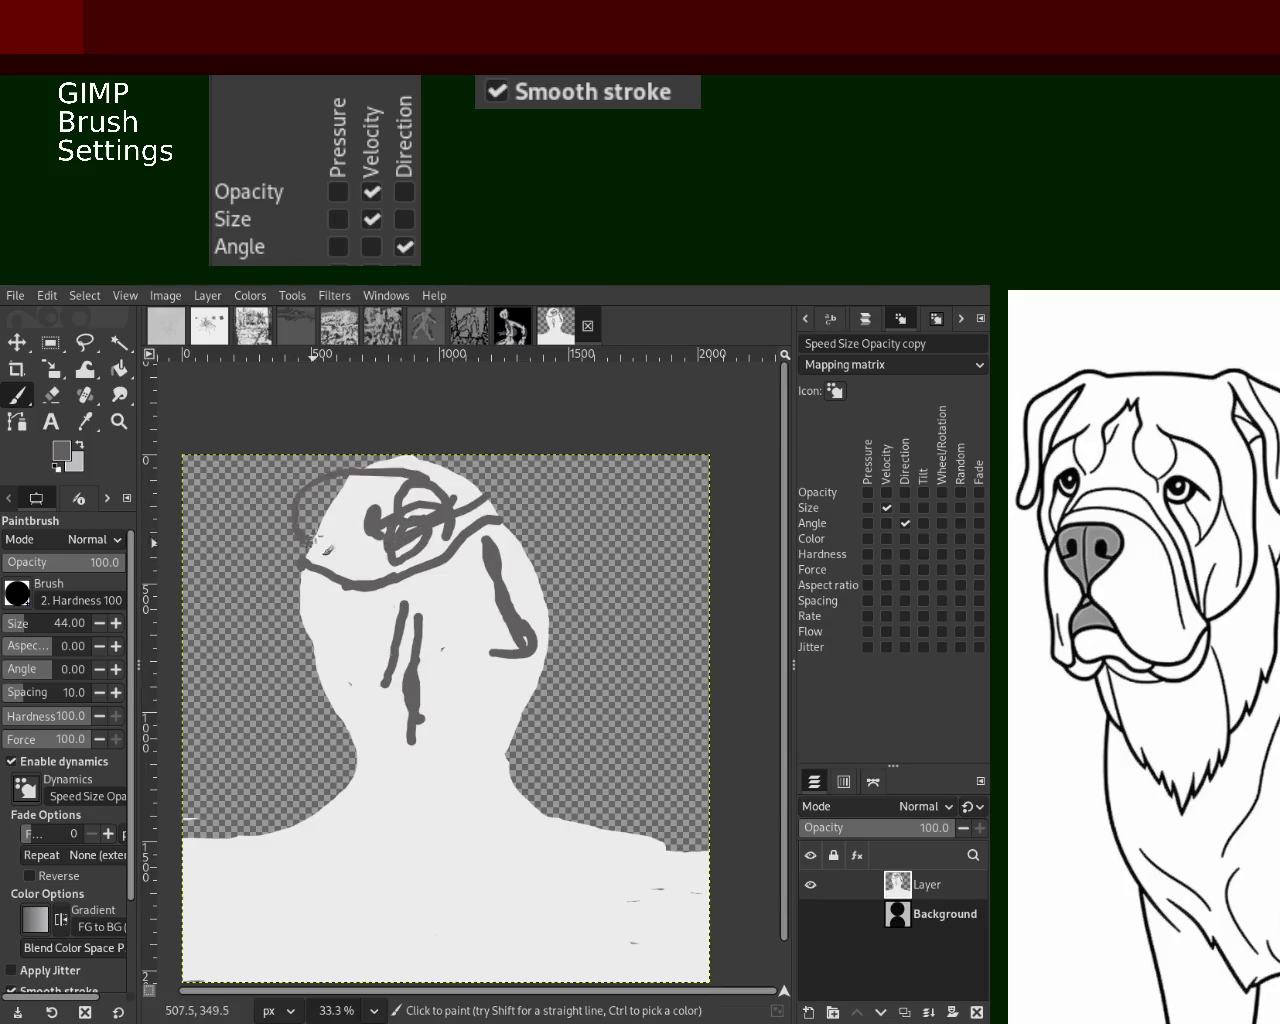
pyautogui.moveTo(470, 510)
pyautogui.mouseDown()
pyautogui.moveTo(408, 528)
pyautogui.moveTo(420, 470)
pyautogui.moveTo(415, 525)
pyautogui.moveTo(470, 470)
pyautogui.mouseUp()
pyautogui.moveTo(535, 535); pyautogui.dragTo(558, 617)
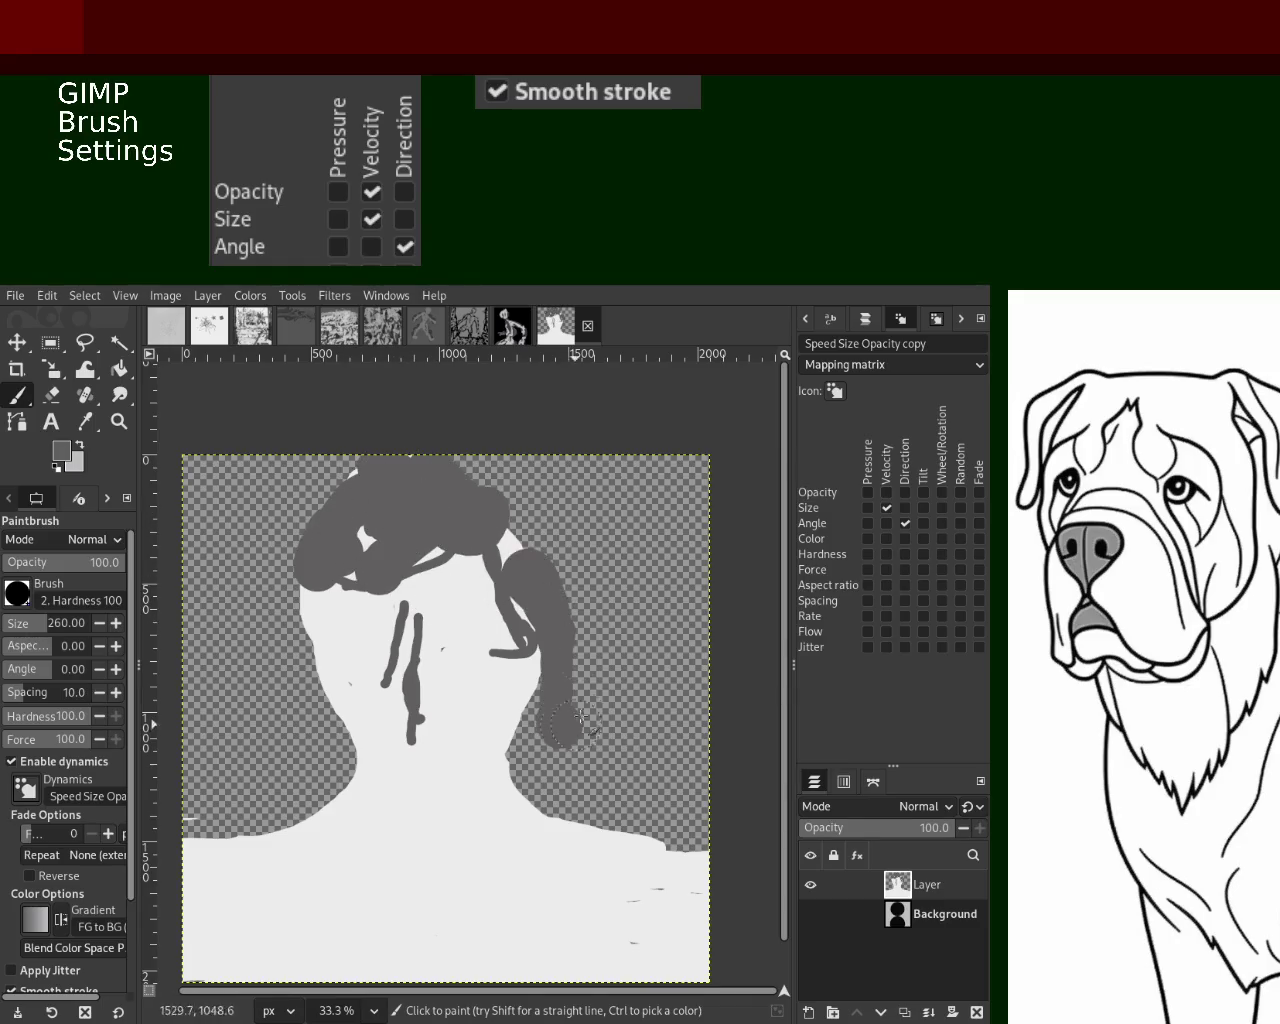
# Lighten the upper-left hair, then fill the hair's gaps and right-side hole with grey
pyautogui.hotkey('ctrl', 'z')
pyautogui.press('x')
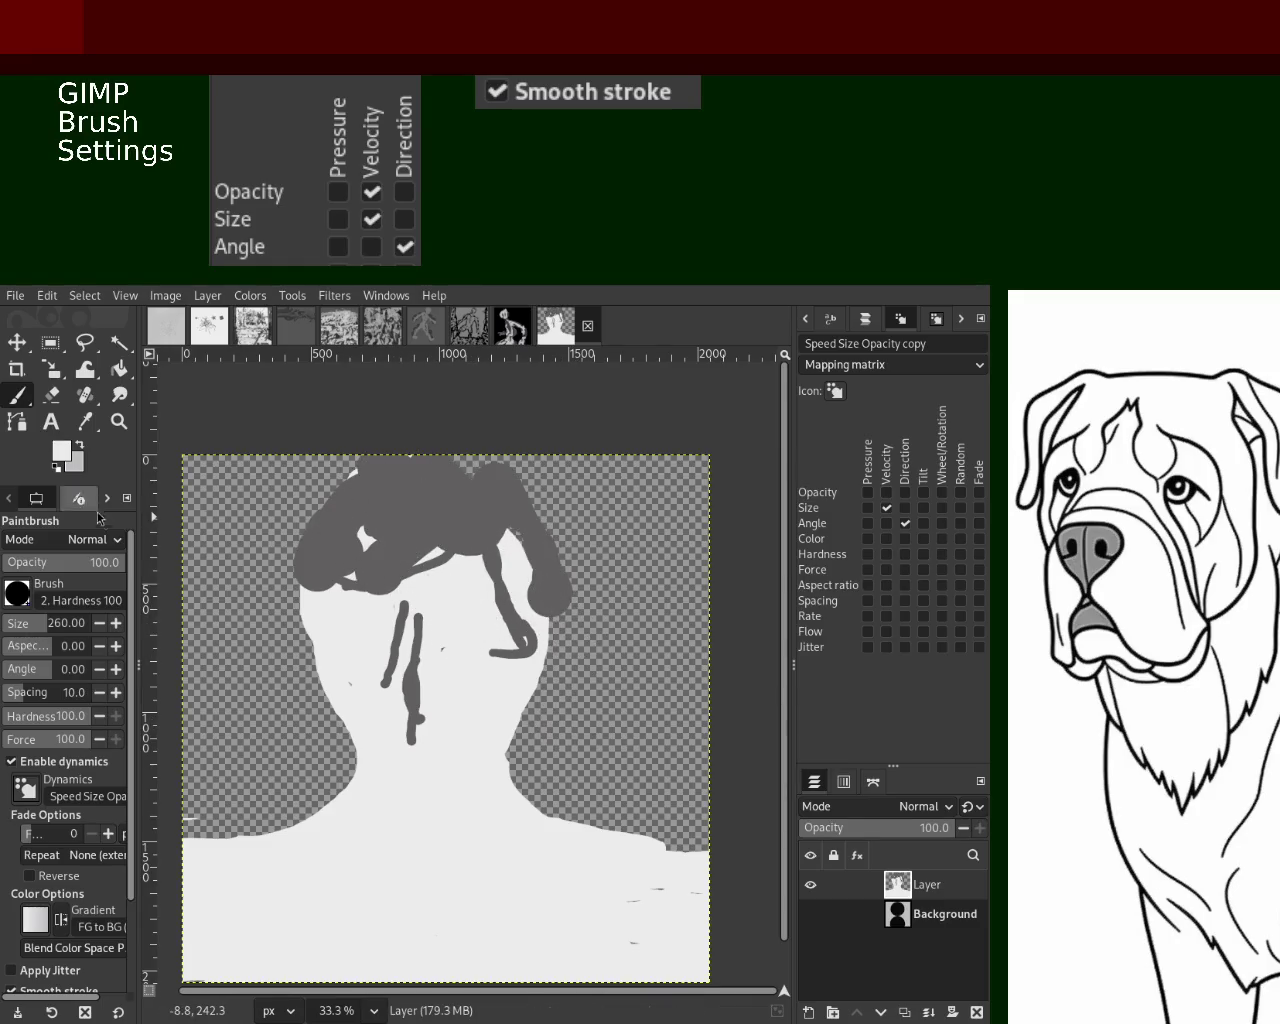
pyautogui.click(52, 395)
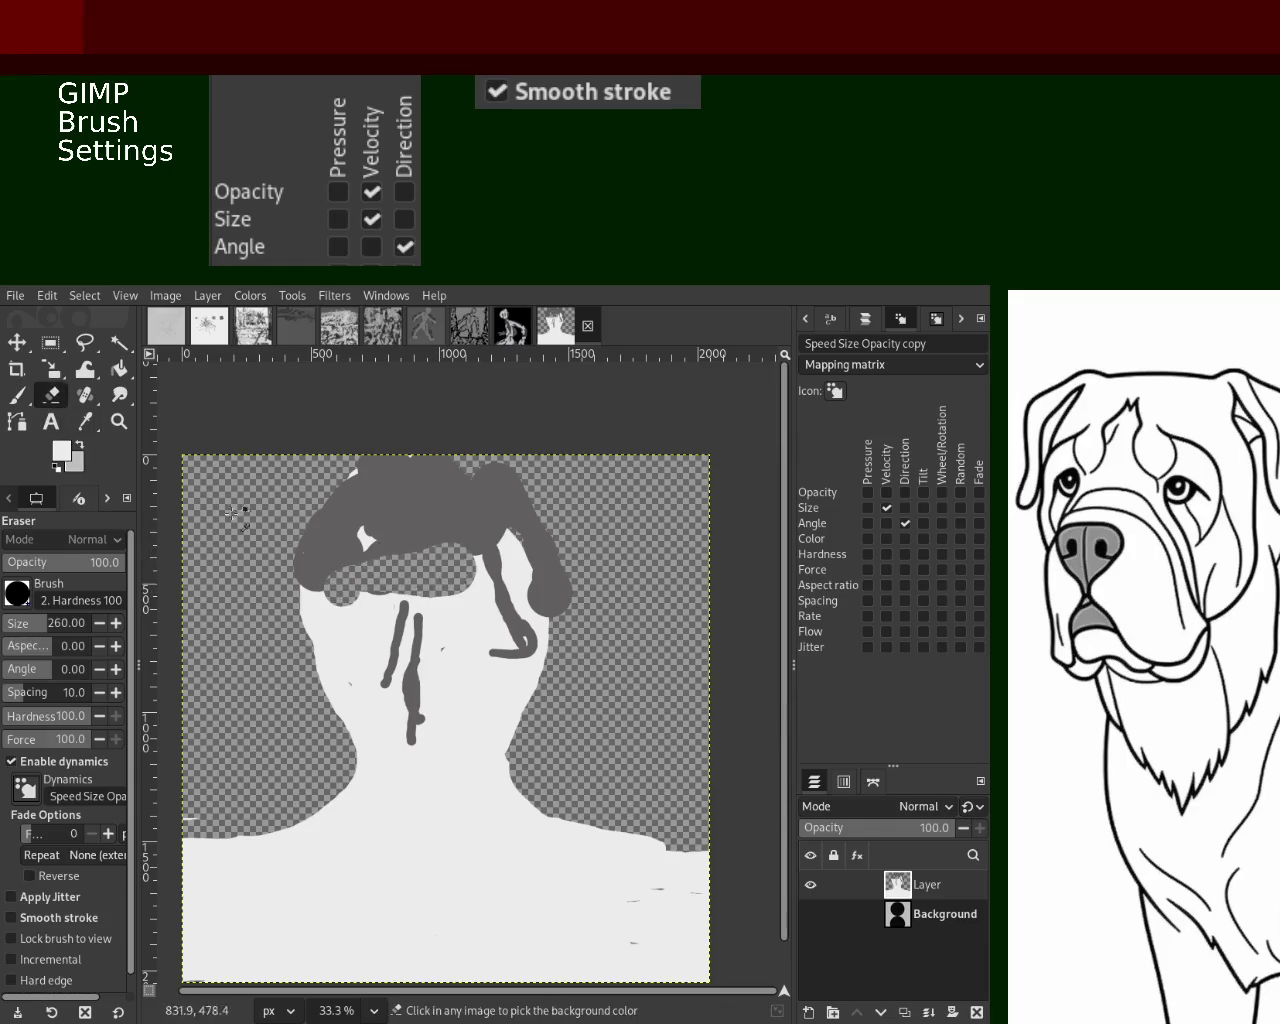
pyautogui.click(16, 398)
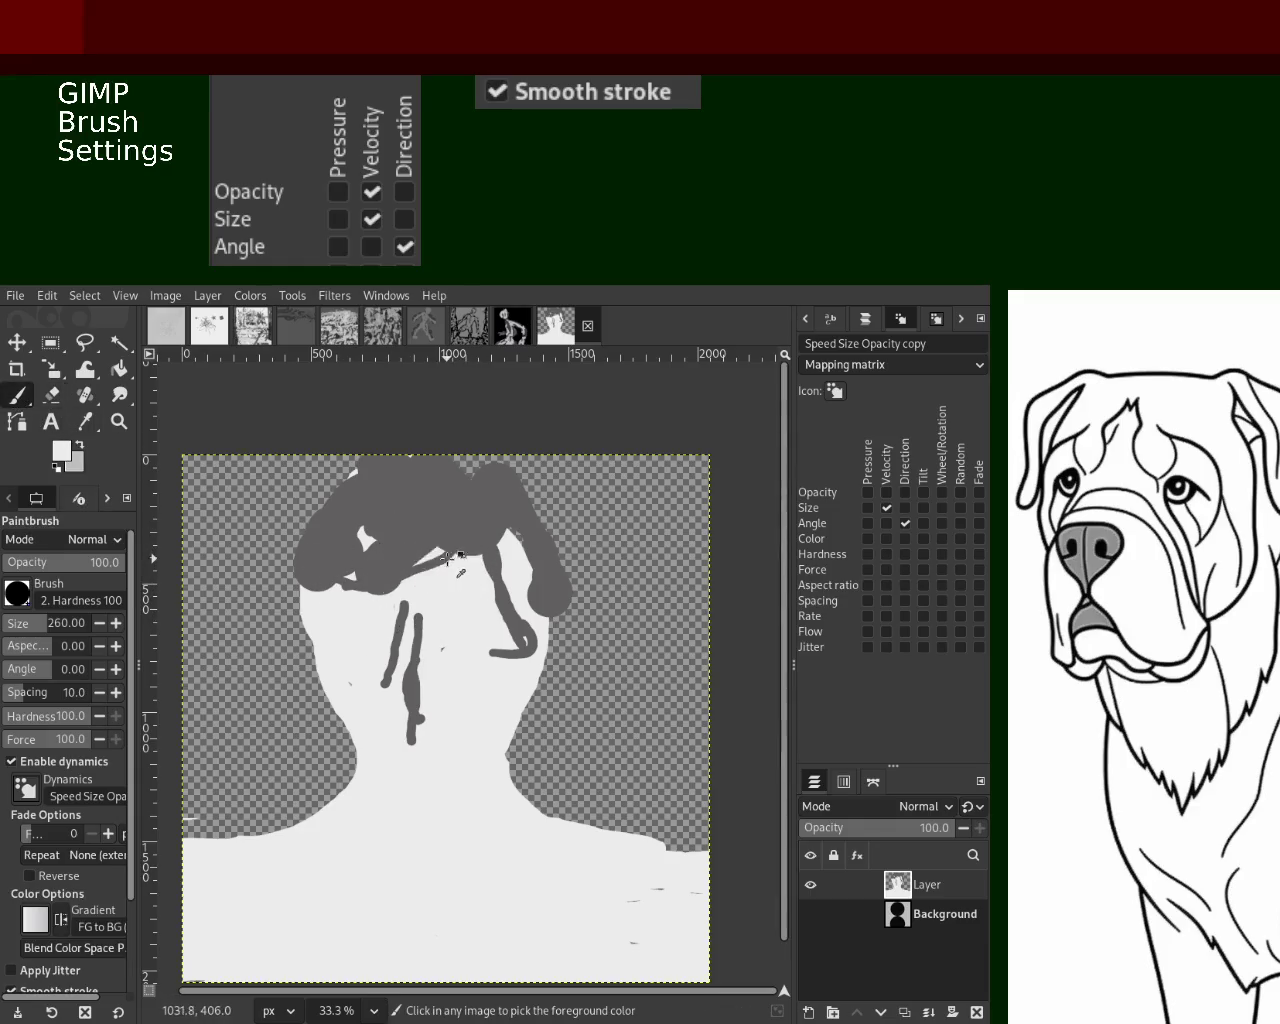
pyautogui.moveTo(386, 563)
pyautogui.mouseDown()
pyautogui.moveTo(394, 586)
pyautogui.moveTo(472, 648)
pyautogui.mouseUp()
pyautogui.keyDown('ctrl'); pyautogui.click(400, 500); pyautogui.keyUp('ctrl')
pyautogui.moveTo(360, 570); pyautogui.dragTo(409, 530)
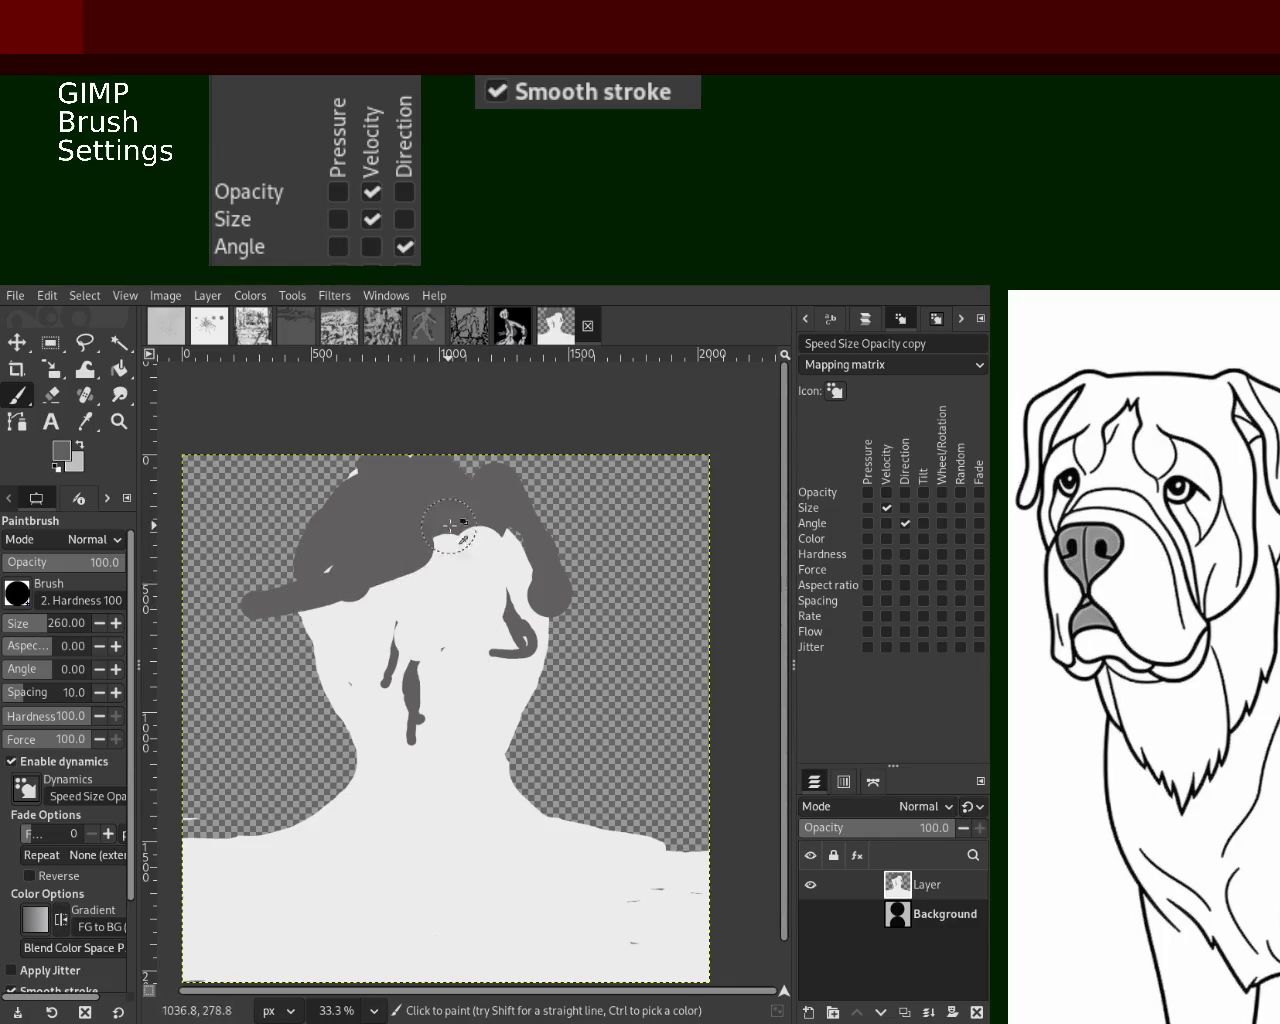
pyautogui.moveTo(508, 561); pyautogui.dragTo(510, 556)
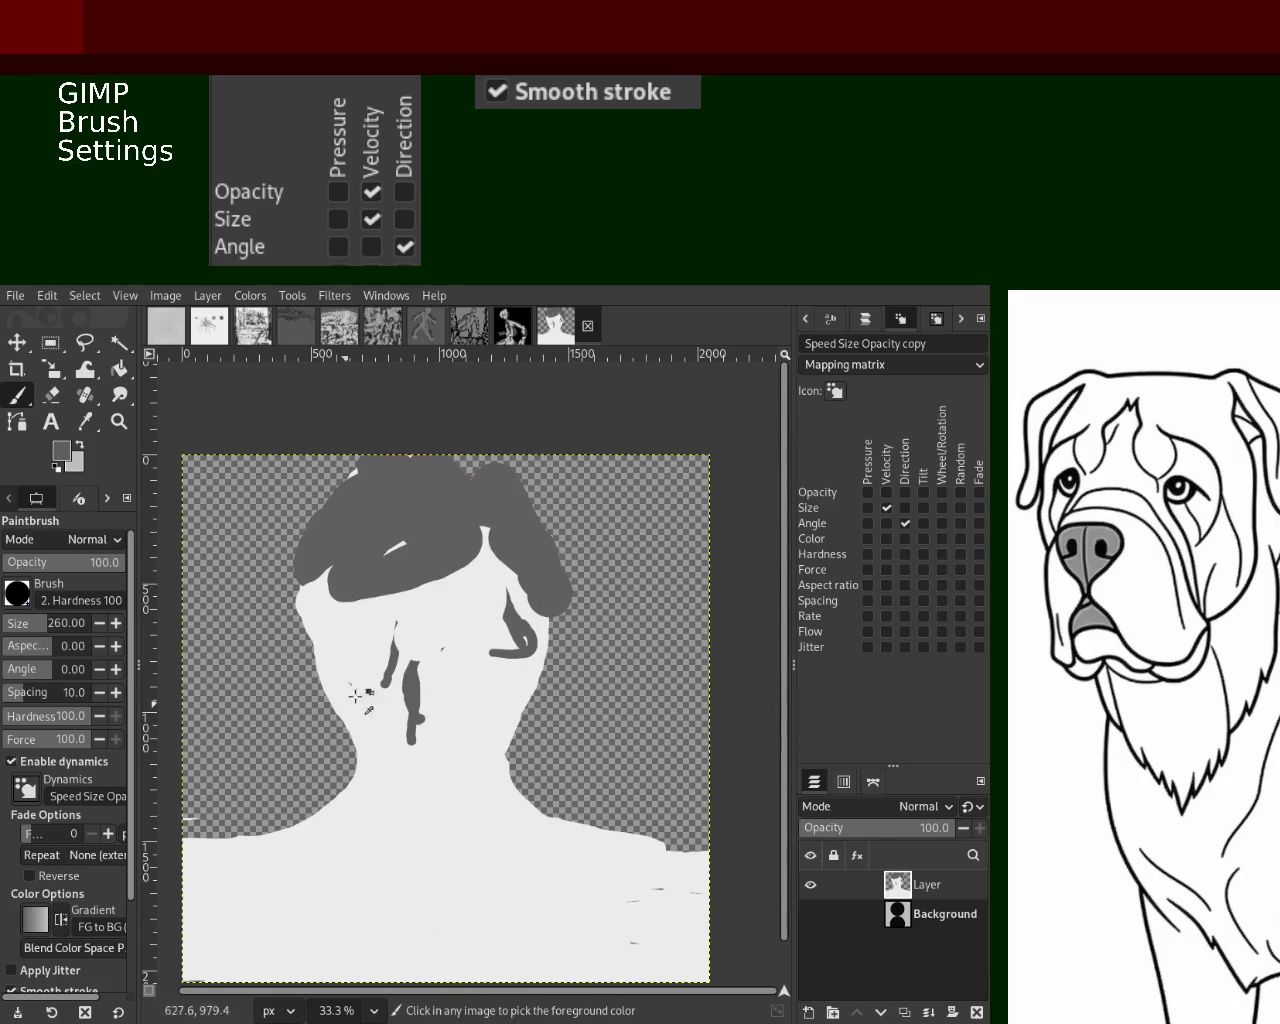
# Paint a J-shaped stroke and branching grey strokes across the shoulders
pyautogui.moveTo(428, 743)
pyautogui.mouseDown()
pyautogui.moveTo(424, 712)
pyautogui.moveTo(445, 895)
pyautogui.mouseUp()
pyautogui.hotkey('ctrl', 'z')
pyautogui.hotkey('ctrl', 'z')
pyautogui.moveTo(430, 800)
pyautogui.mouseDown()
pyautogui.moveTo(430, 980)
pyautogui.moveTo(290, 870)
pyautogui.mouseUp()
pyautogui.moveTo(460, 880); pyautogui.dragTo(670, 930)
pyautogui.moveTo(185, 895)
pyautogui.mouseDown()
pyautogui.moveTo(410, 890)
pyautogui.moveTo(700, 930)
pyautogui.mouseUp()
pyautogui.hotkey('ctrl', 'z')
pyautogui.moveTo(475, 895); pyautogui.dragTo(700, 975)
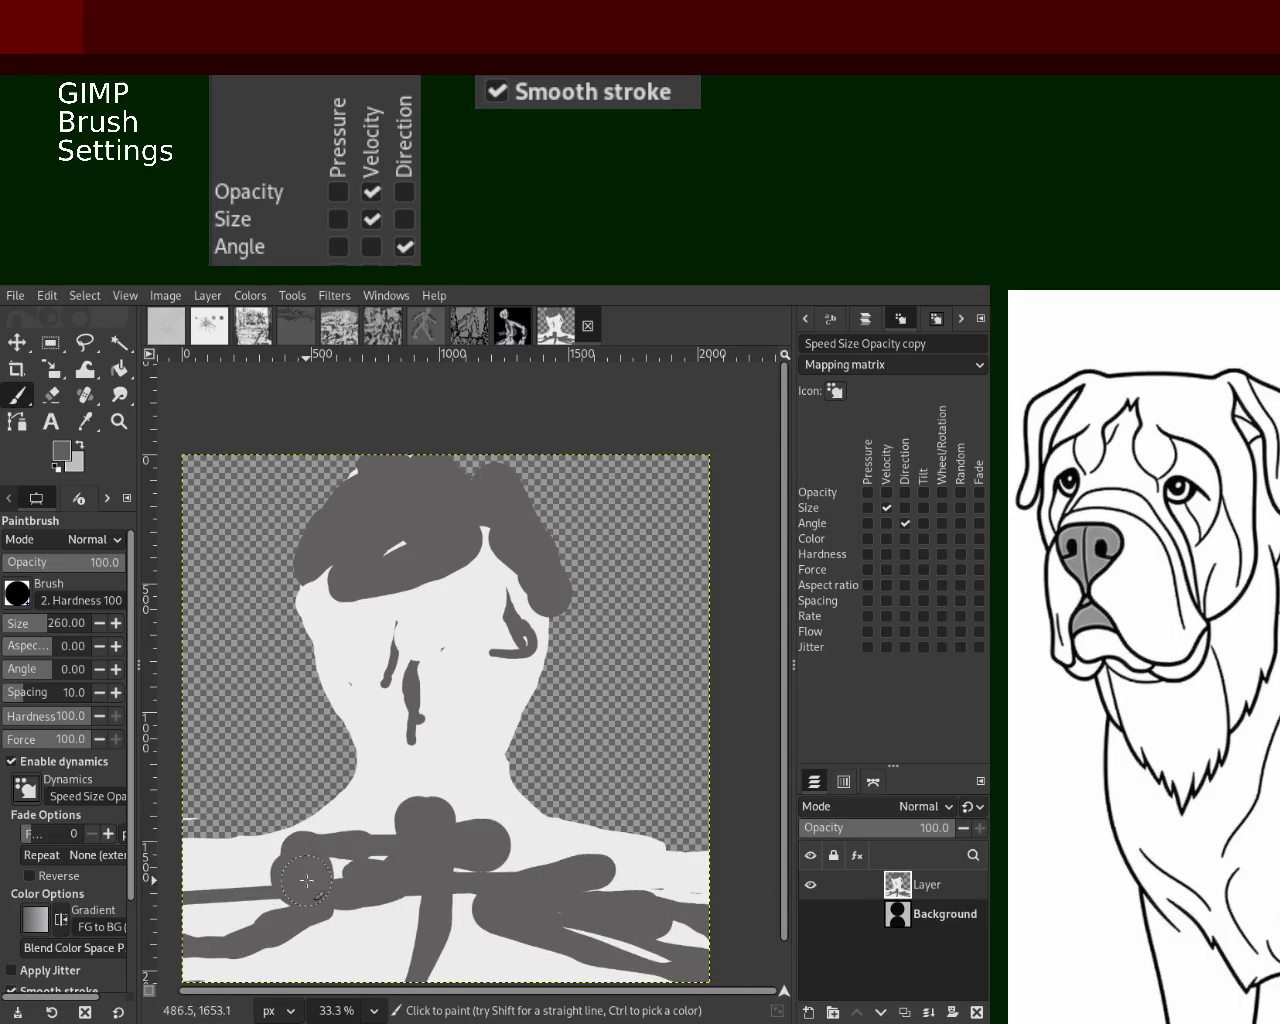
# Add a second dark grey vertical face stroke forming a fork, then zoom out to 25%
pyautogui.press('x')
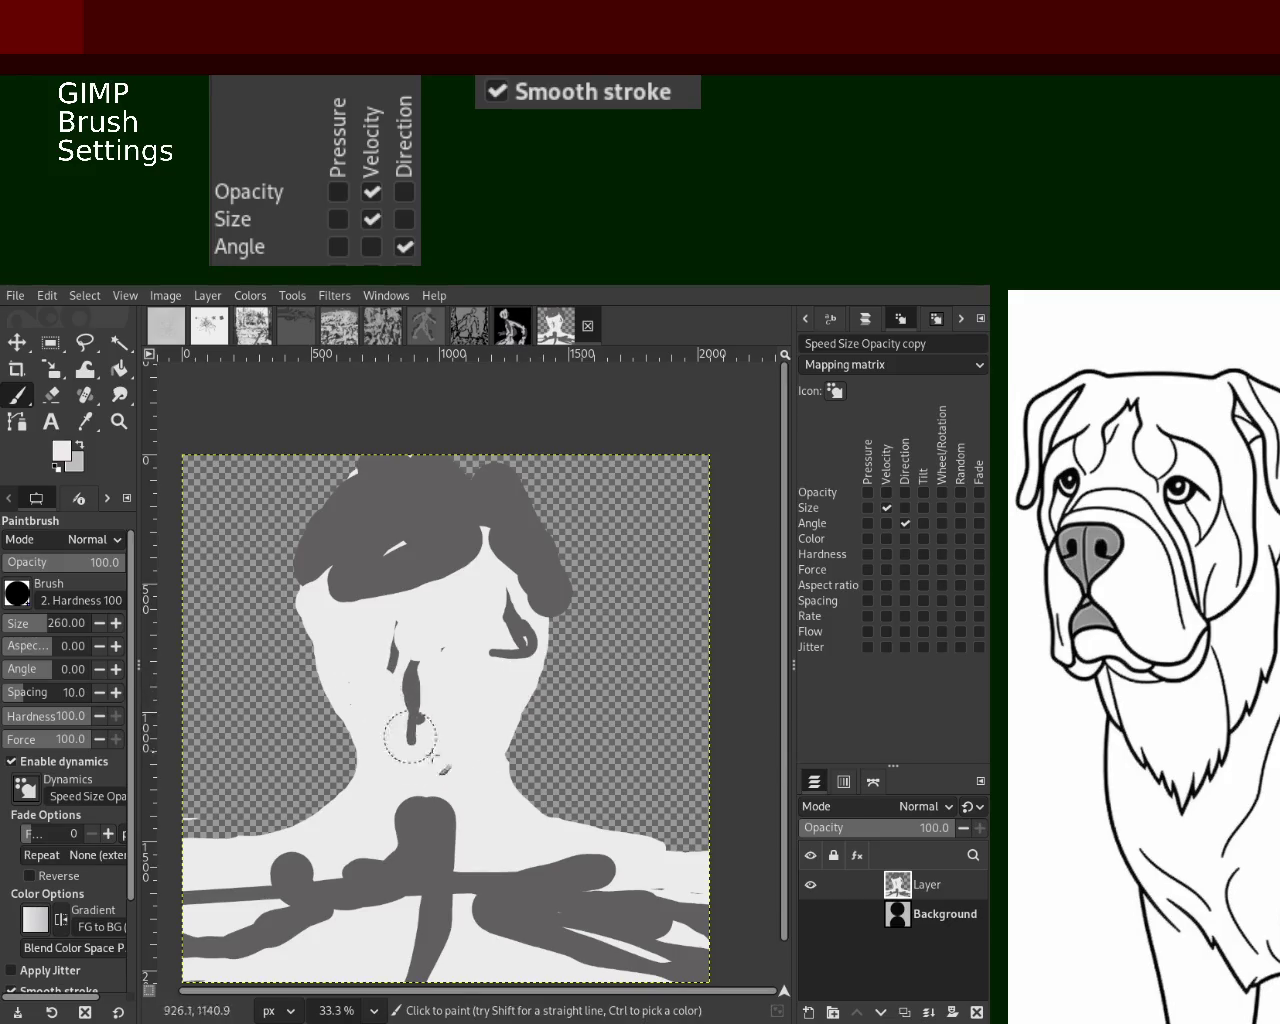
pyautogui.keyDown('ctrl'); pyautogui.click(530, 635); pyautogui.keyUp('ctrl')
pyautogui.moveTo(530, 635); pyautogui.dragTo(400, 770)
pyautogui.hotkey('ctrl', 'z')
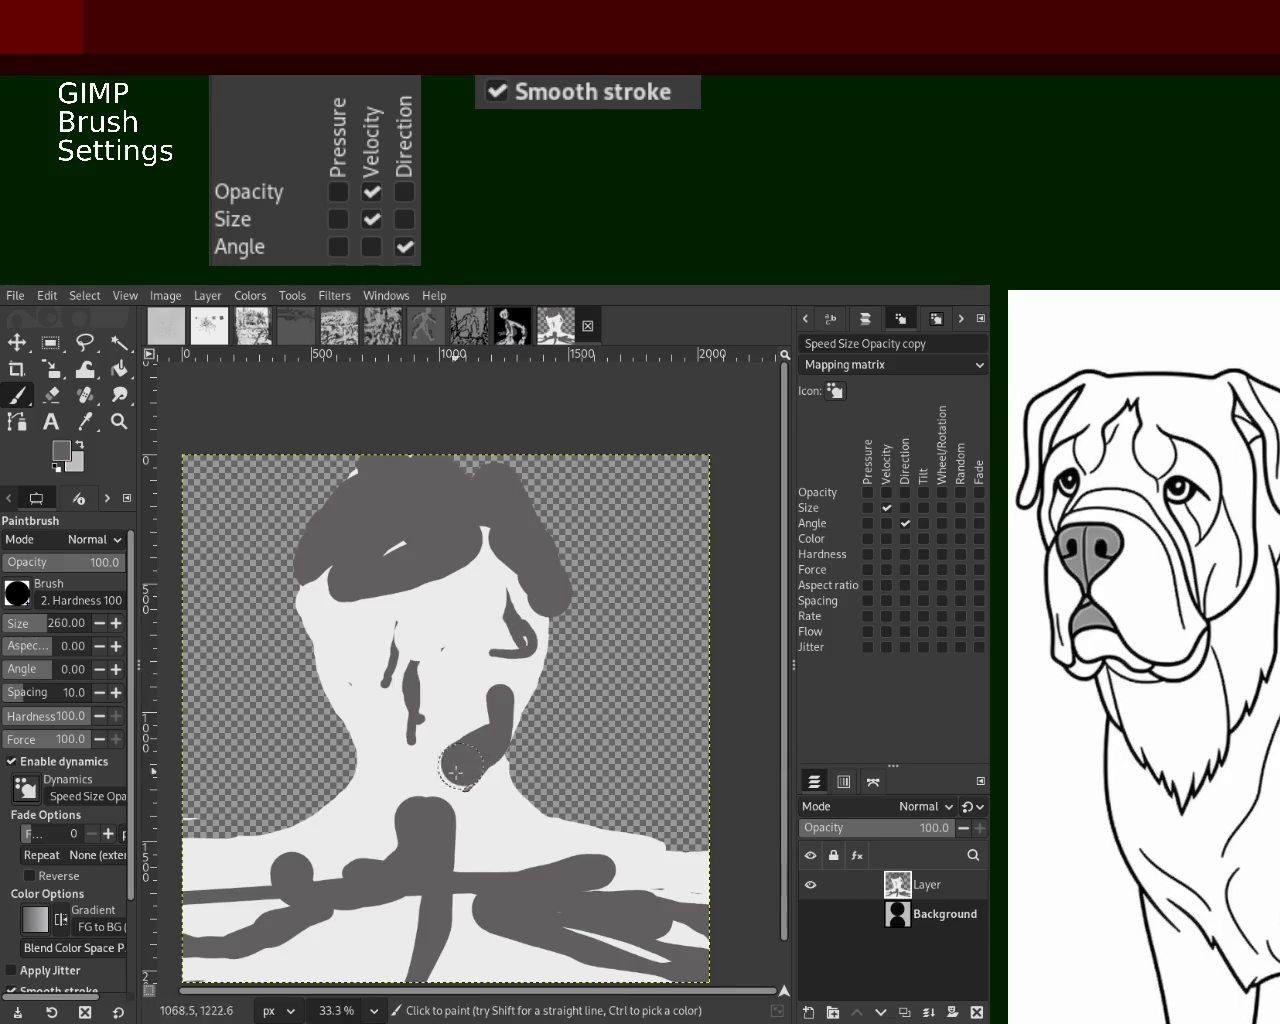
pyautogui.moveTo(386, 629); pyautogui.dragTo(435, 795)
pyautogui.moveTo(505, 598); pyautogui.dragTo(455, 830)
pyautogui.hotkey('ctrl', 'z')
pyautogui.hotkey('ctrl', 'z')
pyautogui.moveTo(437, 628); pyautogui.dragTo(412, 740)
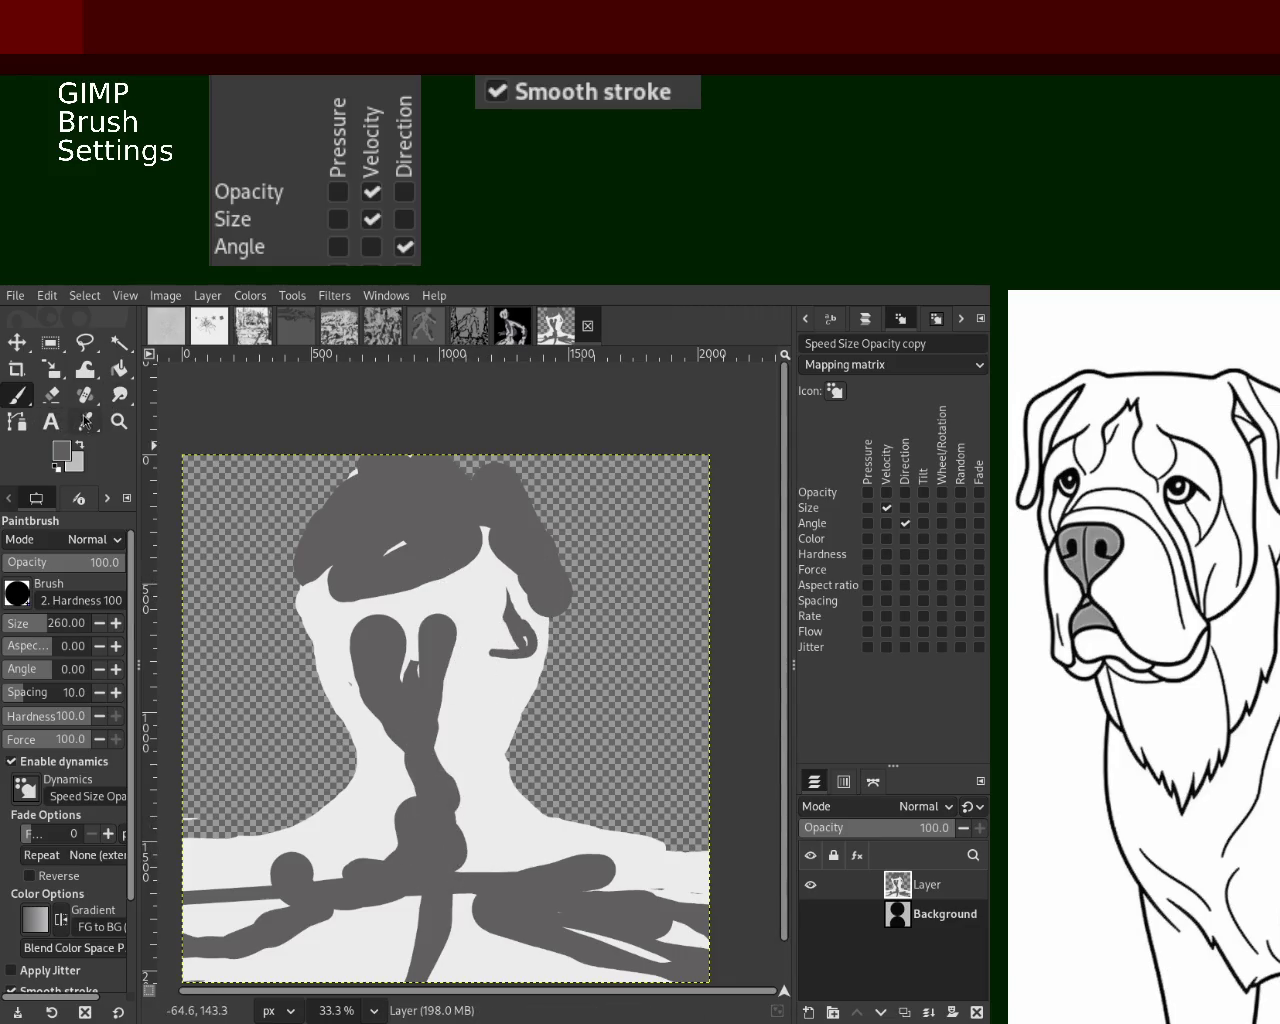
pyautogui.press('z')
pyautogui.keyDown('ctrl'); pyautogui.click(530, 640); pyautogui.keyUp('ctrl')
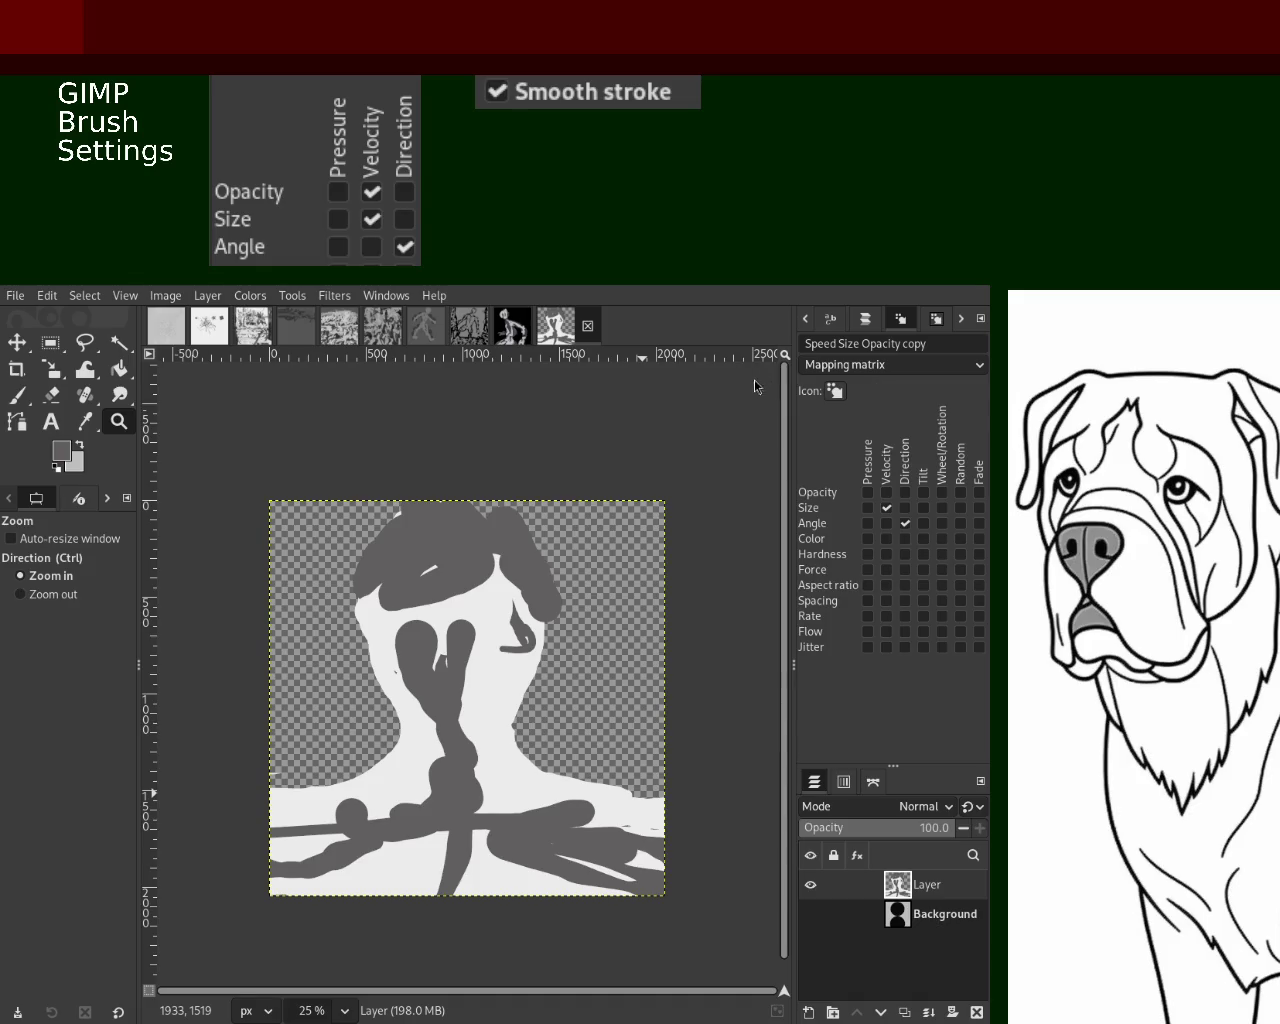
# With the Paintbrush in white, paint vertical strokes down the head, neck and chest, undoing some
pyautogui.click(17, 369)
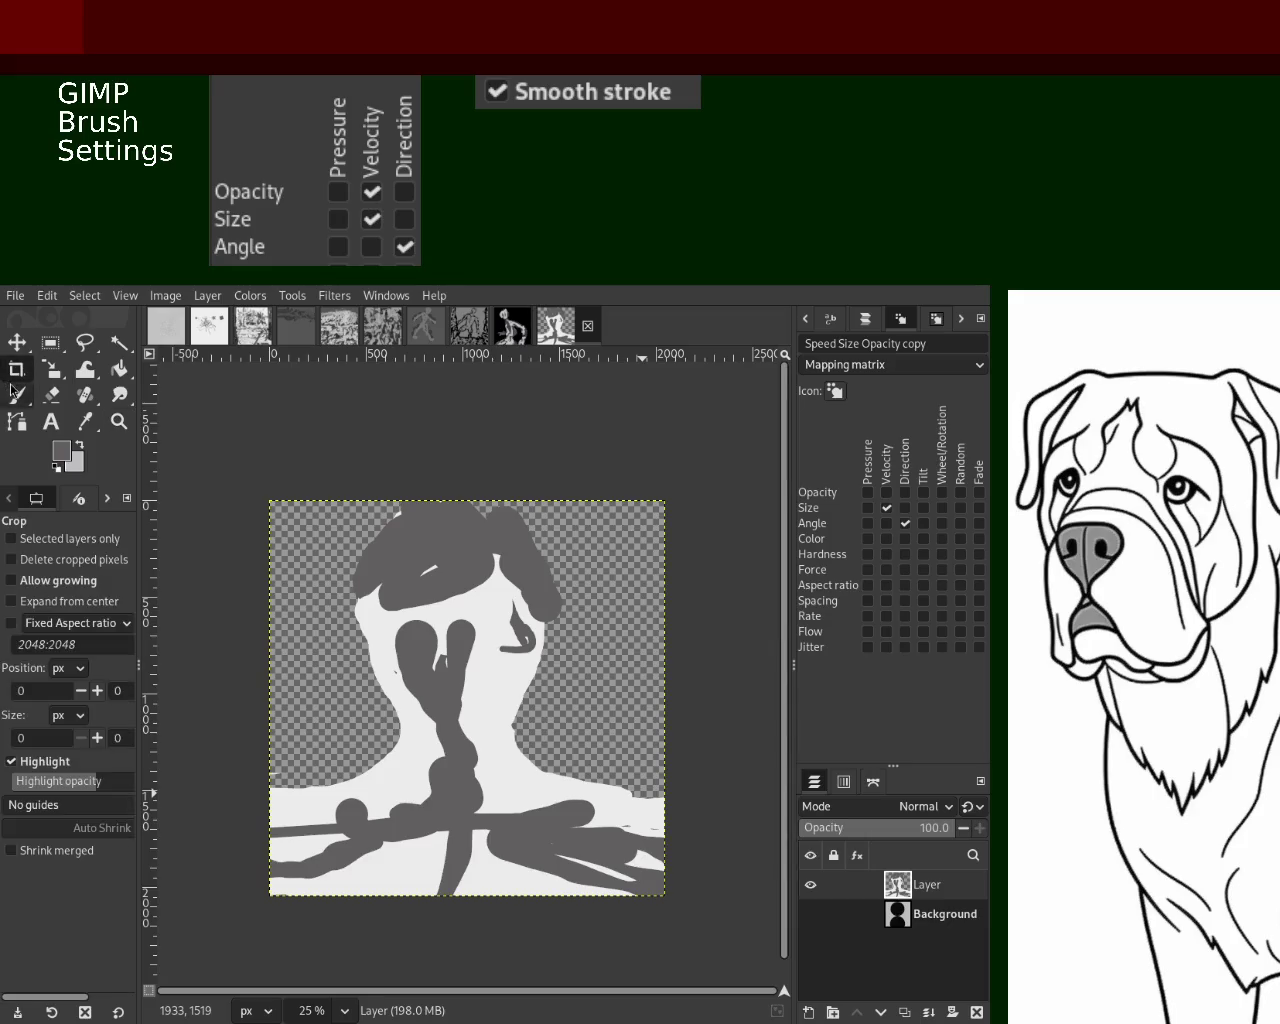
pyautogui.click(17, 395)
pyautogui.press('x')
pyautogui.moveTo(460, 630); pyautogui.dragTo(455, 757)
pyautogui.hotkey('ctrl', 'z')
pyautogui.moveTo(422, 592); pyautogui.dragTo(450, 840)
pyautogui.moveTo(456, 668); pyautogui.dragTo(455, 895)
pyautogui.moveTo(415, 545); pyautogui.dragTo(415, 912)
pyautogui.hotkey('ctrl', 'z')
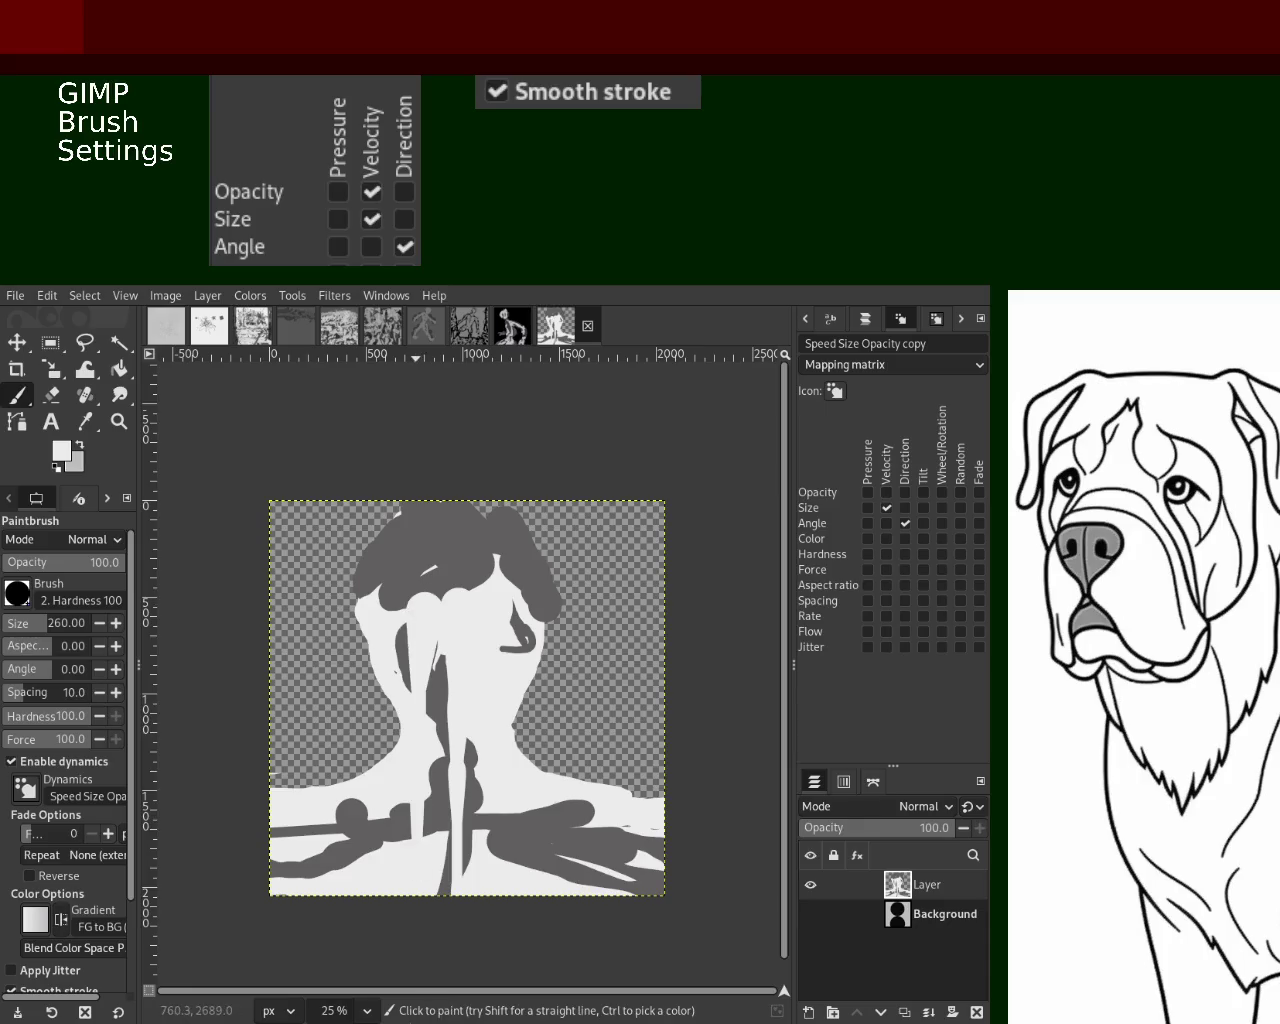
pyautogui.hotkey('ctrl', 'z')
# Try white, then dark grey strokes across the lower neck and chest, undoing each
pyautogui.moveTo(520, 775)
pyautogui.mouseDown()
pyautogui.moveTo(665, 830)
pyautogui.moveTo(330, 842)
pyautogui.mouseUp()
pyautogui.hotkey('ctrl', 'z')
pyautogui.press('x')
pyautogui.moveTo(432, 808)
pyautogui.mouseDown()
pyautogui.moveTo(442, 839)
pyautogui.moveTo(383, 858)
pyautogui.moveTo(412, 825)
pyautogui.moveTo(275, 840)
pyautogui.moveTo(565, 830)
pyautogui.moveTo(665, 850)
pyautogui.mouseUp()
pyautogui.hotkey('ctrl', 'z')
# Repaint white bands across the chest, undoing several attempts
pyautogui.keyDown('ctrl'); pyautogui.click(543, 783); pyautogui.keyUp('ctrl')
pyautogui.moveTo(564, 800); pyautogui.dragTo(486, 809)
pyautogui.hotkey('ctrl', 'z')
pyautogui.moveTo(665, 845)
pyautogui.mouseDown()
pyautogui.moveTo(259, 821)
pyautogui.moveTo(542, 790)
pyautogui.mouseUp()
pyautogui.hotkey('ctrl', 'z')
pyautogui.hotkey('ctrl', 'z')
pyautogui.moveTo(340, 800)
pyautogui.mouseDown()
pyautogui.moveTo(572, 830)
pyautogui.moveTo(404, 797)
pyautogui.moveTo(515, 843)
pyautogui.moveTo(640, 845)
pyautogui.mouseUp()
pyautogui.hotkey('ctrl', 'z')
pyautogui.hotkey('ctrl', 'z')
# Dab white spots on the dark chest band, then cover white streaks on chest and lower head in dark grey
pyautogui.moveTo(557, 950)
pyautogui.mouseDown()
pyautogui.moveTo(398, 863)
pyautogui.moveTo(286, 914)
pyautogui.mouseUp()
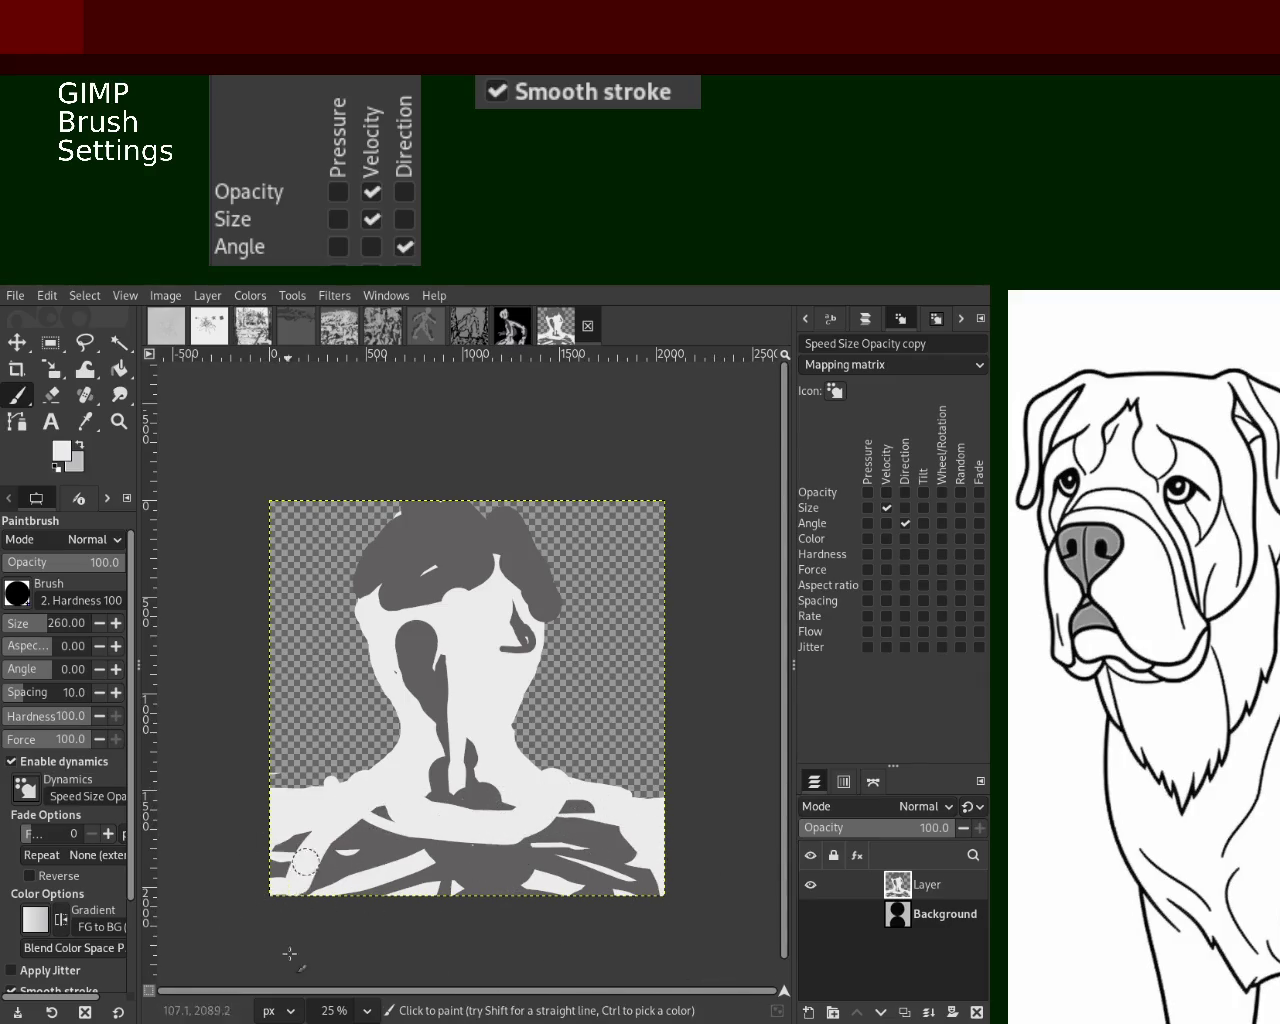
pyautogui.moveTo(372, 855)
pyautogui.mouseDown()
pyautogui.moveTo(375, 888)
pyautogui.moveTo(440, 880)
pyautogui.mouseUp()
pyautogui.keyDown('ctrl'); pyautogui.click(340, 878); pyautogui.keyUp('ctrl')
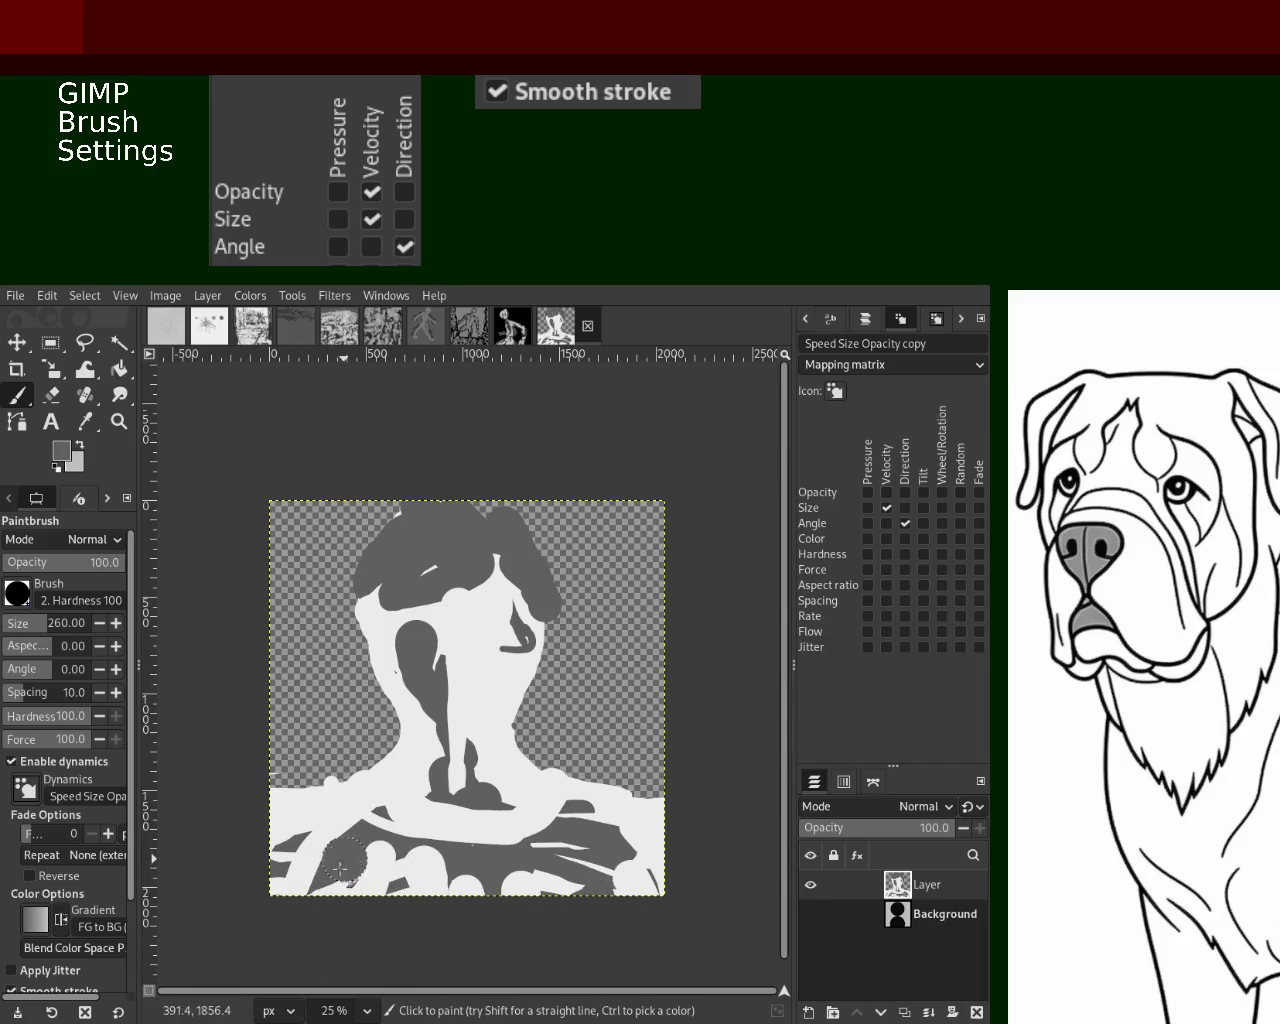
pyautogui.moveTo(600, 866); pyautogui.dragTo(585, 885)
pyautogui.moveTo(445, 846); pyautogui.dragTo(423, 857)
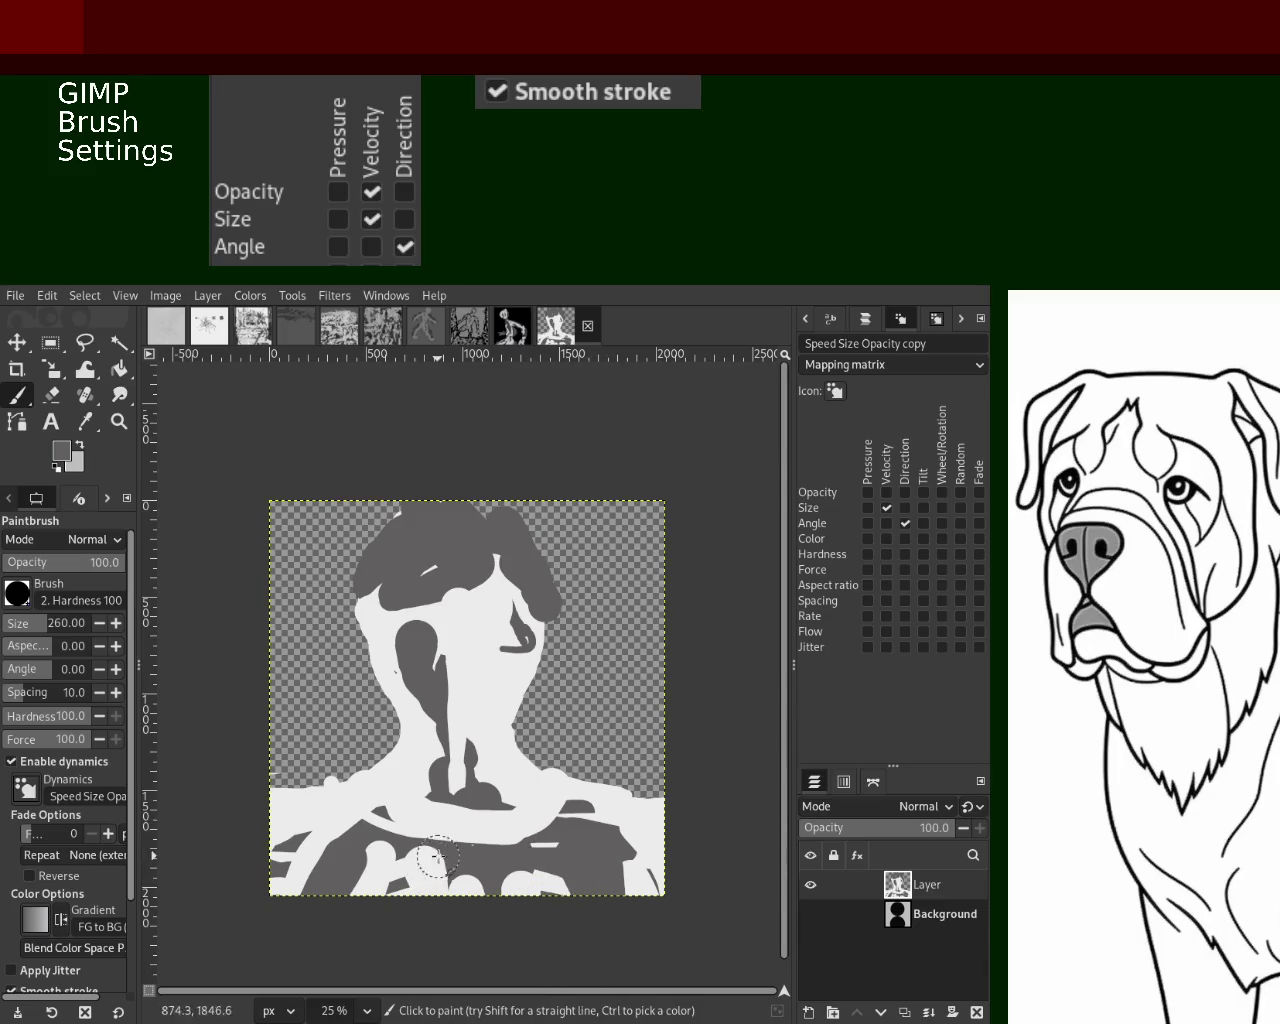
pyautogui.moveTo(318, 830); pyautogui.dragTo(282, 860)
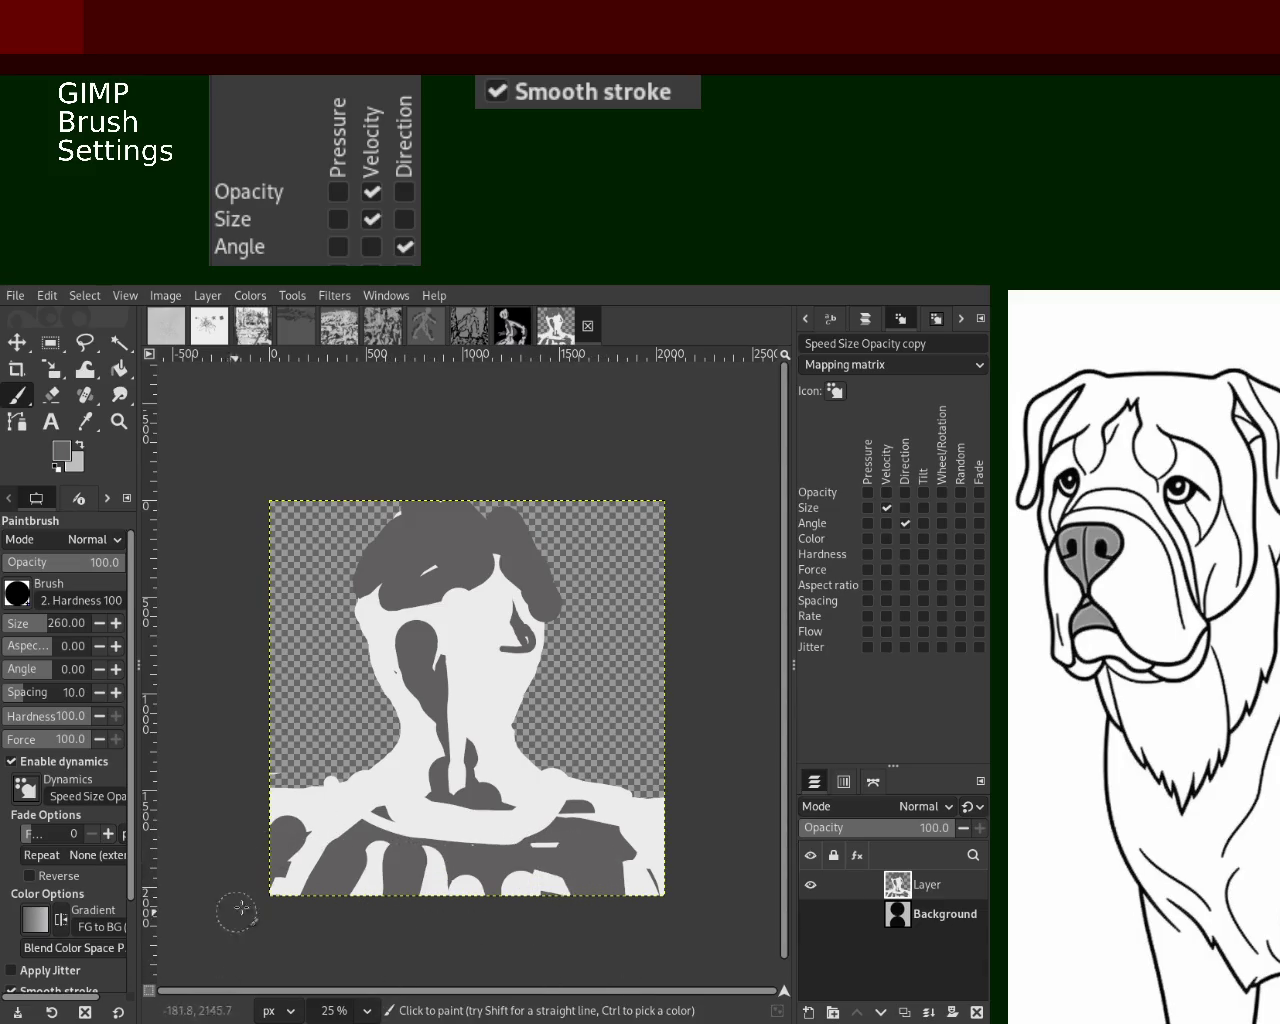
pyautogui.moveTo(630, 890); pyautogui.dragTo(660, 840)
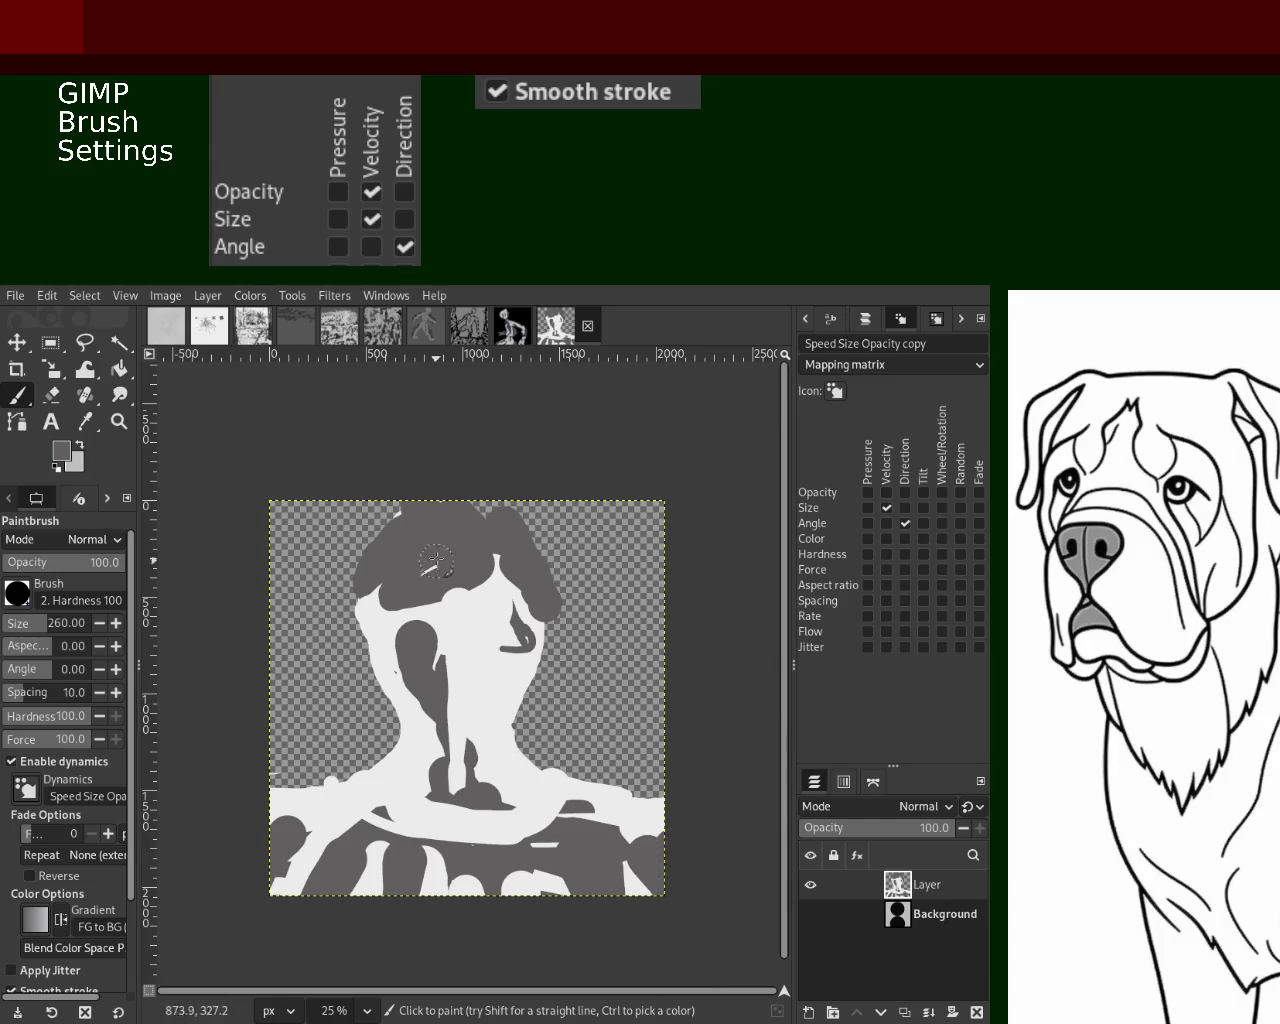
pyautogui.moveTo(427, 581); pyautogui.dragTo(400, 612)
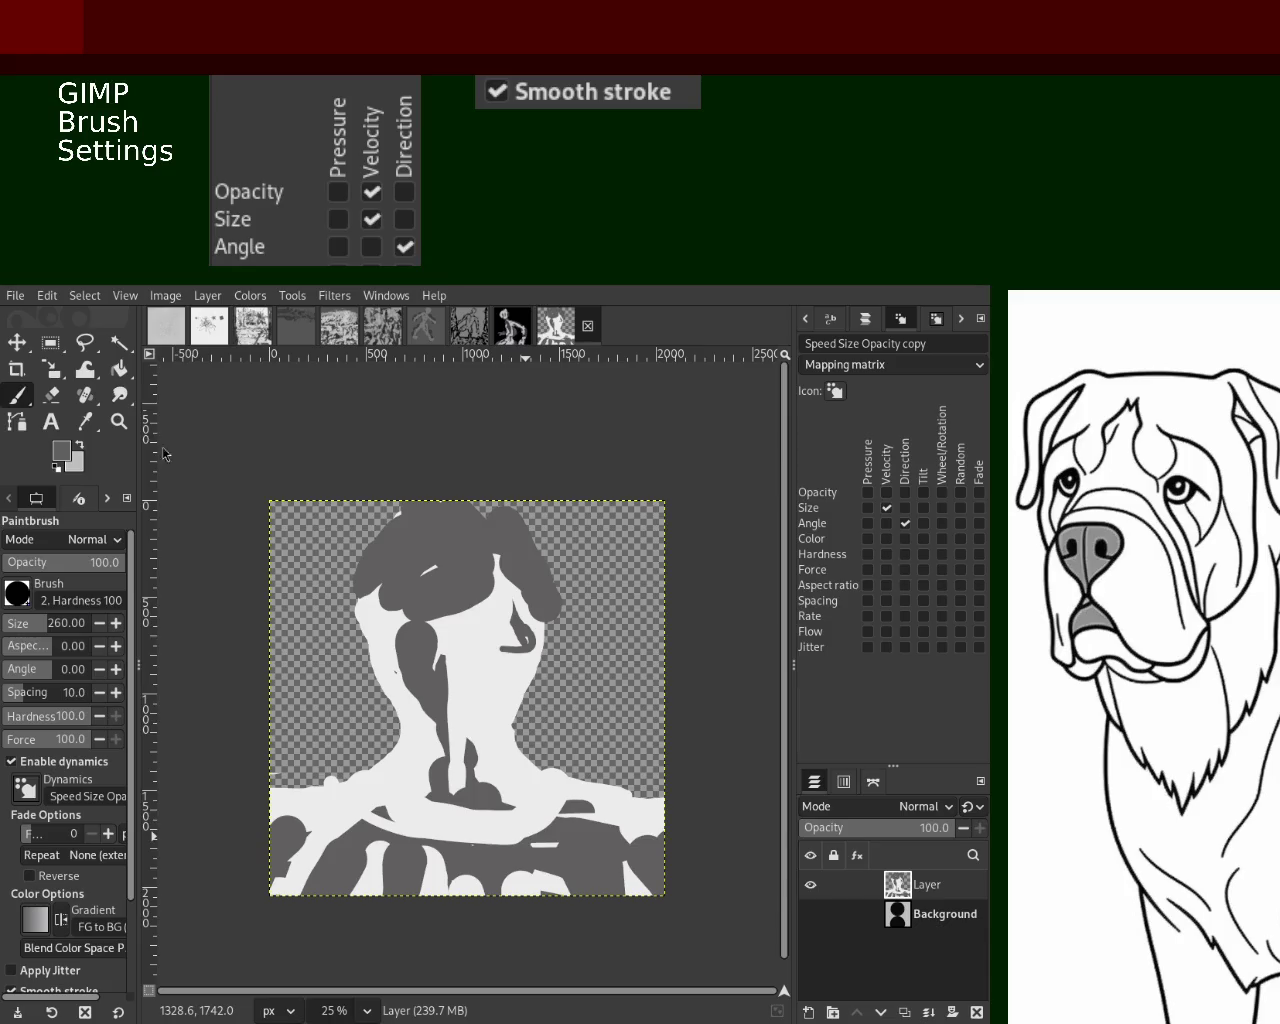
# Try dark vertical strokes down the face, undoing them
pyautogui.moveTo(470, 618); pyautogui.dragTo(440, 745)
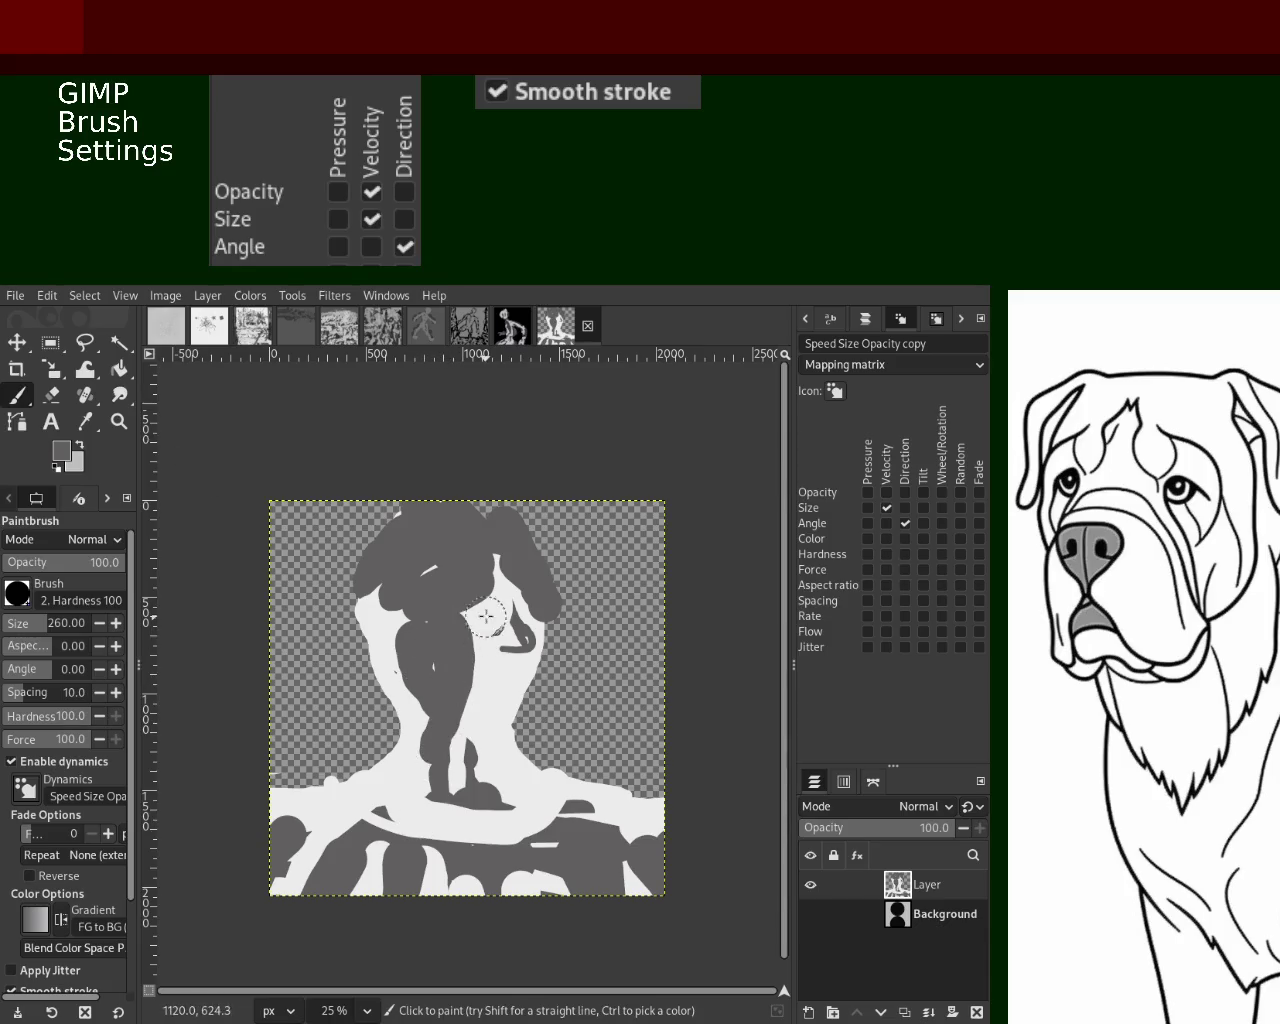
pyautogui.hotkey('ctrl', 'z')
pyautogui.moveTo(460, 612)
pyautogui.mouseDown()
pyautogui.moveTo(465, 800)
pyautogui.moveTo(476, 790)
pyautogui.mouseUp()
pyautogui.hotkey('ctrl', 'z')
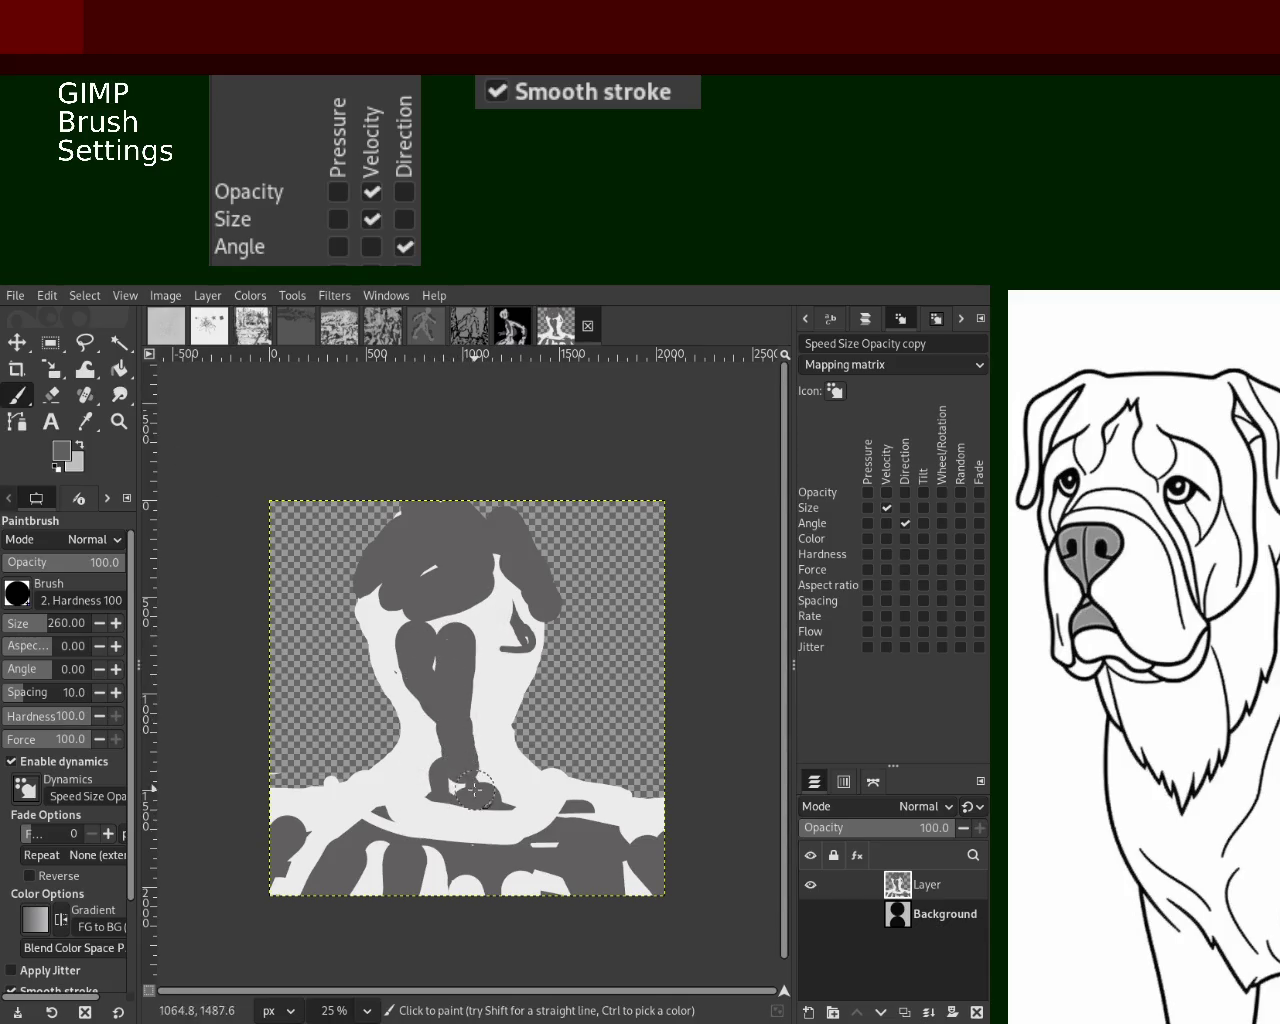
pyautogui.keyDown('ctrl'); pyautogui.click(490, 697); pyautogui.keyUp('ctrl')
pyautogui.hotkey('ctrl', 'z')
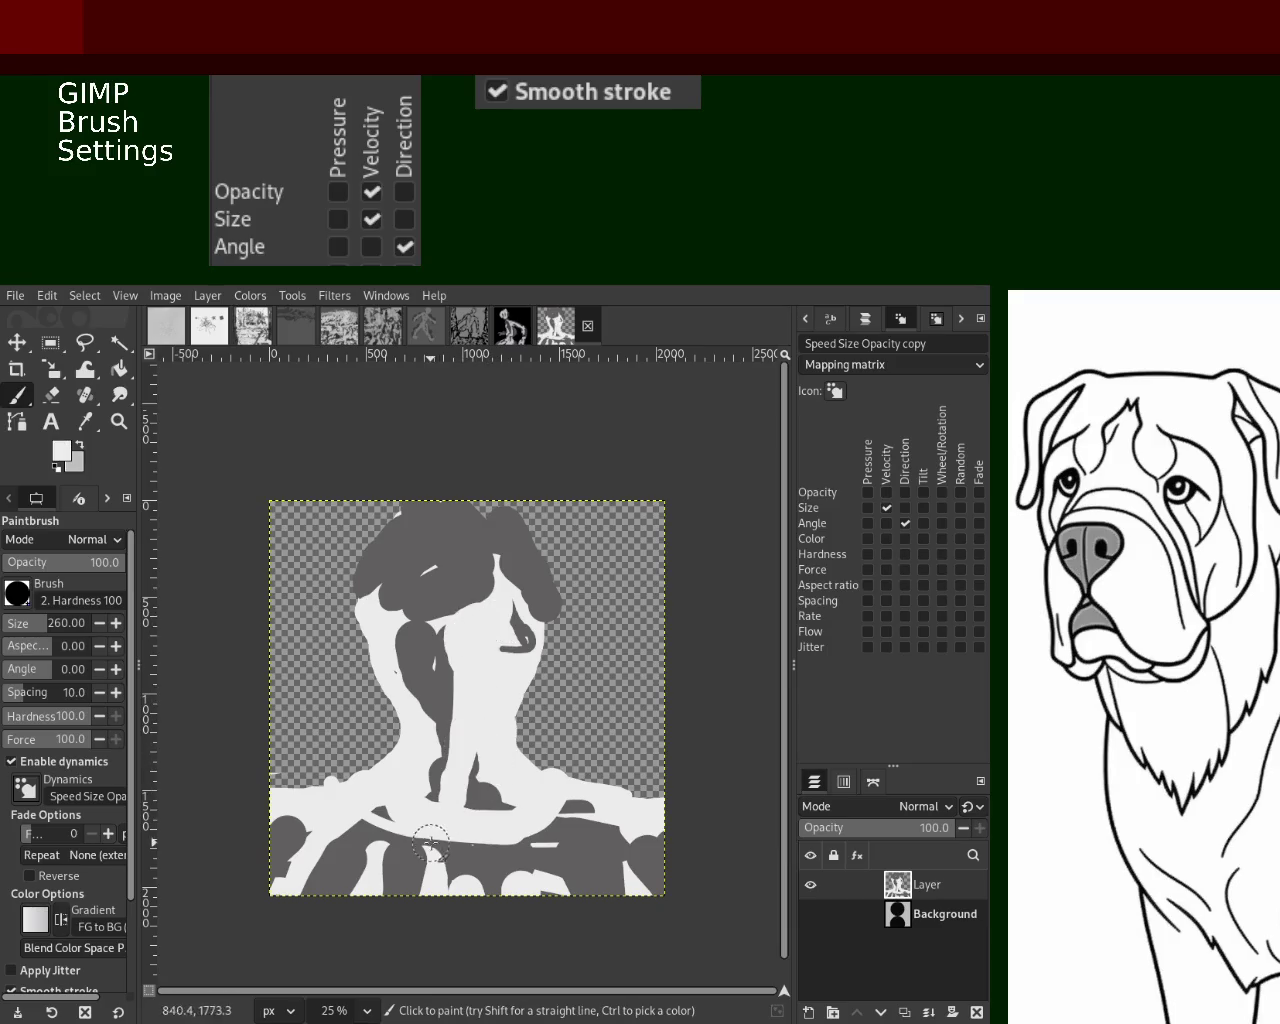
# Paint a white stroke along the shoulder band, redrawing it more smoothly
pyautogui.moveTo(434, 814); pyautogui.dragTo(686, 823)
pyautogui.hotkey('ctrl', 'z')
pyautogui.moveTo(270, 822)
pyautogui.mouseDown()
pyautogui.moveTo(591, 842)
pyautogui.moveTo(403, 852)
pyautogui.mouseUp()
pyautogui.keyDown('ctrl'); pyautogui.click(628, 845); pyautogui.keyUp('ctrl')
pyautogui.hotkey('ctrl', 'z')
# Try dark grey strokes across the shoulders and left shoulder band, undoing them
pyautogui.moveTo(640, 822); pyautogui.dragTo(380, 855)
pyautogui.hotkey('ctrl', 'z')
pyautogui.moveTo(585, 825)
pyautogui.mouseDown()
pyautogui.moveTo(434, 829)
pyautogui.moveTo(404, 843)
pyautogui.moveTo(583, 838)
pyautogui.mouseUp()
pyautogui.hotkey('ctrl', 'z')
pyautogui.moveTo(340, 835); pyautogui.dragTo(295, 840)
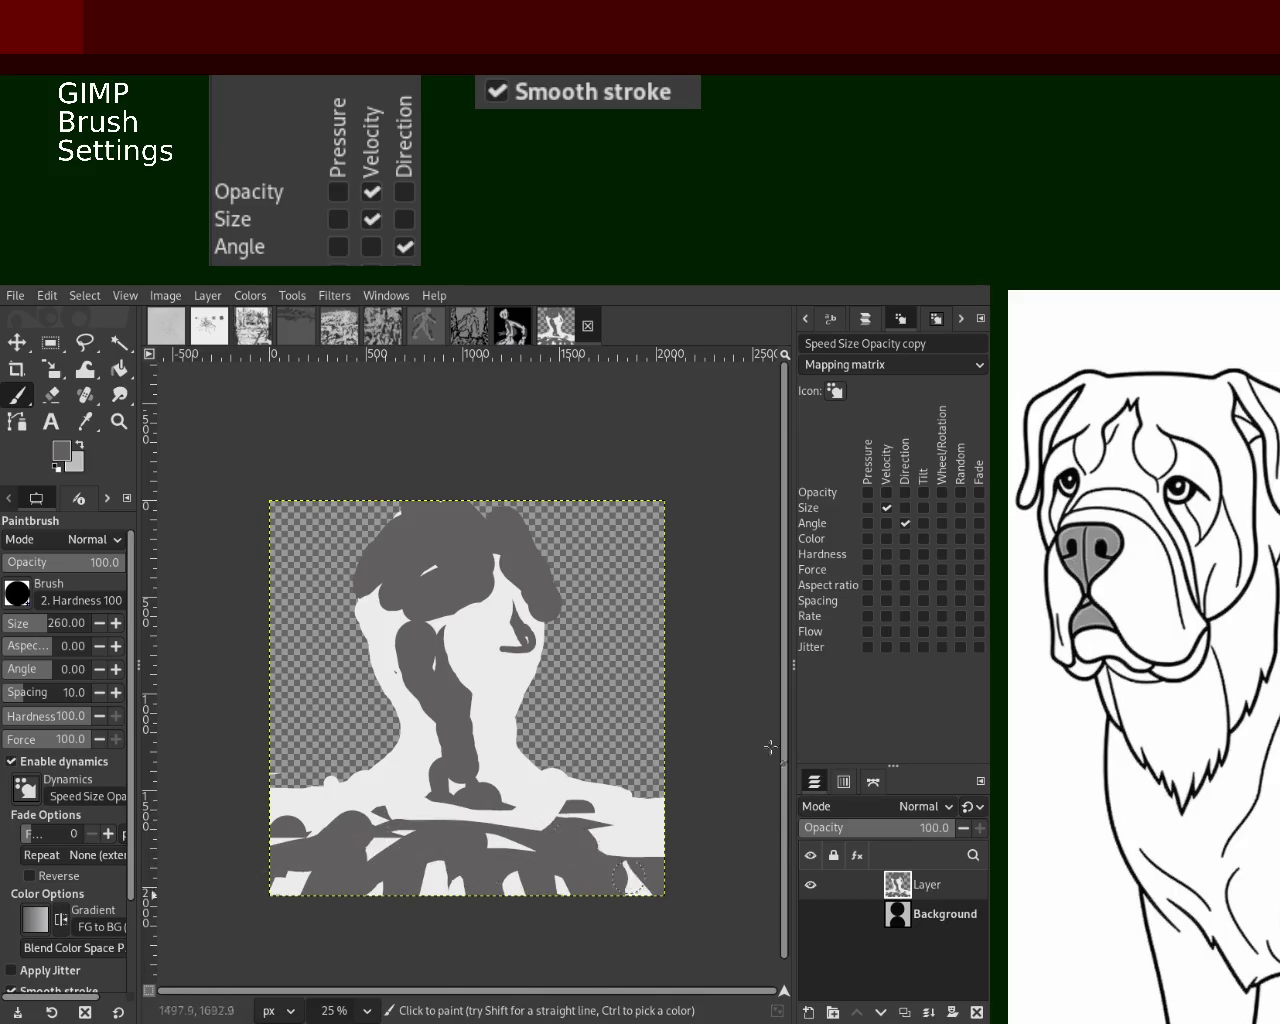
pyautogui.keyDown('ctrl'); pyautogui.click(386, 789); pyautogui.keyUp('ctrl')
pyautogui.hotkey('ctrl', 'z')
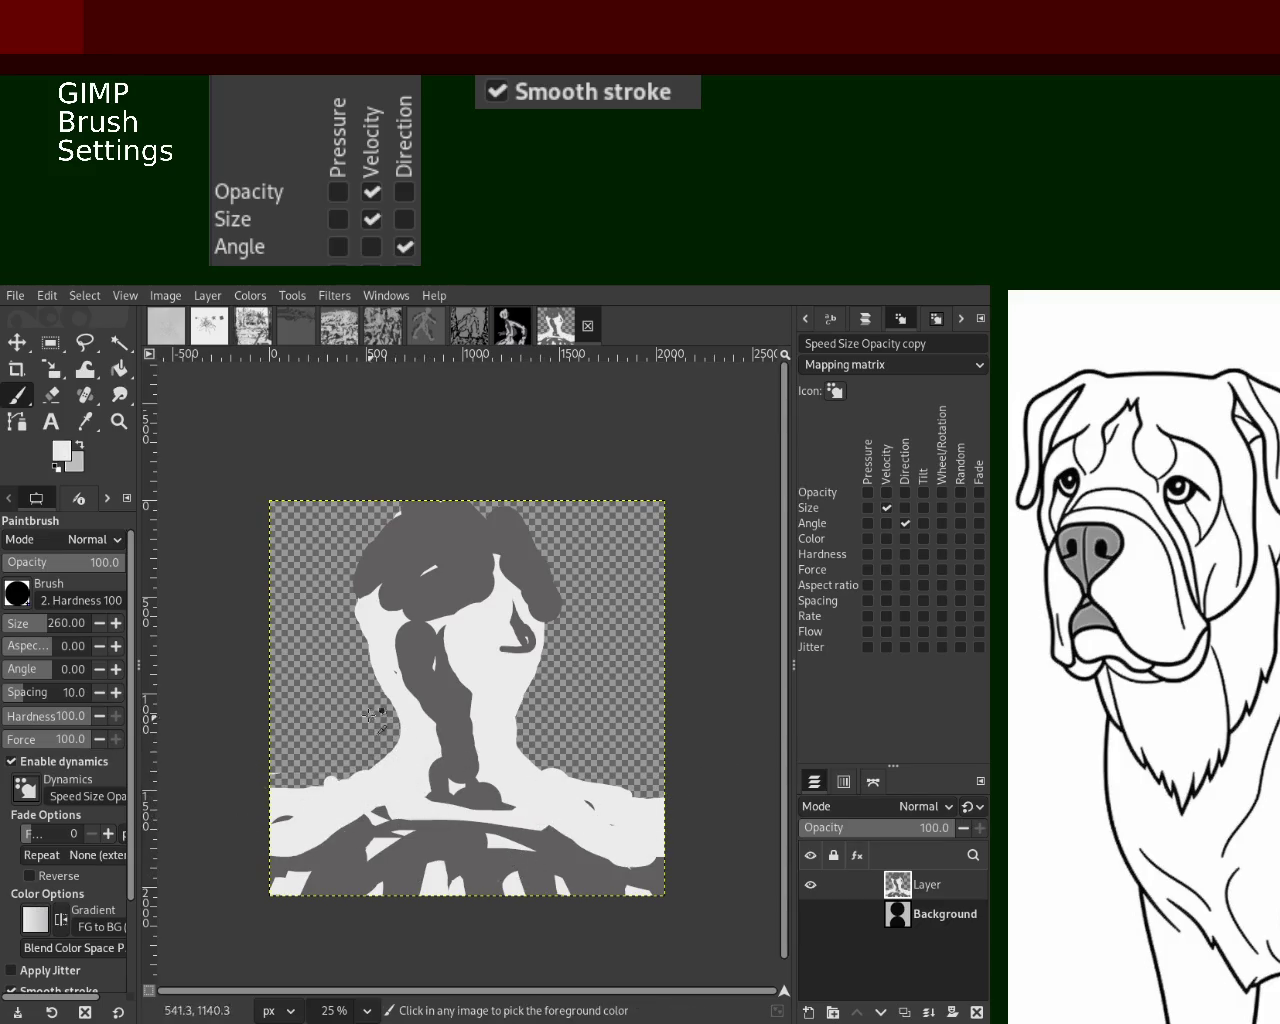
# Test the Eraser with a small dab on the shoulder, then undo it
pyautogui.hotkey('shift', 'e')
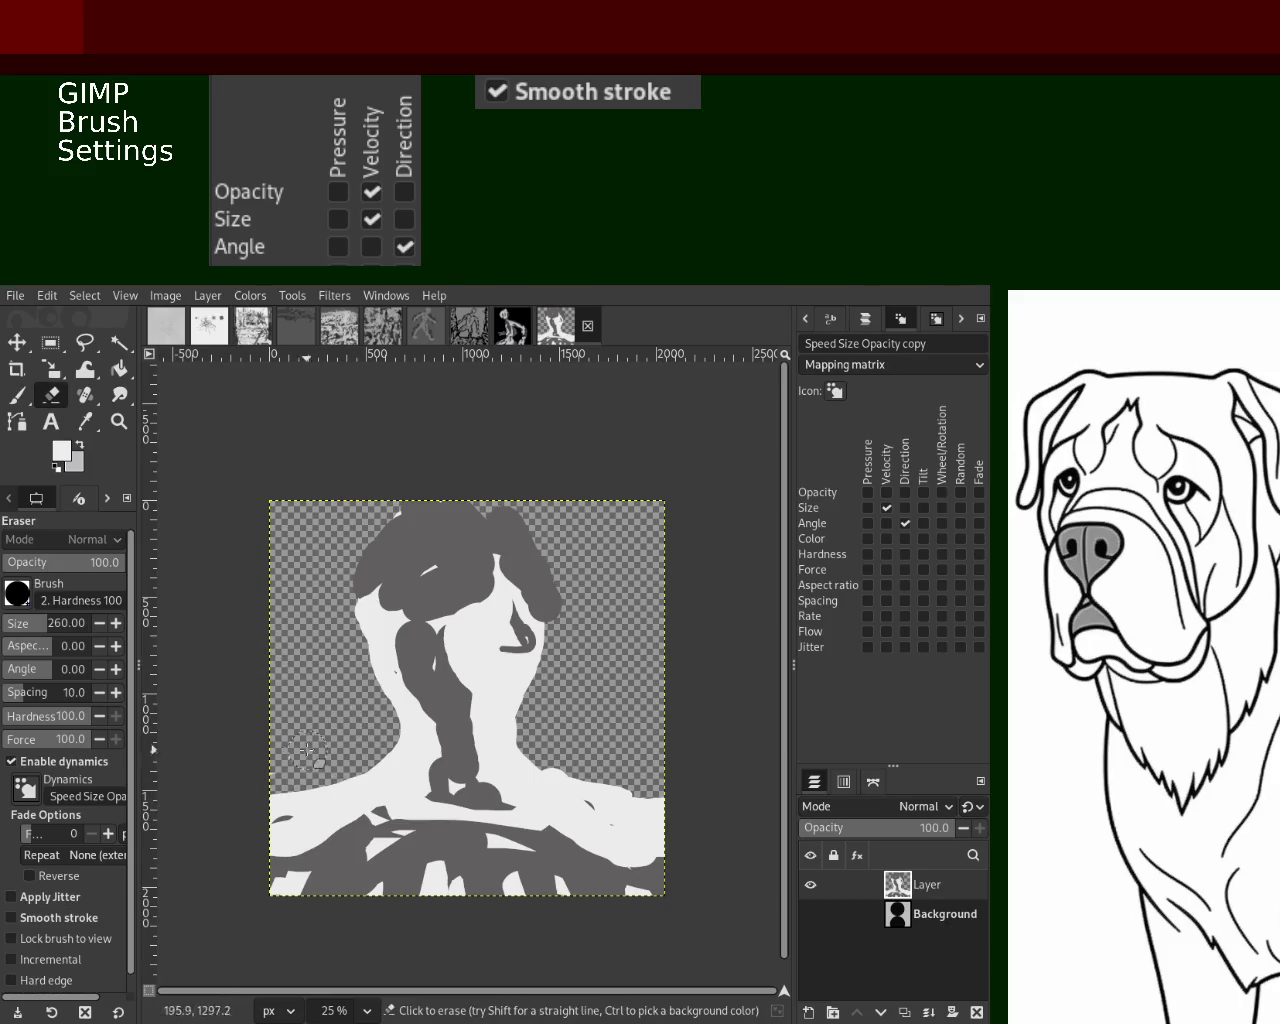
pyautogui.click(598, 791)
pyautogui.hotkey('ctrl', 'z')
# Check the other image tab, then create a new blank image of the same size
pyautogui.click(522, 333)
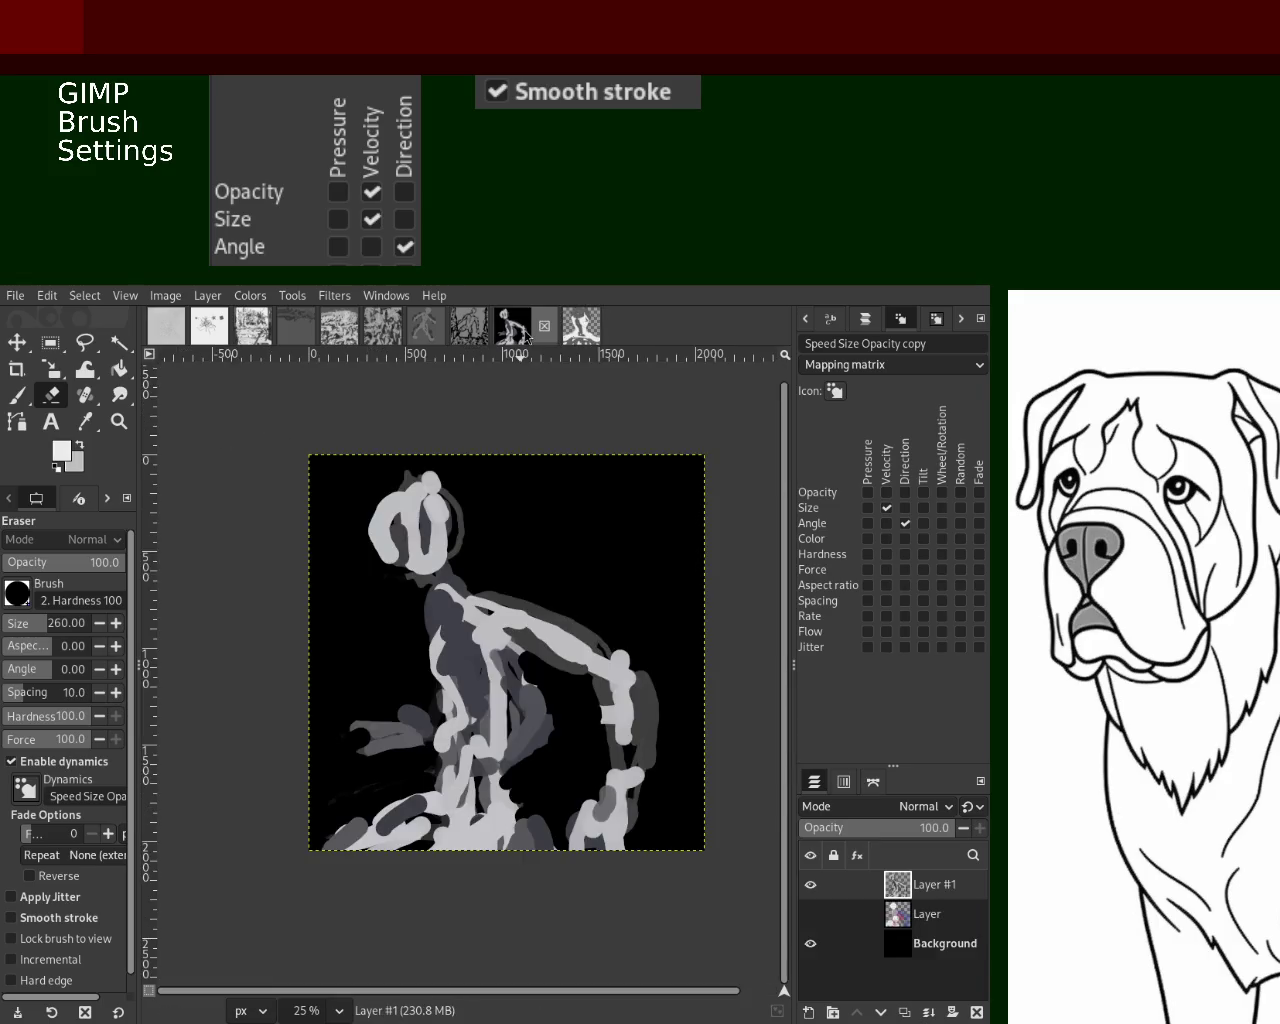
pyautogui.click(572, 332)
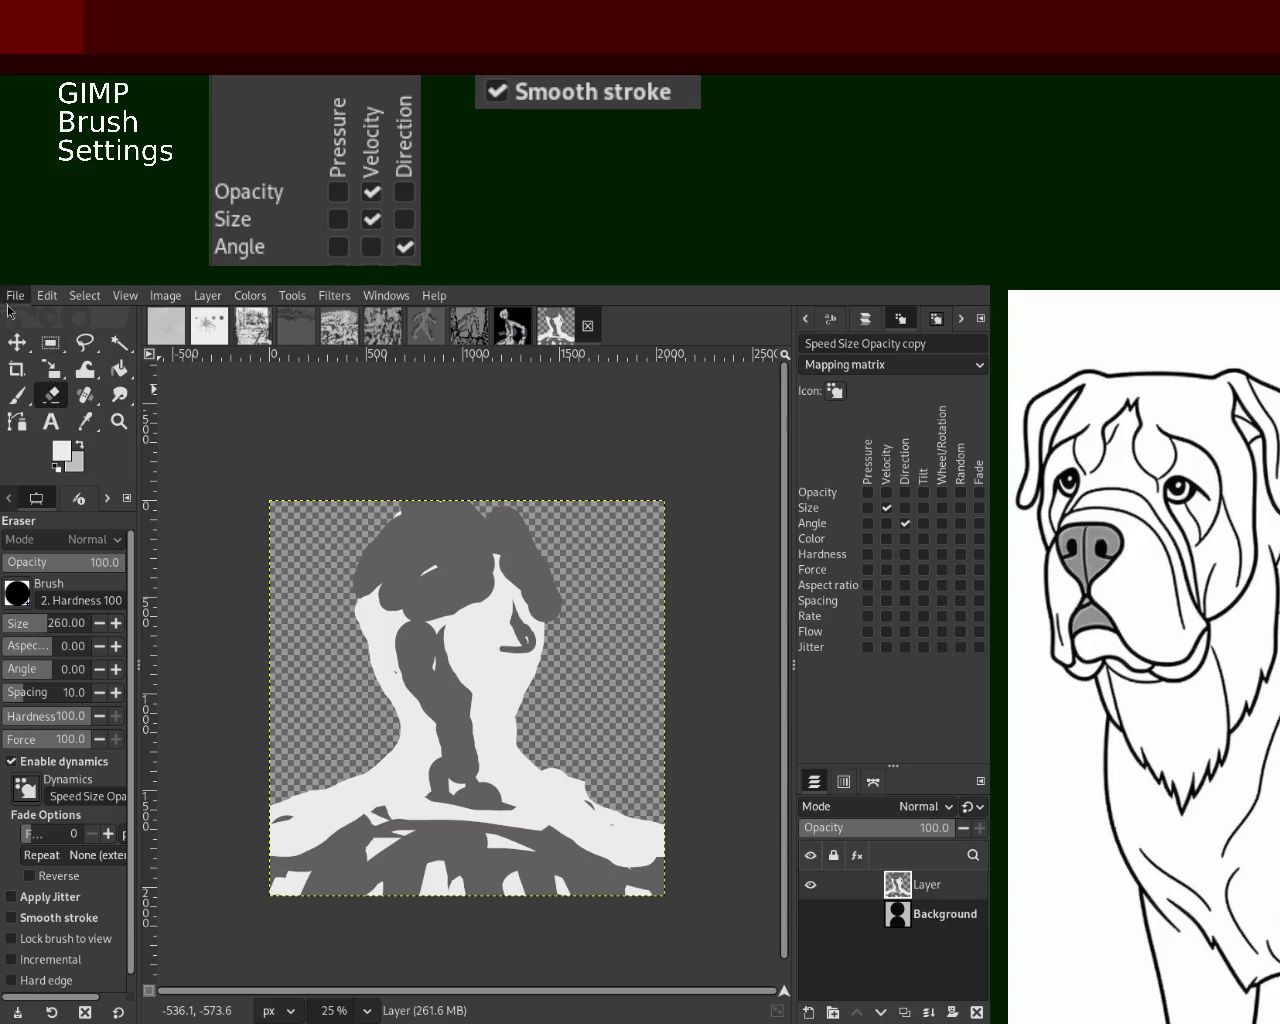
pyautogui.hotkey('ctrl', 'n')
pyautogui.press('Return')
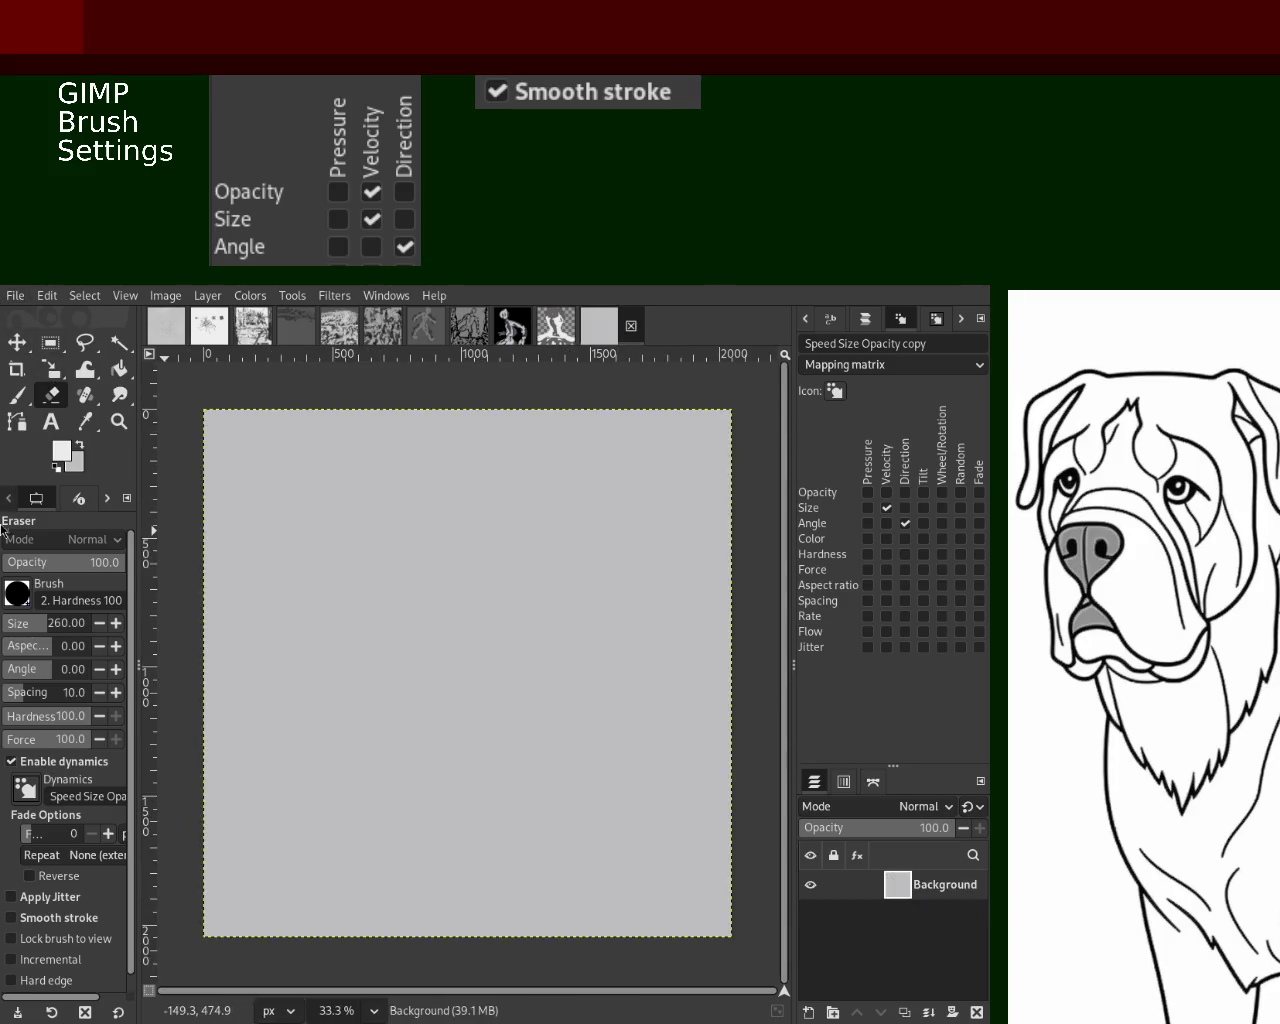
# Reset colours to black, set brush size 94, and paint two stacked black dots near the top-left
pyautogui.press('d')
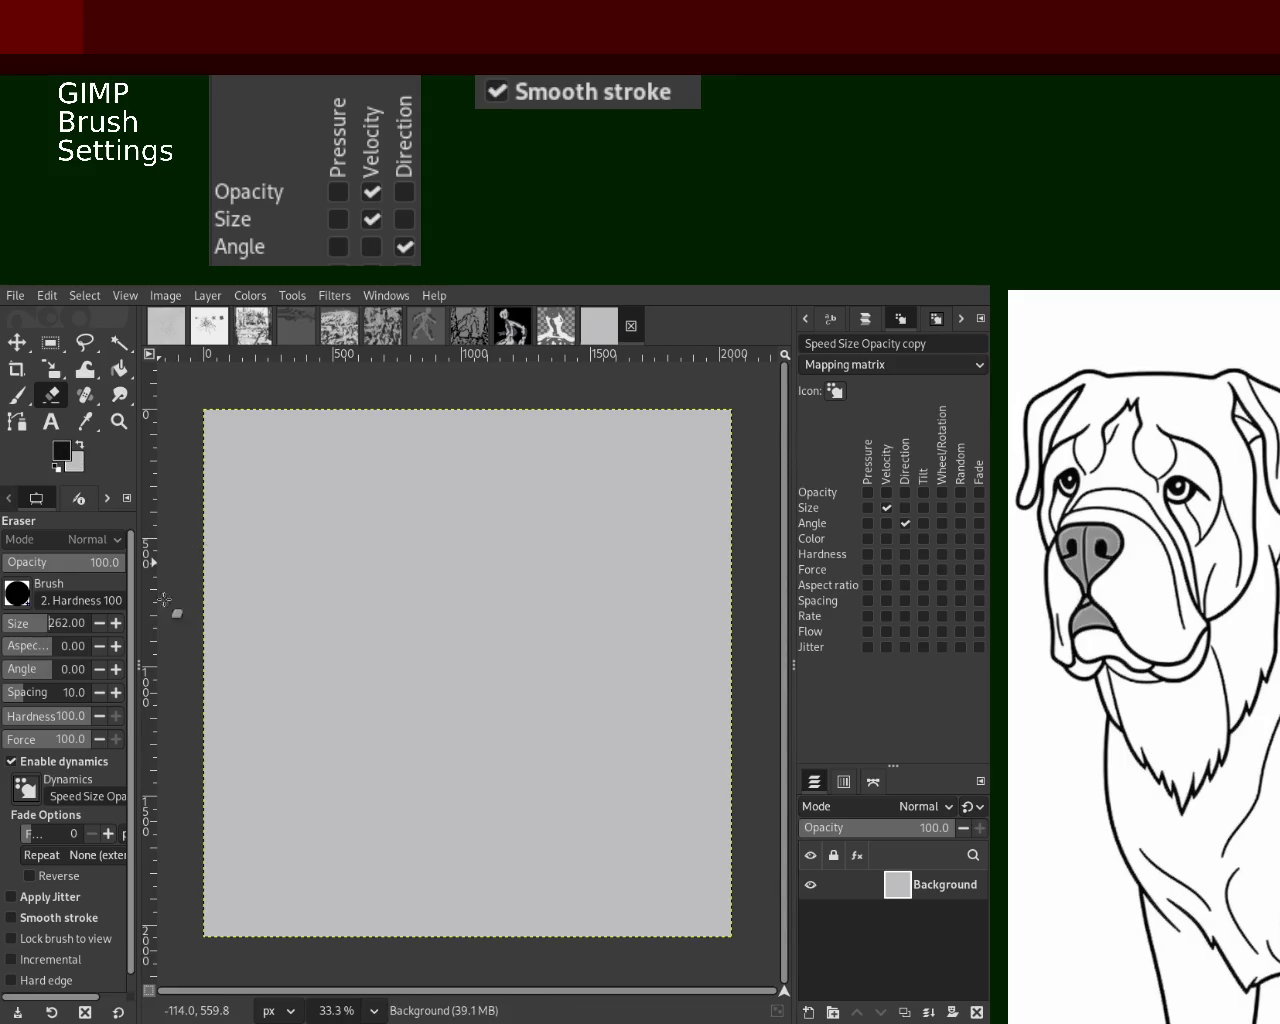
pyautogui.click(58, 617)
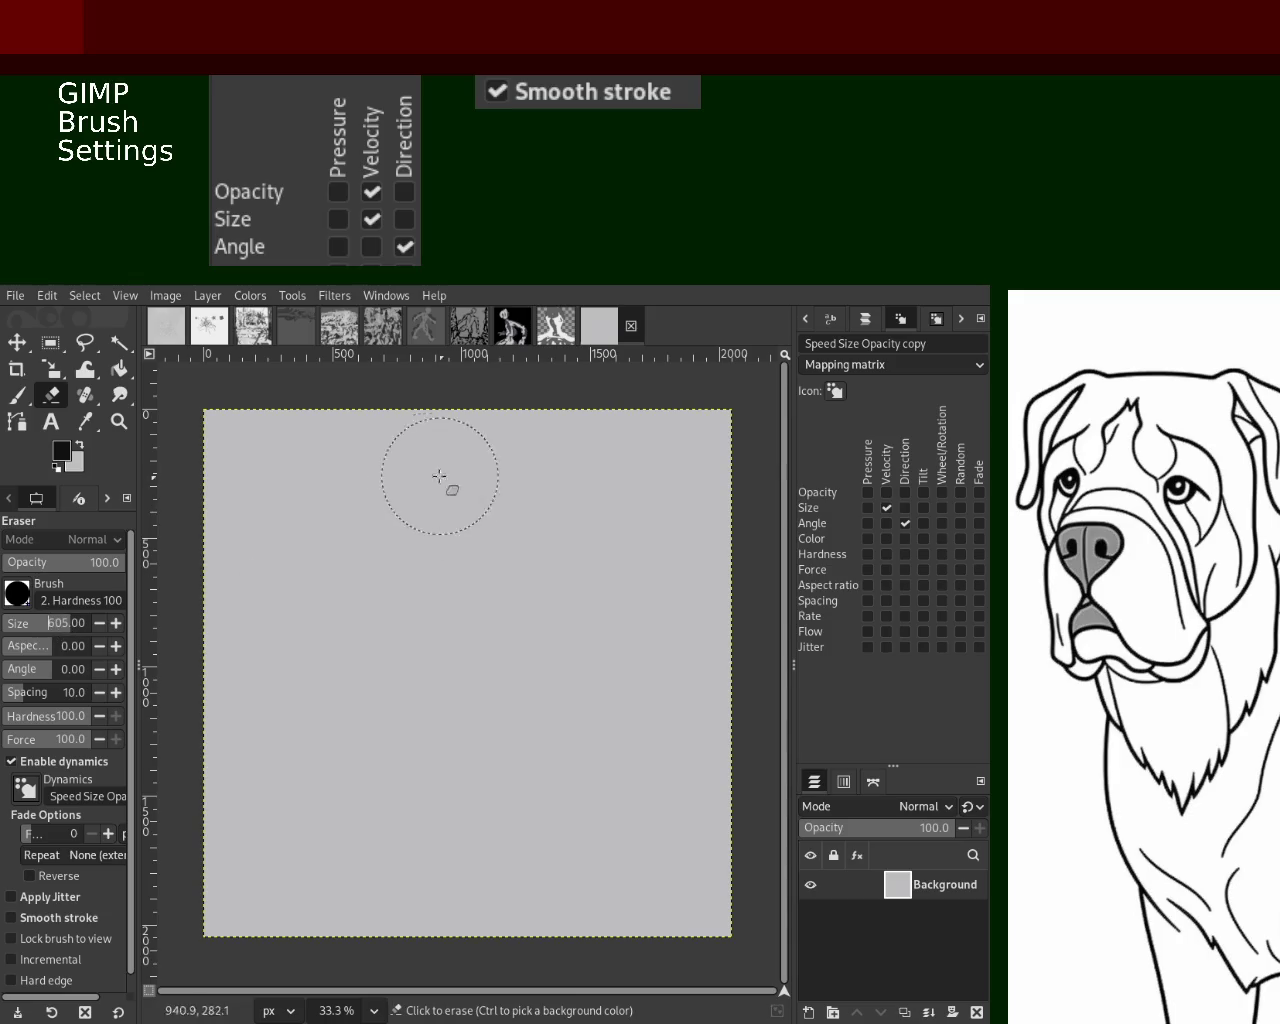
pyautogui.click(22, 625)
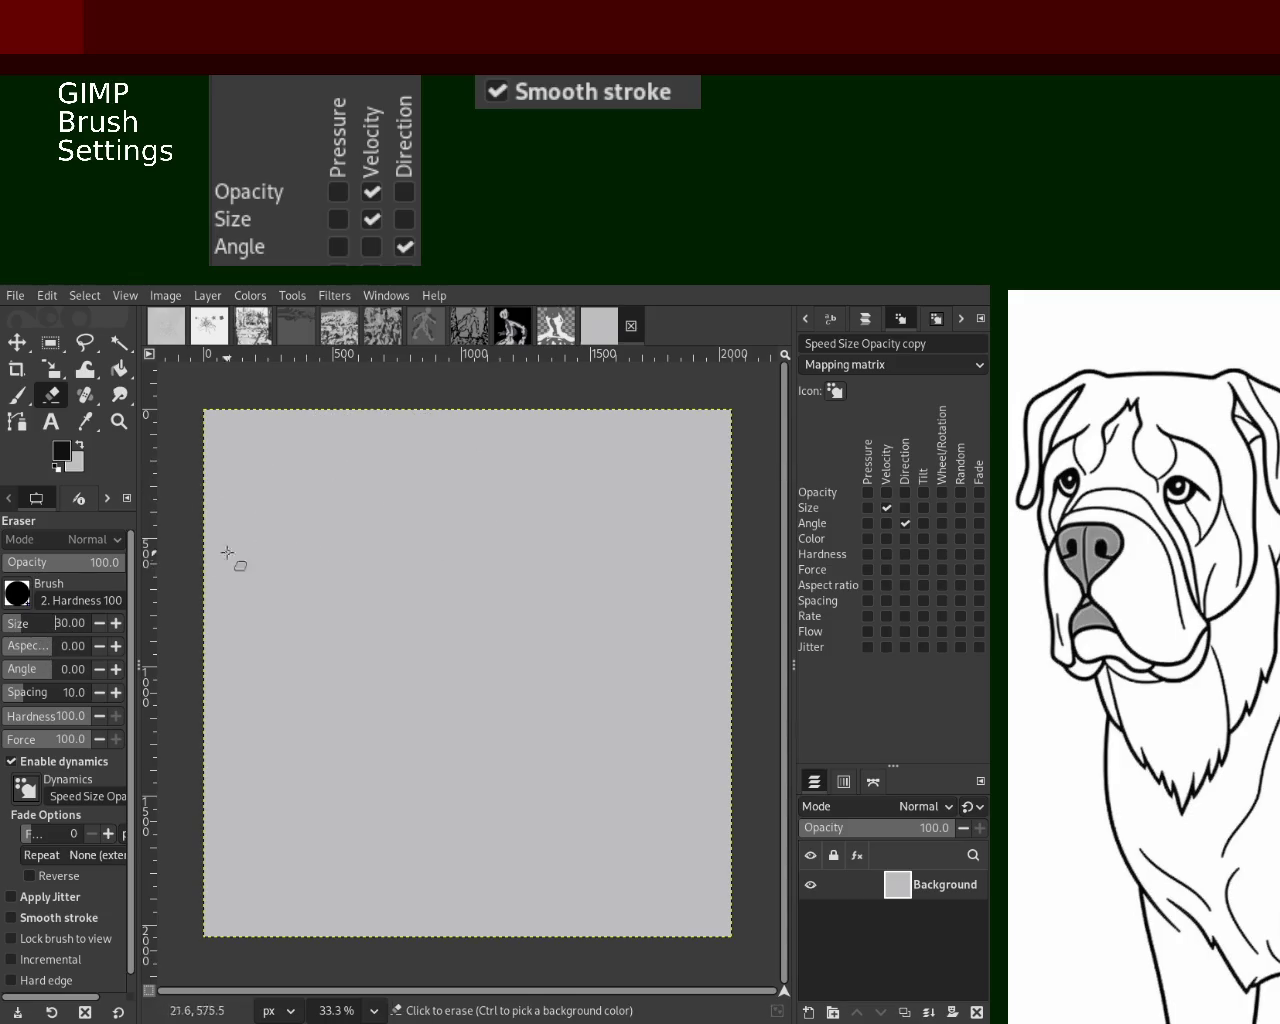
pyautogui.click(25, 627)
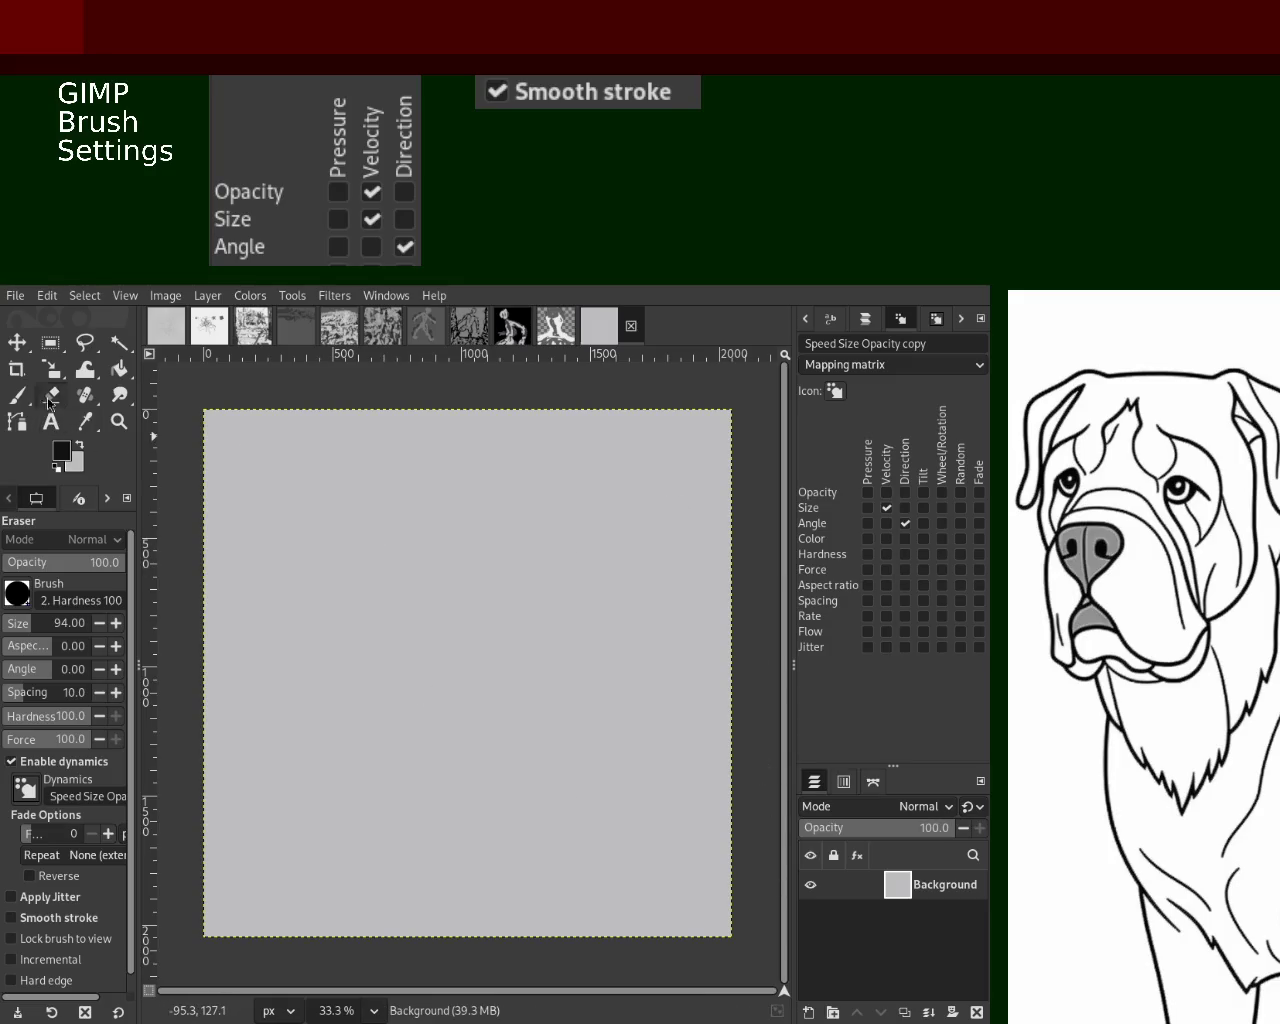
pyautogui.click(17, 395)
pyautogui.click(344, 459)
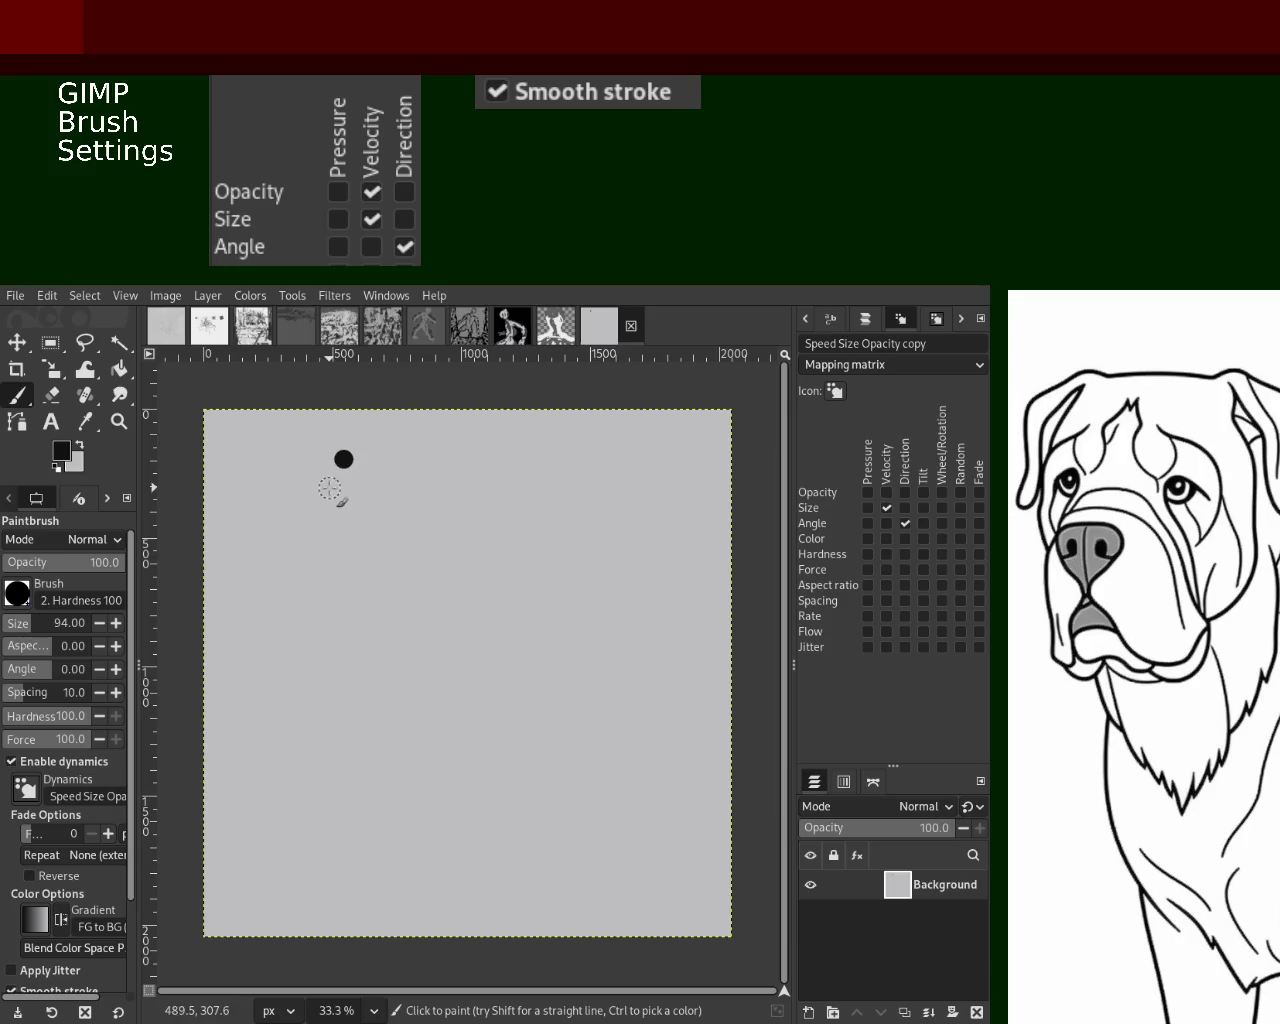
pyautogui.click(344, 478)
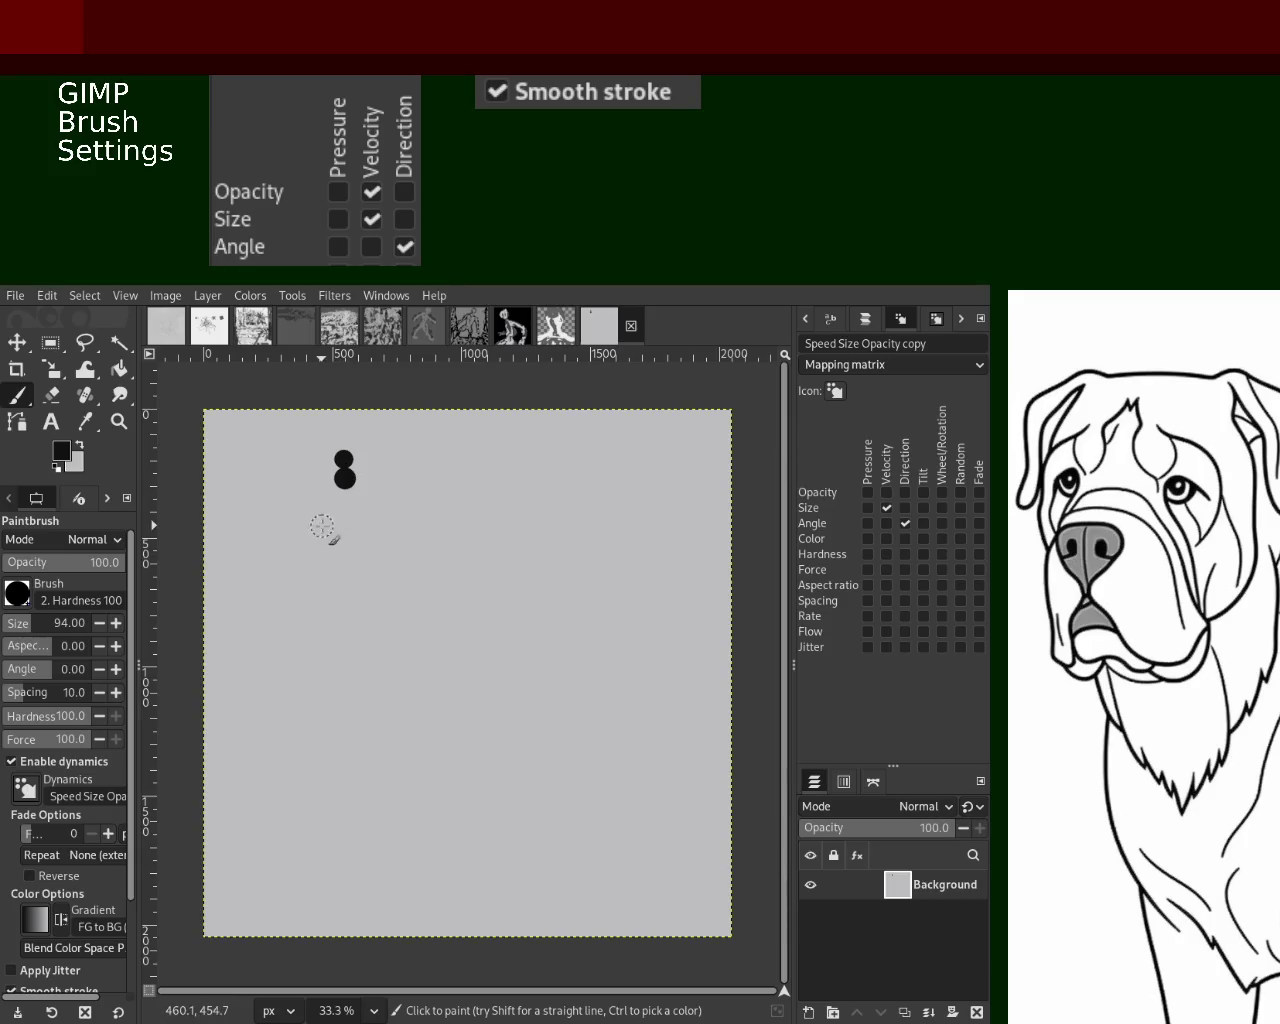